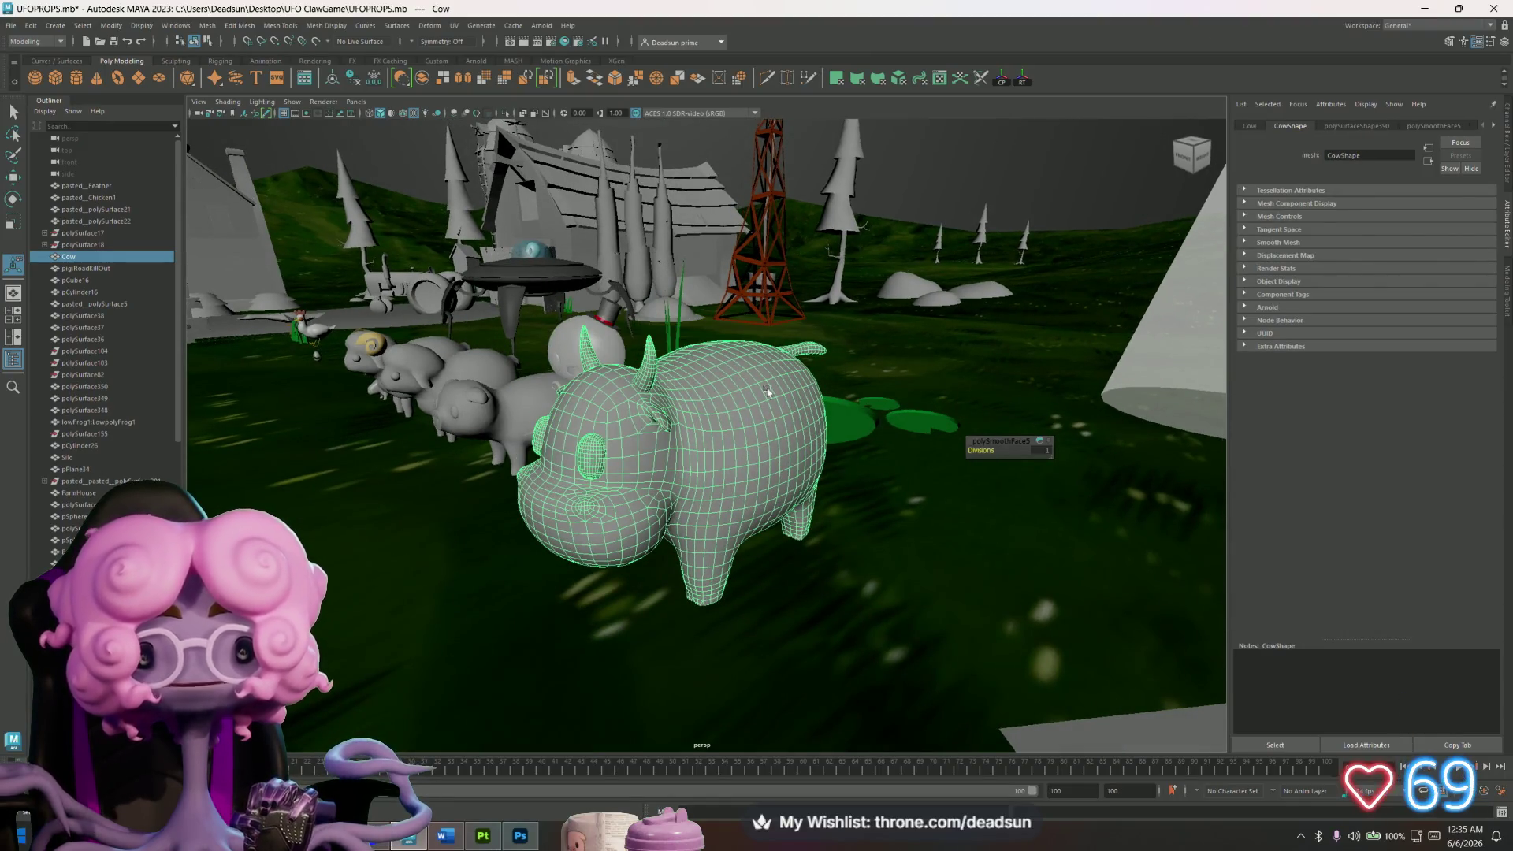
Orbit in close, then select the cow model and frame it in the view.
click(975, 223)
alt+drag(974, 223, 843, 319)
mouse_move(842, 318)
alt+right_down()
mouse_move(807, 409)
mouse_move(817, 424)
alt+right_up()
click(647, 400)
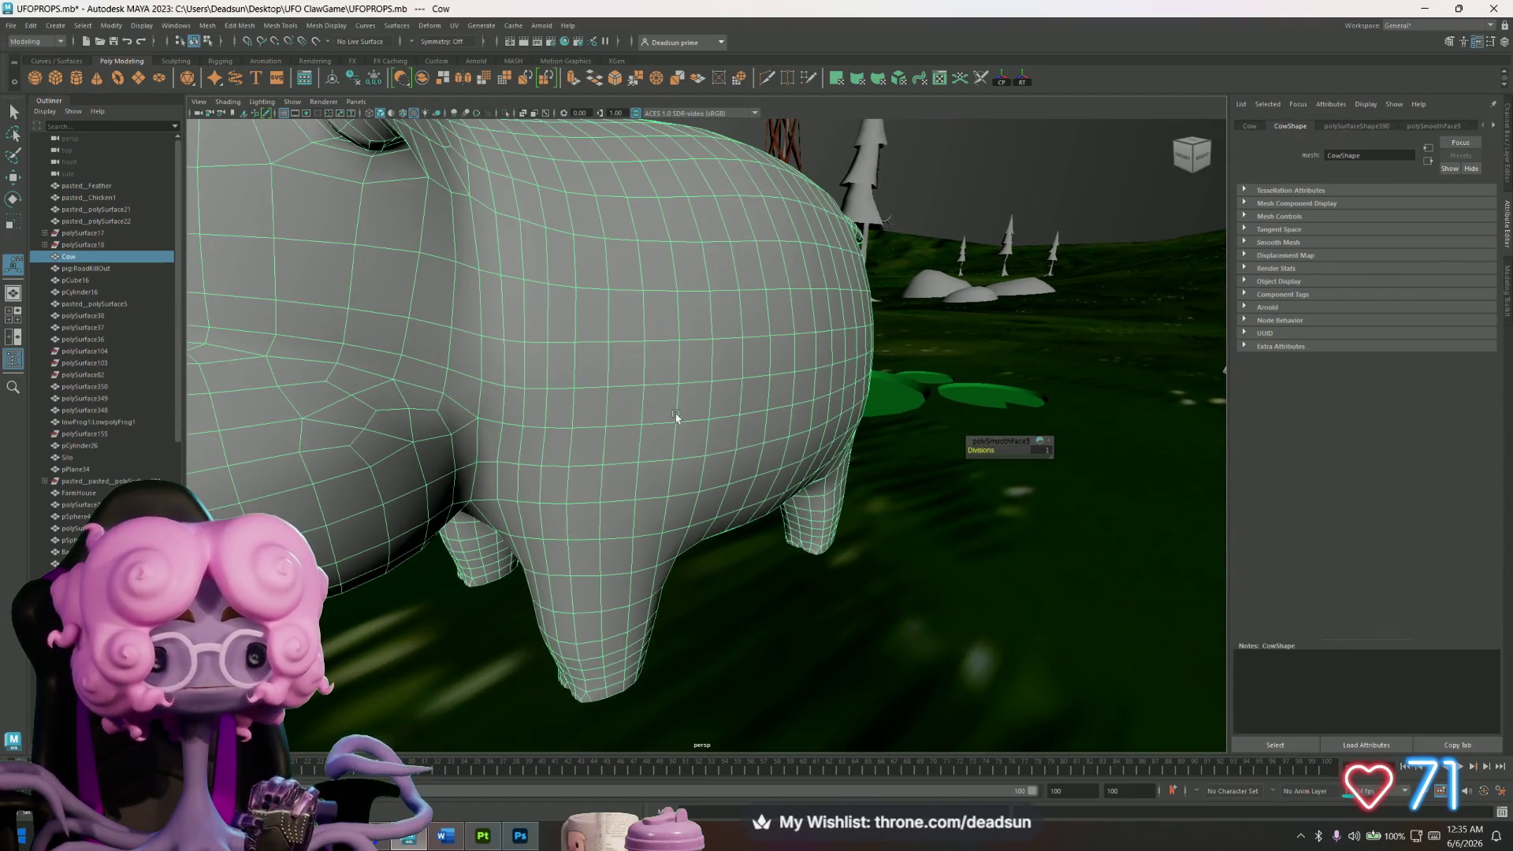
key(f)
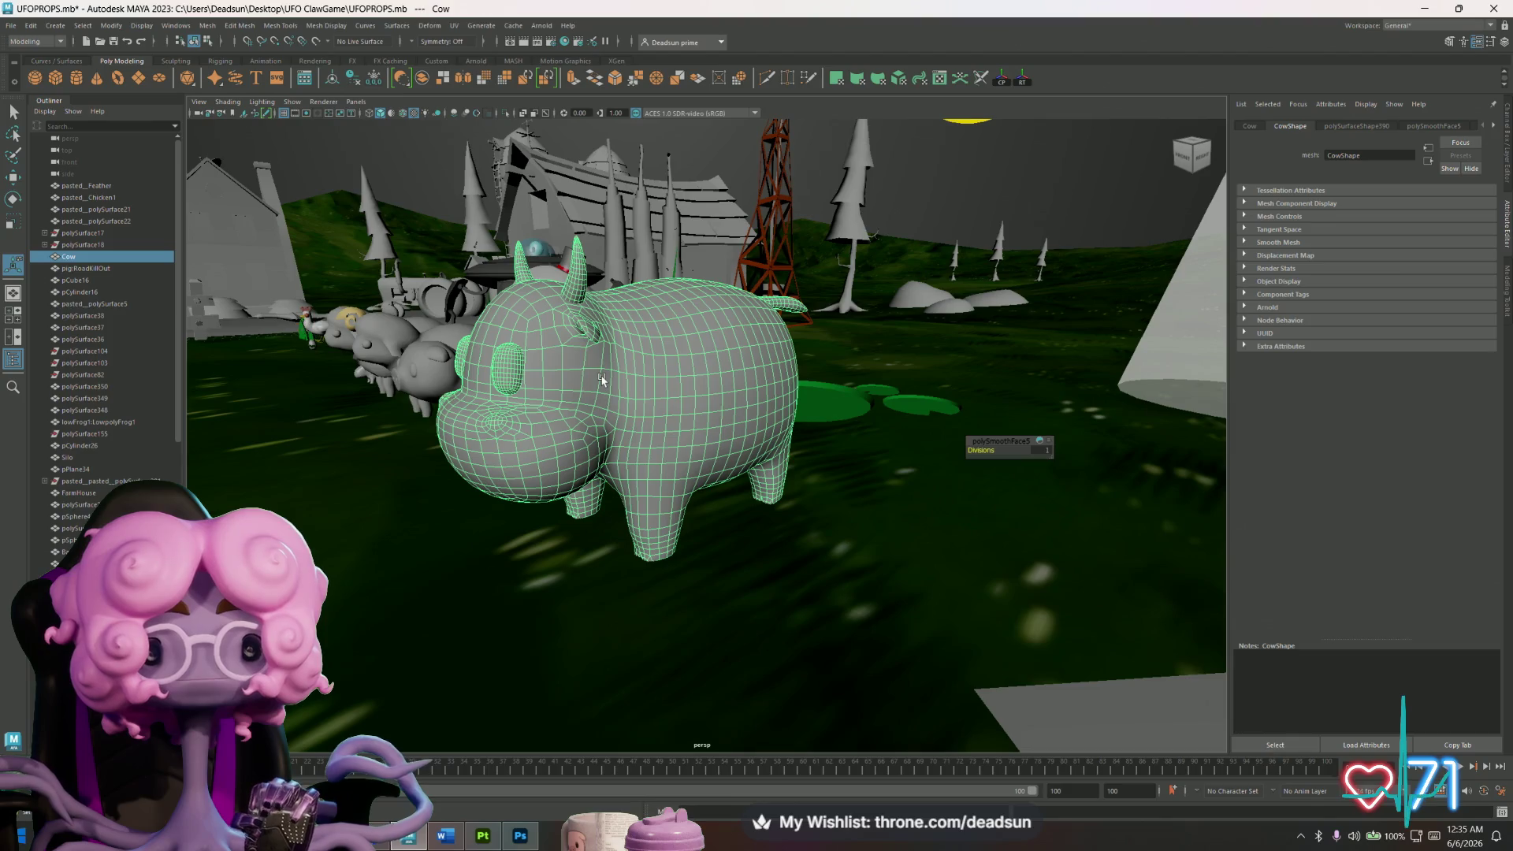
Inspect the cow's UV layout, including the eye and ear shells, then close it.
click(454, 25)
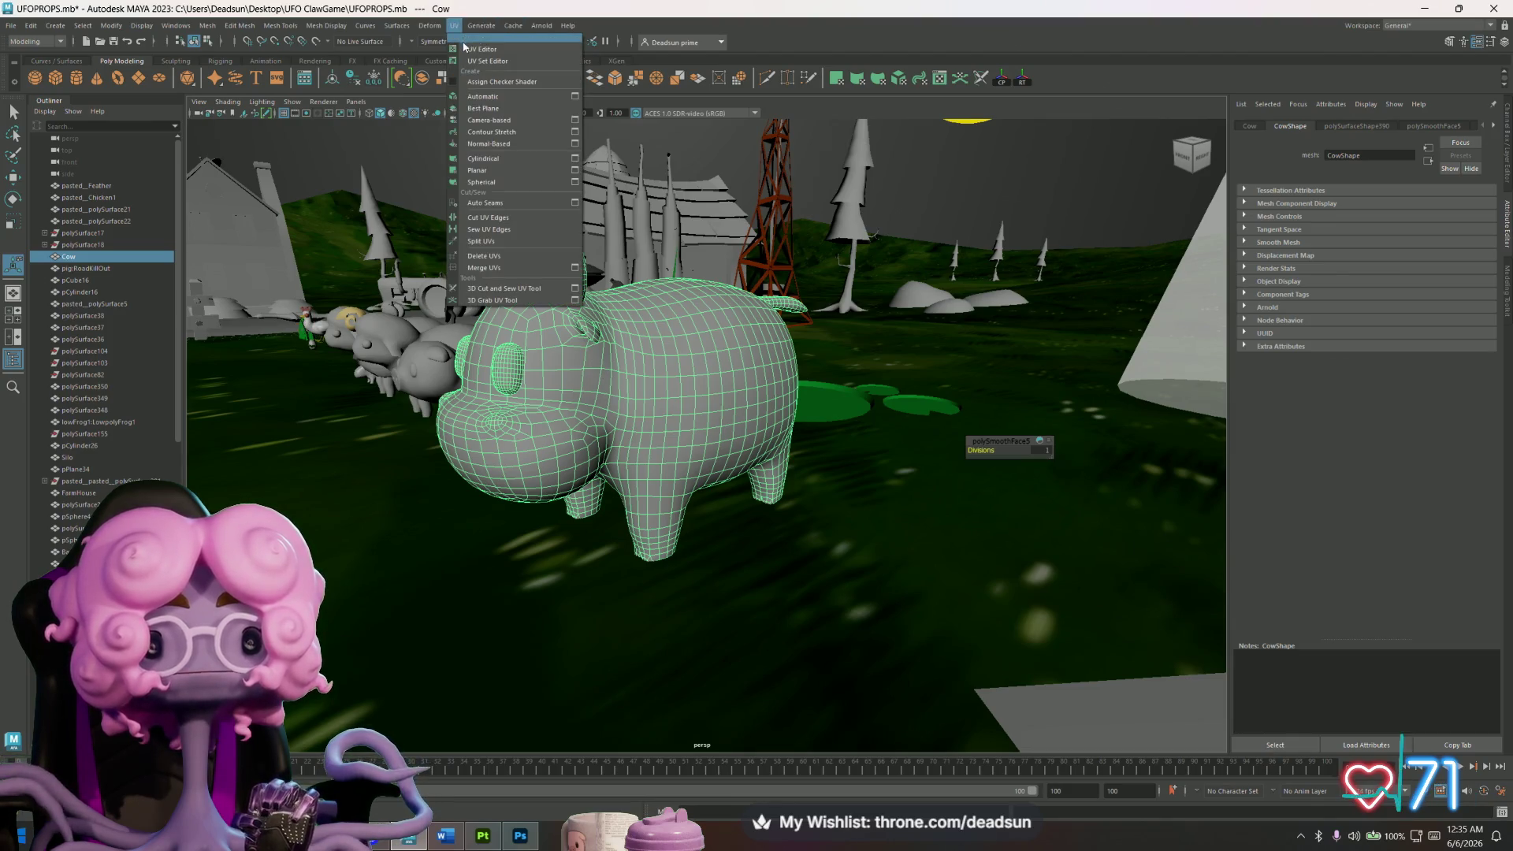
click(473, 41)
scroll(676, 511, down, 3)
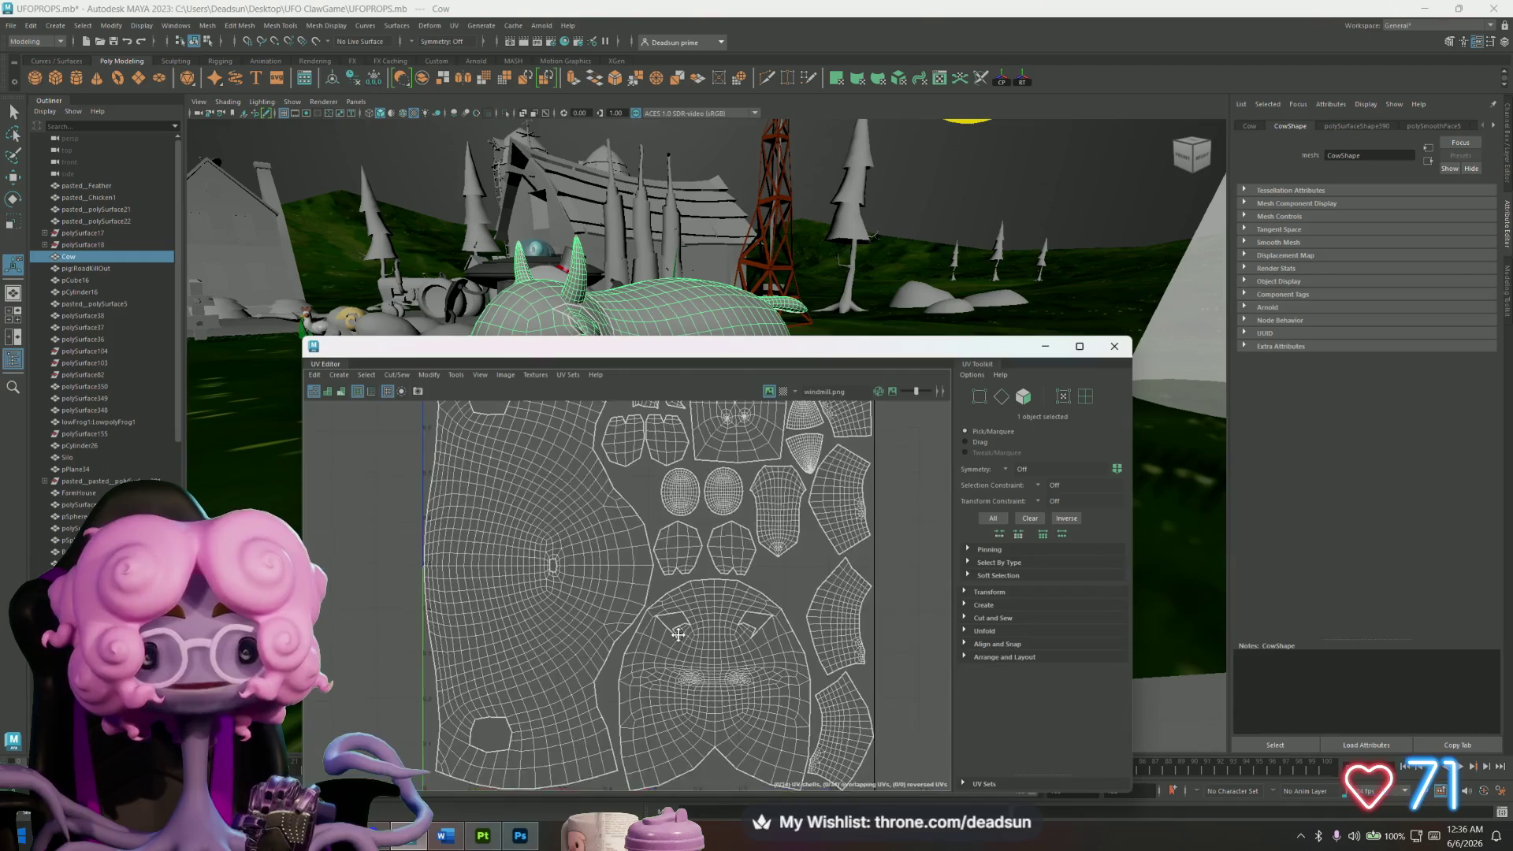
scroll(636, 505, up, 3)
alt+middle_drag(636, 505, 686, 597)
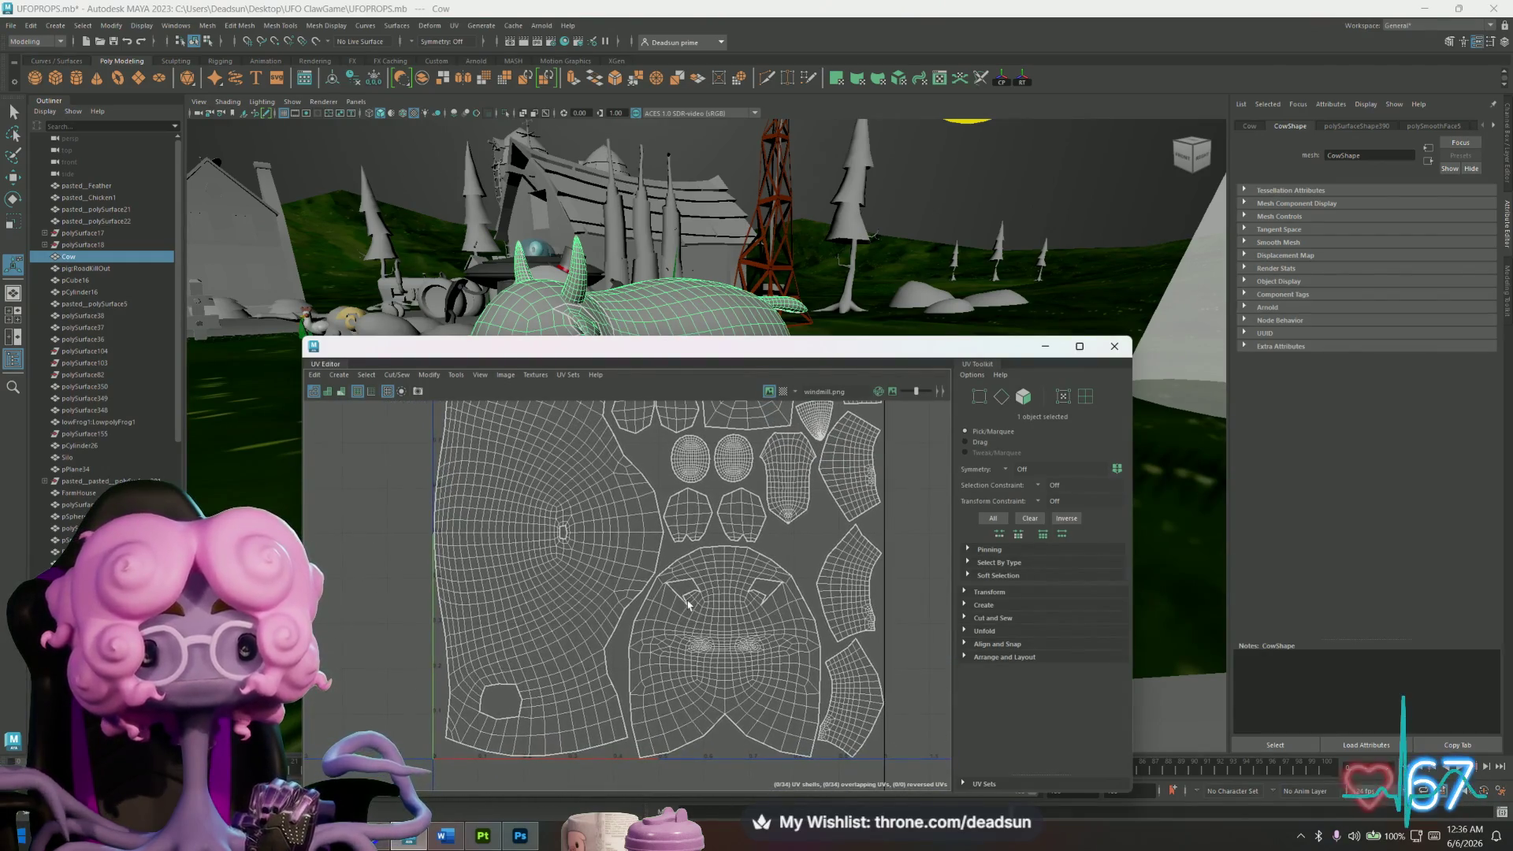
click(1117, 354)
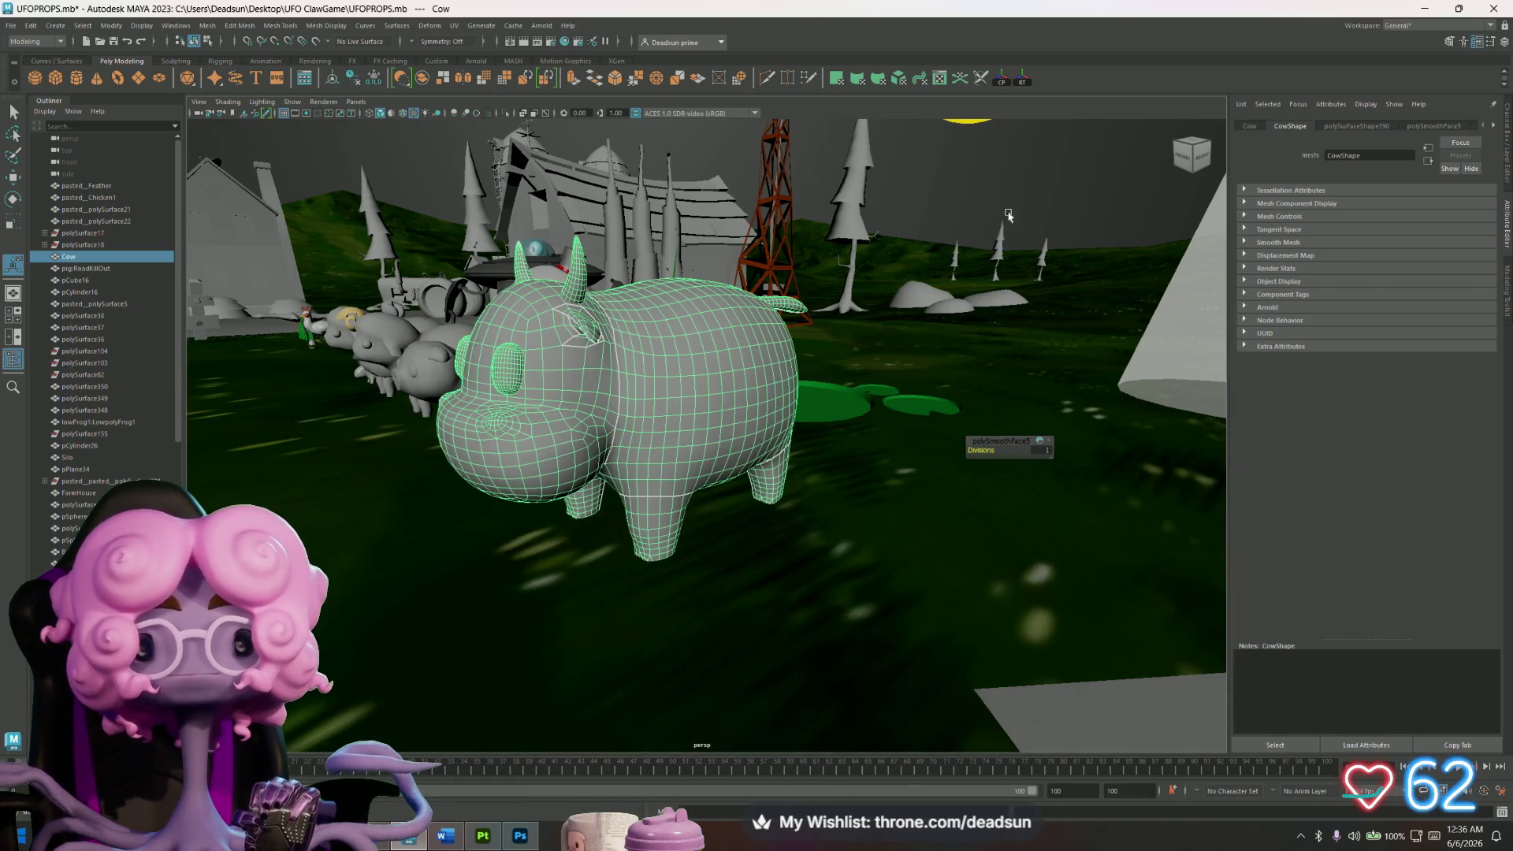
mouse_move(755, 339)
alt+mouse_down()
mouse_move(762, 482)
mouse_move(776, 505)
mouse_move(790, 496)
alt+mouse_up()
Export the selected cow as smoothcow.fbx into Desktop/UFO ClawGame/Models.
click(14, 23)
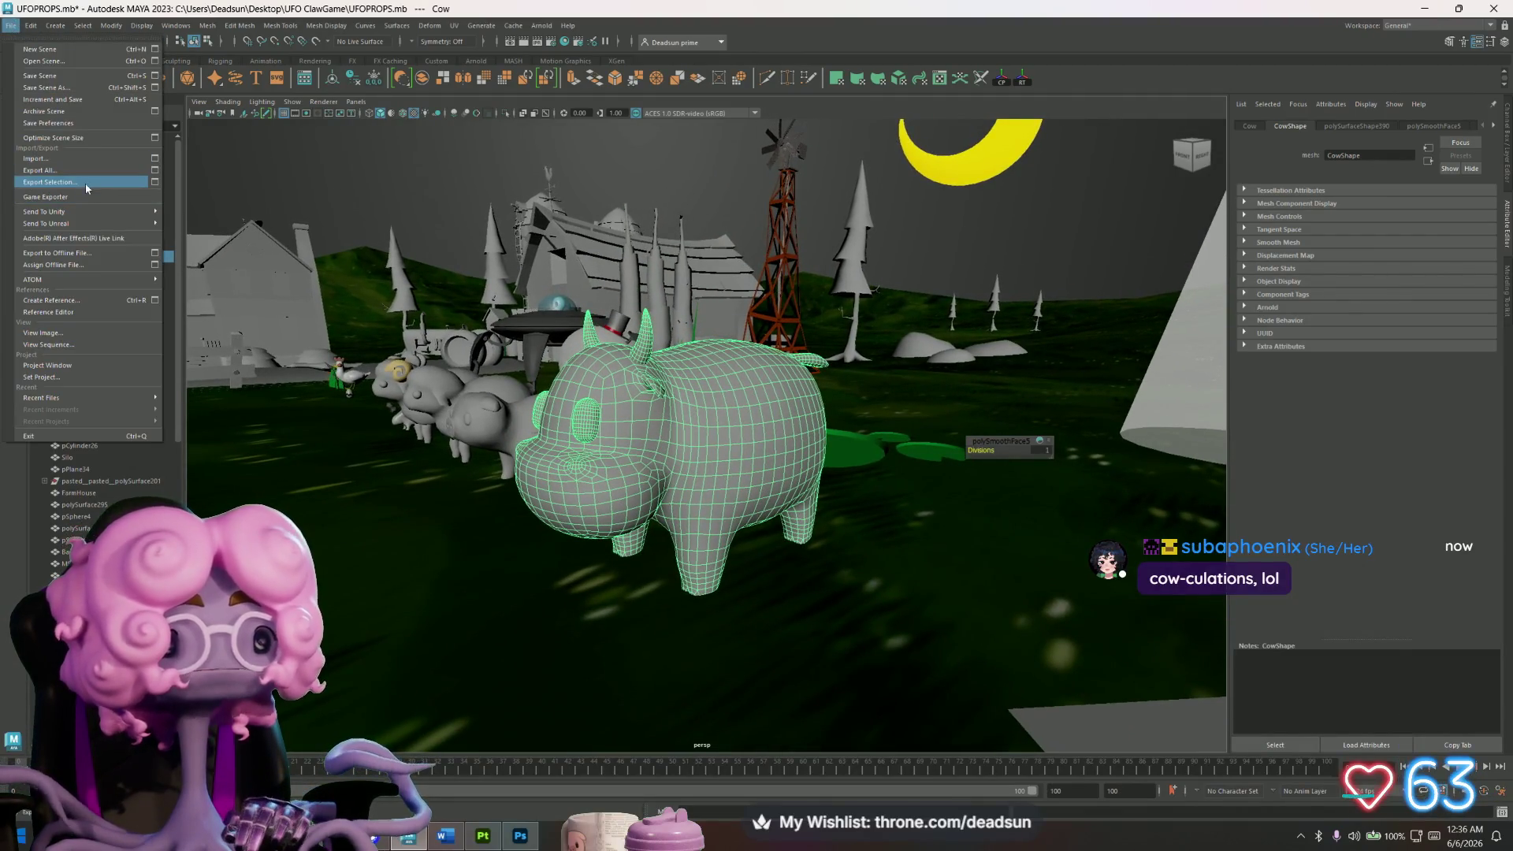
click(55, 195)
click(422, 323)
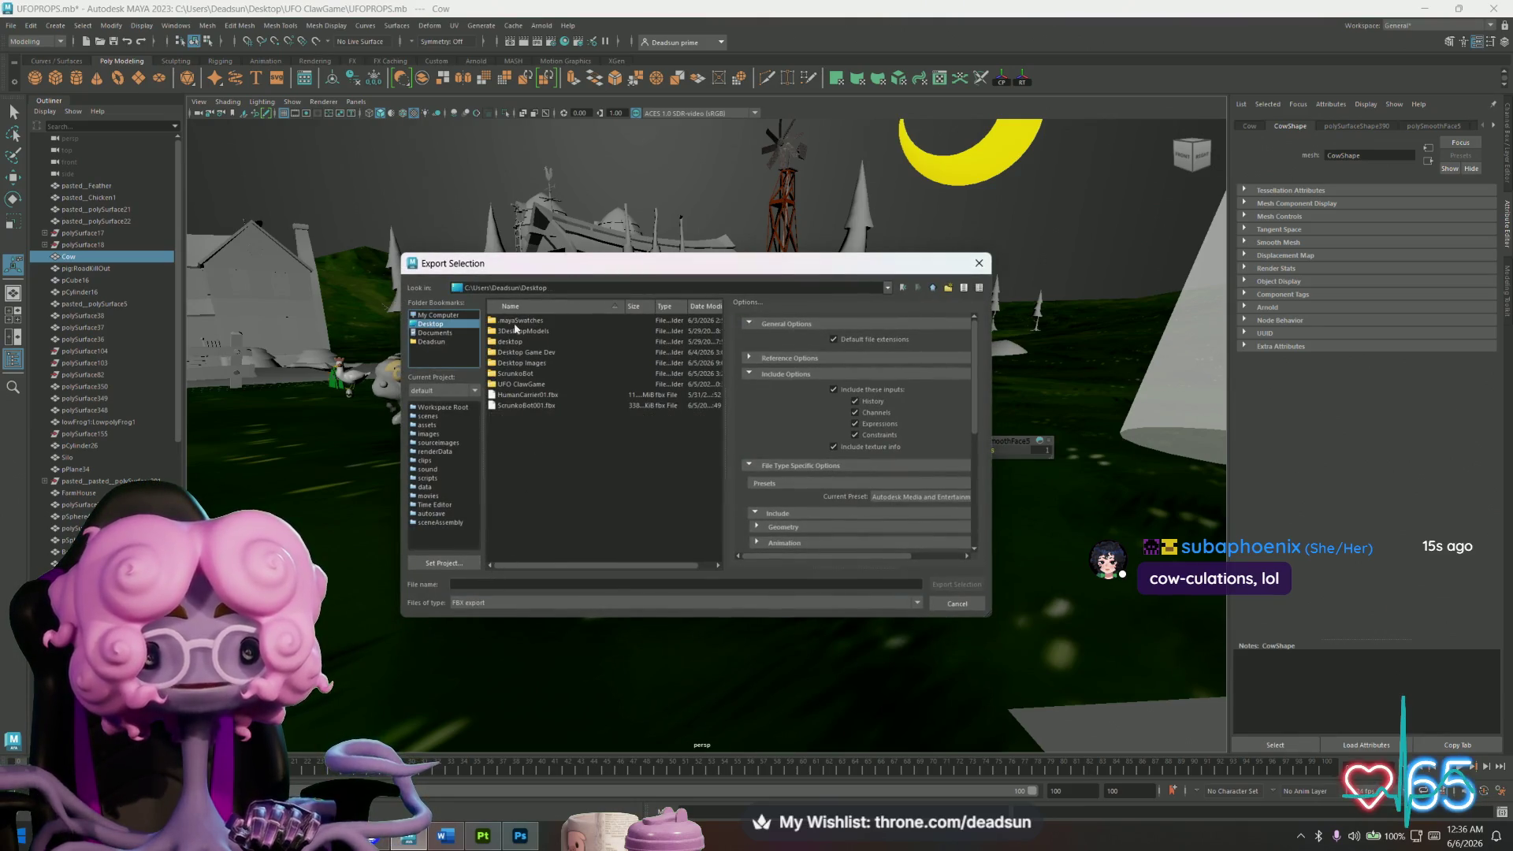
double_click(512, 384)
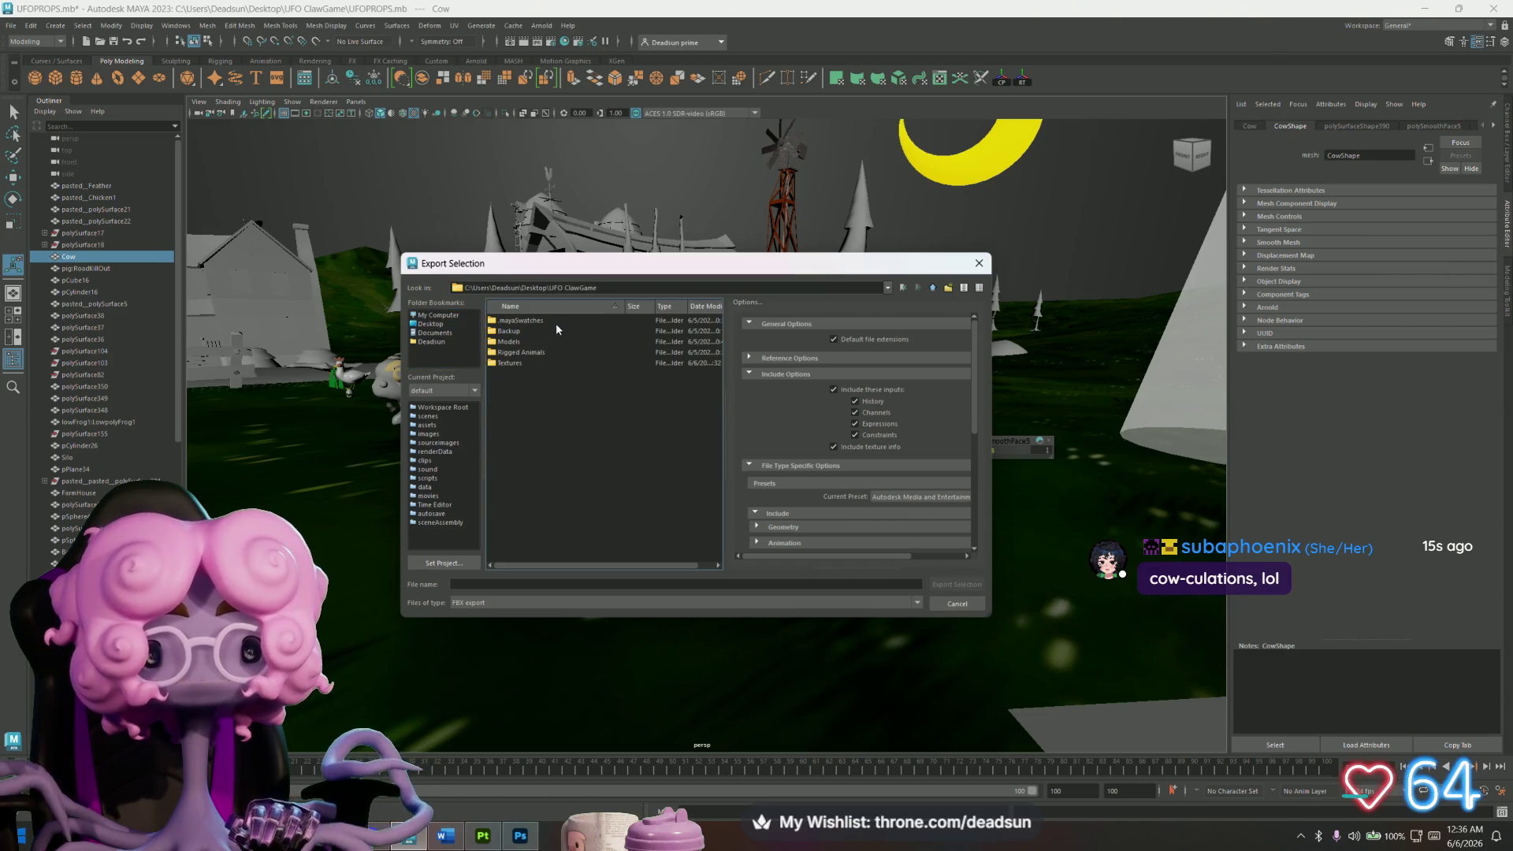
double_click(516, 345)
click(480, 583)
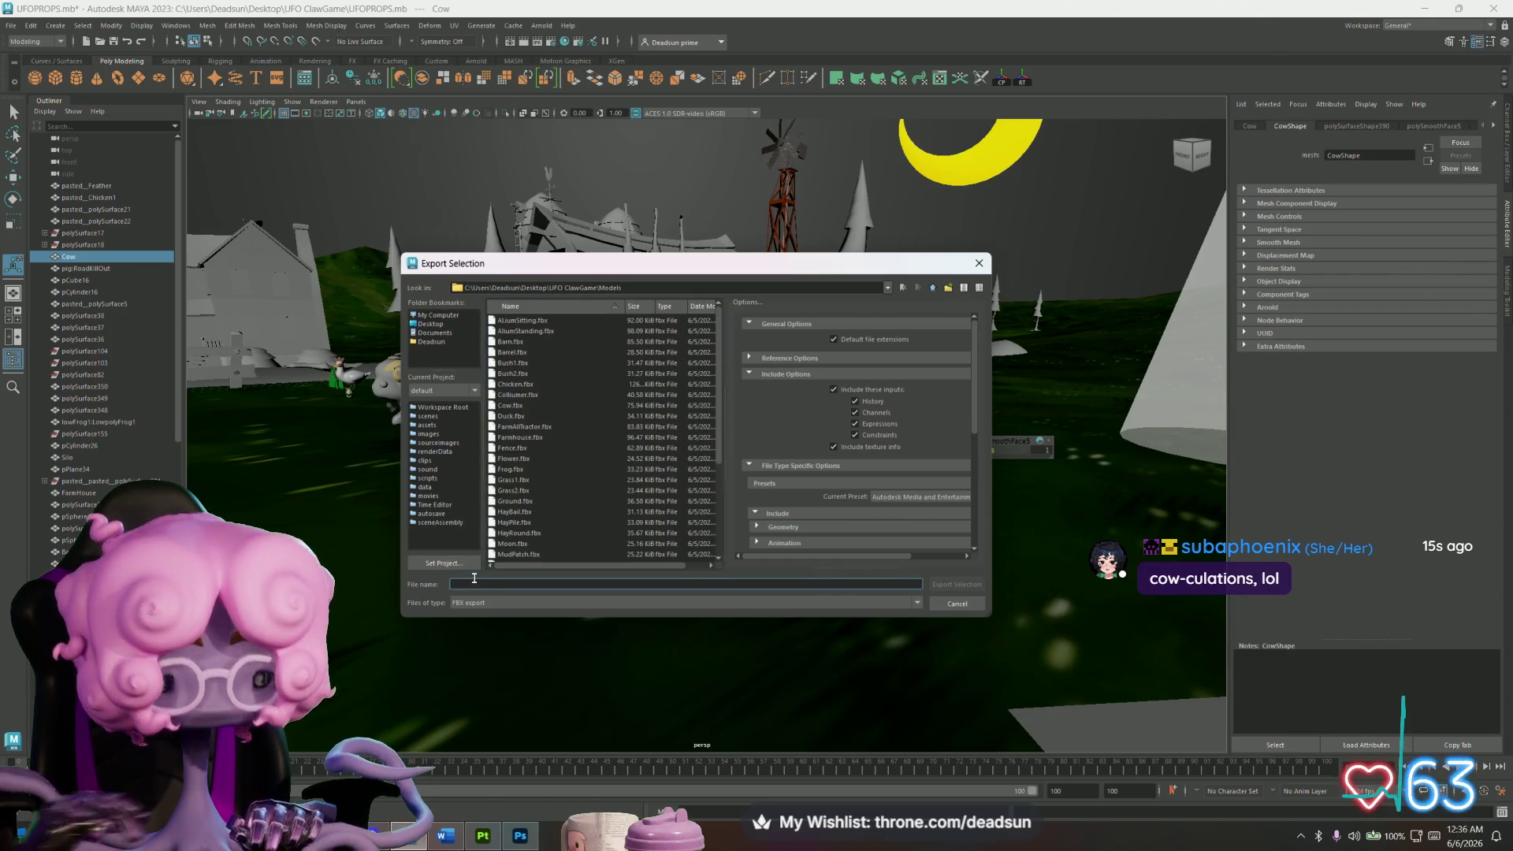
text(smoothcow)
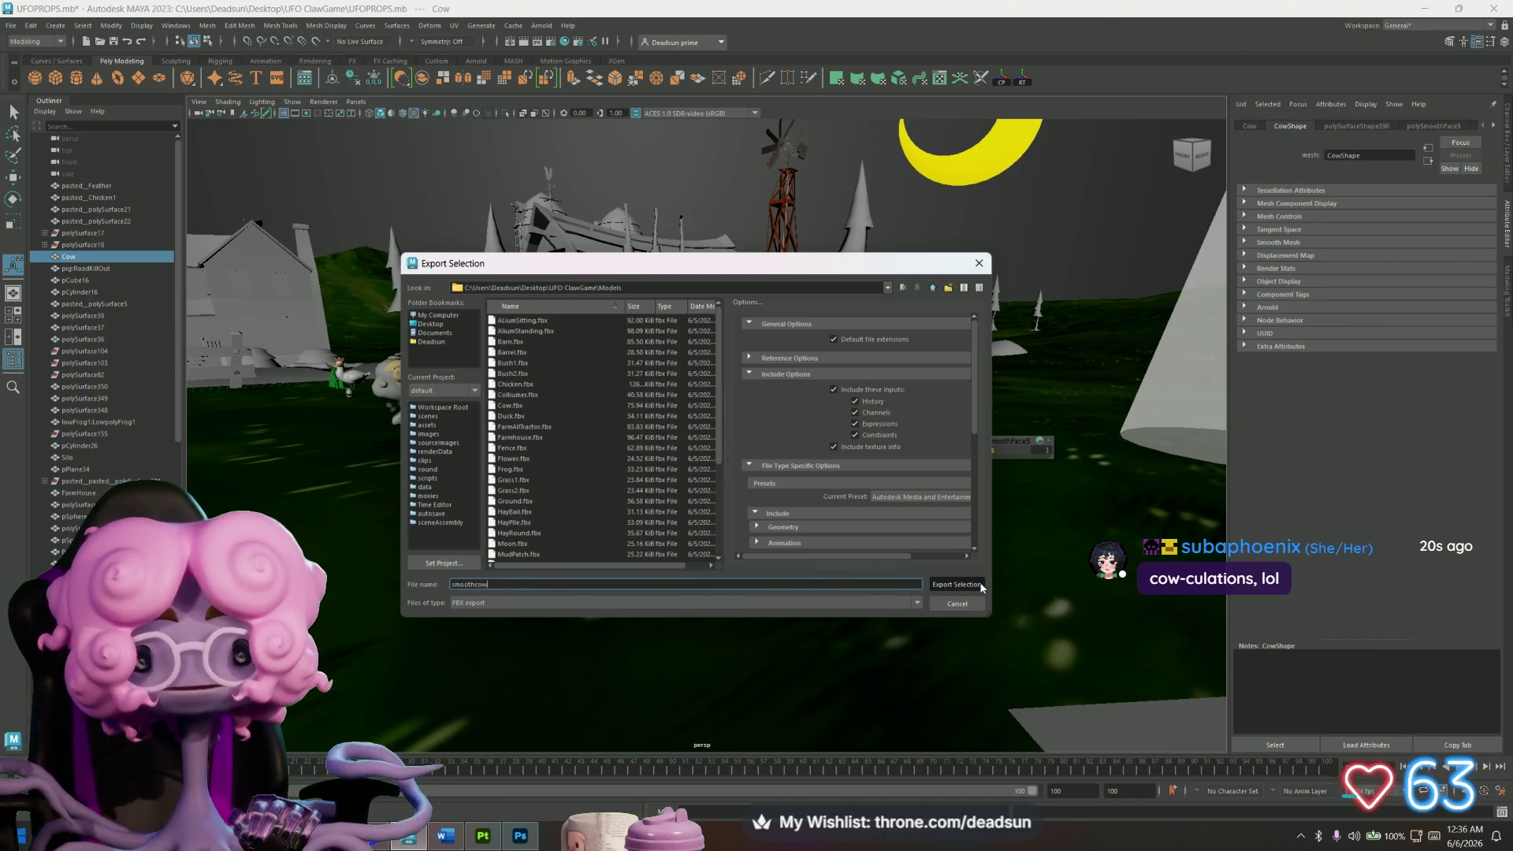
click(957, 585)
Reselect the cow and switch over to Substance 3D Painter.
click(941, 238)
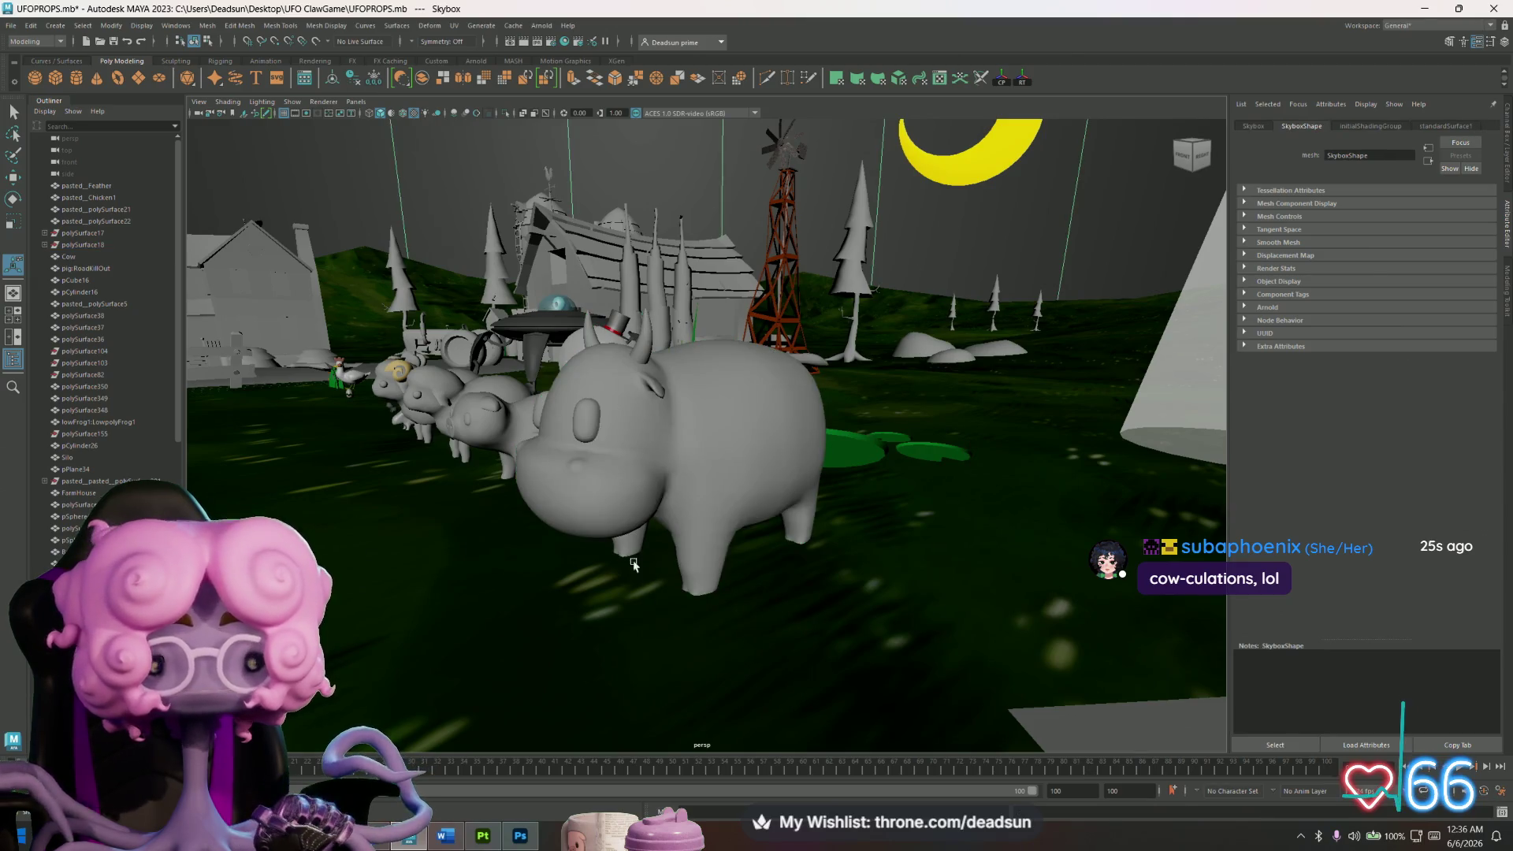
click(690, 527)
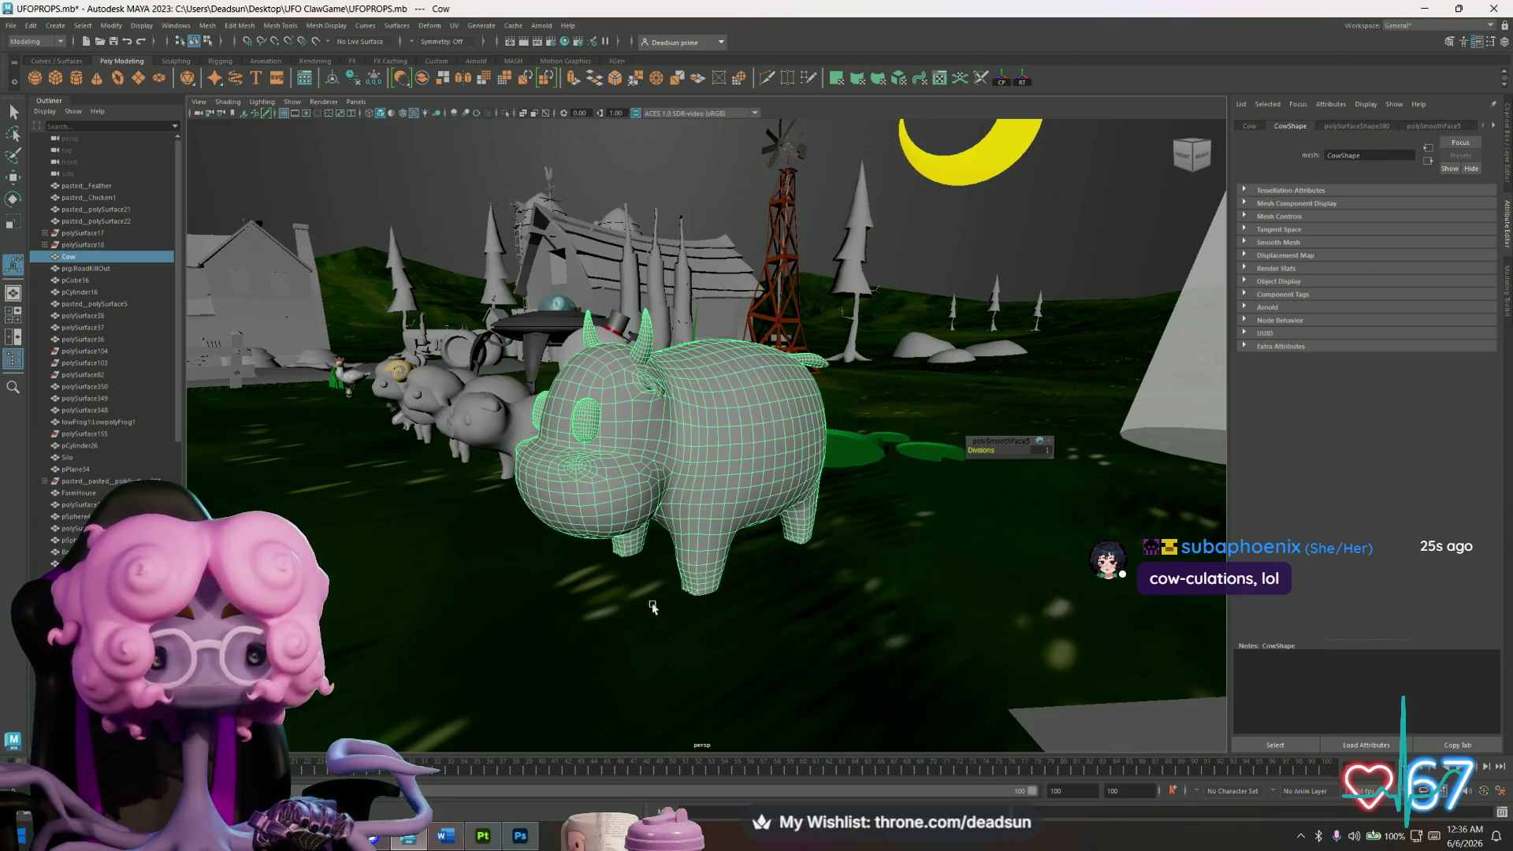
key(alt+Tab)
click(905, 263)
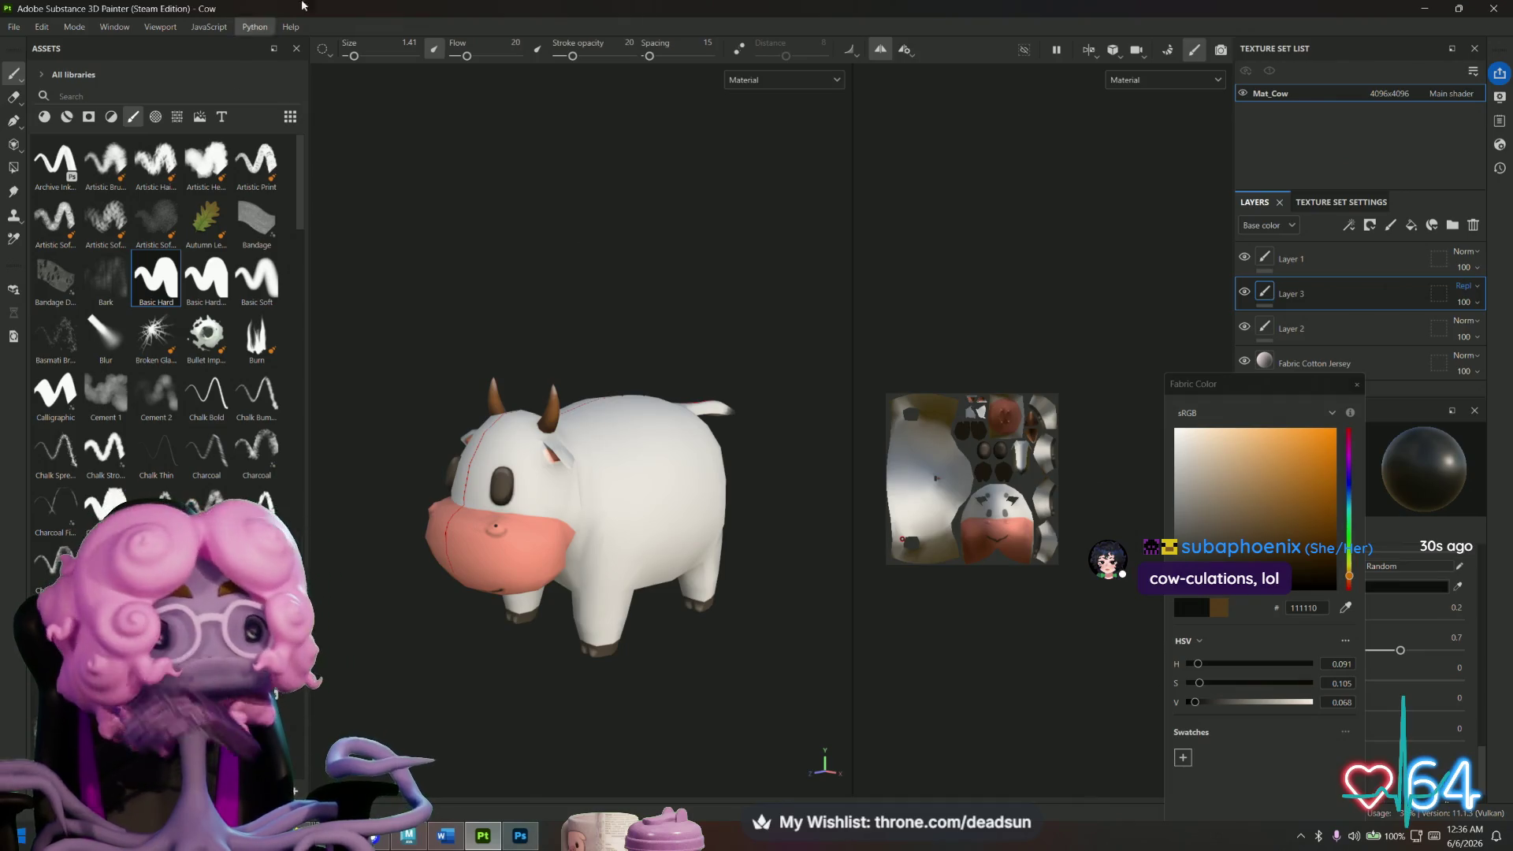
Save the currently open Cow project.
click(39, 31)
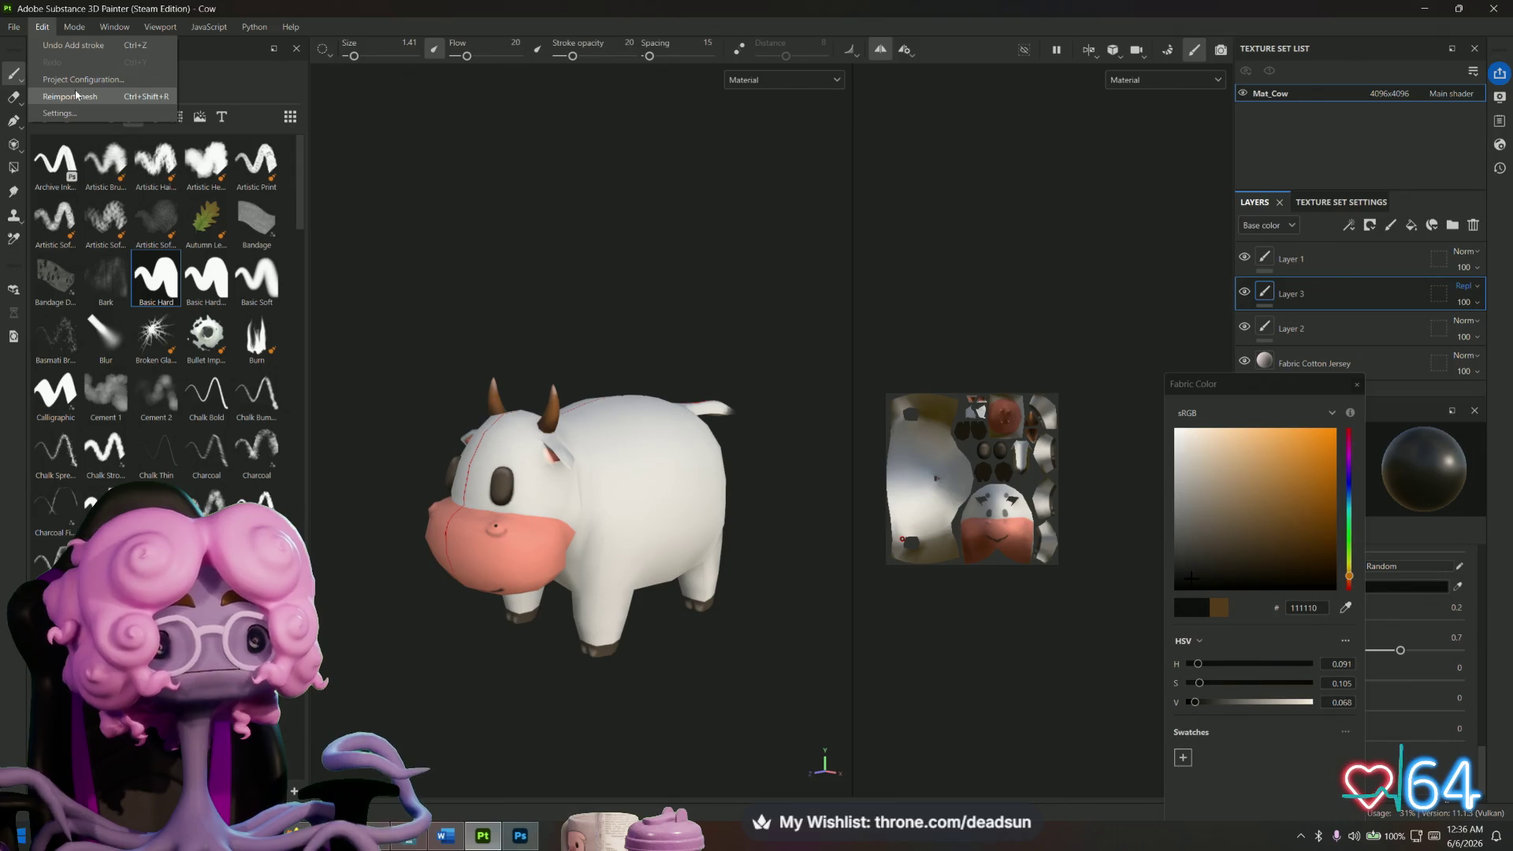
click(15, 27)
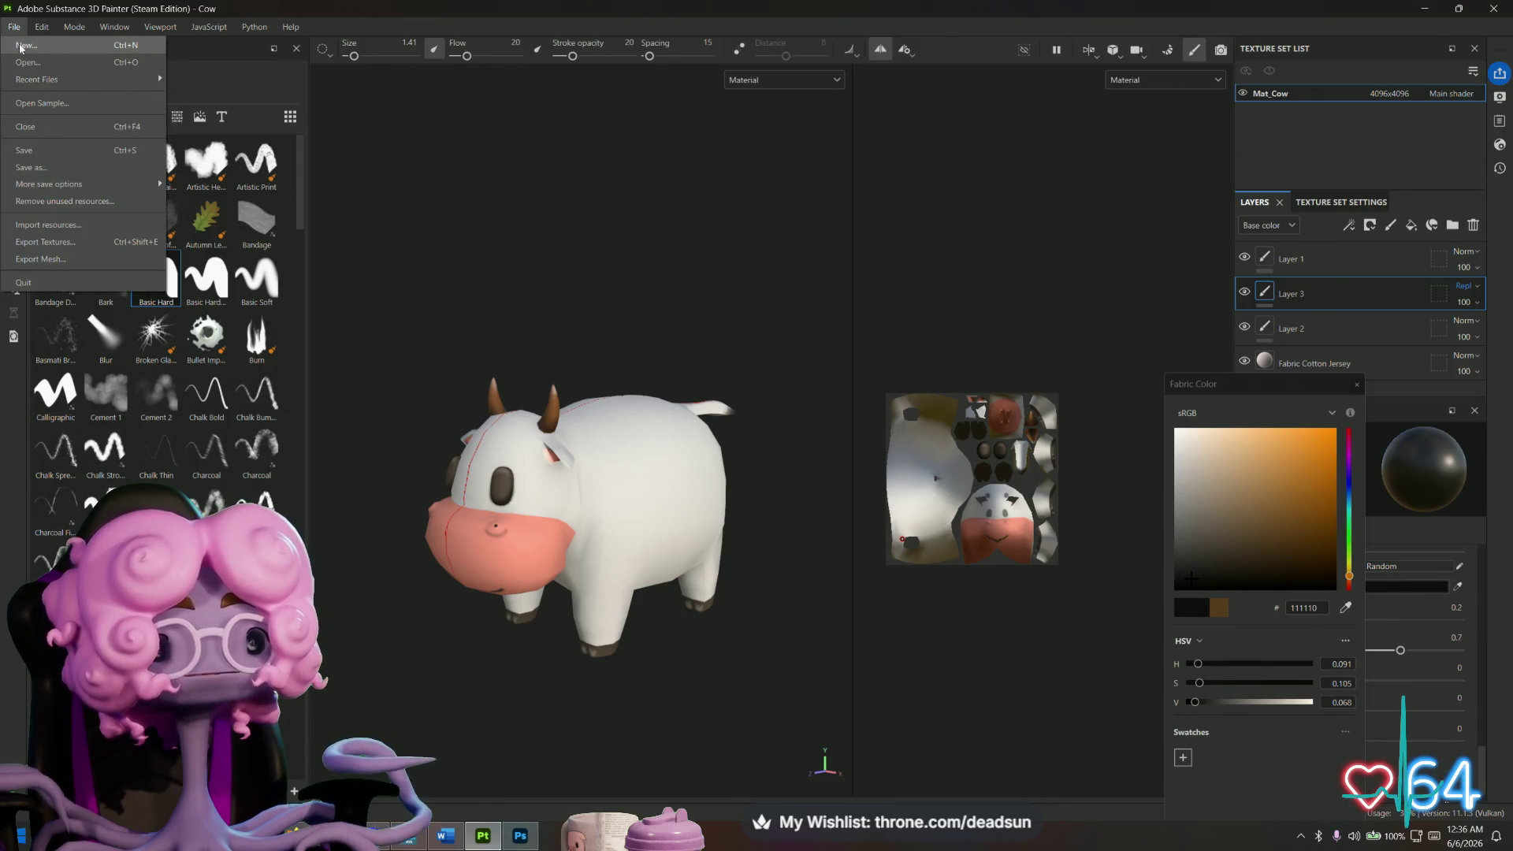
click(38, 148)
Create a new project using smoothcow.fbx from the Models folder.
click(12, 28)
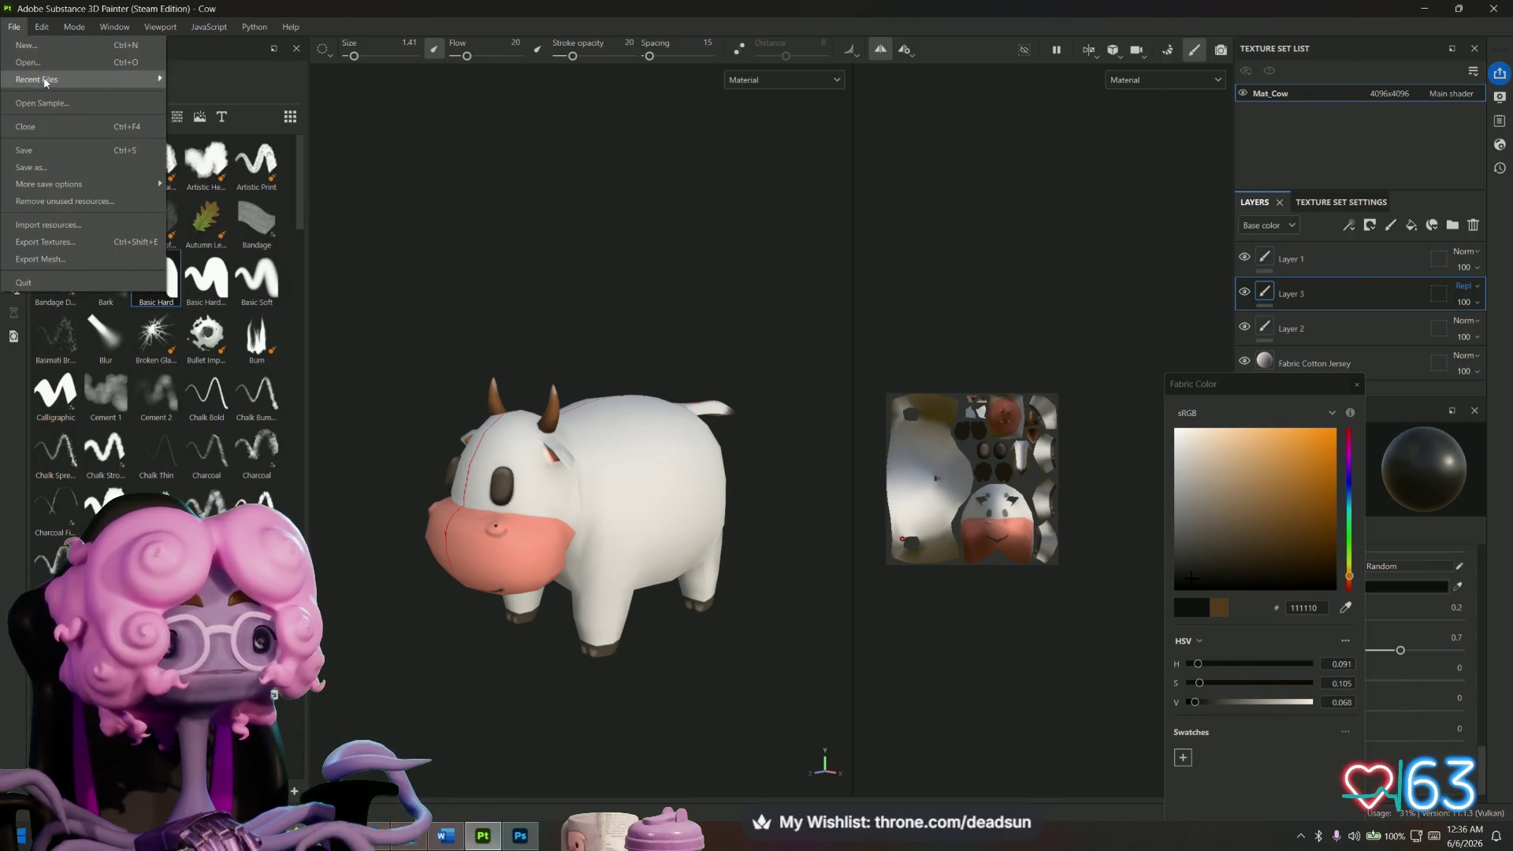
click(66, 46)
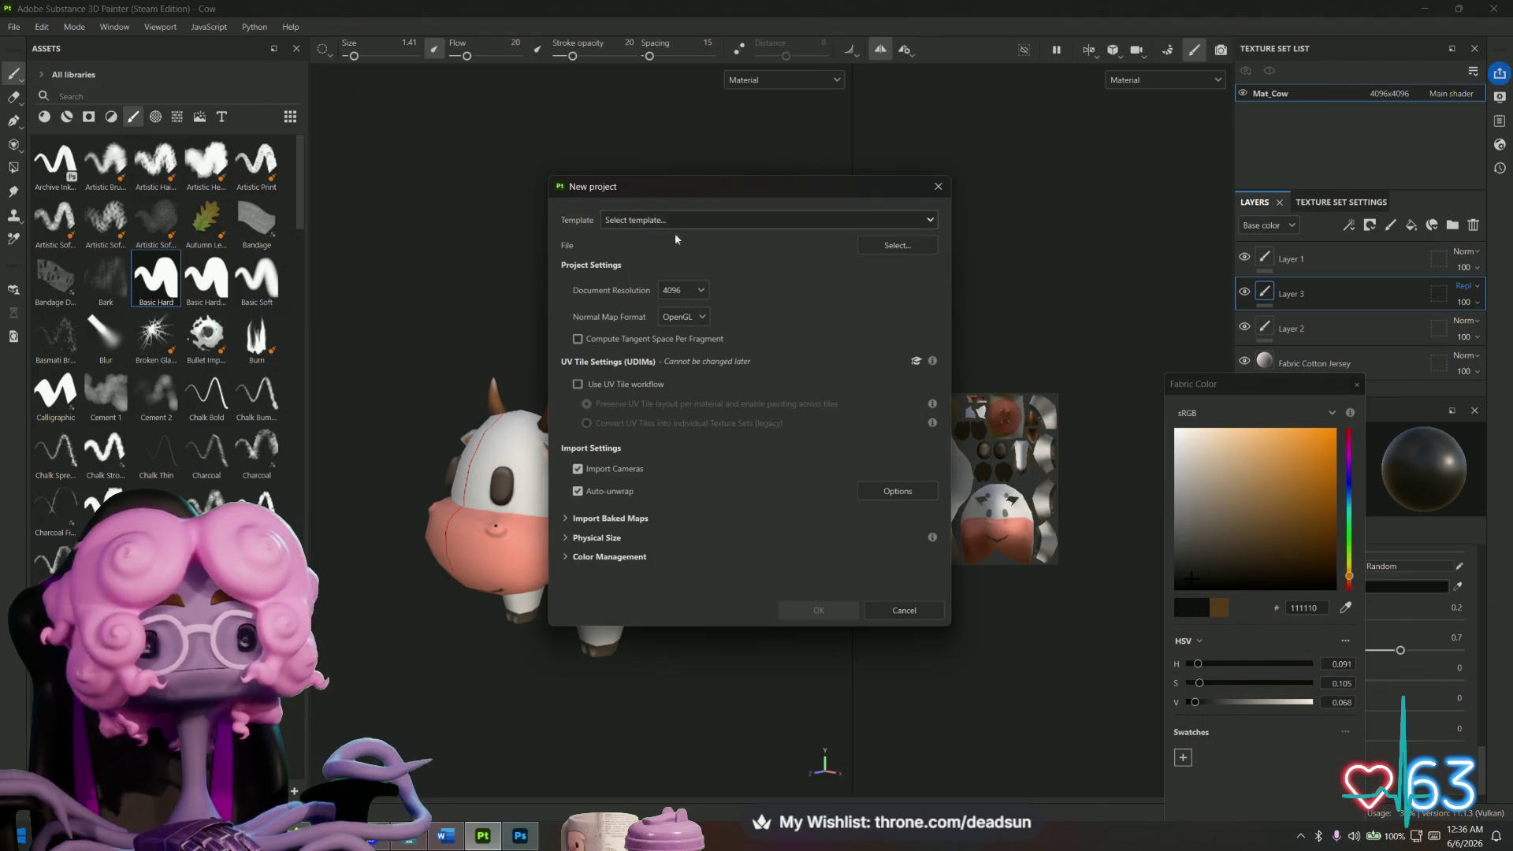
click(893, 246)
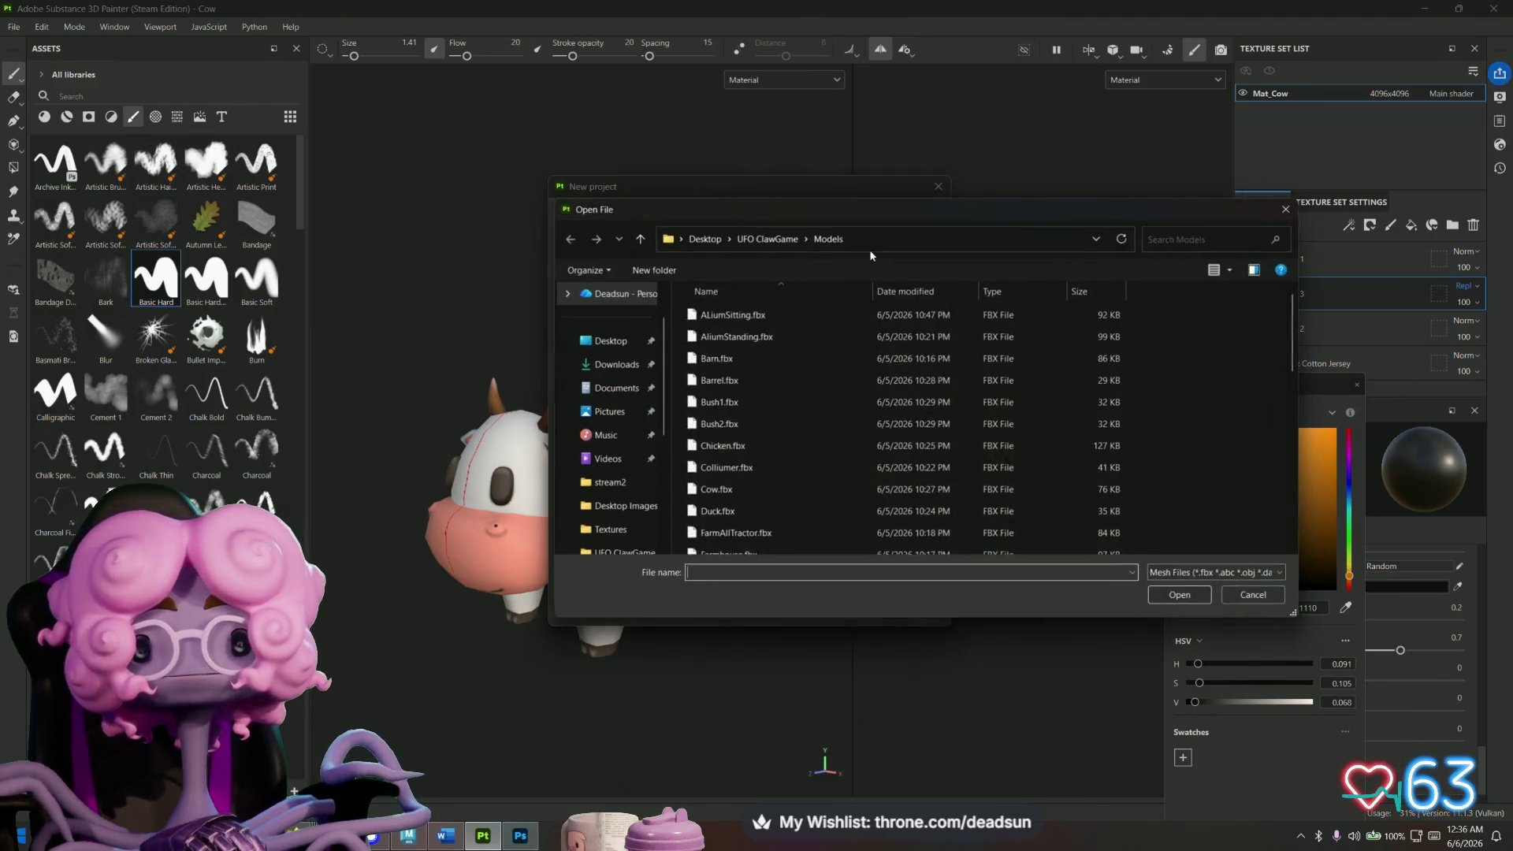
click(732, 337)
text(smoothcow.fbx)
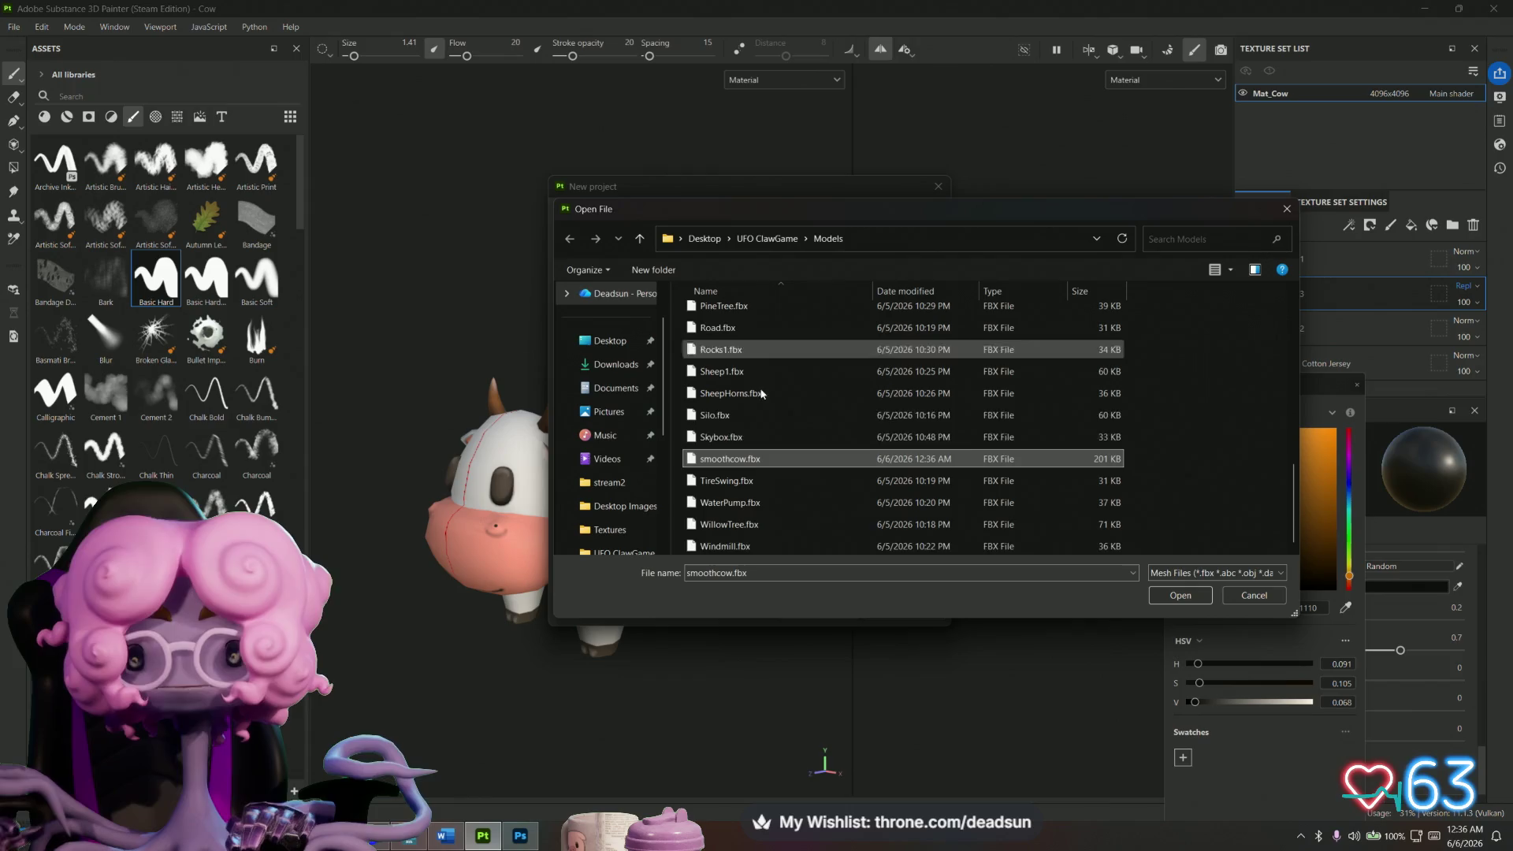
click(1199, 594)
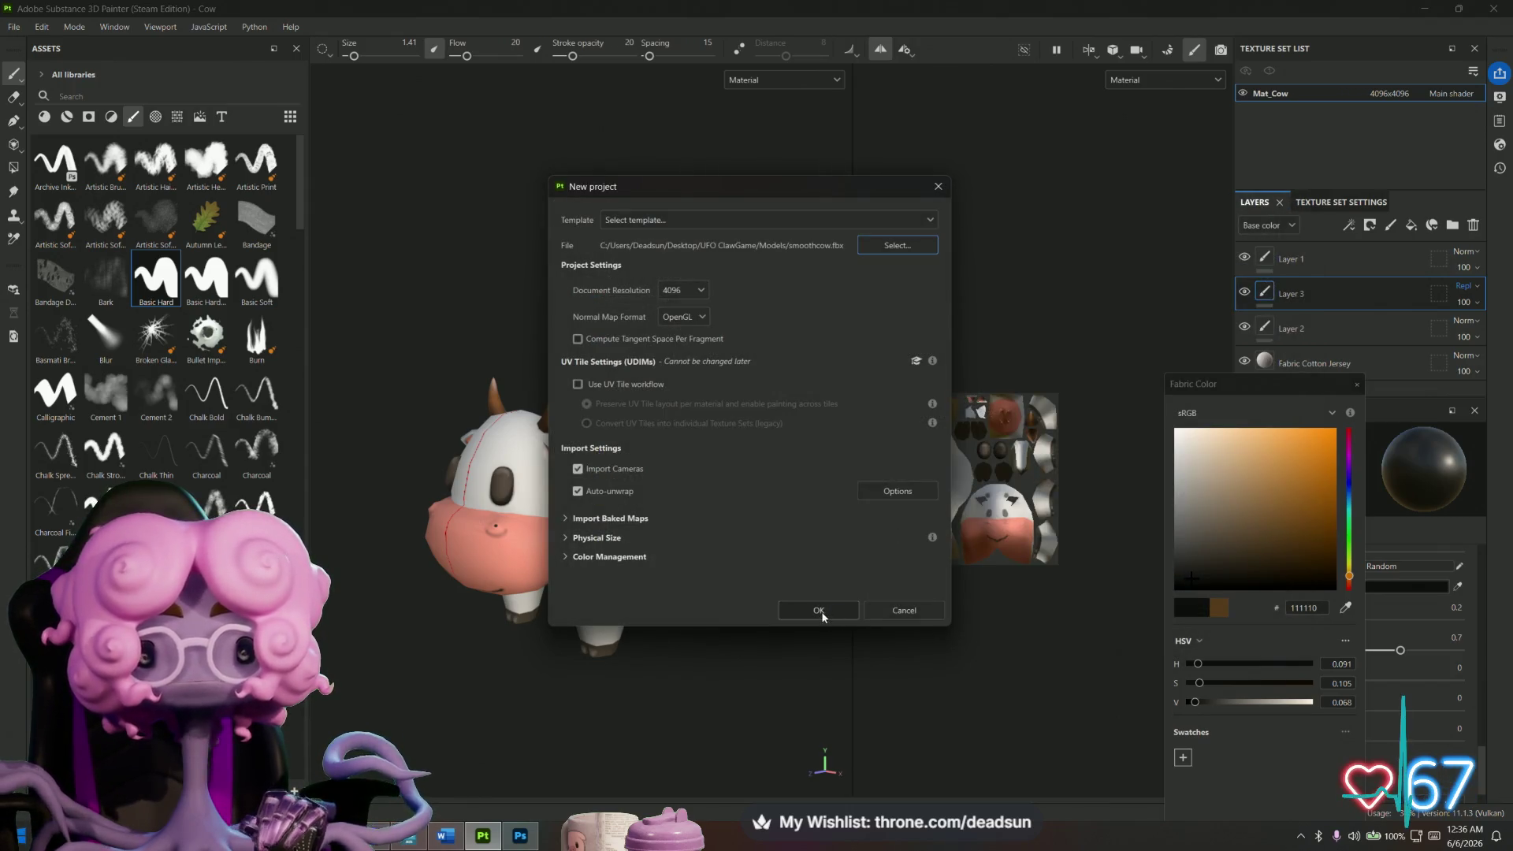
click(816, 610)
mouse_move(769, 566)
alt+mouse_down()
mouse_move(594, 588)
mouse_move(661, 607)
mouse_move(685, 591)
mouse_move(451, 657)
mouse_move(555, 630)
alt+mouse_up()
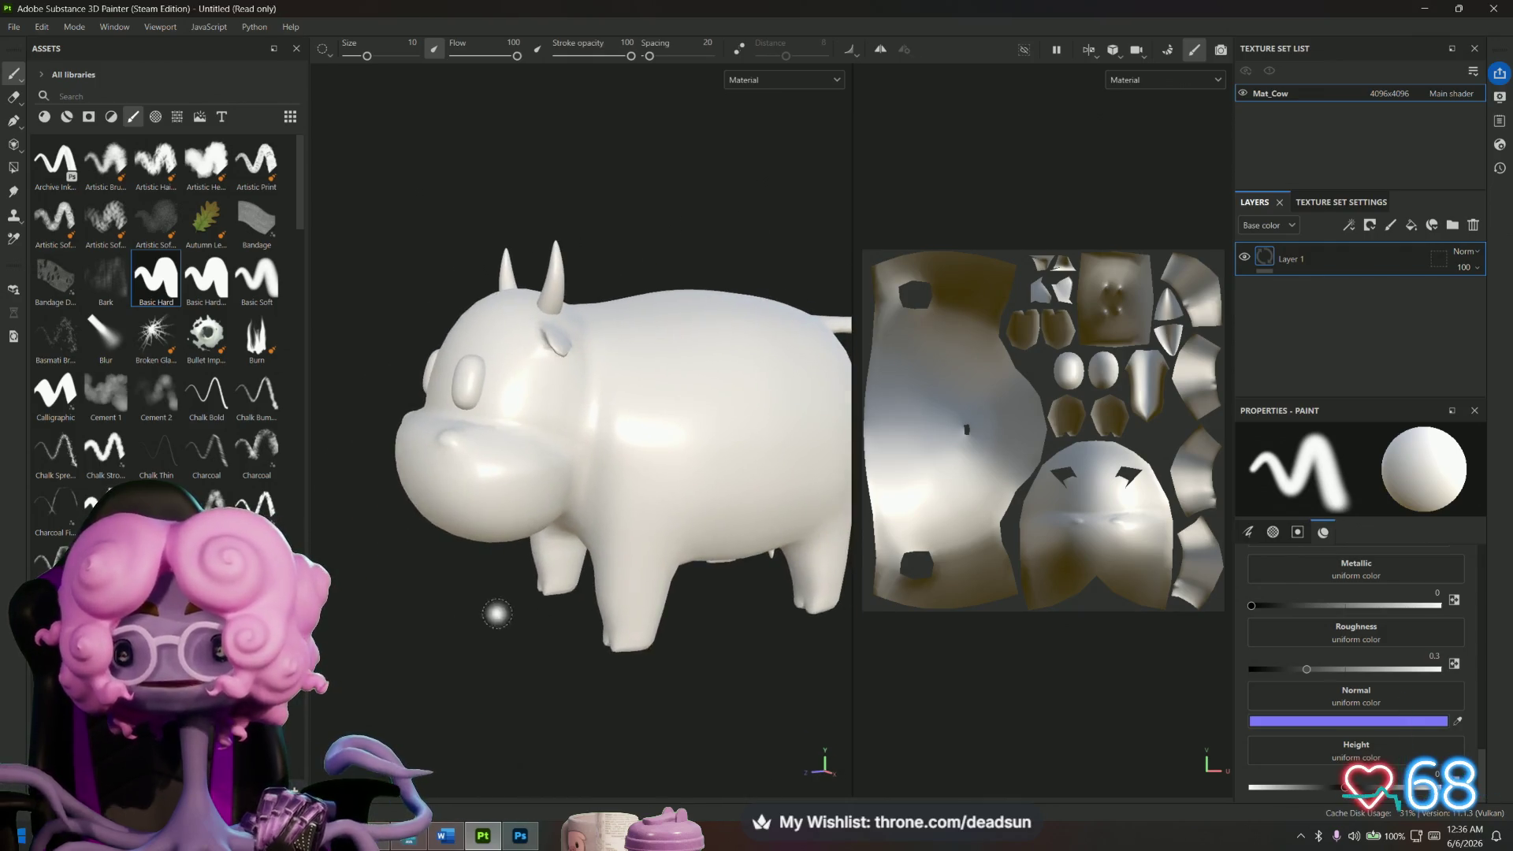
Bake Mat_Cow's mesh maps, briefly check the Iray view, and return to painting mode.
click(1167, 49)
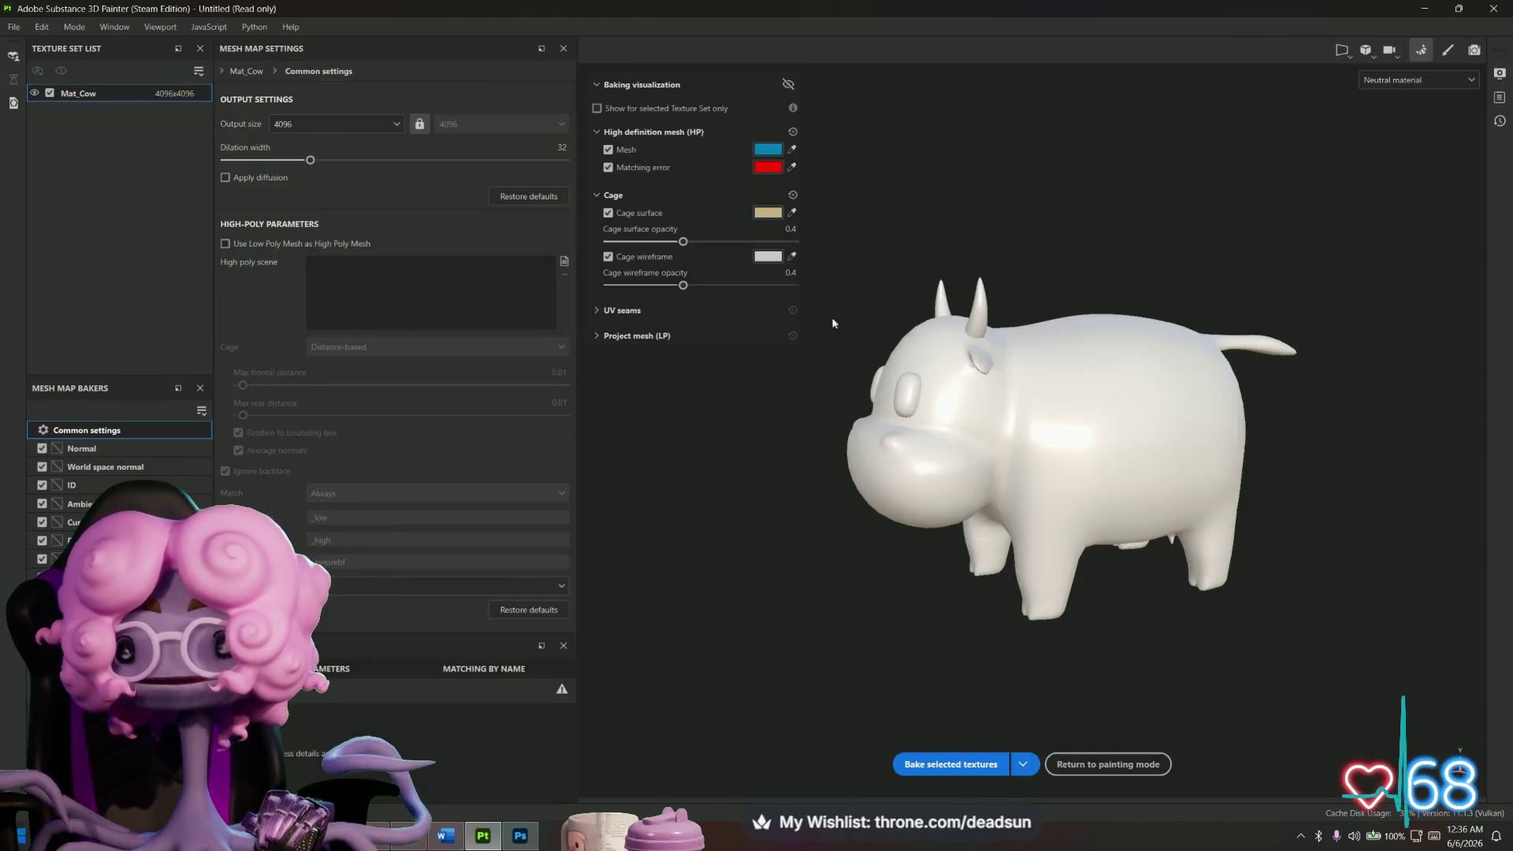
click(950, 764)
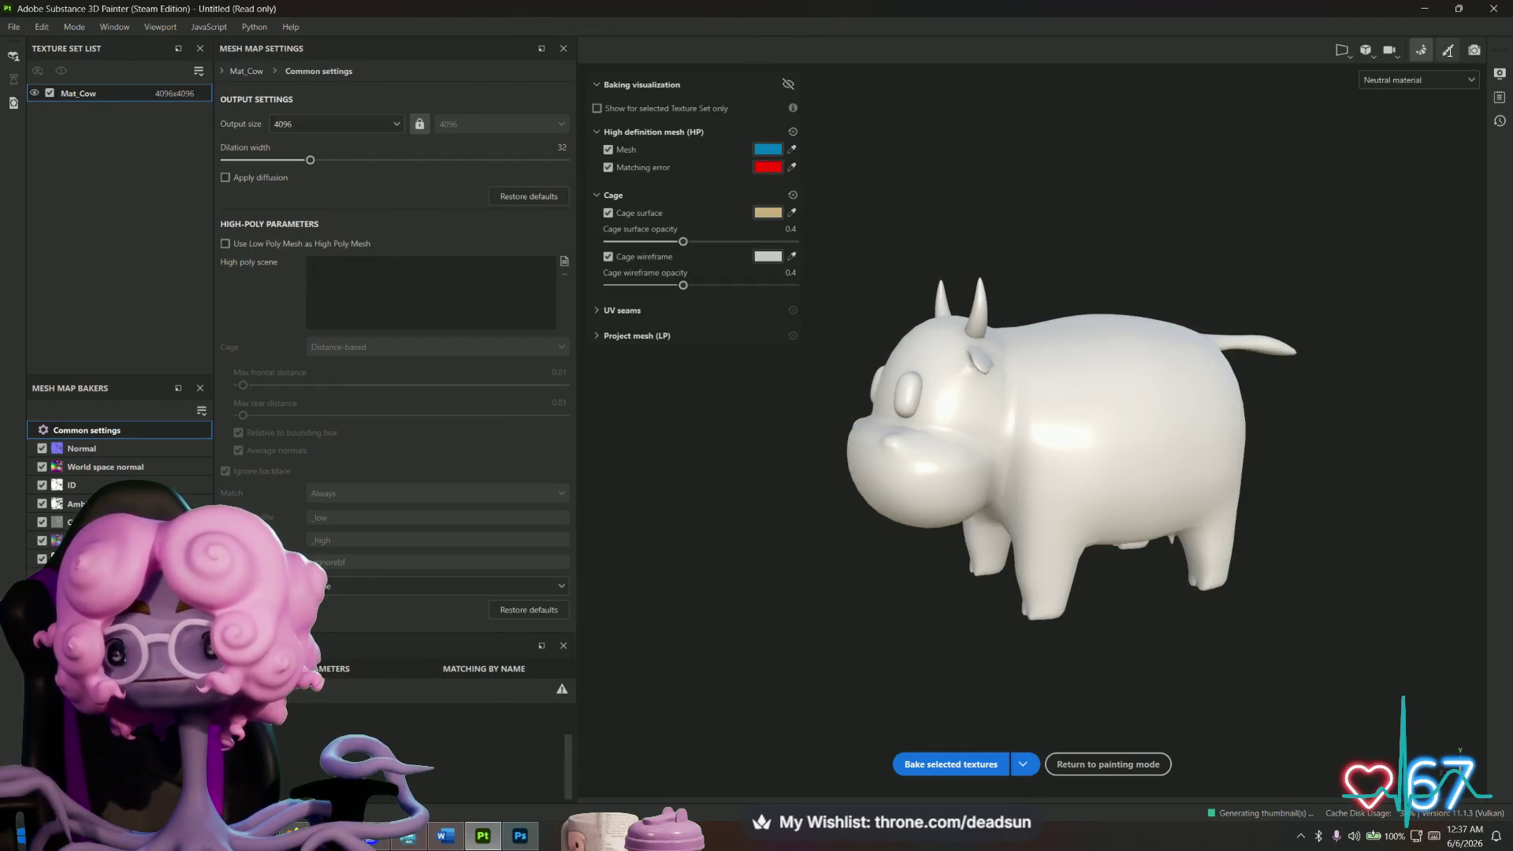
click(1473, 50)
click(1473, 49)
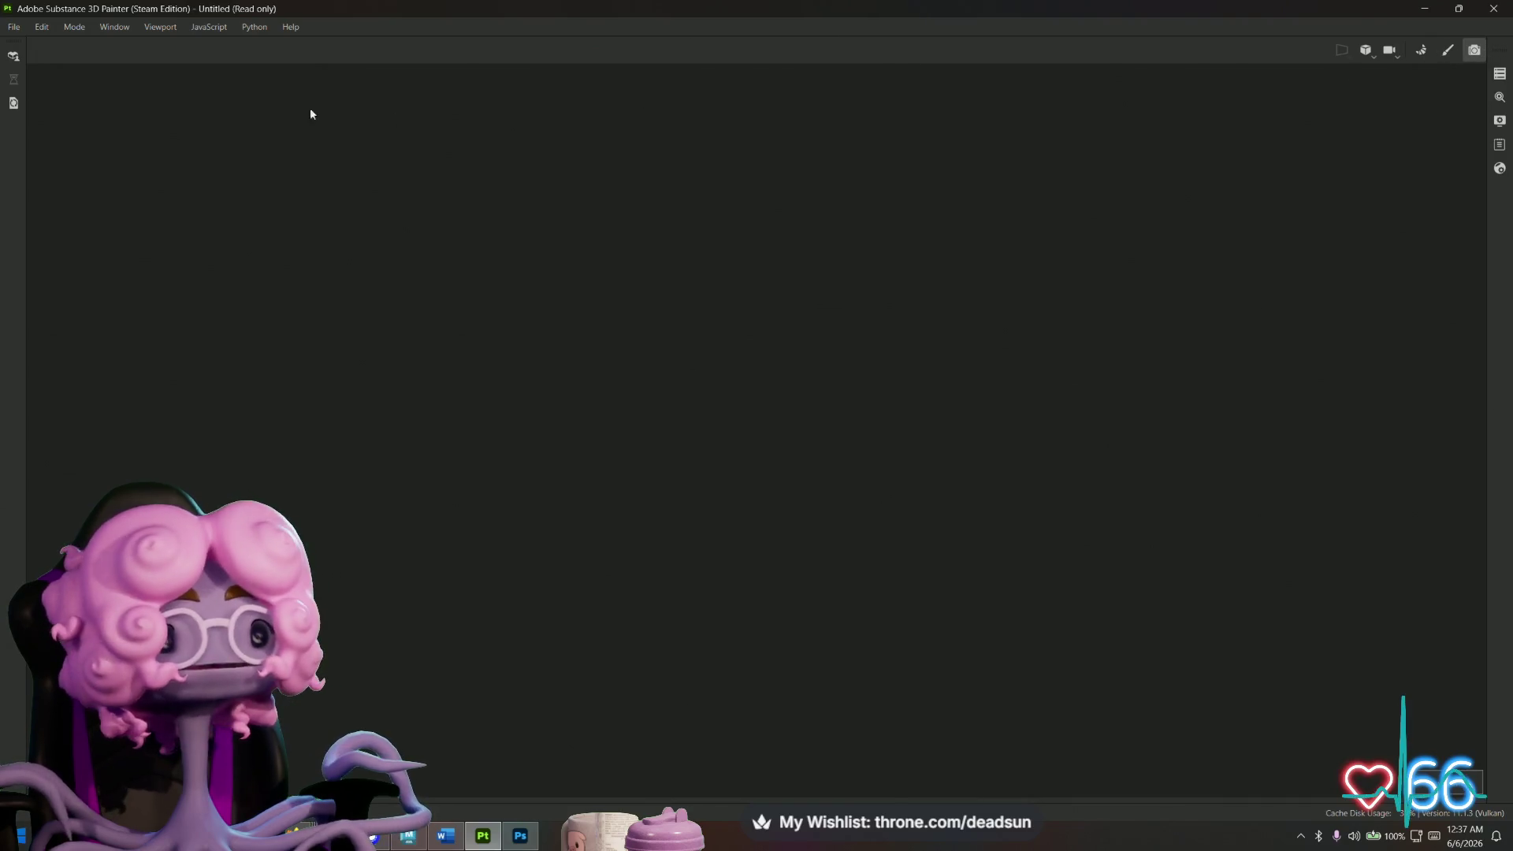
key(F10)
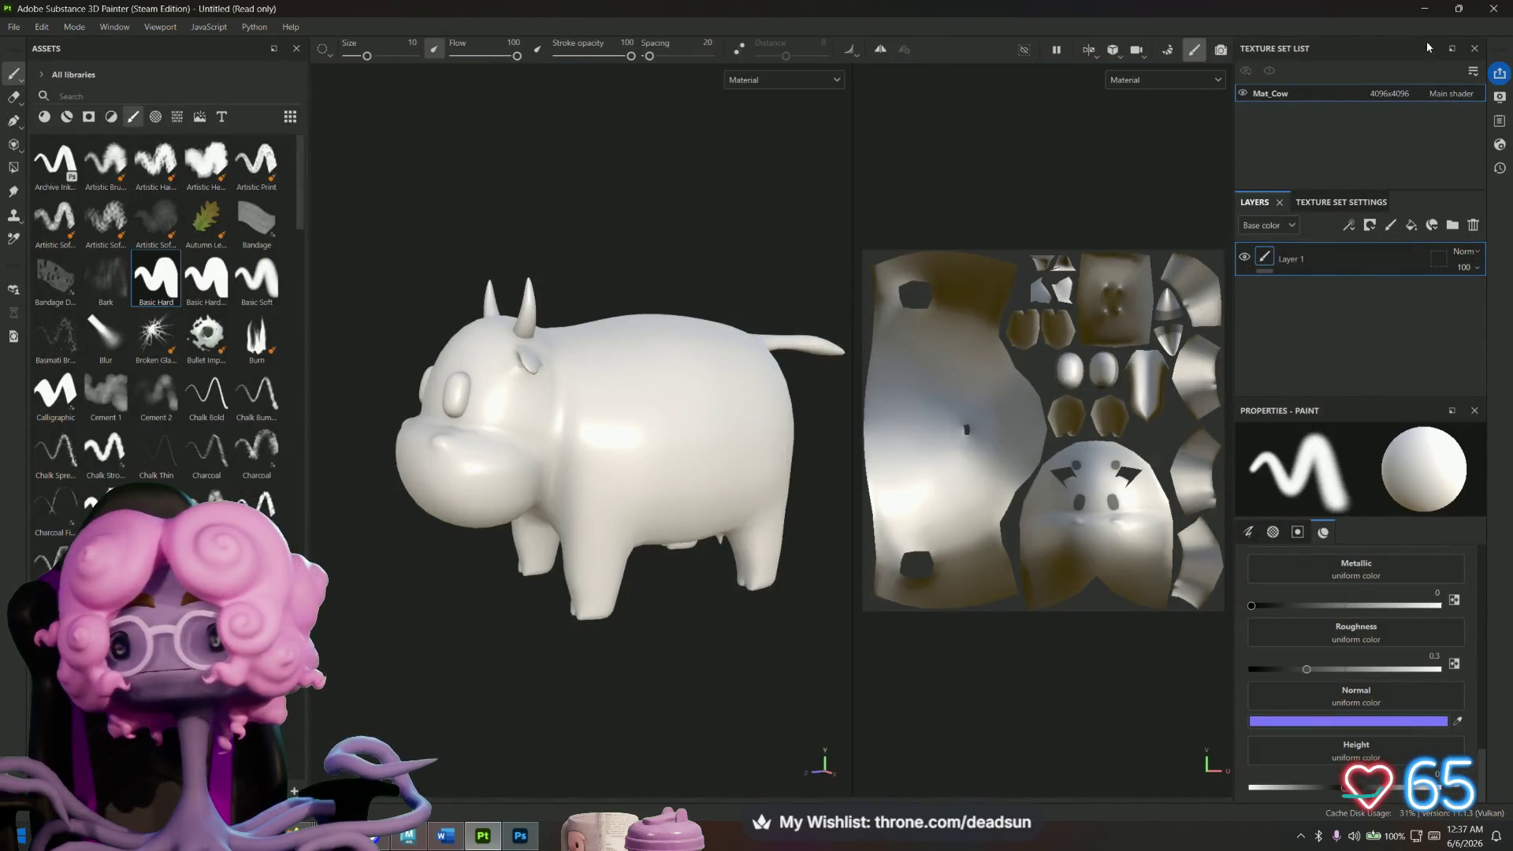
Drop the AmbientOcclusion Mat_Cow texture onto Layer 1's base colour and inspect the head shading.
alt+drag(612, 273, 670, 285)
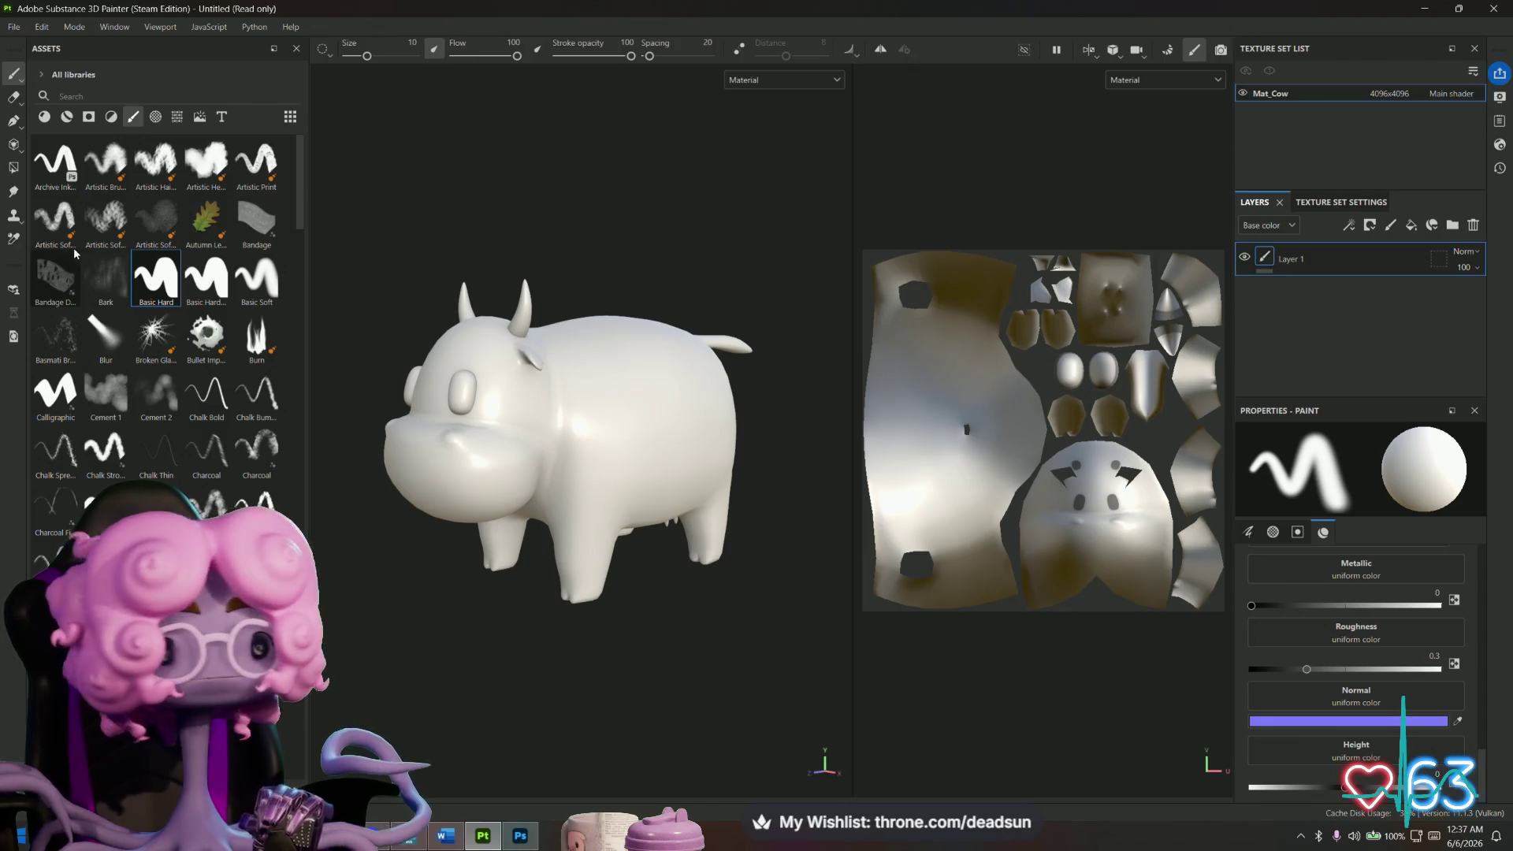
scroll(157, 316, down, 10)
click(177, 117)
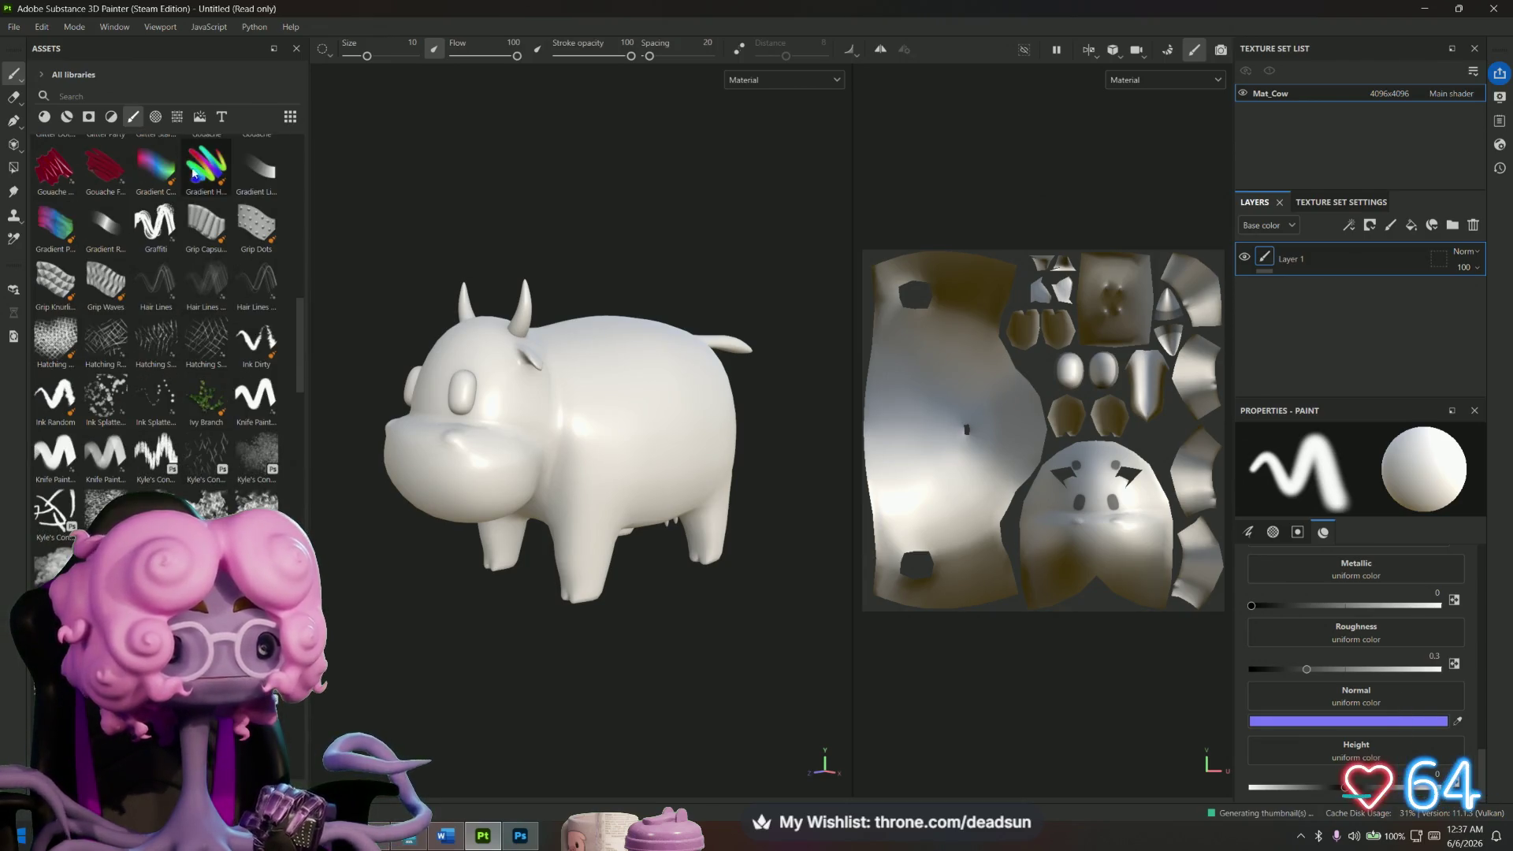
scroll(175, 264, up, 5)
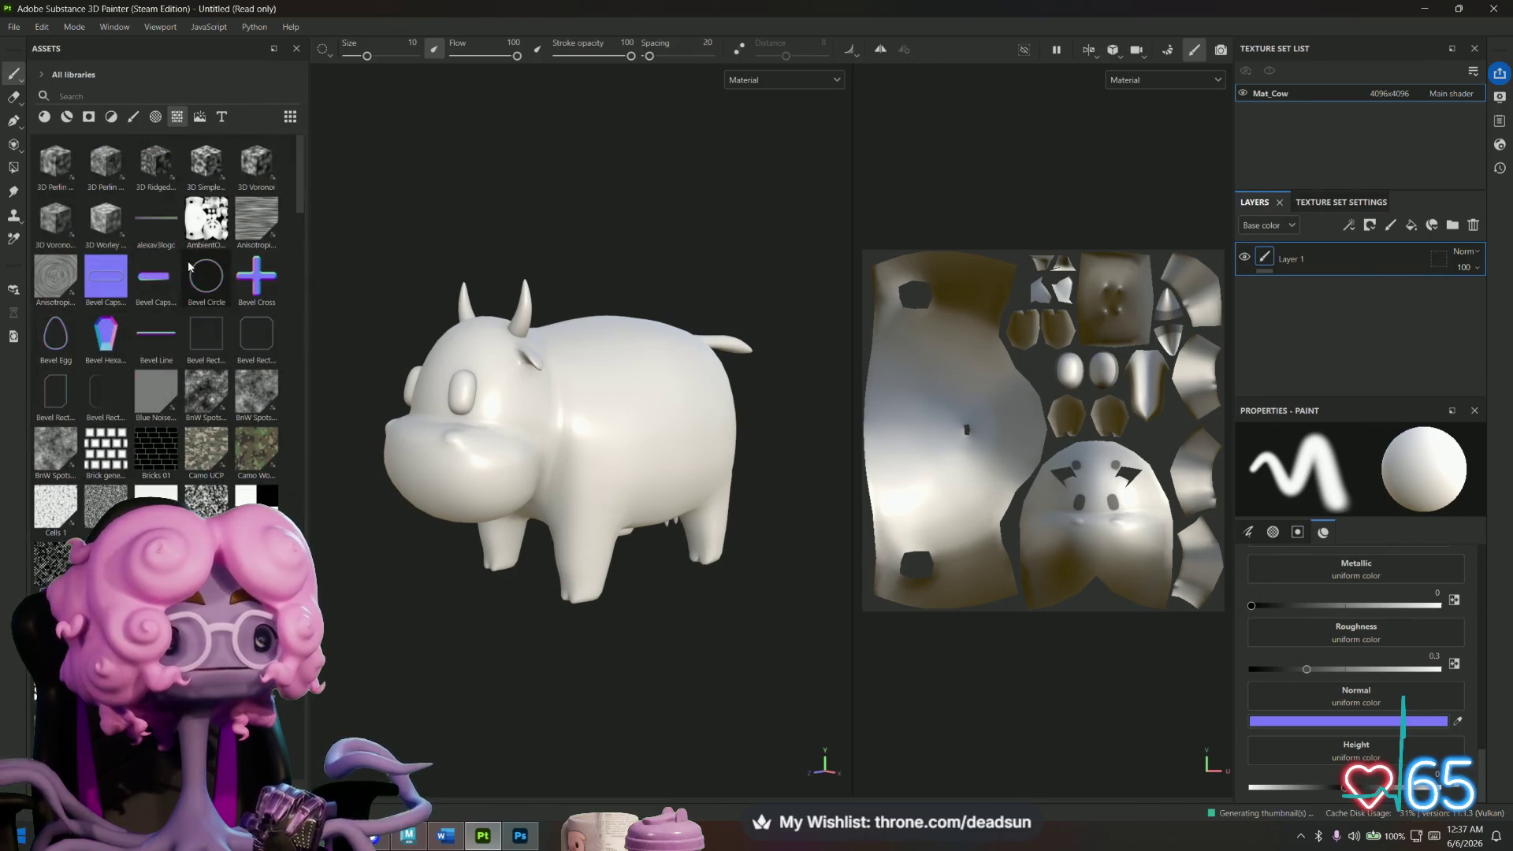
mouse_move(203, 229)
mouse_down()
mouse_move(1237, 323)
mouse_move(1325, 261)
mouse_up()
drag(1292, 314, 1297, 325)
mouse_move(806, 404)
alt+mouse_down()
mouse_move(625, 581)
mouse_move(760, 617)
mouse_move(720, 612)
alt+mouse_up()
mouse_move(719, 611)
alt+right_down()
mouse_move(954, 685)
mouse_move(628, 692)
mouse_move(462, 662)
alt+right_up()
mouse_move(463, 661)
alt+mouse_down()
mouse_move(506, 632)
mouse_move(428, 641)
mouse_move(449, 635)
mouse_move(455, 605)
alt+mouse_up()
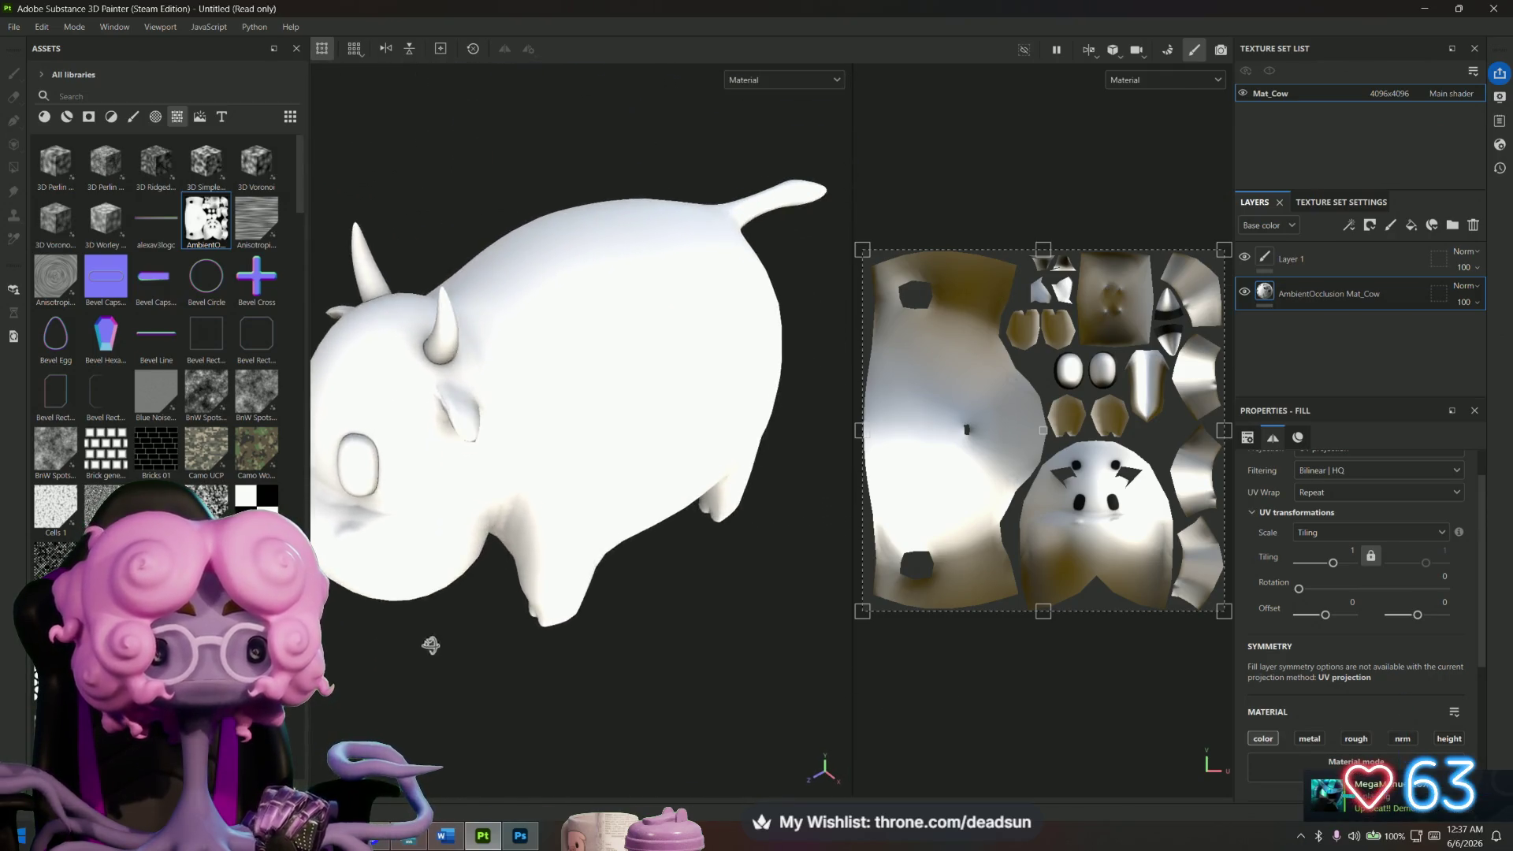
click(14, 28)
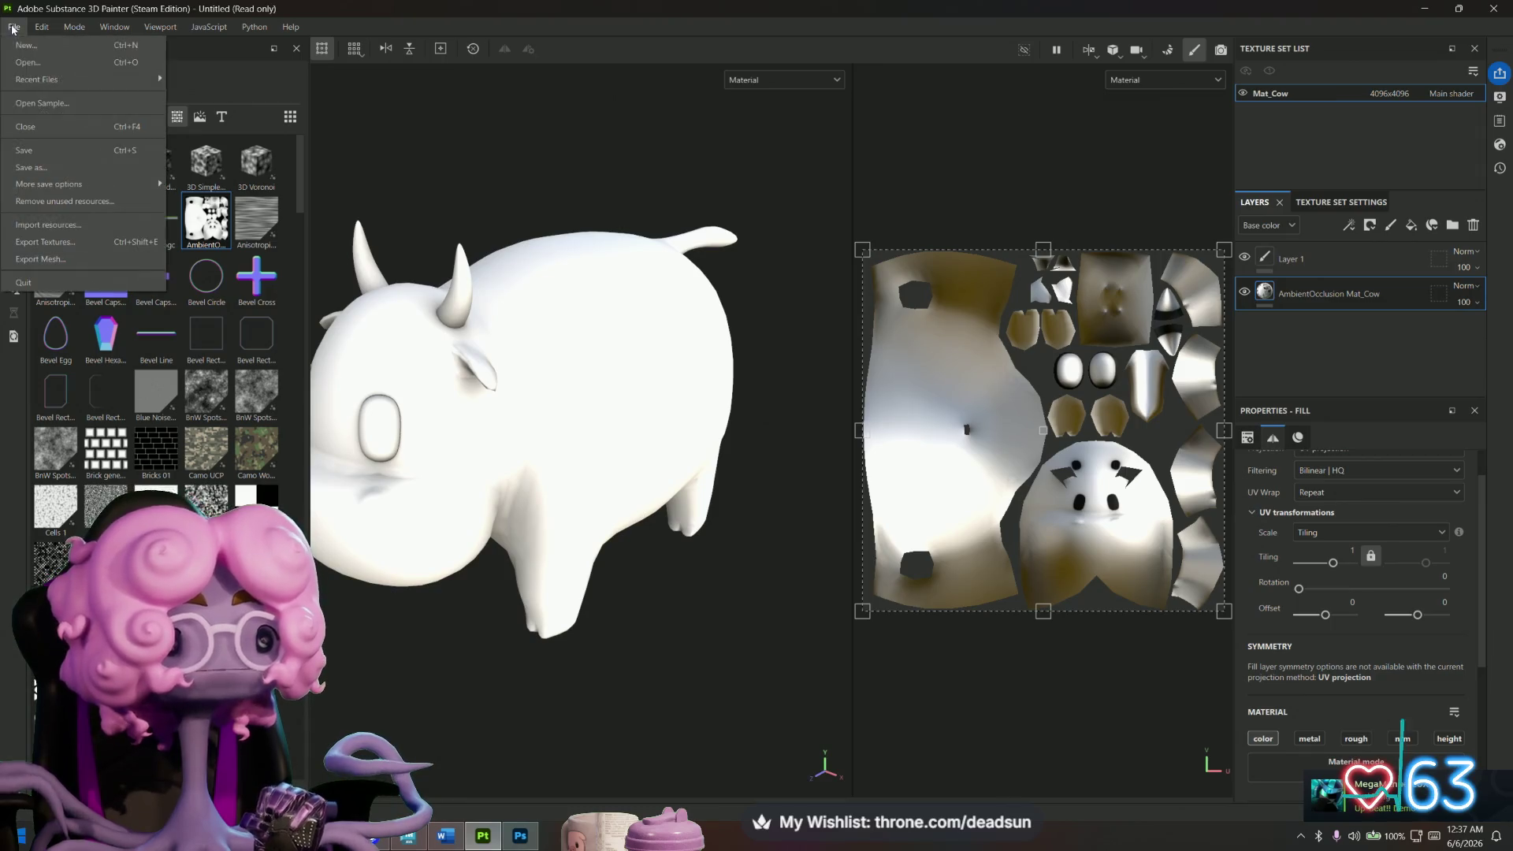
Export the seven Mat_Cow textures as 4096x4096 PNGs and open the output folder.
click(93, 261)
click(921, 326)
click(13, 26)
click(49, 246)
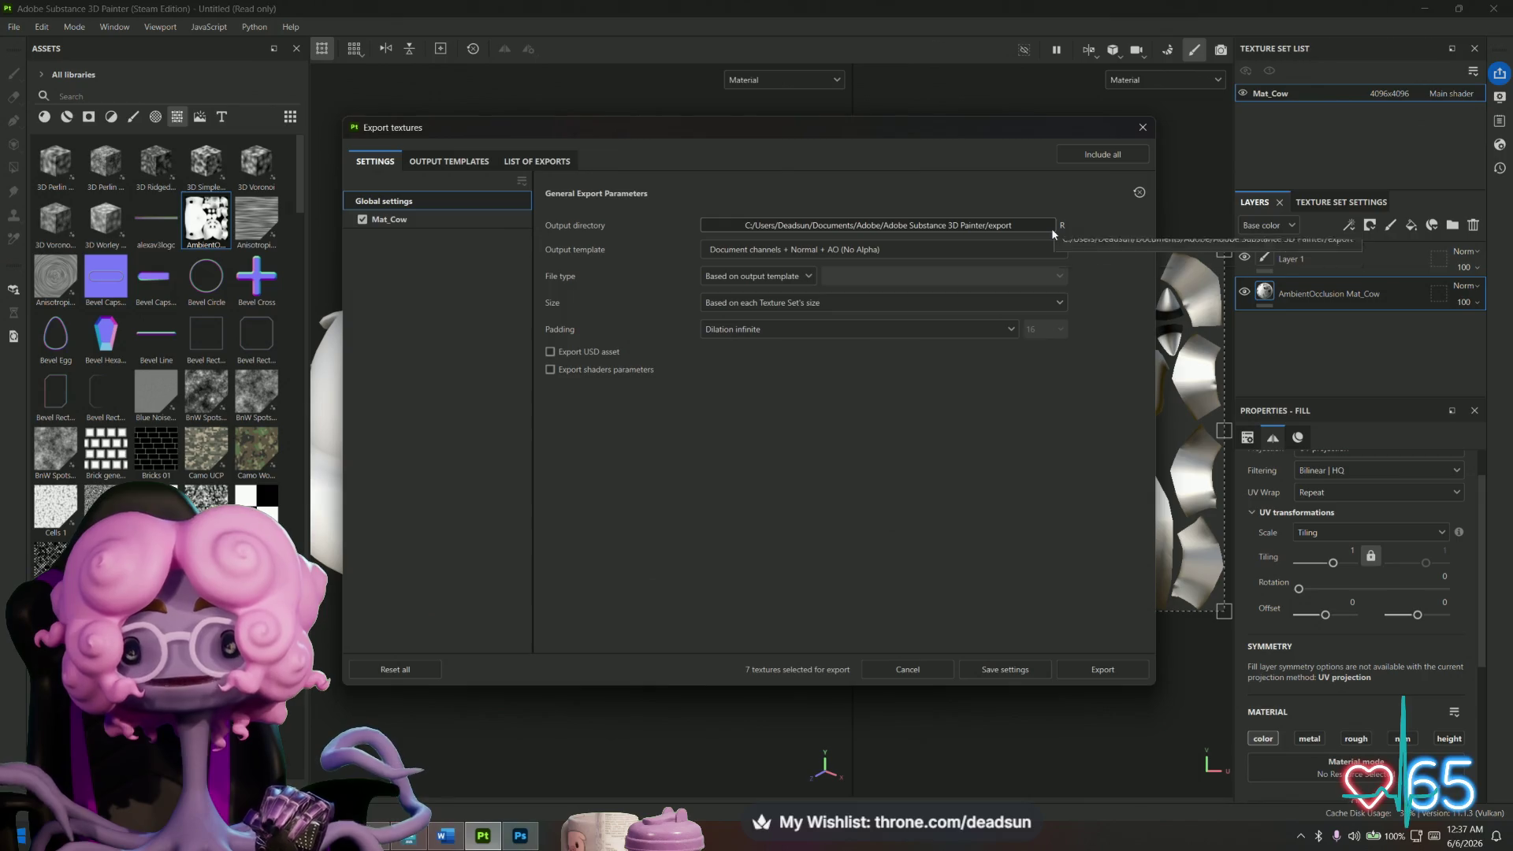
click(1072, 672)
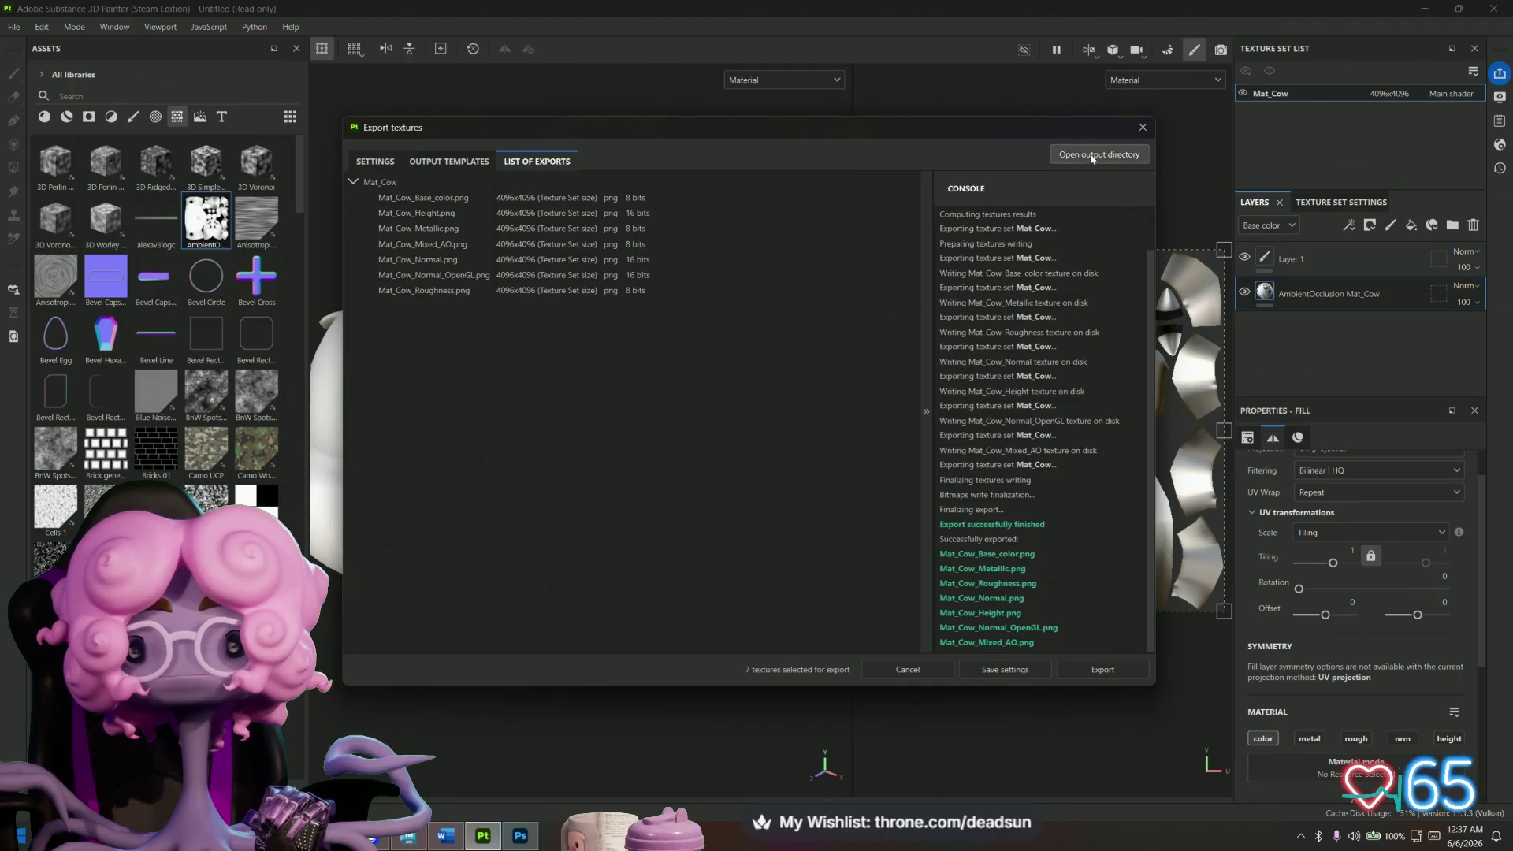
click(1095, 154)
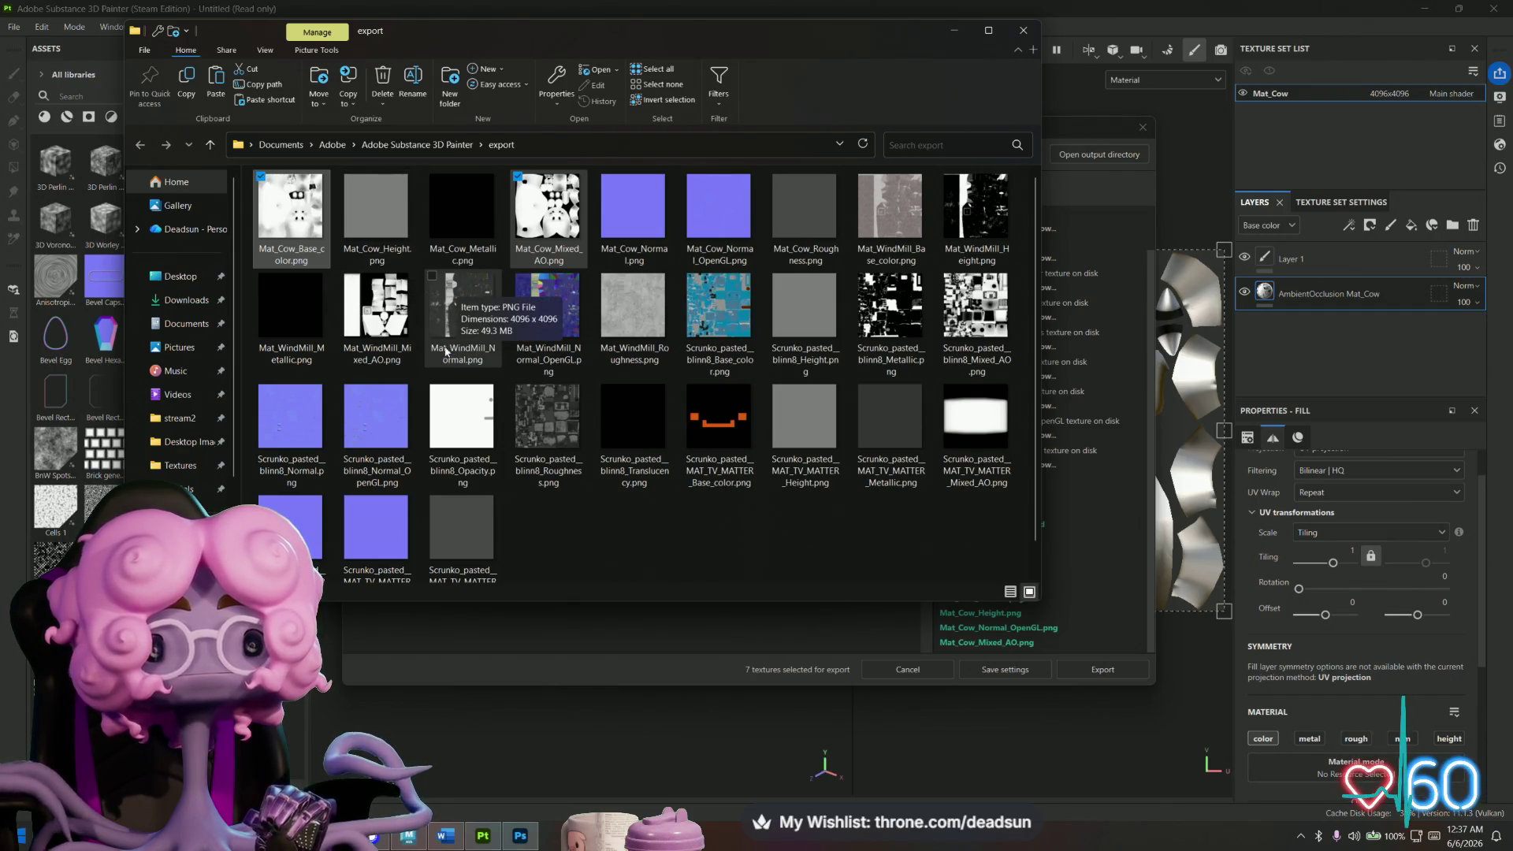
Copy Mat_Cow_Base_color.png from the export folder.
click(298, 211)
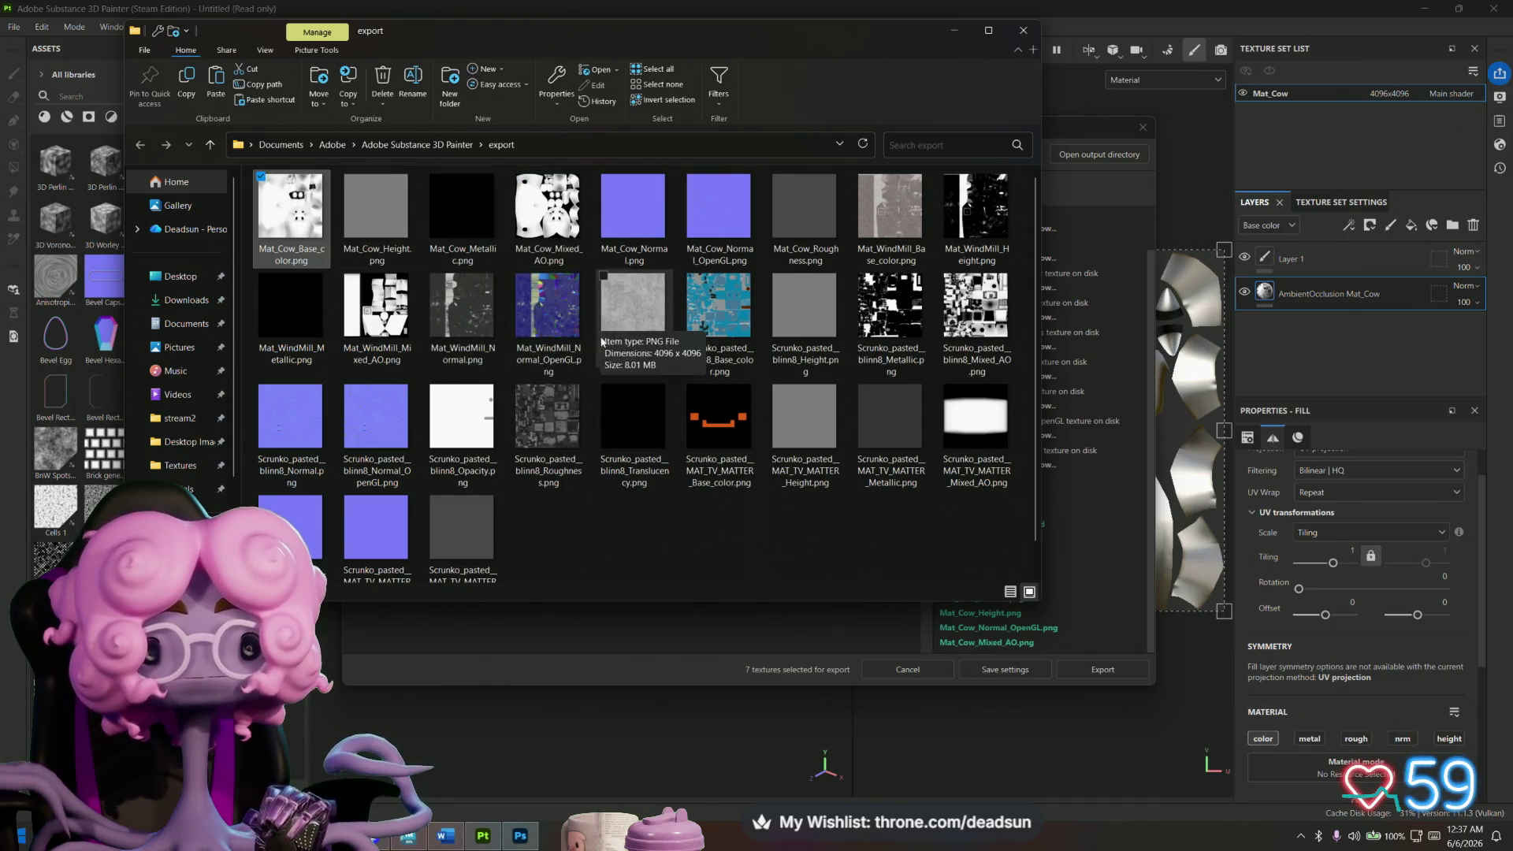
right_click(295, 209)
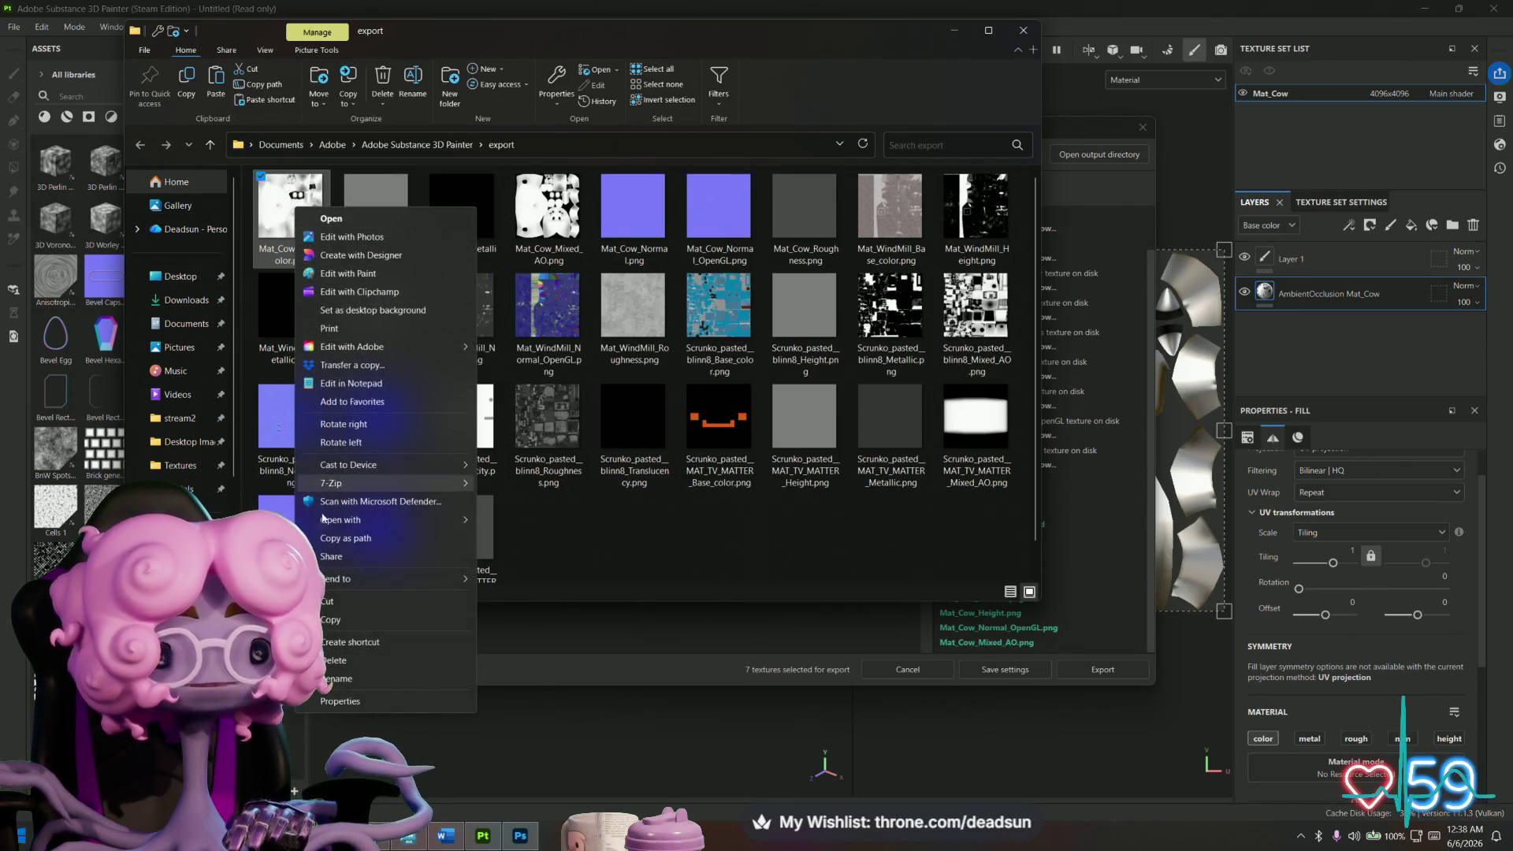
click(347, 619)
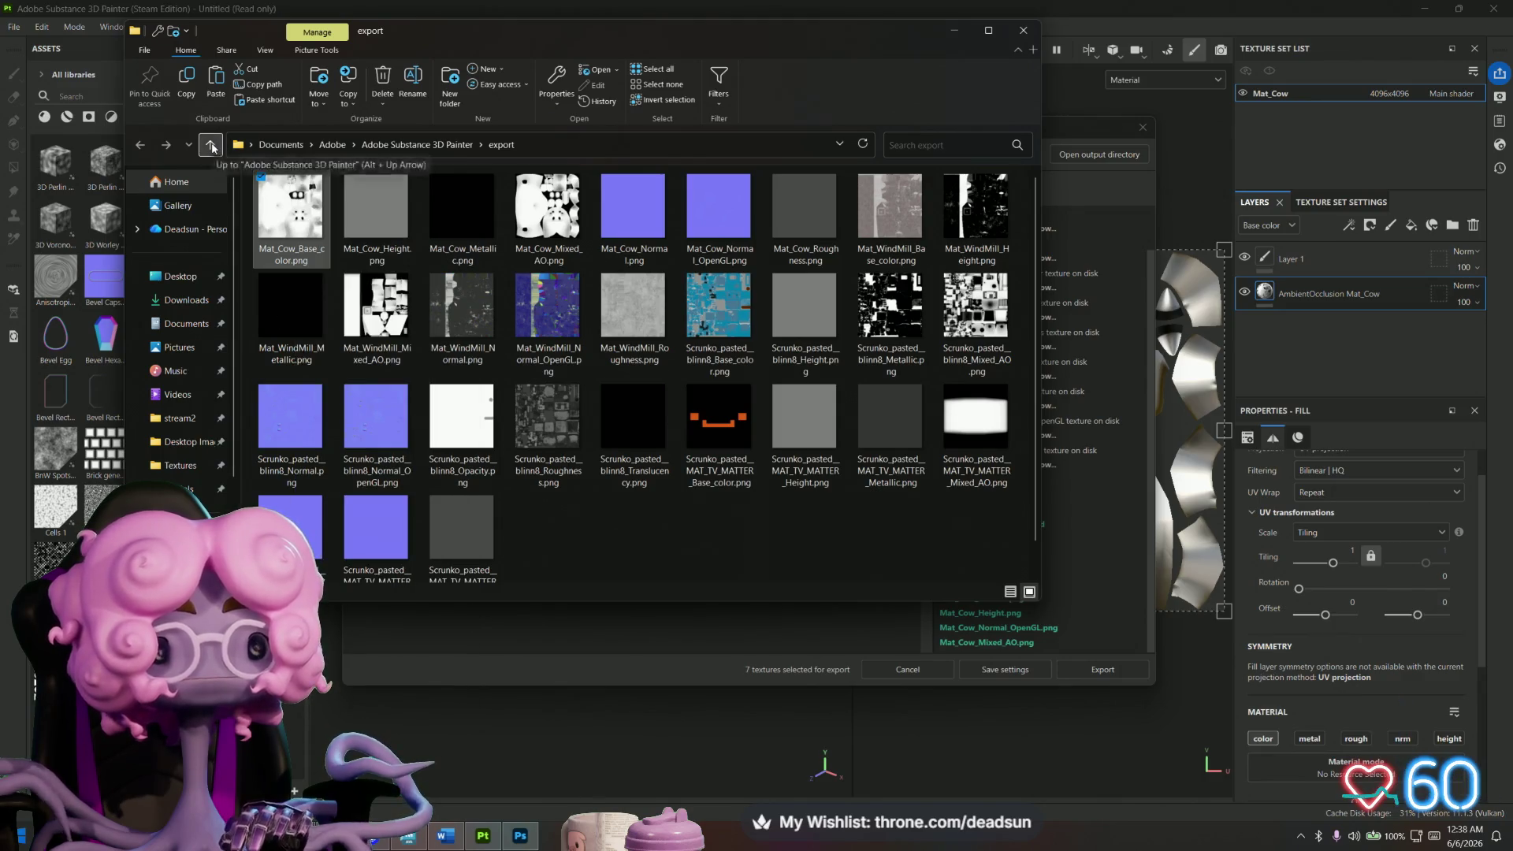
Paste the texture into Desktop > UFO ClawGame > Textures, then return to Substance Painter.
click(212, 145)
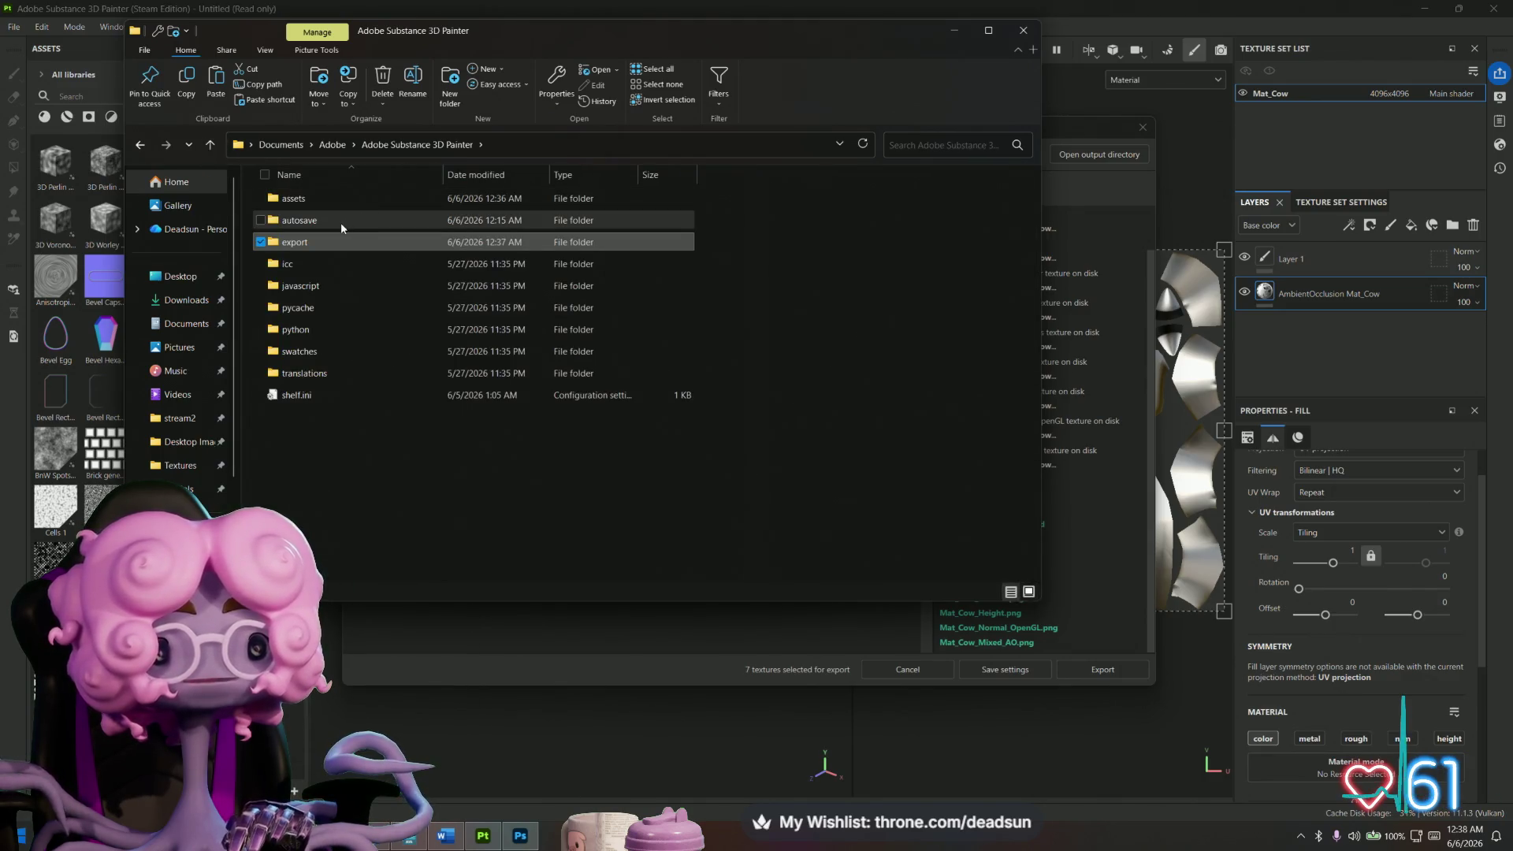
click(194, 277)
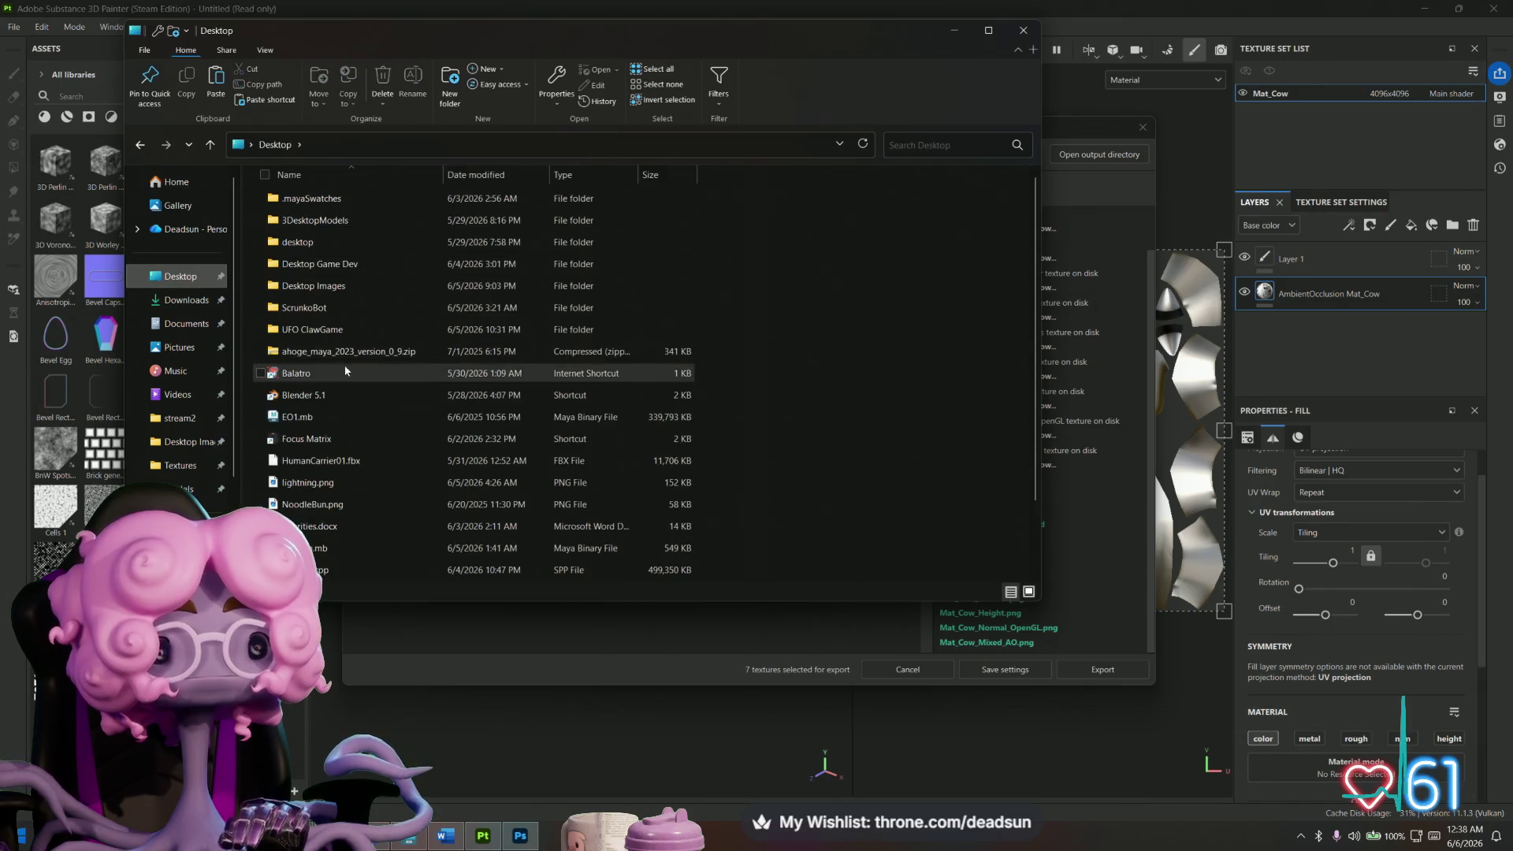
click(361, 264)
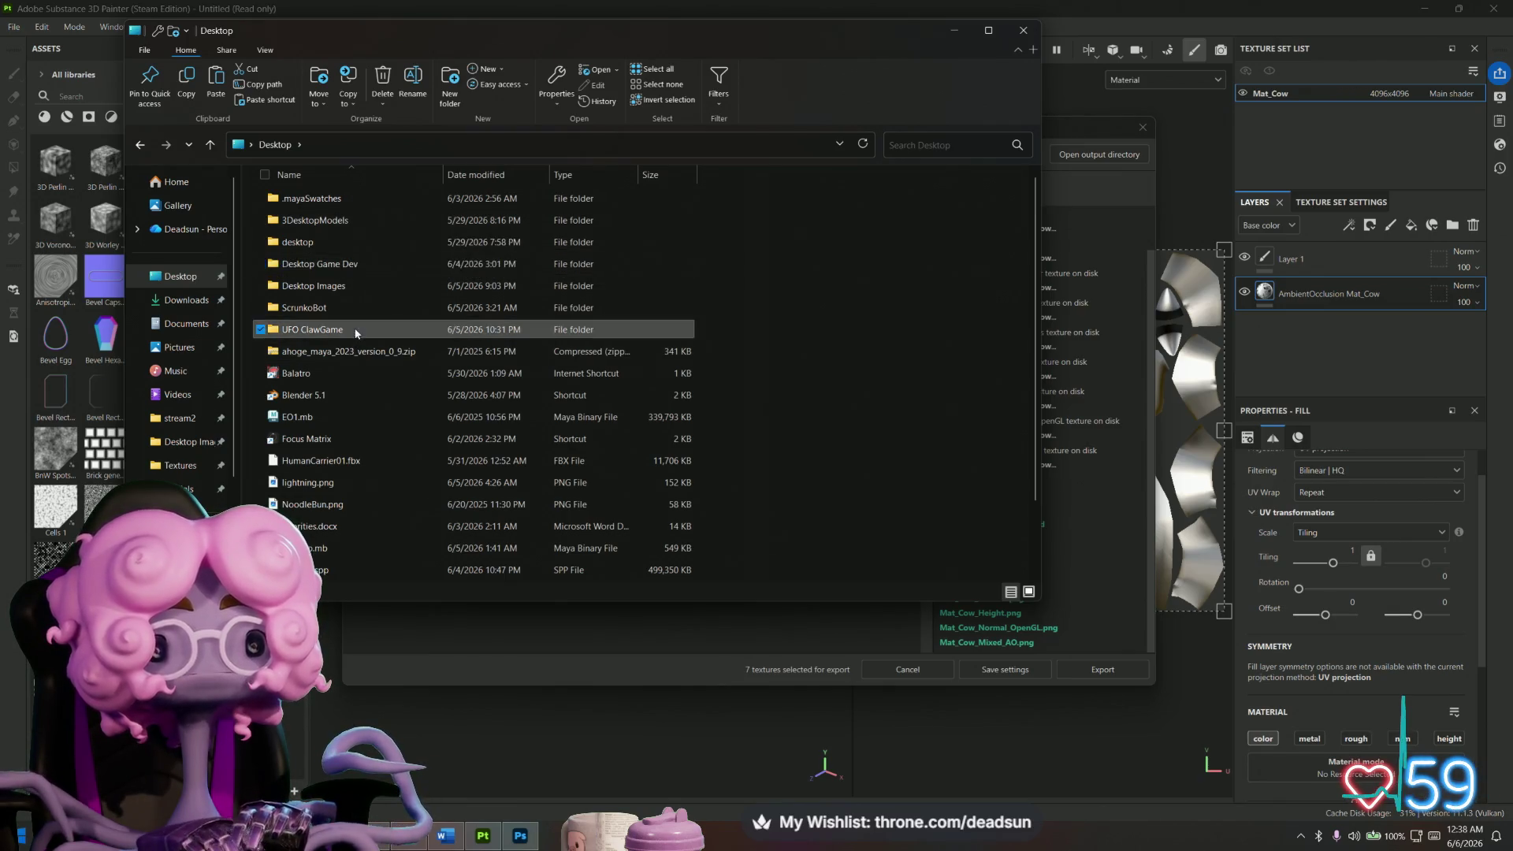
double_click(378, 329)
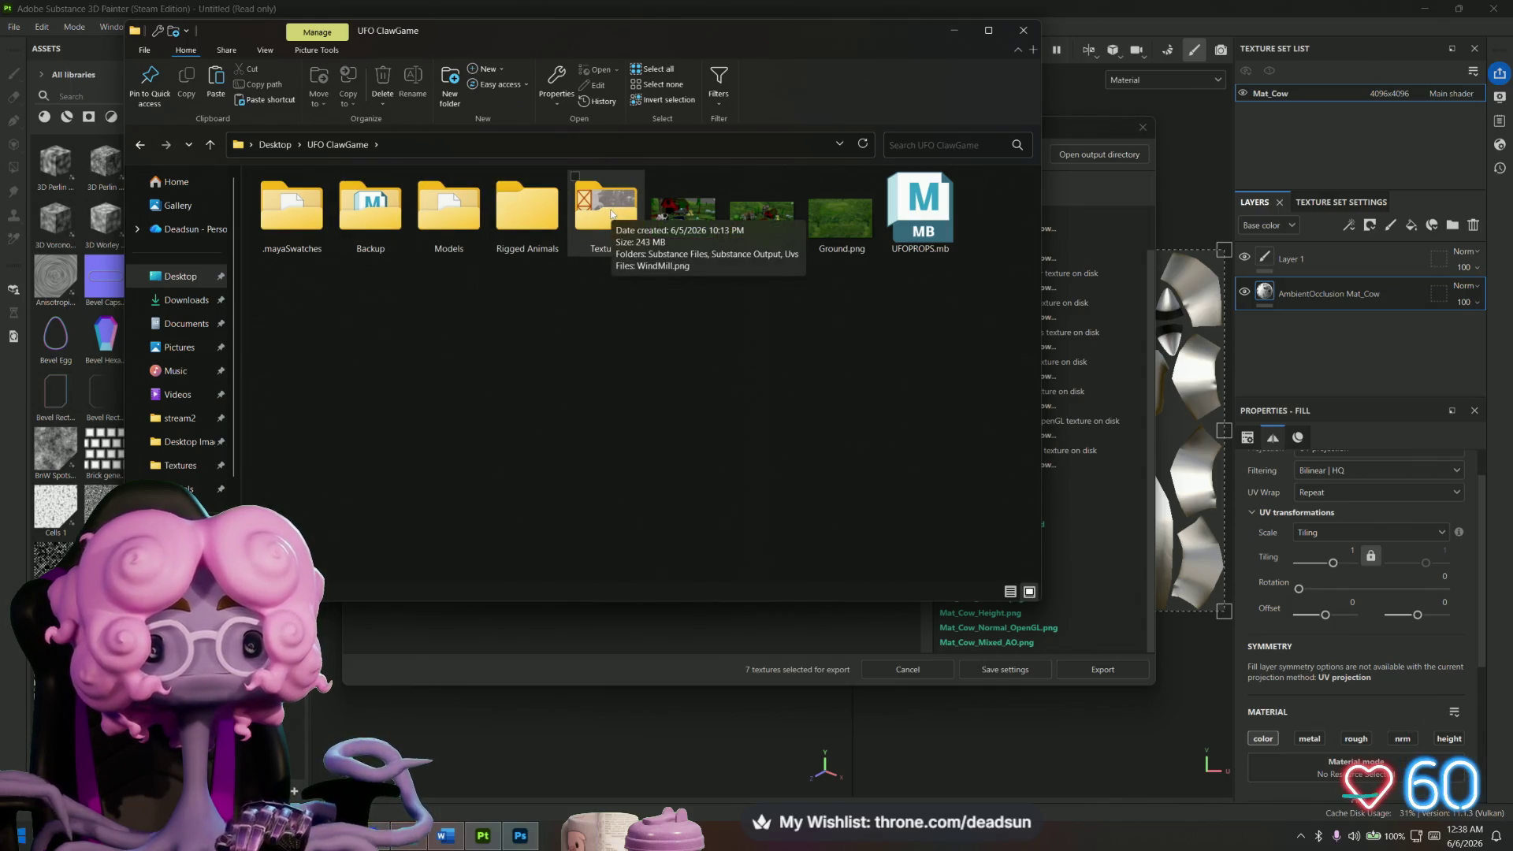
double_click(611, 213)
right_click(316, 328)
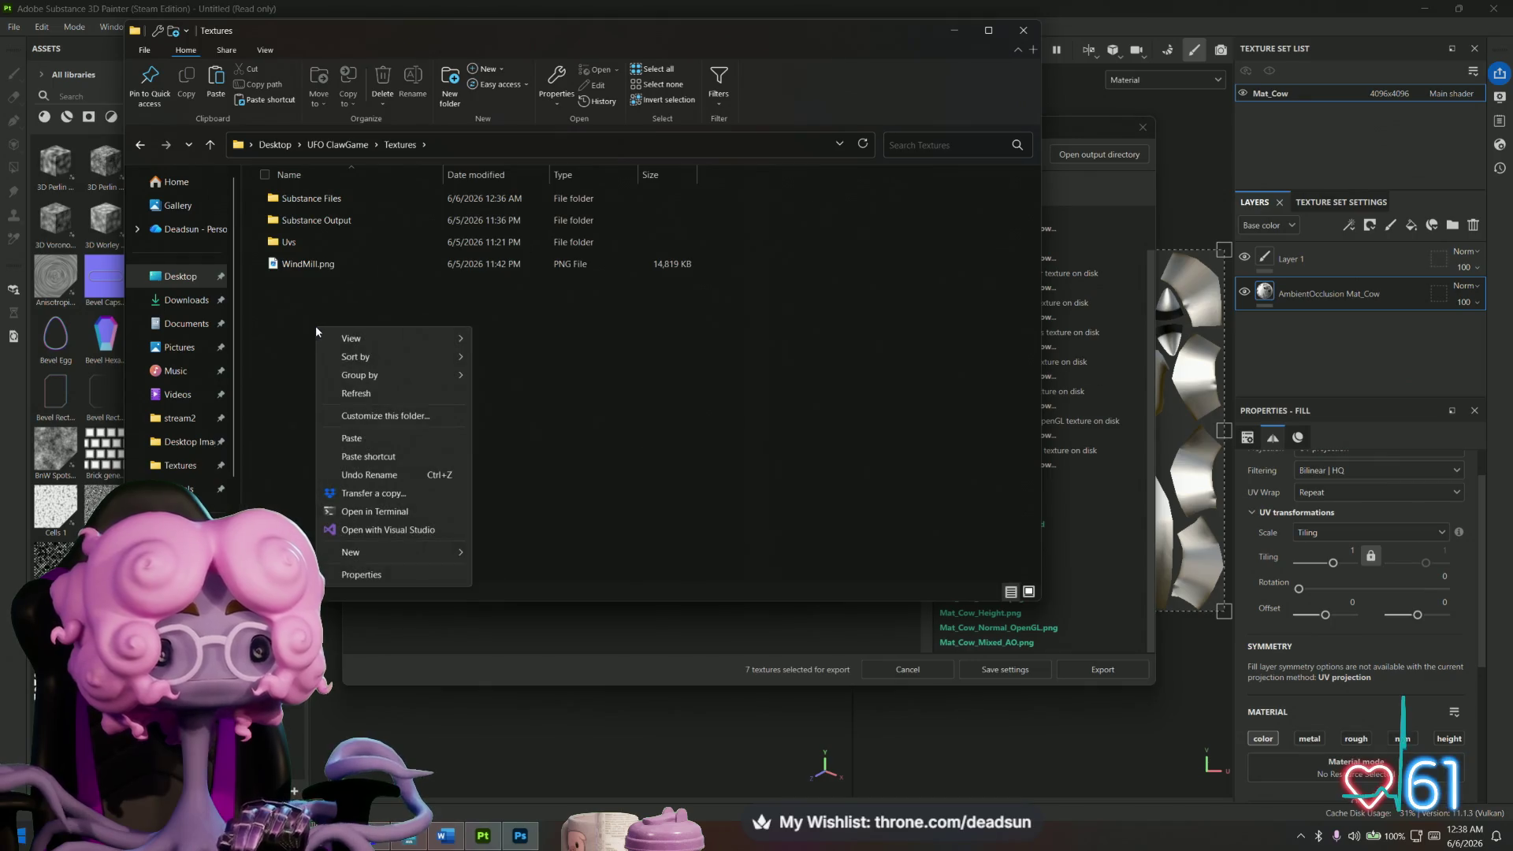
mouse_move(419, 551)
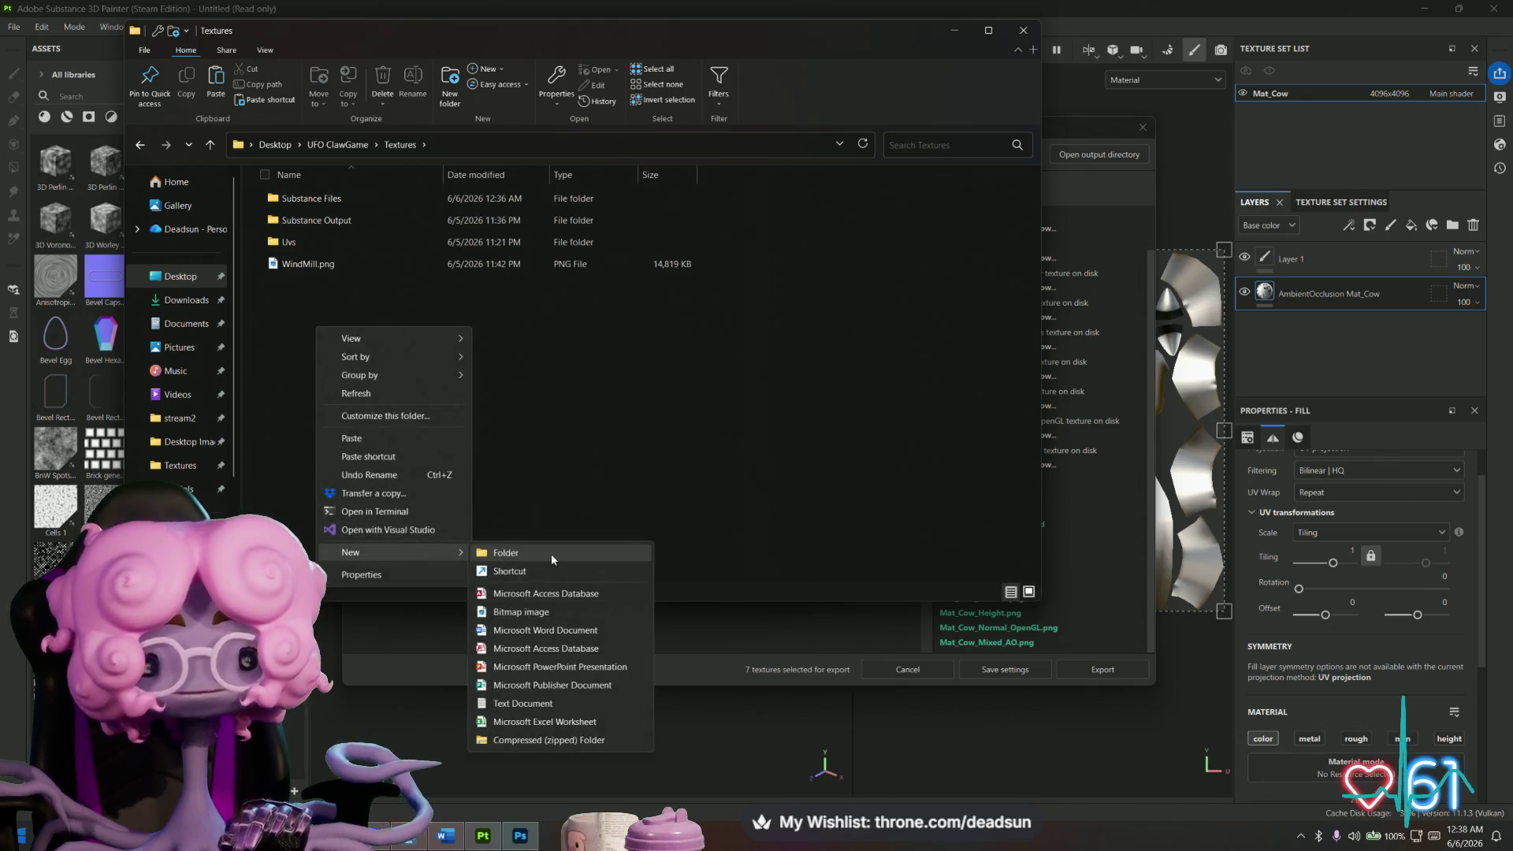
click(583, 381)
right_click(433, 343)
click(334, 317)
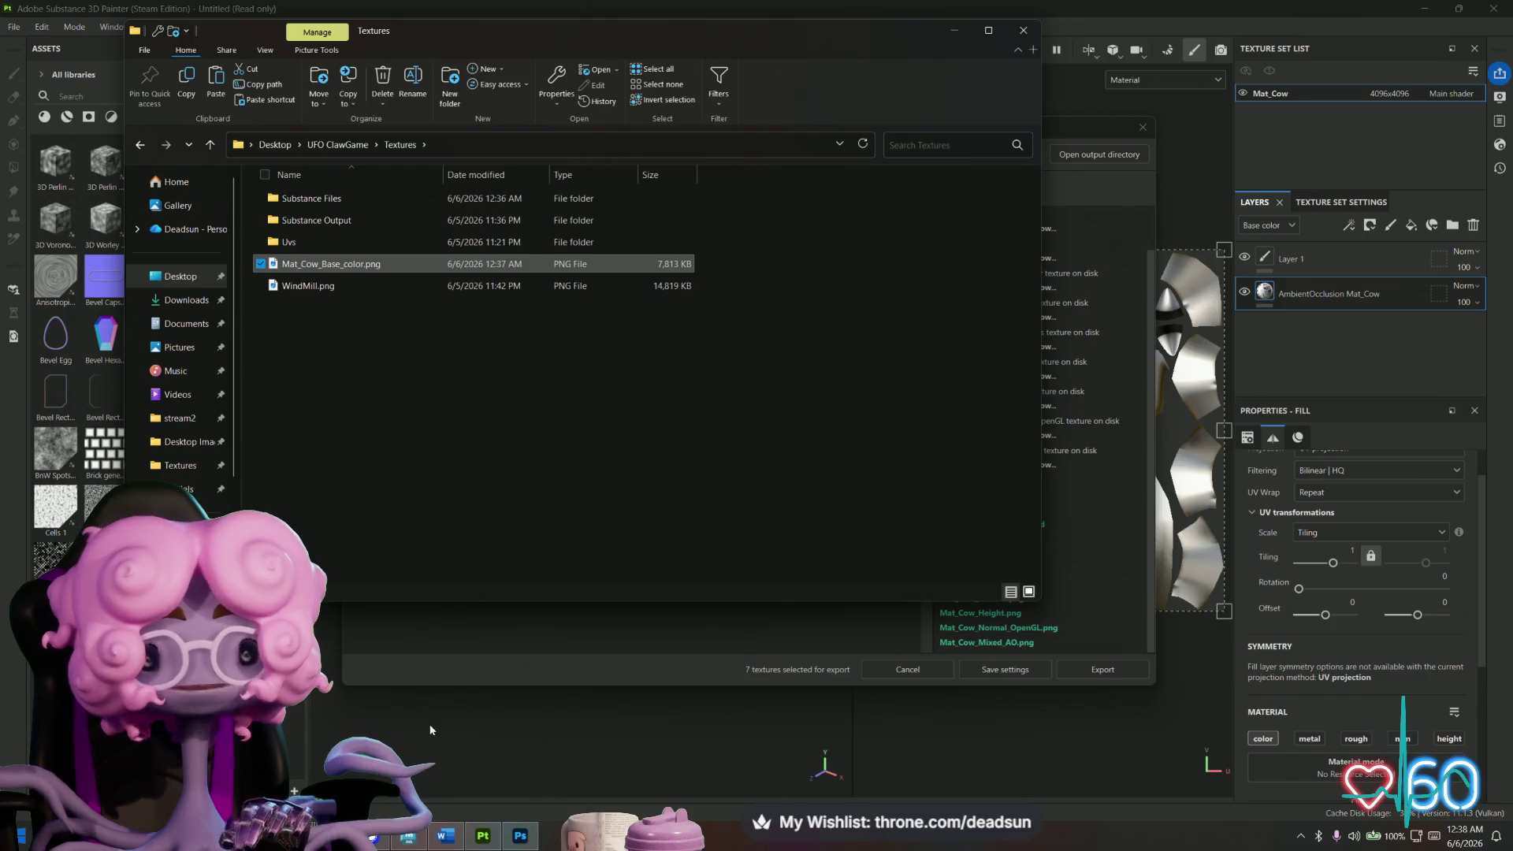
click(454, 675)
Reopen Cow.spp from Recent Files, discarding the untitled project's changes.
click(1143, 127)
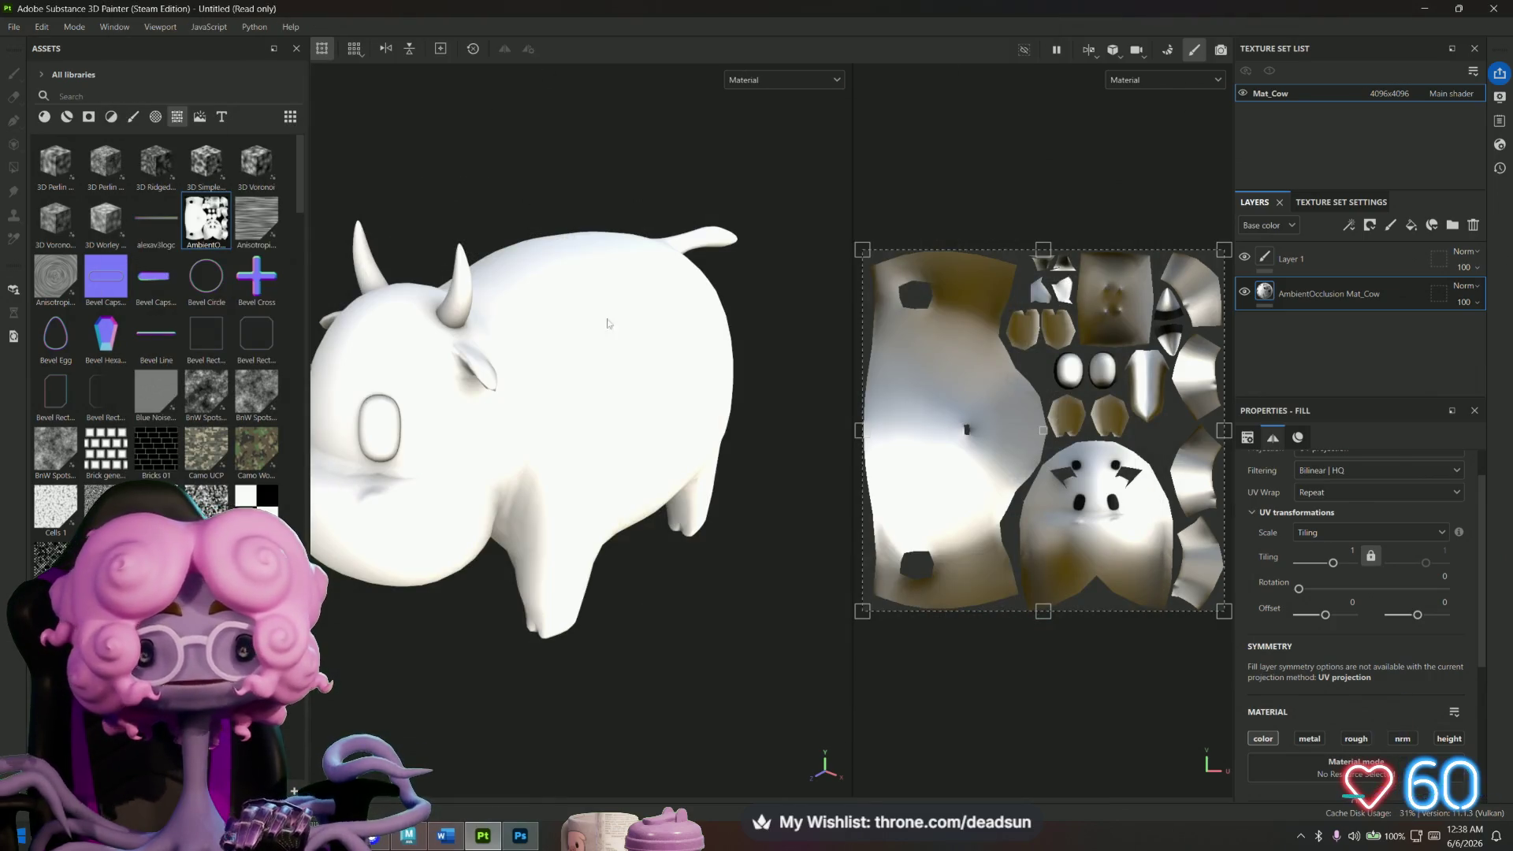
click(13, 28)
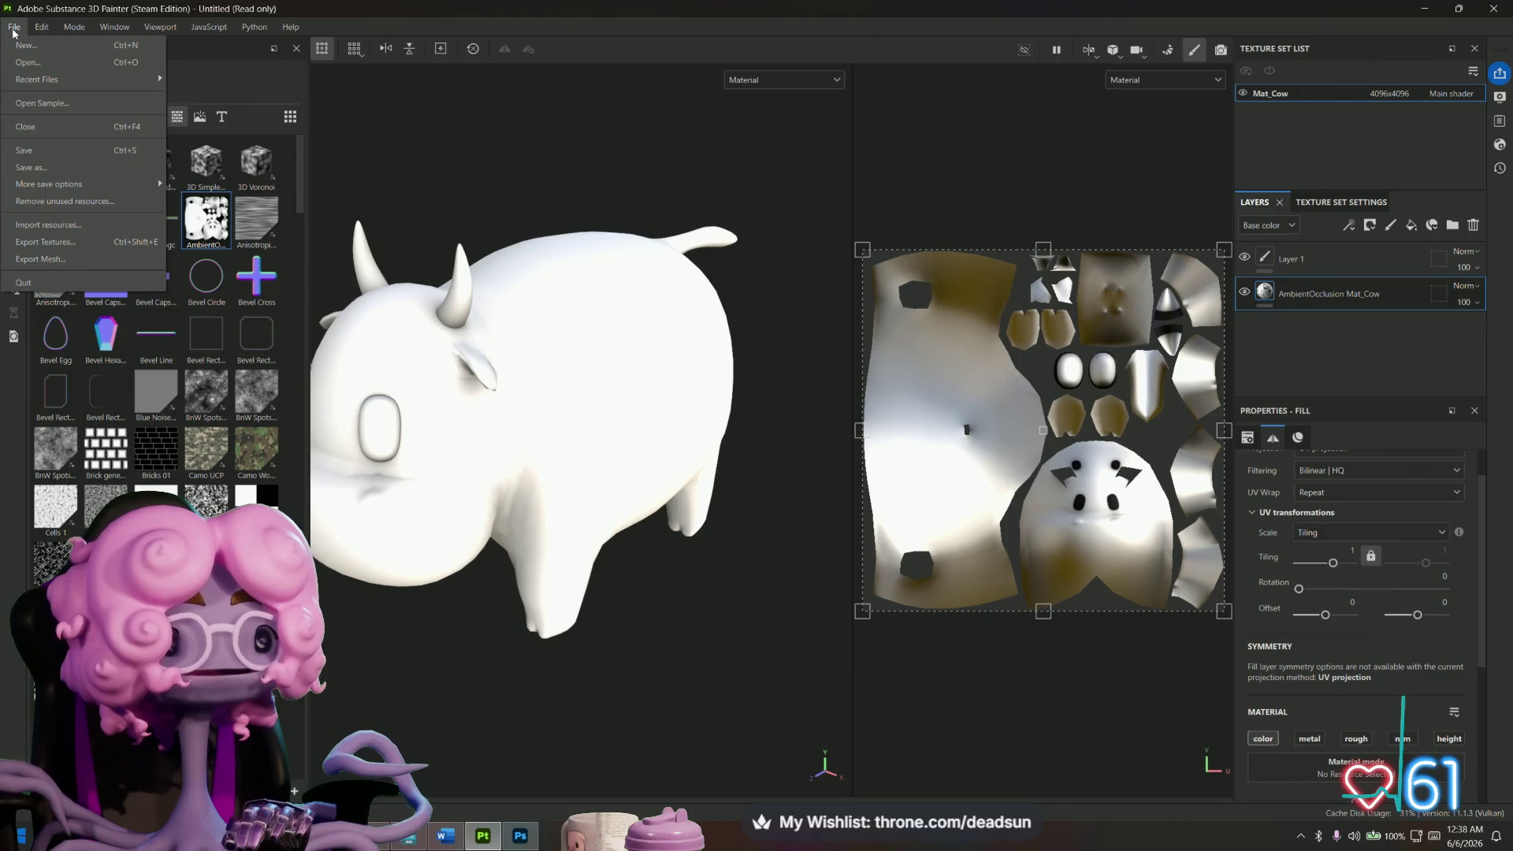
mouse_move(32, 79)
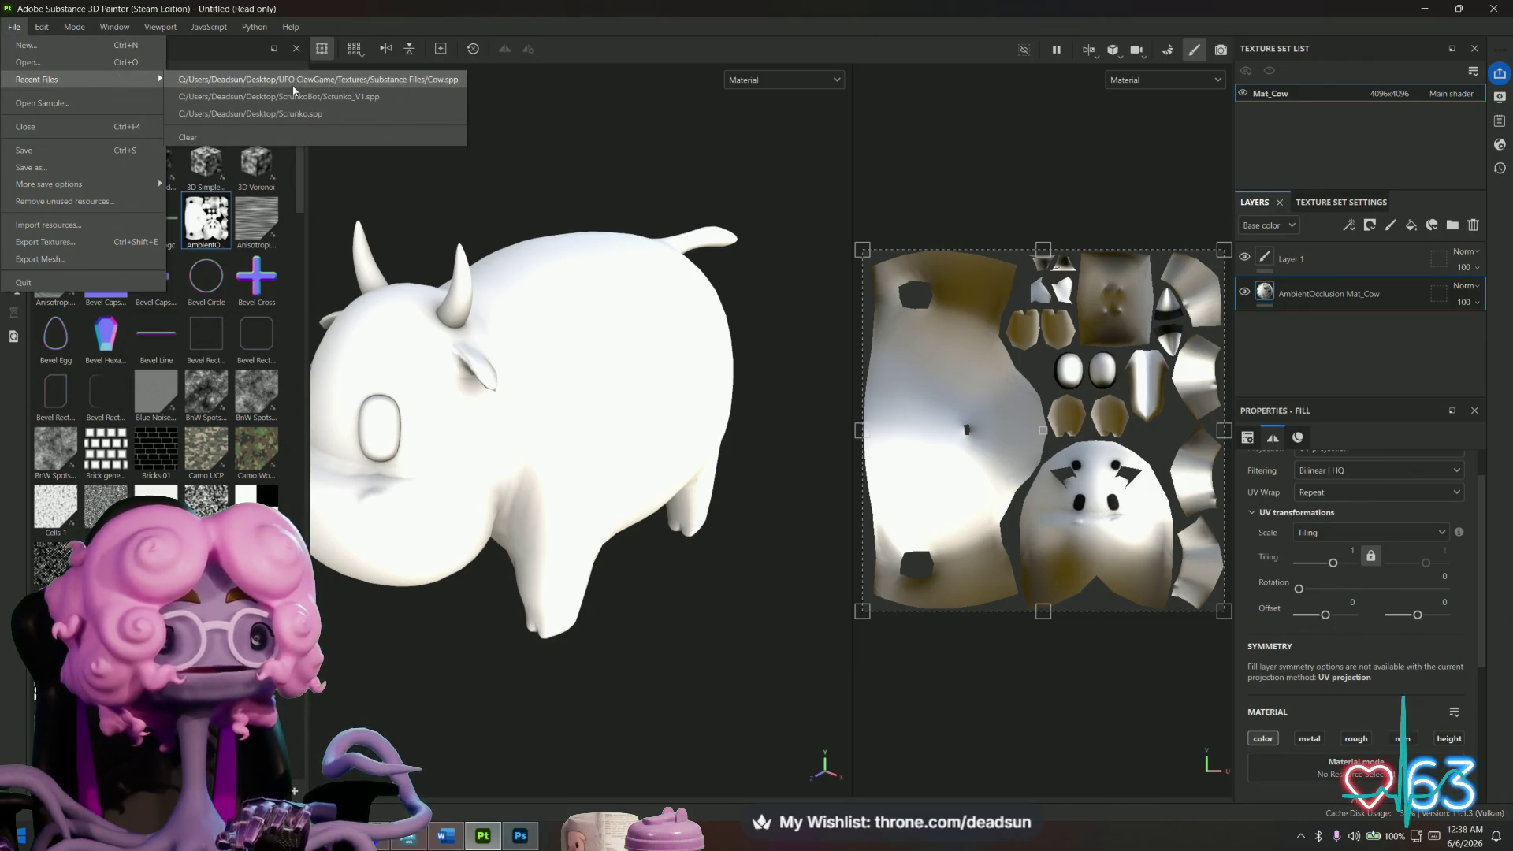
click(293, 82)
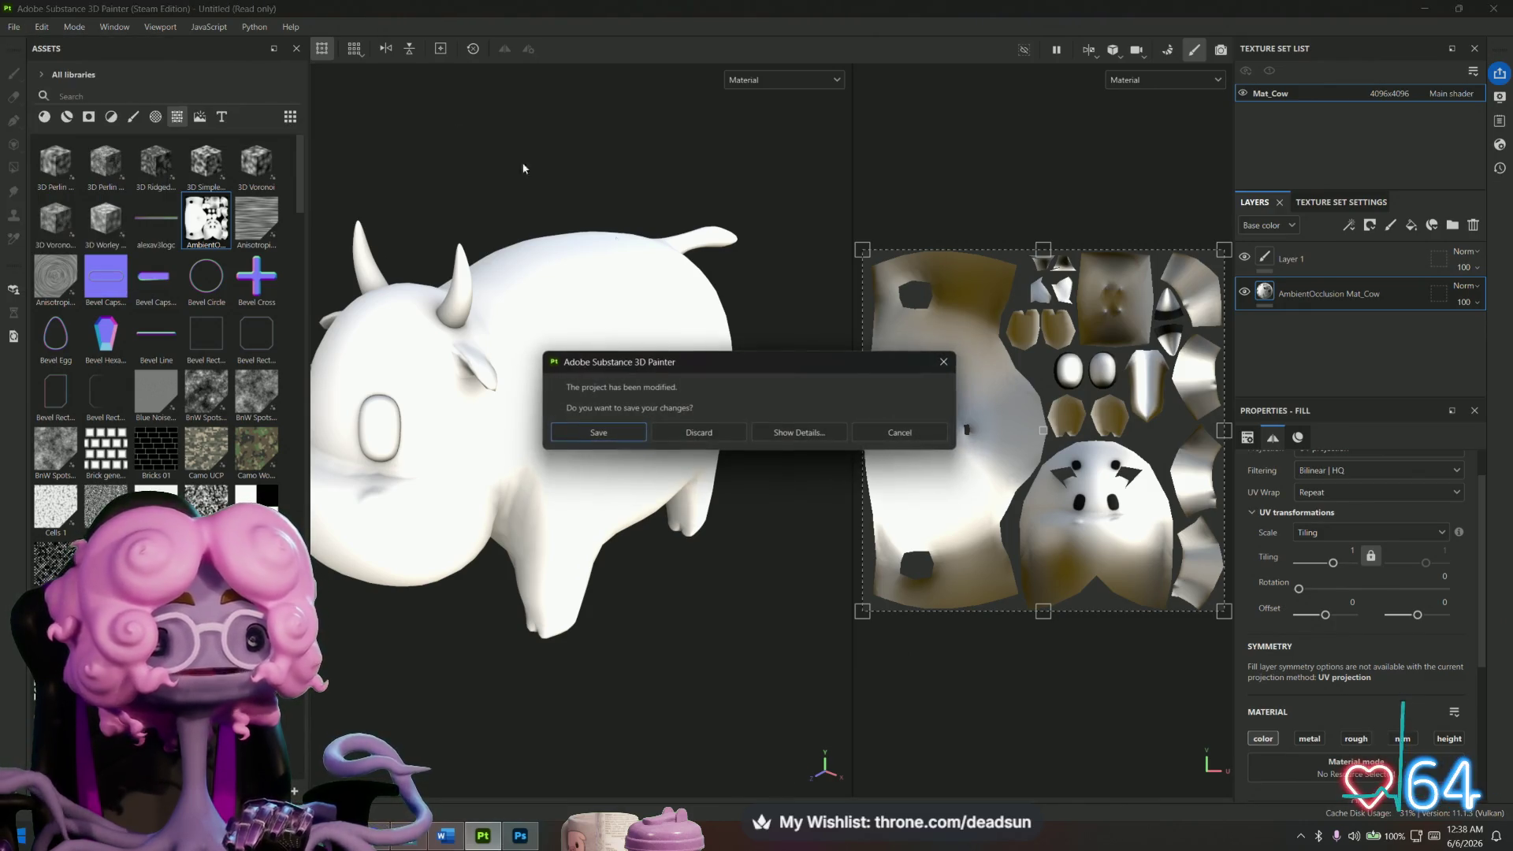
click(714, 434)
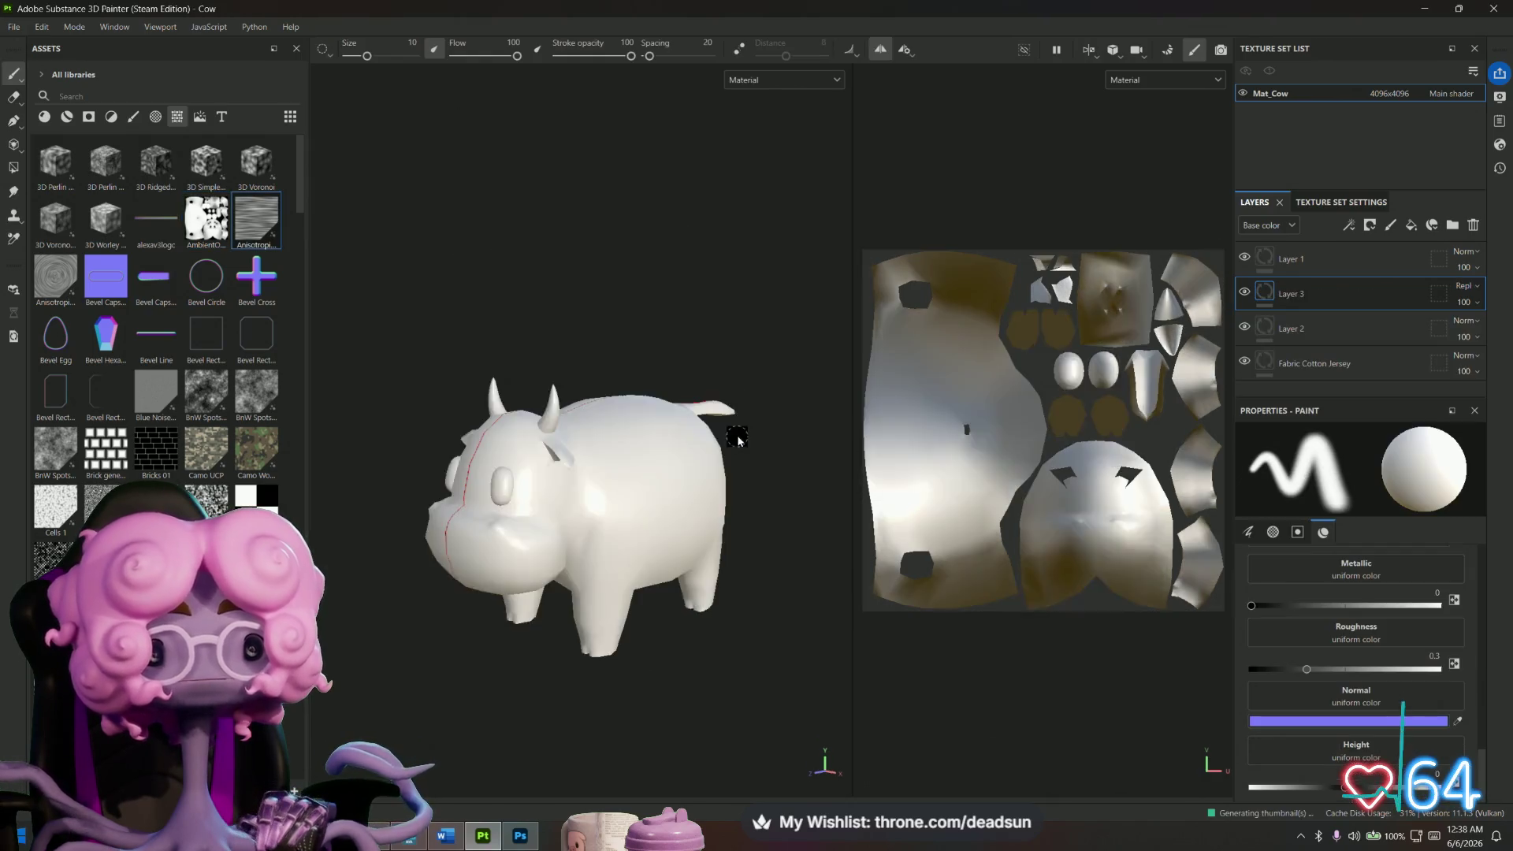
mouse_move(762, 456)
alt+mouse_down()
mouse_move(820, 441)
mouse_move(756, 425)
alt+mouse_up()
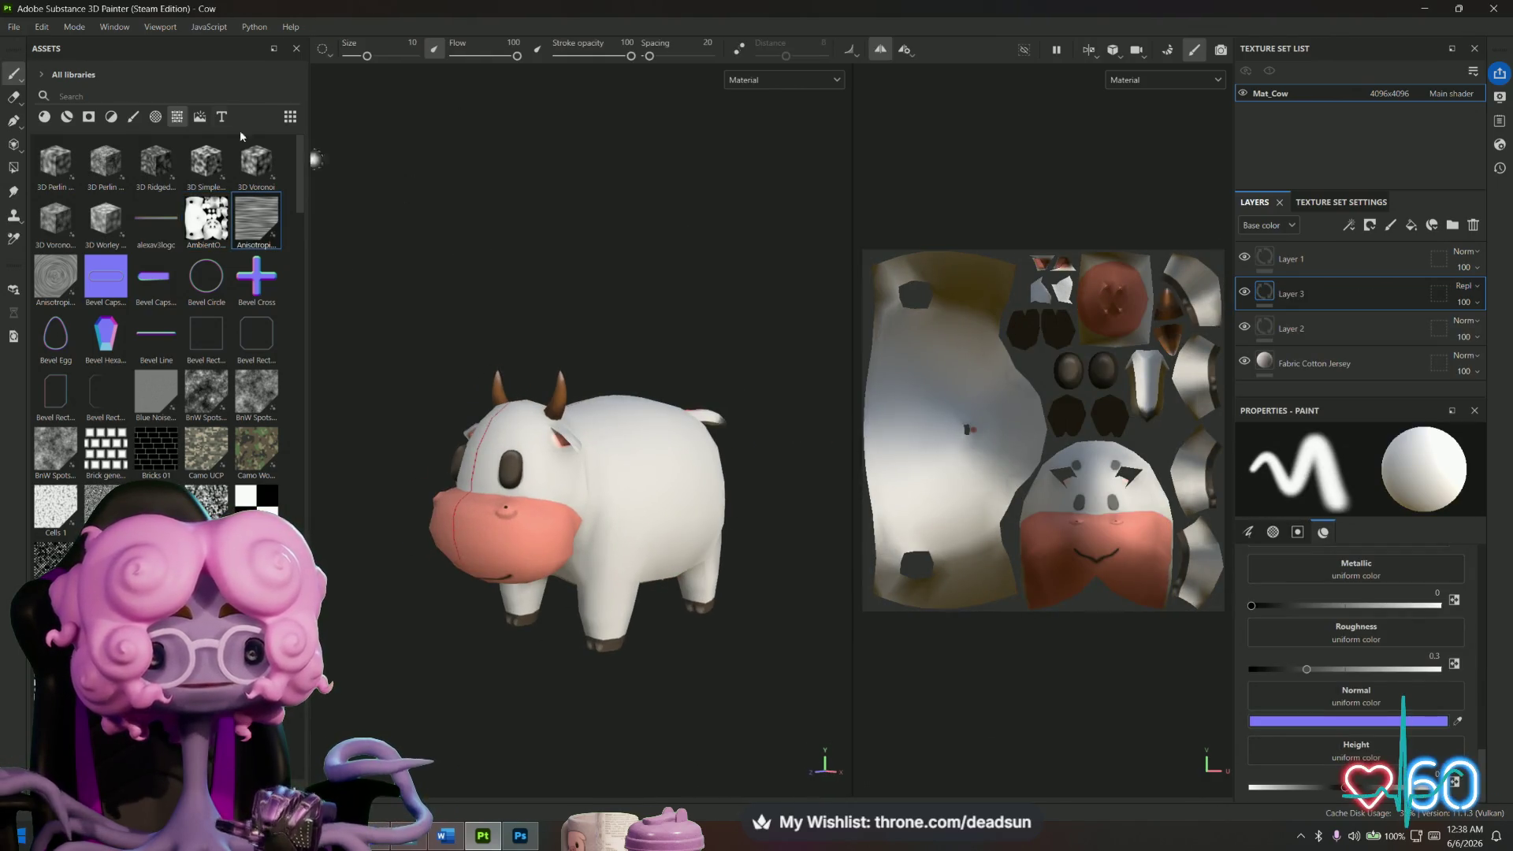
Cancel the mesh export and open the Export Textures dialog for Mat_Cow.
click(8, 29)
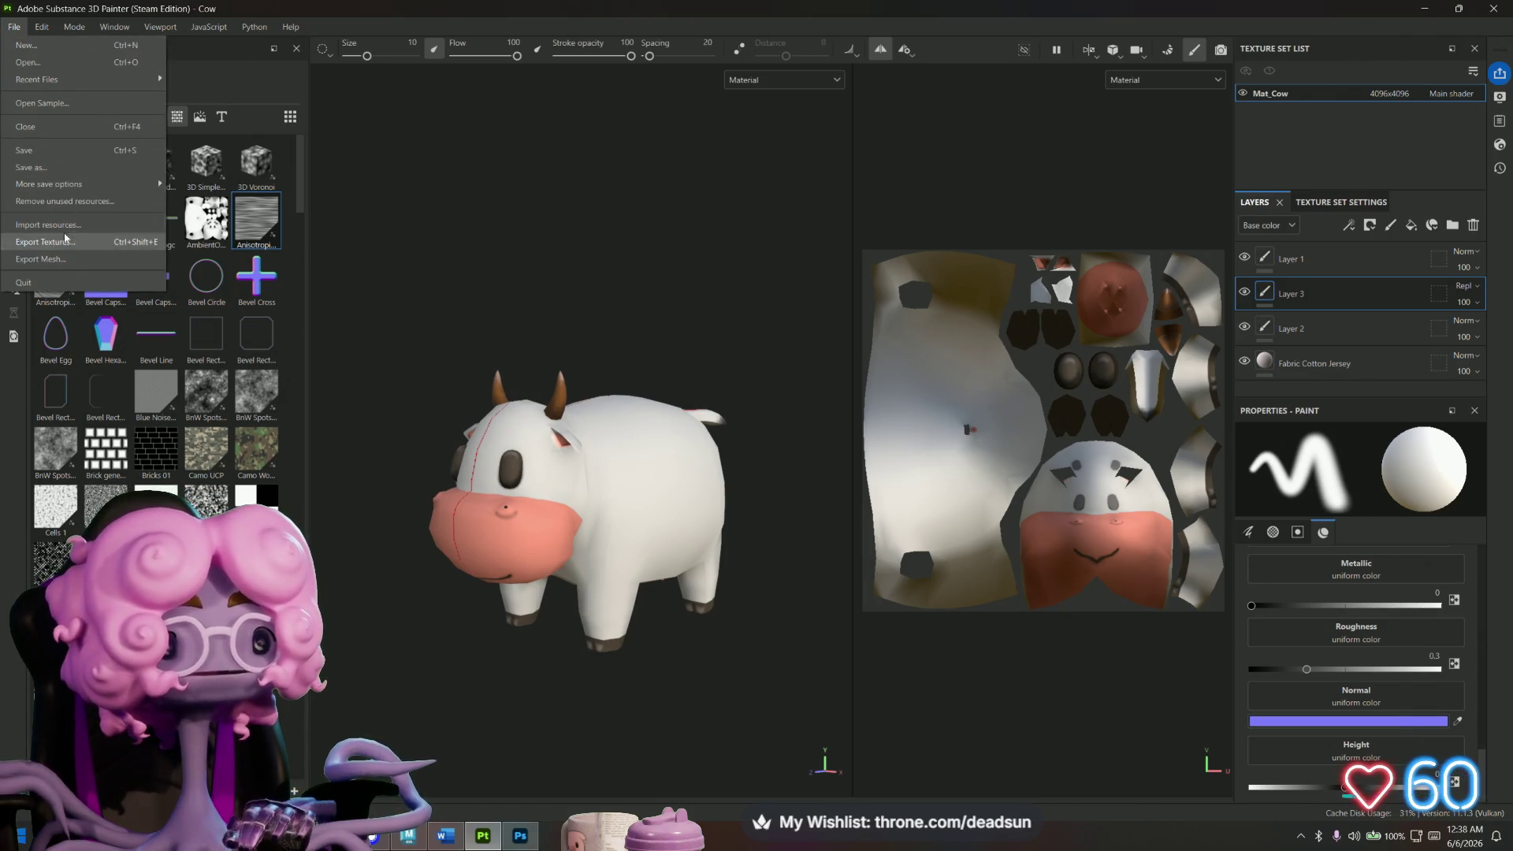
click(71, 261)
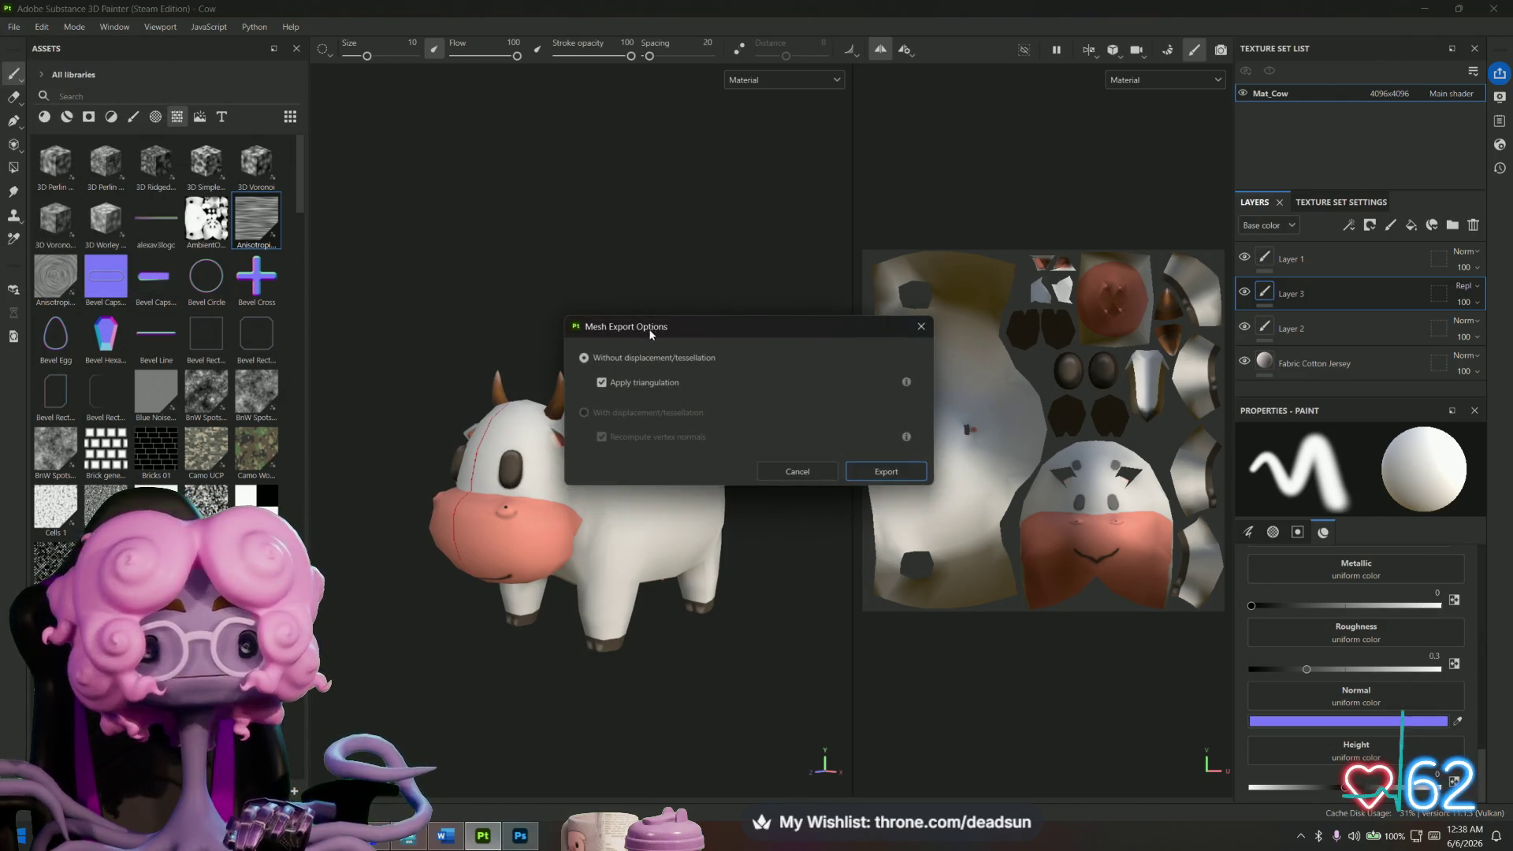
click(926, 325)
click(11, 26)
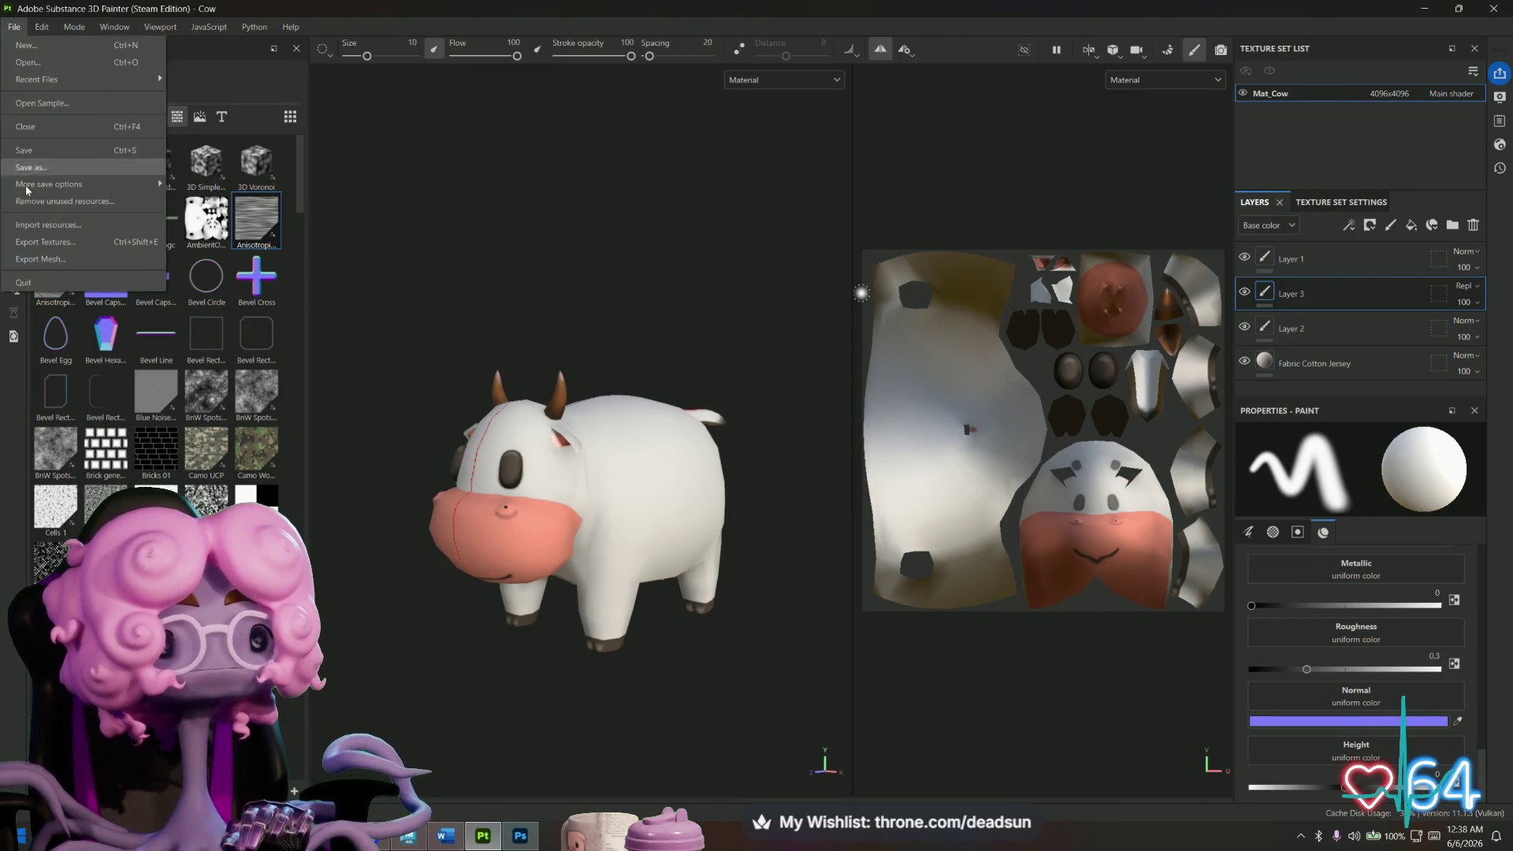
click(52, 240)
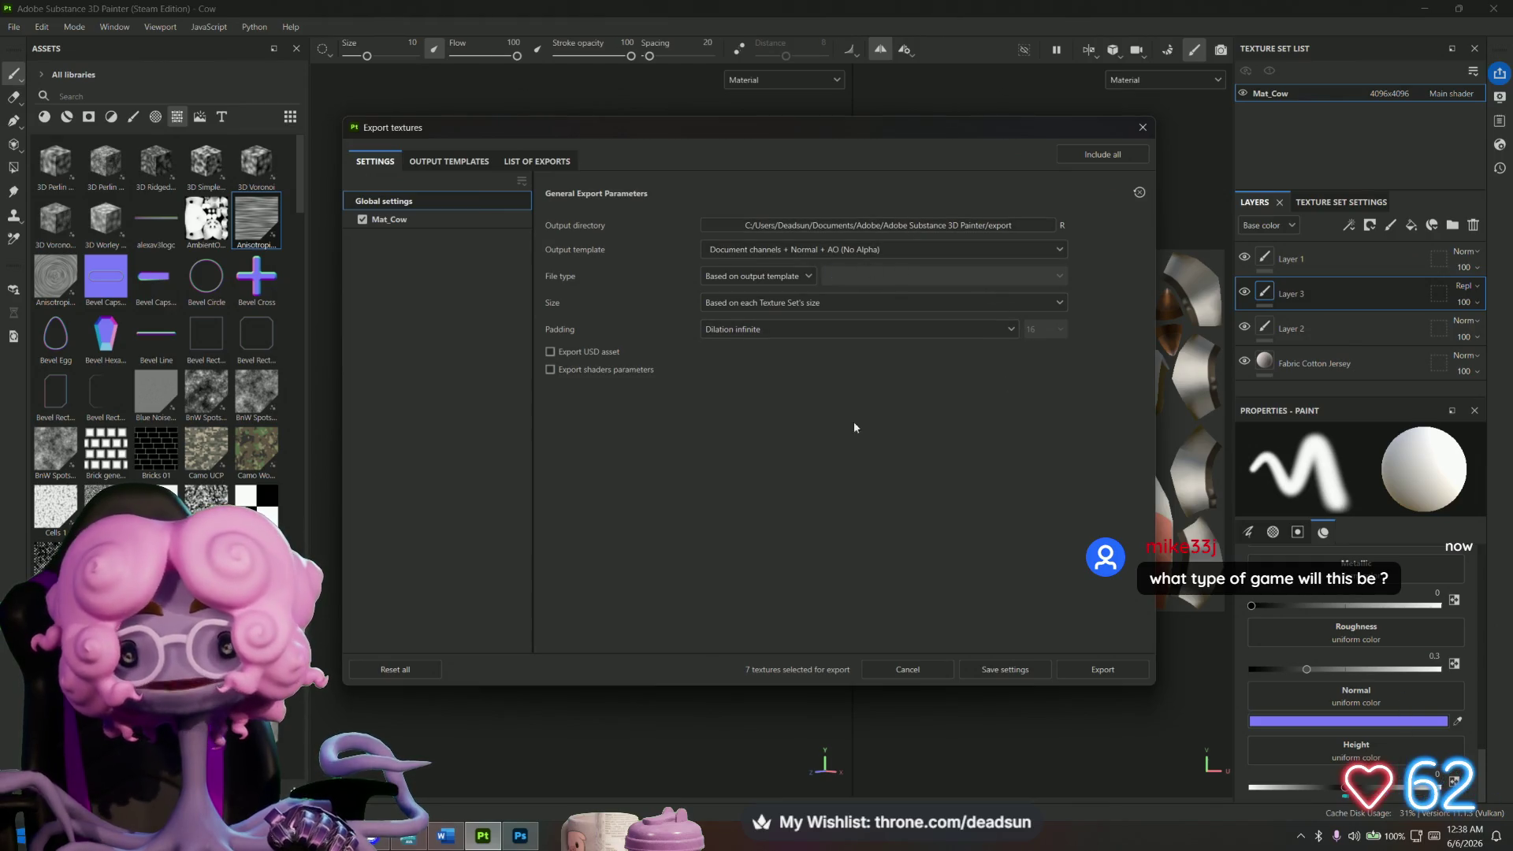
Export the Cow project's seven Mat_Cow textures and open the output folder.
click(1103, 669)
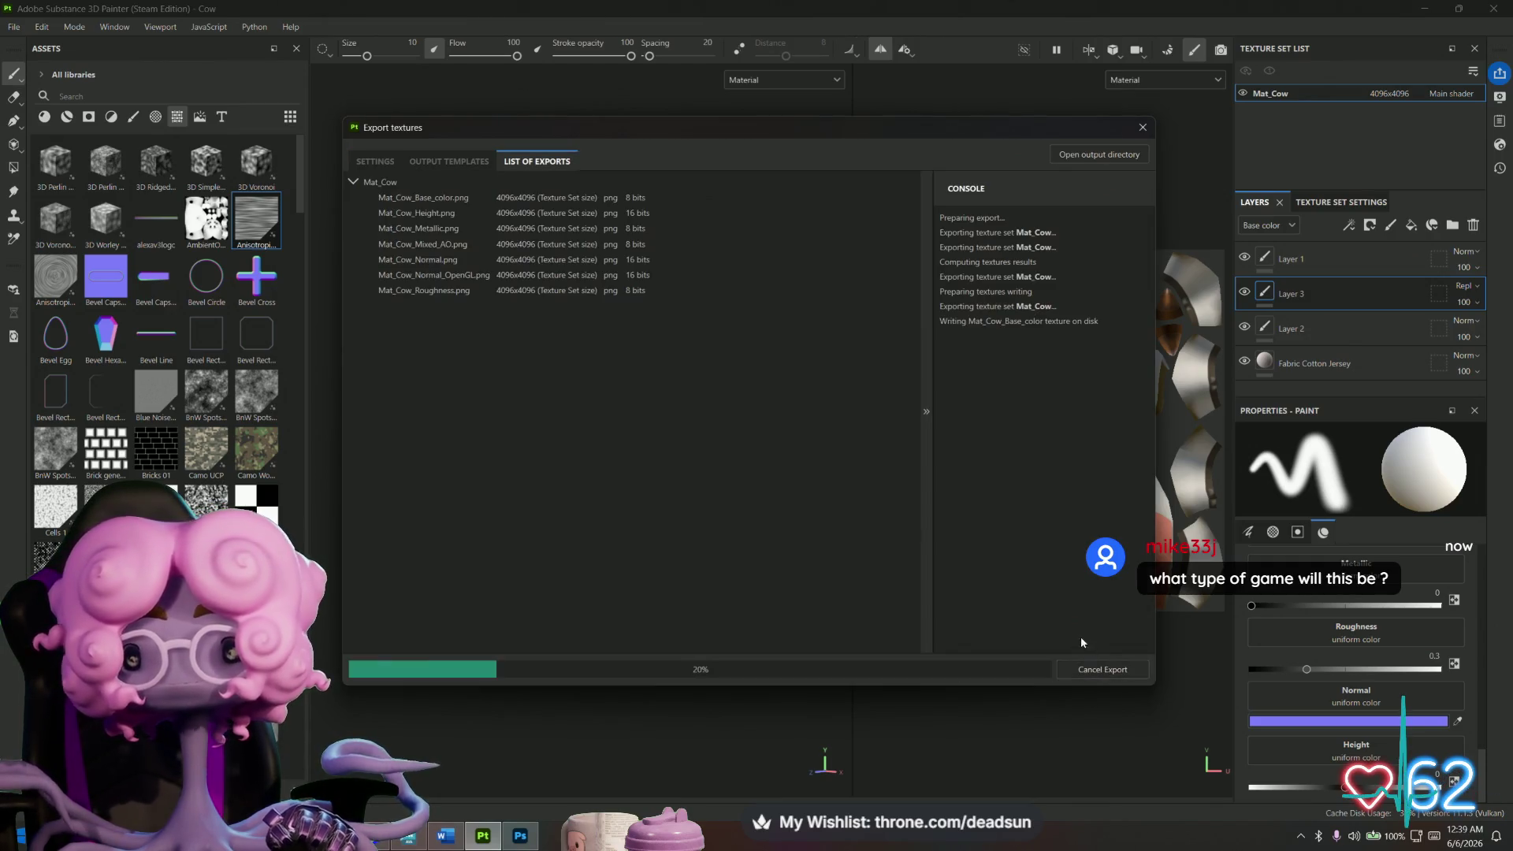
click(1097, 155)
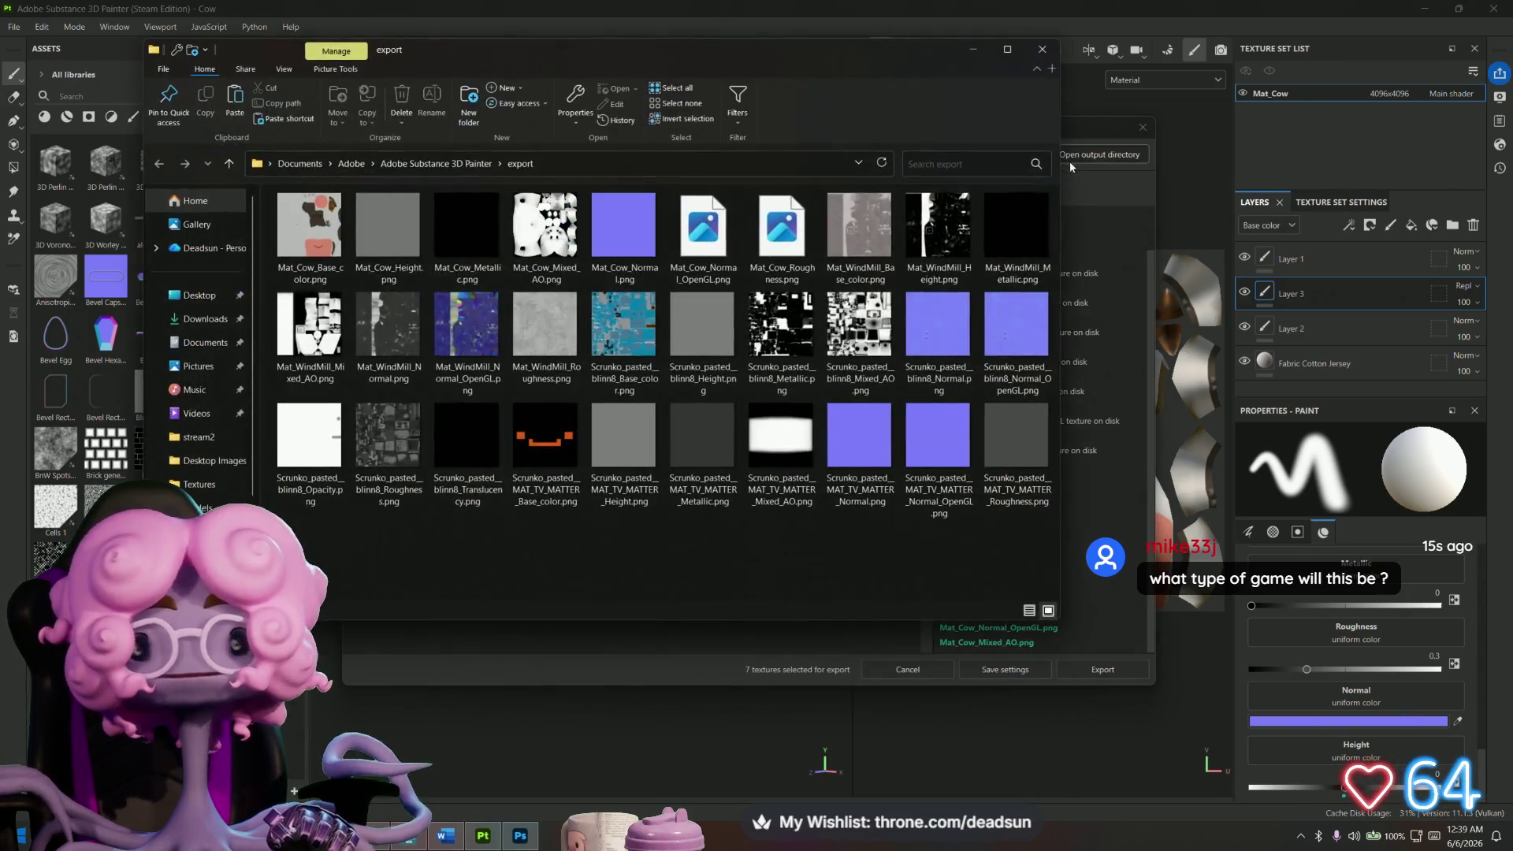
Open Mat_Cow_Base_color.png in Photoshop 2026, then return to Maya and undo recent steps.
right_click(314, 229)
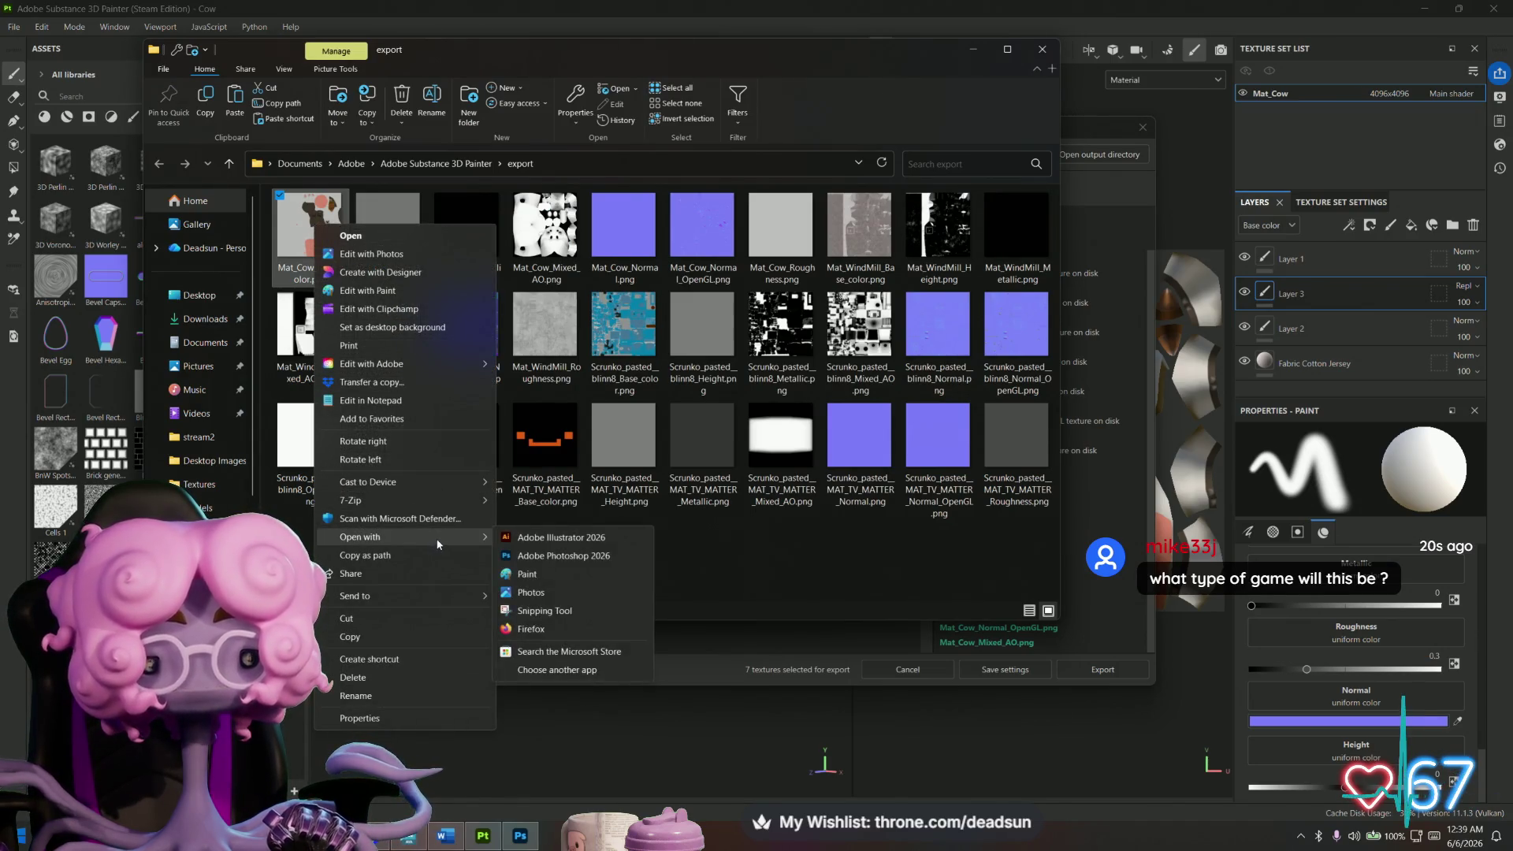
click(560, 555)
key(alt+Tab)
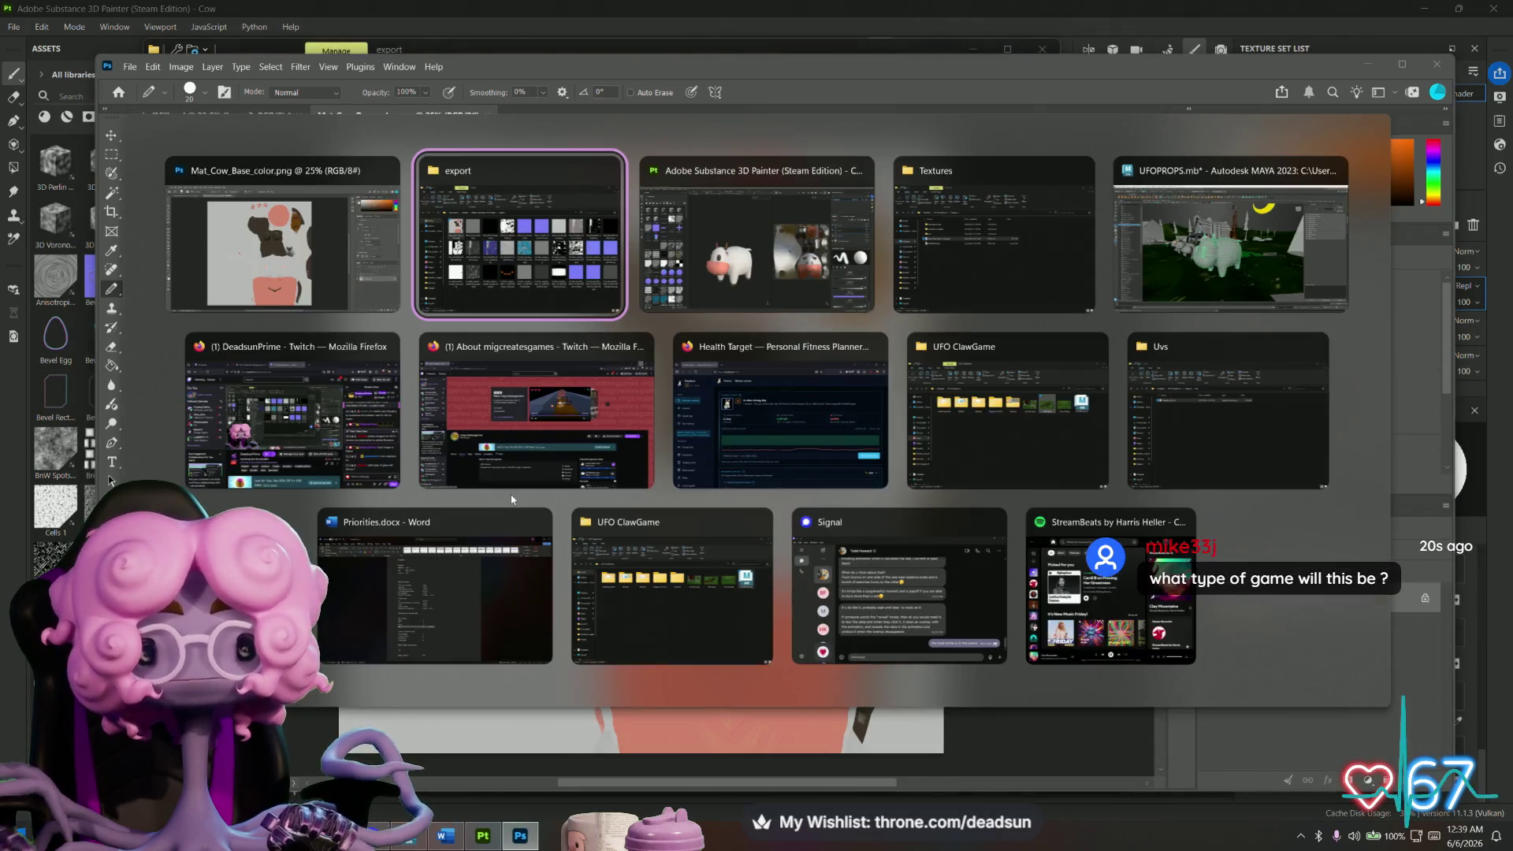
key(ctrl+z)
key(ctrl+z)
key(ctrl+z)
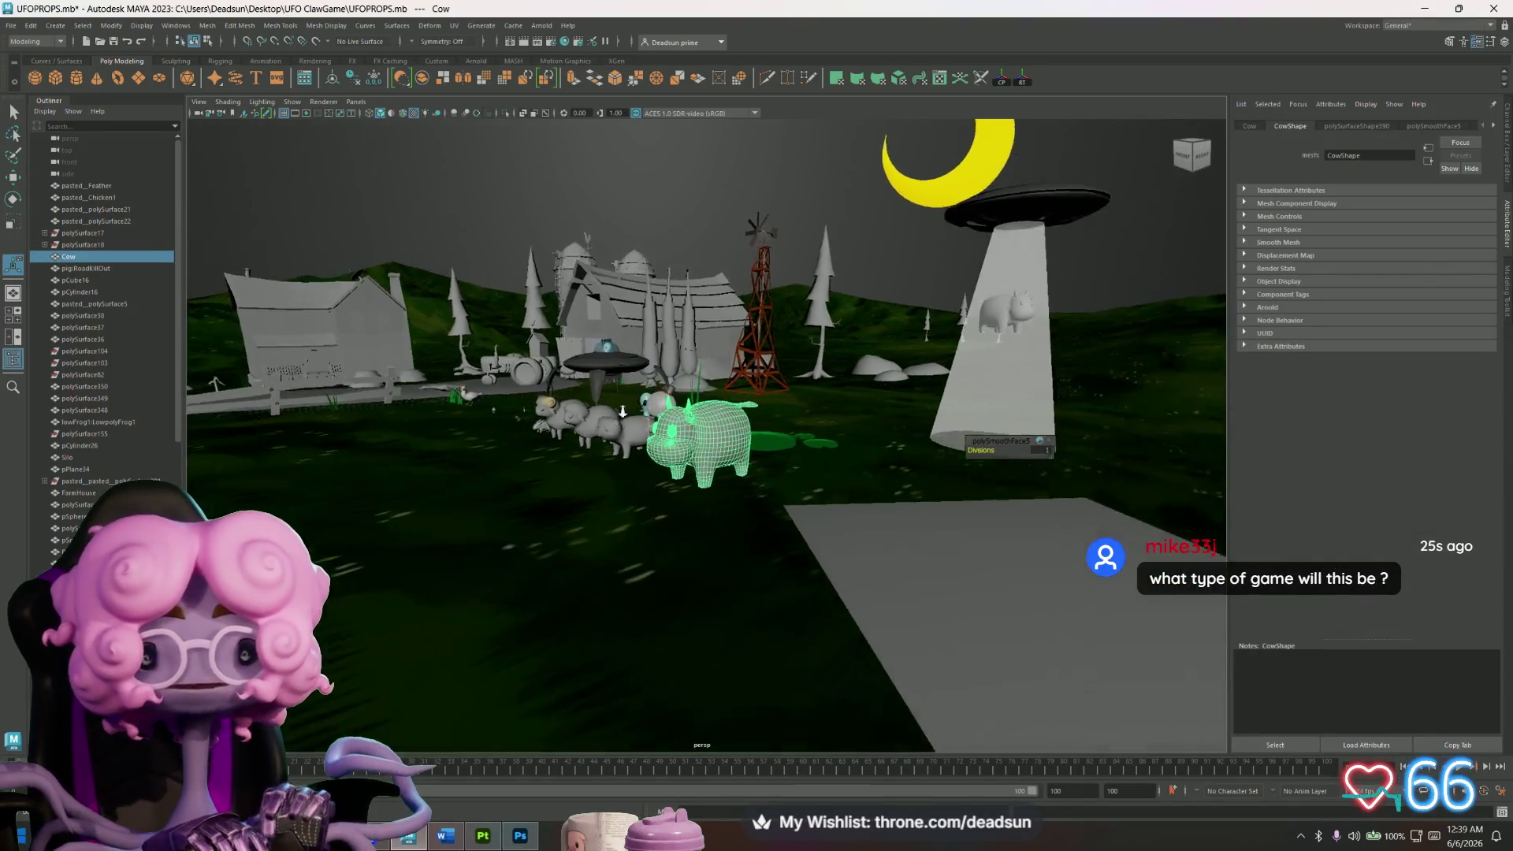
key(ctrl+z)
key(shift+z)
key(ctrl+z)
key(shift+z)
key(ctrl+z)
key(ctrl+z)
key(ctrl+z)
key(ctrl+z)
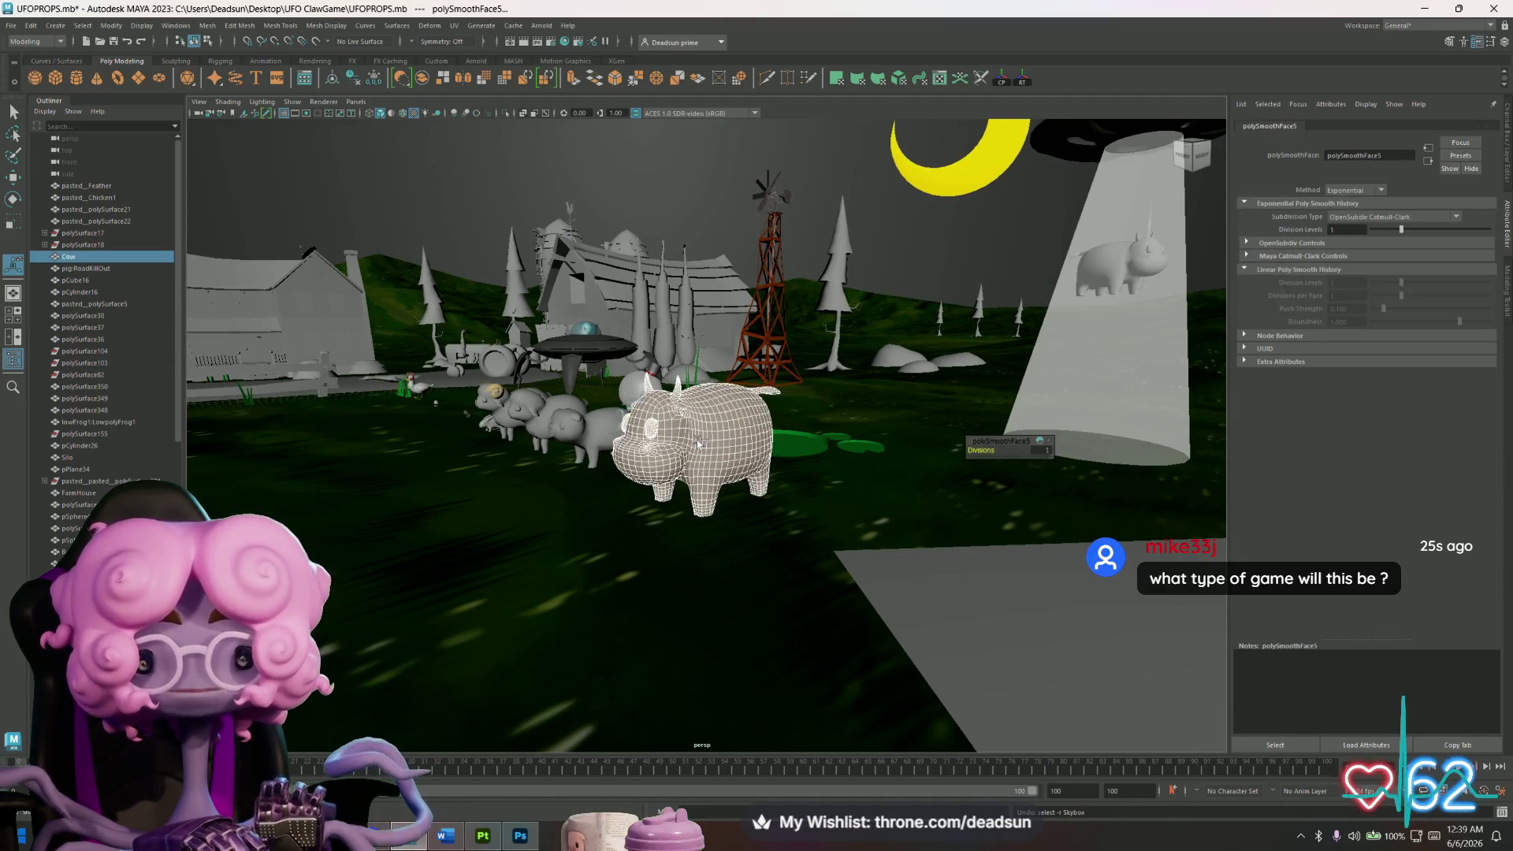
key(ctrl+z)
key(ctrl+z)
key(ctrl+z)
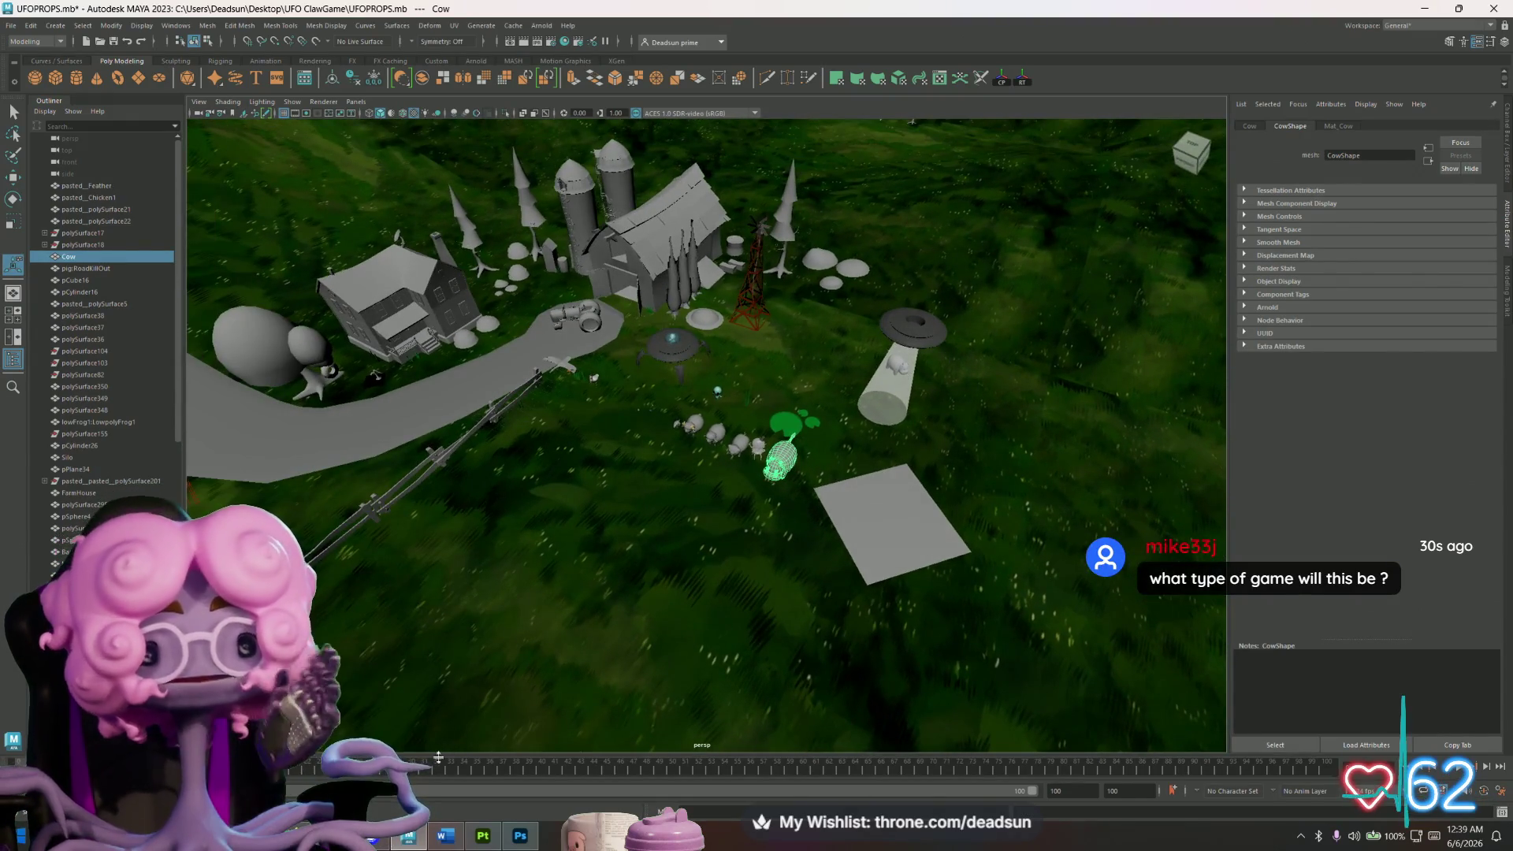
mouse_move(373, 835)
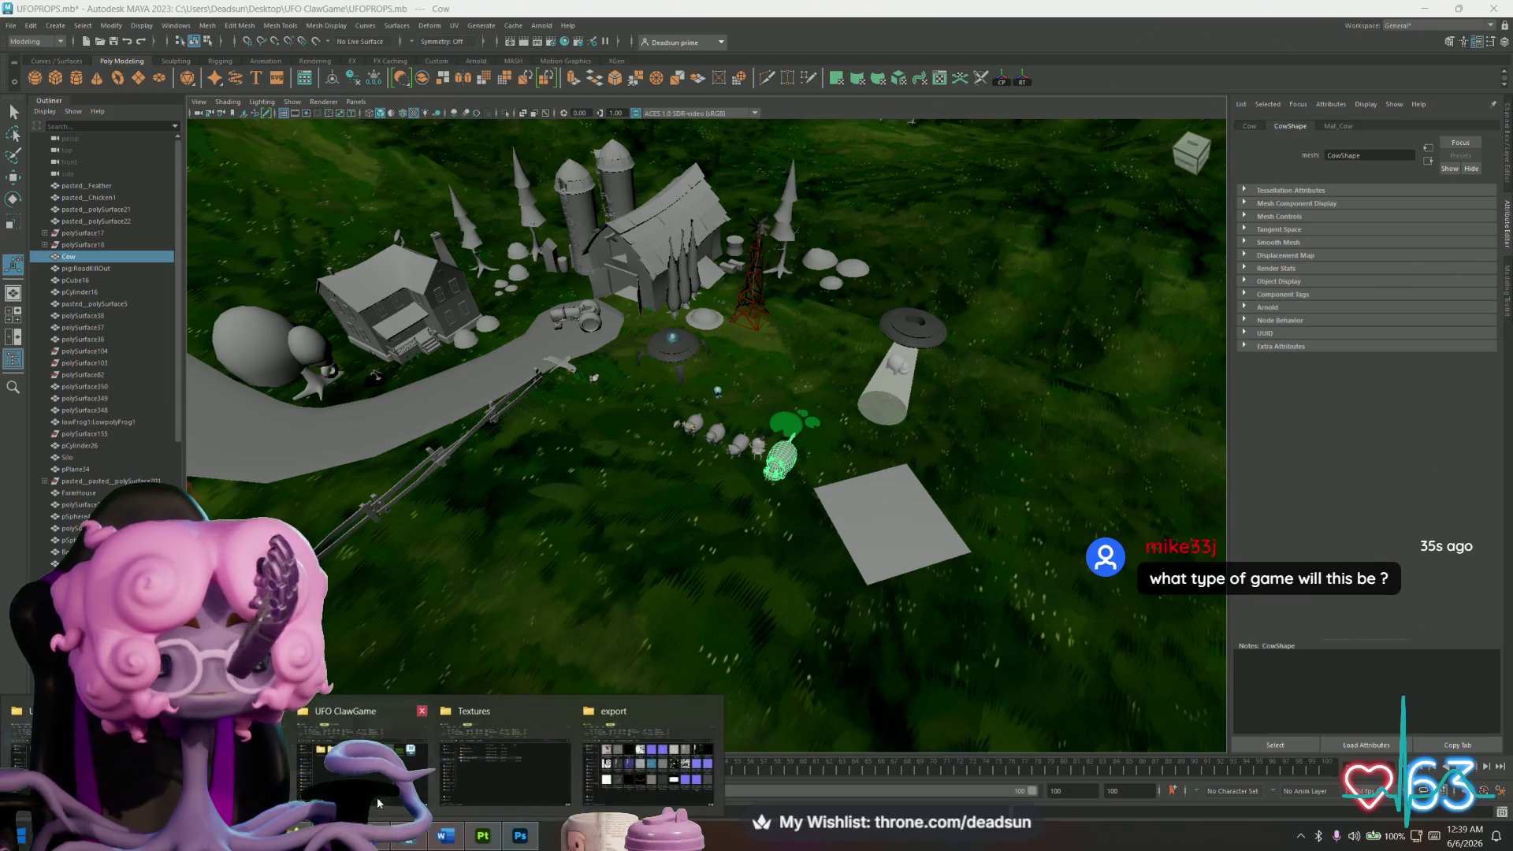
click(361, 756)
double_click(660, 210)
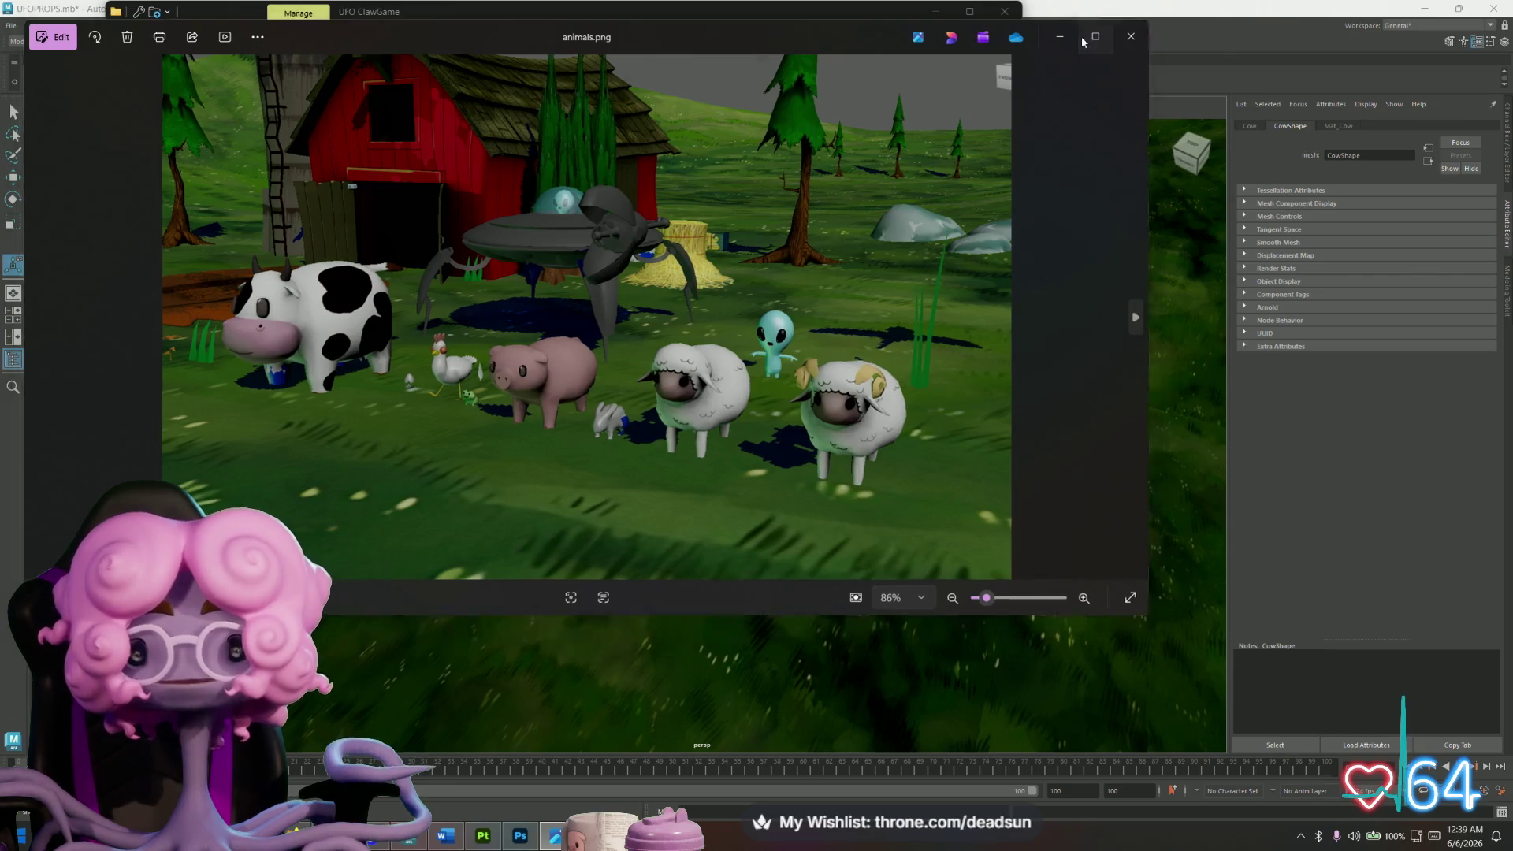
Step from animals.png to the farm.png render in Photos, then close the viewer.
scroll(796, 367, up, 2)
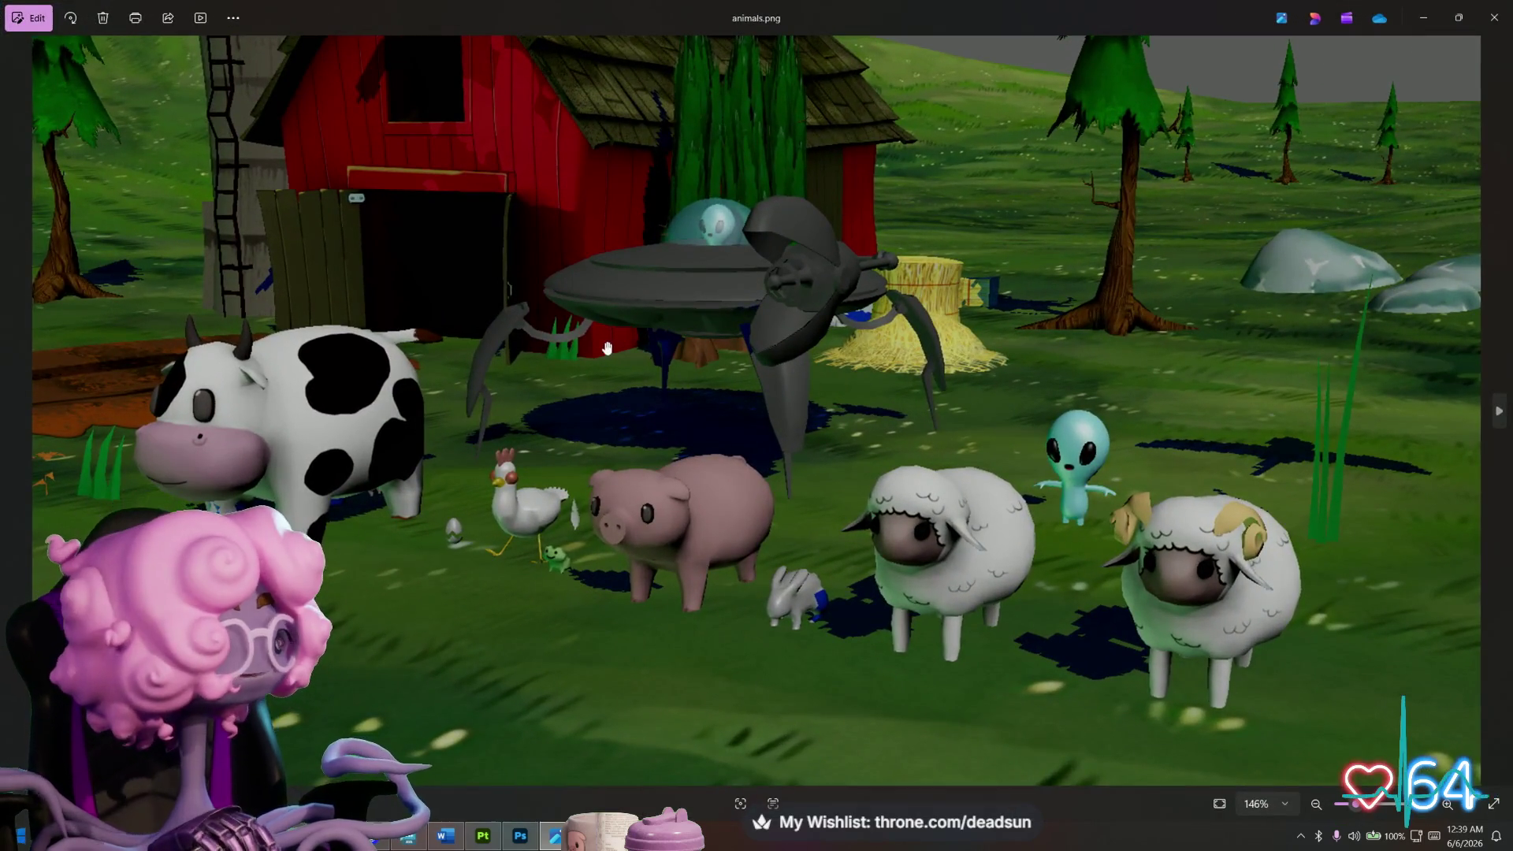
scroll(611, 351, down, 1)
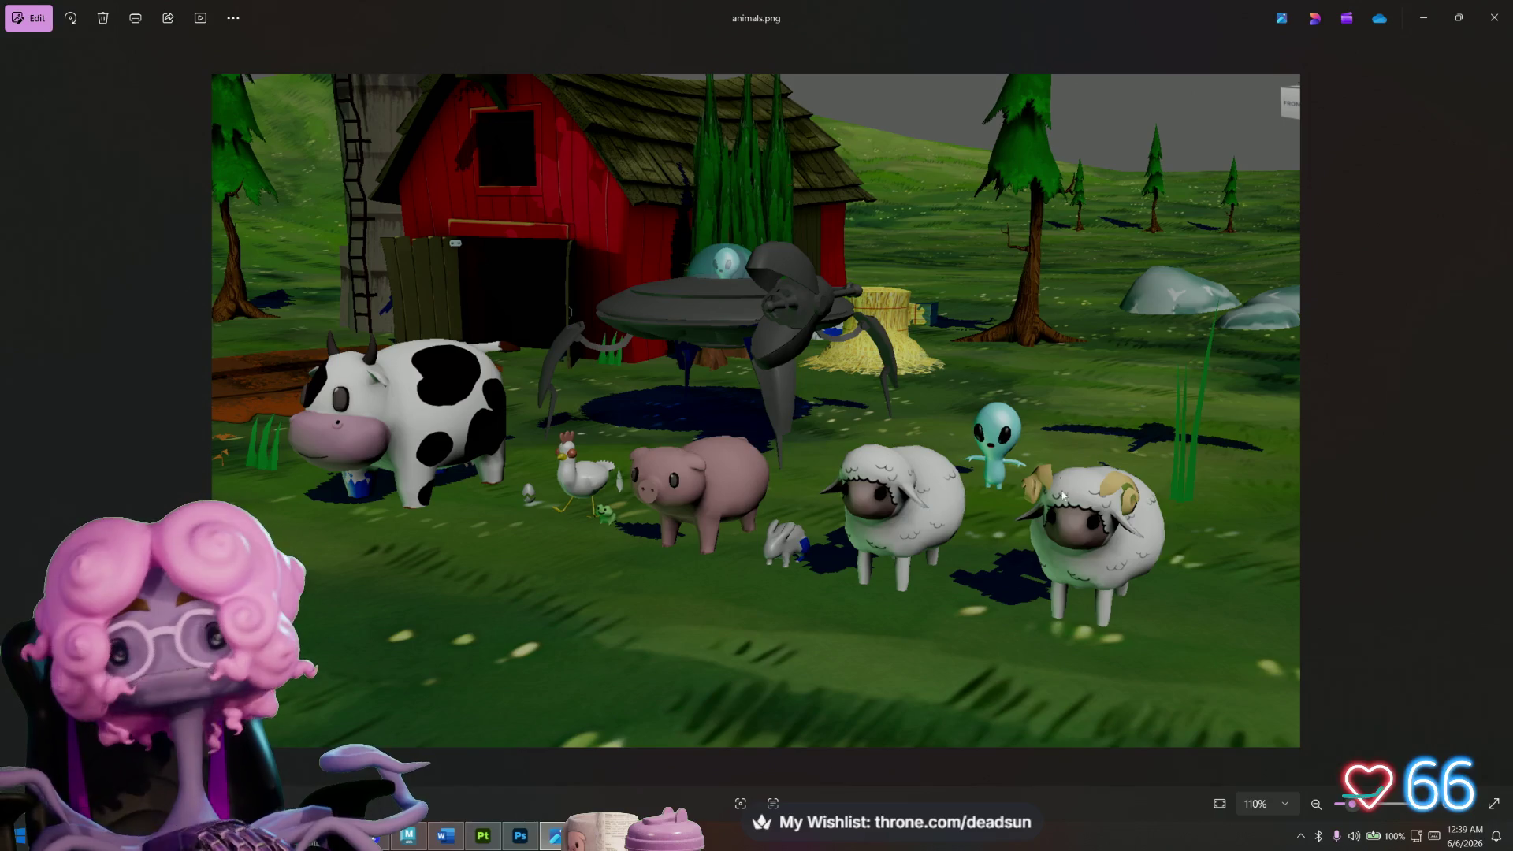
key(Right)
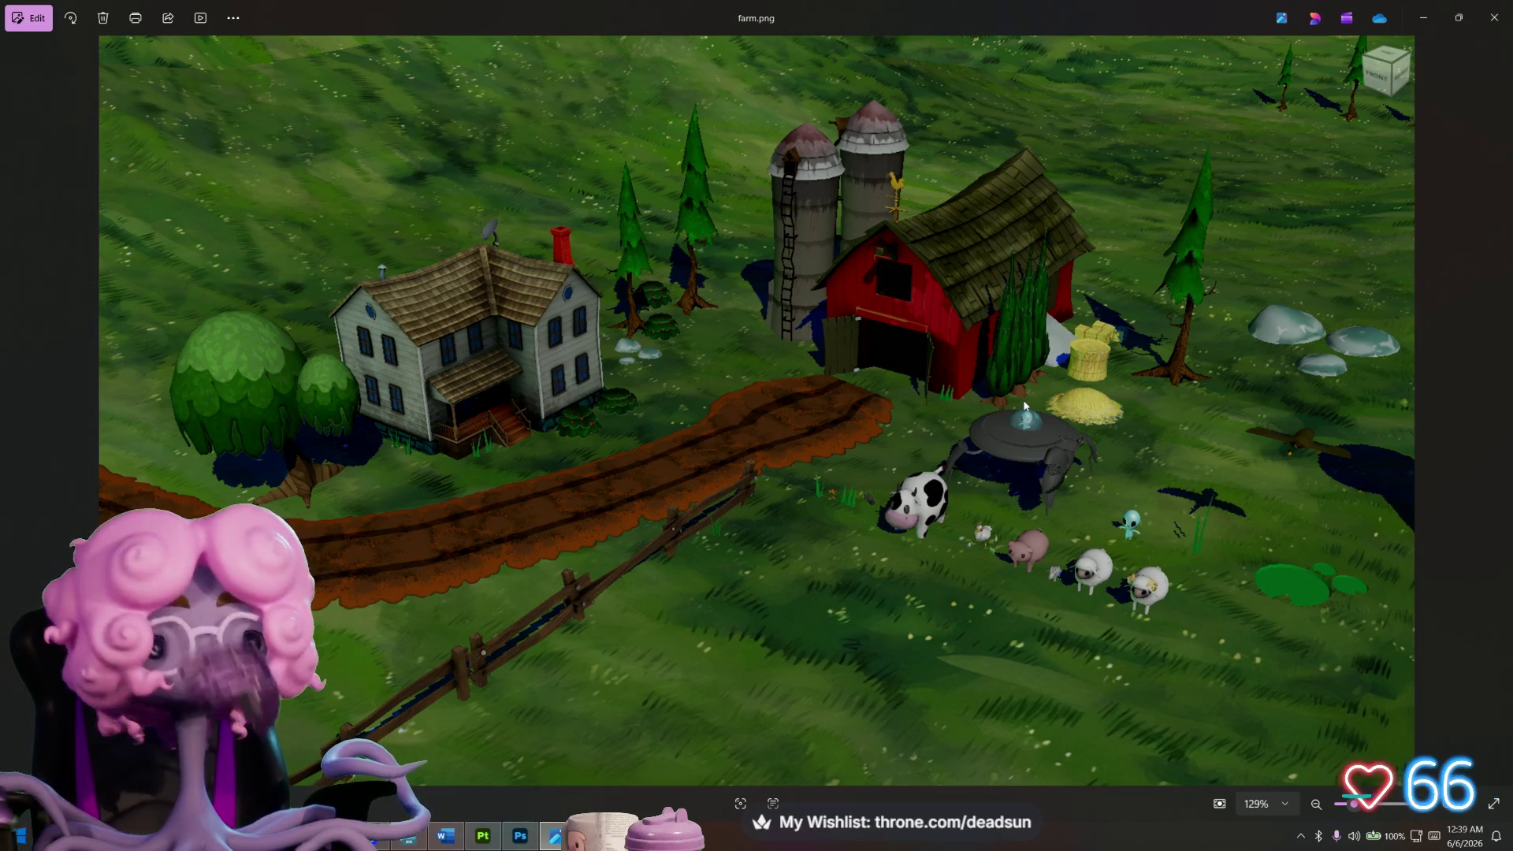
click(1493, 18)
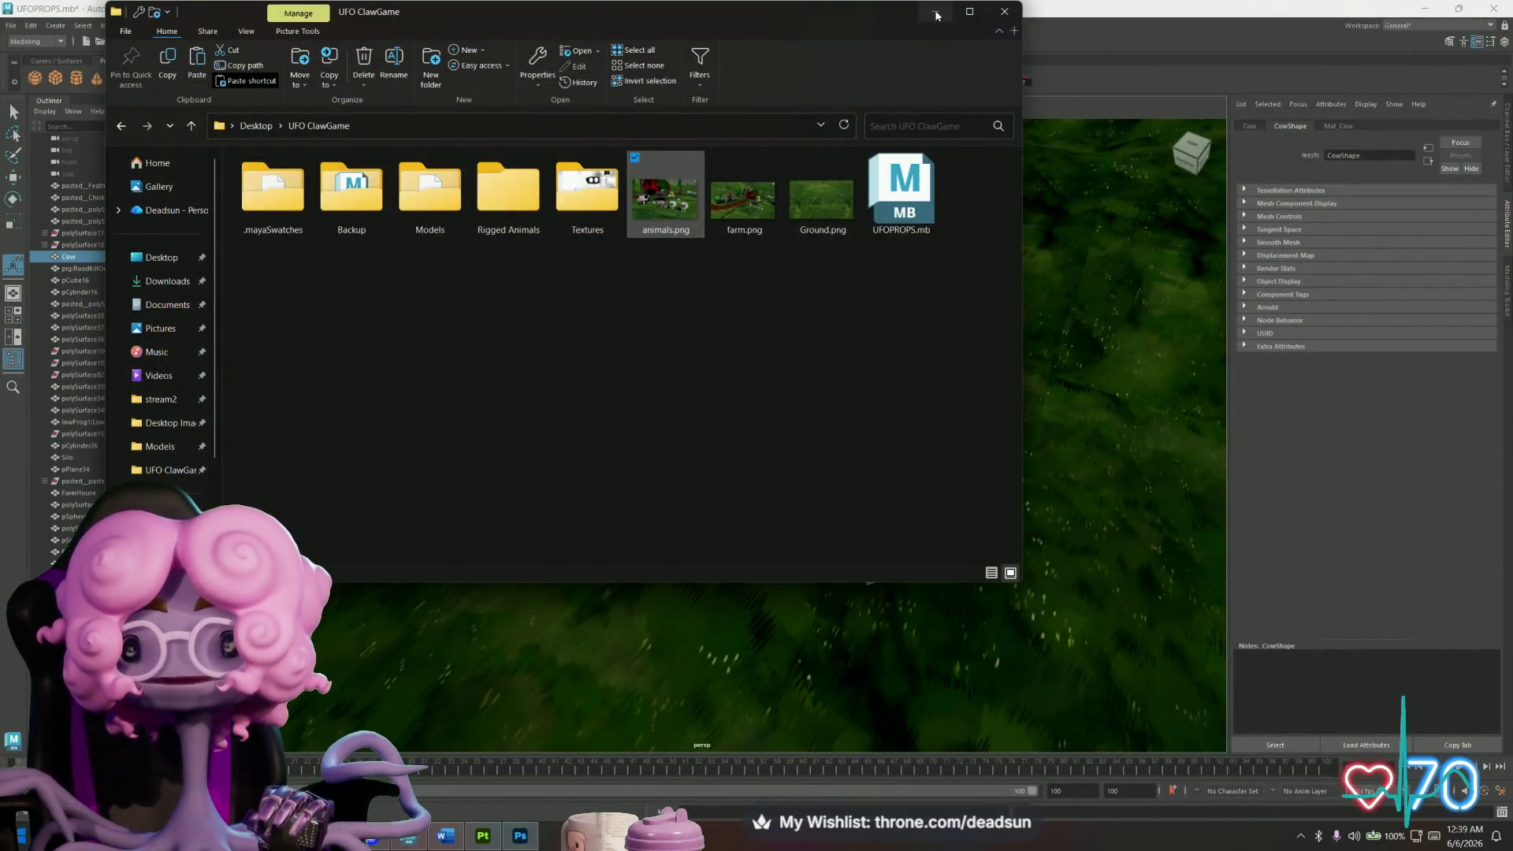
Minimize the folder window, orbit and pan Maya's farm scene, and select the ground plane.
click(936, 11)
alt+drag(800, 392, 783, 472)
mouse_move(415, 628)
alt+middle_down()
mouse_move(597, 553)
mouse_move(588, 579)
alt+middle_up()
click(551, 467)
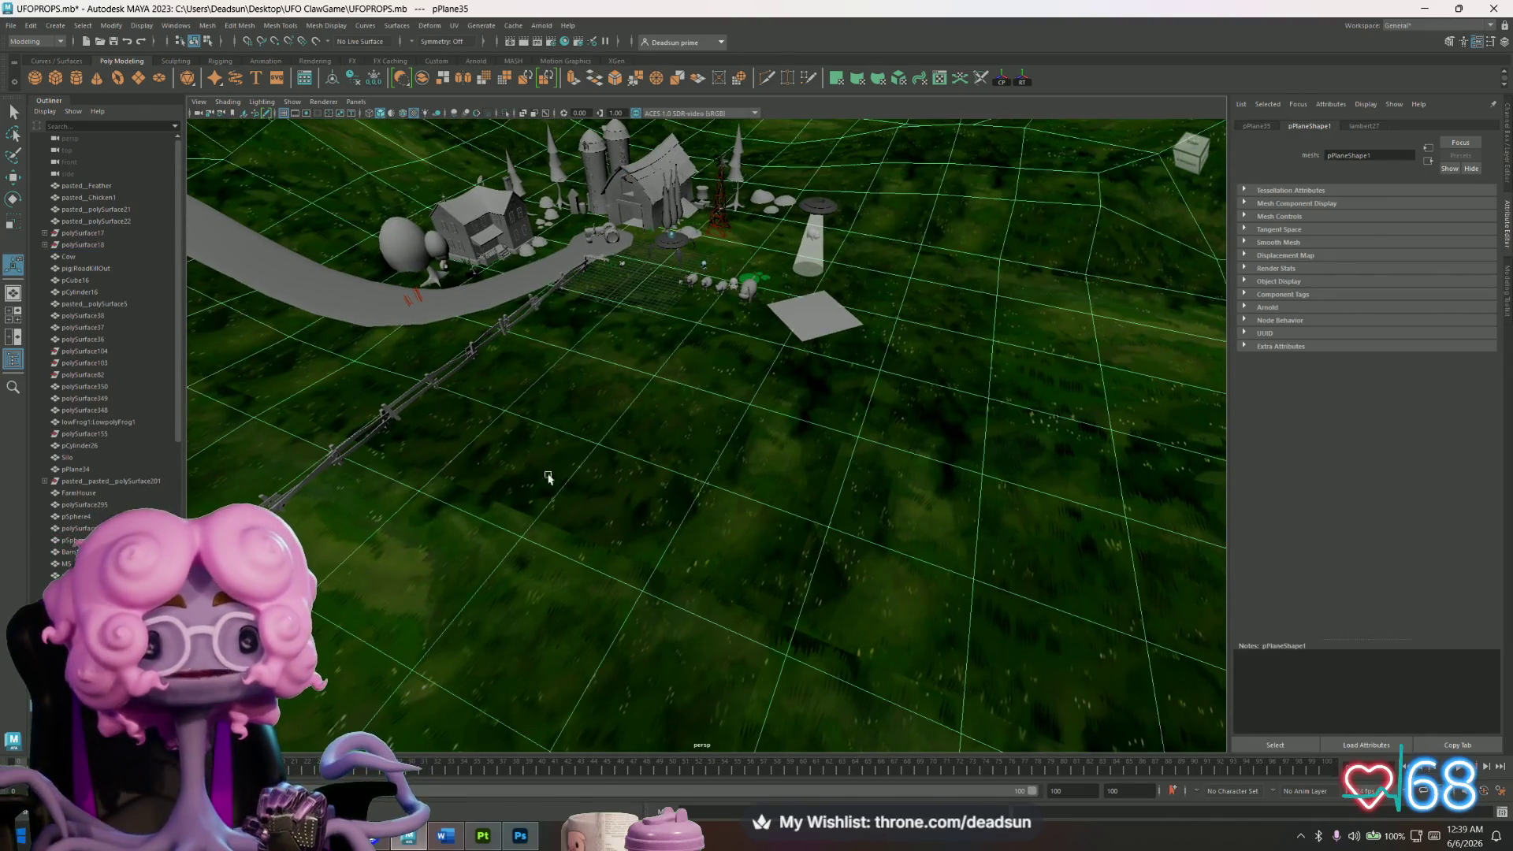
mouse_move(617, 522)
alt+mouse_down()
mouse_move(662, 499)
mouse_move(665, 543)
alt+mouse_up()
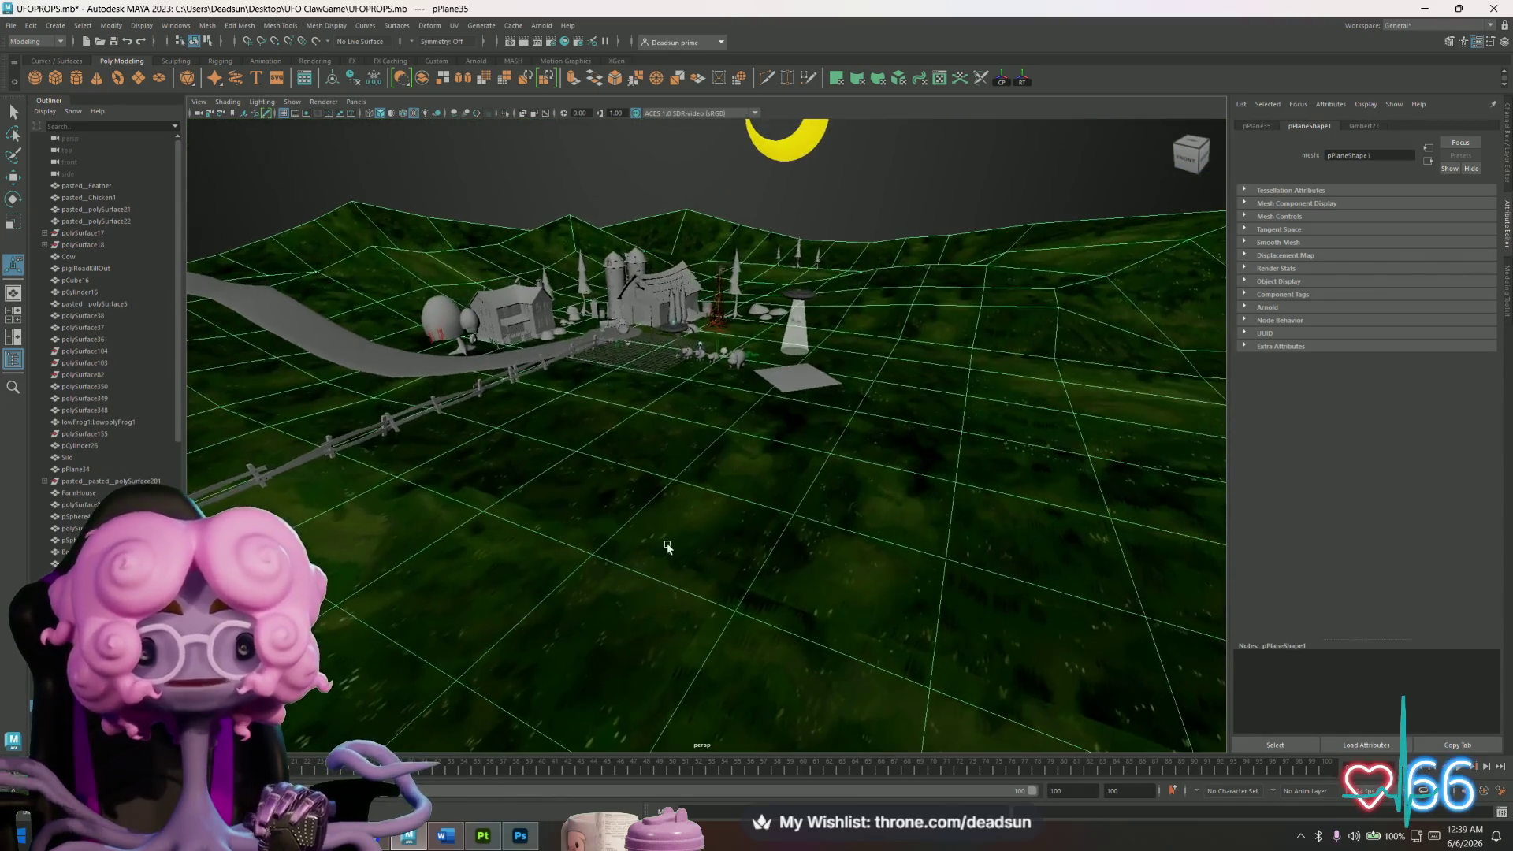
Inspect the skybox, the small plane near the animals and the UFO, then bring Photoshop forward.
click(584, 170)
mouse_move(617, 449)
alt+mouse_down()
mouse_move(732, 540)
mouse_move(784, 530)
mouse_move(786, 543)
alt+mouse_up()
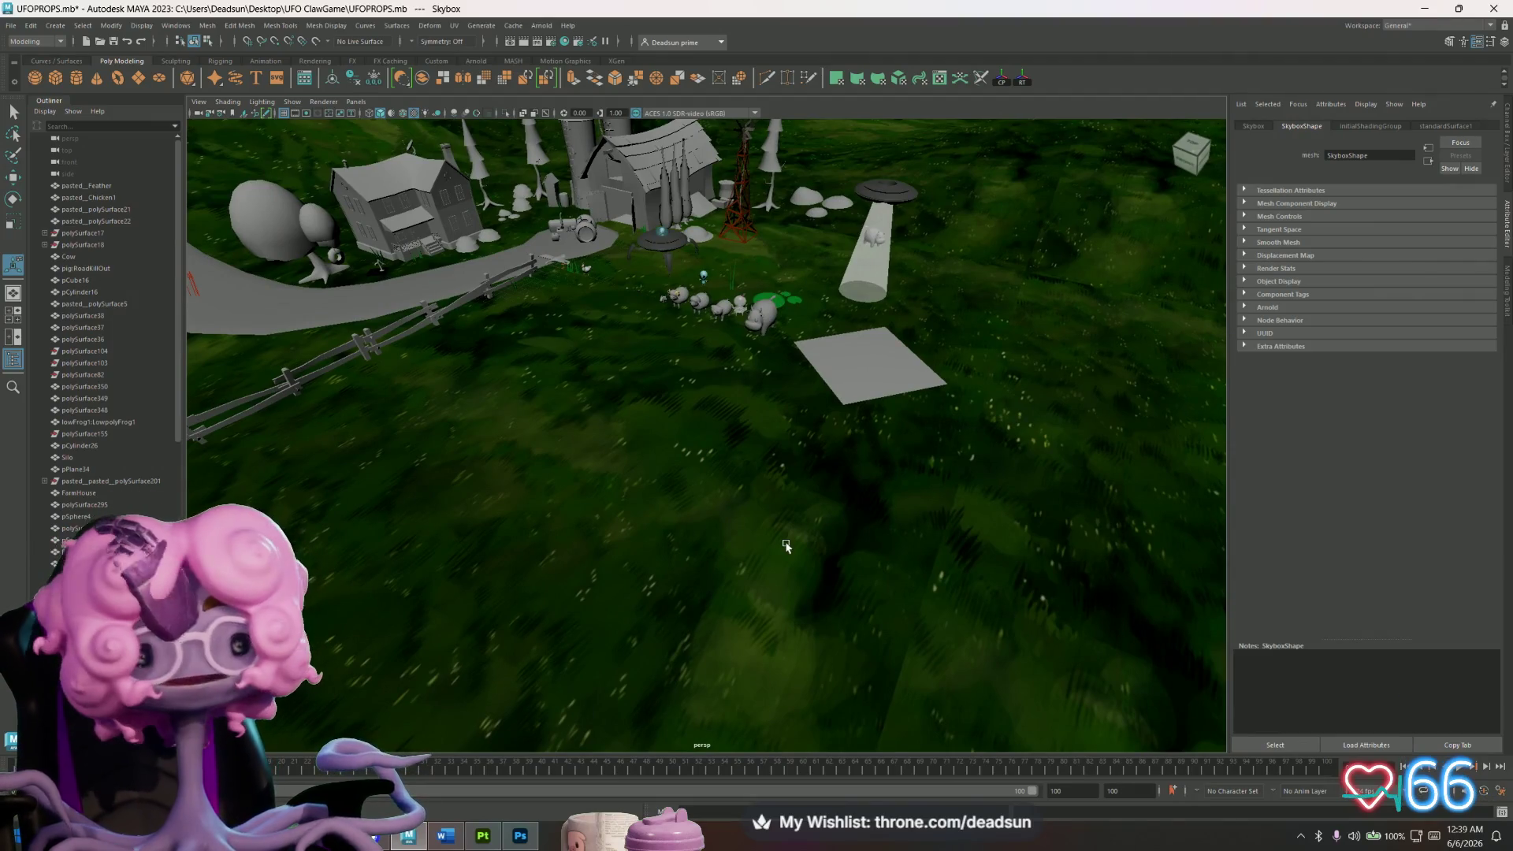
click(876, 389)
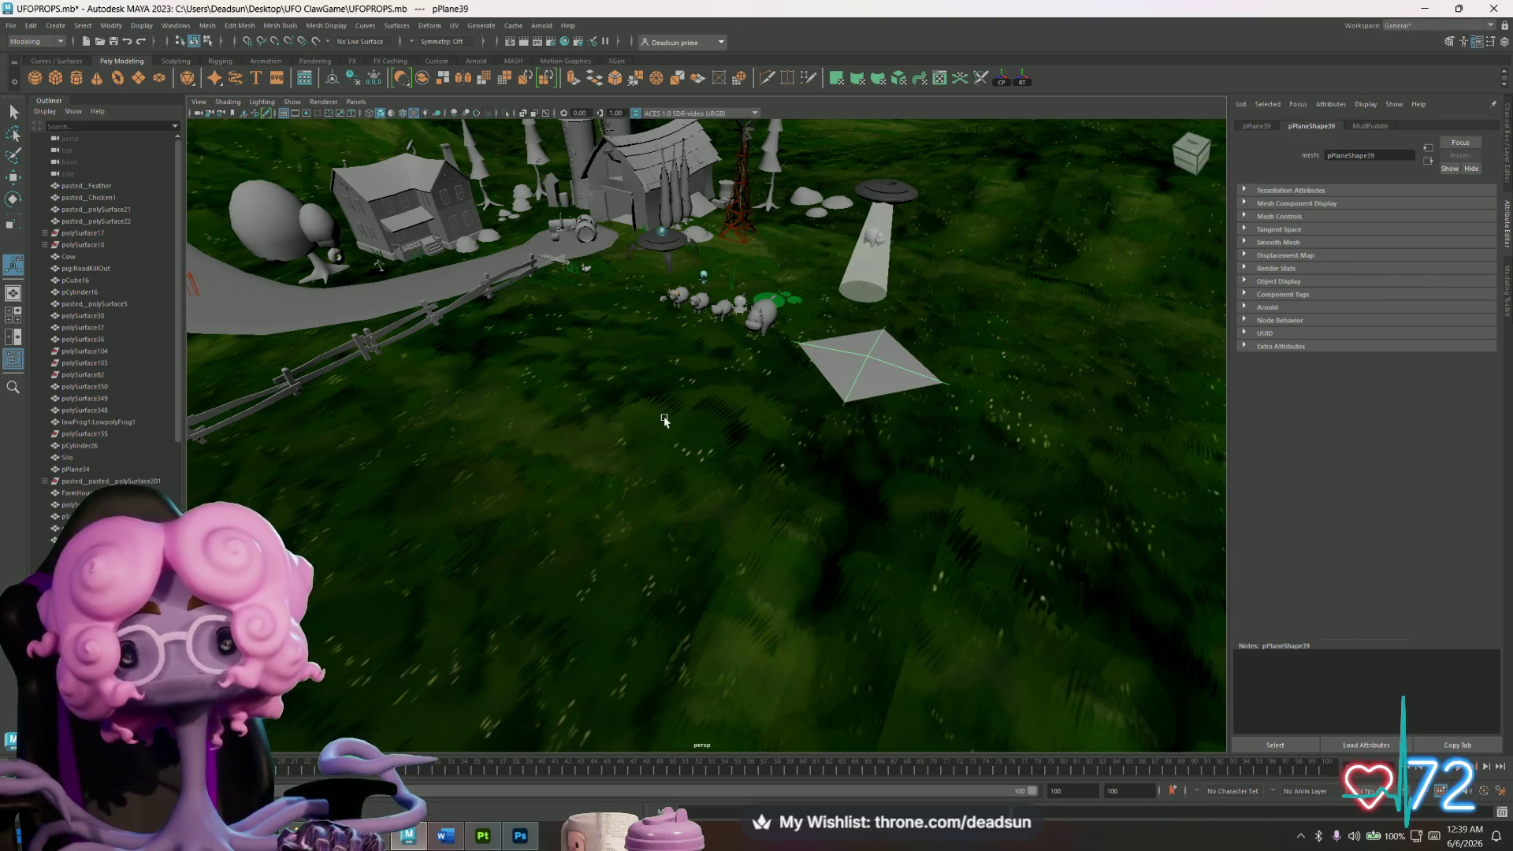
click(886, 189)
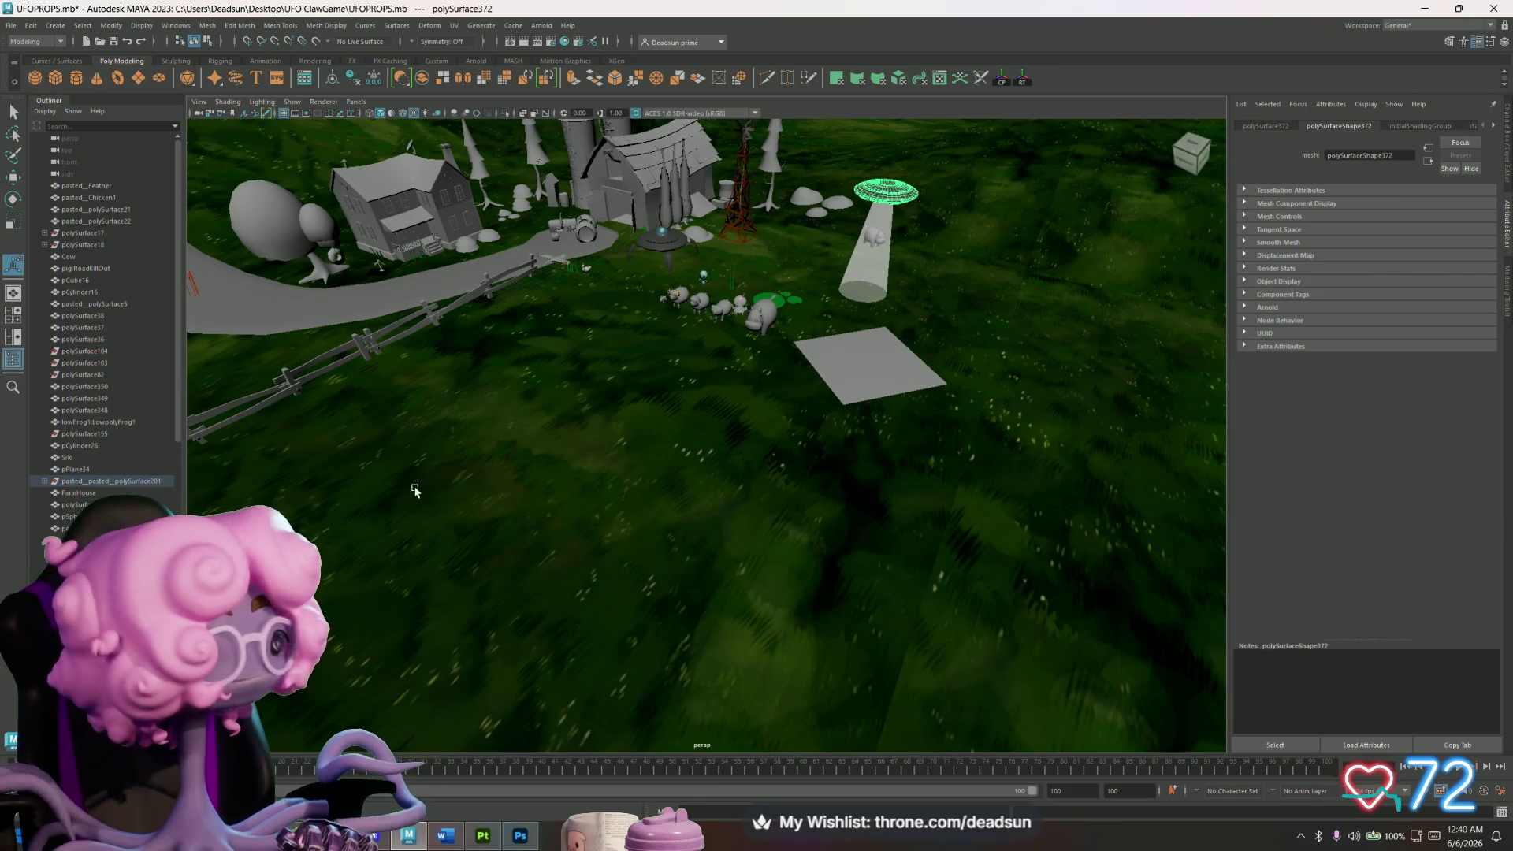
scroll(435, 502, down, 3)
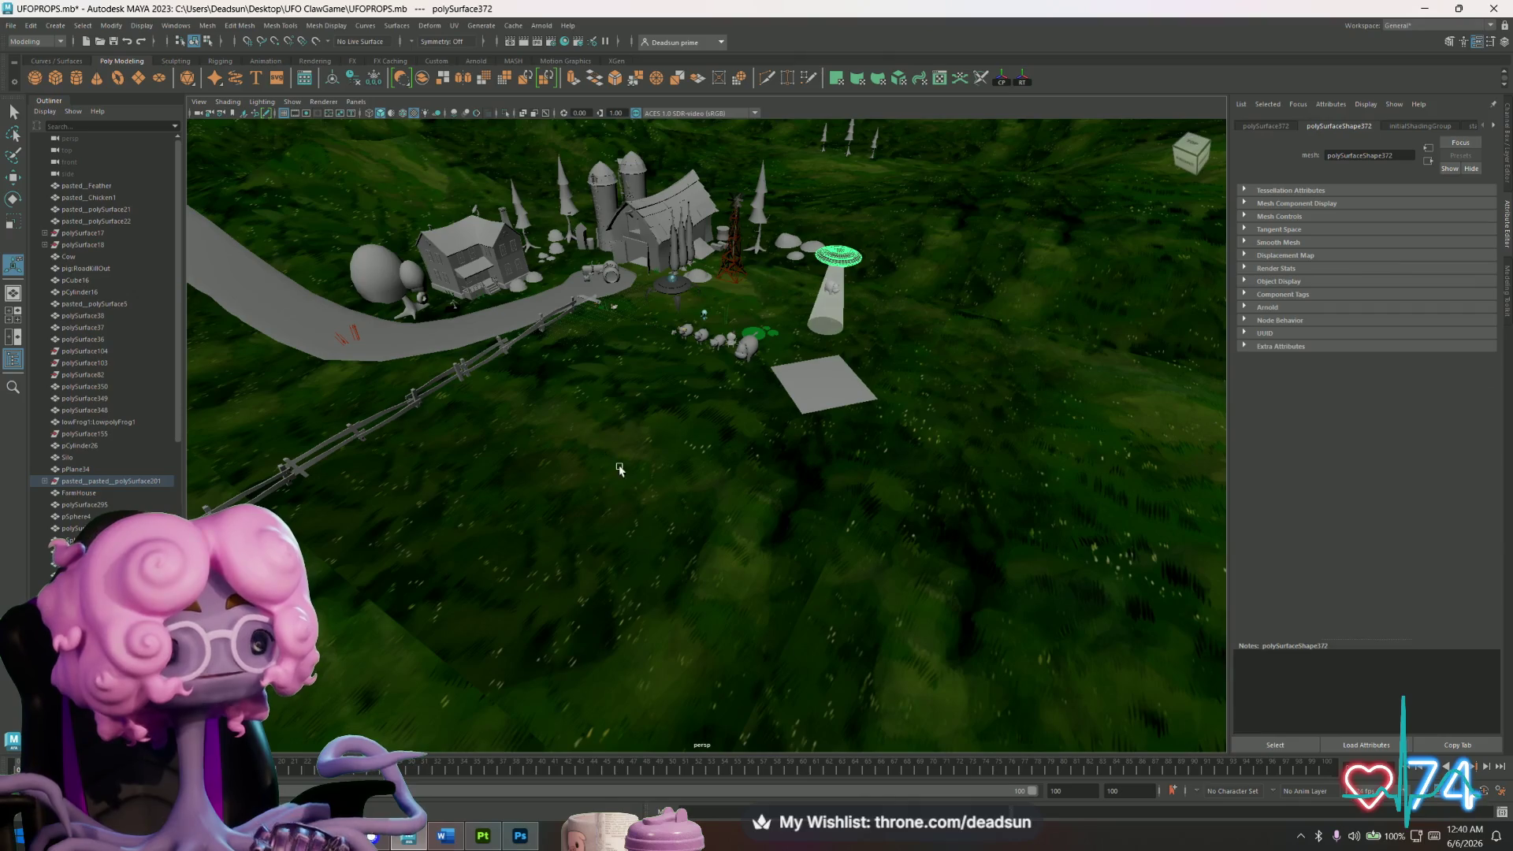
alt+drag(610, 504, 662, 531)
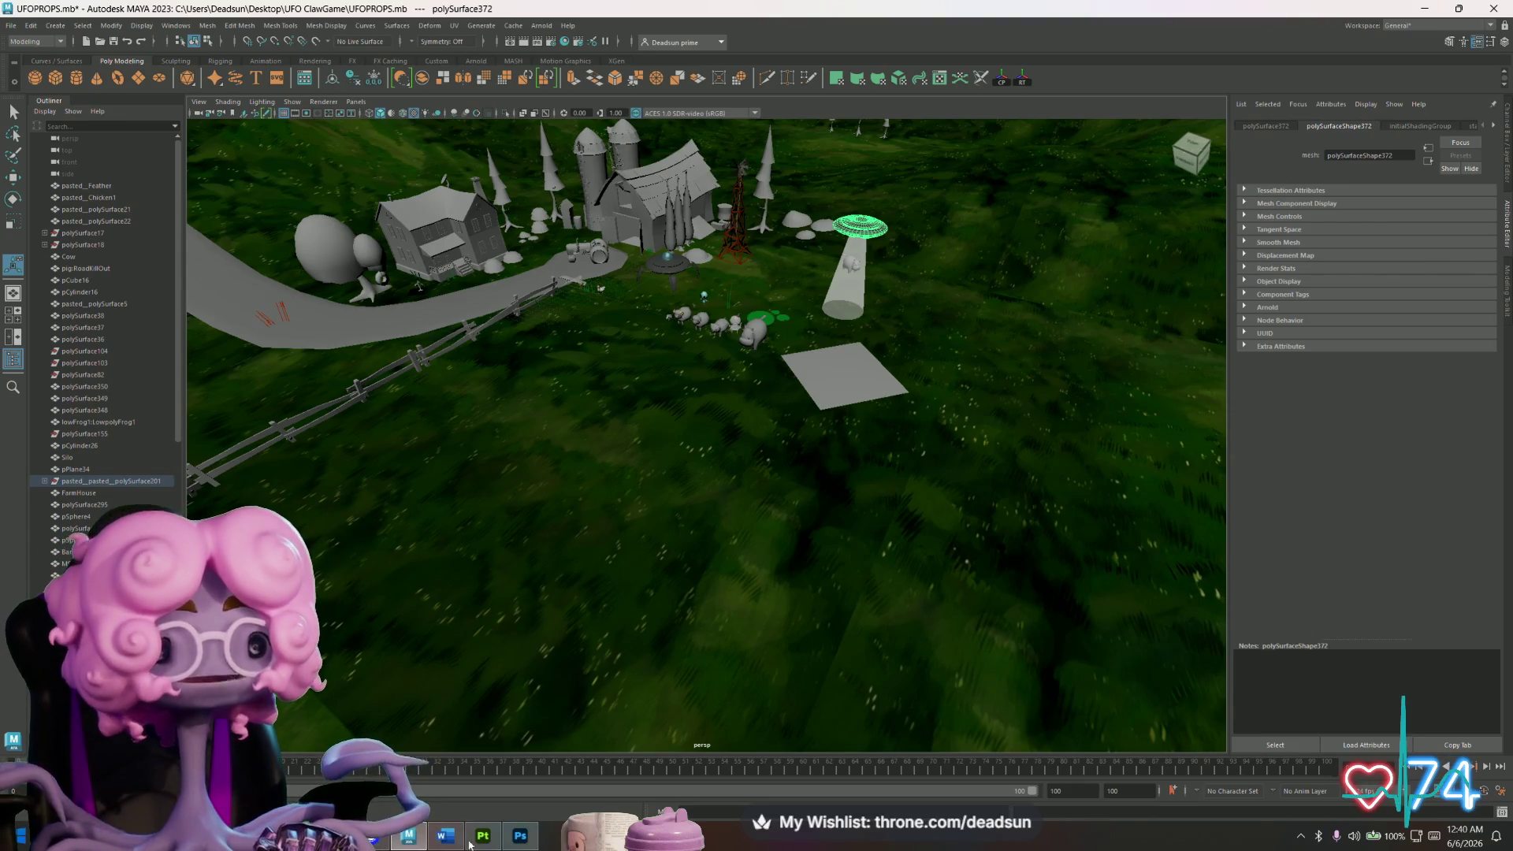
click(516, 838)
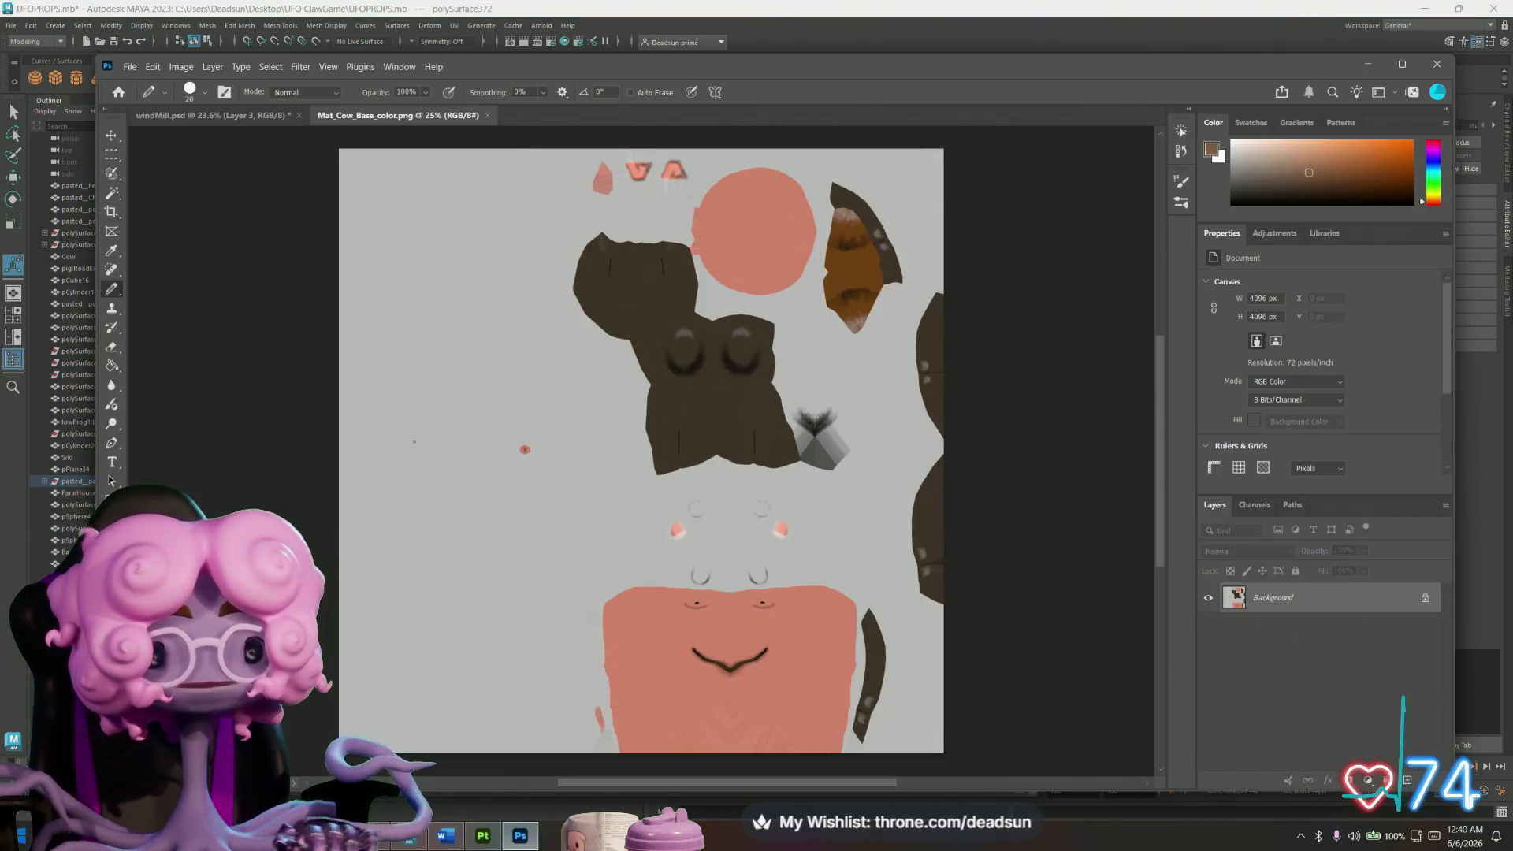
Flick from windMill.psd back to Mat_Cow_Base_color.png and move the Photoshop window down-left.
click(236, 115)
click(397, 115)
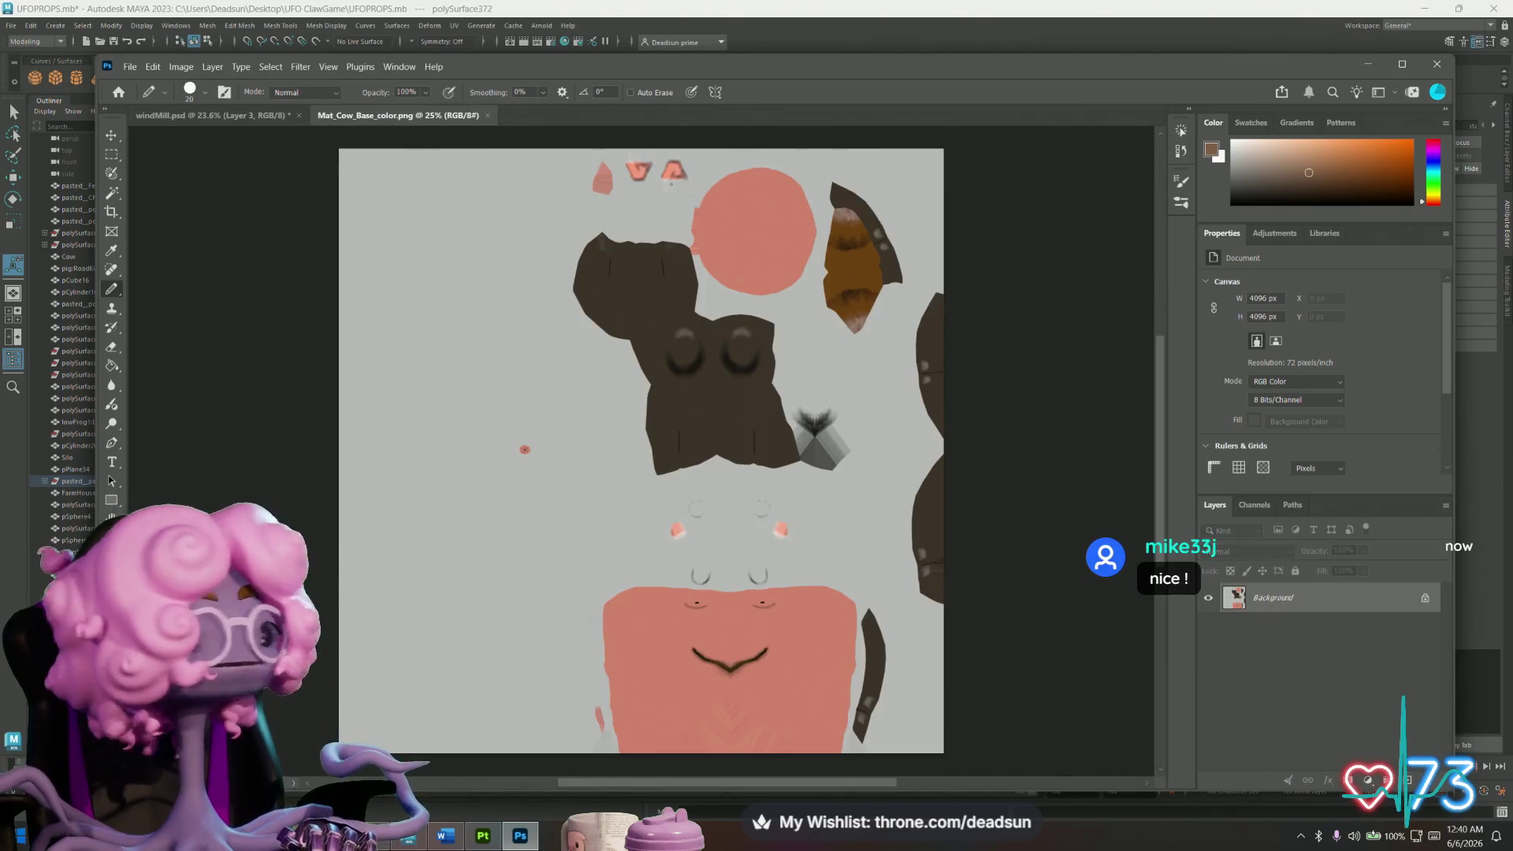
mouse_move(853, 63)
mouse_down()
mouse_move(867, 49)
mouse_move(808, 73)
mouse_move(825, 92)
mouse_up()
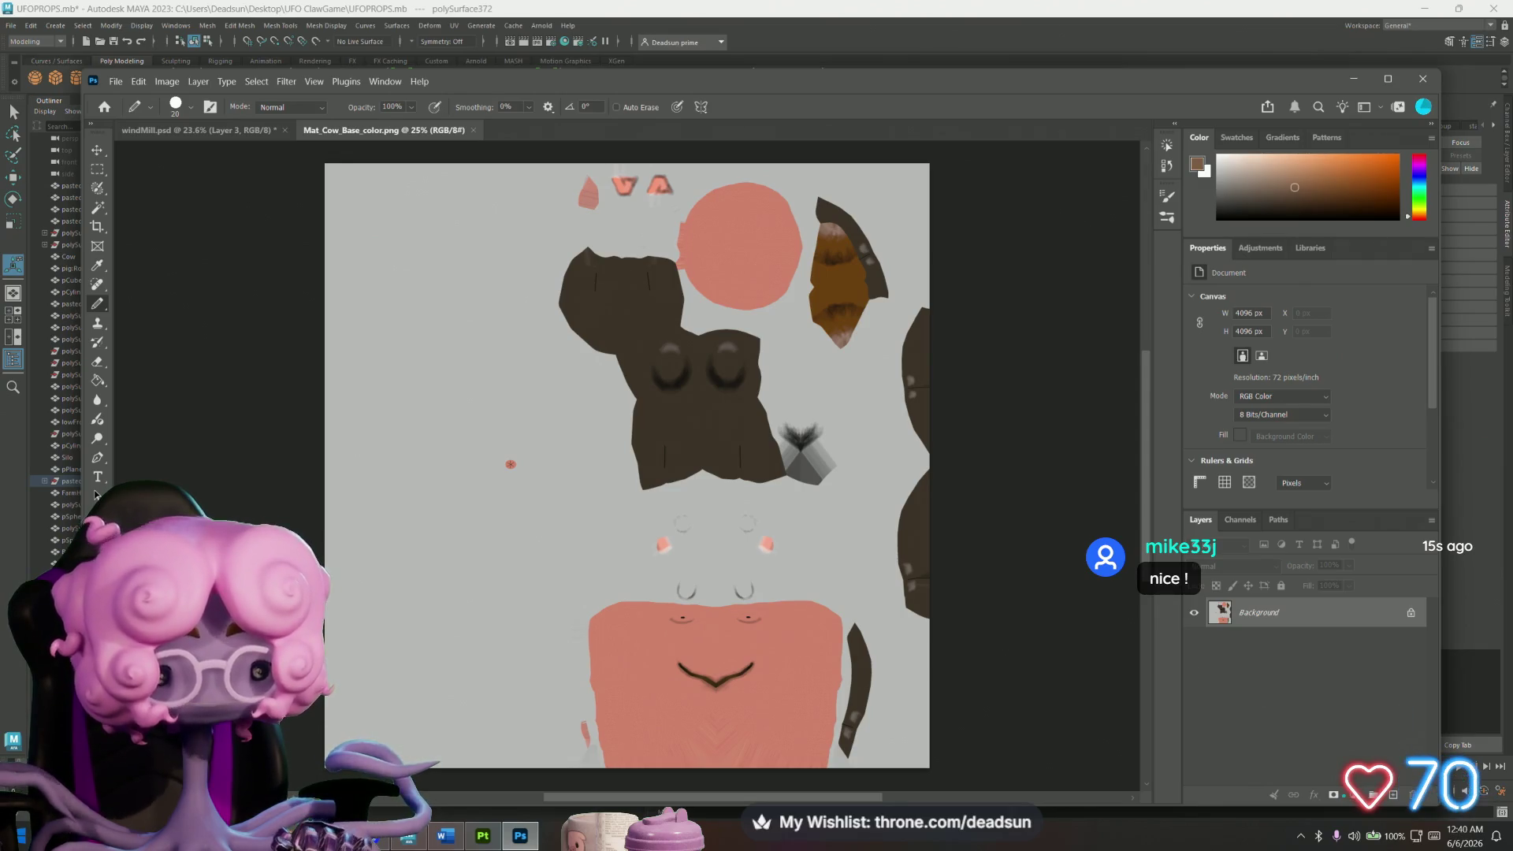
Drag Mat_Cow_Base_color.png from the Textures folder onto the Photoshop canvas as a new layer.
mouse_move(370, 835)
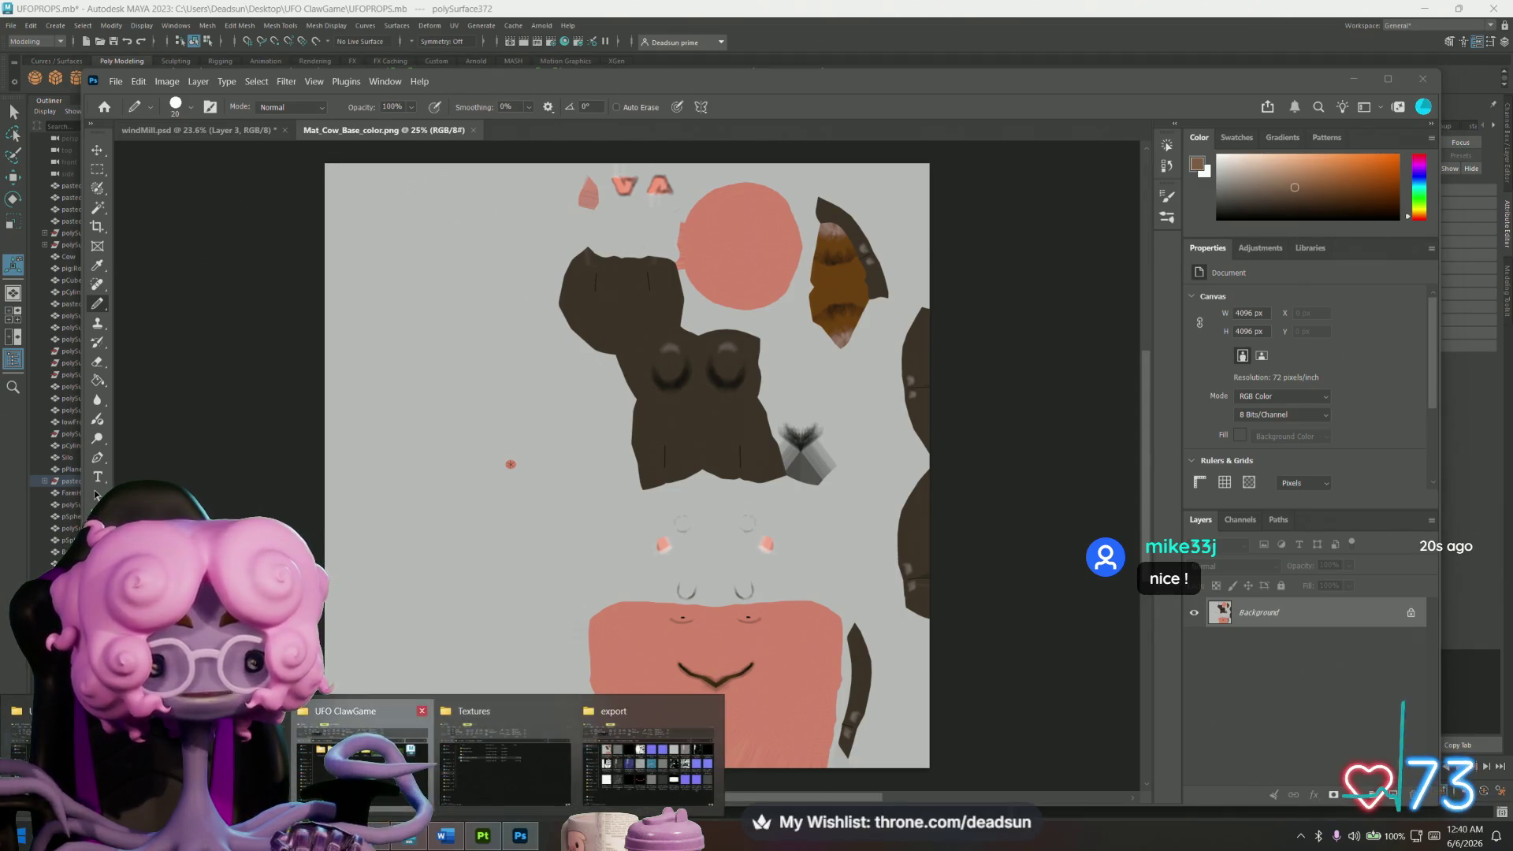
mouse_move(498, 772)
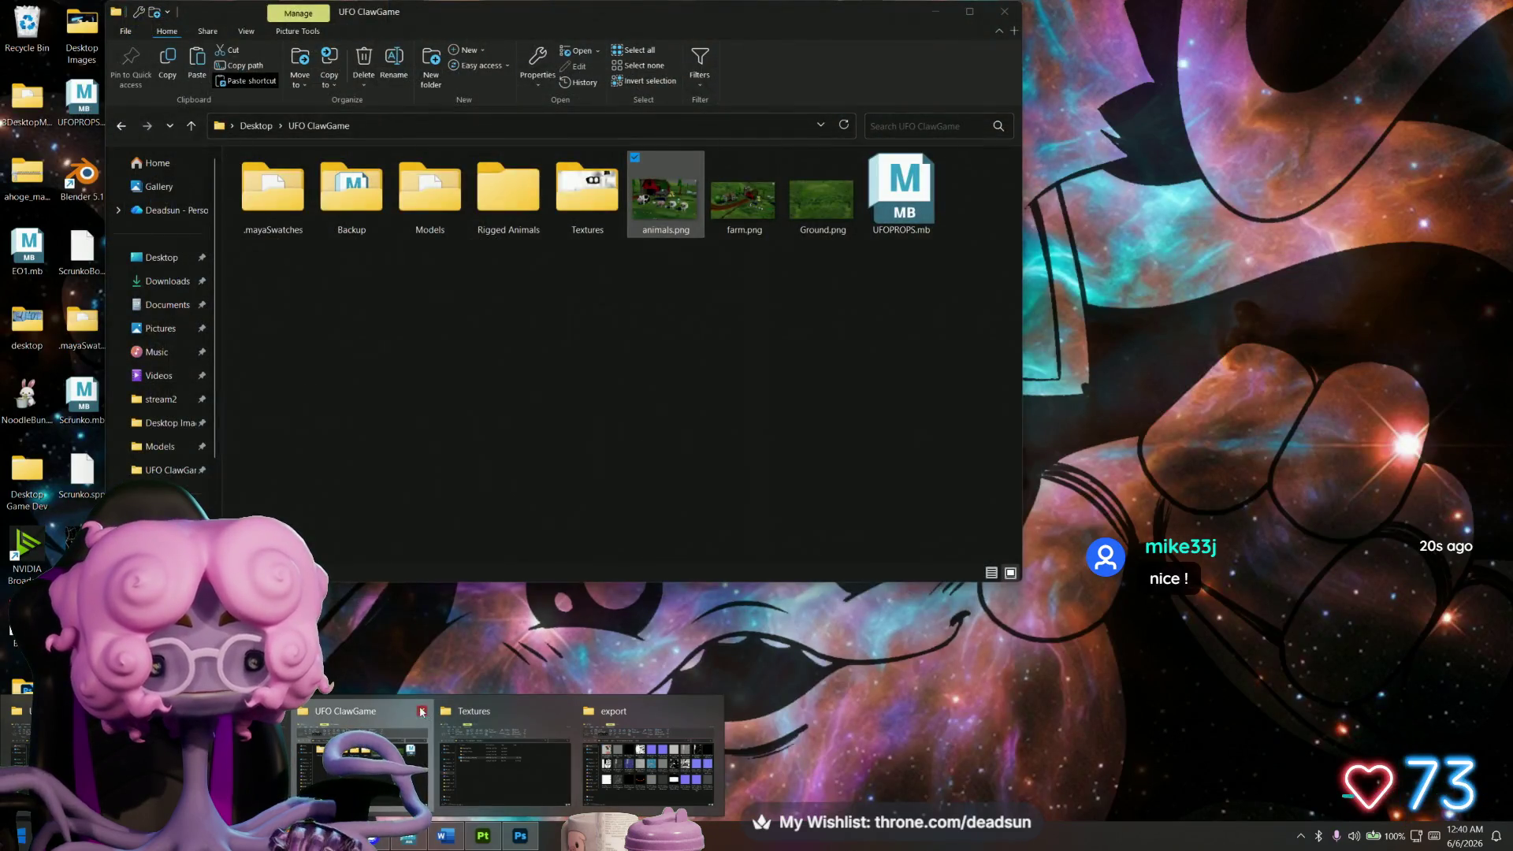
click(498, 768)
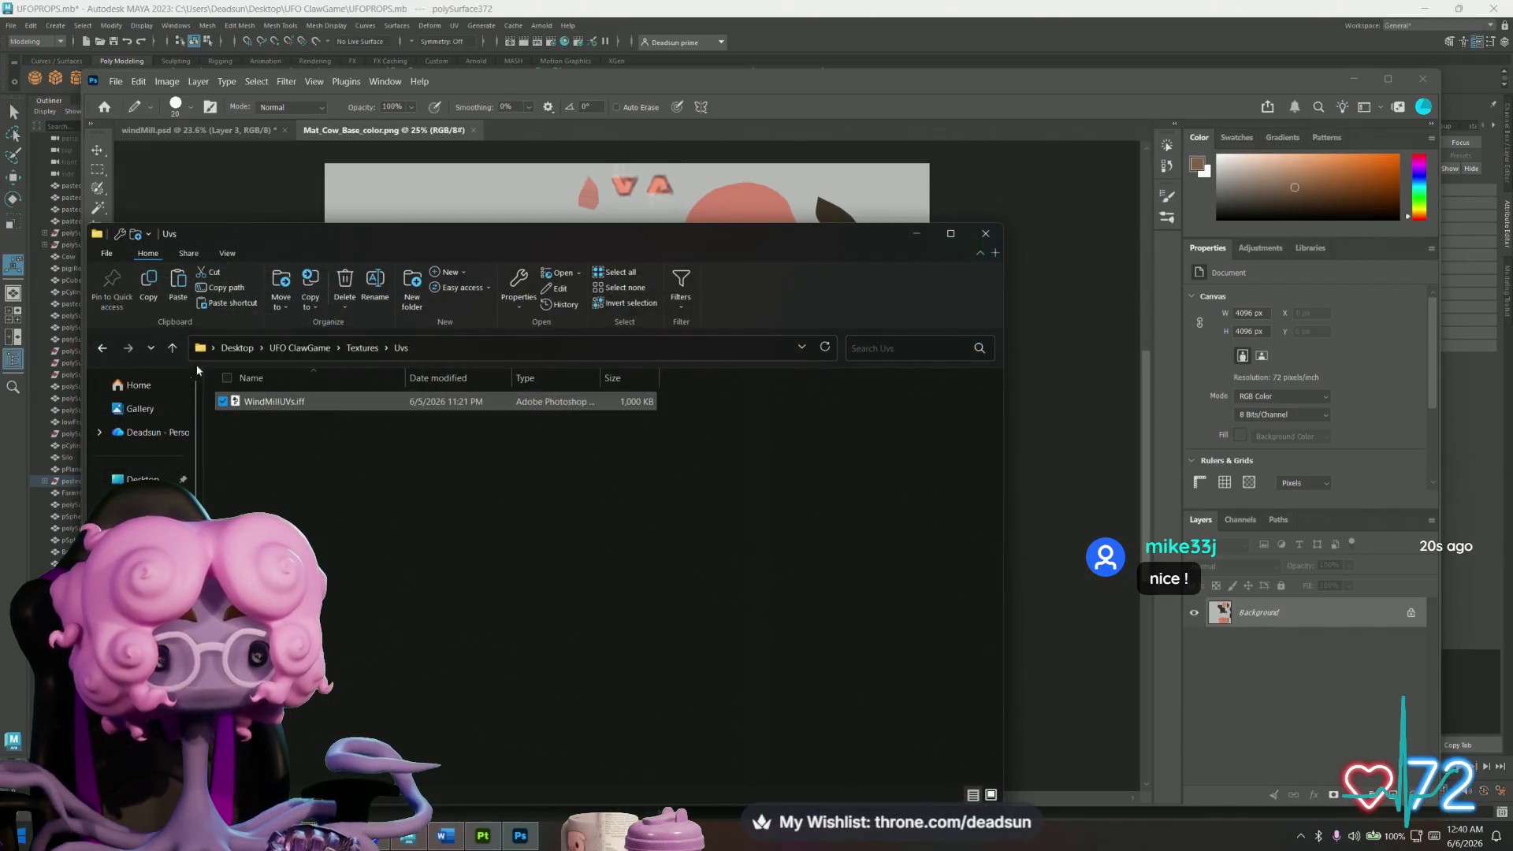
click(172, 348)
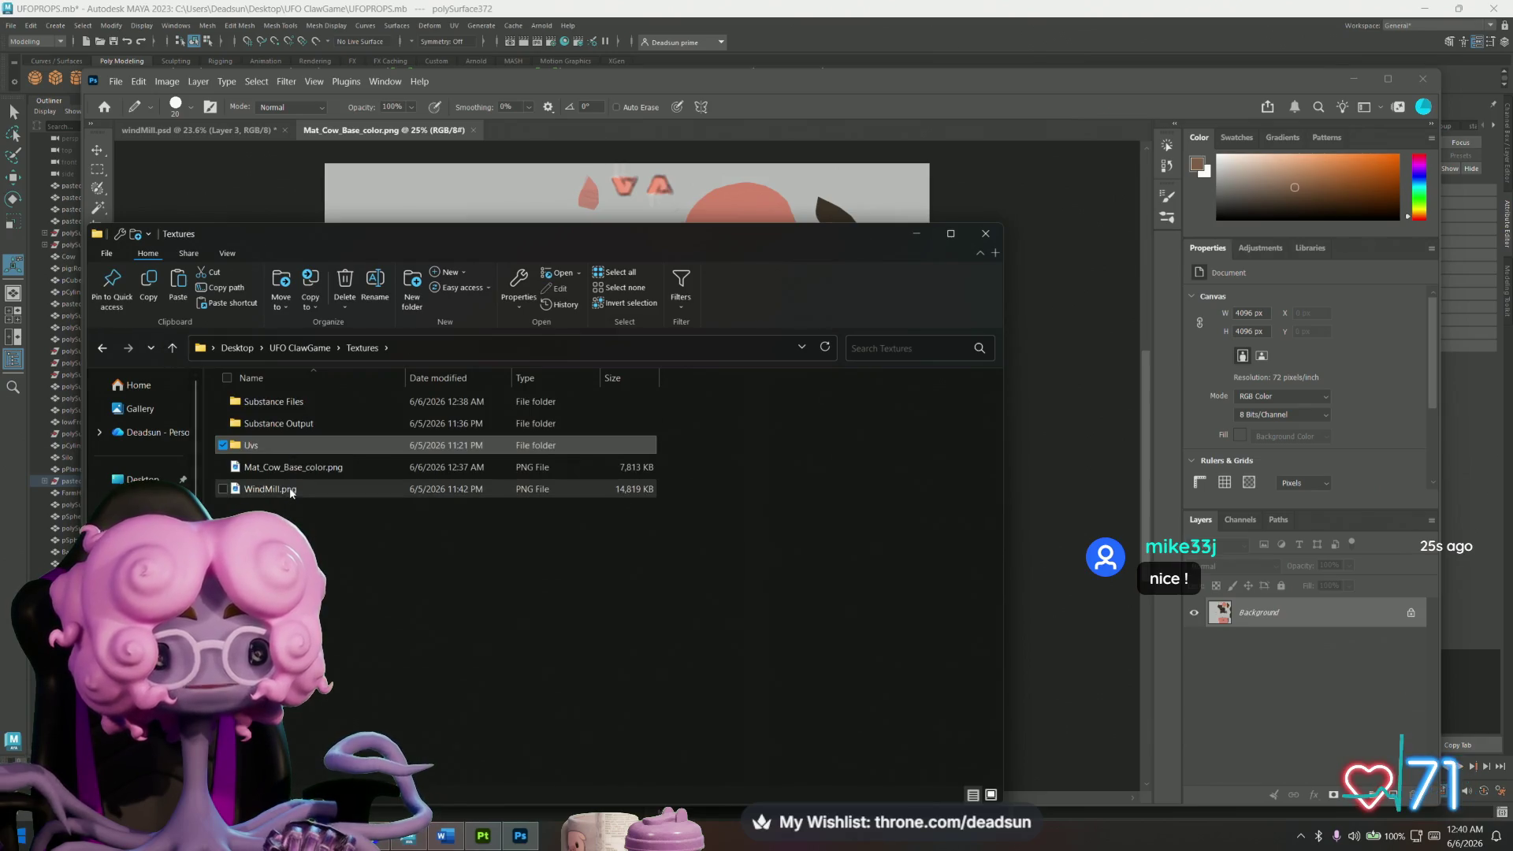
click(315, 471)
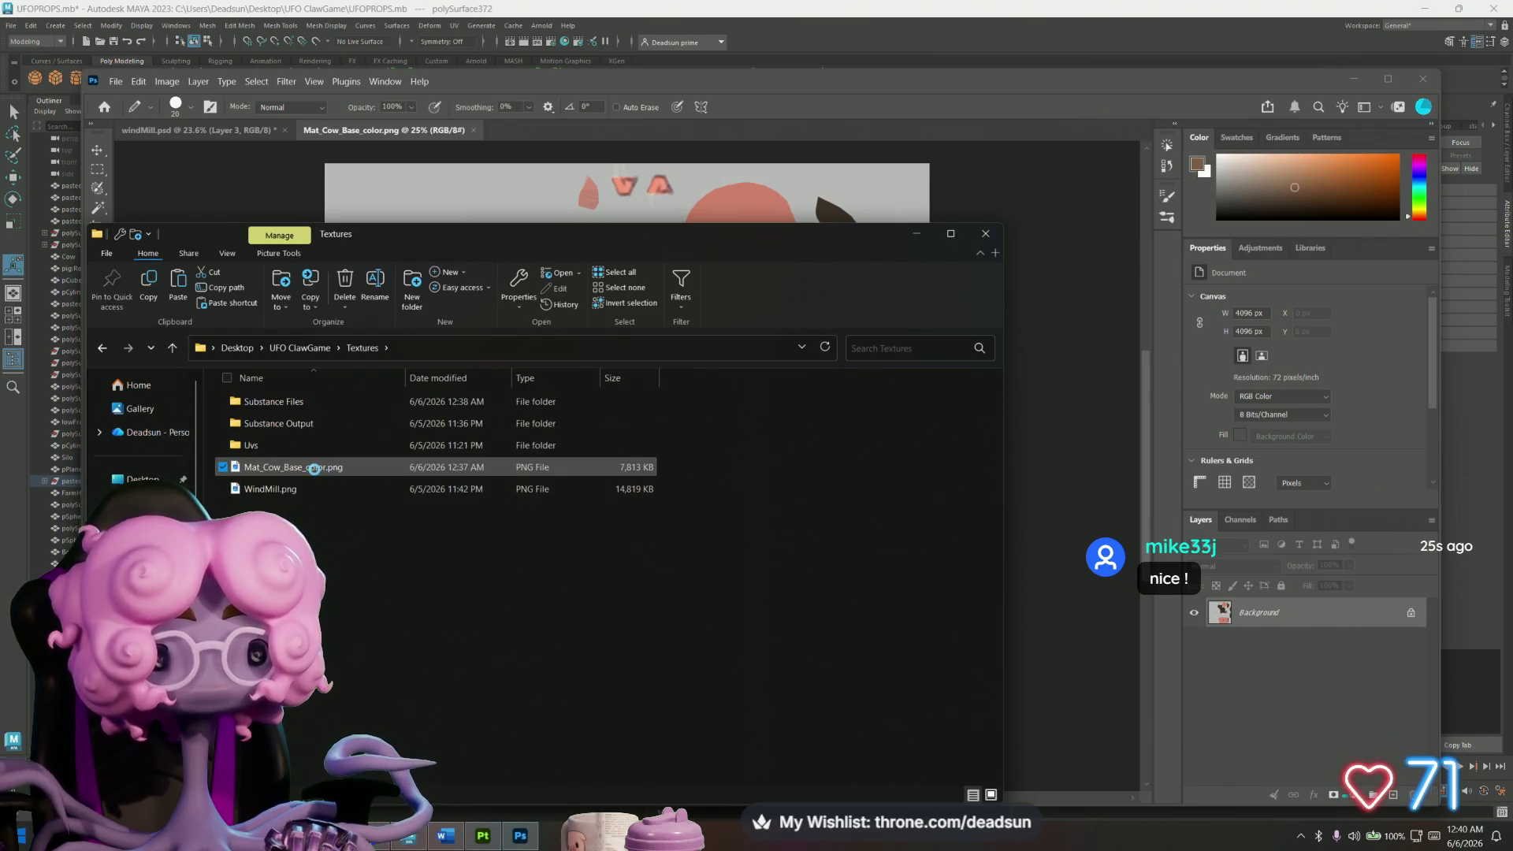
right_click(314, 469)
mouse_move(291, 466)
mouse_down()
mouse_move(320, 390)
mouse_move(489, 170)
mouse_move(536, 238)
mouse_up()
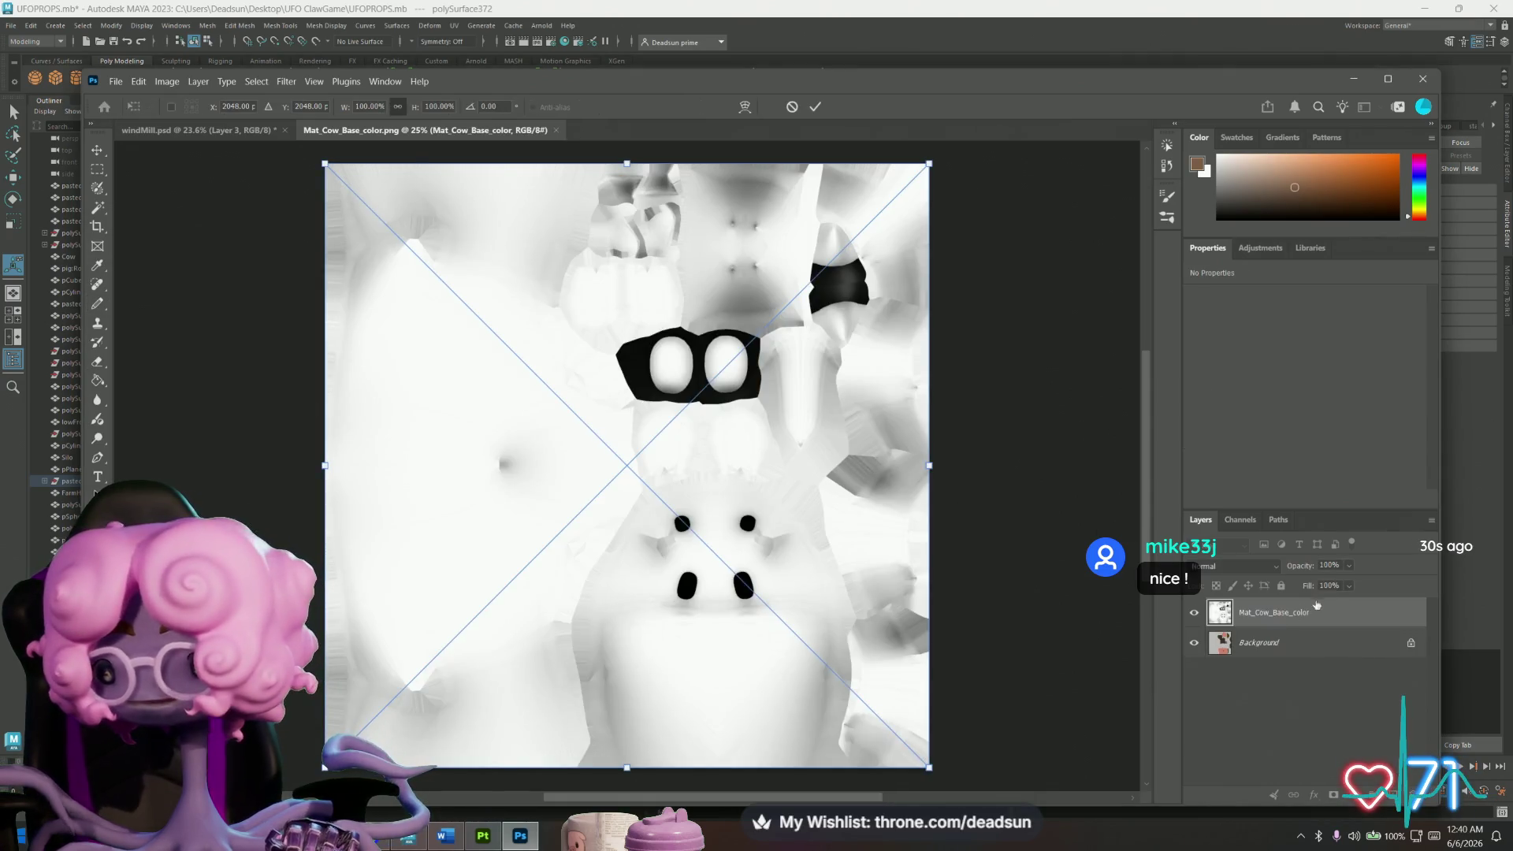
click(1272, 566)
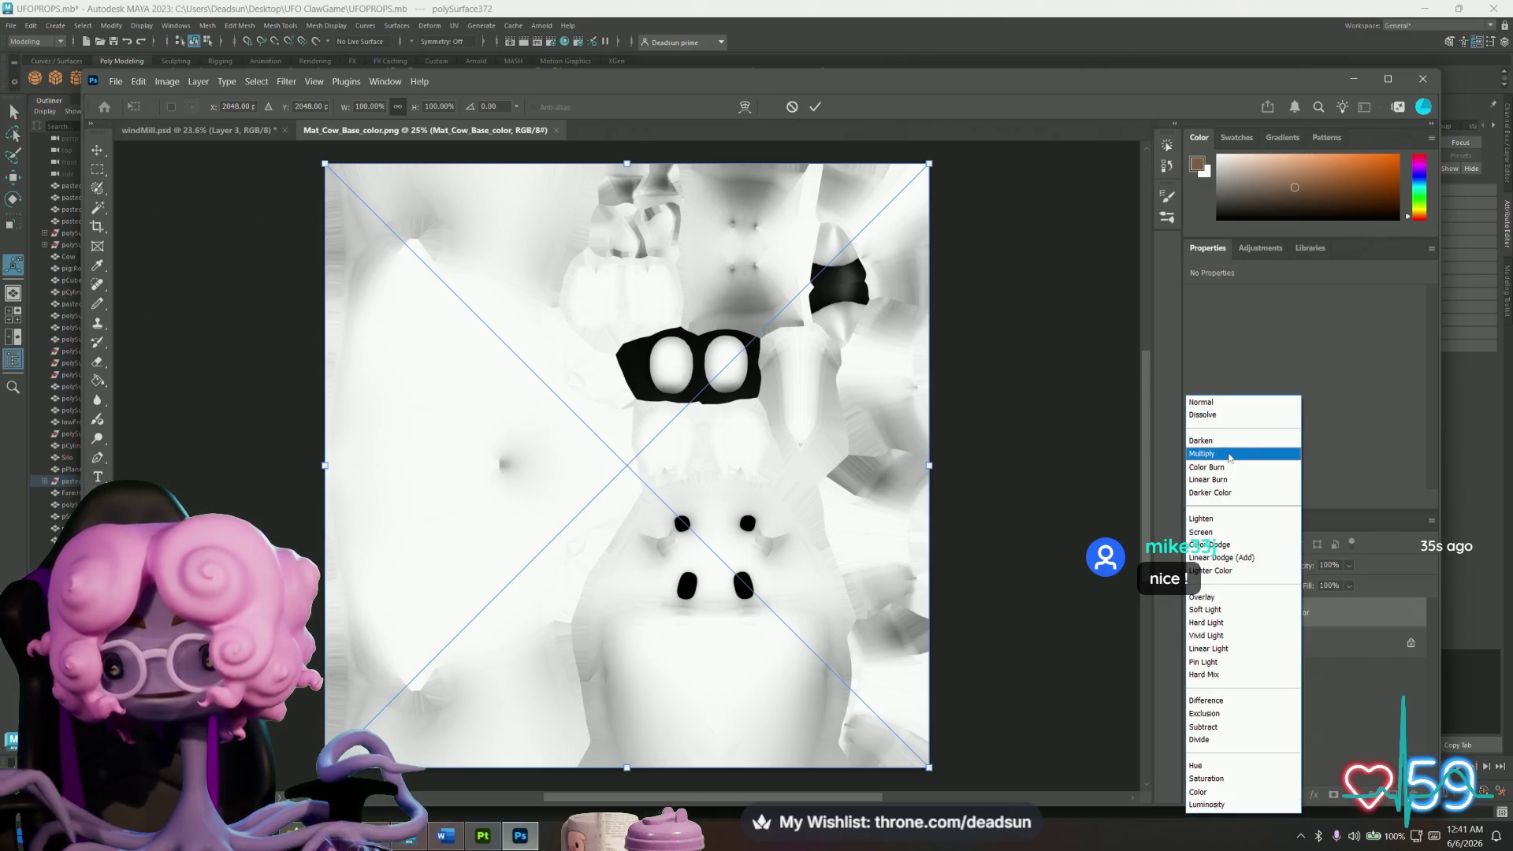
Set the placed Mat_Cow_Base_color layer to Multiply and commit its transform.
click(1229, 455)
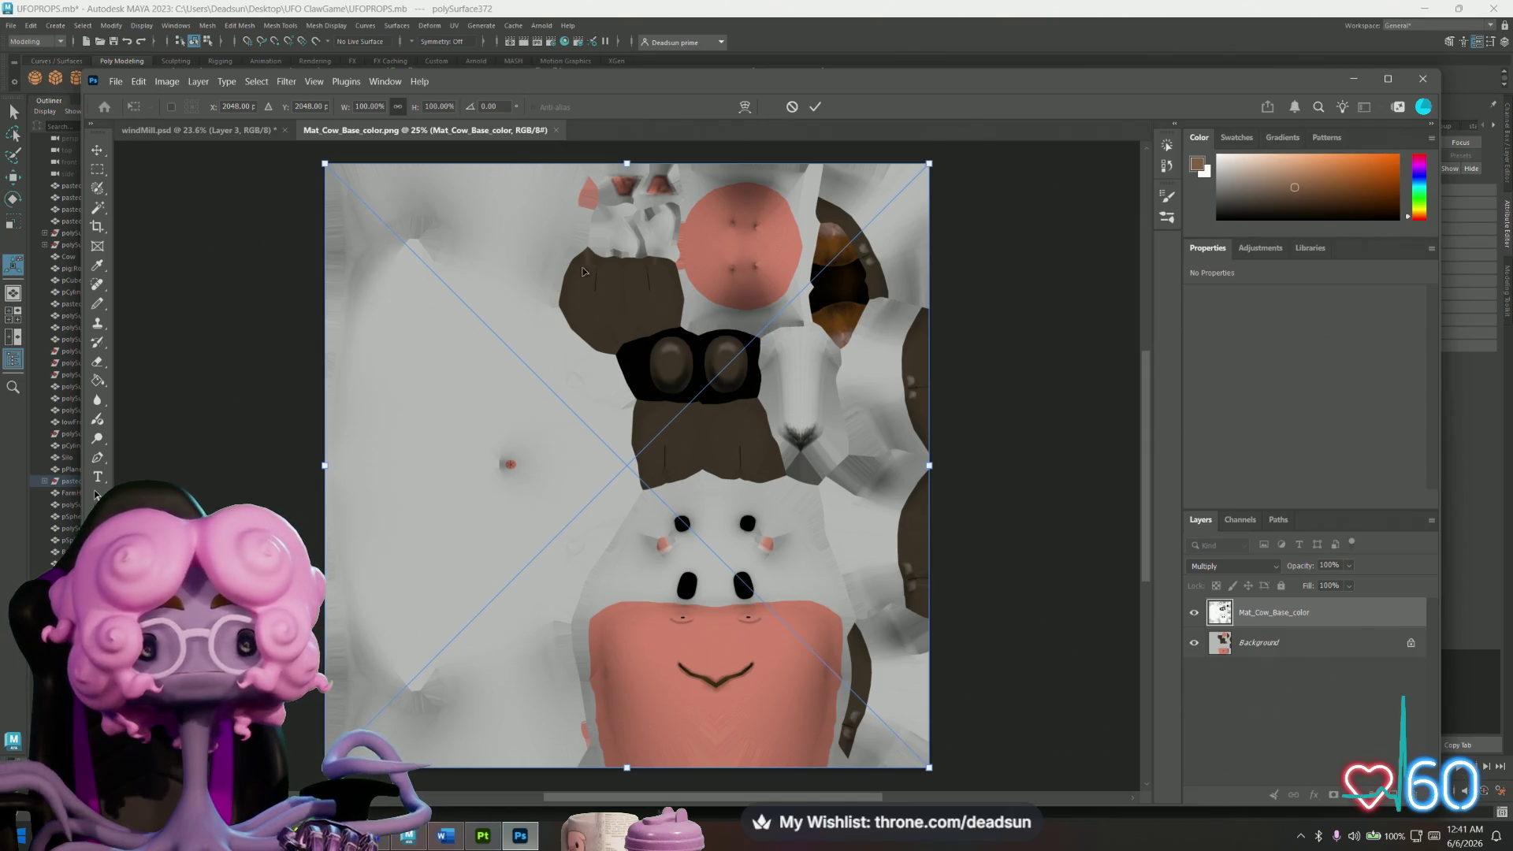
click(96, 169)
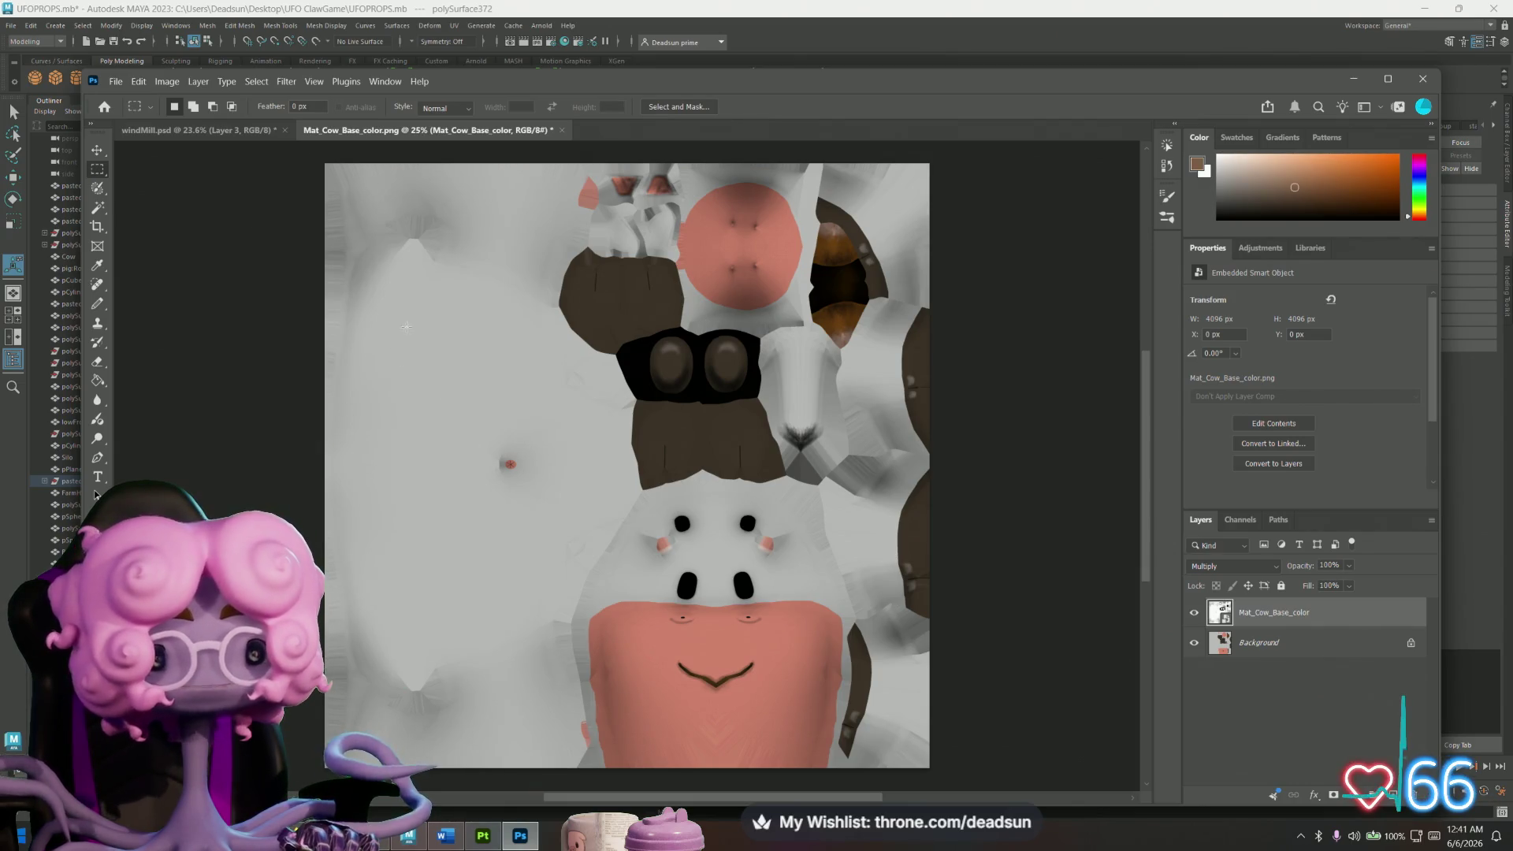
click(116, 81)
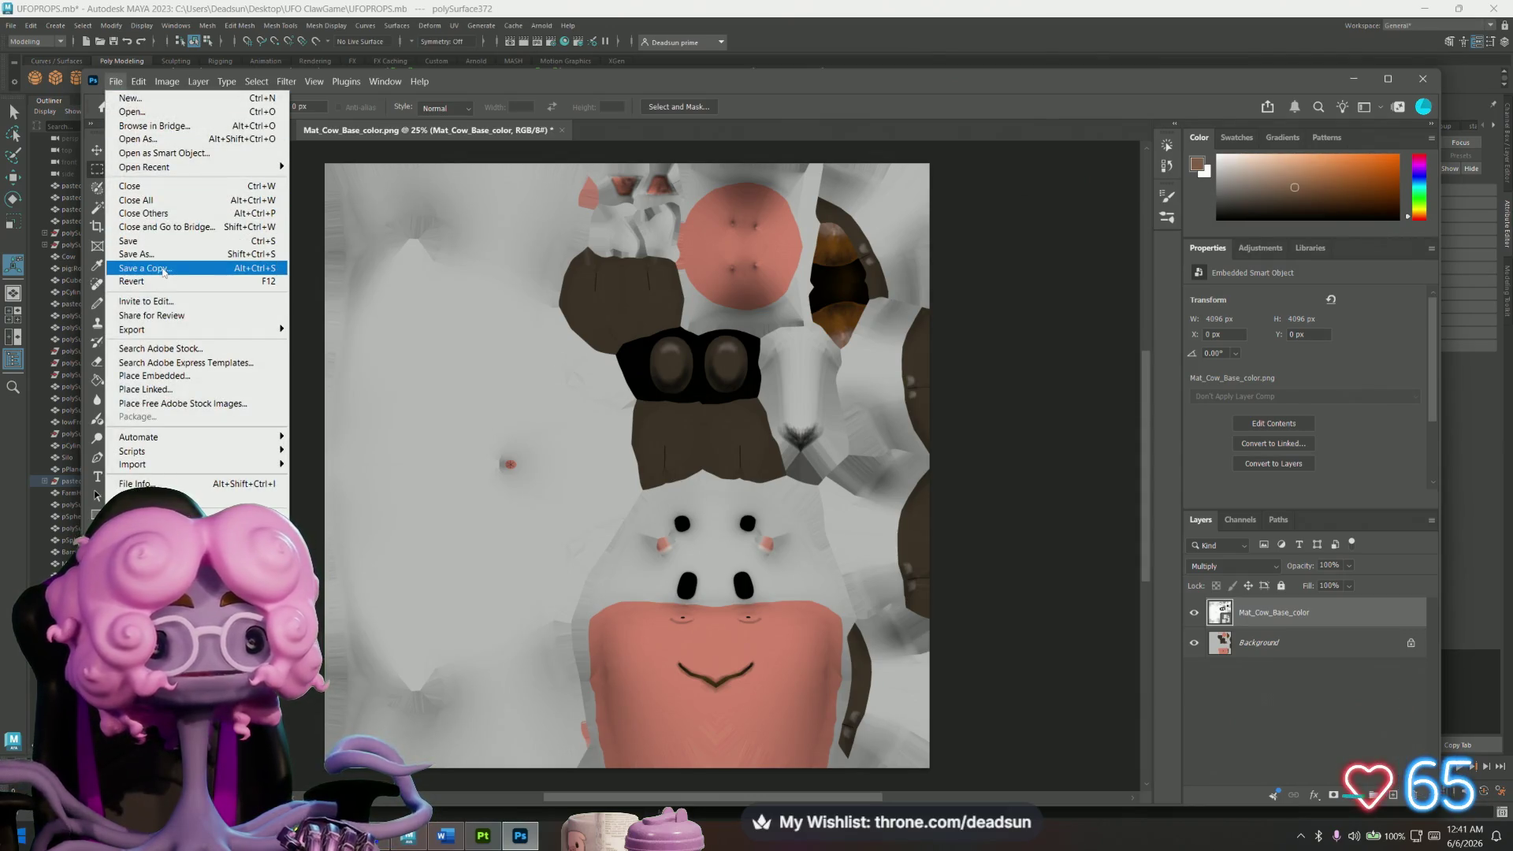
Save a PNG copy over Desktop\UFO ClawGame\Textures\Mat_Cow_Base_color.png, confirming the replace.
click(163, 268)
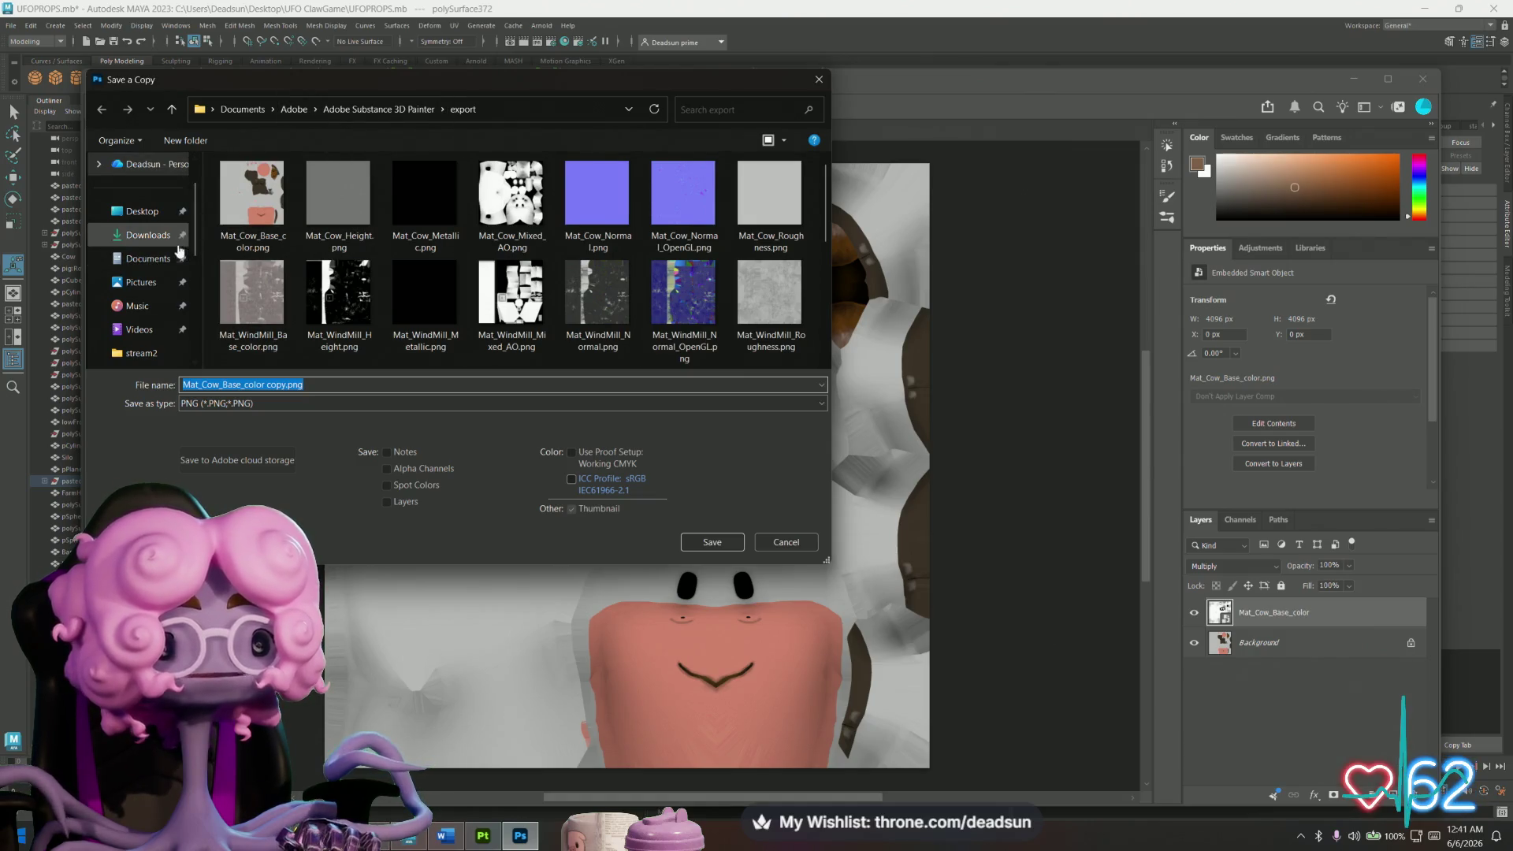
scroll(150, 220, up, 1)
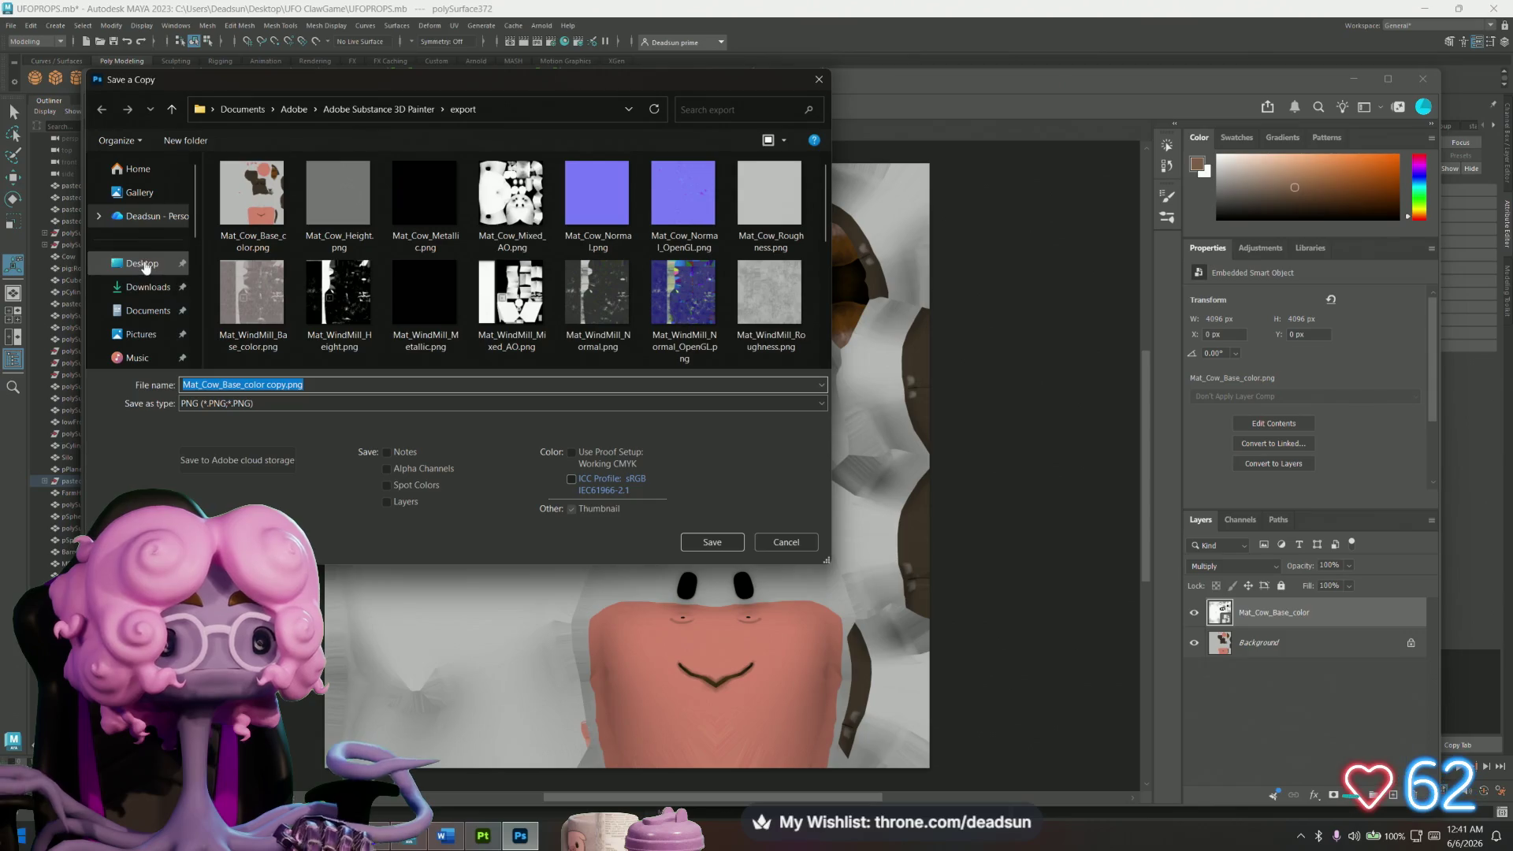
click(141, 263)
double_click(263, 316)
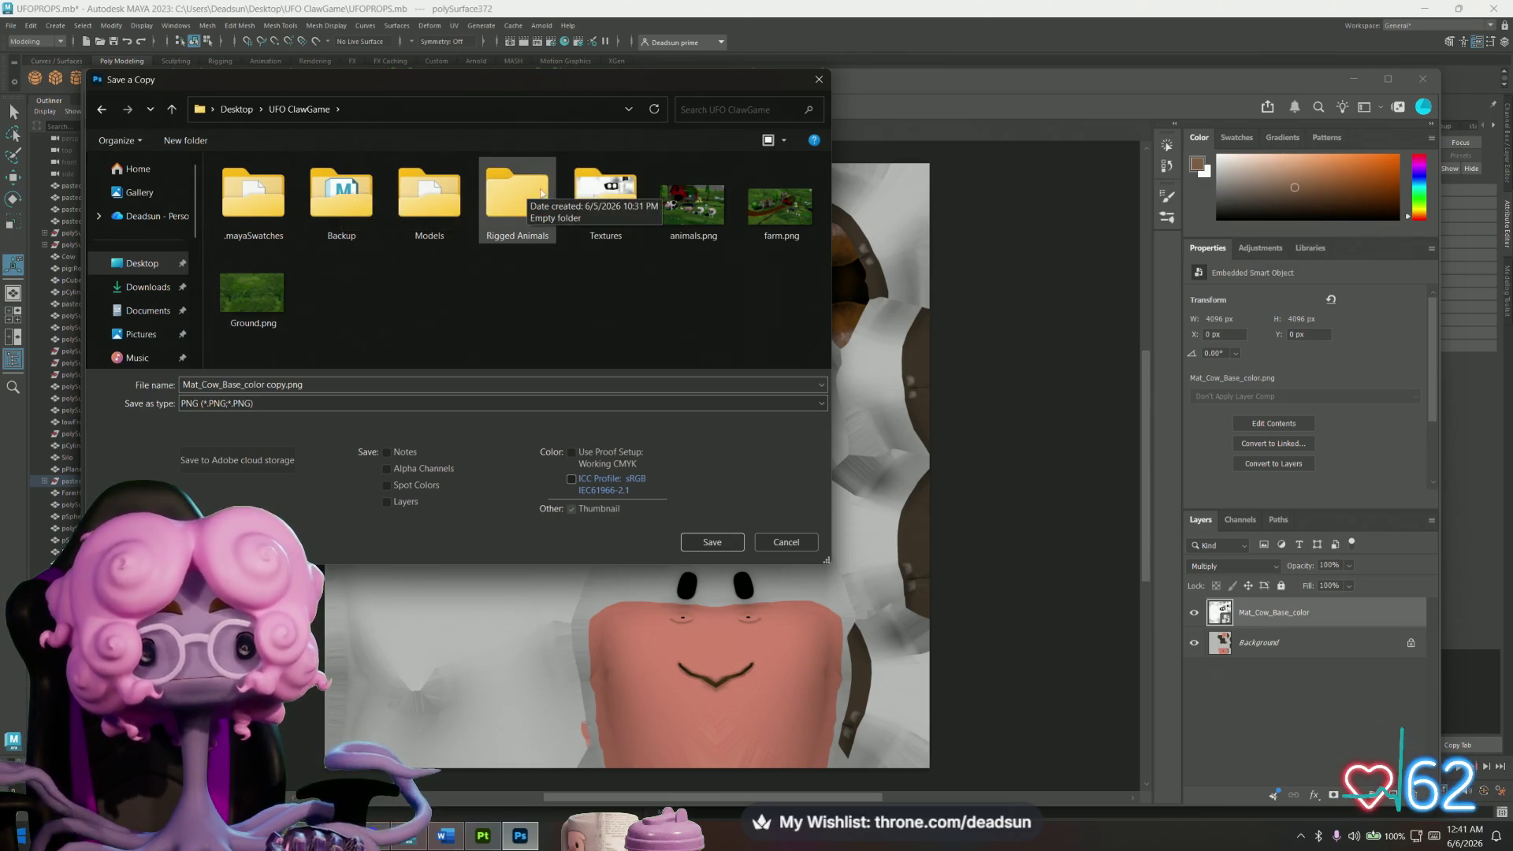
double_click(605, 196)
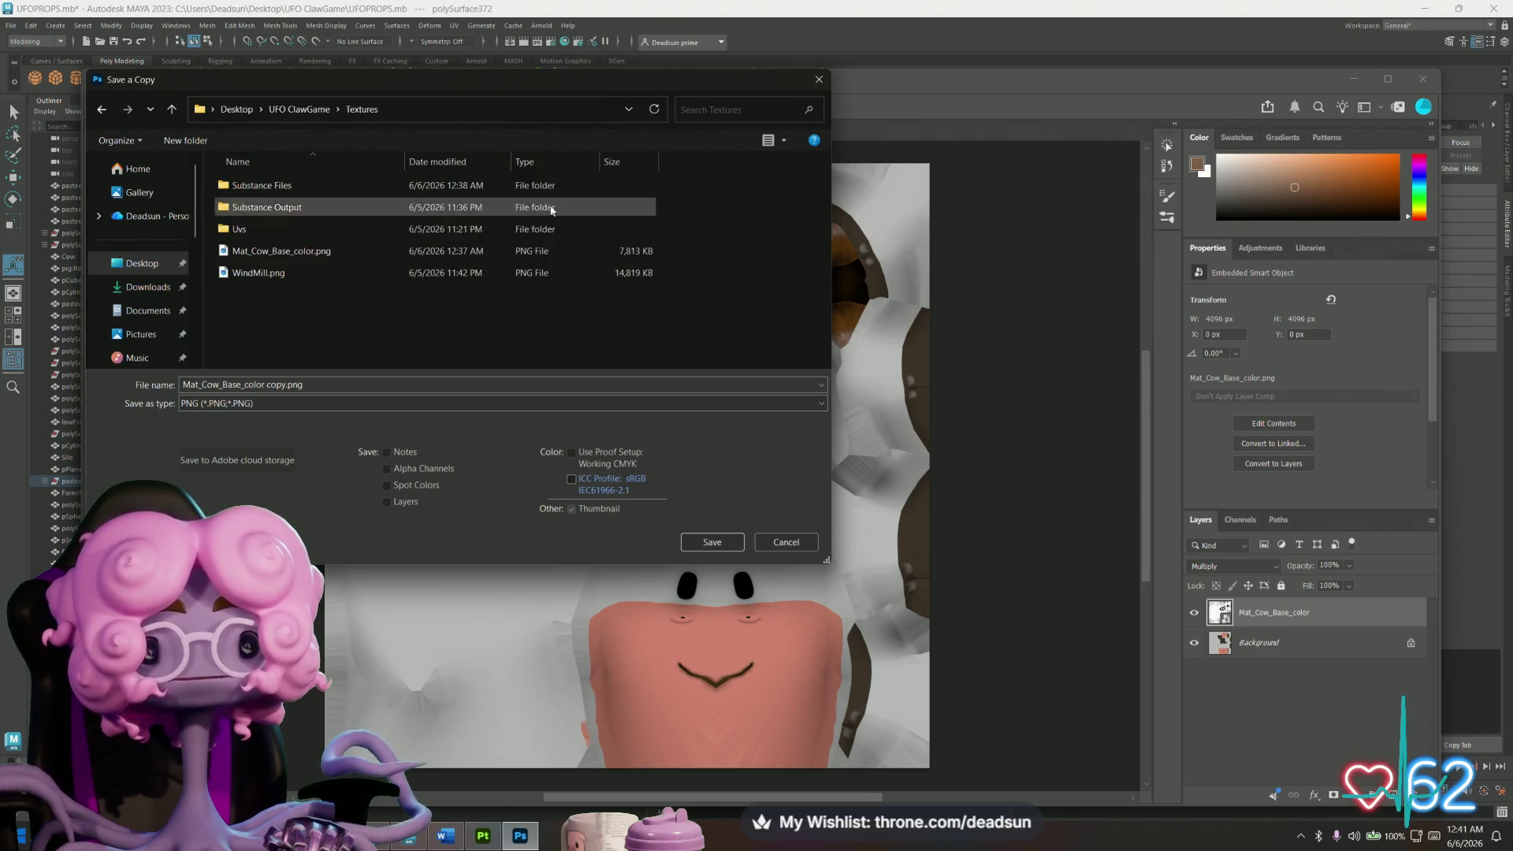
click(284, 251)
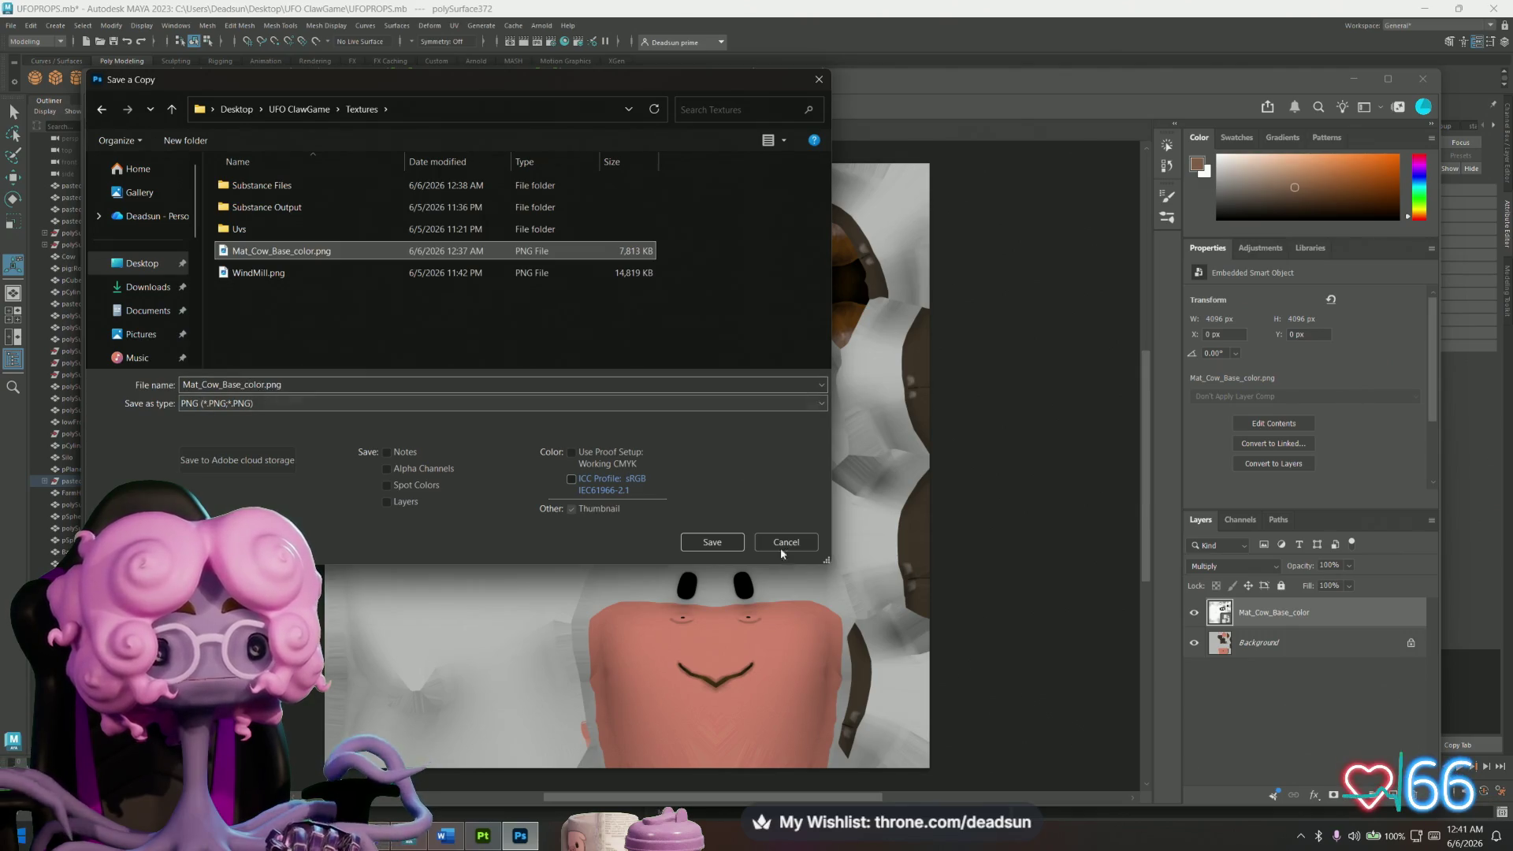
click(712, 542)
click(790, 424)
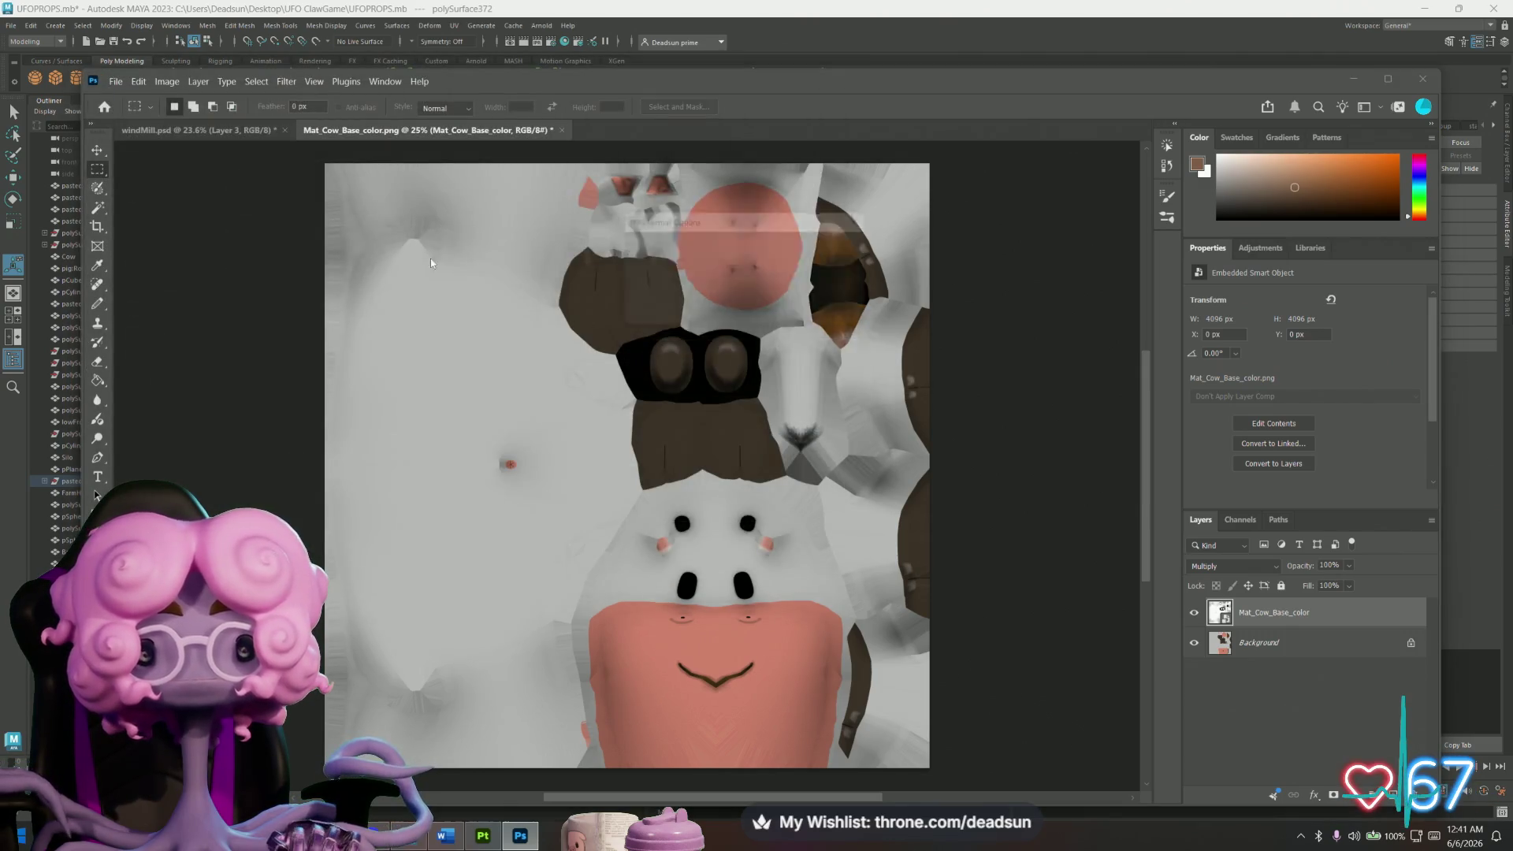
key(Return)
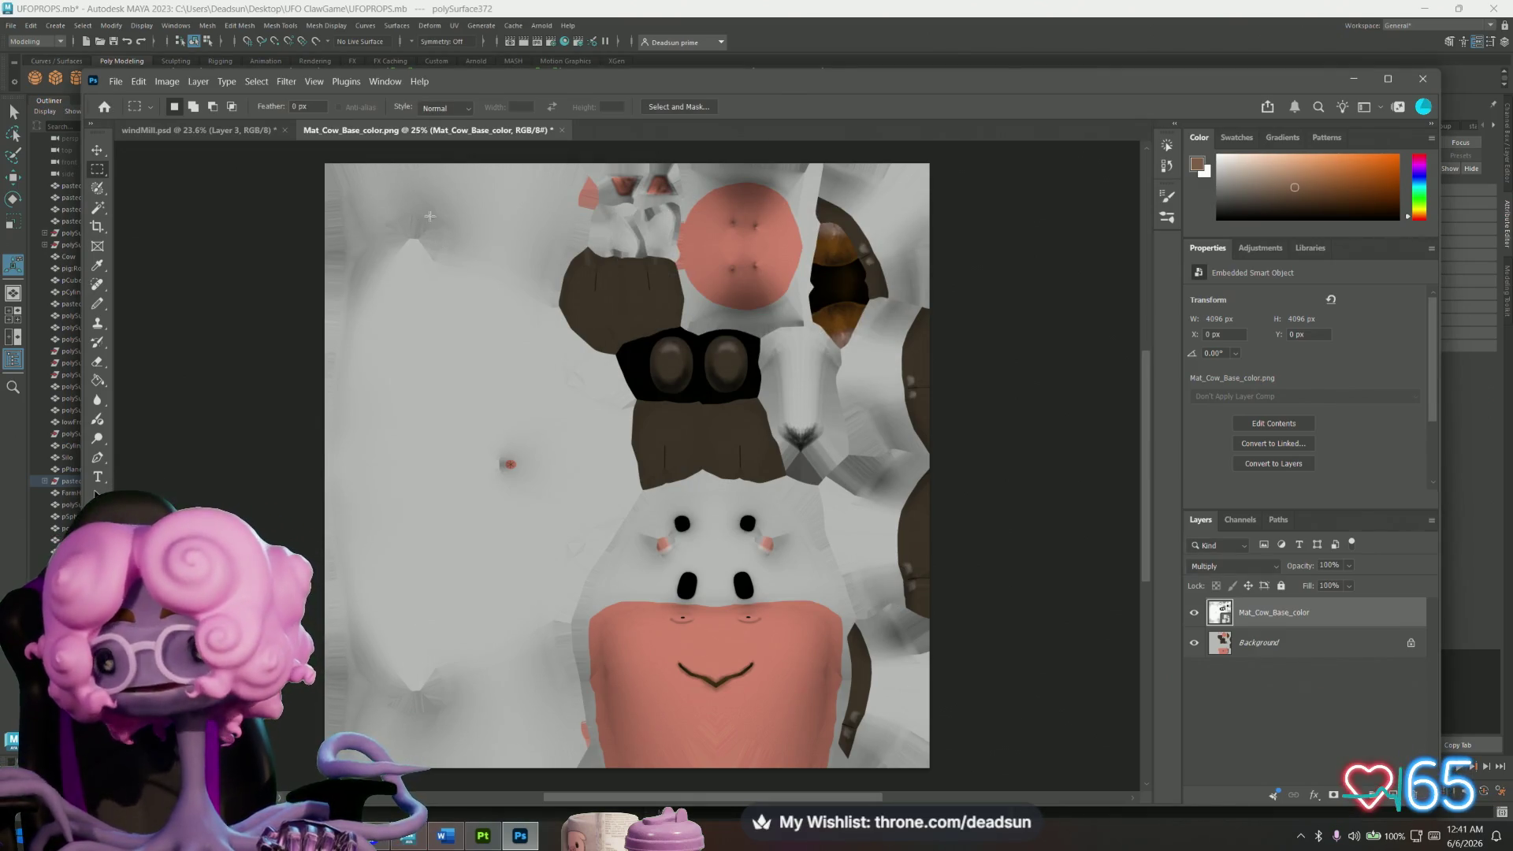
Flick to windMill.psd and back to the cow texture, then minimize Photoshop.
click(272, 130)
click(517, 127)
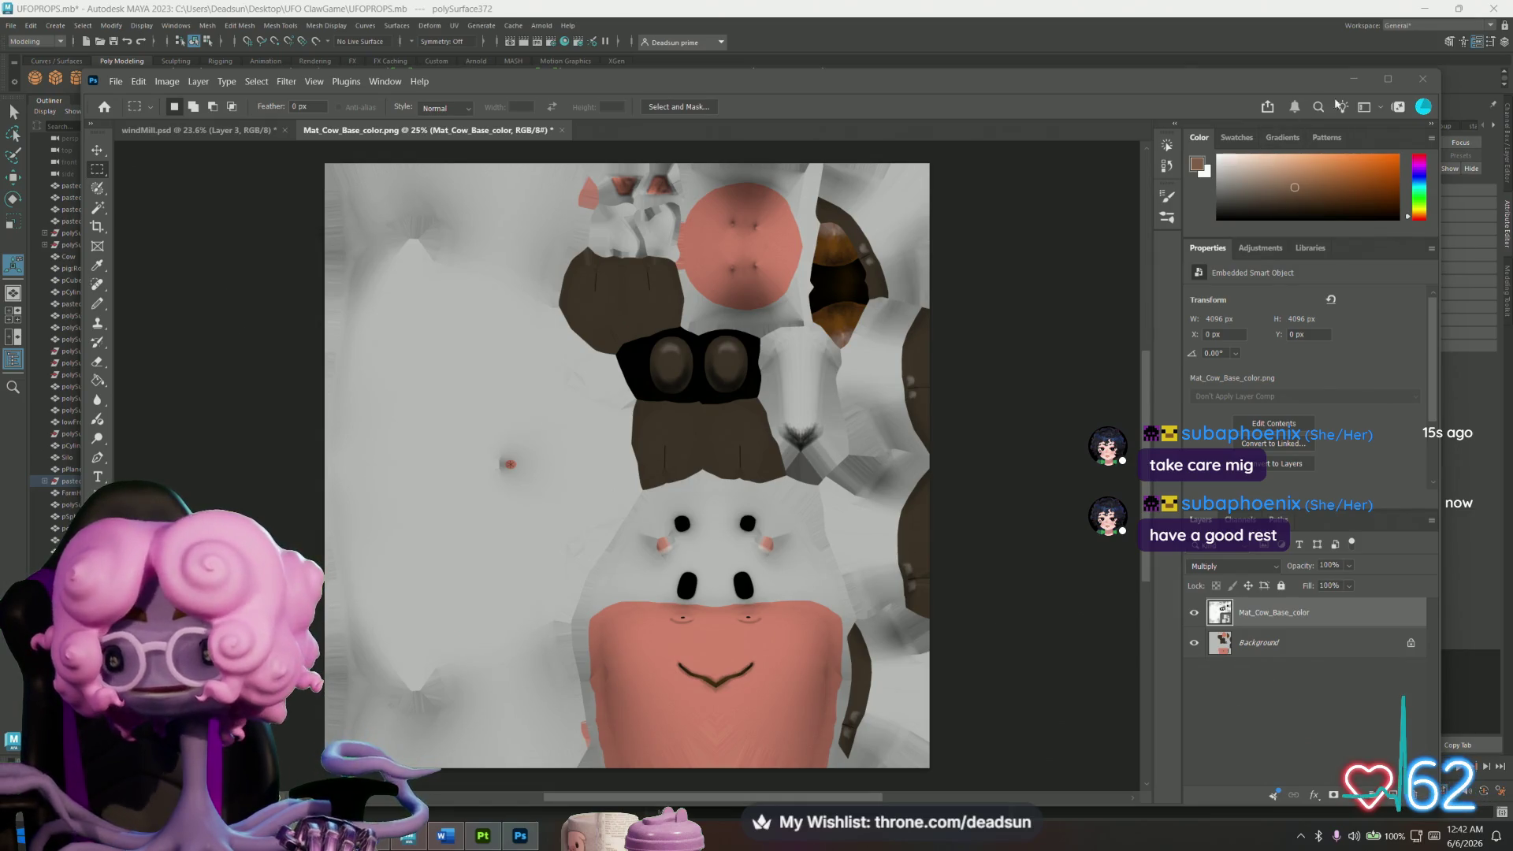
click(1353, 79)
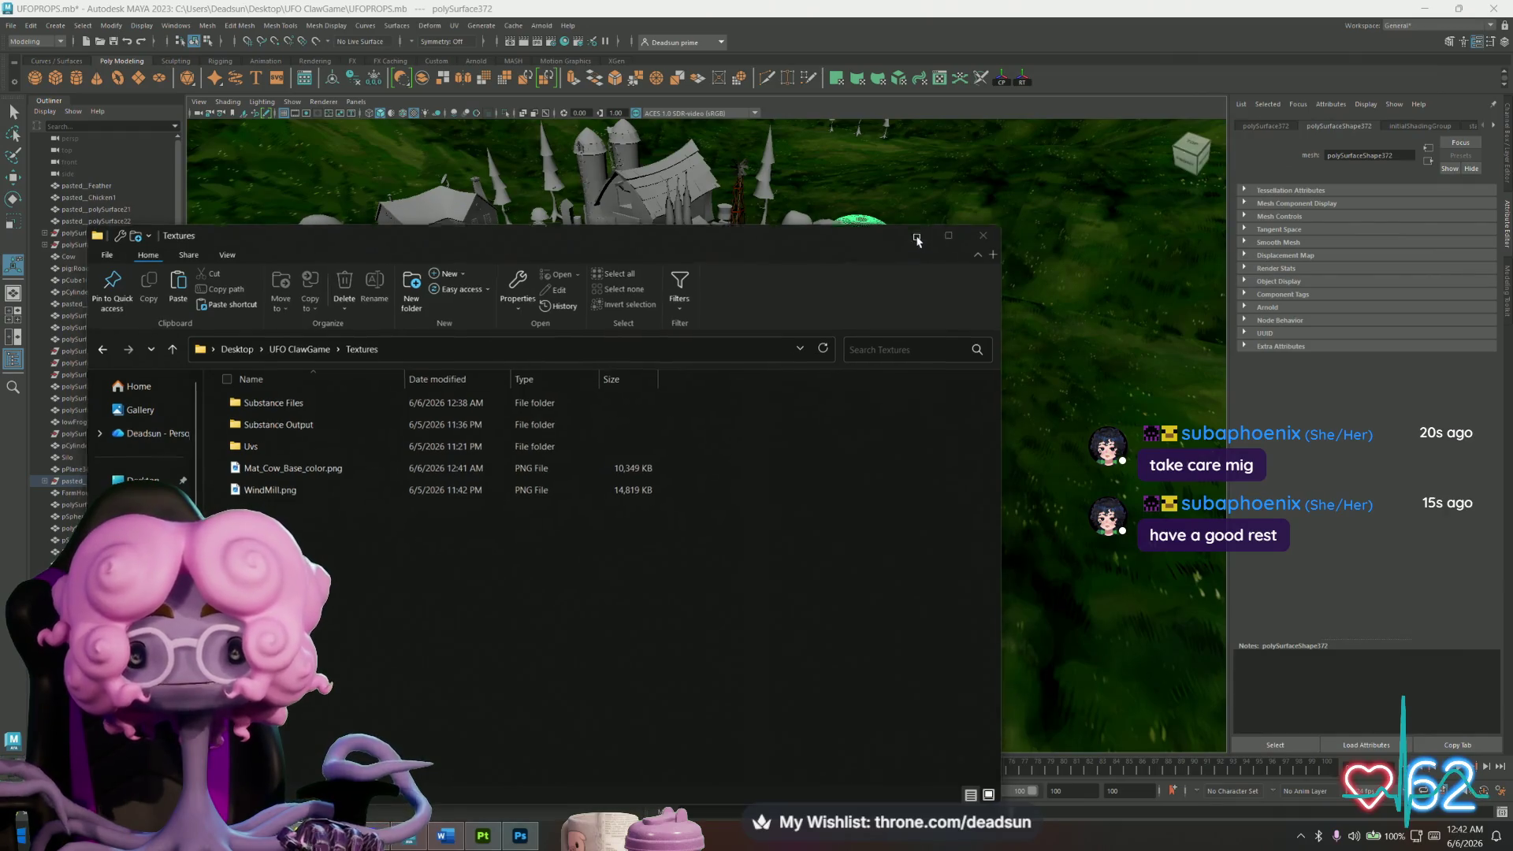
Point Mat_Cow's file10 image at Desktop\UFO ClawGame\Textures\Mat_Cow_Base_color.png.
click(917, 233)
scroll(840, 268, up, 10)
scroll(840, 268, down, 10)
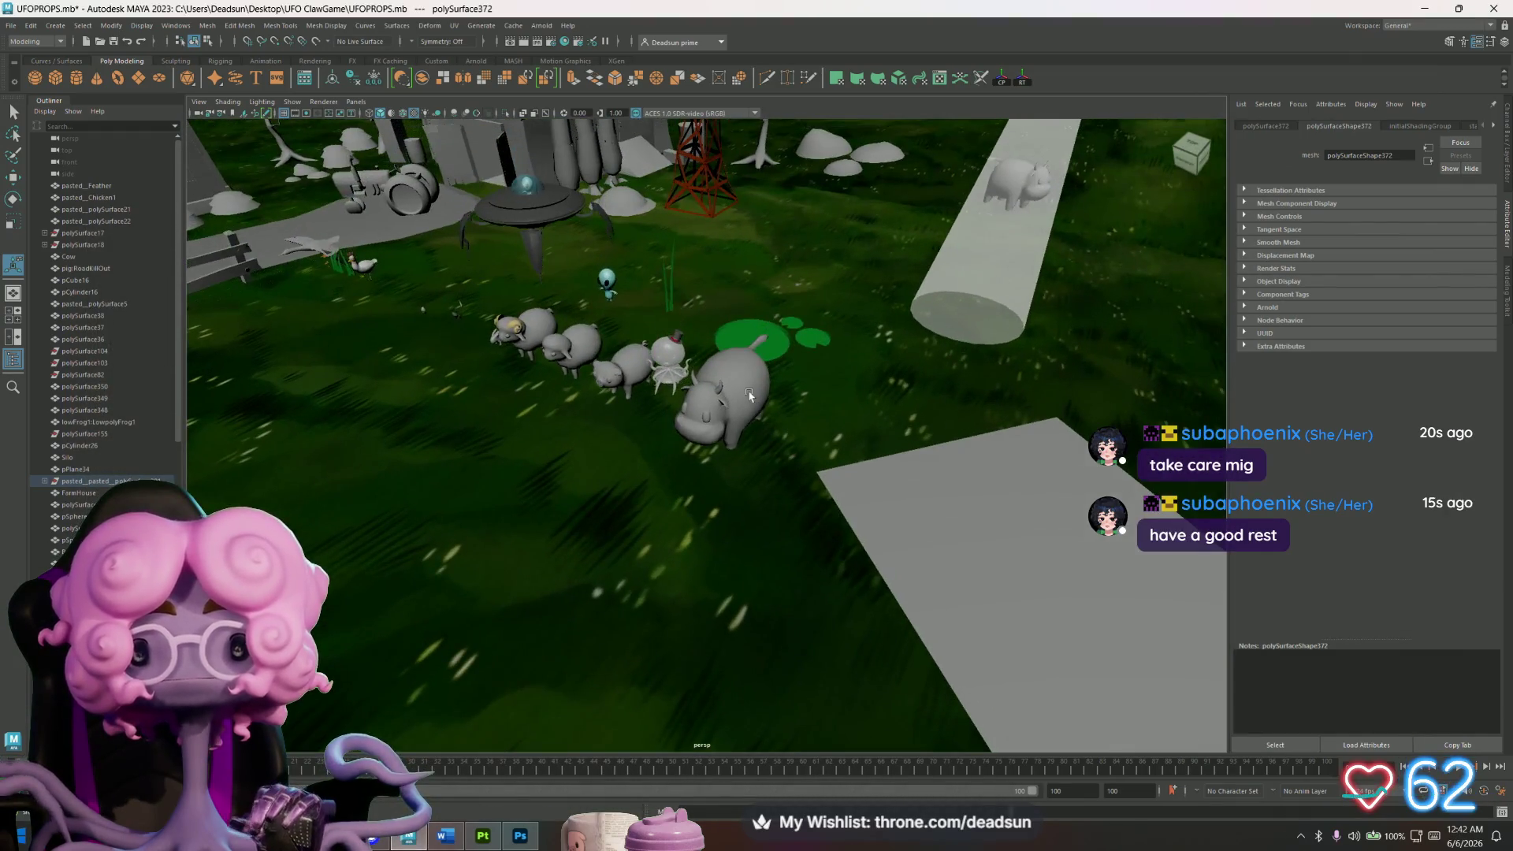
click(721, 394)
click(1338, 126)
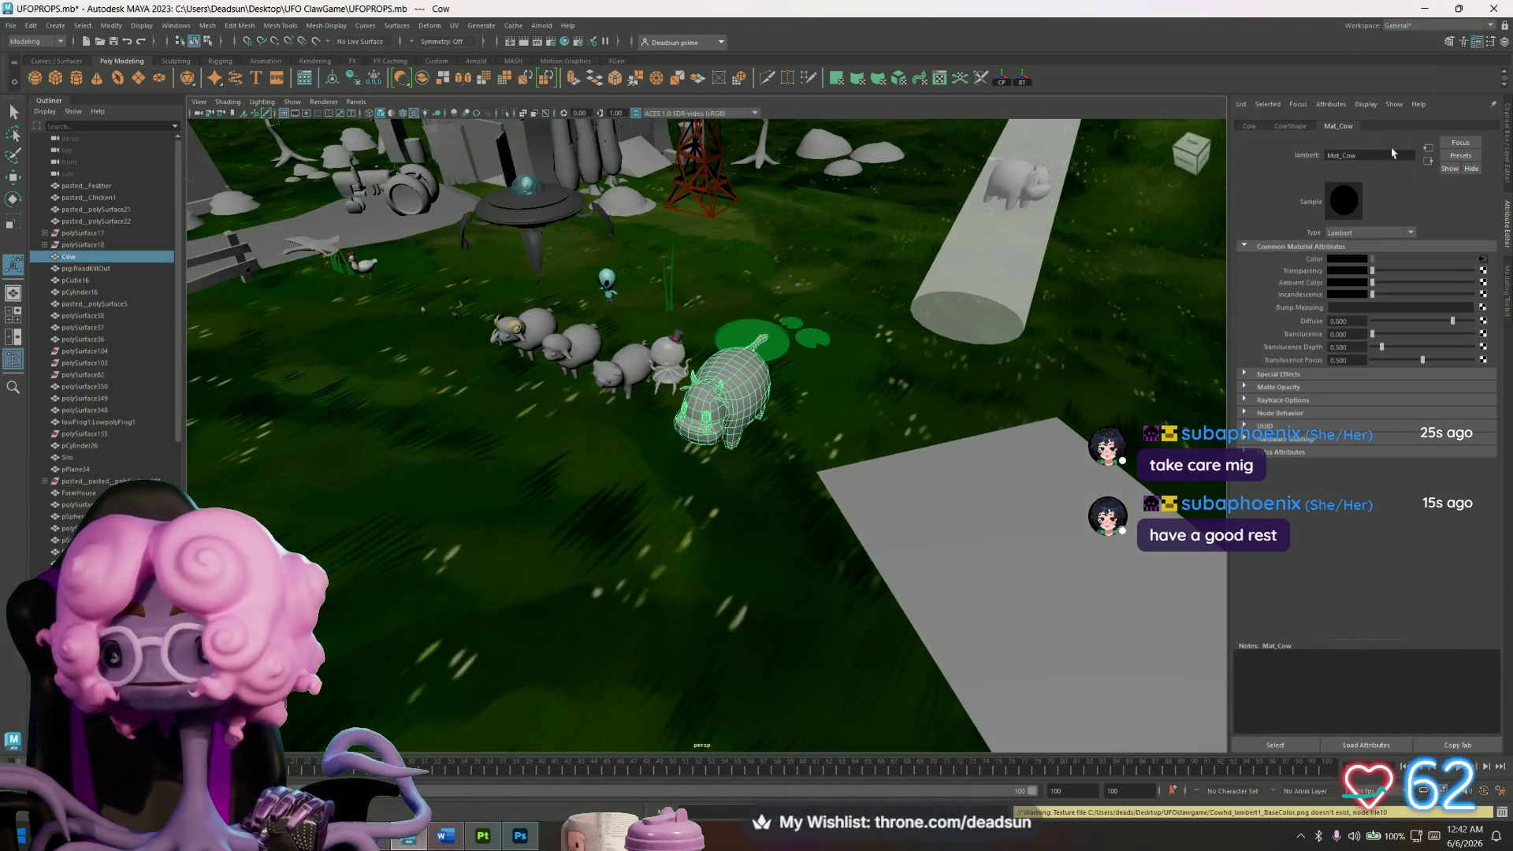
click(1482, 262)
click(1485, 287)
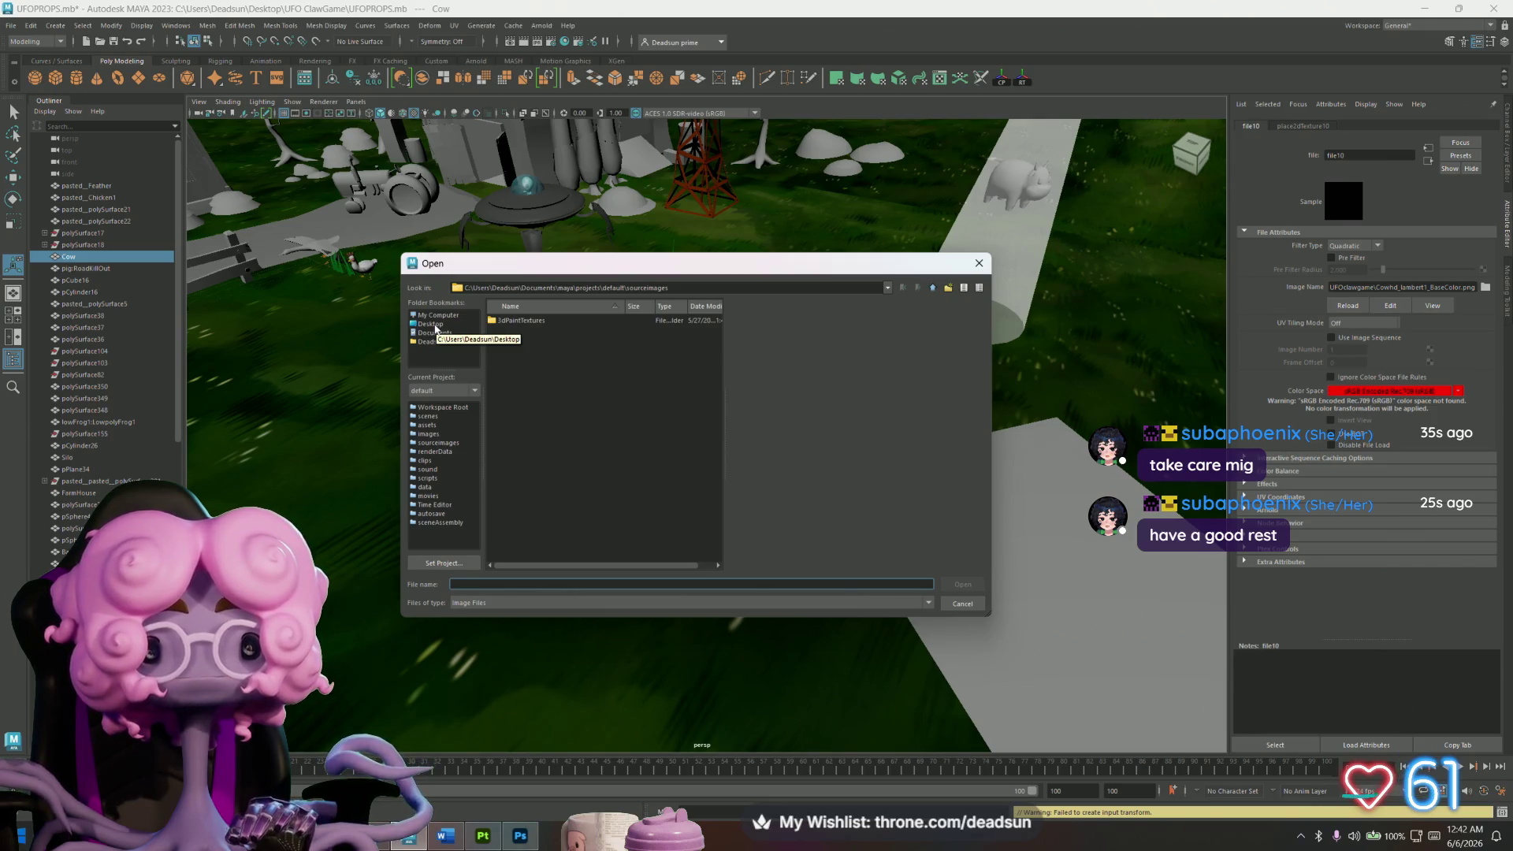
click(436, 326)
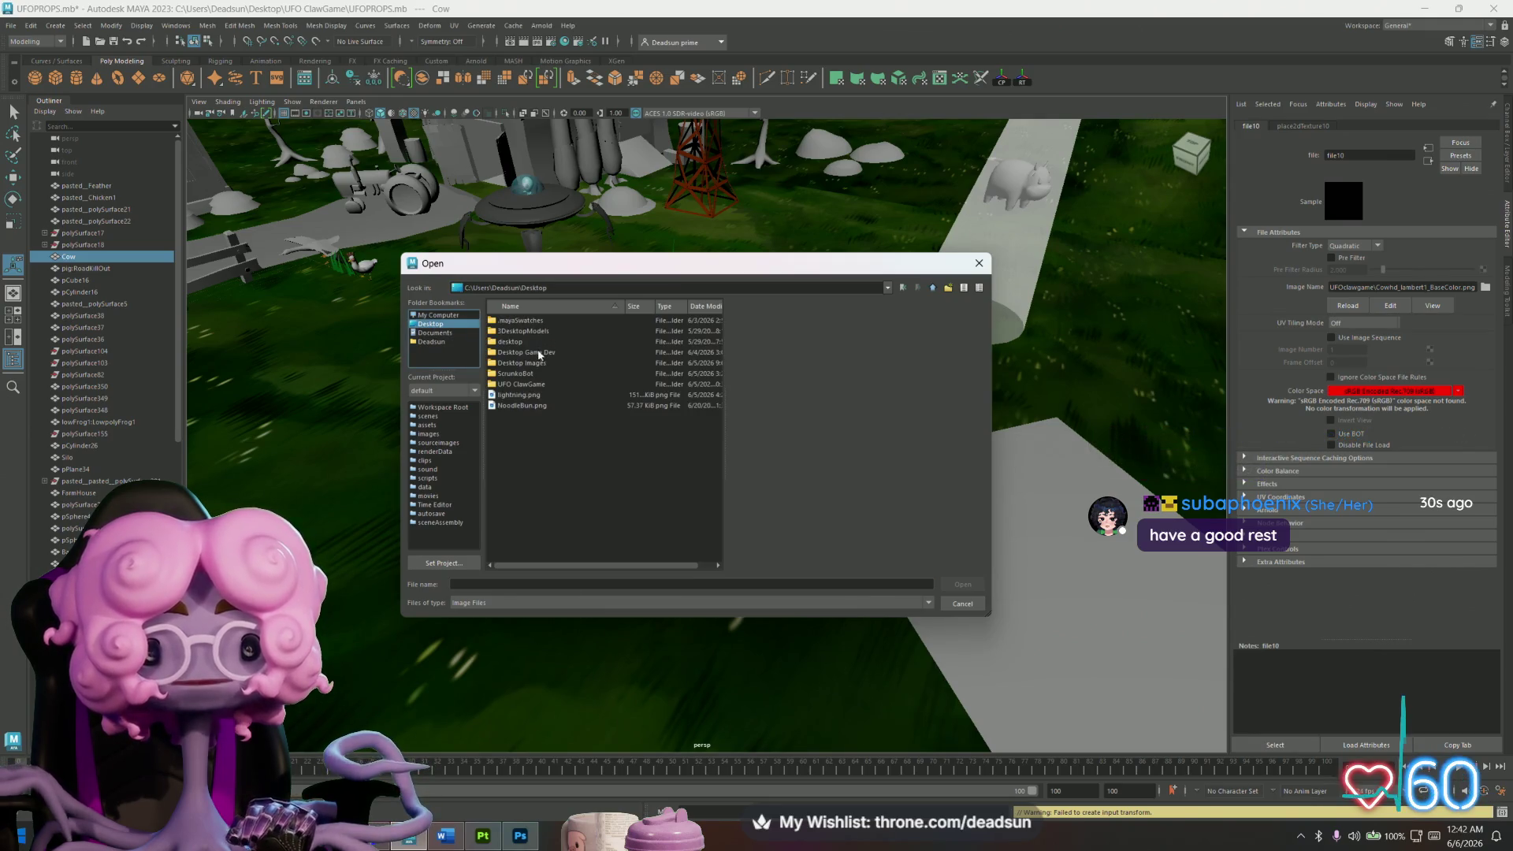
double_click(524, 383)
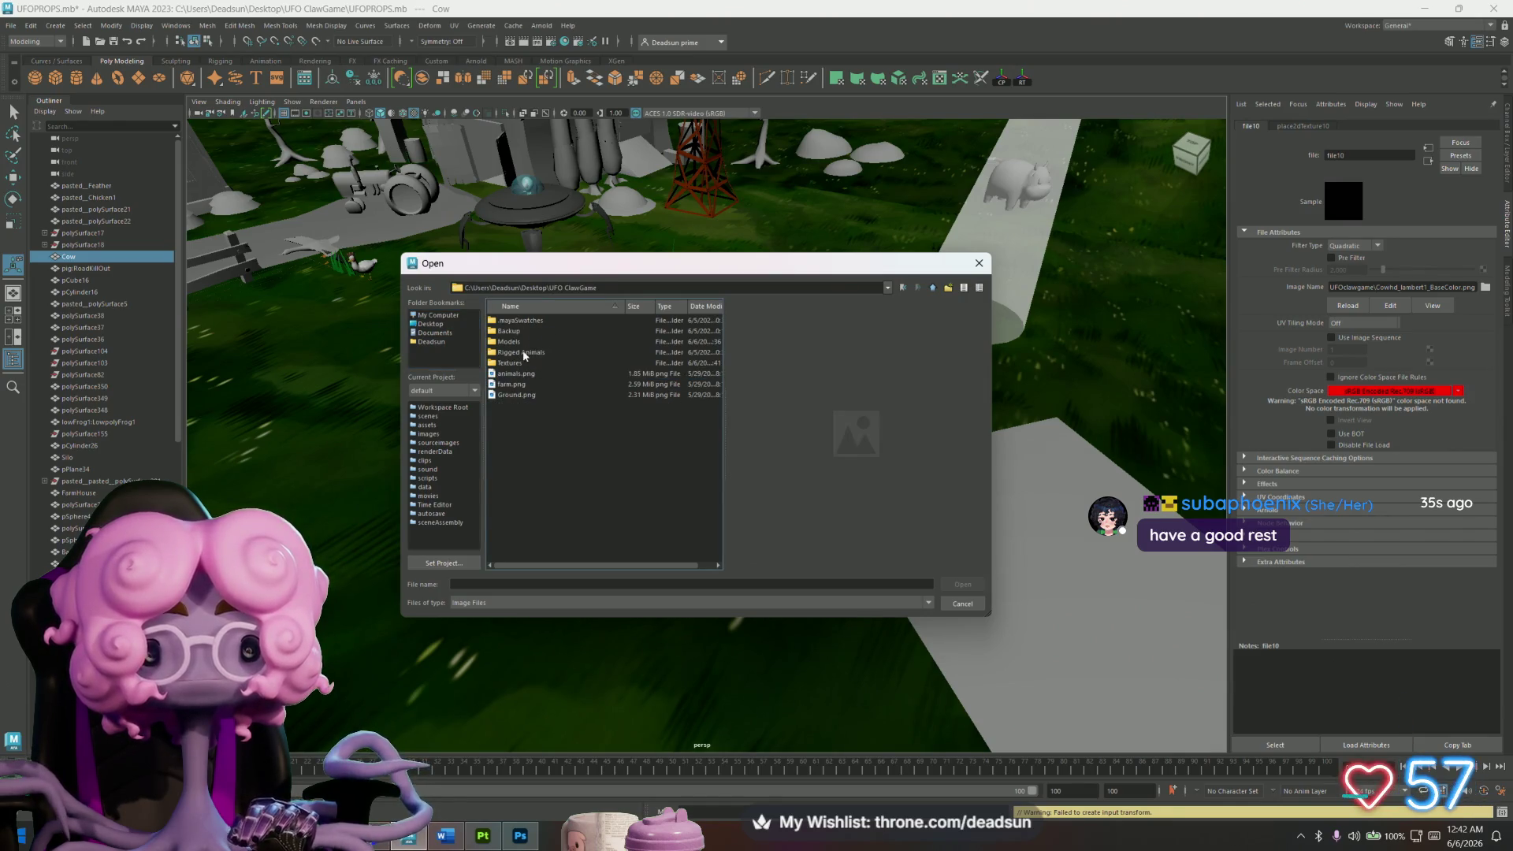
double_click(508, 363)
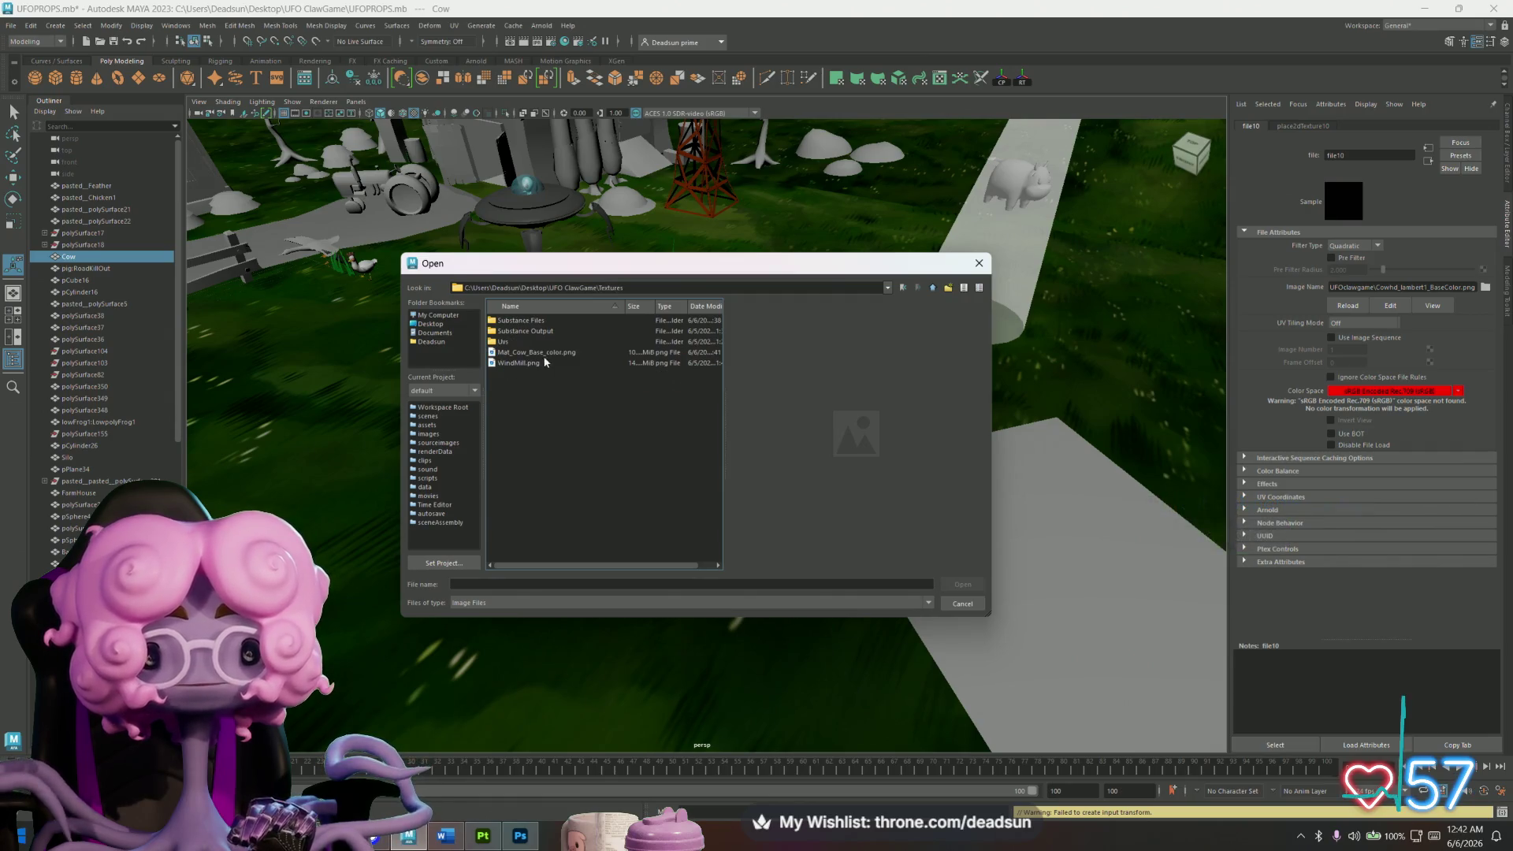
click(518, 362)
click(536, 352)
click(946, 591)
Reselect the cow and frame it to check its shaded base colour texture.
mouse_move(946, 590)
alt+mouse_down()
mouse_move(795, 264)
mouse_move(919, 422)
mouse_move(846, 443)
mouse_move(878, 429)
alt+mouse_up()
click(795, 264)
click(696, 266)
mouse_move(704, 428)
alt+mouse_down()
mouse_move(835, 443)
mouse_move(874, 557)
mouse_move(858, 511)
mouse_move(788, 447)
mouse_move(667, 472)
mouse_move(700, 456)
alt+mouse_up()
click(835, 443)
click(717, 442)
key(f)
key(super+Tab)
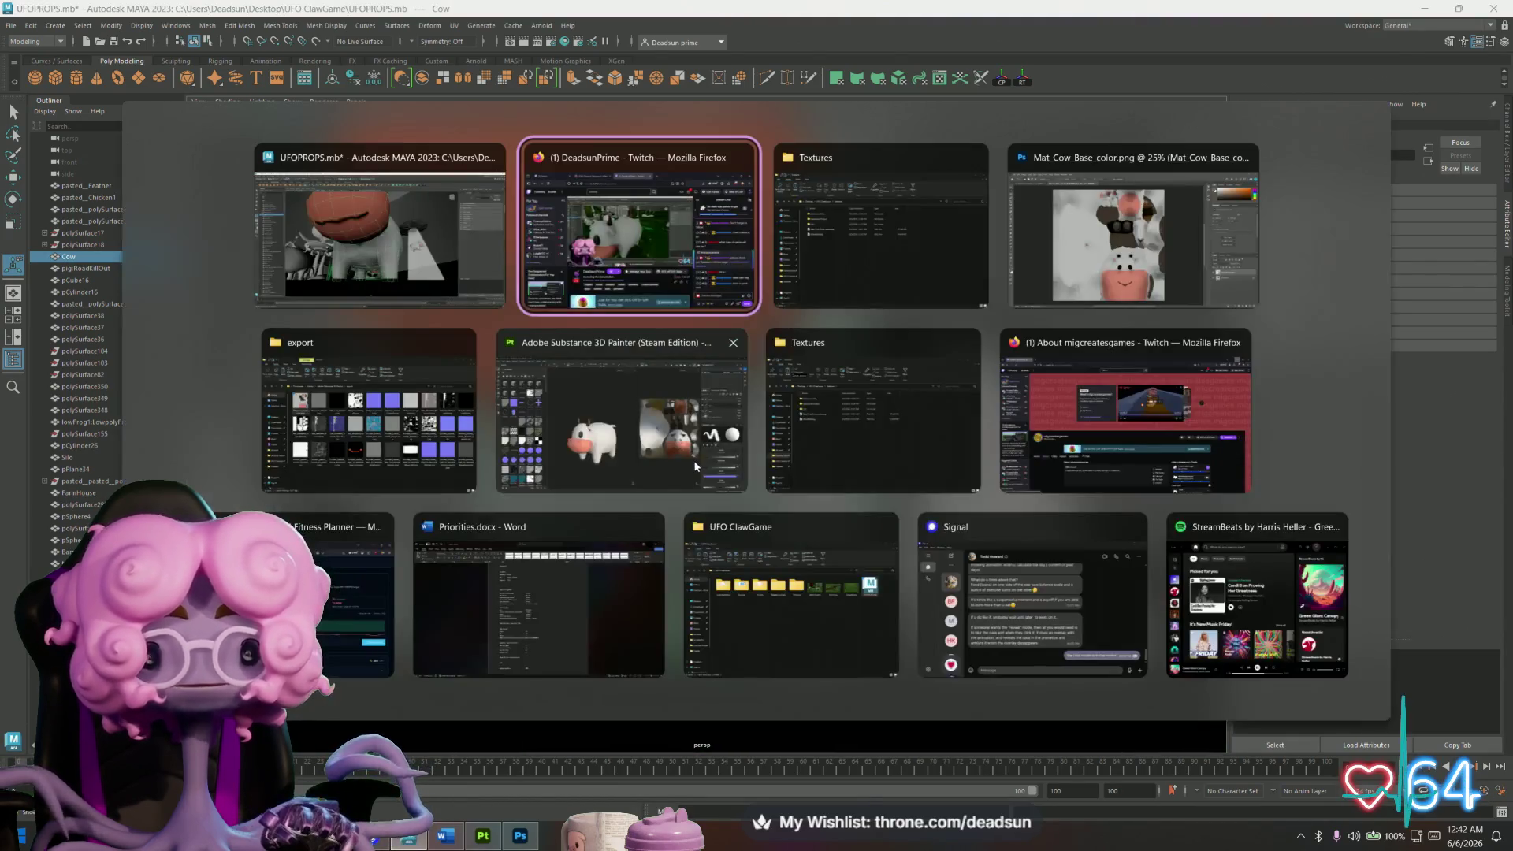
click(373, 272)
Triangulate the cow mesh and reselect the whole cow object.
mouse_move(574, 348)
alt+mouse_down()
mouse_move(547, 432)
mouse_move(552, 394)
alt+mouse_up()
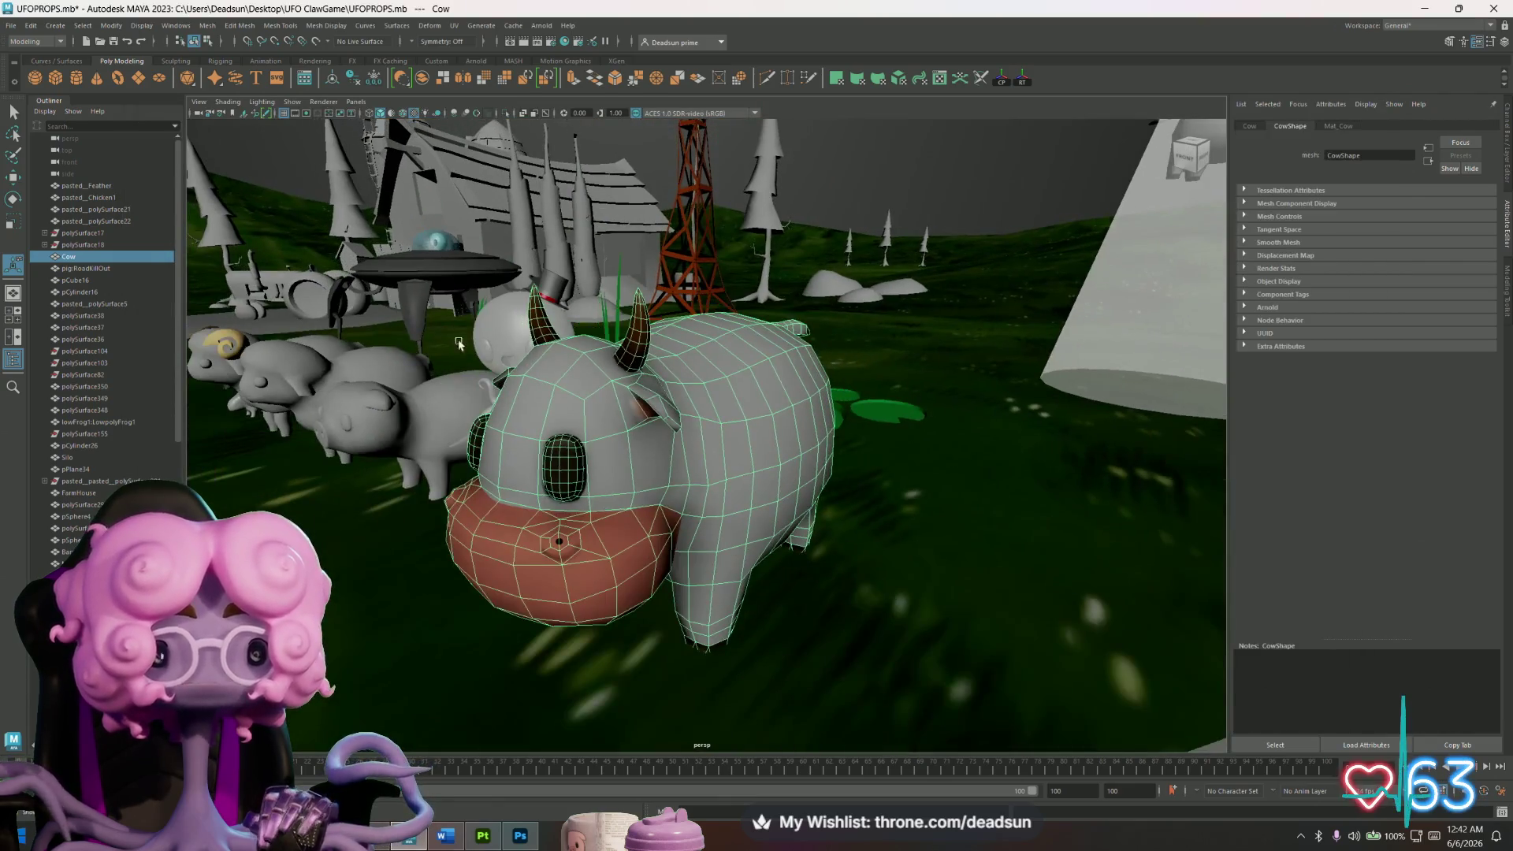
click(205, 28)
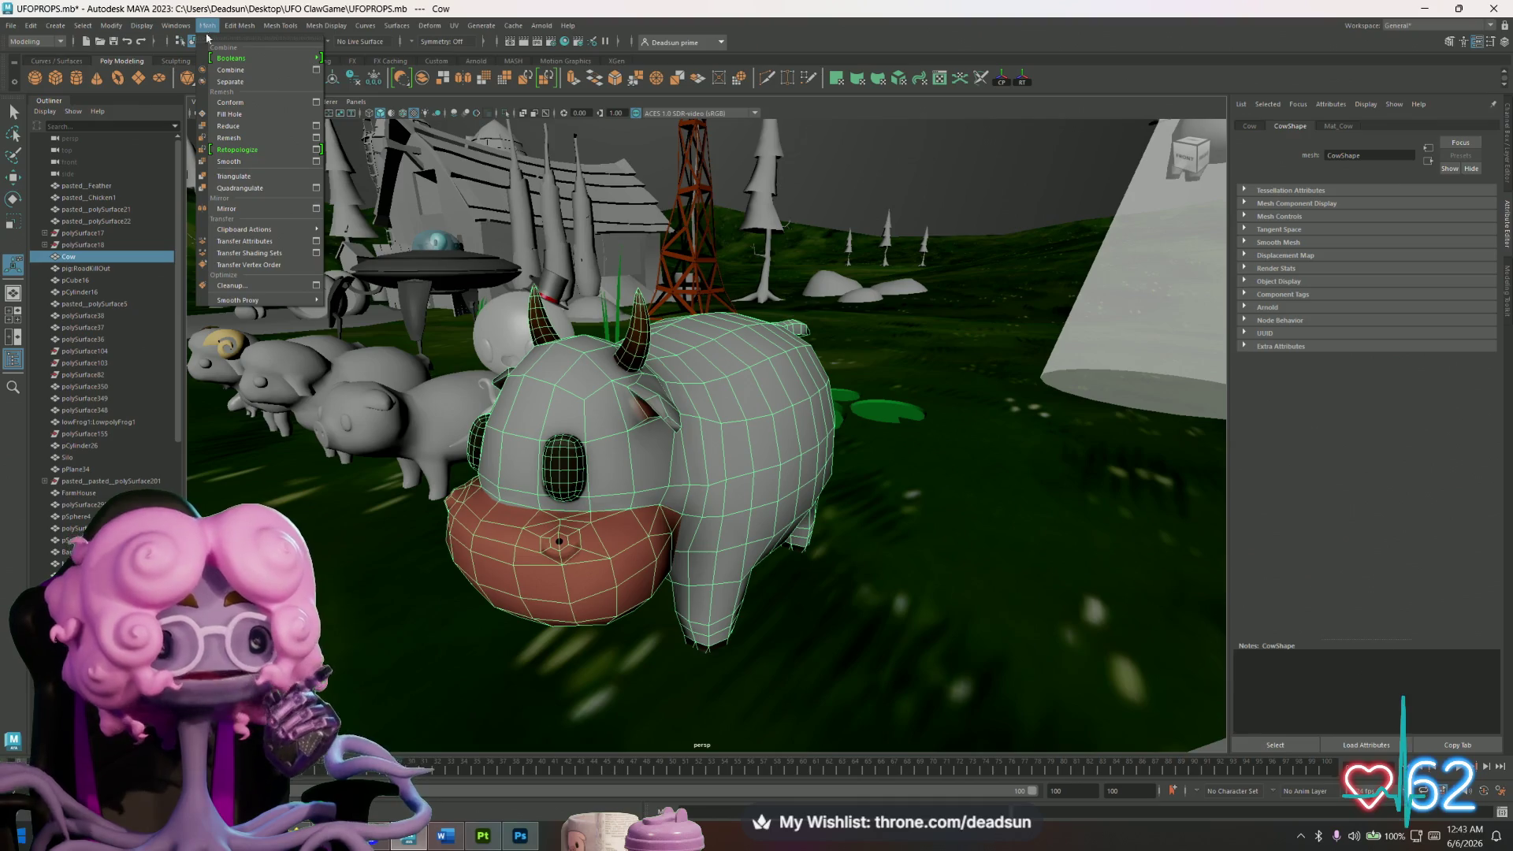
click(241, 176)
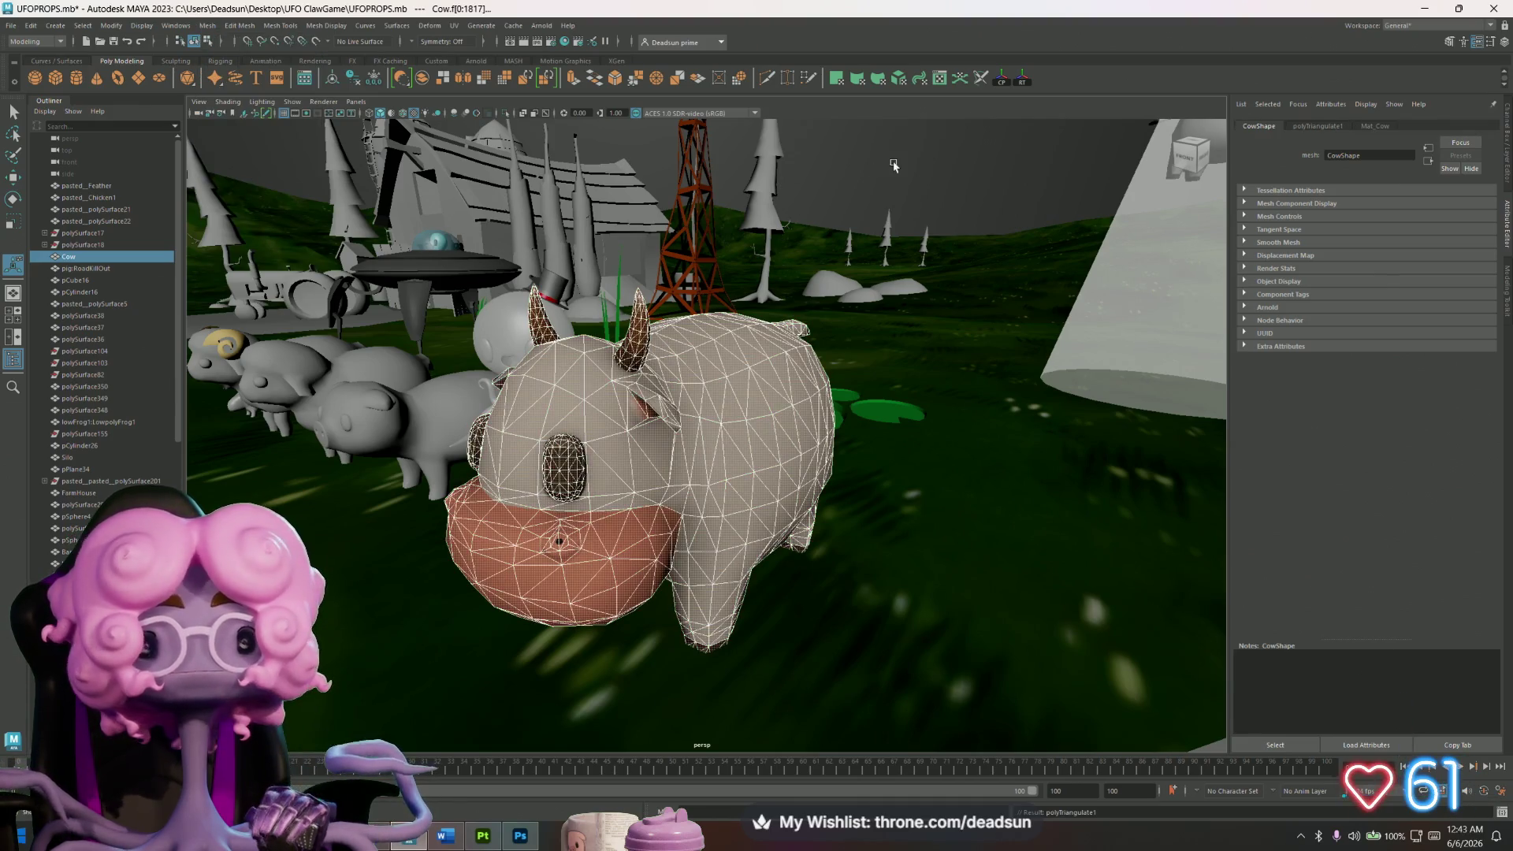
key(F8)
click(550, 452)
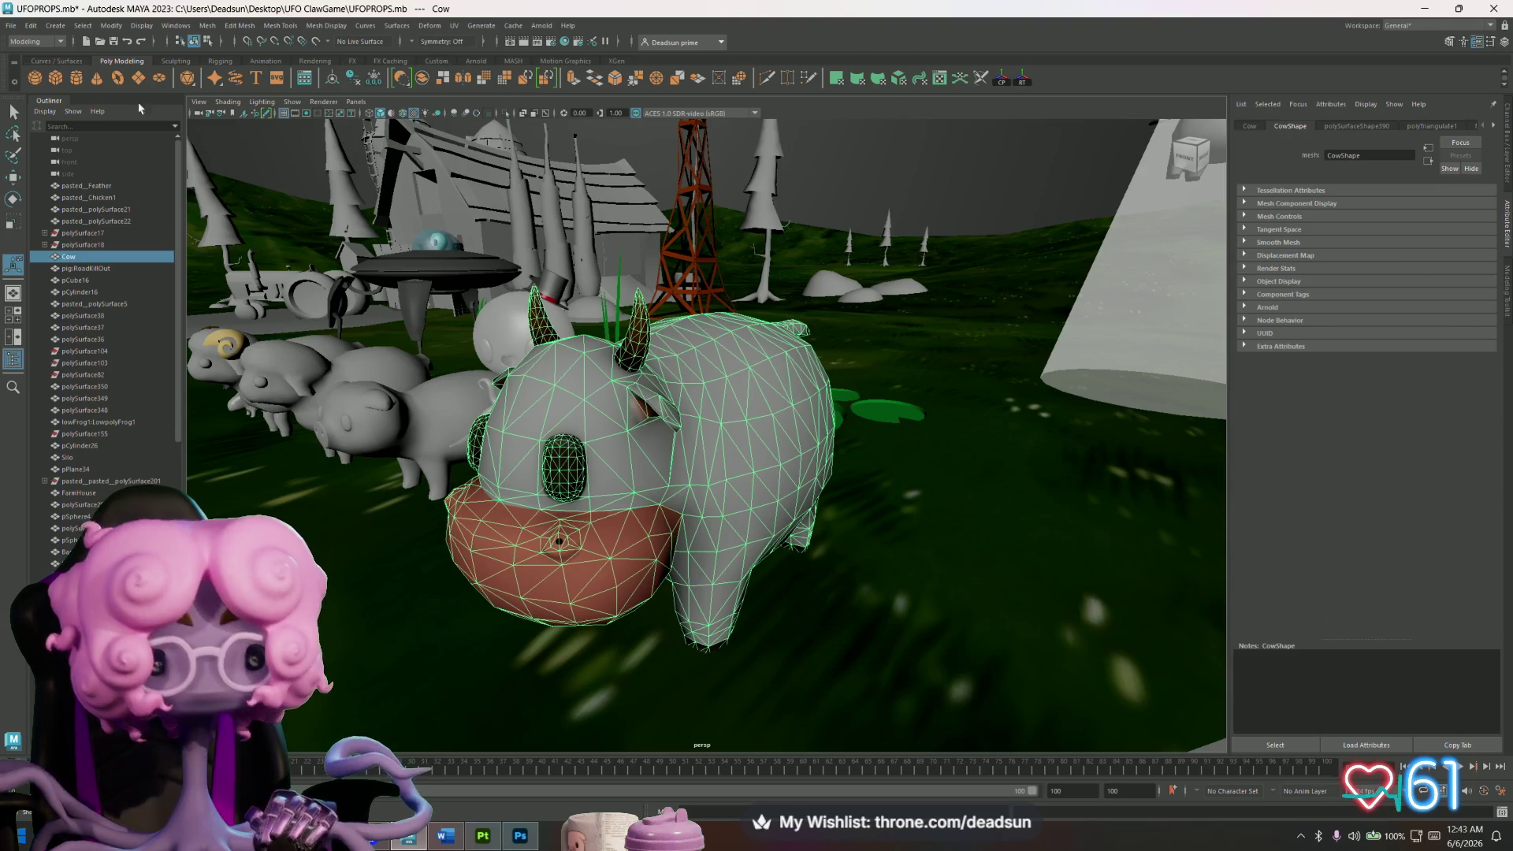
Export the selected cow over Models\Cow.fbx, confirming the replace.
click(8, 27)
click(47, 186)
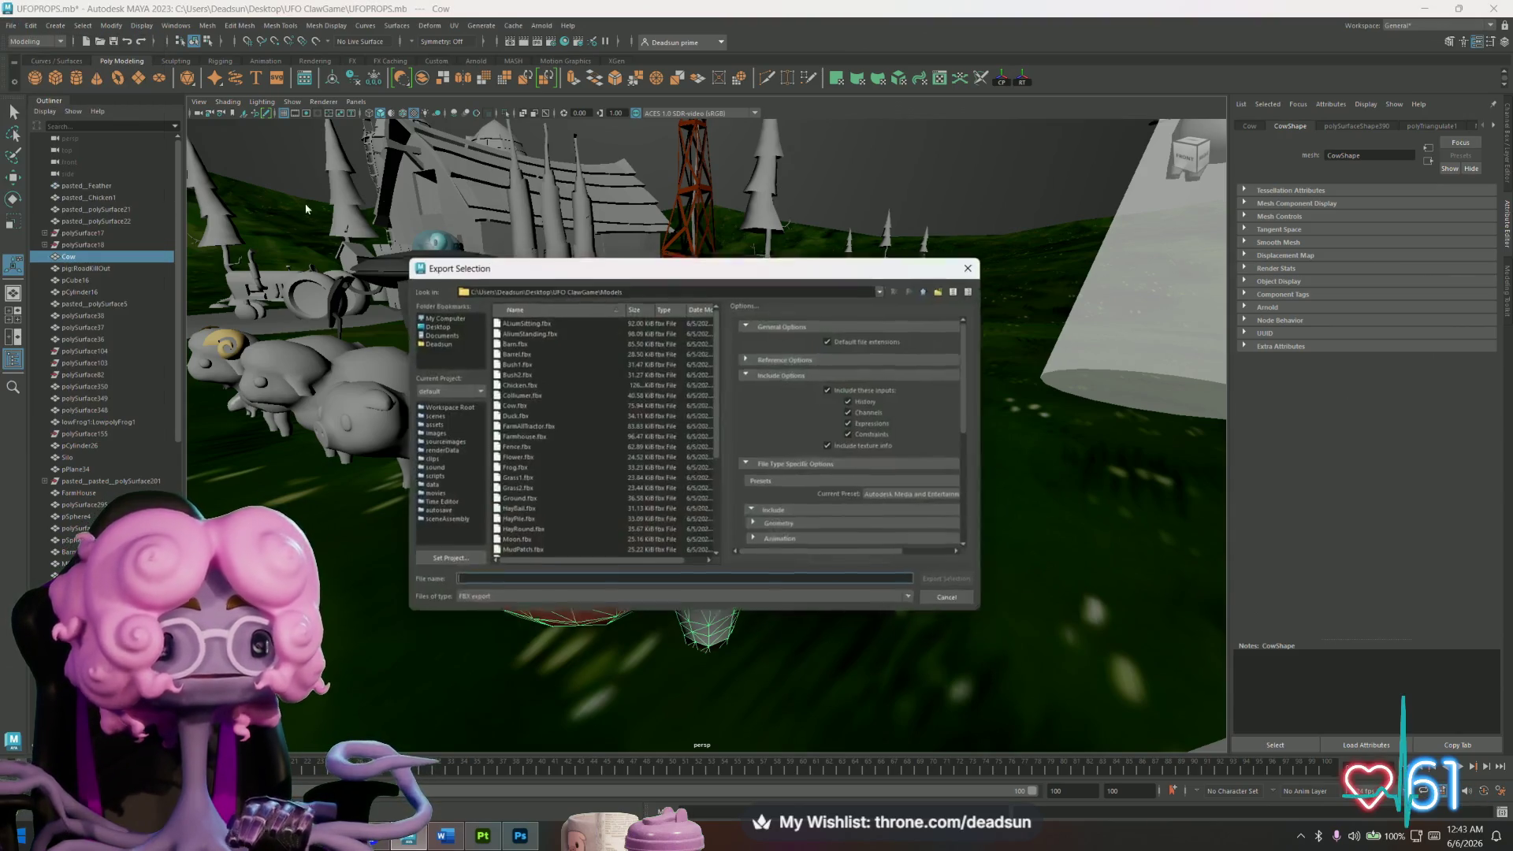
click(509, 352)
key(w)
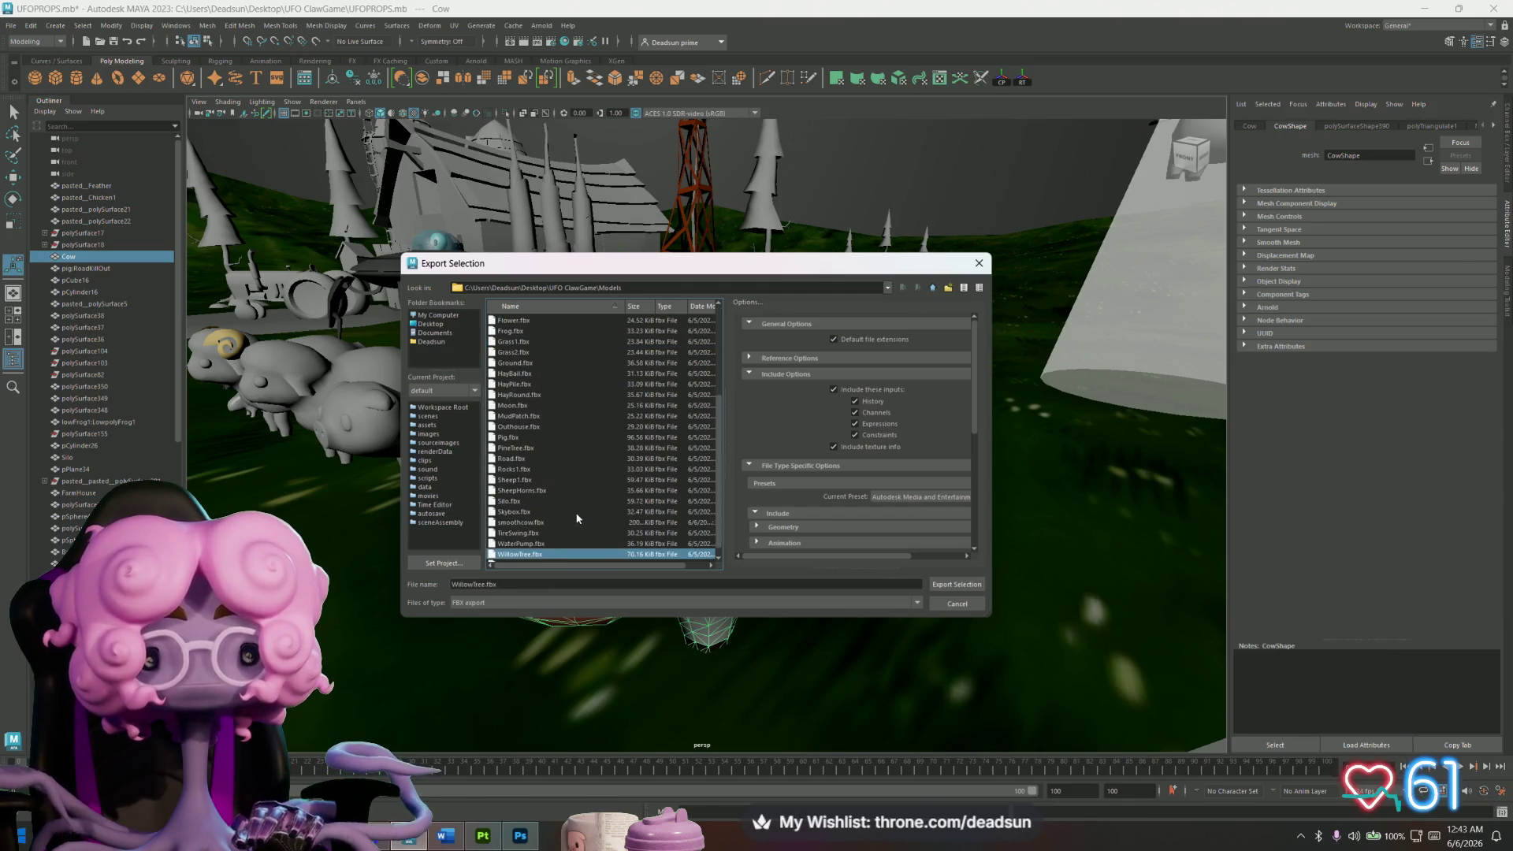
scroll(577, 517, down, 1)
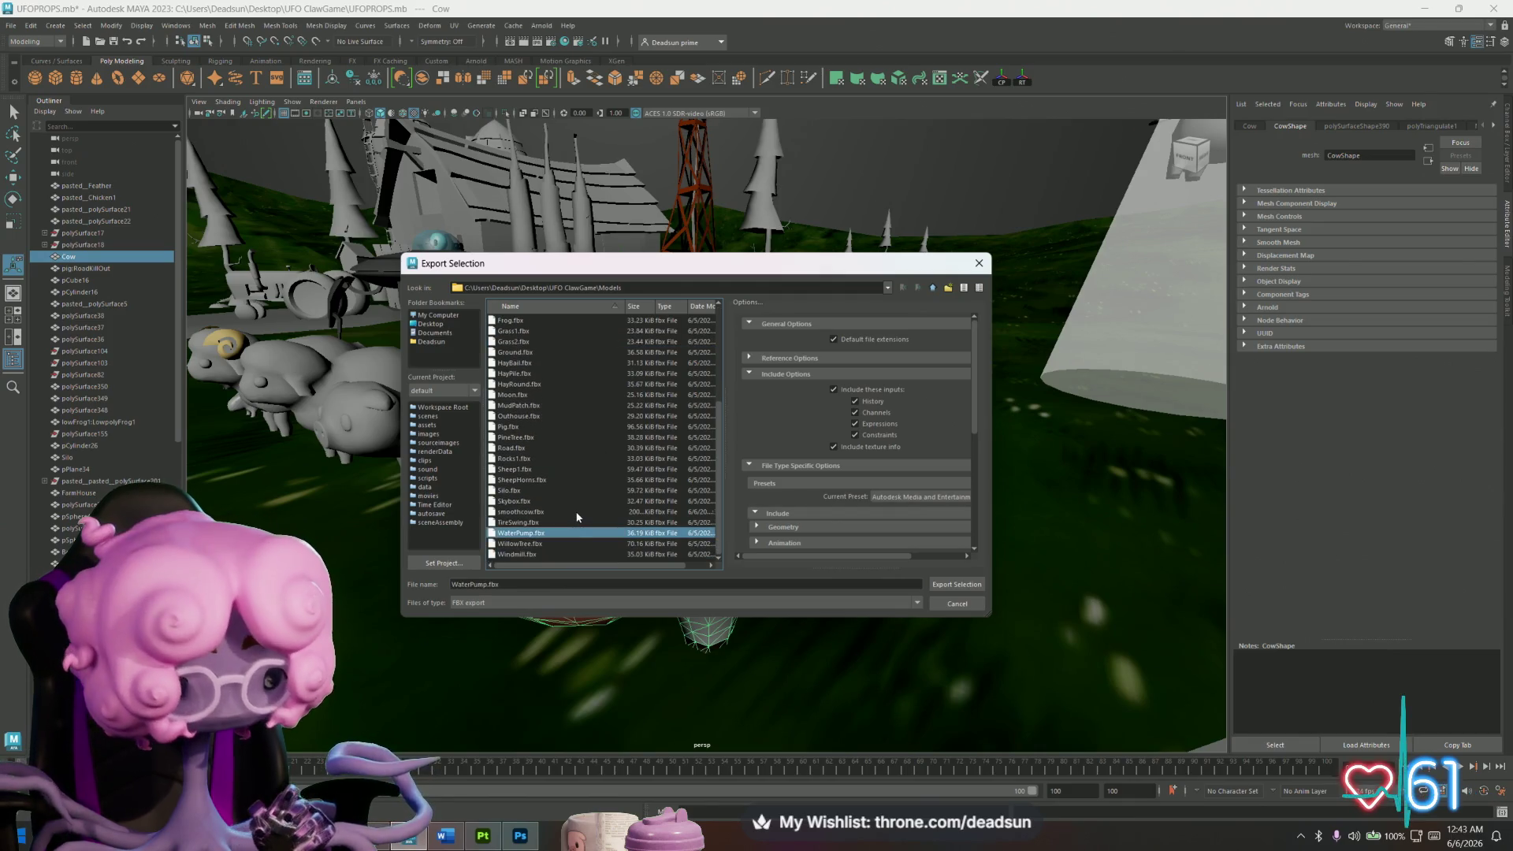
key(c)
key(c)
key(c)
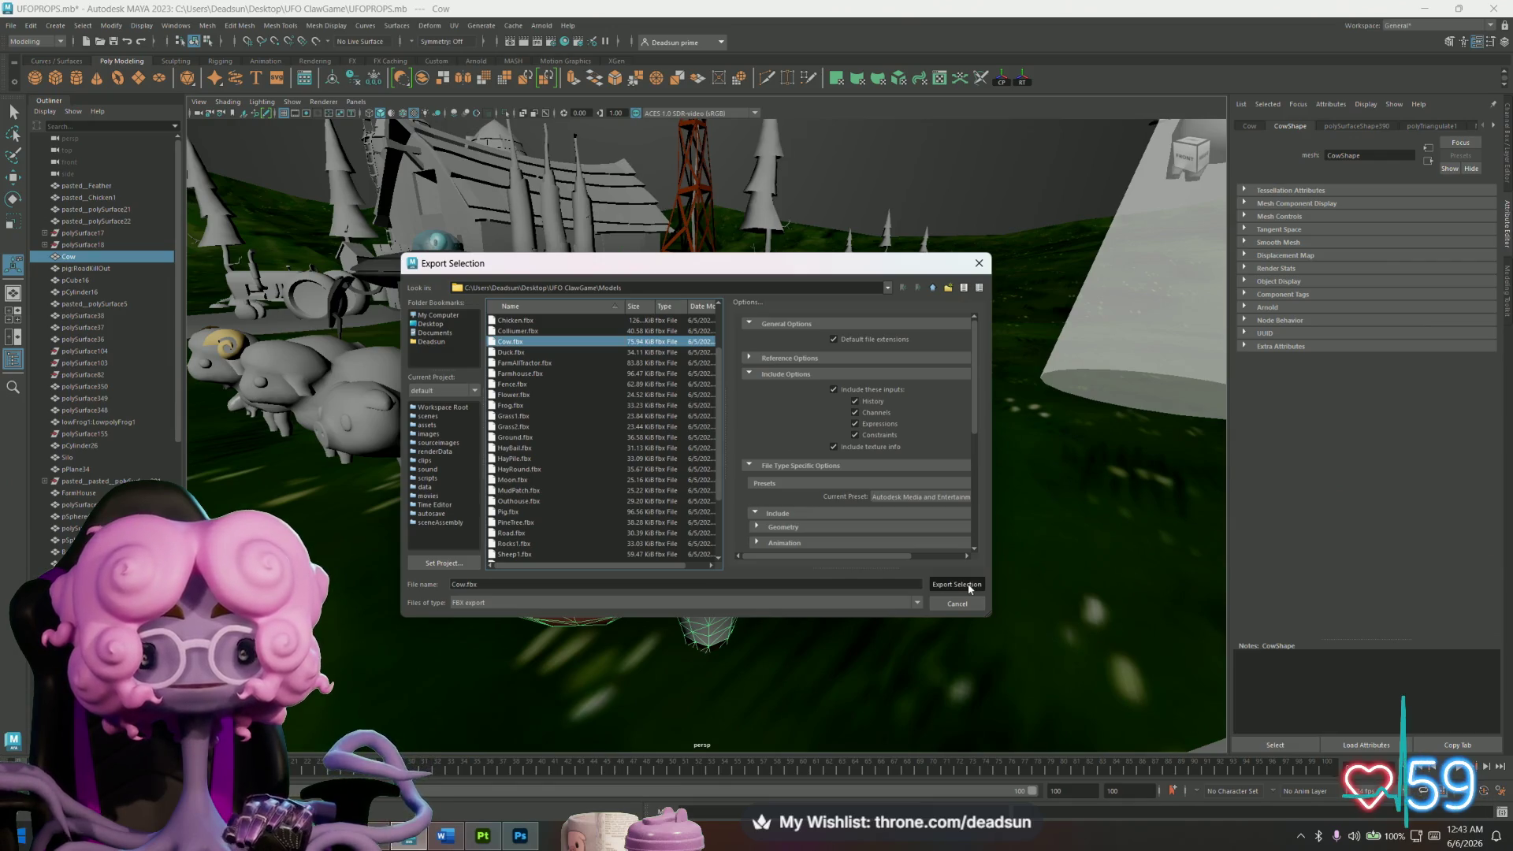
click(970, 588)
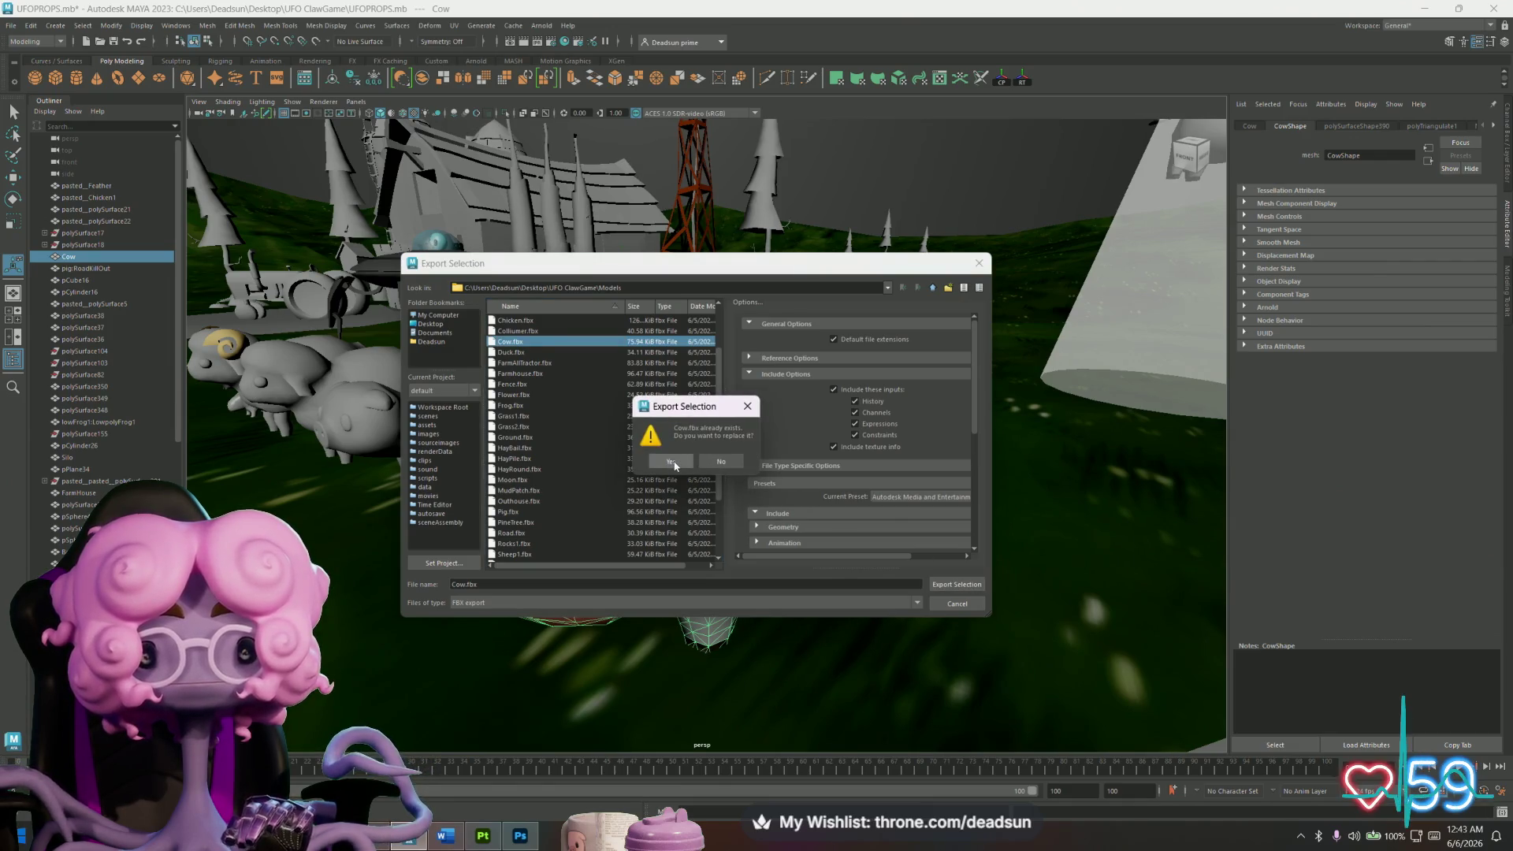
click(670, 461)
Undo the triangulation and switch to Substance 3D Painter.
key(ctrl+z)
key(ctrl+z)
key(ctrl+z)
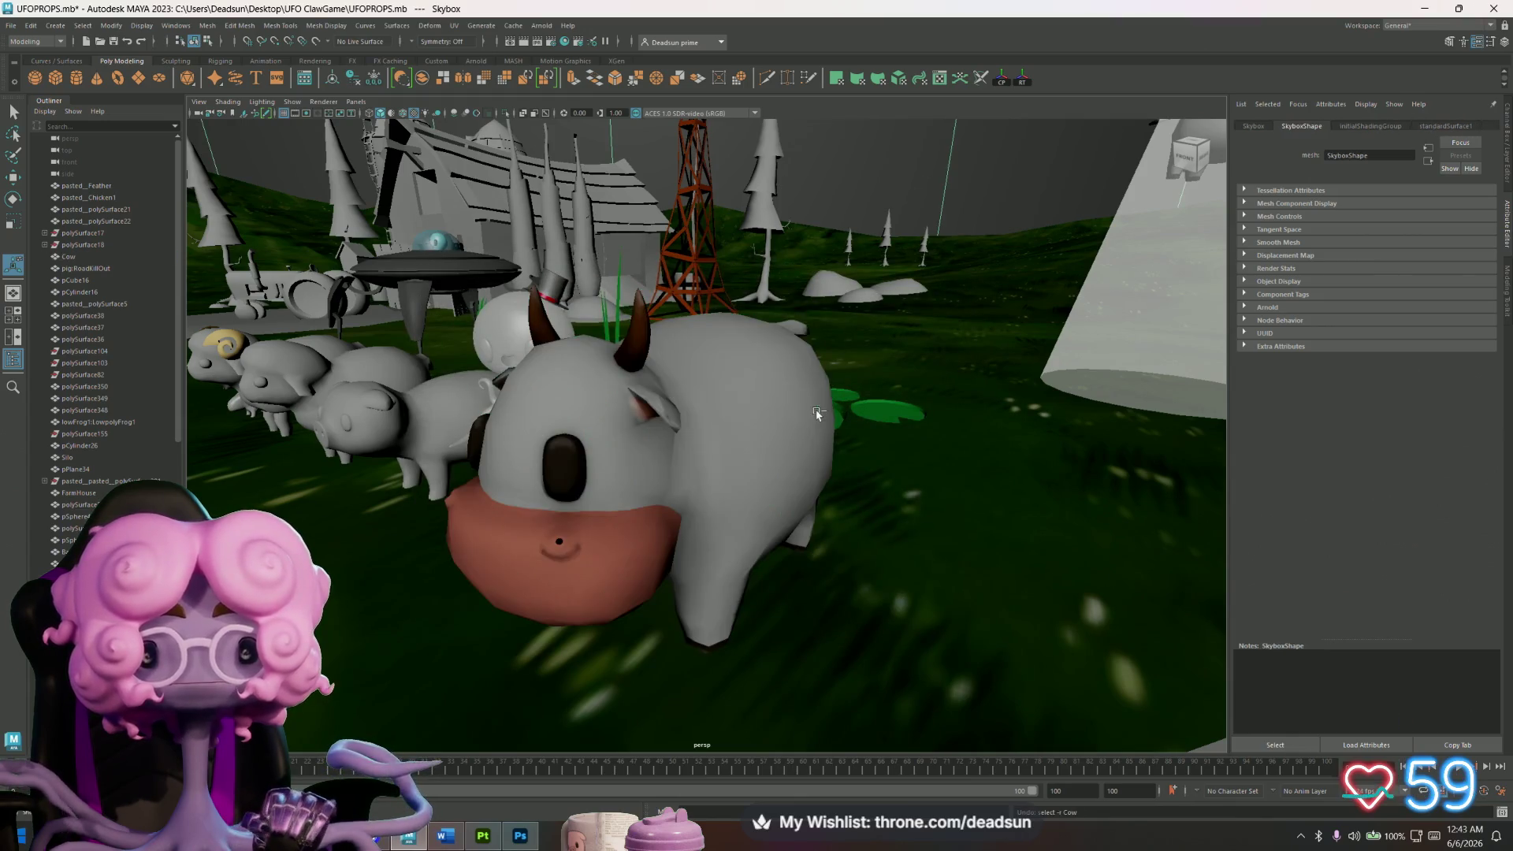
key(alt+Tab)
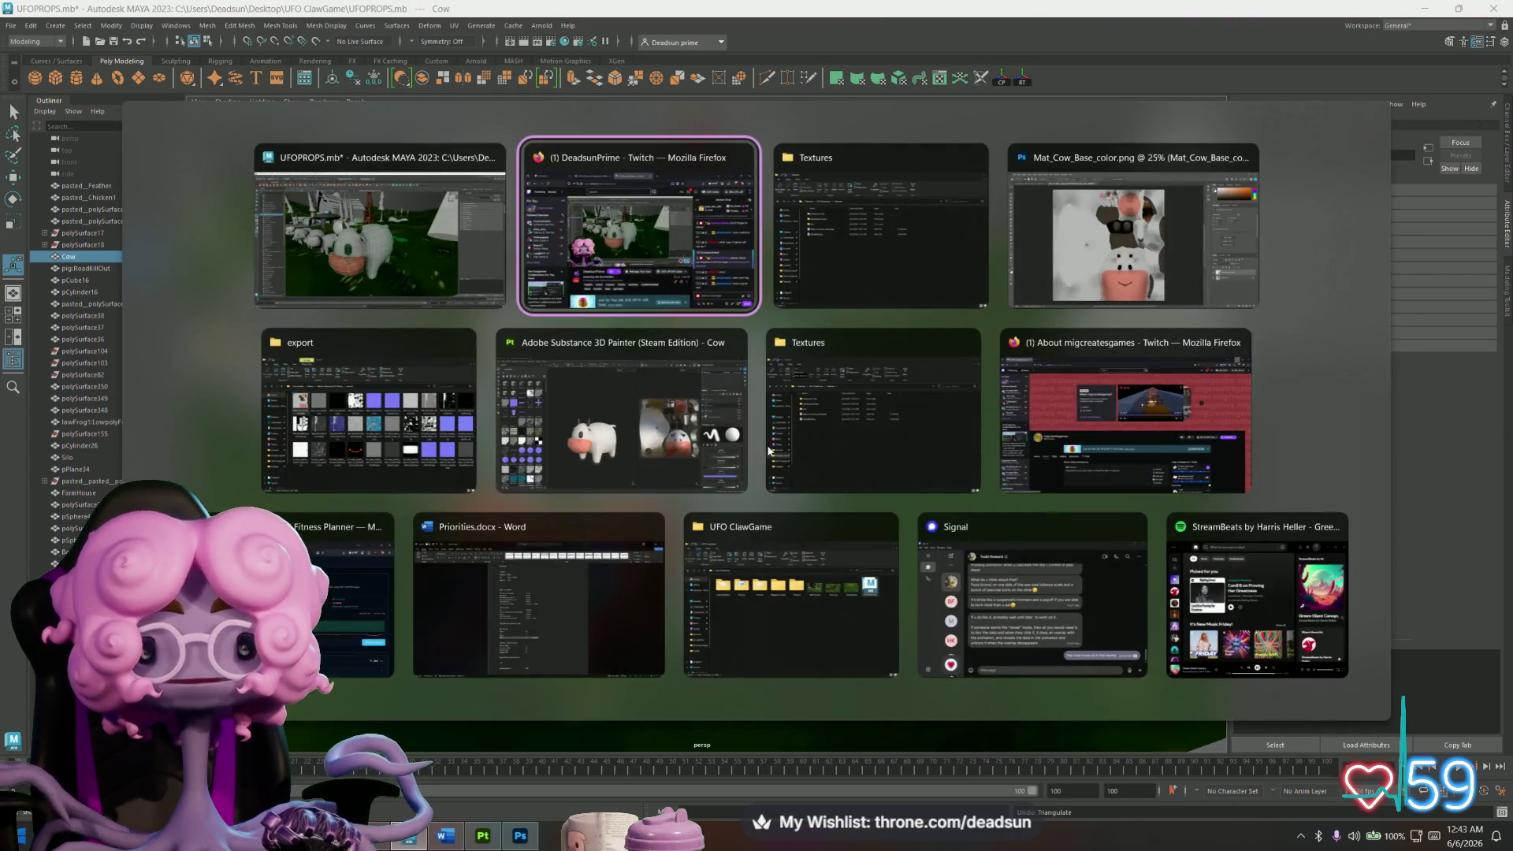
click(680, 454)
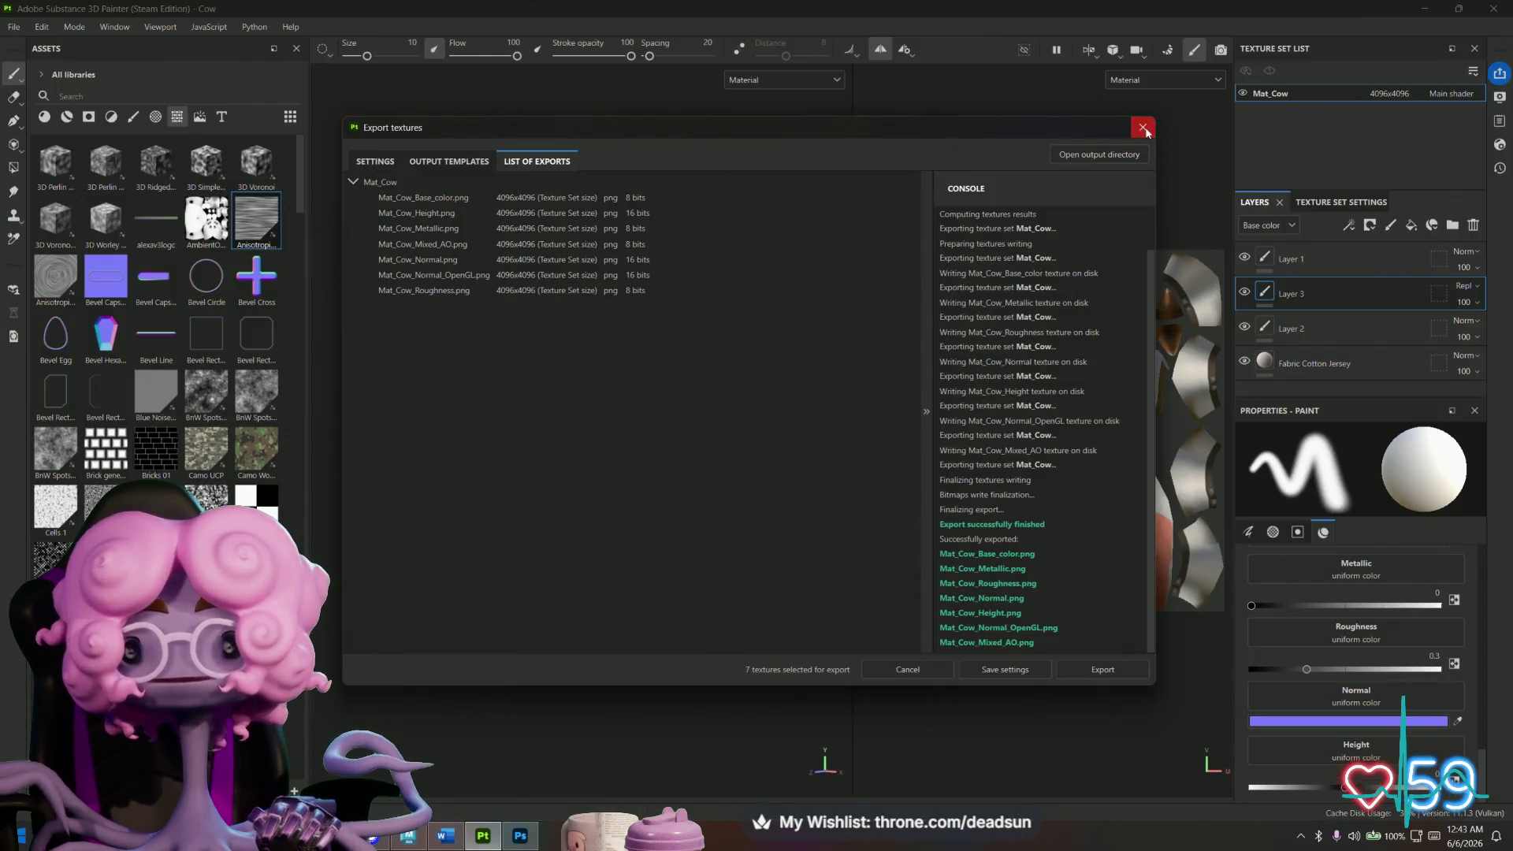
Close the Export textures dialog and orbit around the cow's face.
click(1143, 128)
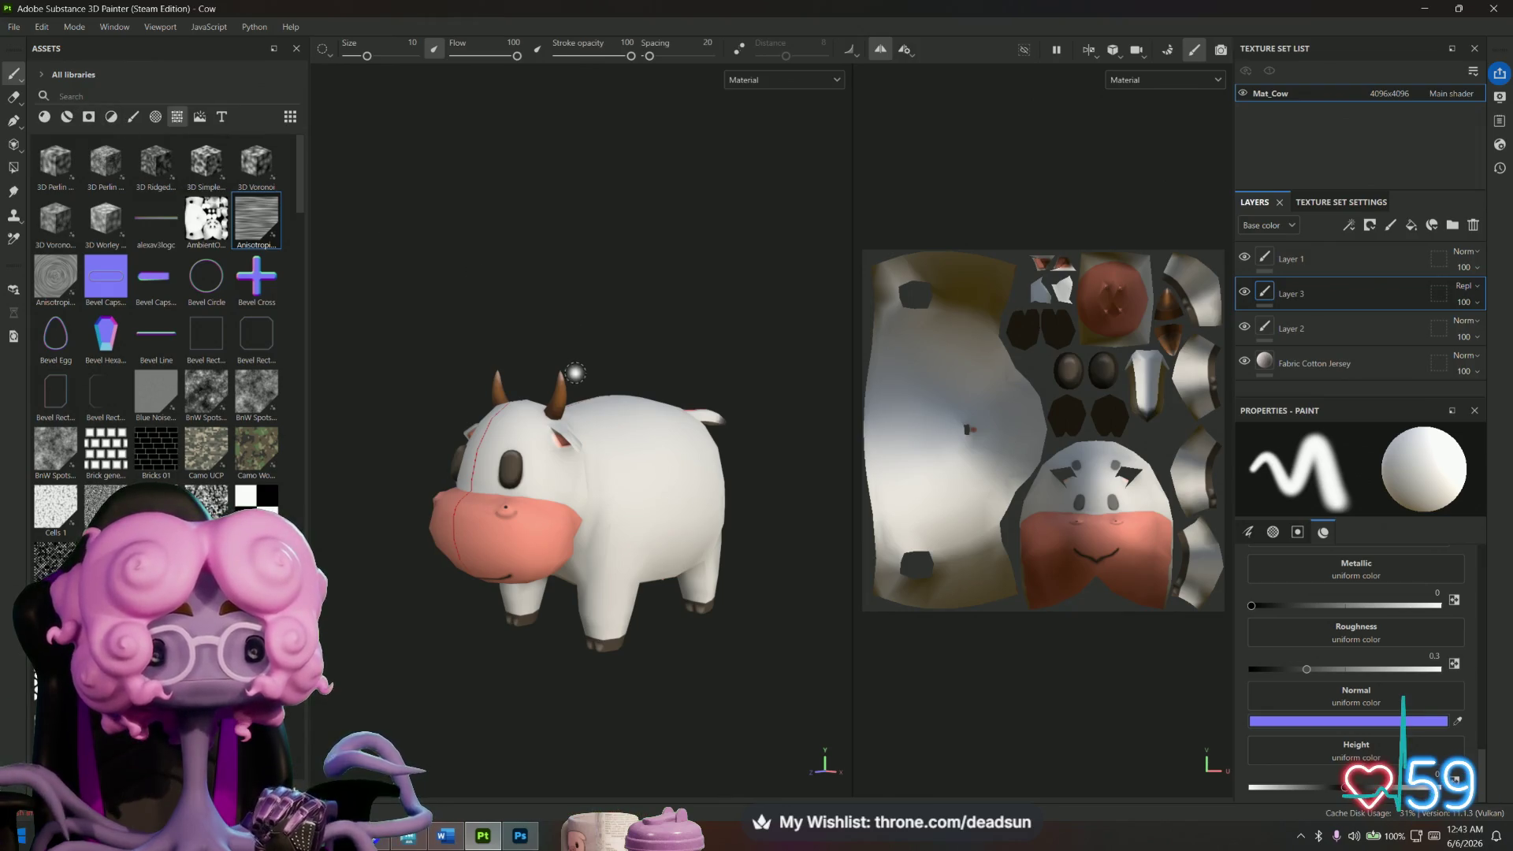
mouse_move(560, 386)
alt+mouse_down()
mouse_move(588, 263)
mouse_move(598, 342)
mouse_move(821, 358)
mouse_move(739, 328)
mouse_move(540, 345)
alt+mouse_up()
mouse_move(541, 345)
alt+right_down()
mouse_move(641, 496)
mouse_move(755, 343)
alt+right_up()
mouse_move(754, 342)
alt+mouse_down()
mouse_move(517, 699)
mouse_move(698, 724)
alt+mouse_up()
alt+right_drag(699, 724, 636, 621)
alt+drag(635, 622, 586, 556)
Browse Edit > Settings pages (libraries, shortcuts, general) and close without changes.
click(40, 26)
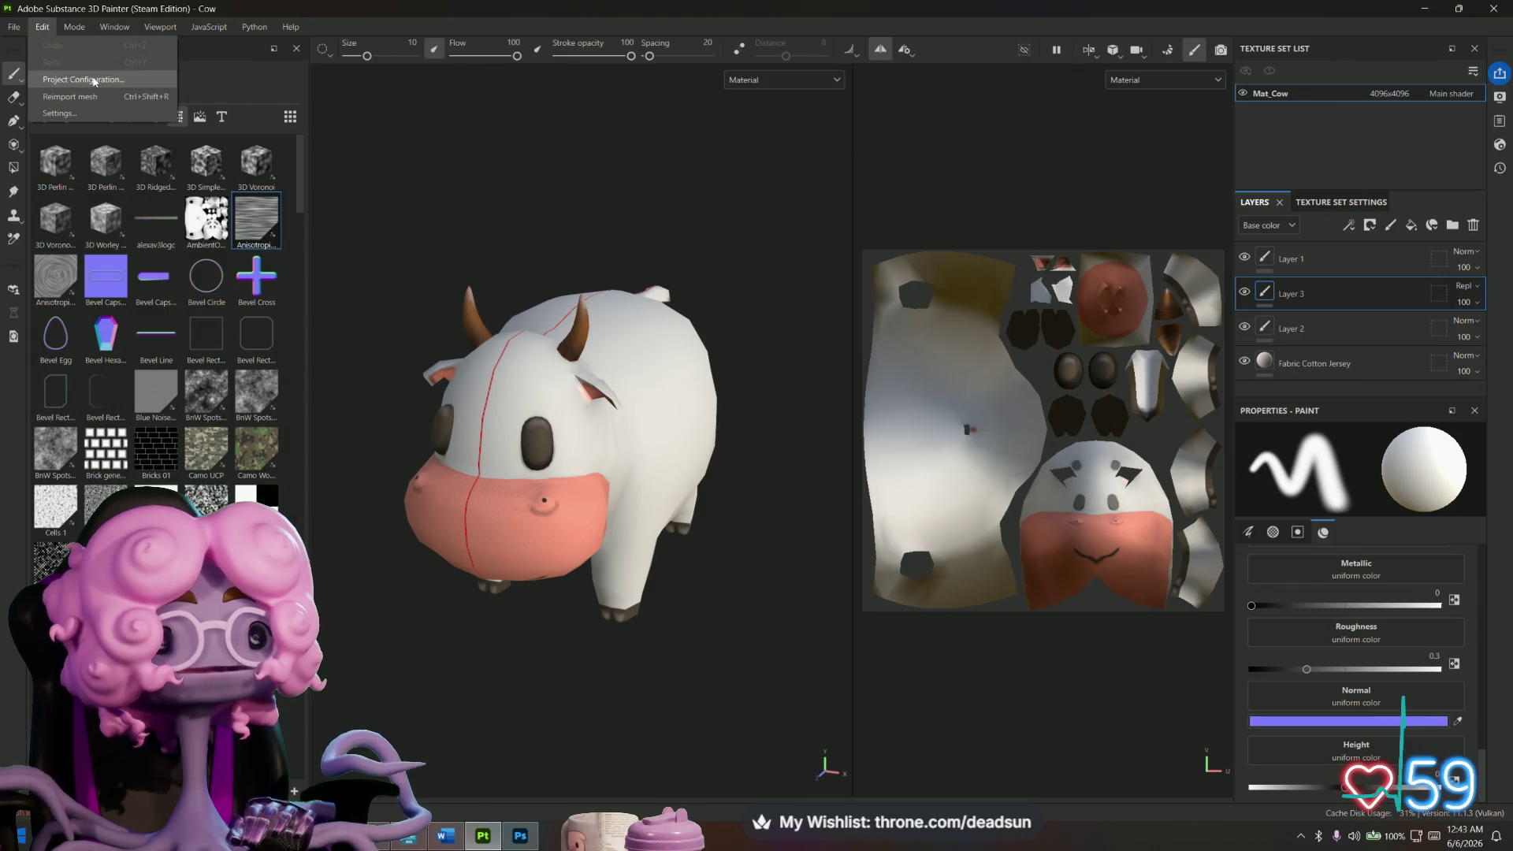
click(59, 113)
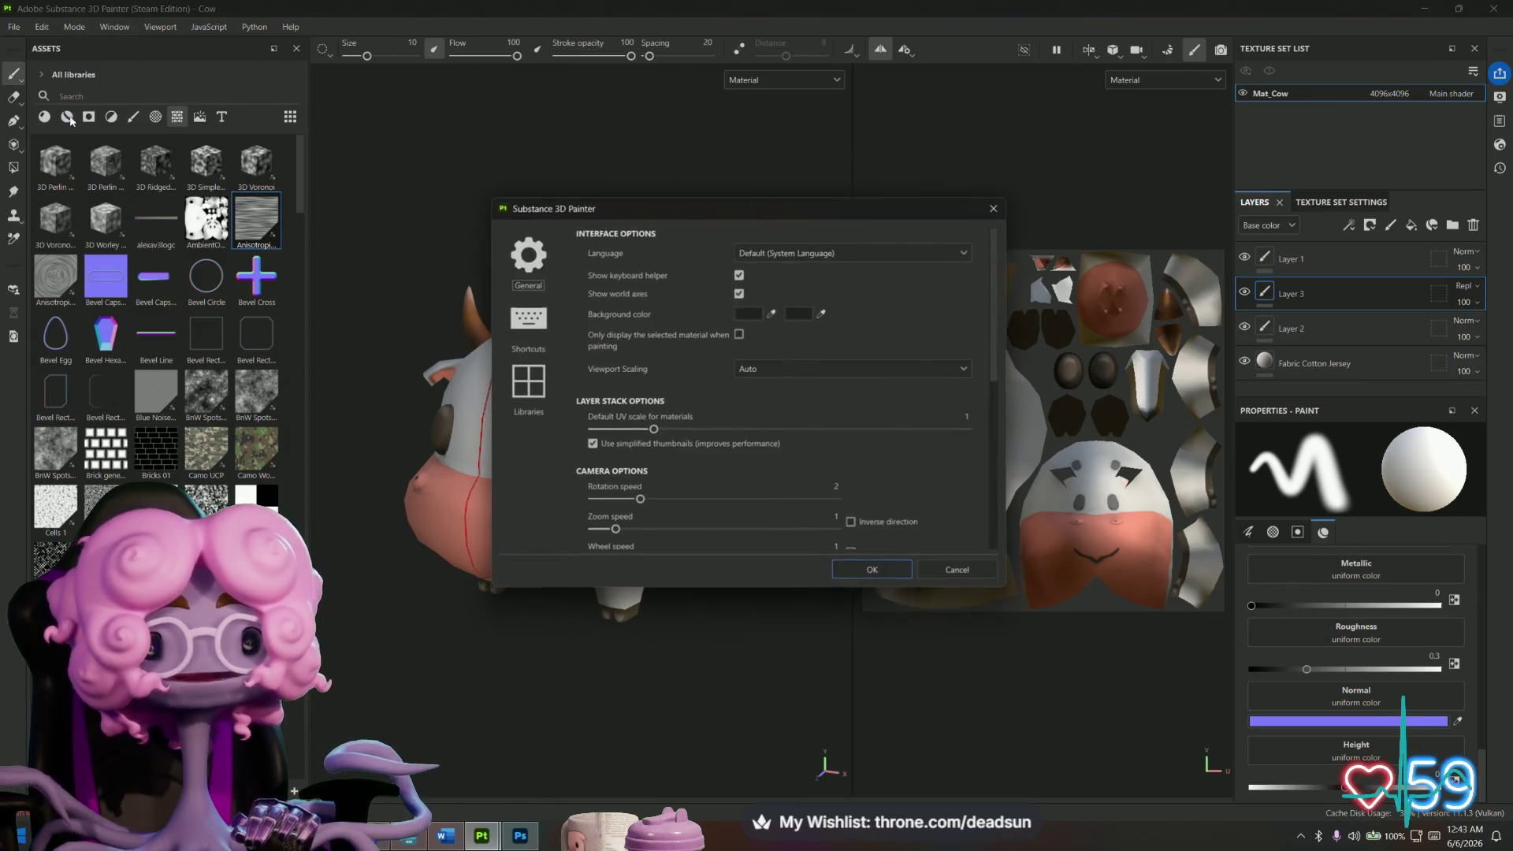
click(526, 382)
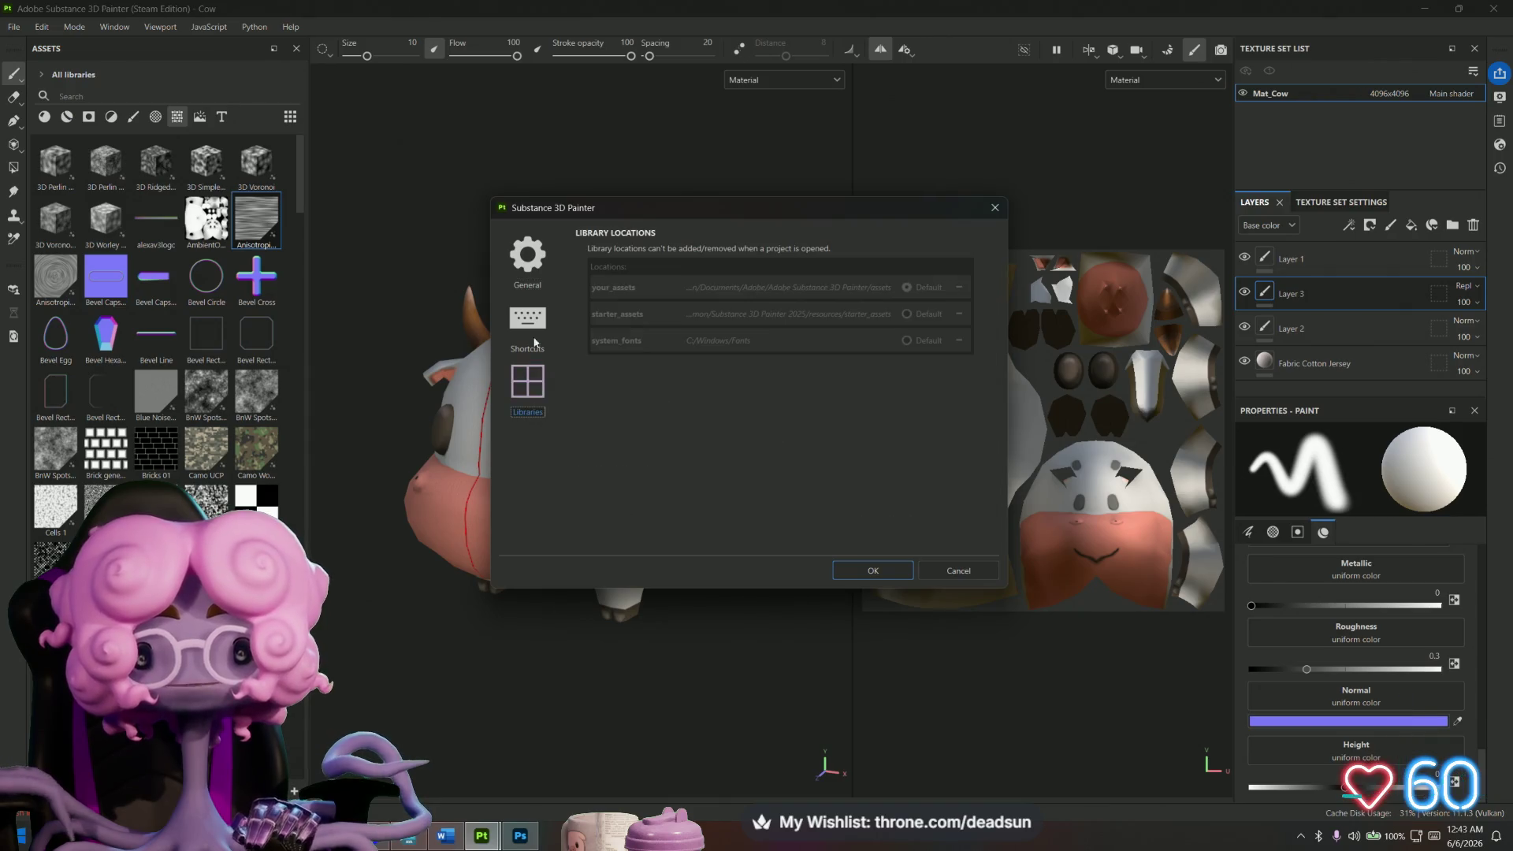
click(533, 319)
click(535, 262)
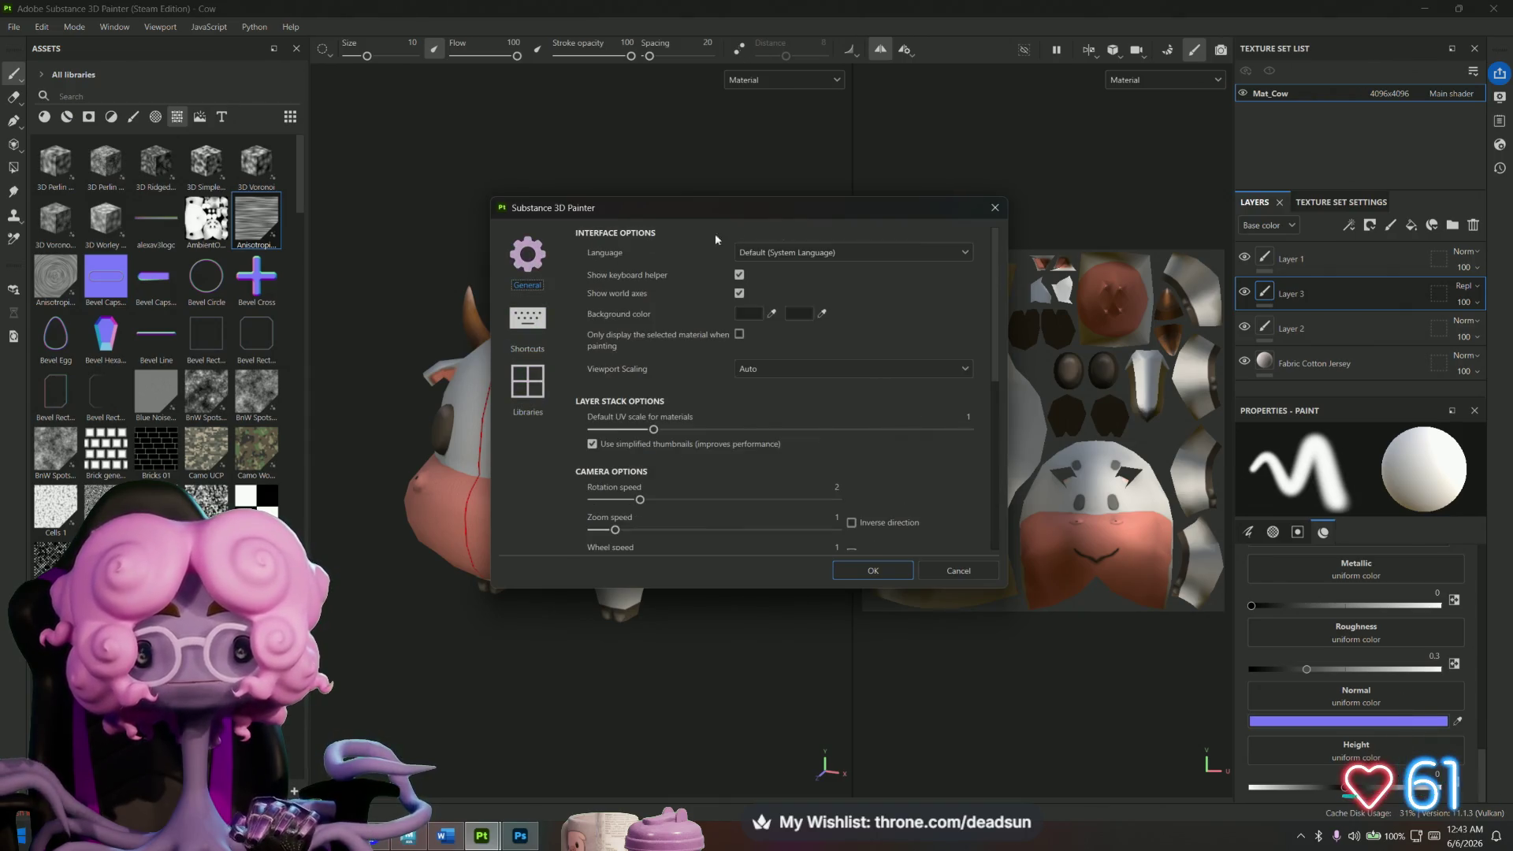
click(996, 205)
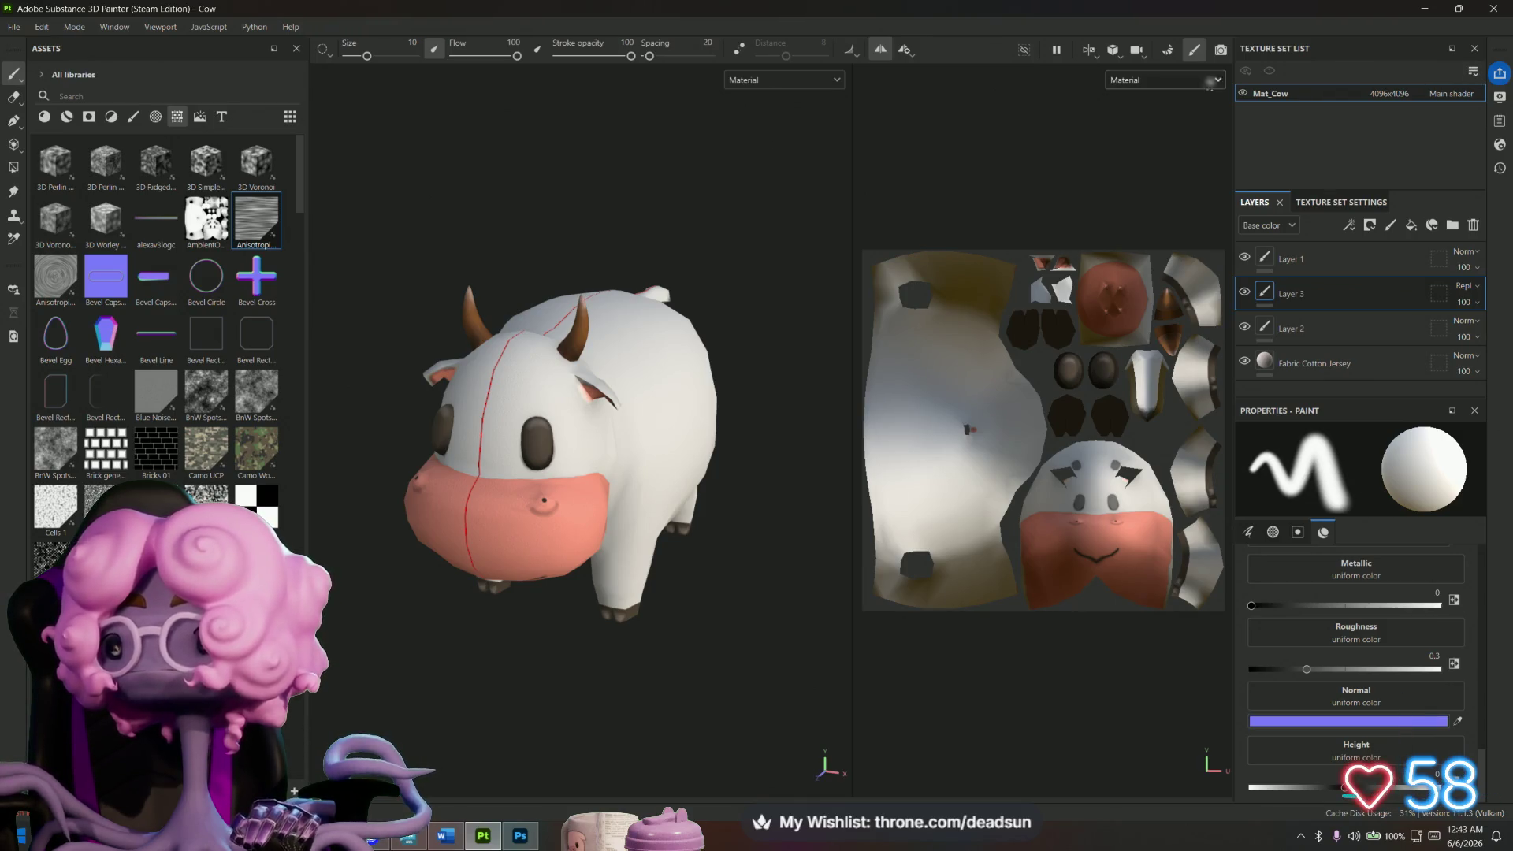
Orbit the cow to a side view and minimize Substance Painter.
click(19, 31)
click(19, 31)
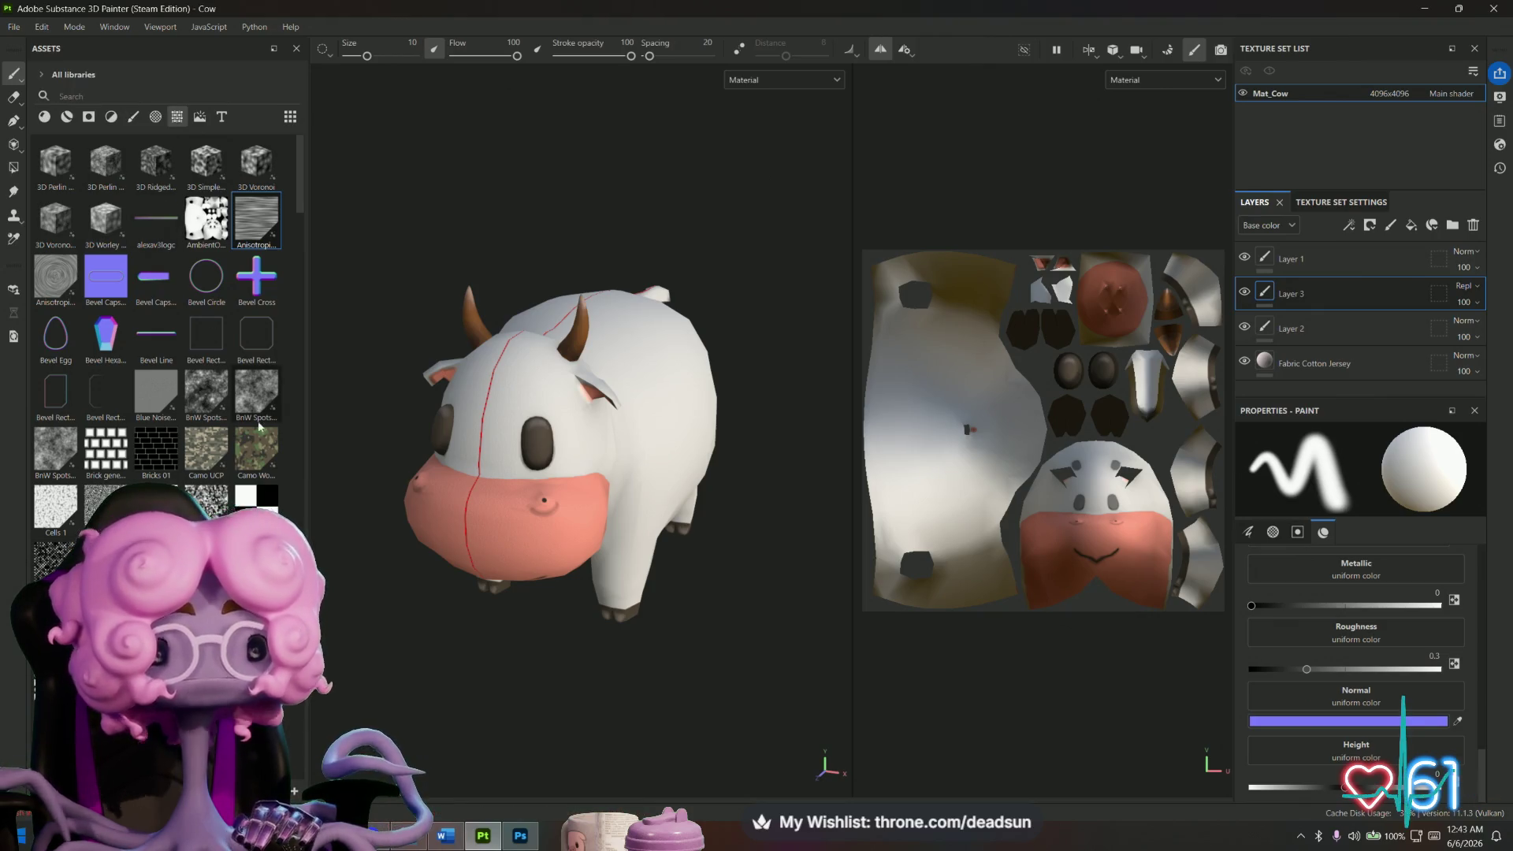
mouse_move(251, 516)
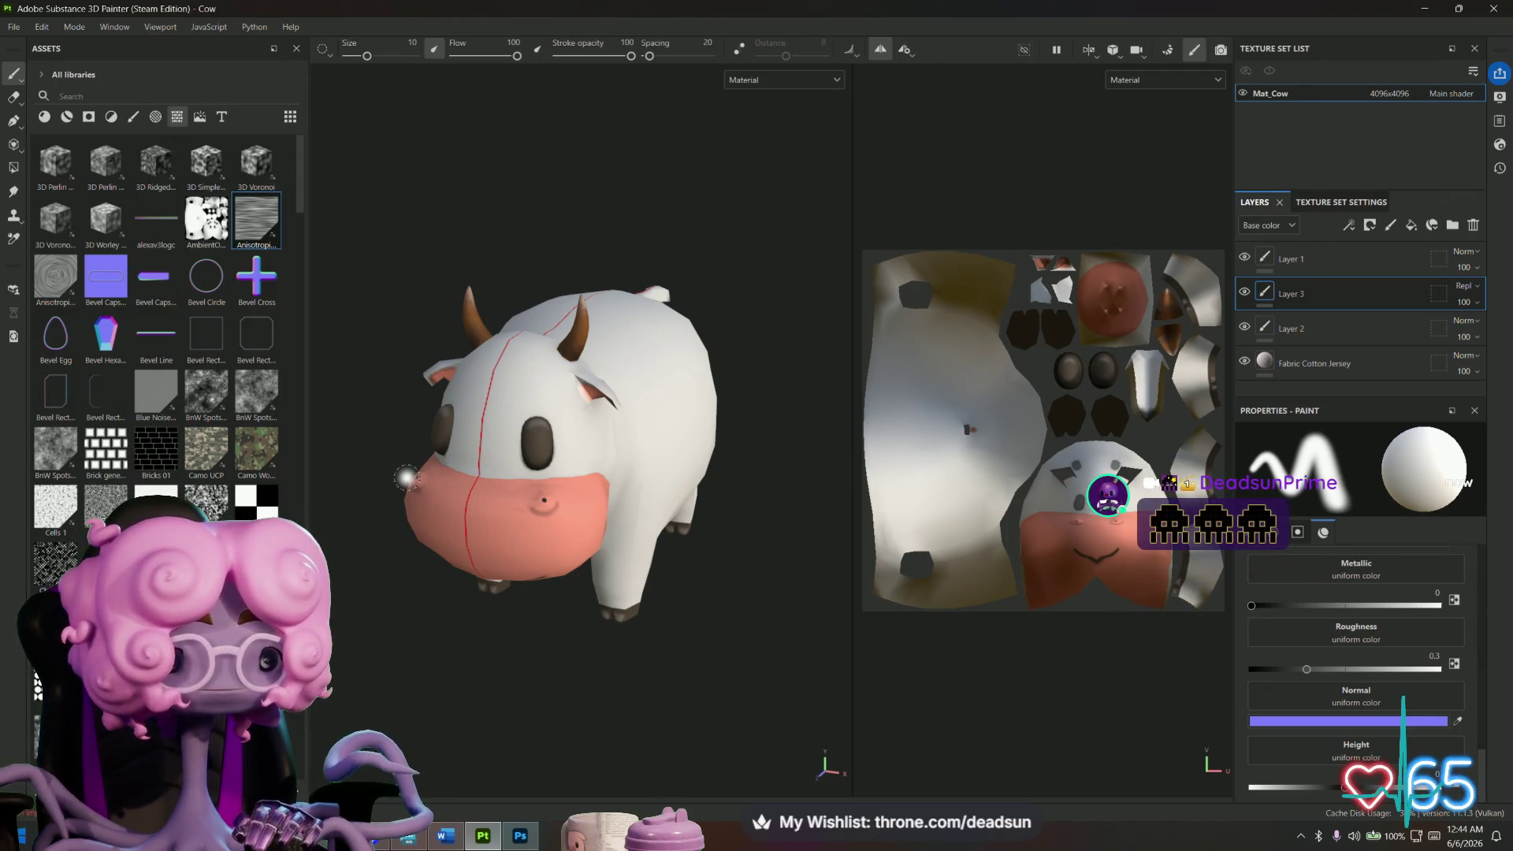
mouse_move(558, 683)
alt+mouse_down()
mouse_move(560, 365)
mouse_move(457, 653)
mouse_move(642, 682)
mouse_move(513, 669)
mouse_move(506, 641)
mouse_move(649, 395)
mouse_move(534, 635)
mouse_move(709, 627)
mouse_move(611, 628)
mouse_move(590, 323)
alt+mouse_up()
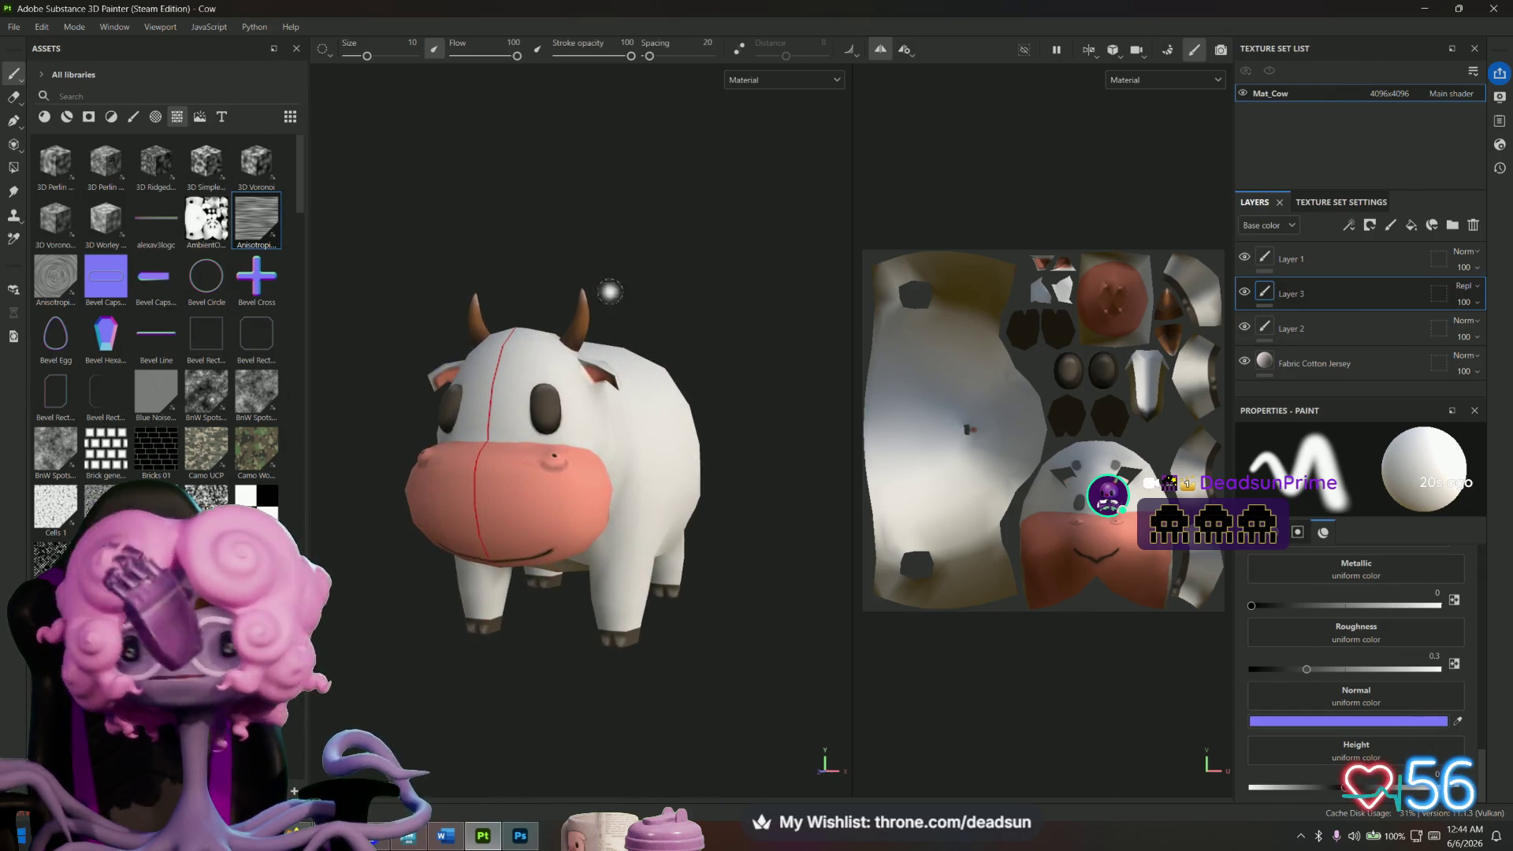
click(1423, 7)
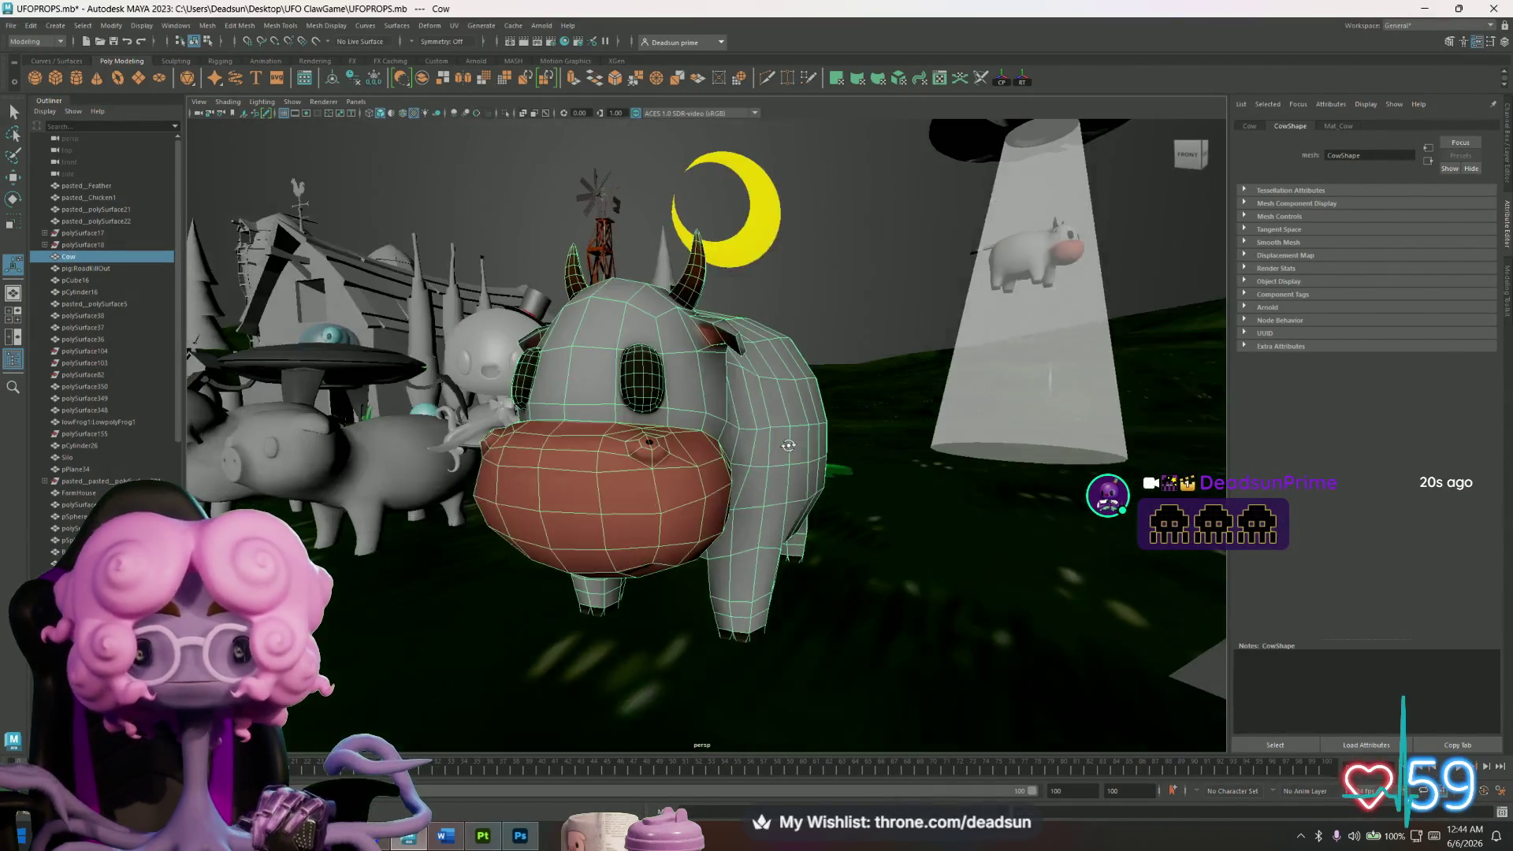
Tumble and dolly around the farm, reselecting and framing the cow.
click(884, 215)
mouse_move(884, 215)
alt+right_down()
mouse_move(788, 315)
mouse_move(669, 394)
mouse_move(711, 459)
mouse_move(678, 485)
mouse_move(670, 473)
alt+right_up()
click(670, 473)
mouse_move(670, 472)
alt+mouse_down()
mouse_move(615, 448)
mouse_move(520, 465)
mouse_move(614, 476)
alt+mouse_up()
scroll(614, 477, down, 5)
click(791, 393)
mouse_move(767, 429)
alt+mouse_down()
mouse_move(749, 480)
mouse_move(735, 423)
mouse_move(710, 457)
mouse_move(623, 464)
alt+mouse_up()
click(622, 465)
key(f)
Select the pig model and frame it, then bring Substance 3D Painter forward.
mouse_move(713, 485)
alt+mouse_down()
mouse_move(750, 465)
mouse_move(678, 504)
mouse_move(669, 551)
alt+mouse_up()
click(460, 473)
key(f)
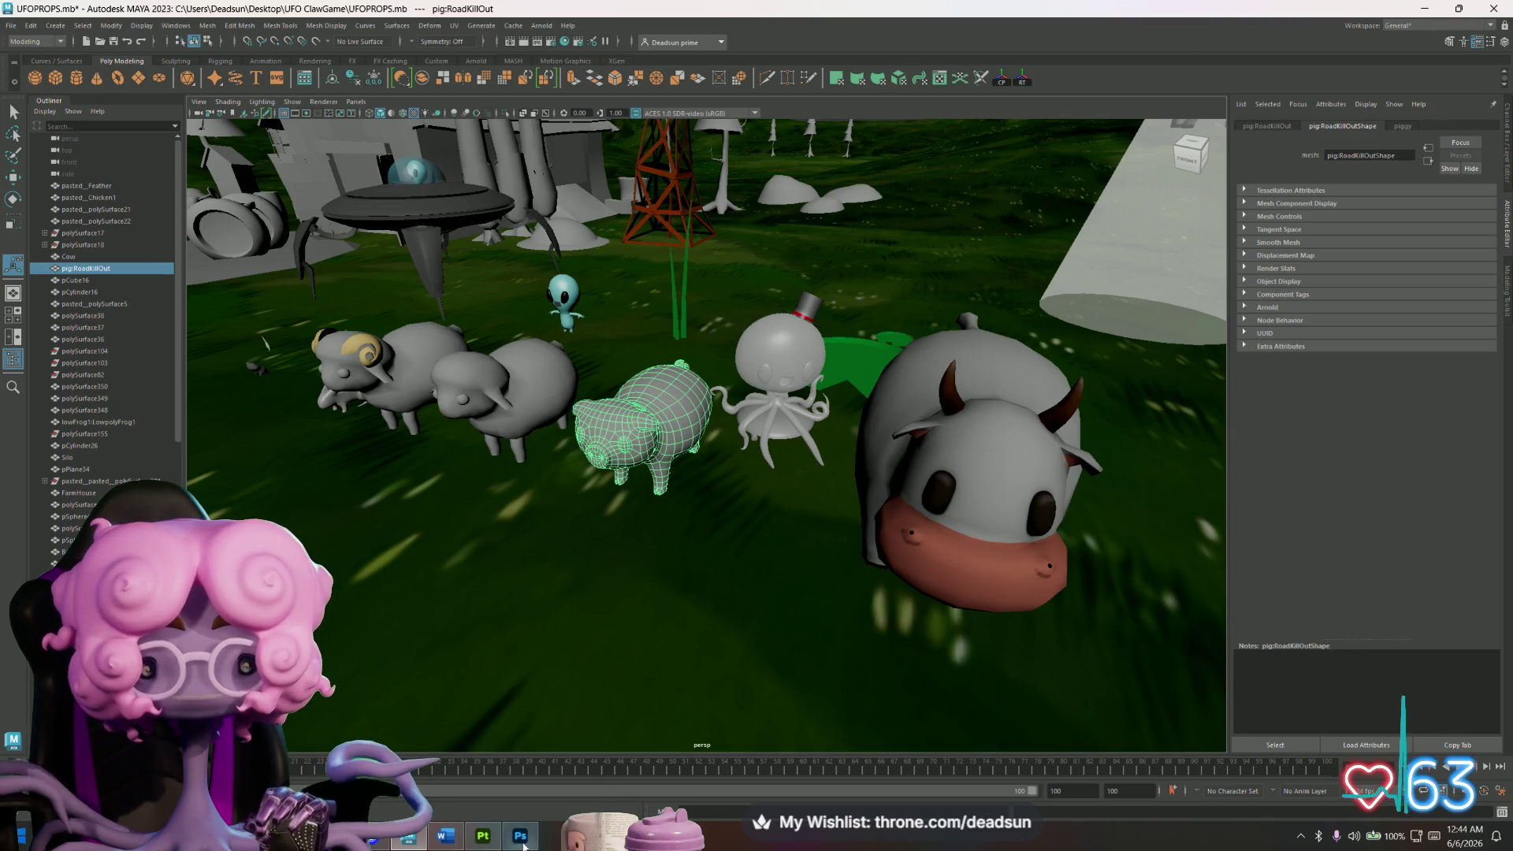
mouse_move(520, 844)
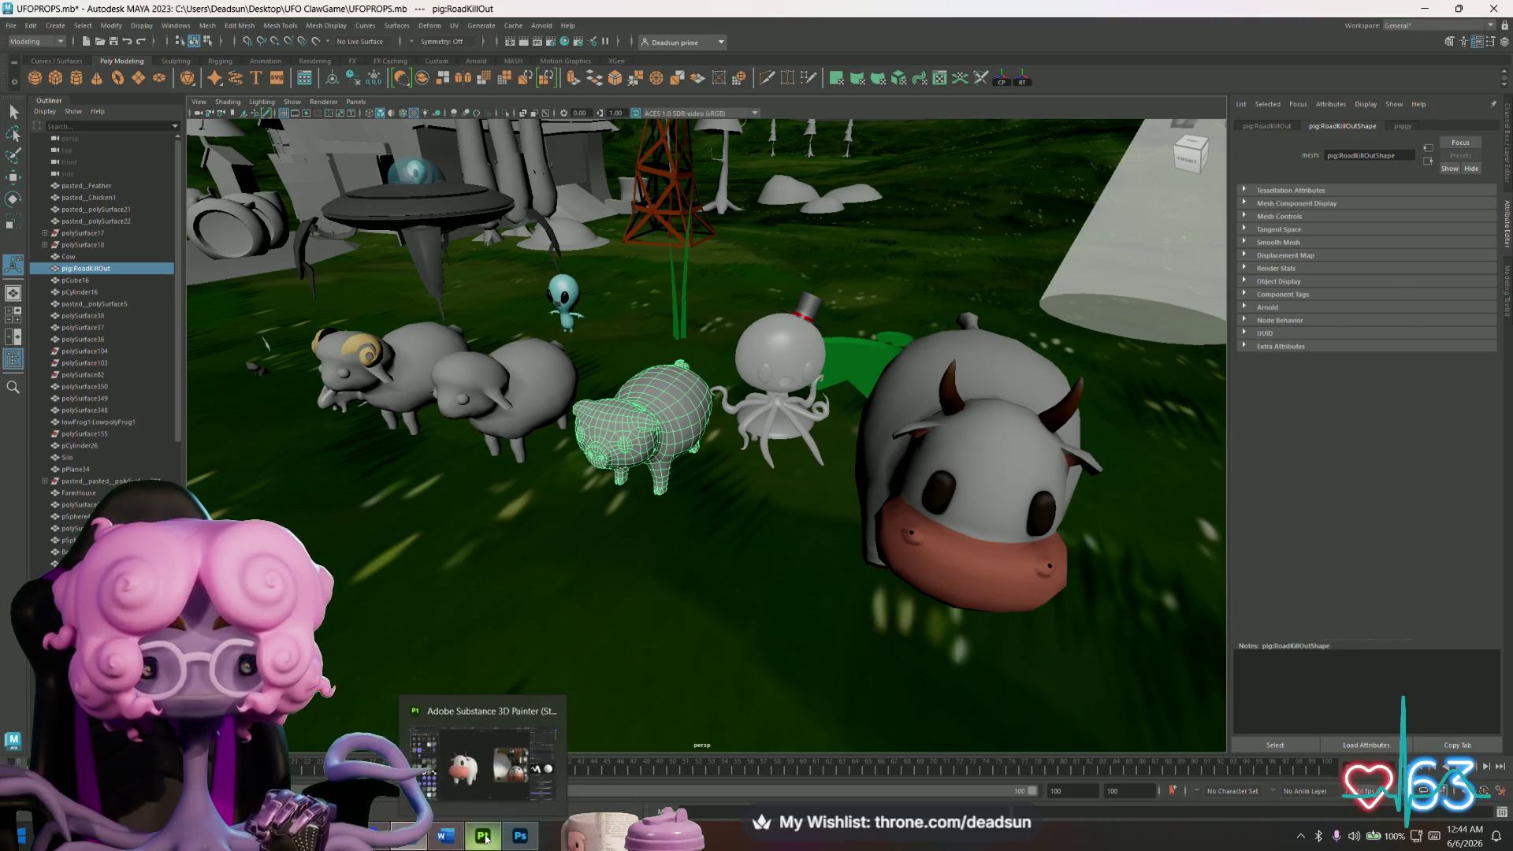
click(483, 836)
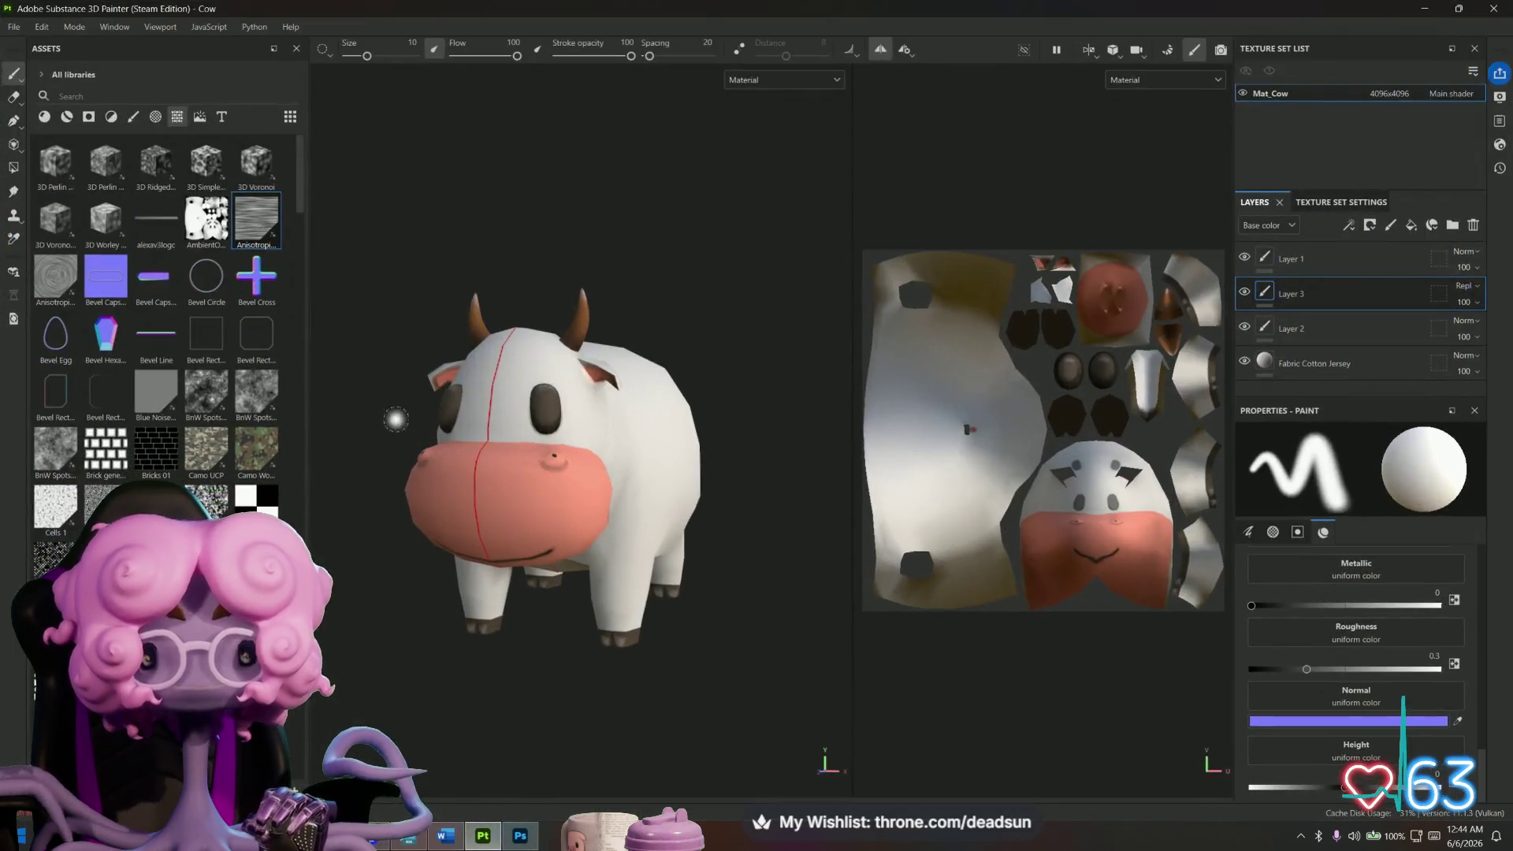
Start a new project from Models\Pig.fbx, discarding the unsaved cow changes.
click(7, 27)
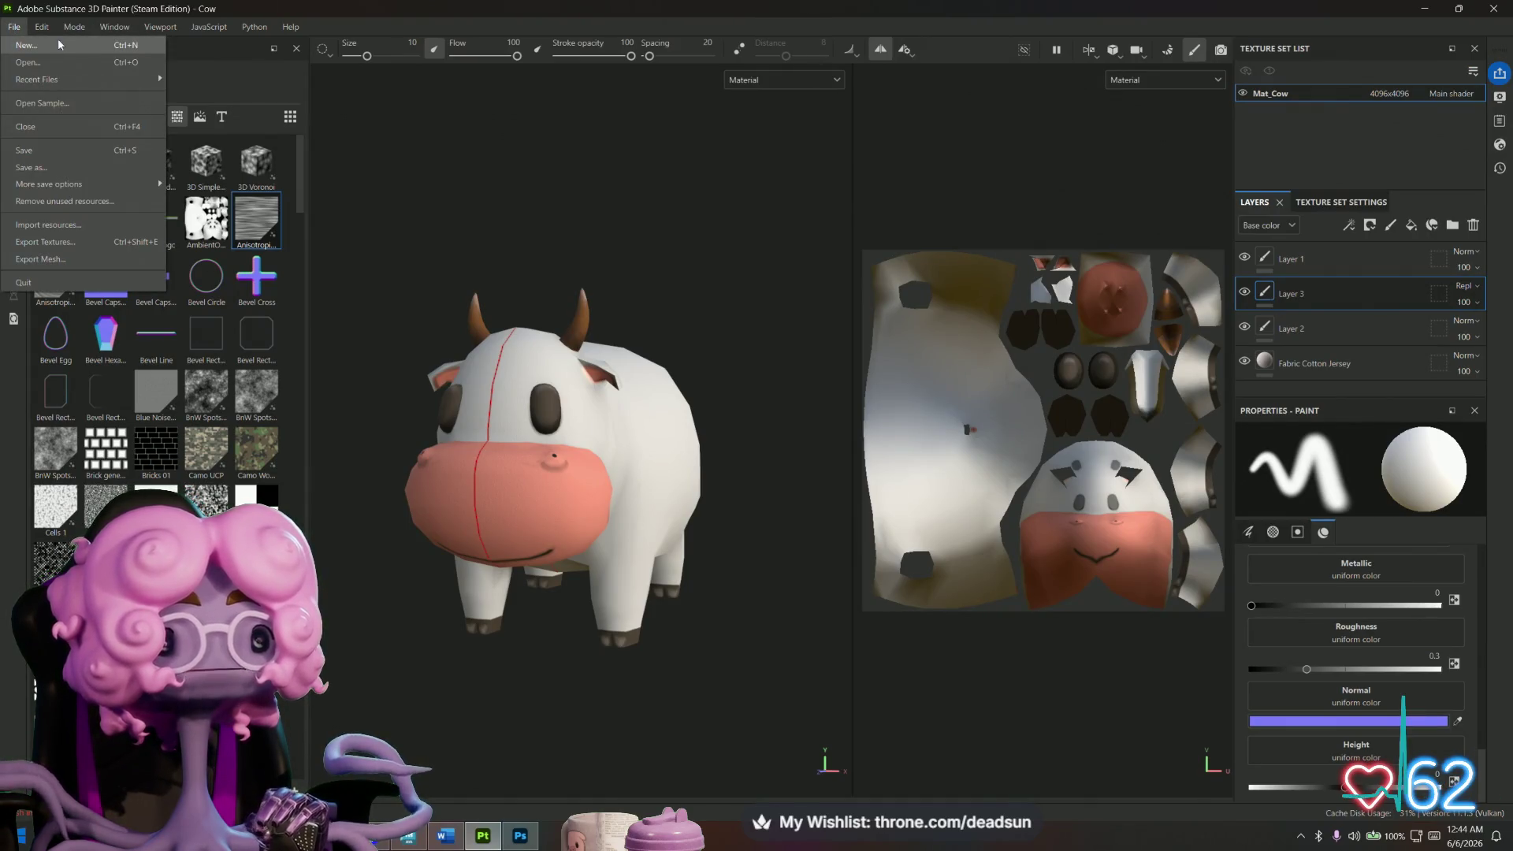
click(58, 37)
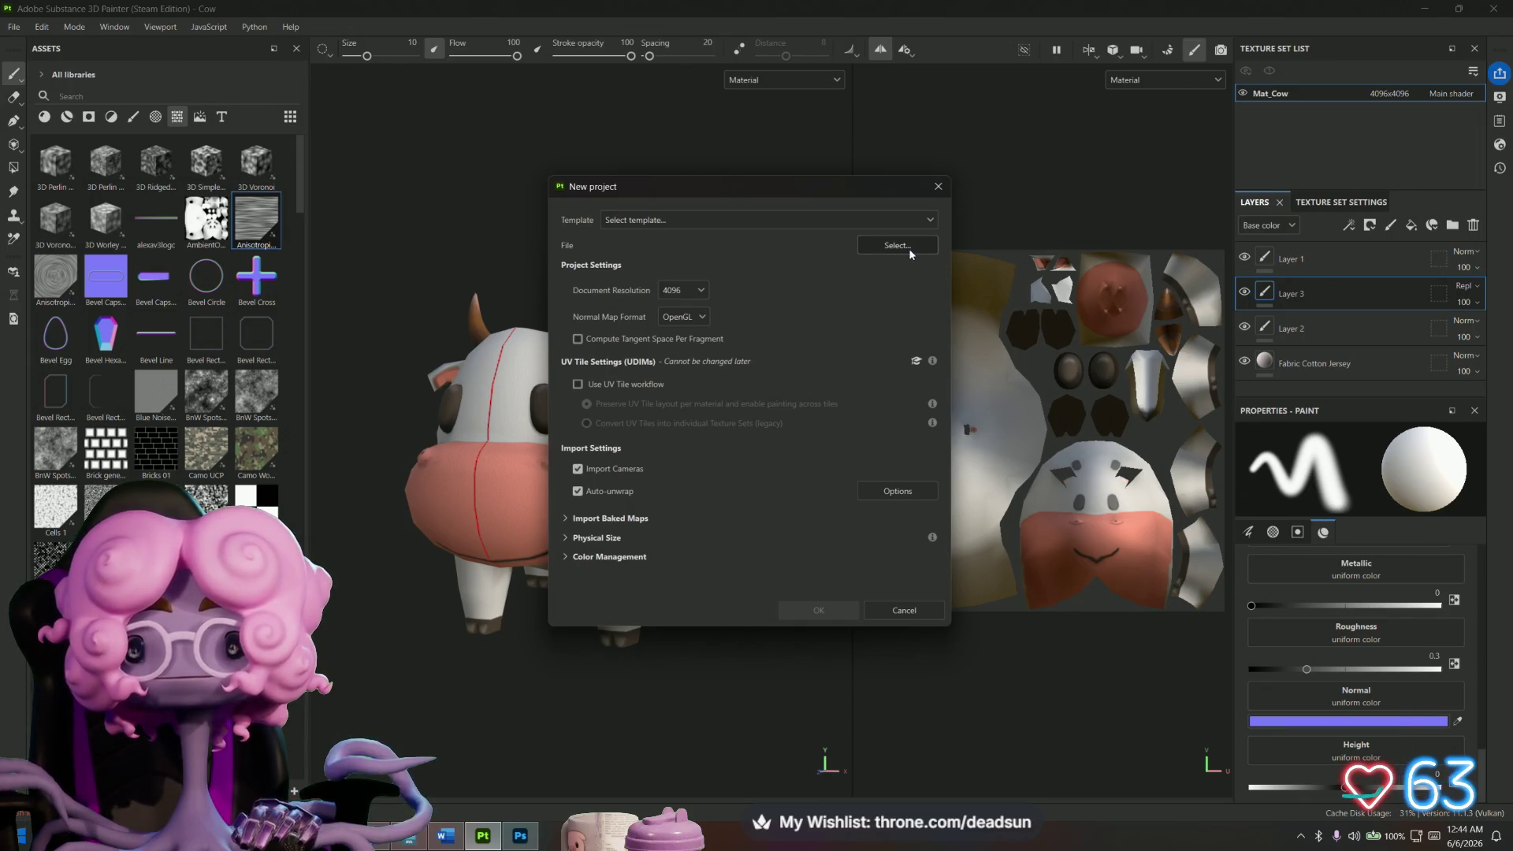
click(910, 248)
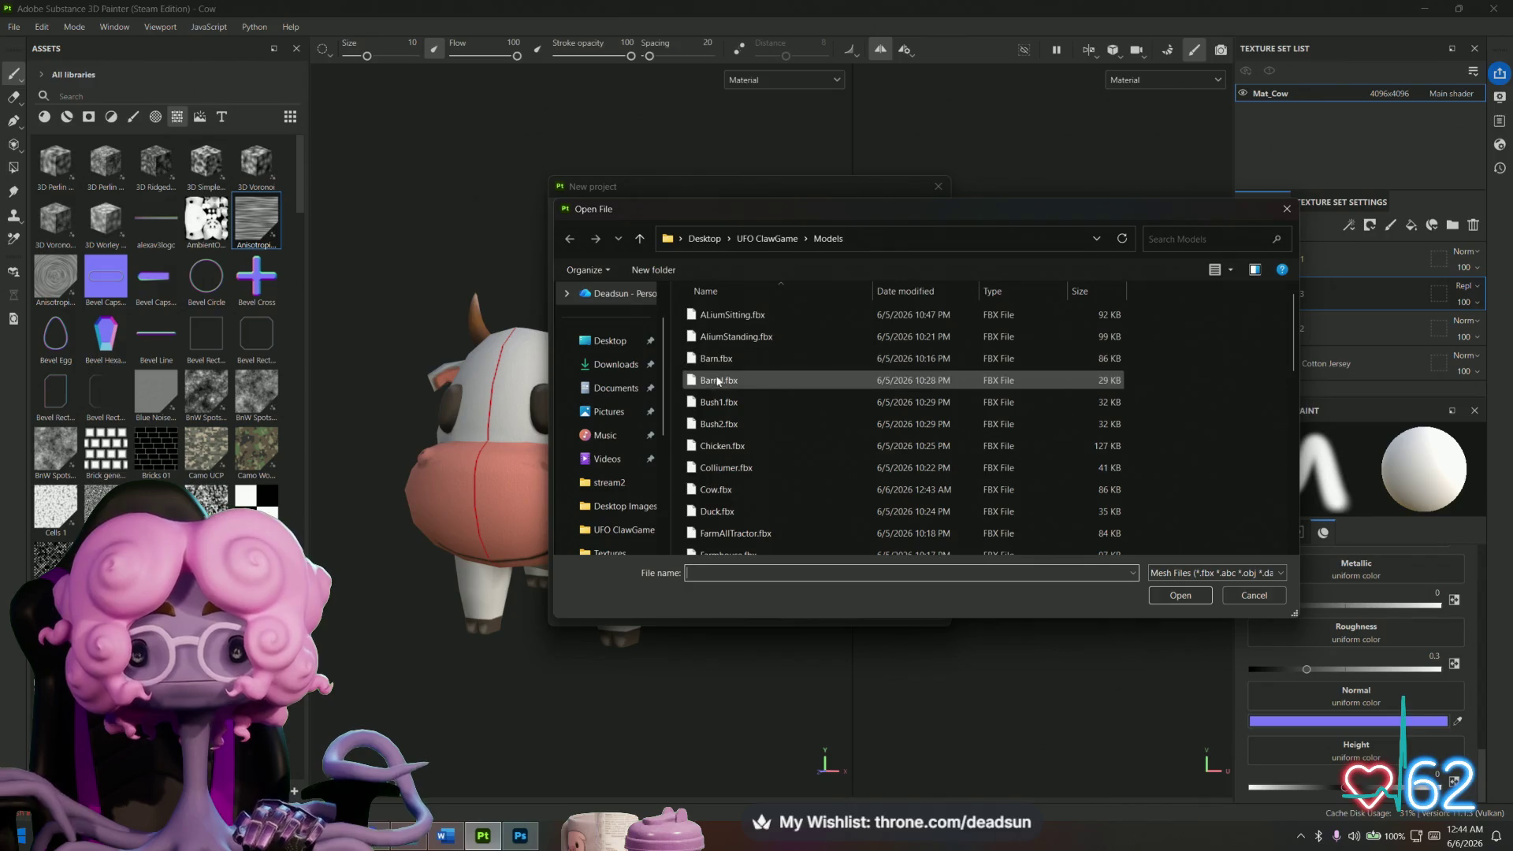
click(715, 424)
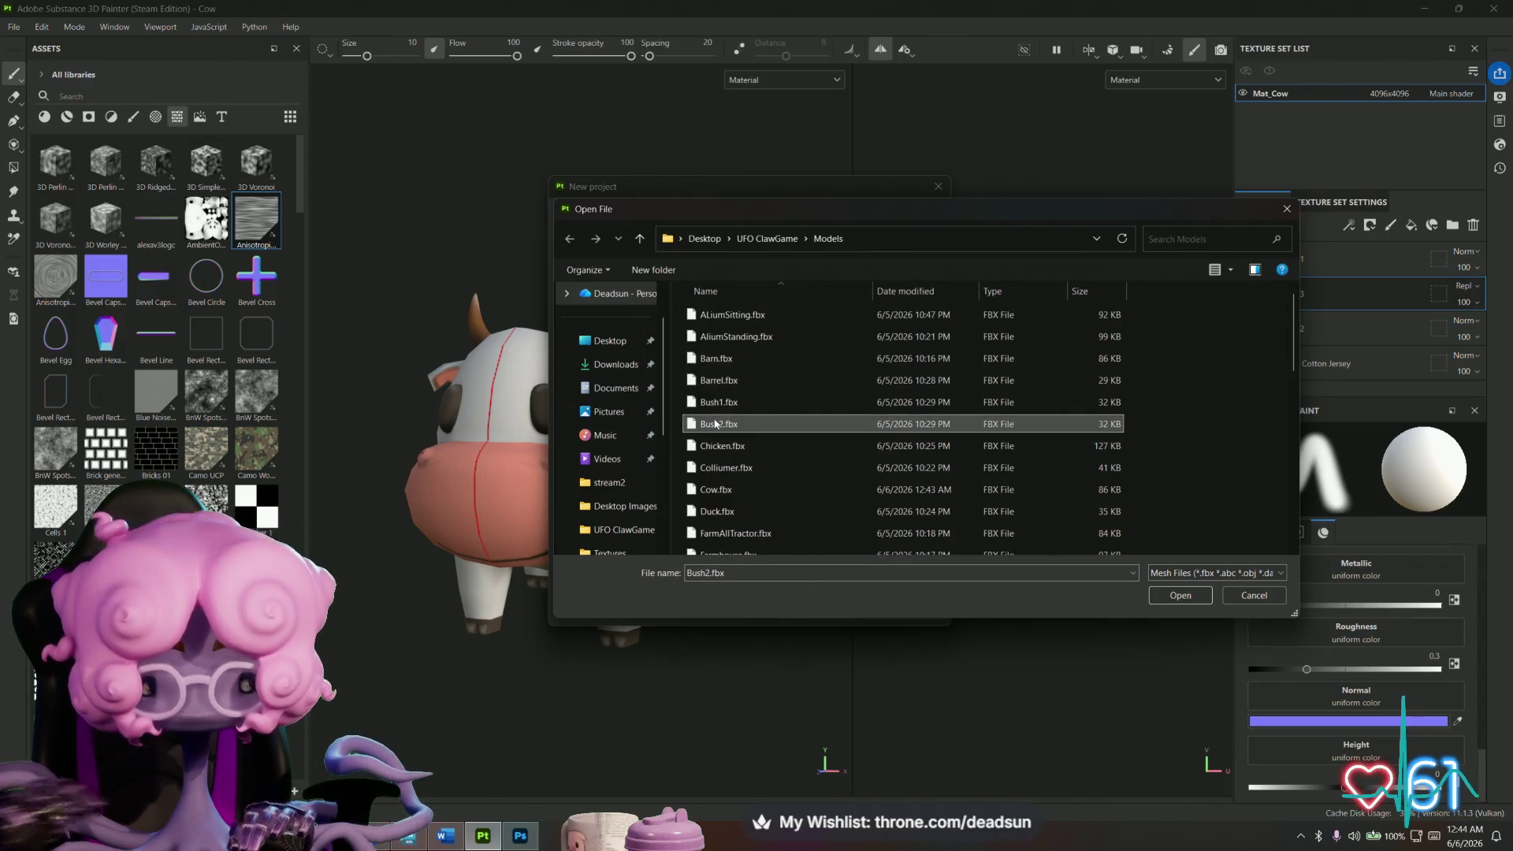
key(p)
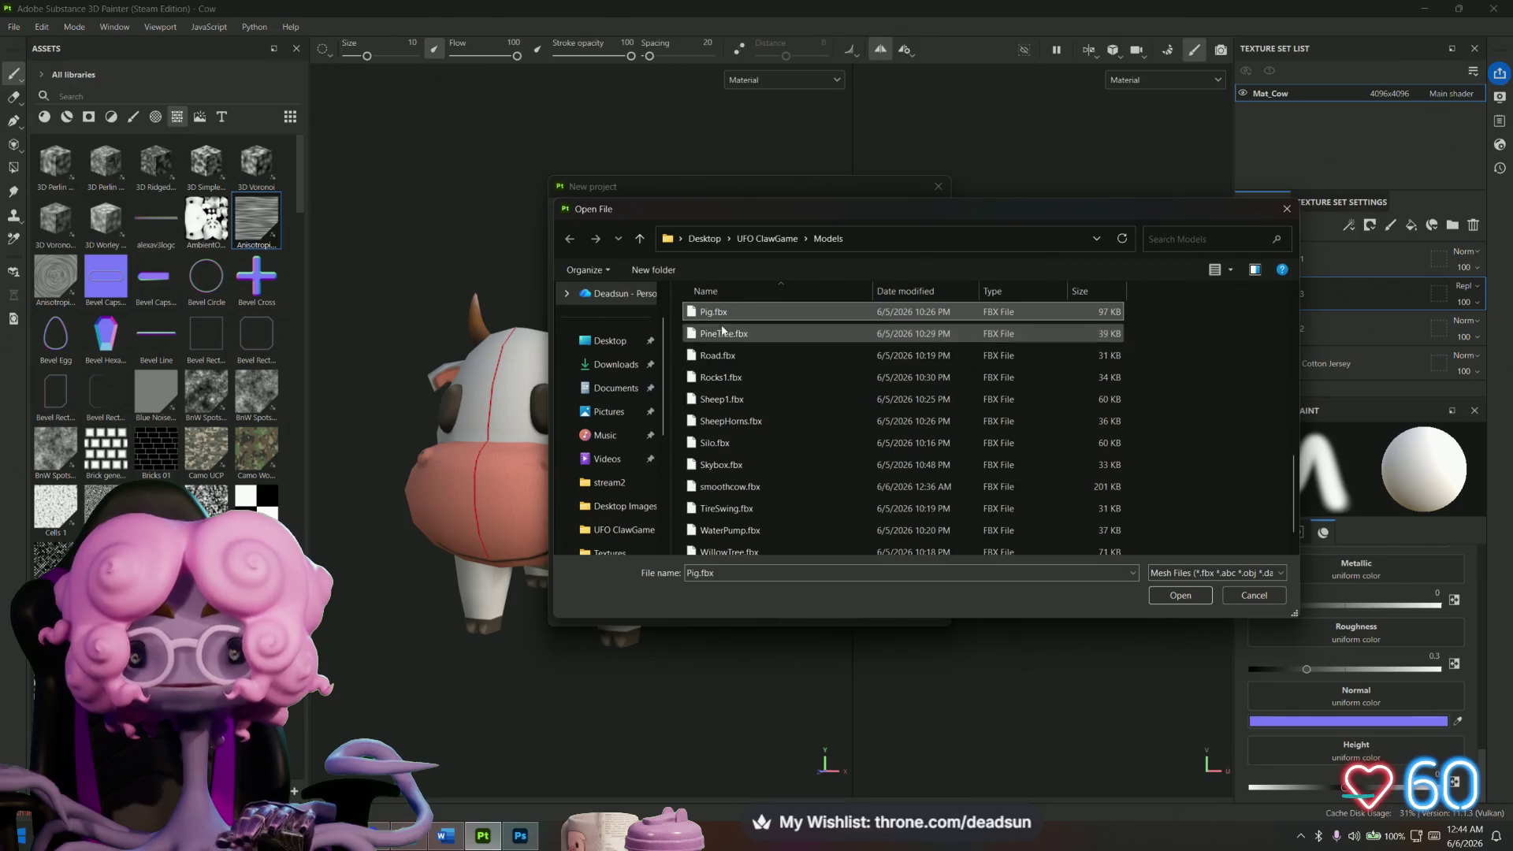
click(1182, 596)
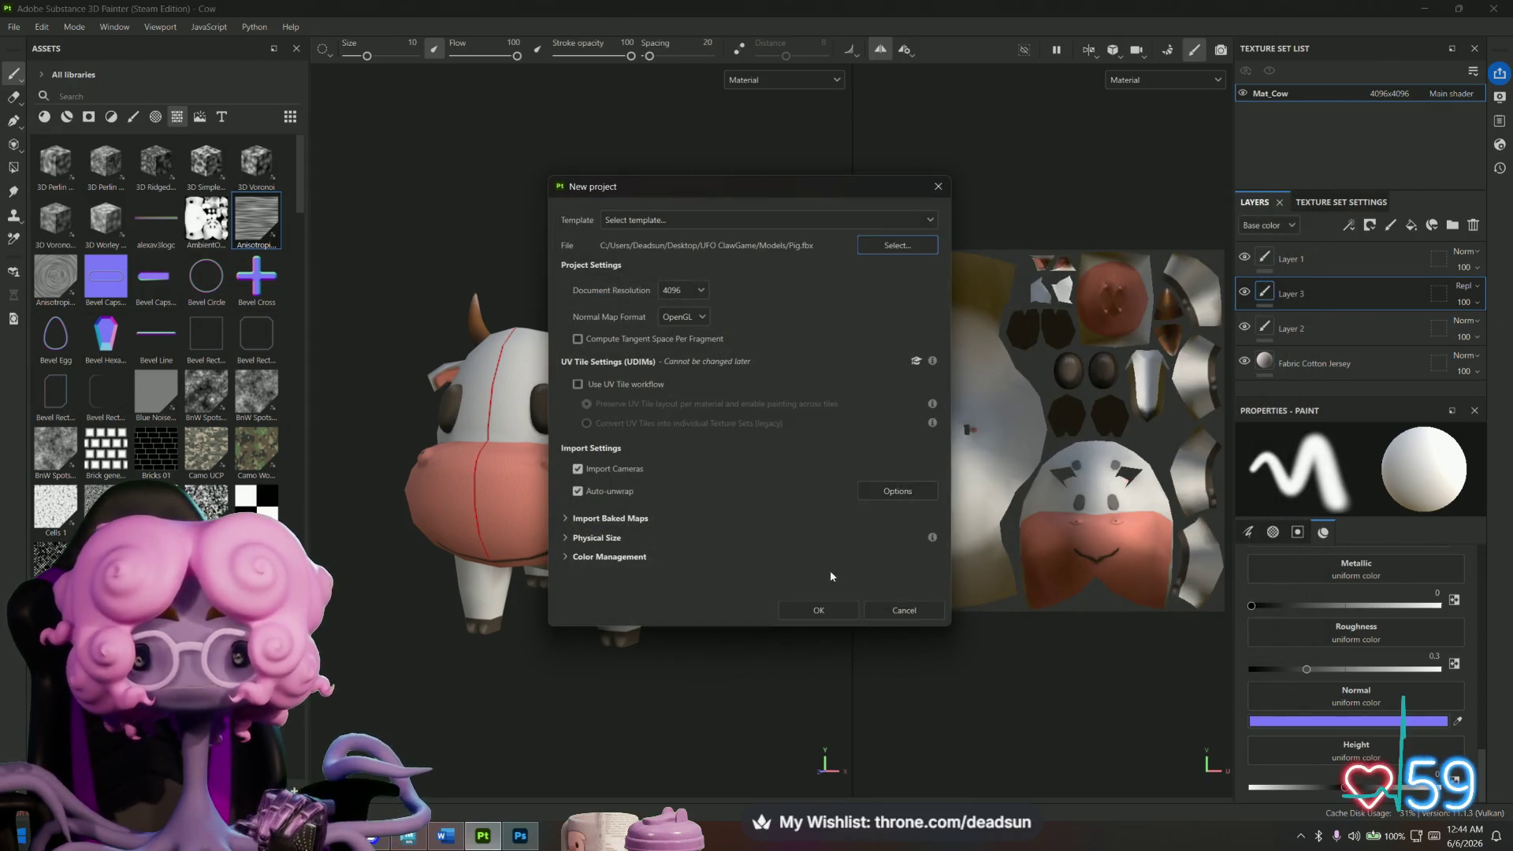
click(819, 610)
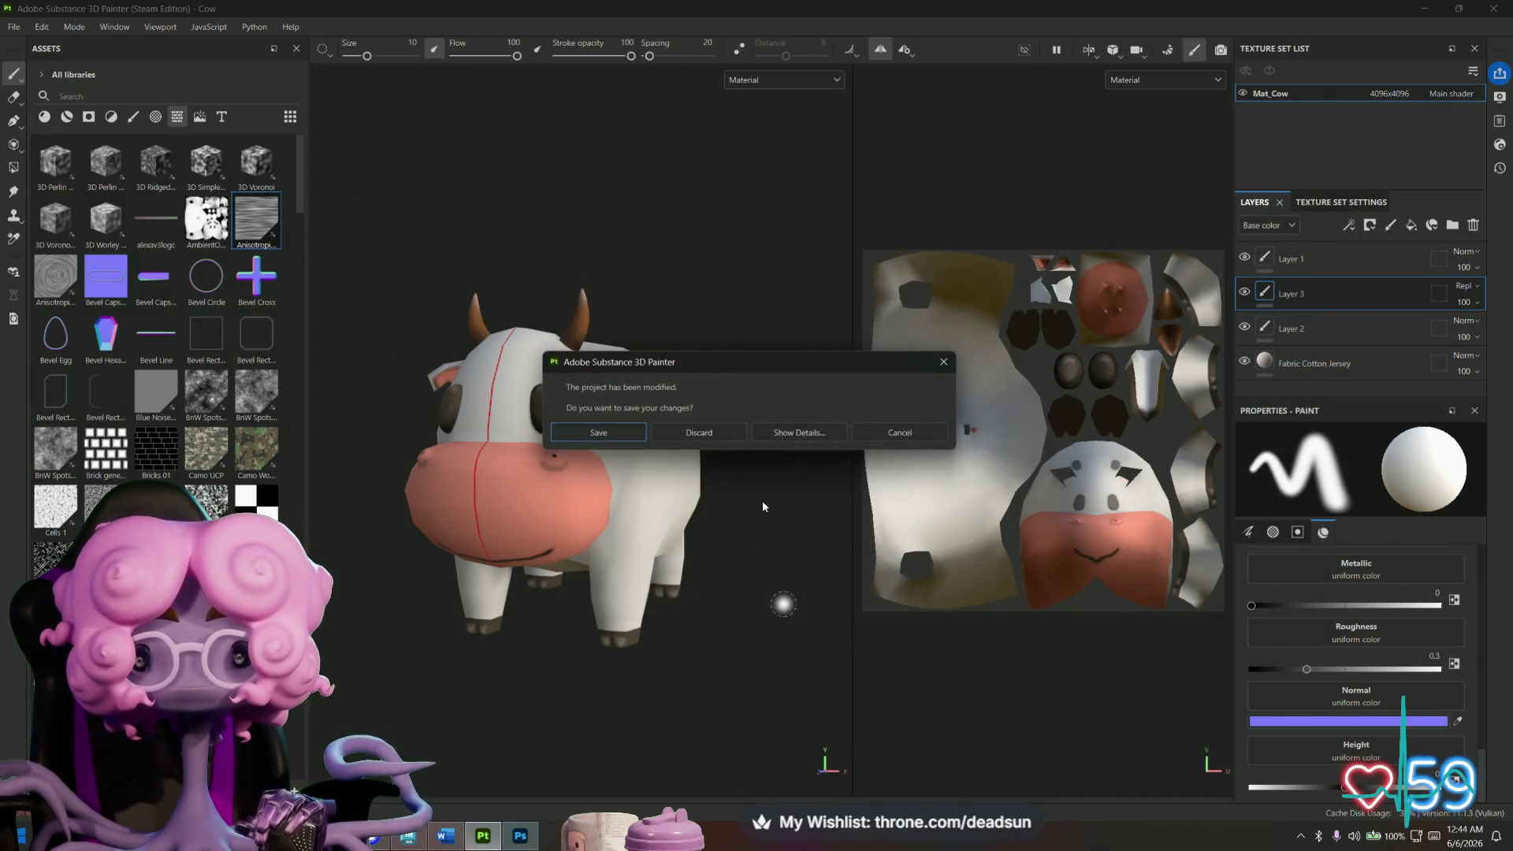
click(688, 432)
Orbit around the white pig, then return to Maya and reselect the pig.
mouse_move(780, 456)
alt+mouse_down()
mouse_move(598, 528)
mouse_move(466, 506)
mouse_move(460, 530)
mouse_move(523, 625)
mouse_move(465, 501)
mouse_move(540, 557)
mouse_move(641, 591)
mouse_move(635, 604)
alt+mouse_up()
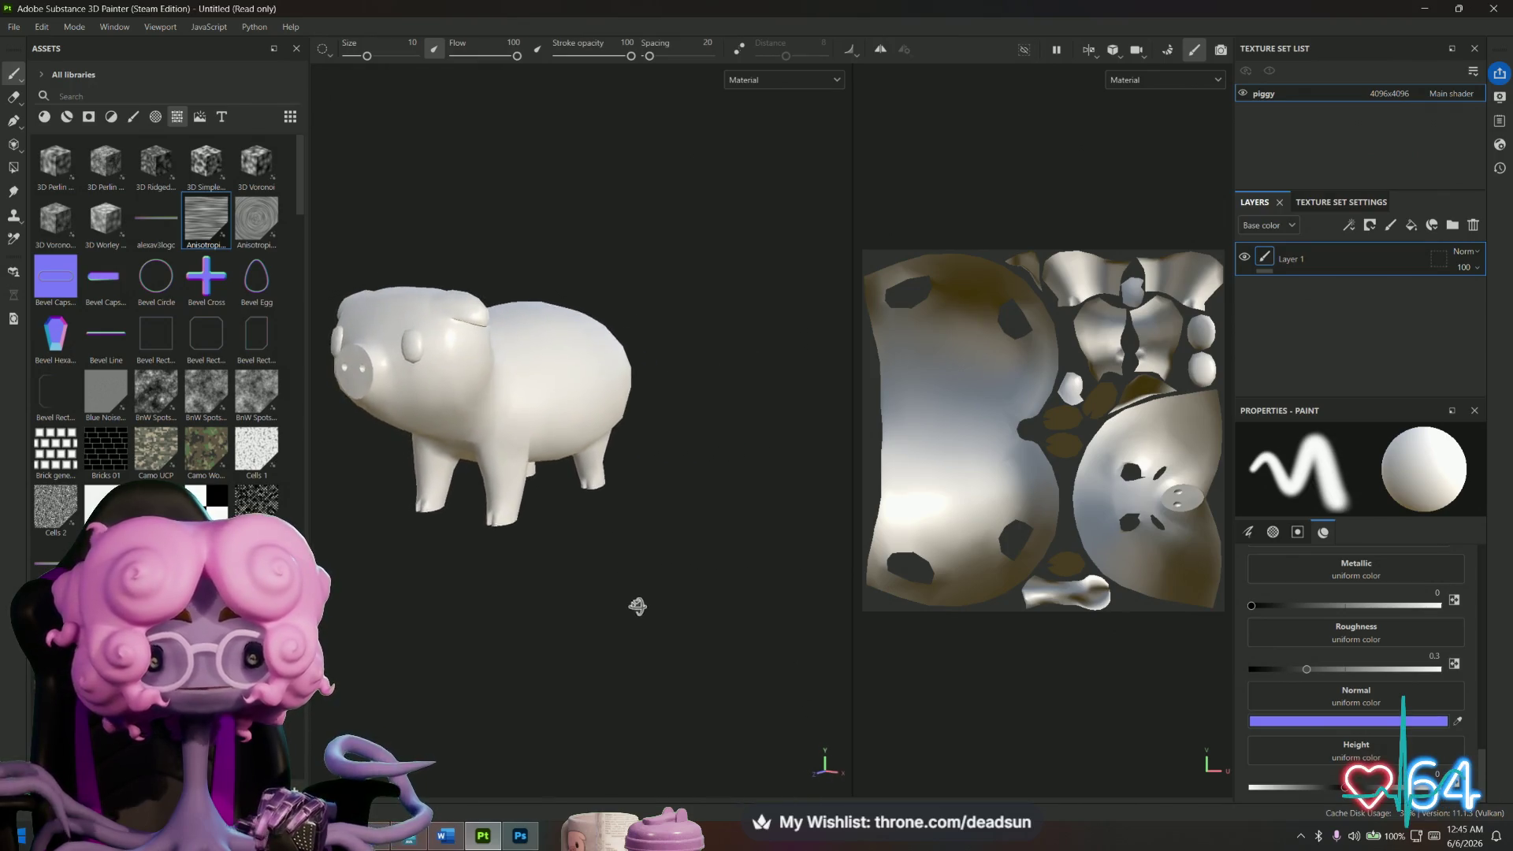
mouse_move(531, 570)
alt+mouse_down()
mouse_move(604, 598)
mouse_move(530, 567)
mouse_move(554, 587)
alt+mouse_up()
key(alt+Tab)
mouse_move(642, 463)
alt+mouse_down()
mouse_move(634, 394)
mouse_move(658, 380)
mouse_move(709, 490)
alt+mouse_up()
click(658, 380)
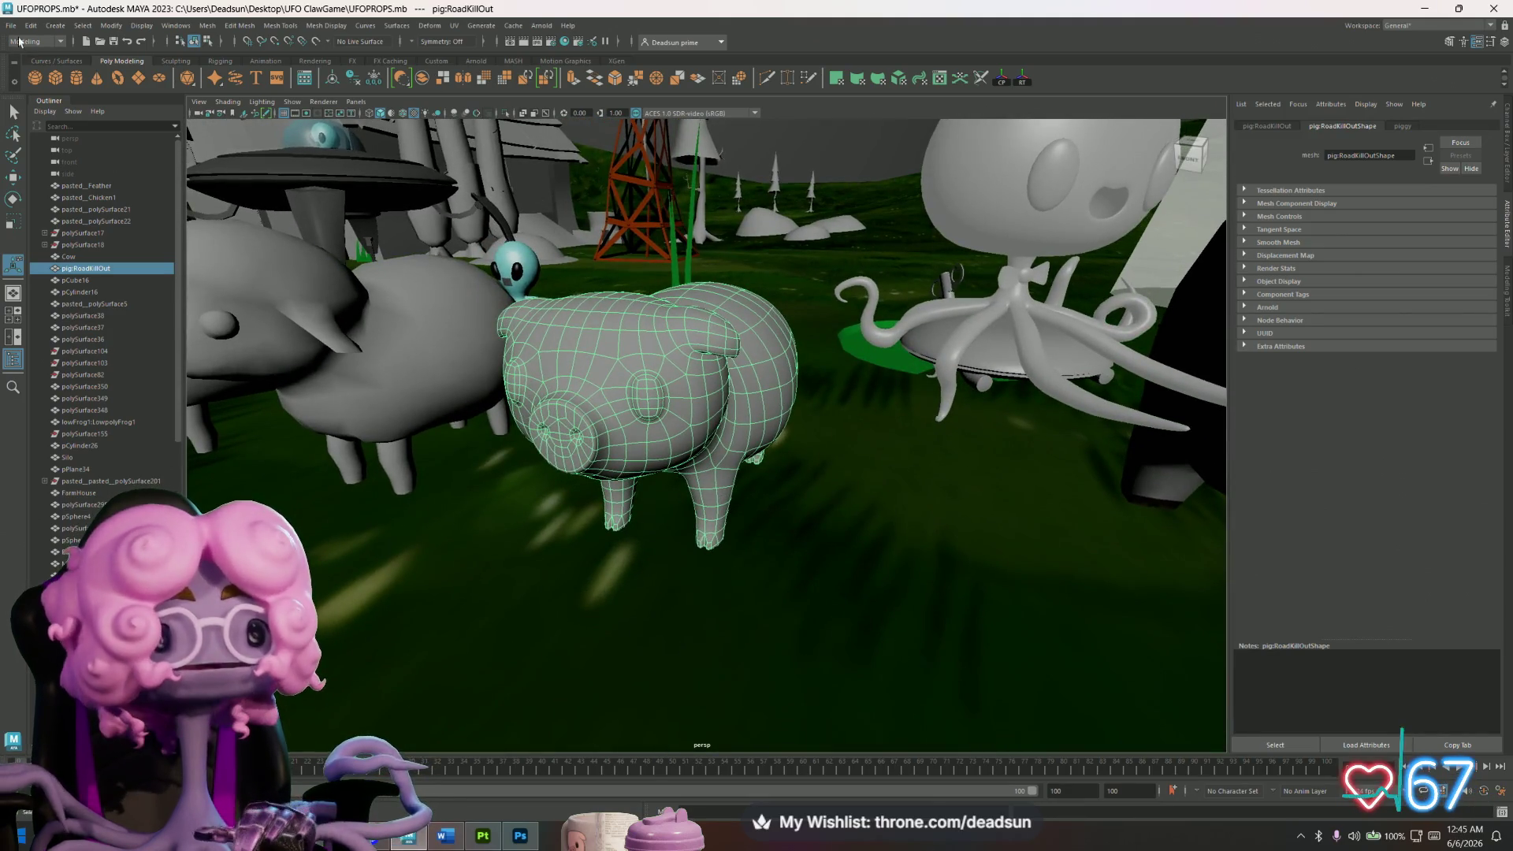
Try smoothing the pig mesh, then undo it and reselect the pig.
click(199, 28)
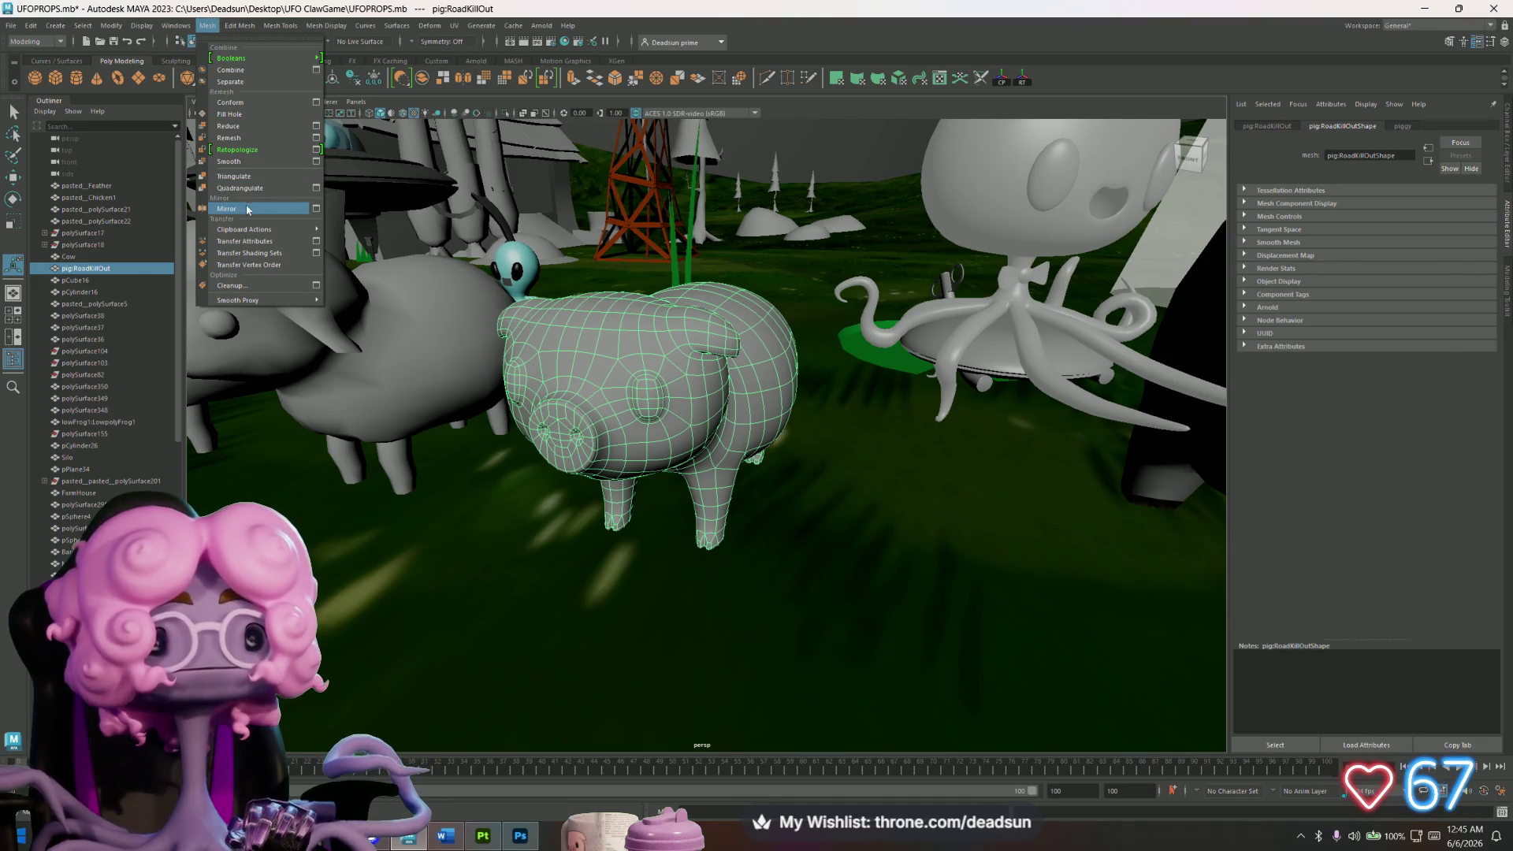
click(258, 163)
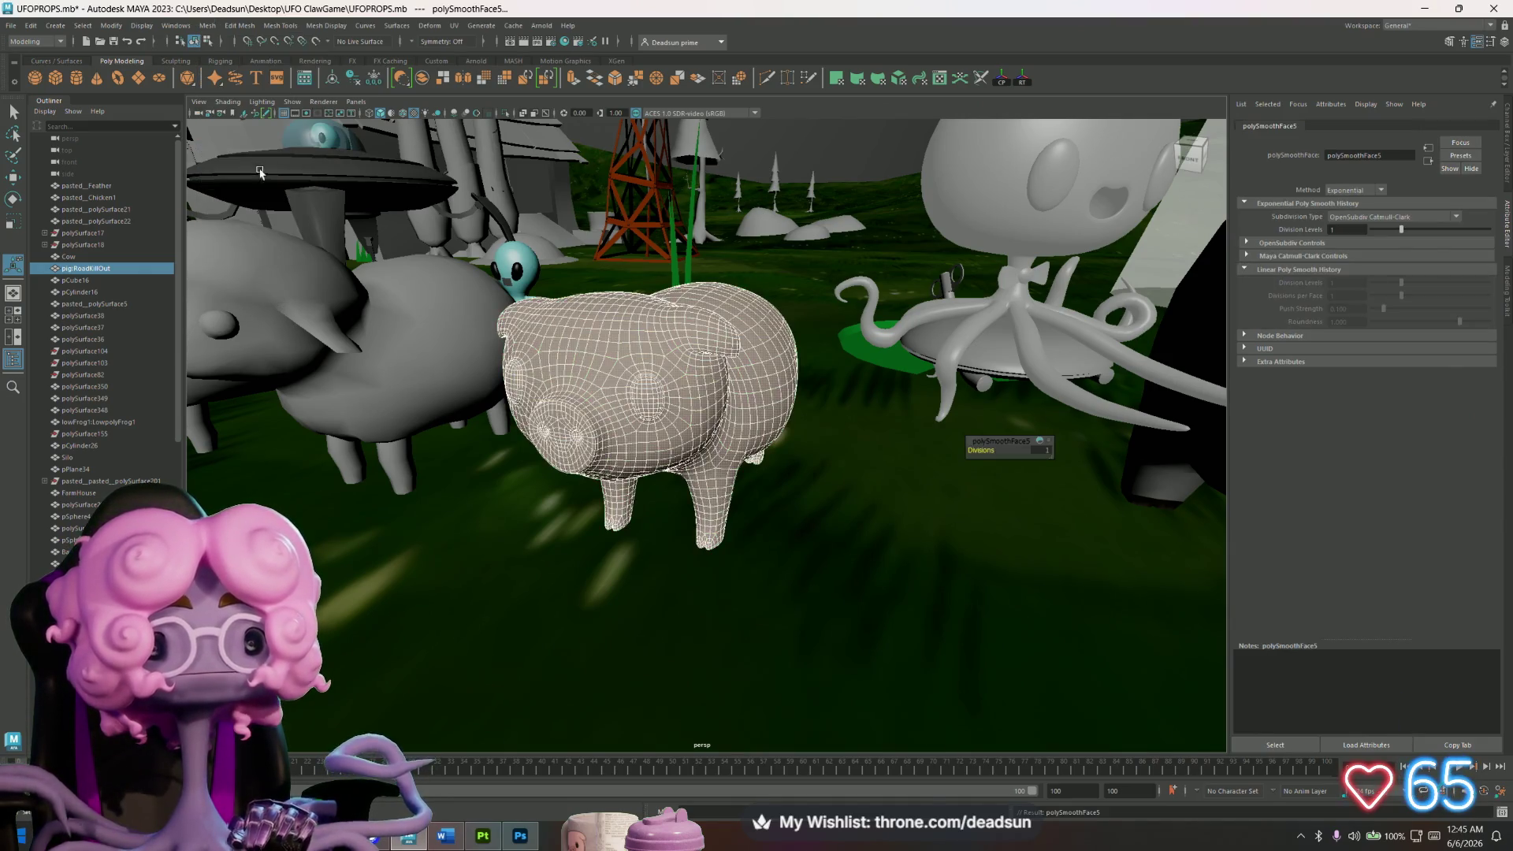
click(797, 163)
click(646, 371)
click(229, 27)
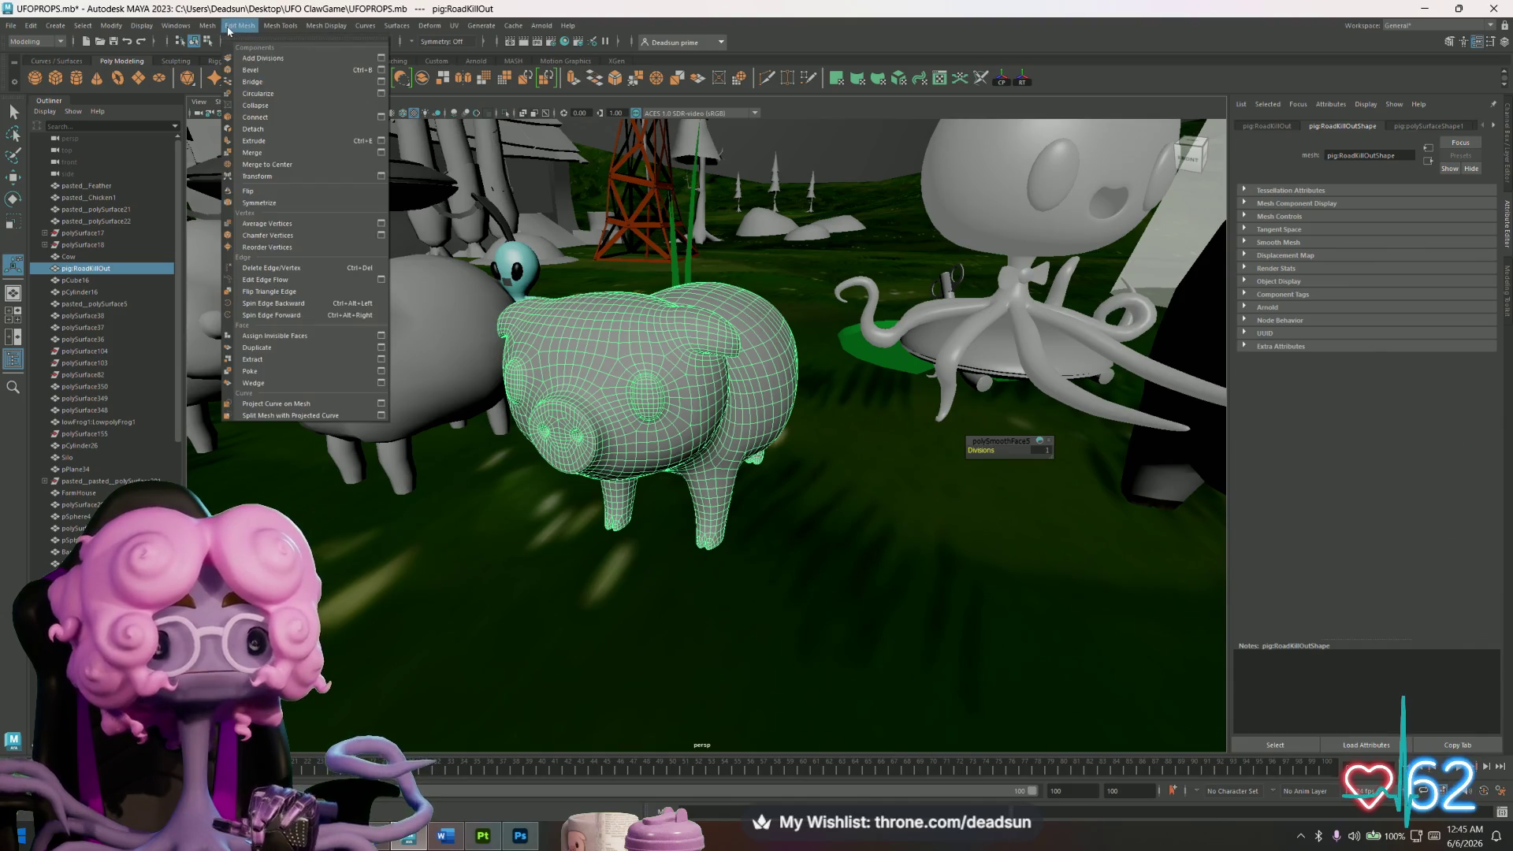
key(ctrl+z)
key(ctrl+z)
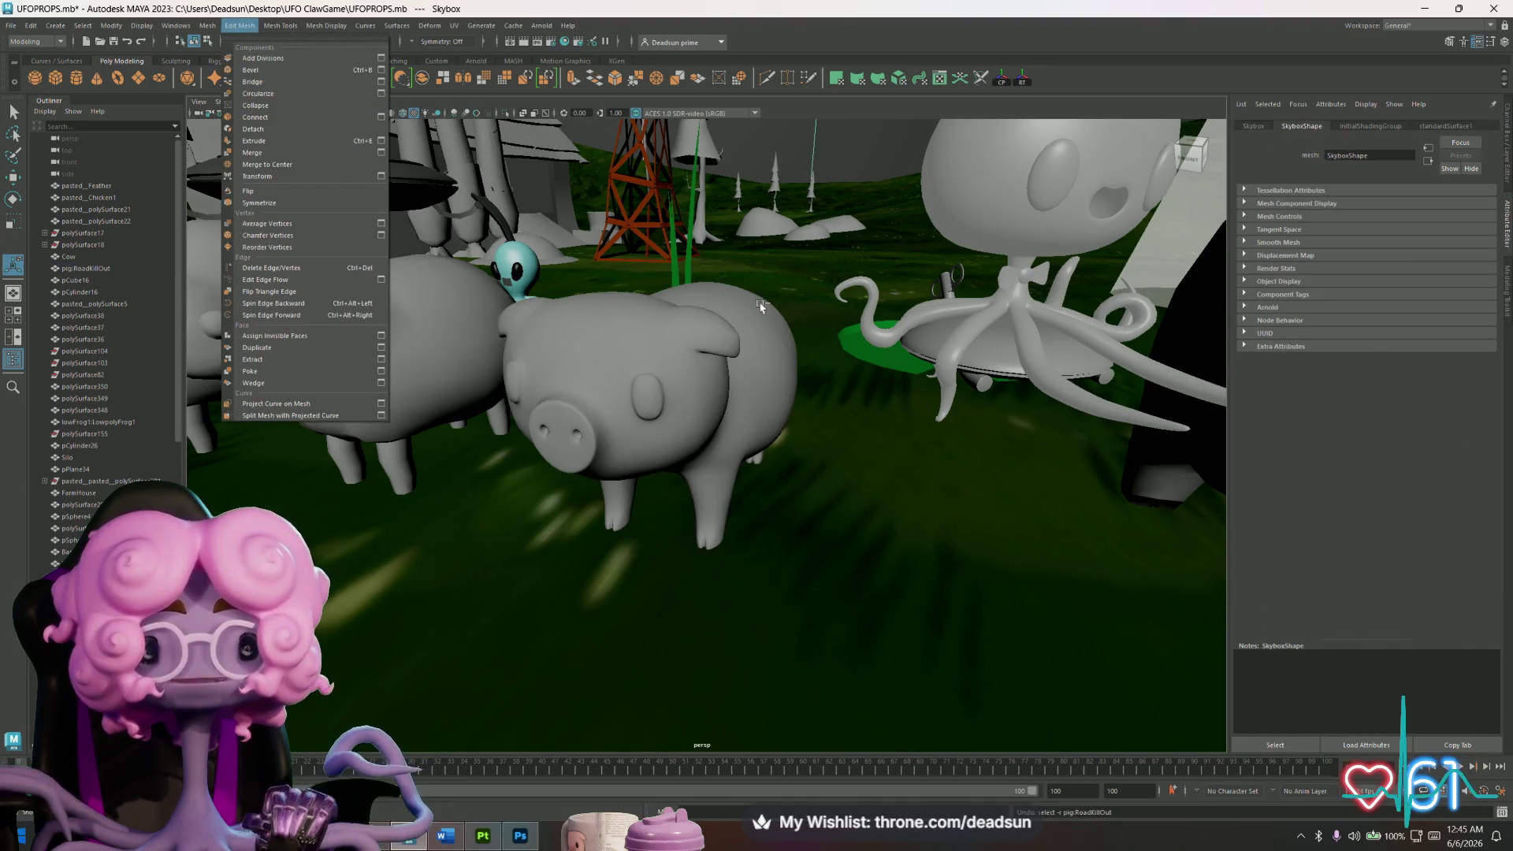
click(696, 370)
alt+drag(704, 423, 615, 414)
Triangulate the pig mesh, apply Mesh > Smooth, then undo the smoothing.
click(205, 25)
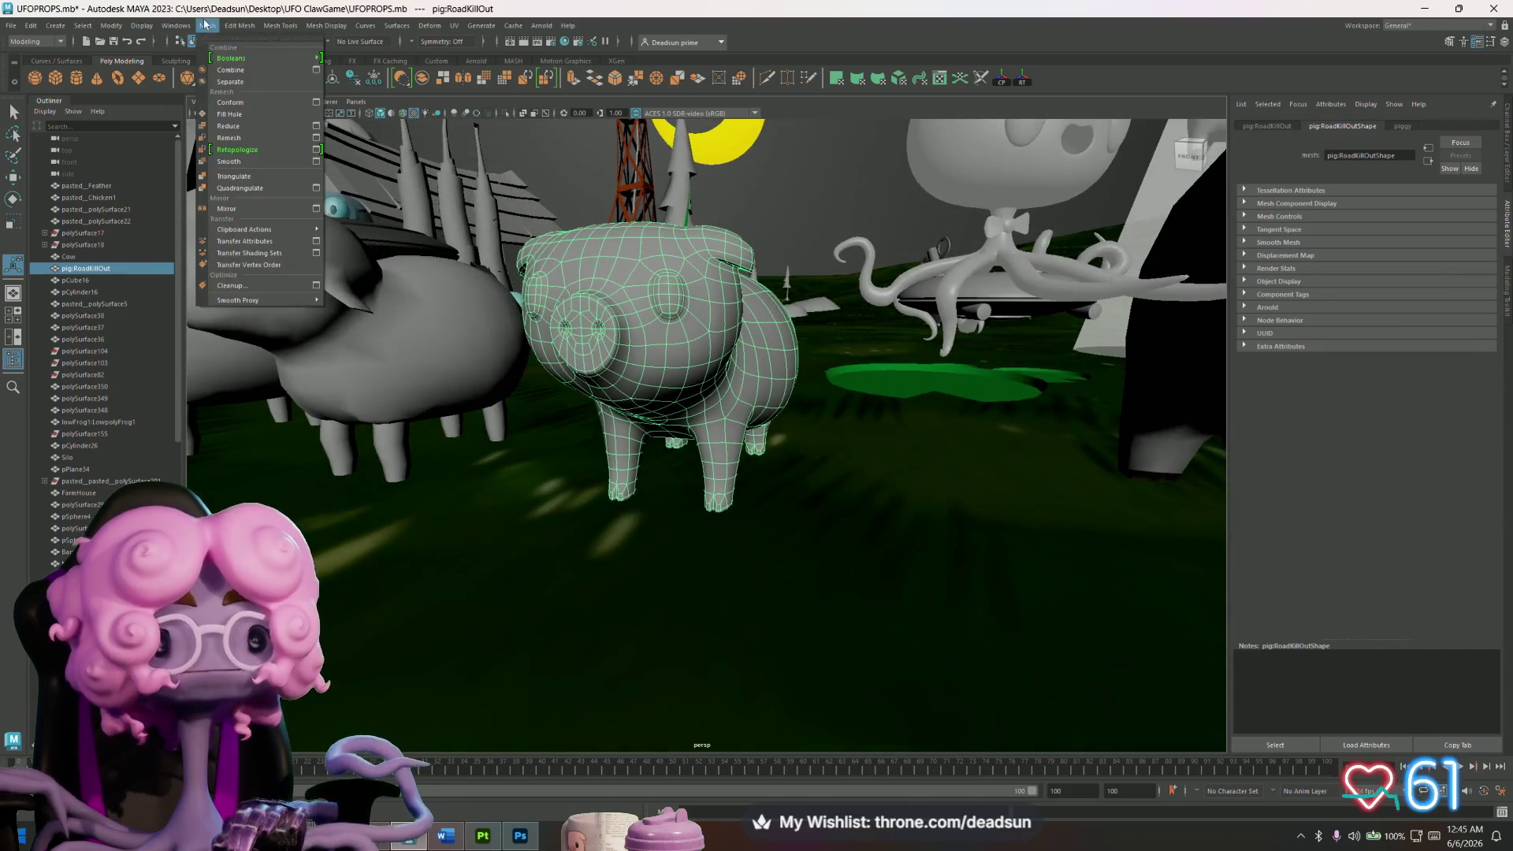
click(234, 177)
click(656, 327)
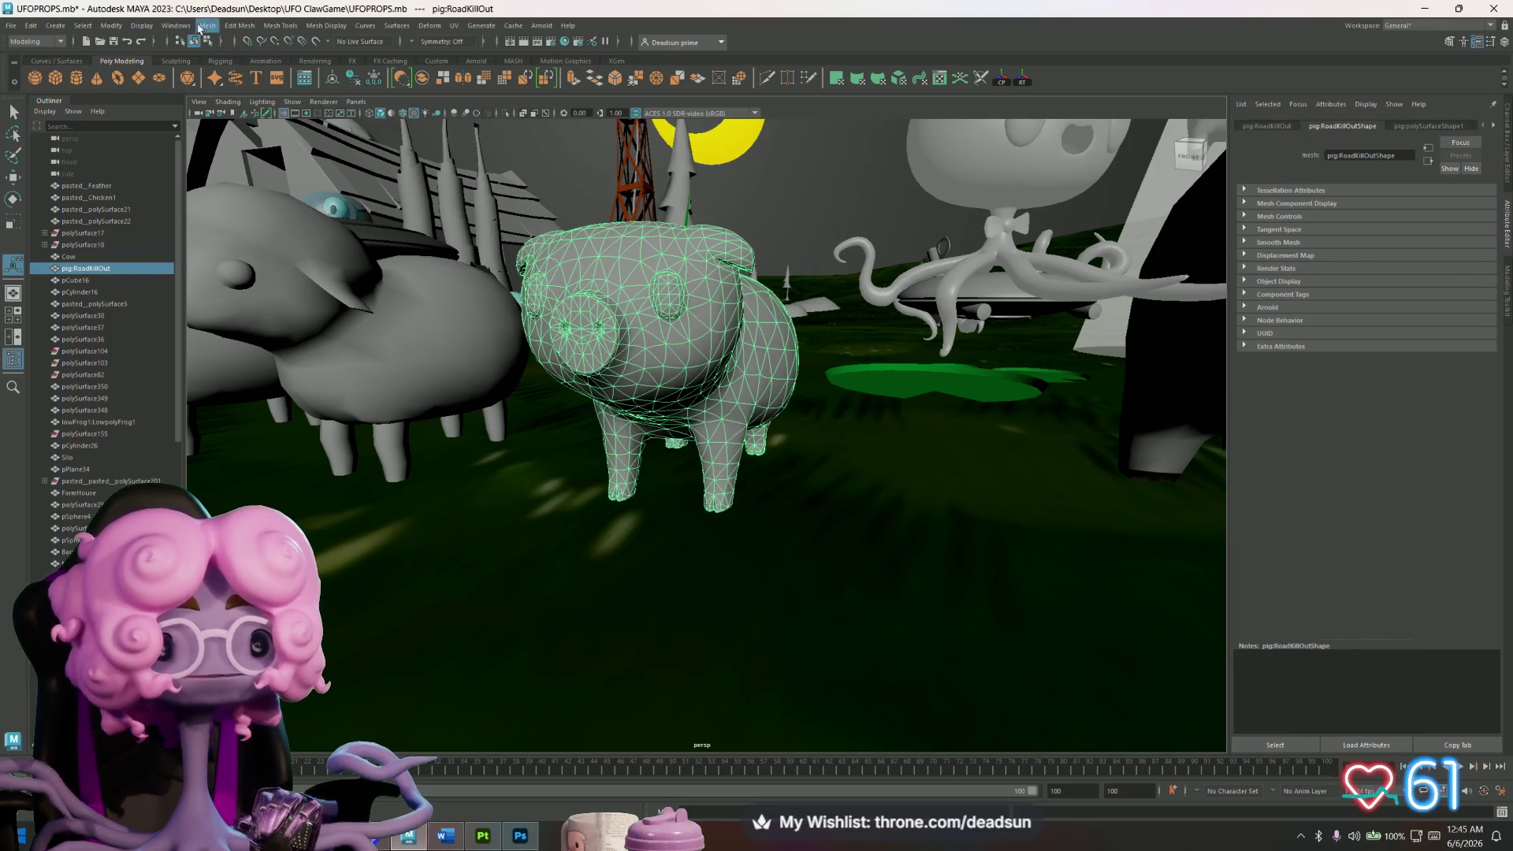
click(199, 26)
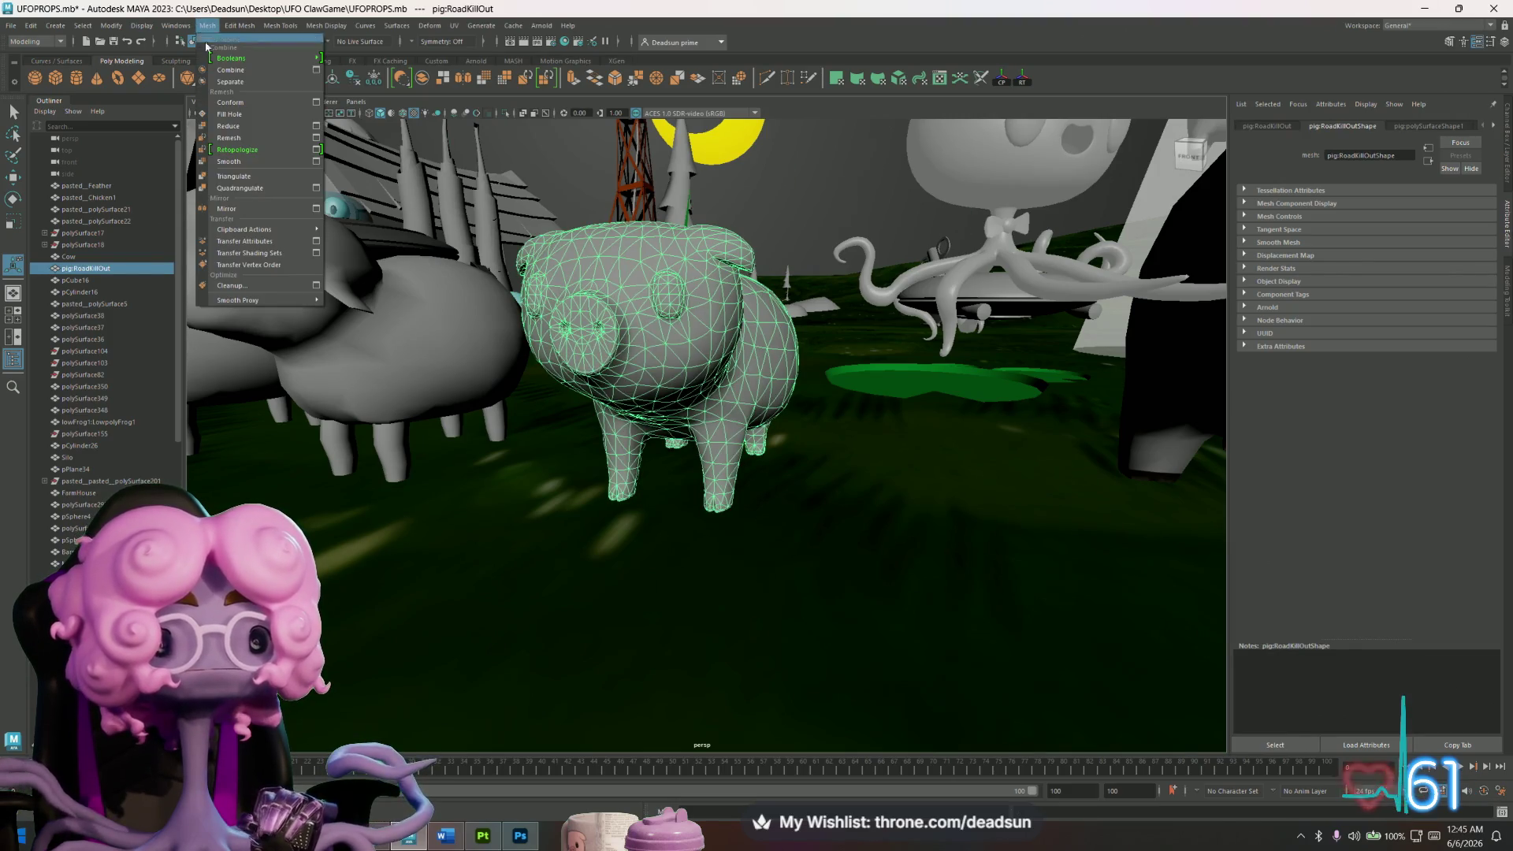
click(253, 162)
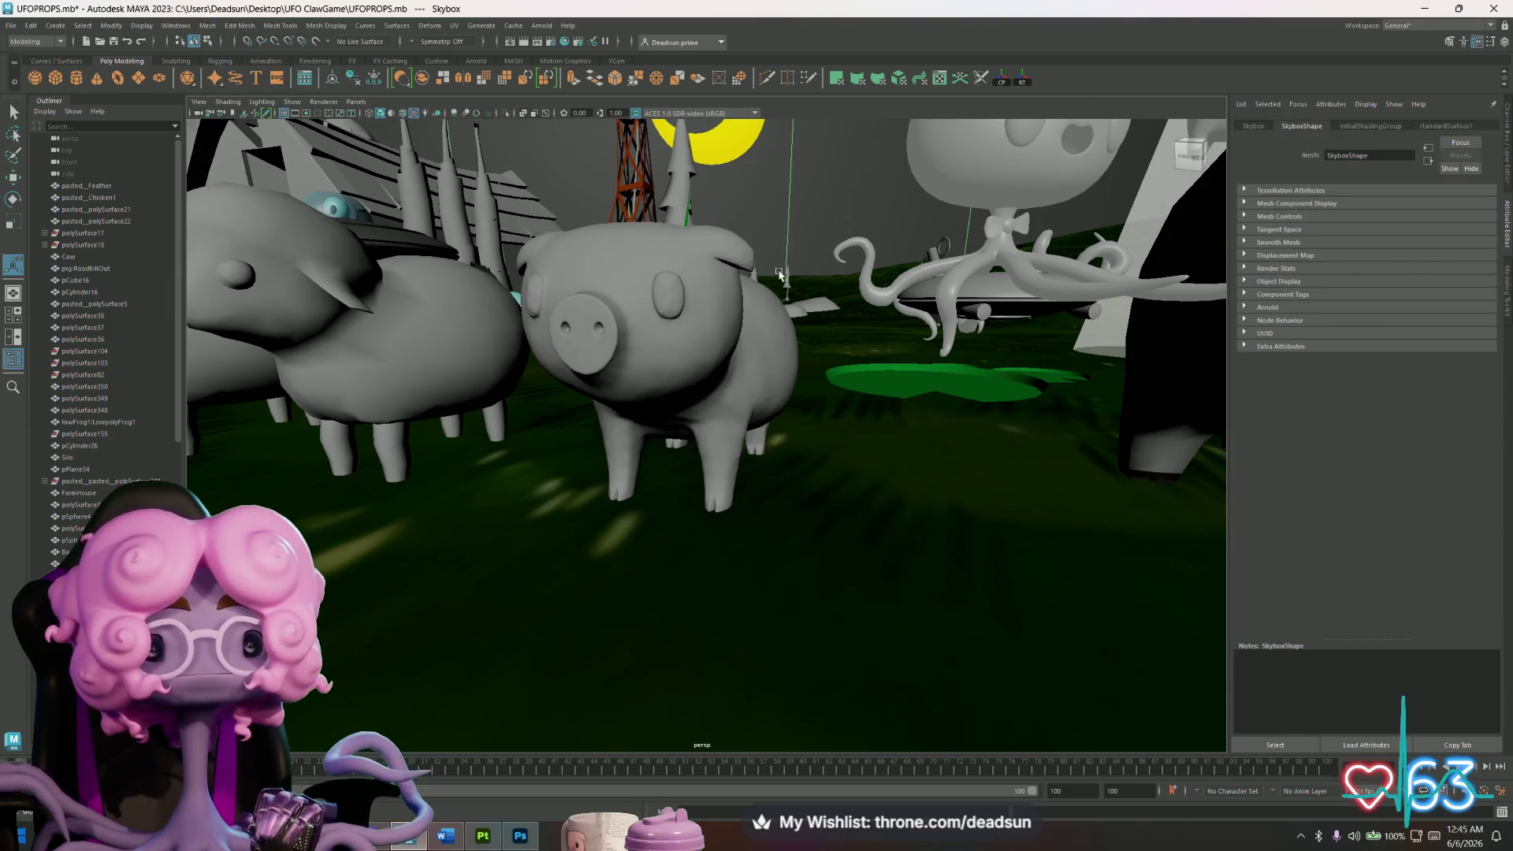
alt+drag(633, 402, 637, 403)
click(637, 403)
key(ctrl+z)
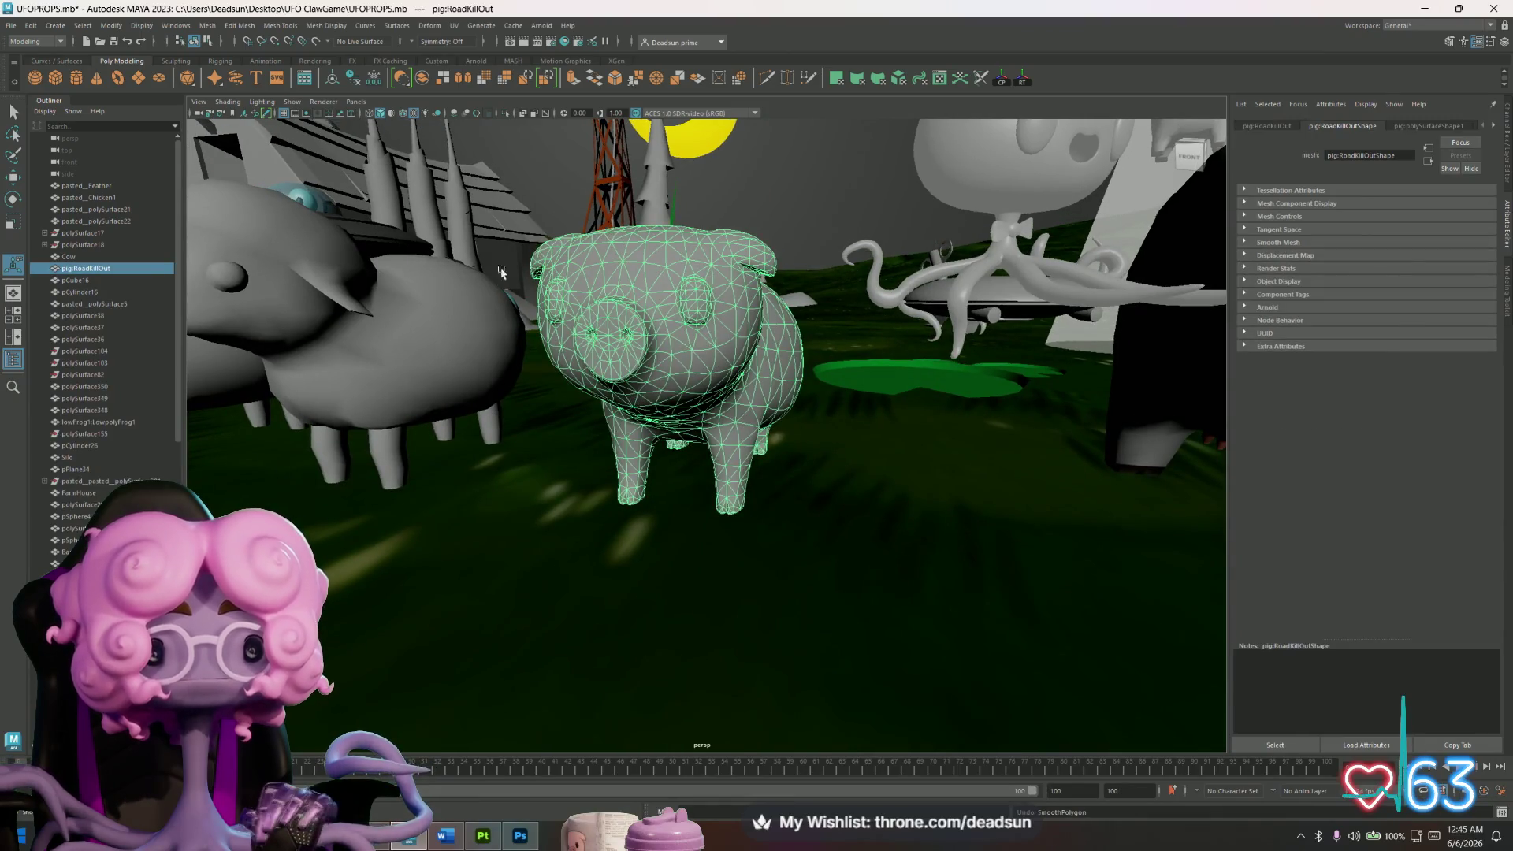
Open File > Export Selection on the UFO ClawGame Models folder.
click(11, 26)
click(47, 175)
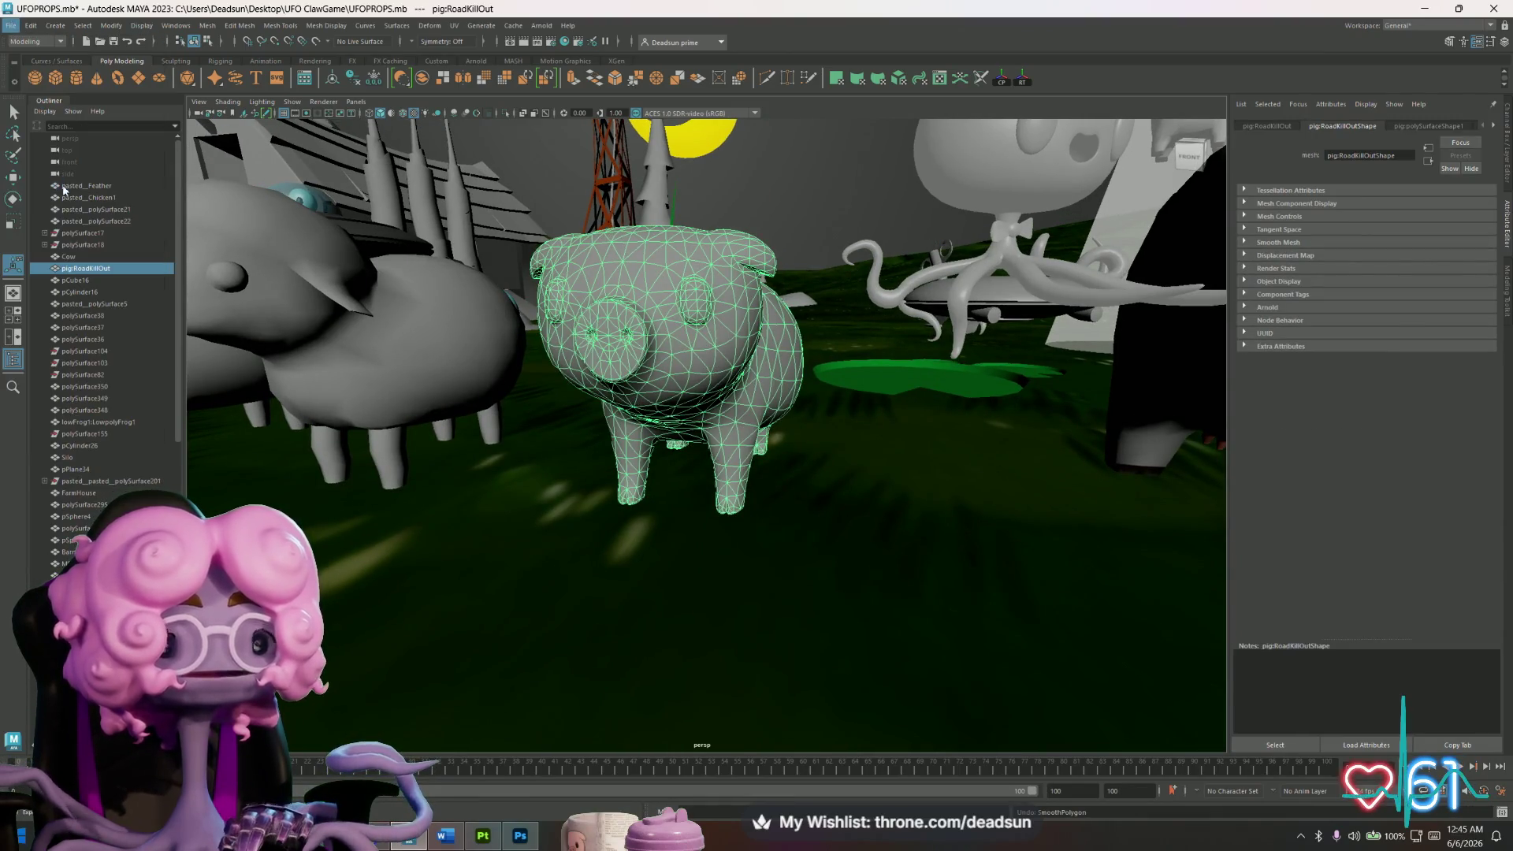
click(513, 354)
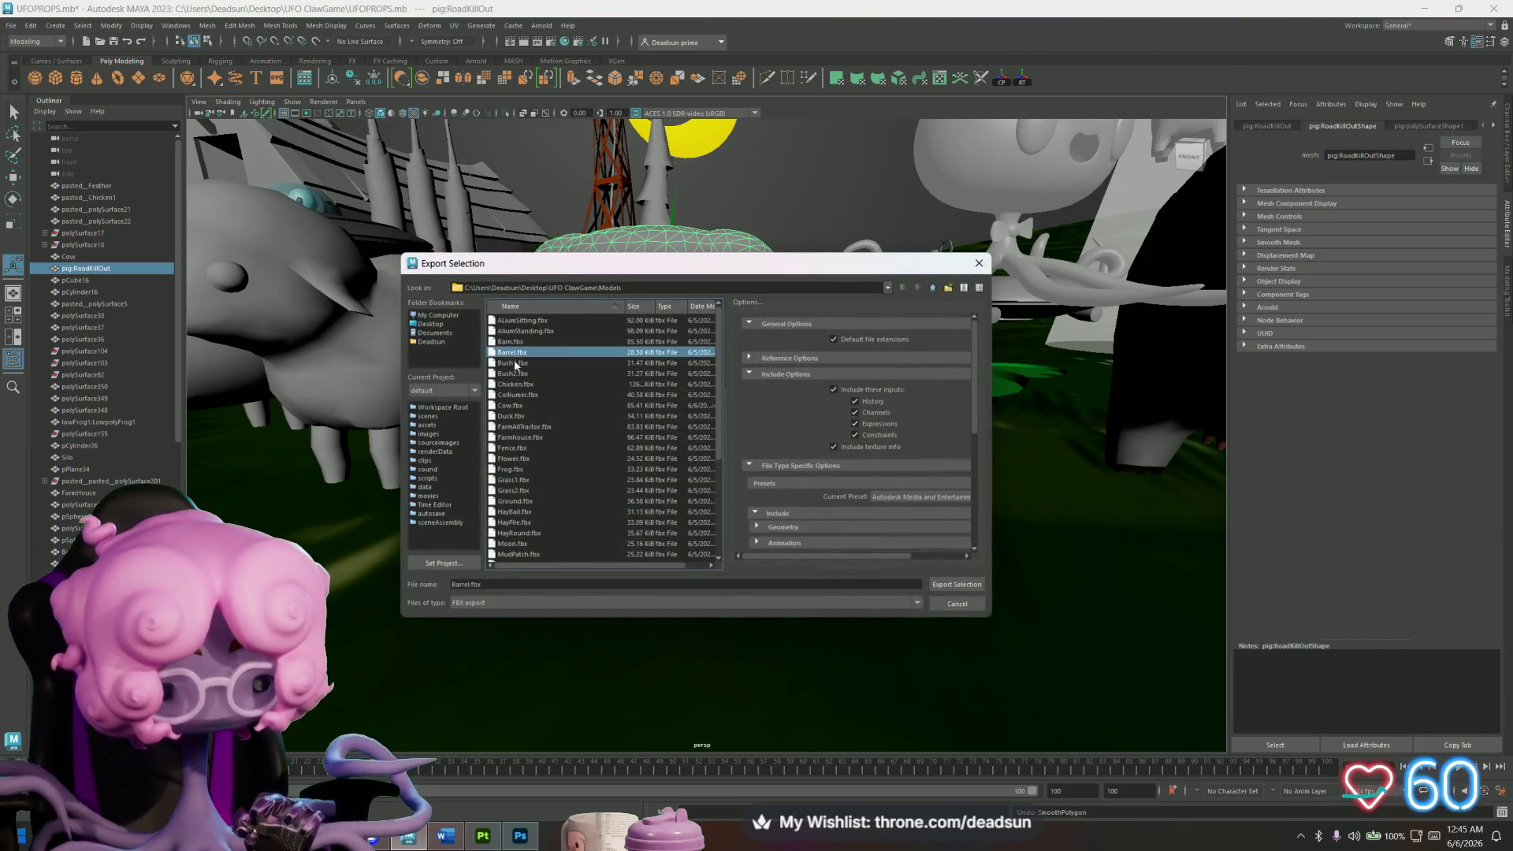
Export the pig over the existing Pig.fbx, confirm the replacement, and return to Substance Painter.
key(p)
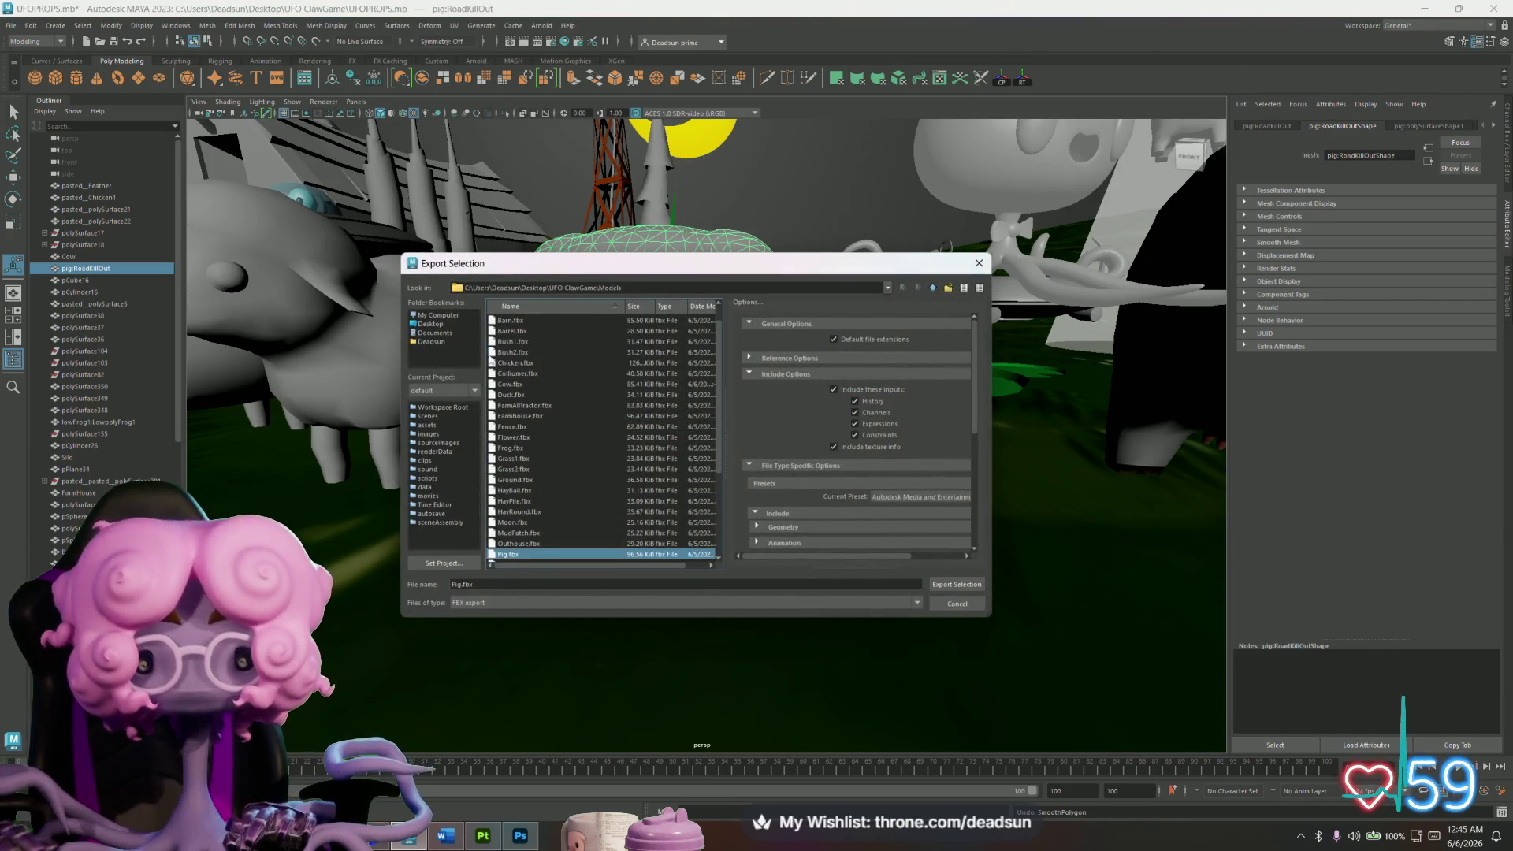
click(946, 589)
click(682, 471)
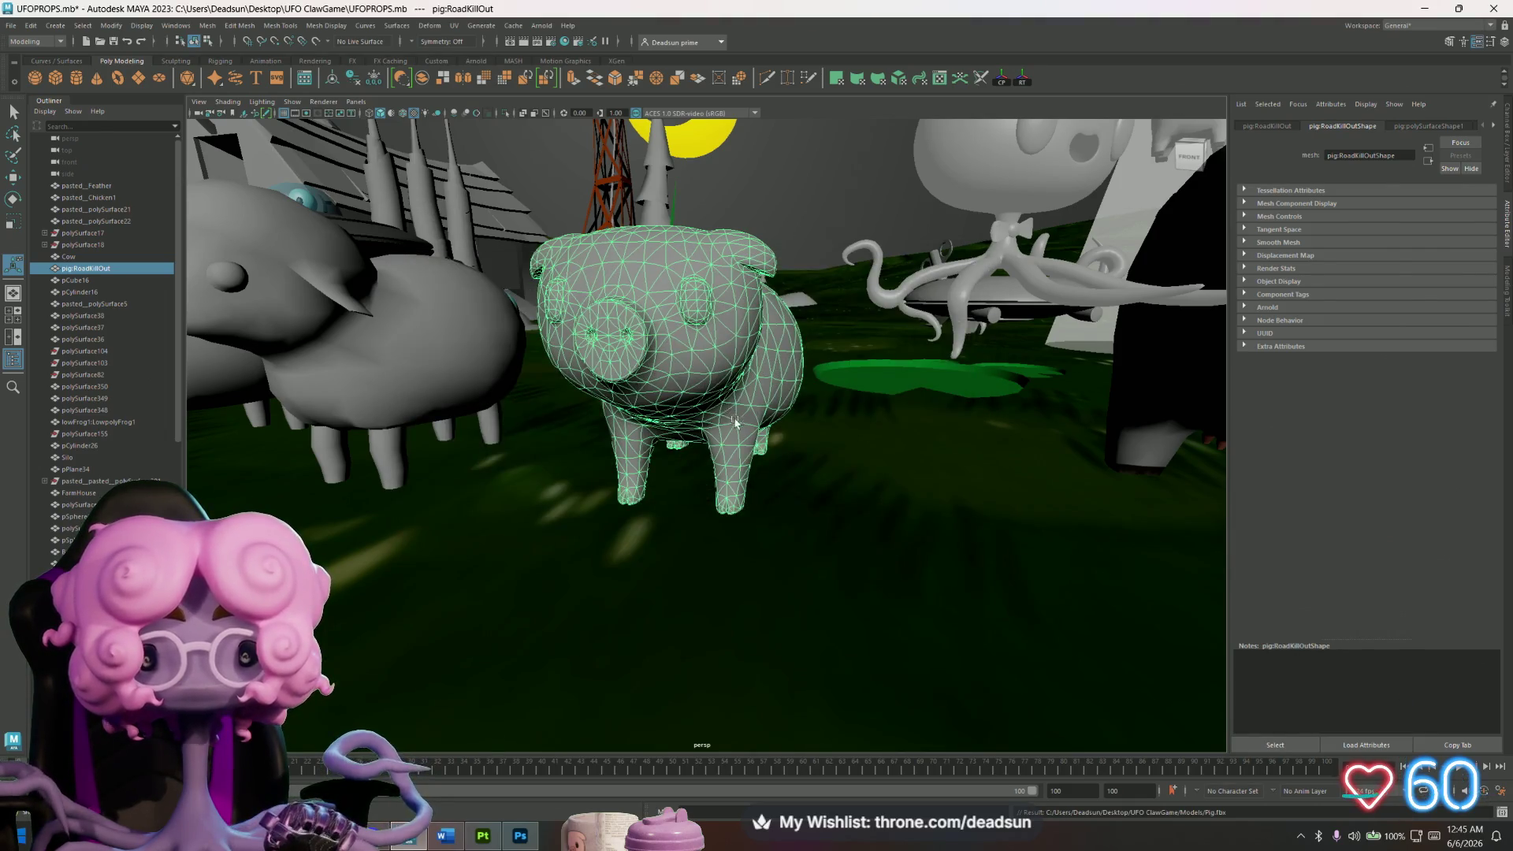
key(alt+Tab)
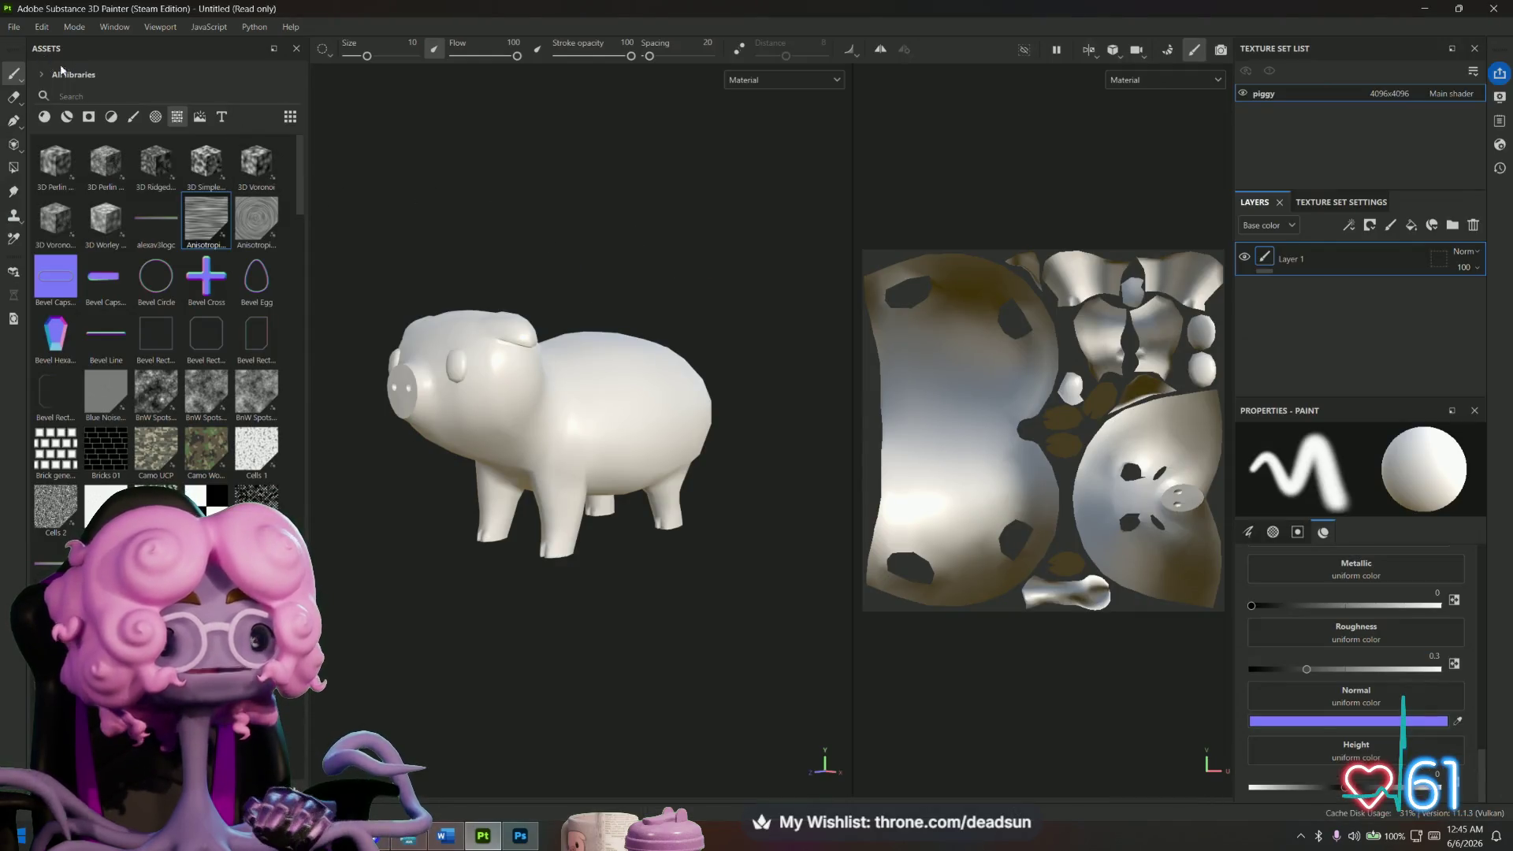
Create a new project from the updated Pig.fbx, saving the previous project, and view the pig side-on.
click(26, 30)
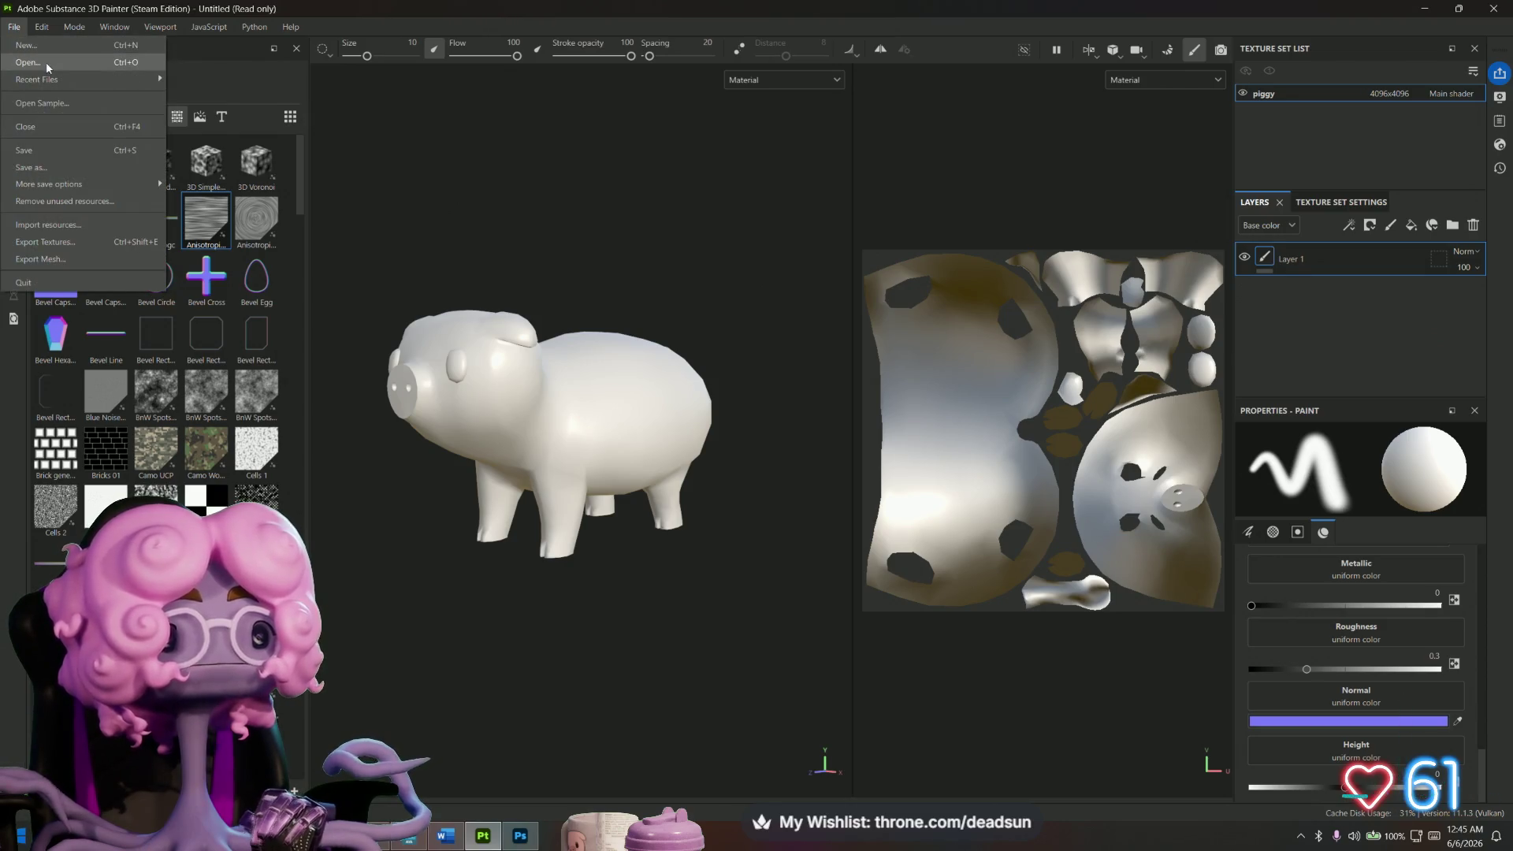
click(55, 47)
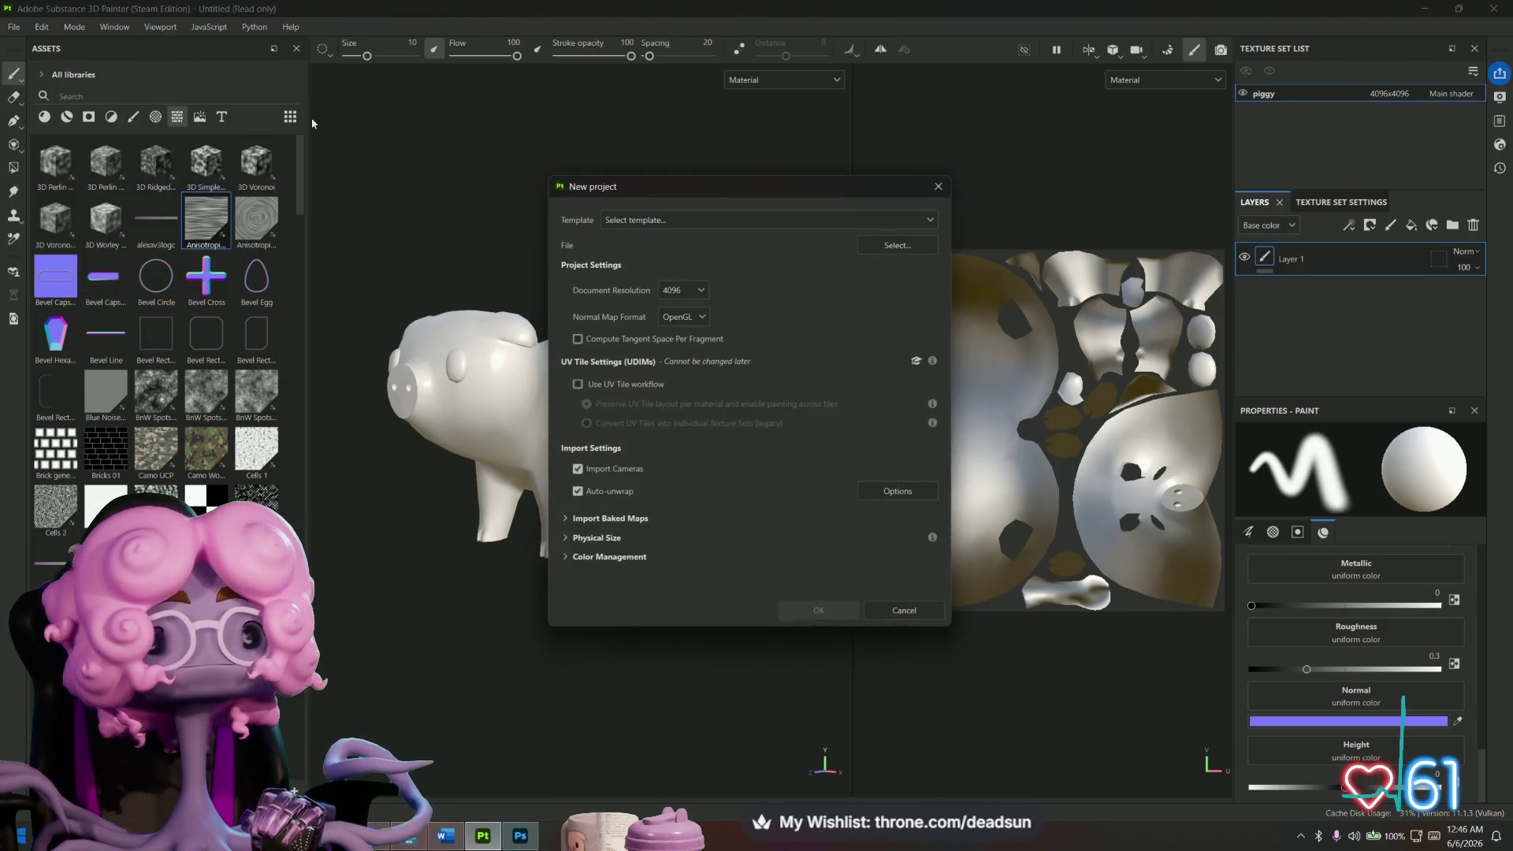
click(899, 246)
click(718, 358)
key(p)
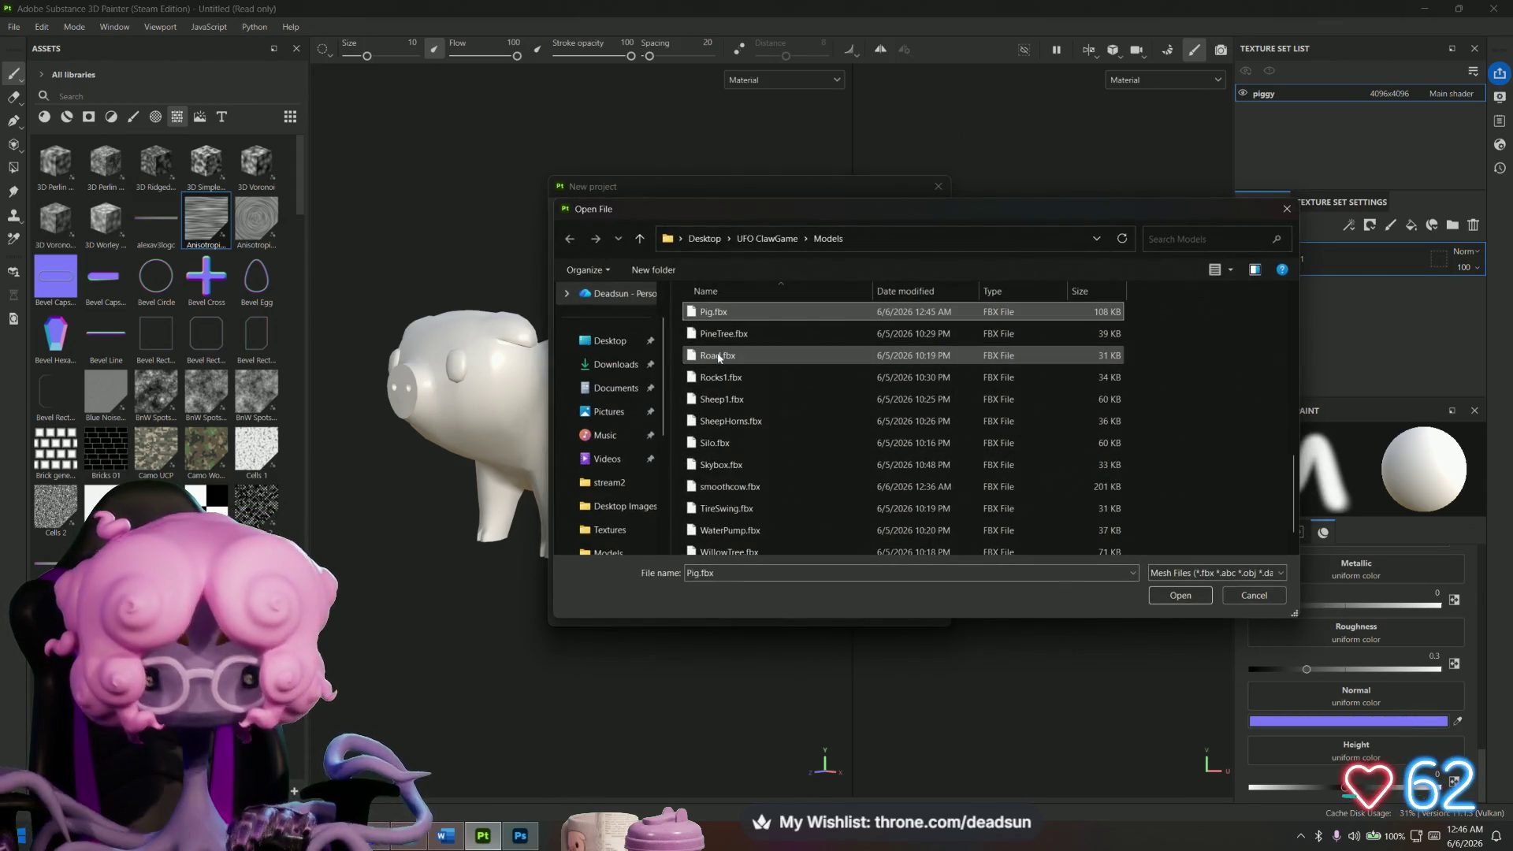
click(1180, 596)
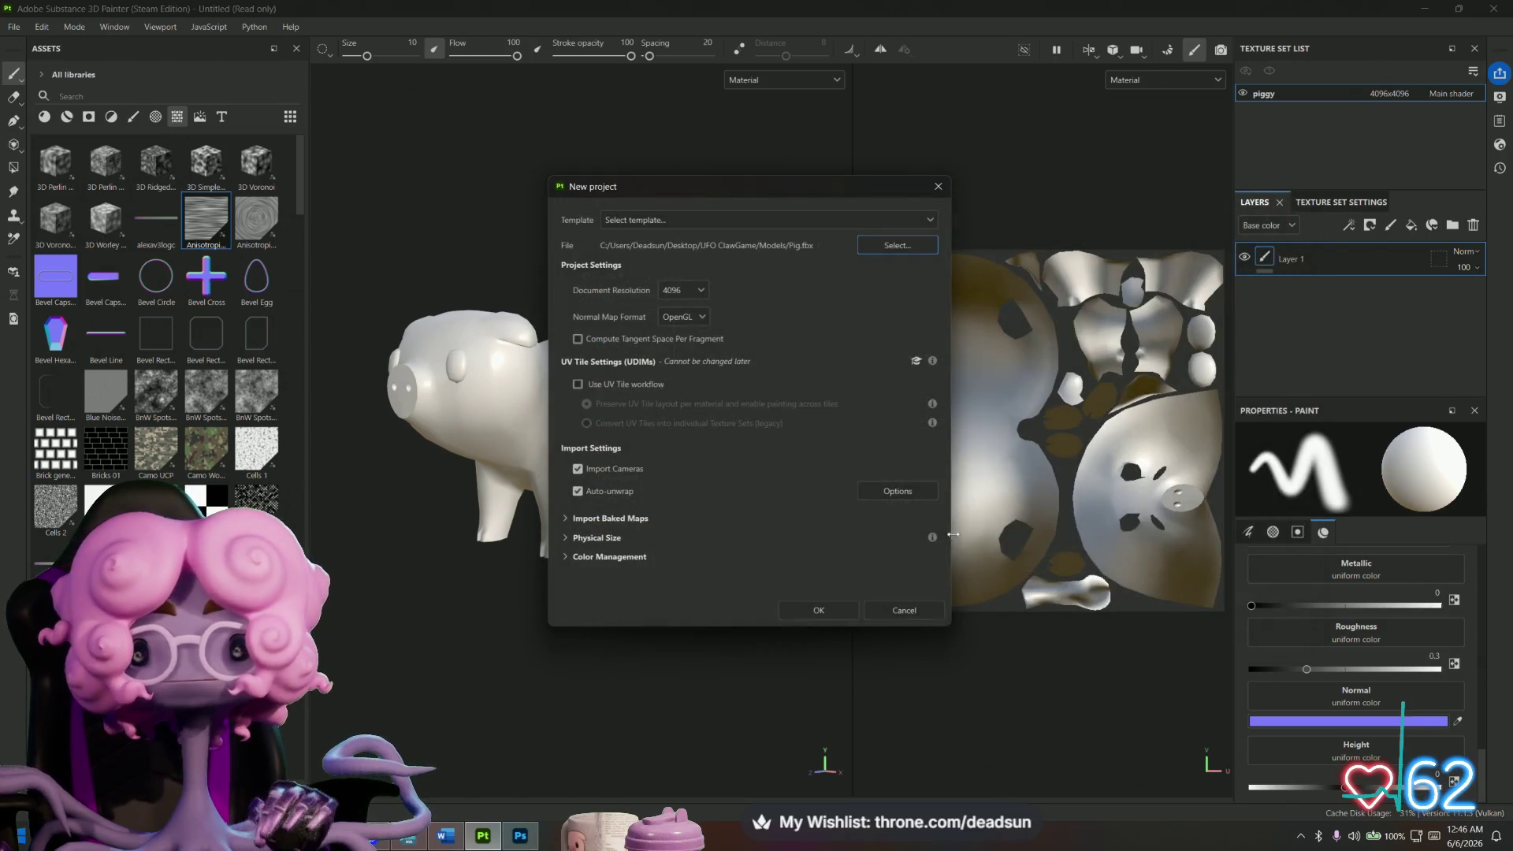
click(819, 607)
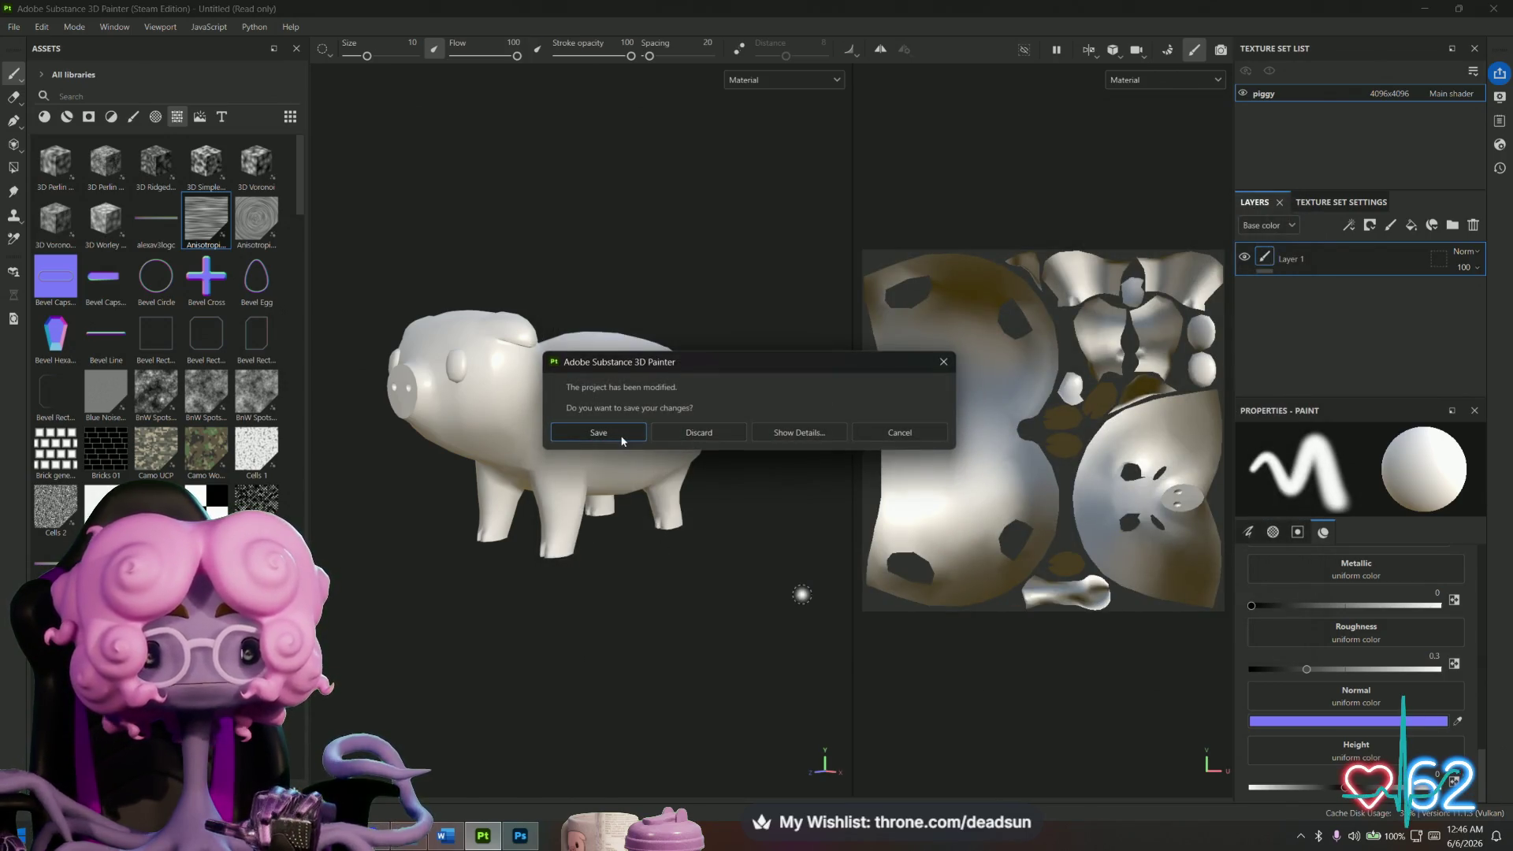
click(698, 435)
mouse_move(769, 551)
alt+mouse_down()
mouse_move(584, 593)
mouse_move(665, 601)
mouse_move(587, 571)
alt+mouse_up()
mouse_move(562, 554)
alt+middle_down()
mouse_move(575, 564)
mouse_move(566, 547)
alt+middle_up()
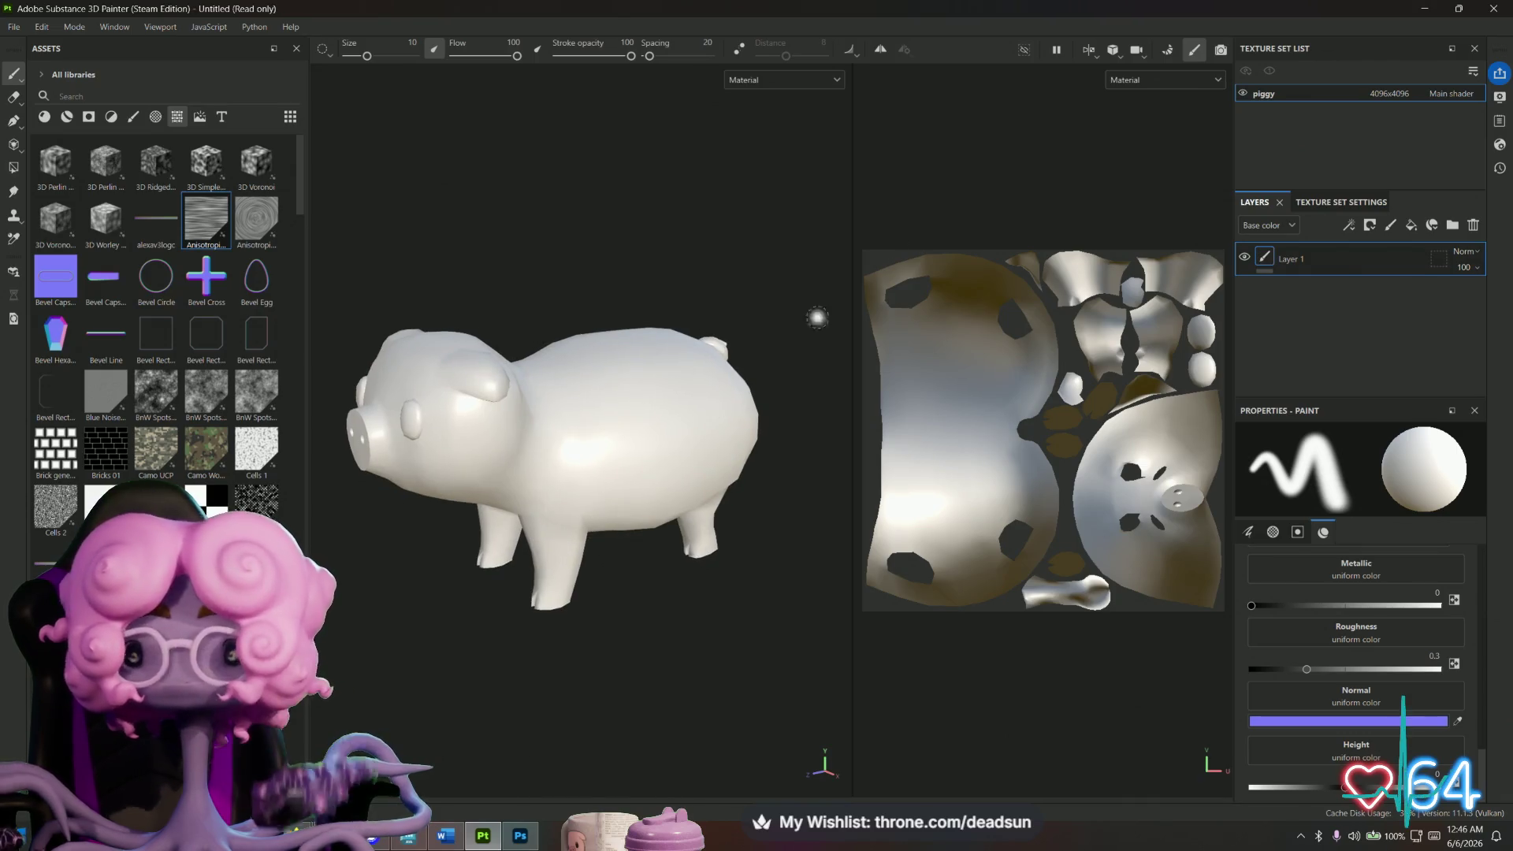
Bake the piggy texture set's mesh maps at 4096, then return to painting mode.
click(1167, 50)
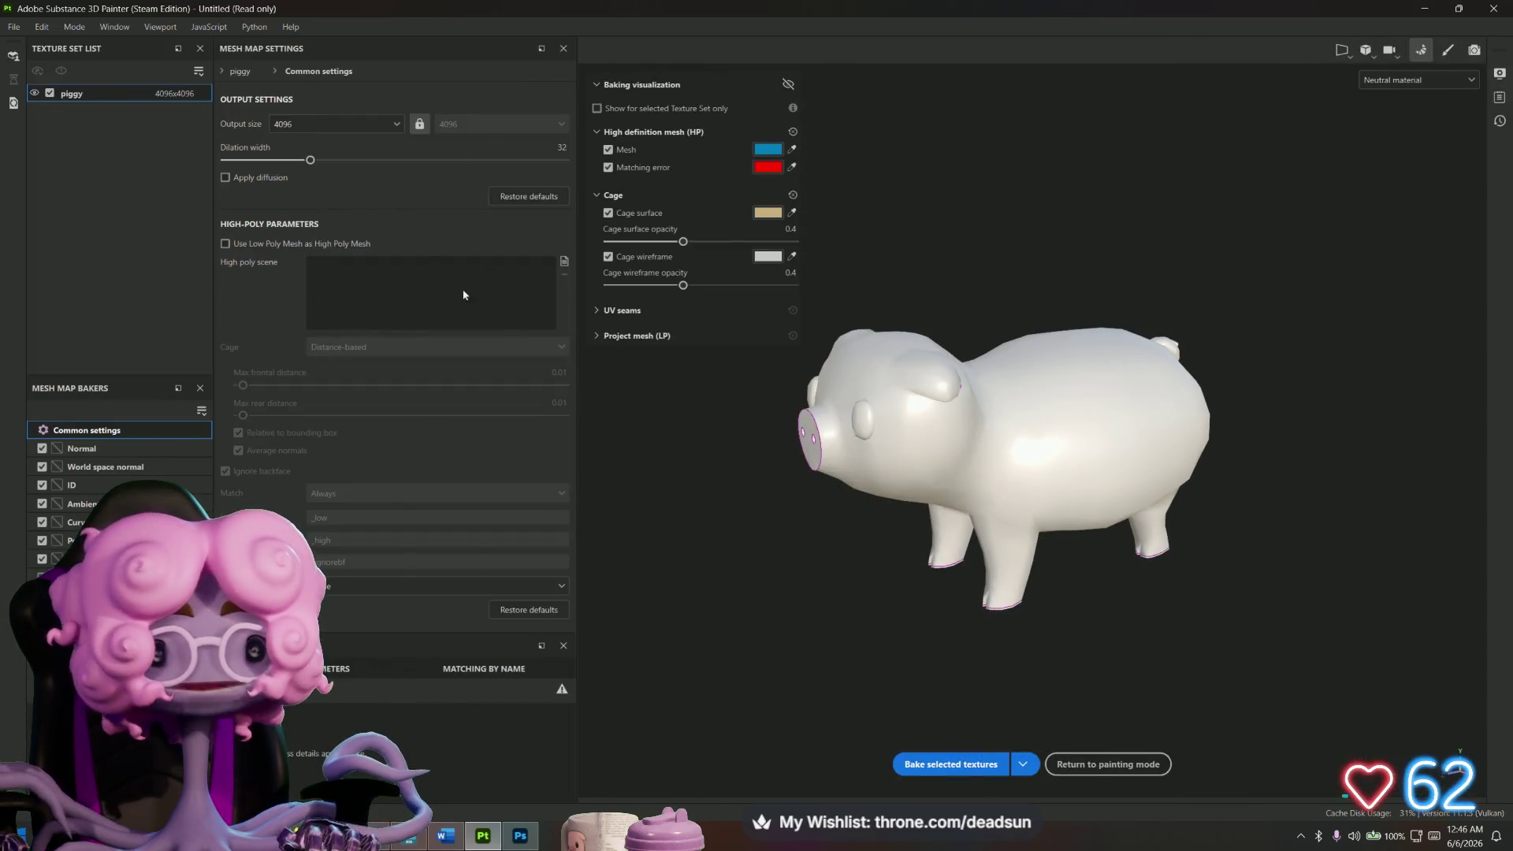
click(959, 765)
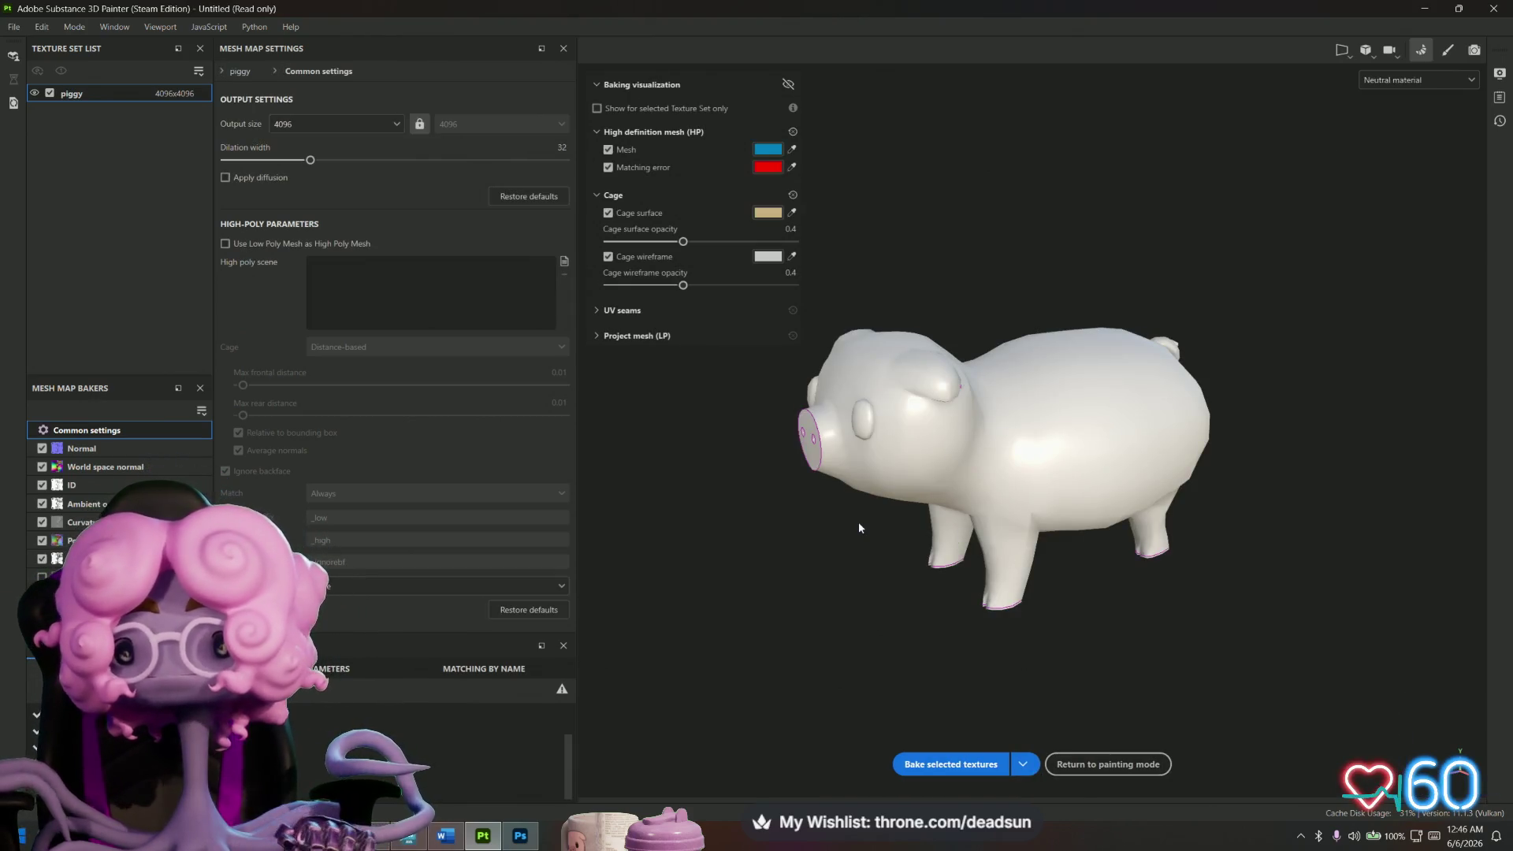
click(1443, 51)
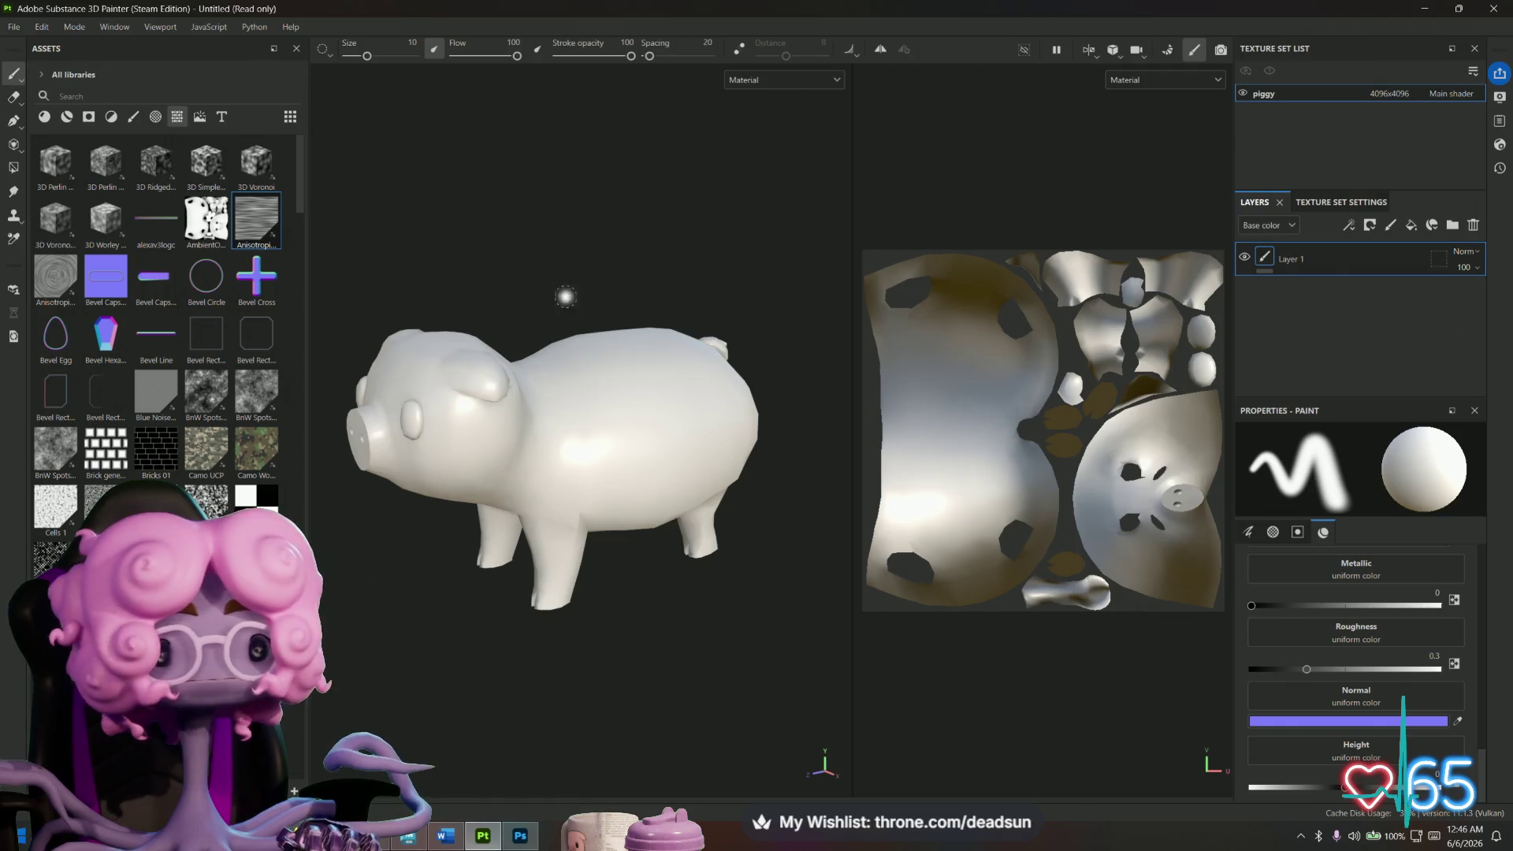
Add the baked AmbientOcclusion map as a Base color layer in Multiply mode above Layer 1.
mouse_move(457, 619)
alt+mouse_down()
mouse_move(524, 612)
mouse_move(483, 631)
alt+mouse_up()
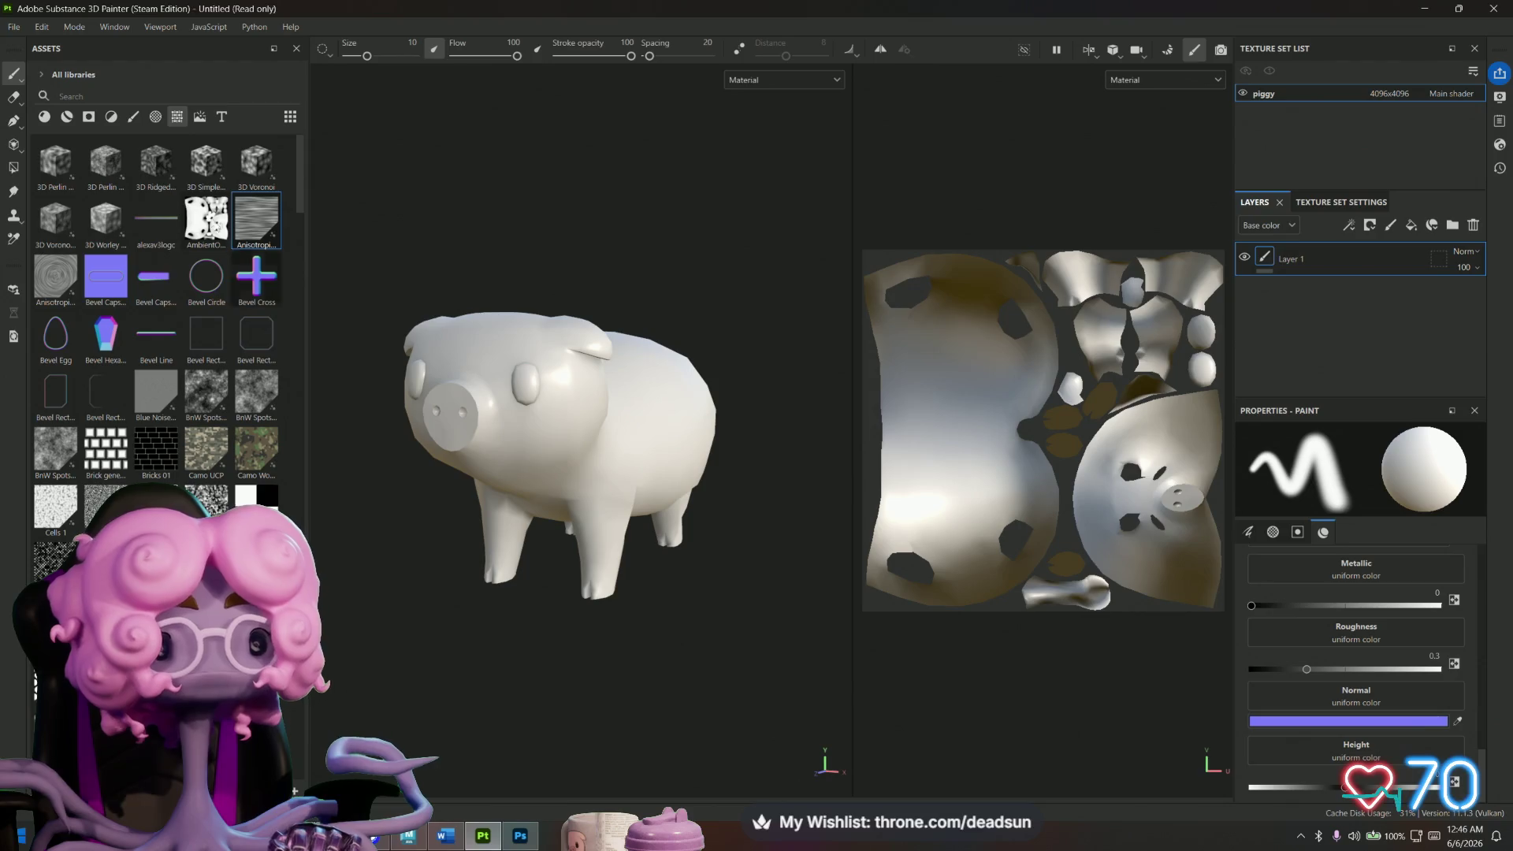
mouse_move(203, 223)
mouse_down()
mouse_move(1182, 252)
mouse_move(1277, 201)
mouse_move(1283, 316)
mouse_move(1343, 260)
mouse_up()
click(1330, 325)
click(1463, 254)
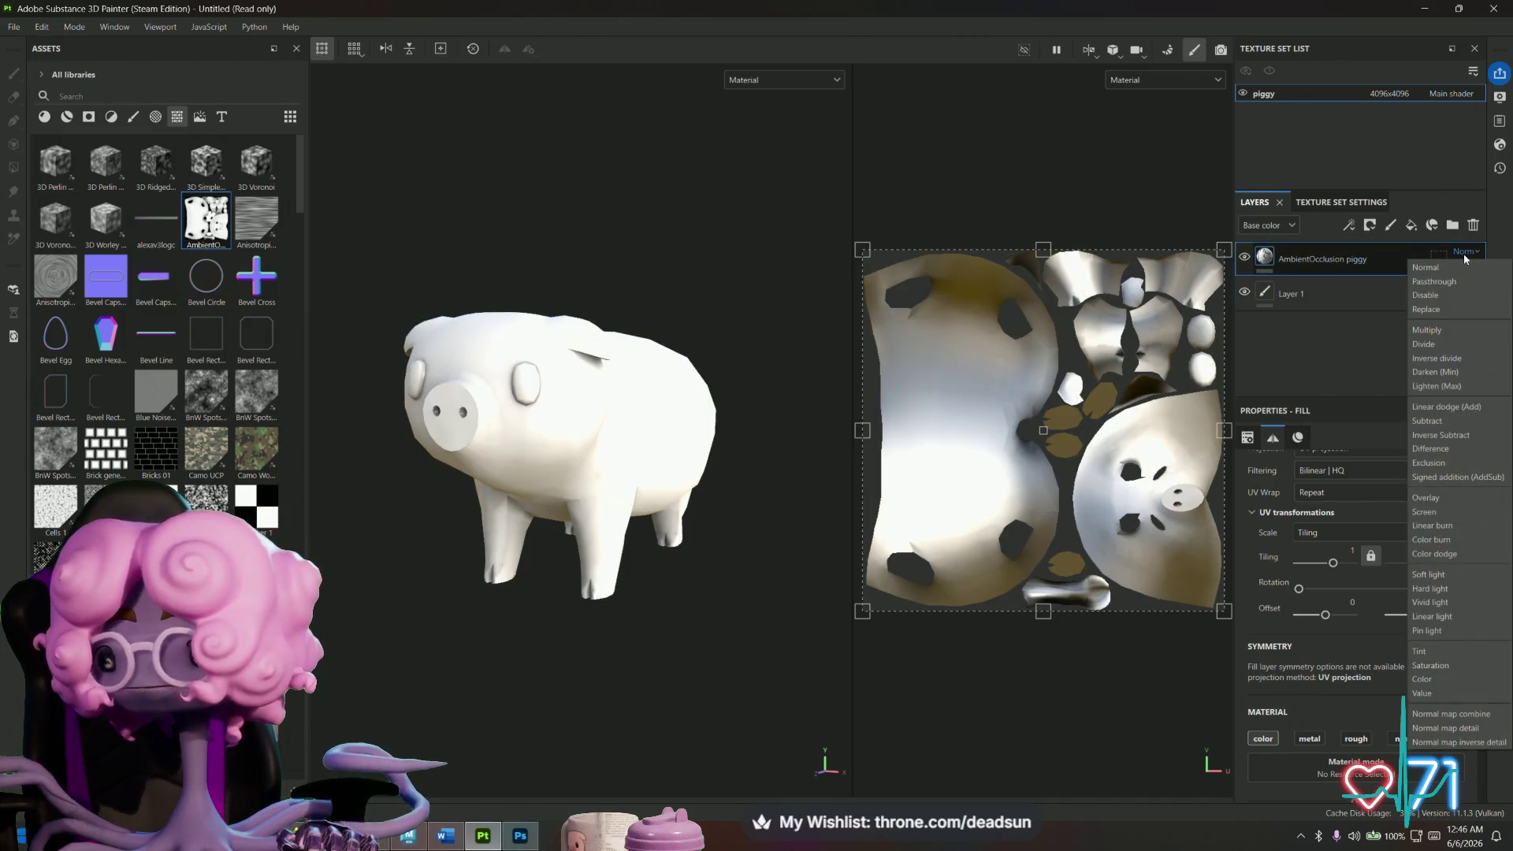
click(1436, 328)
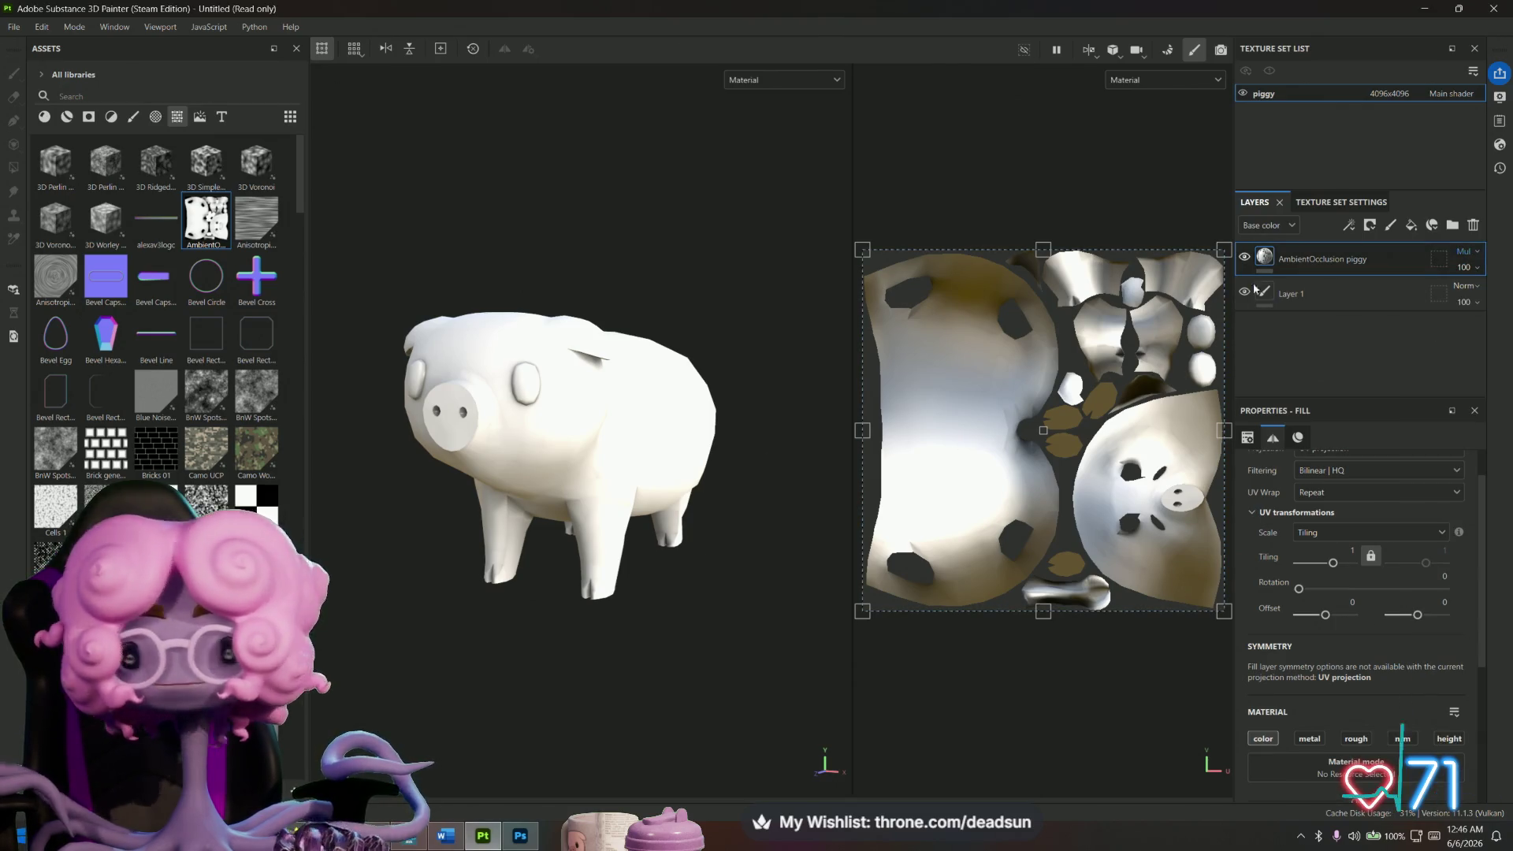
click(1322, 290)
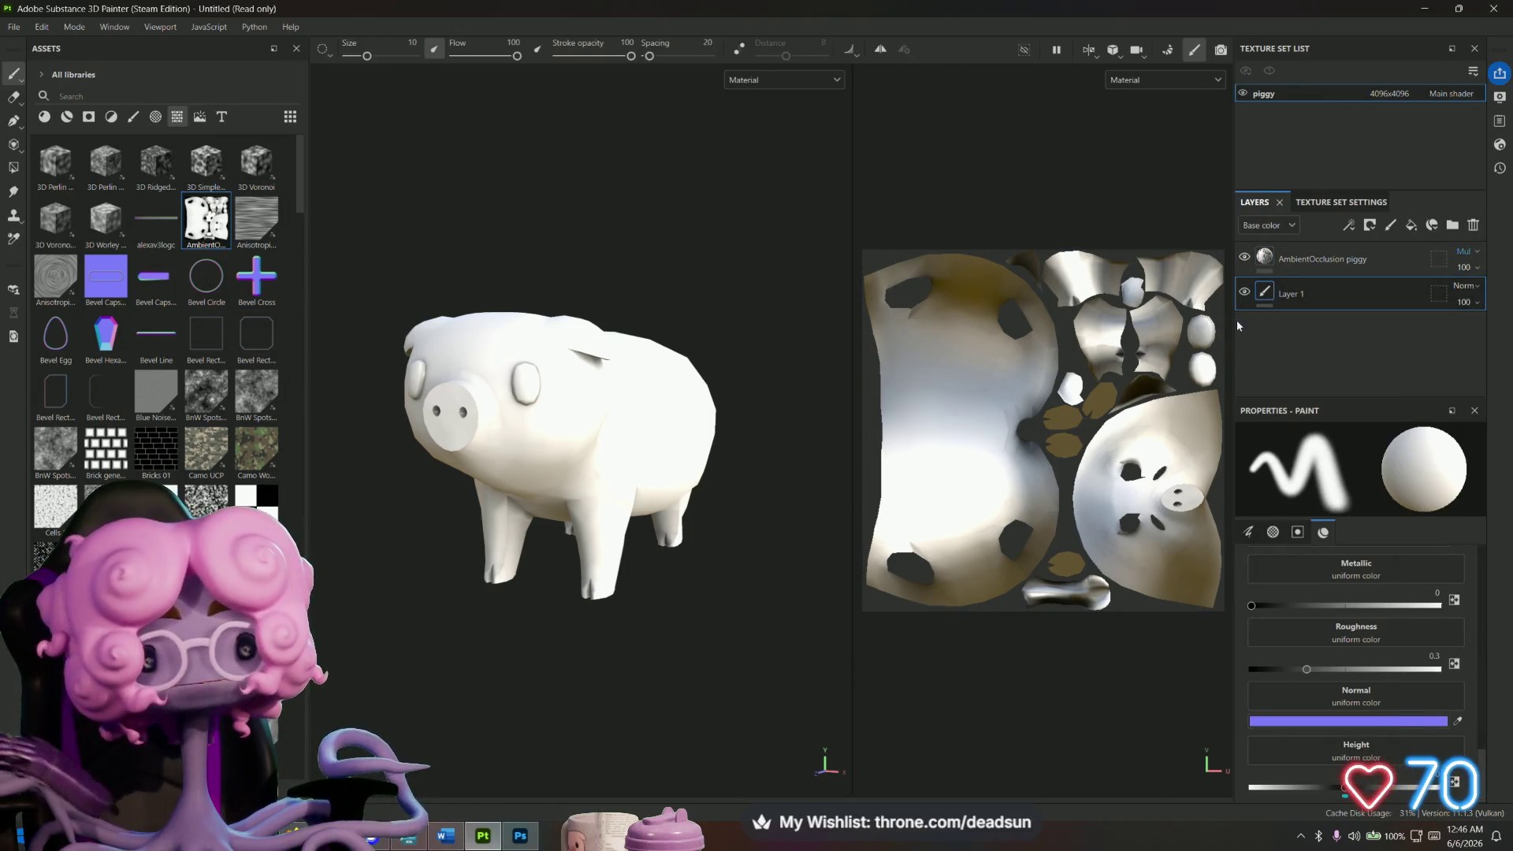
Add Fill layer 1 with a soft pink base colour and the height channel enabled.
click(1412, 227)
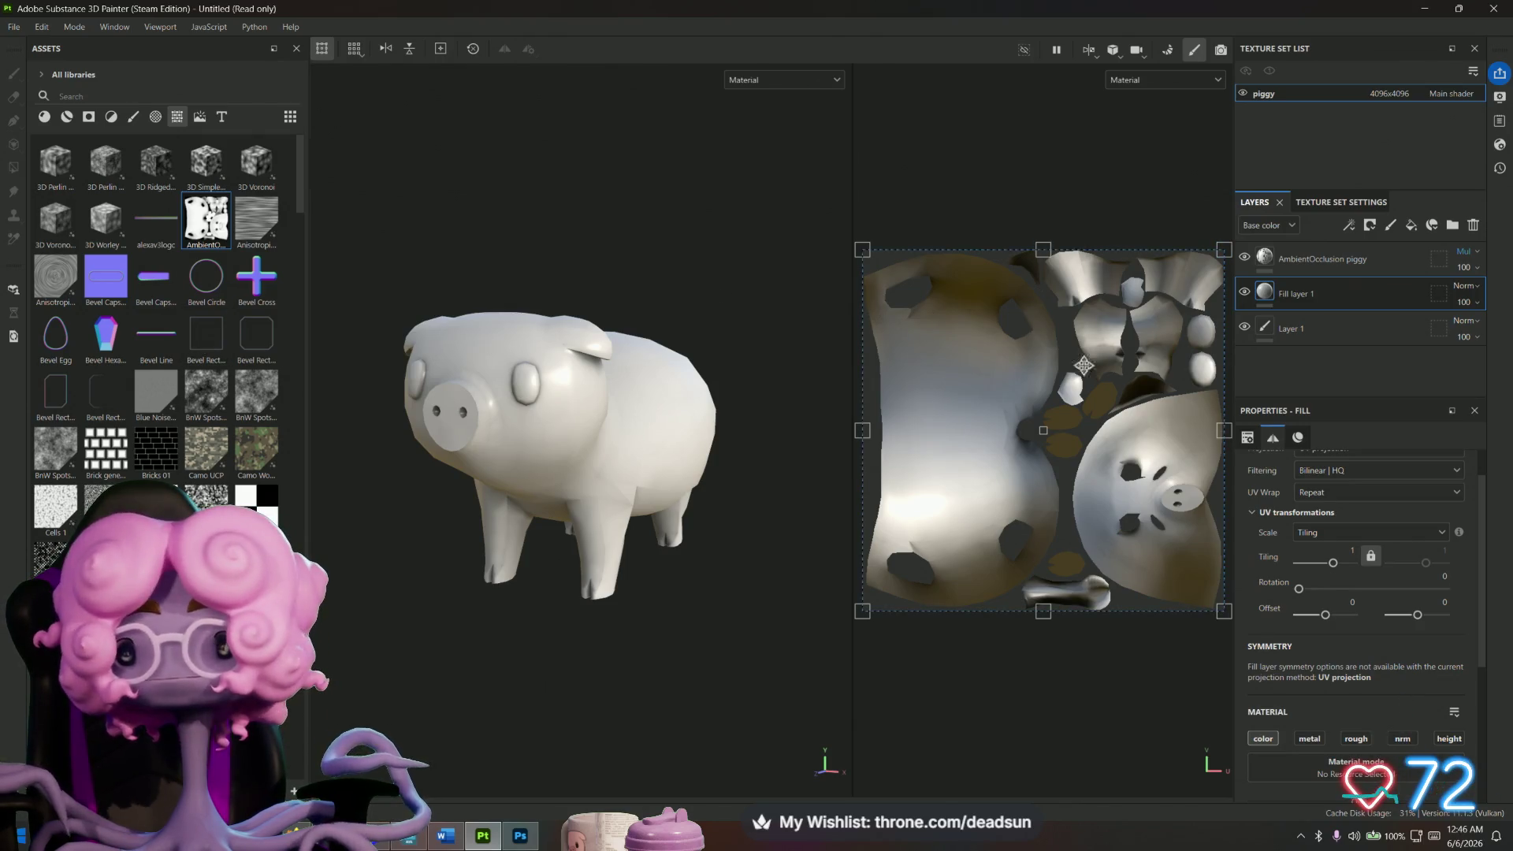
scroll(1336, 587, down, 3)
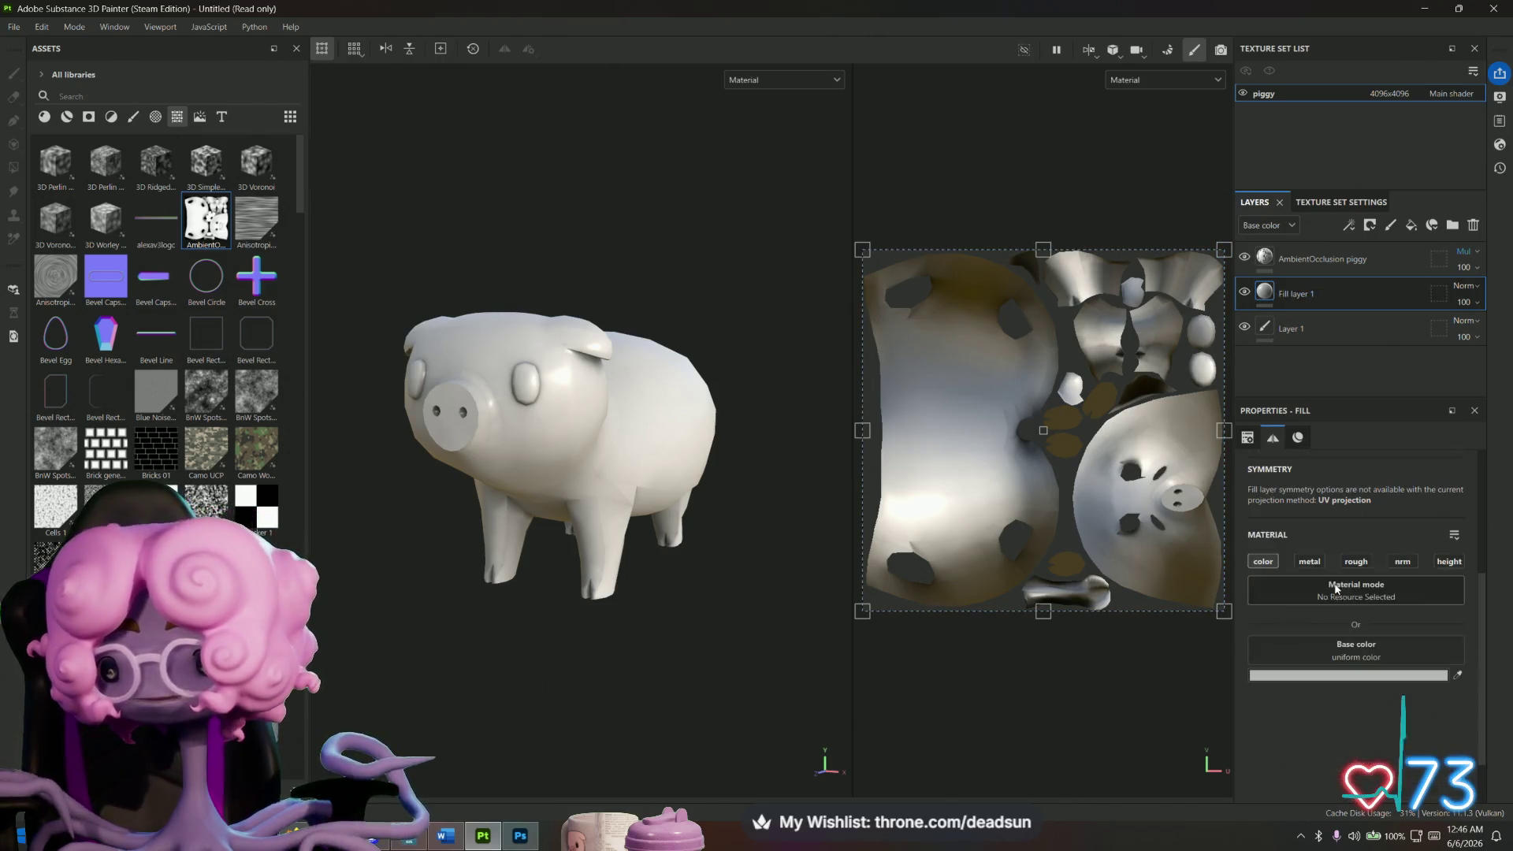
click(1351, 676)
drag(1325, 550, 1334, 584)
mouse_move(1245, 507)
mouse_down()
mouse_move(1201, 444)
mouse_move(1186, 467)
mouse_move(1226, 450)
mouse_up()
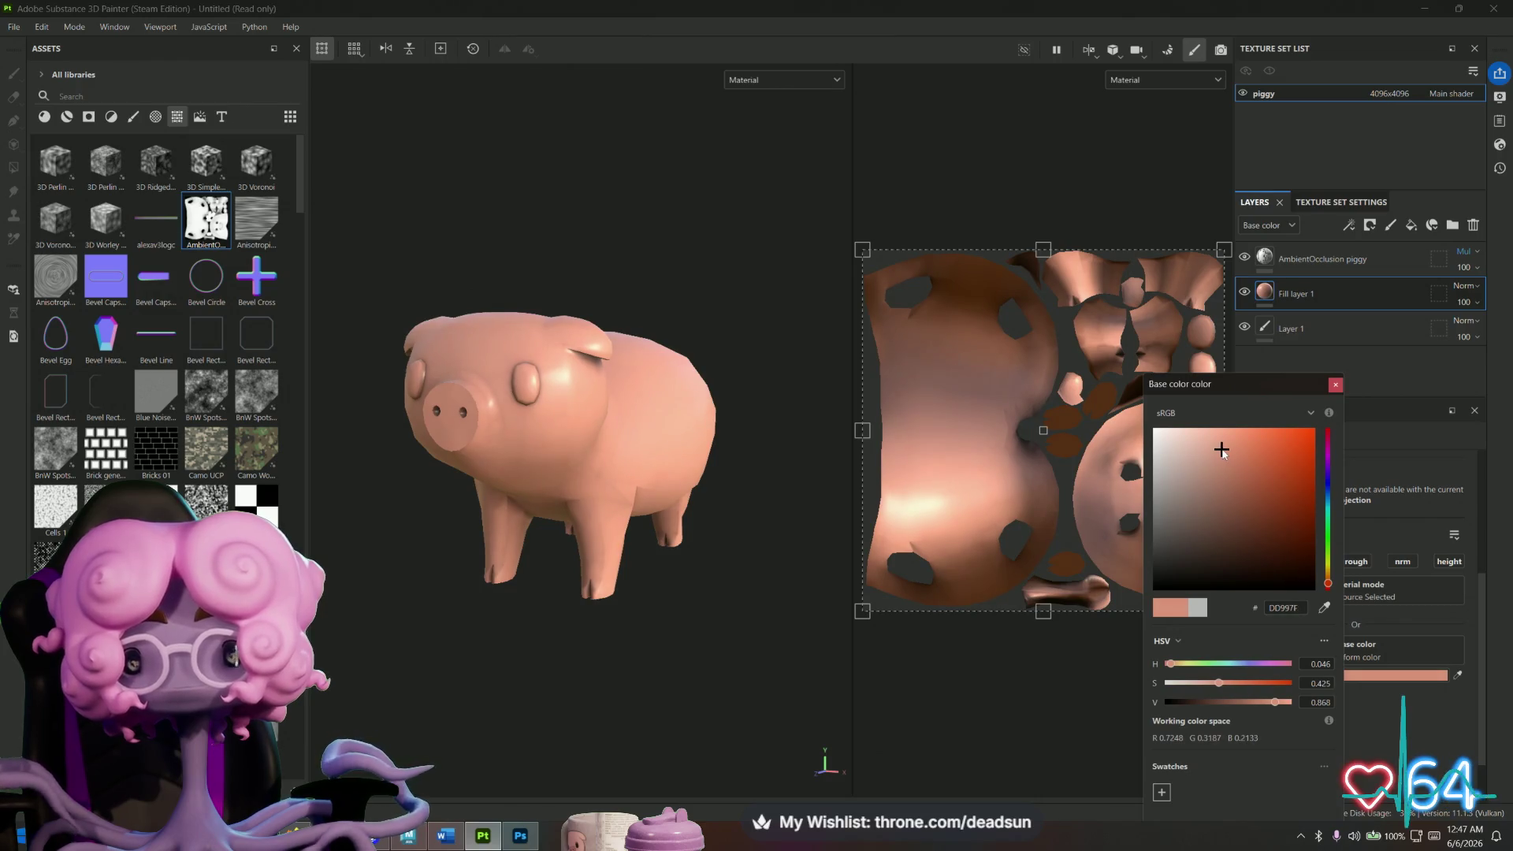
click(1335, 386)
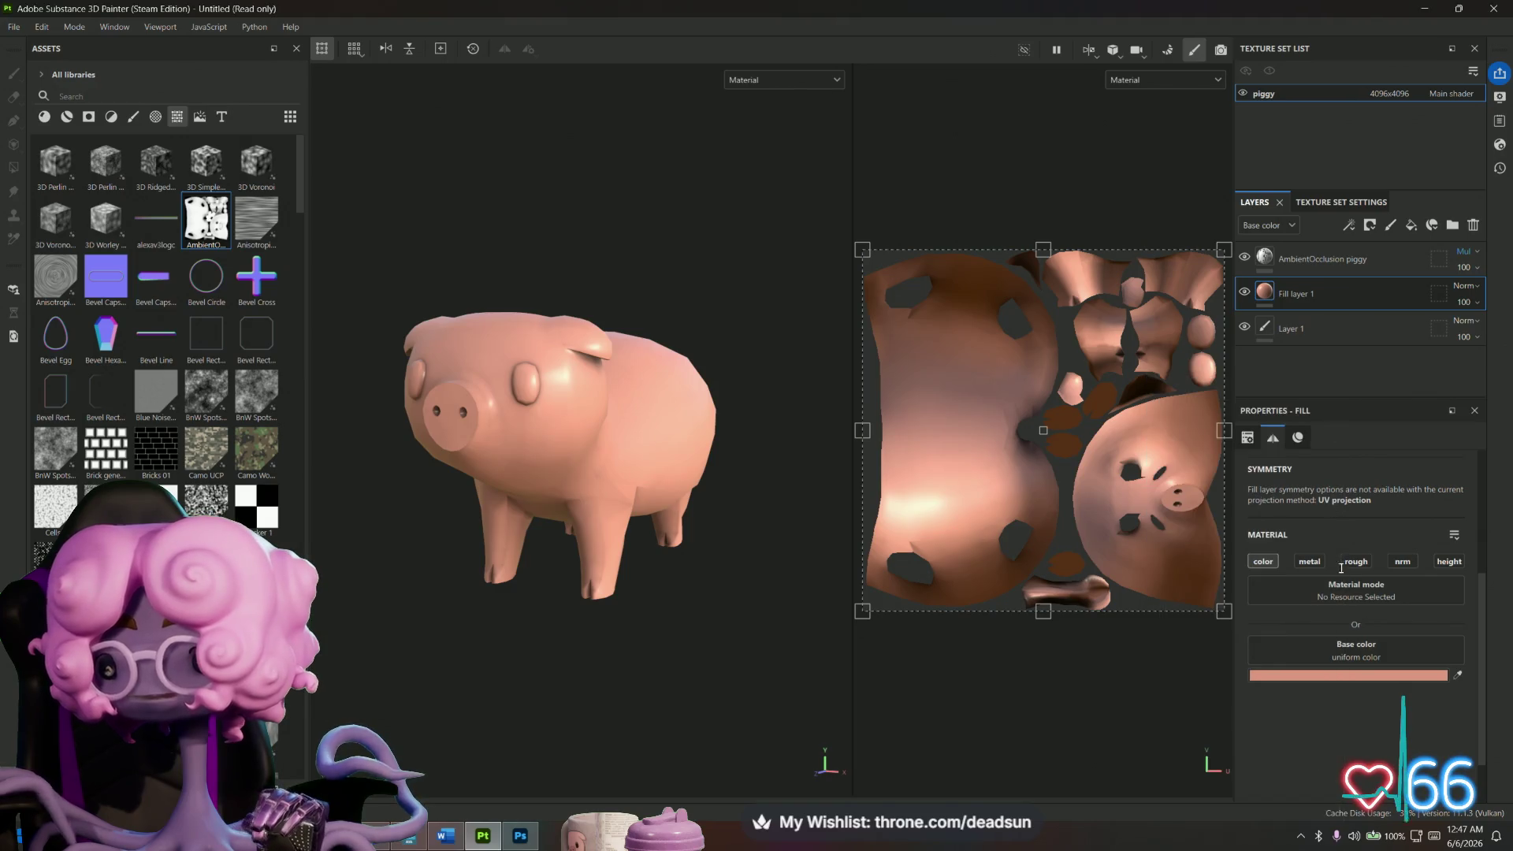
click(1448, 561)
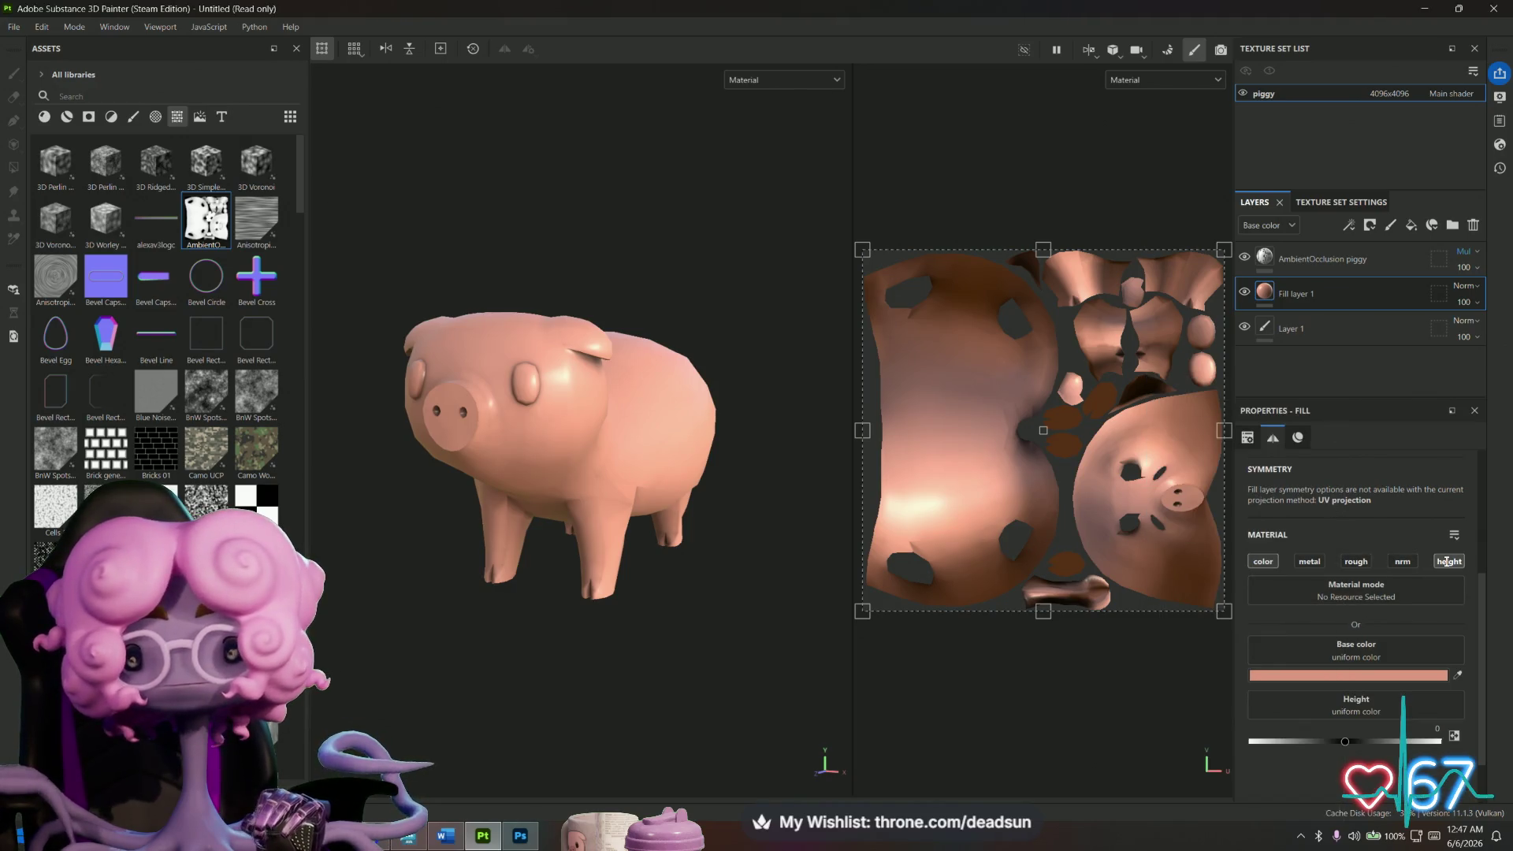
Orbit and zoom around the pink pig, then switch over to Maya.
mouse_move(637, 610)
alt+mouse_down()
mouse_move(456, 591)
mouse_move(516, 612)
alt+mouse_up()
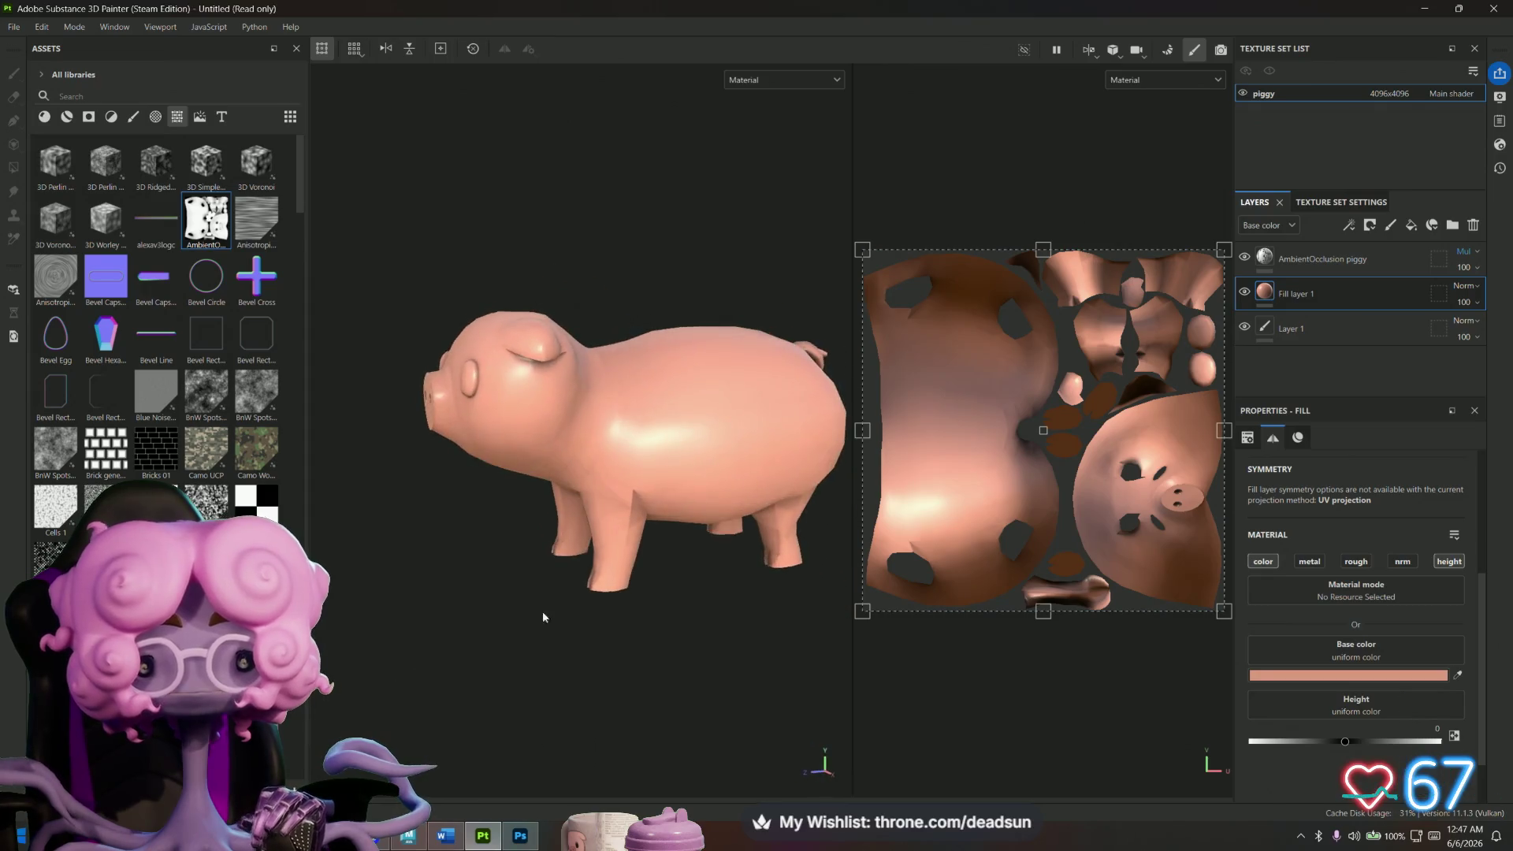
scroll(660, 605, up, 5)
scroll(659, 606, up, 2)
scroll(666, 512, down, 5)
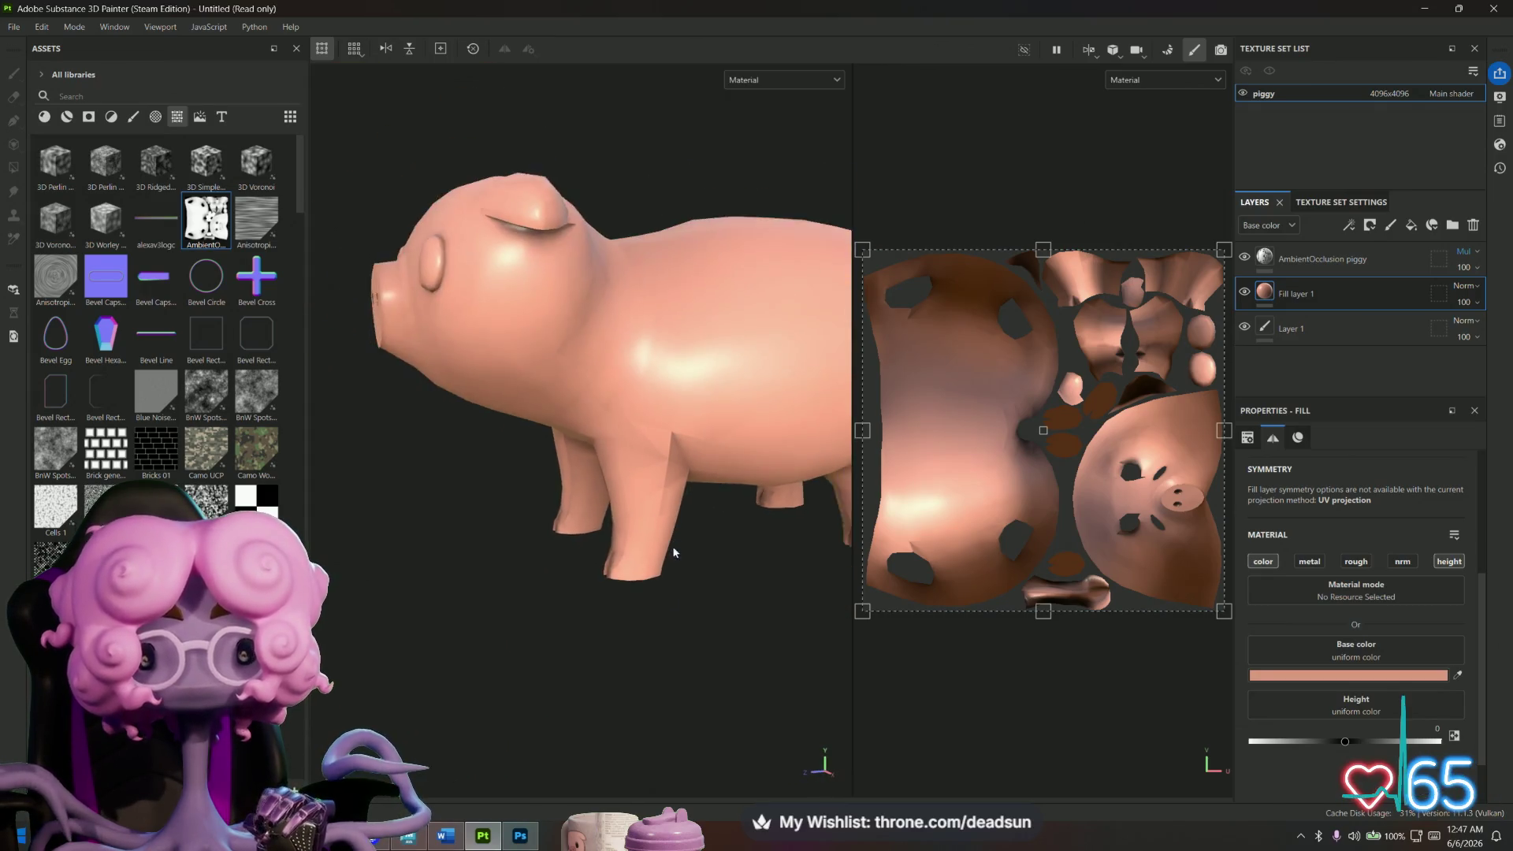
mouse_move(625, 601)
alt+mouse_down()
mouse_move(817, 659)
mouse_move(1022, 633)
mouse_move(890, 589)
mouse_move(696, 591)
mouse_move(628, 635)
mouse_move(681, 655)
mouse_move(763, 603)
mouse_move(680, 628)
mouse_move(665, 649)
mouse_move(533, 557)
alt+mouse_up()
scroll(721, 602, up, 3)
scroll(726, 459, up, 2)
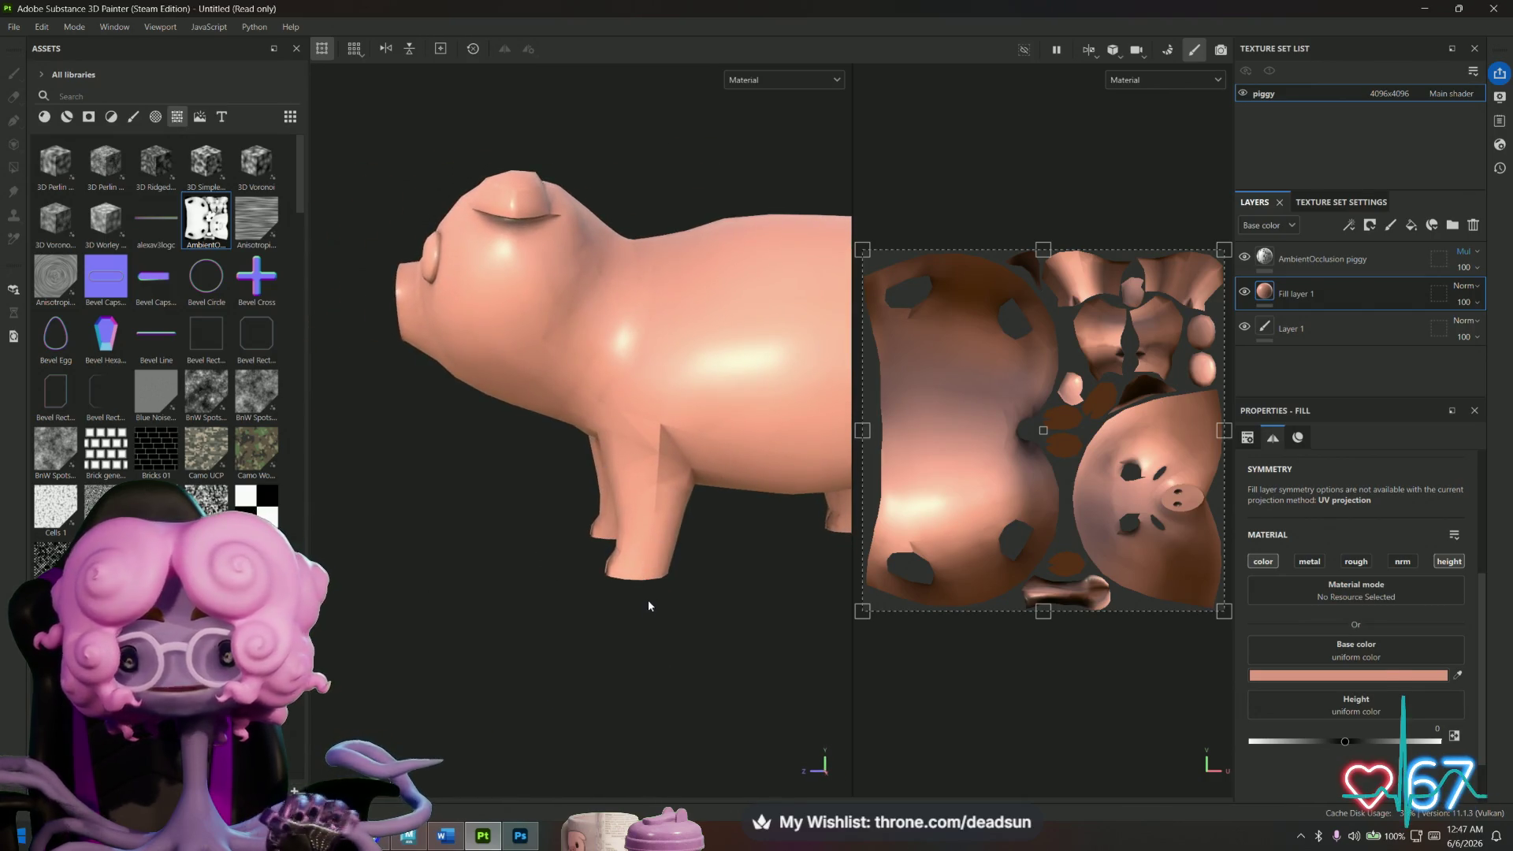
key(alt+Tab)
click(746, 205)
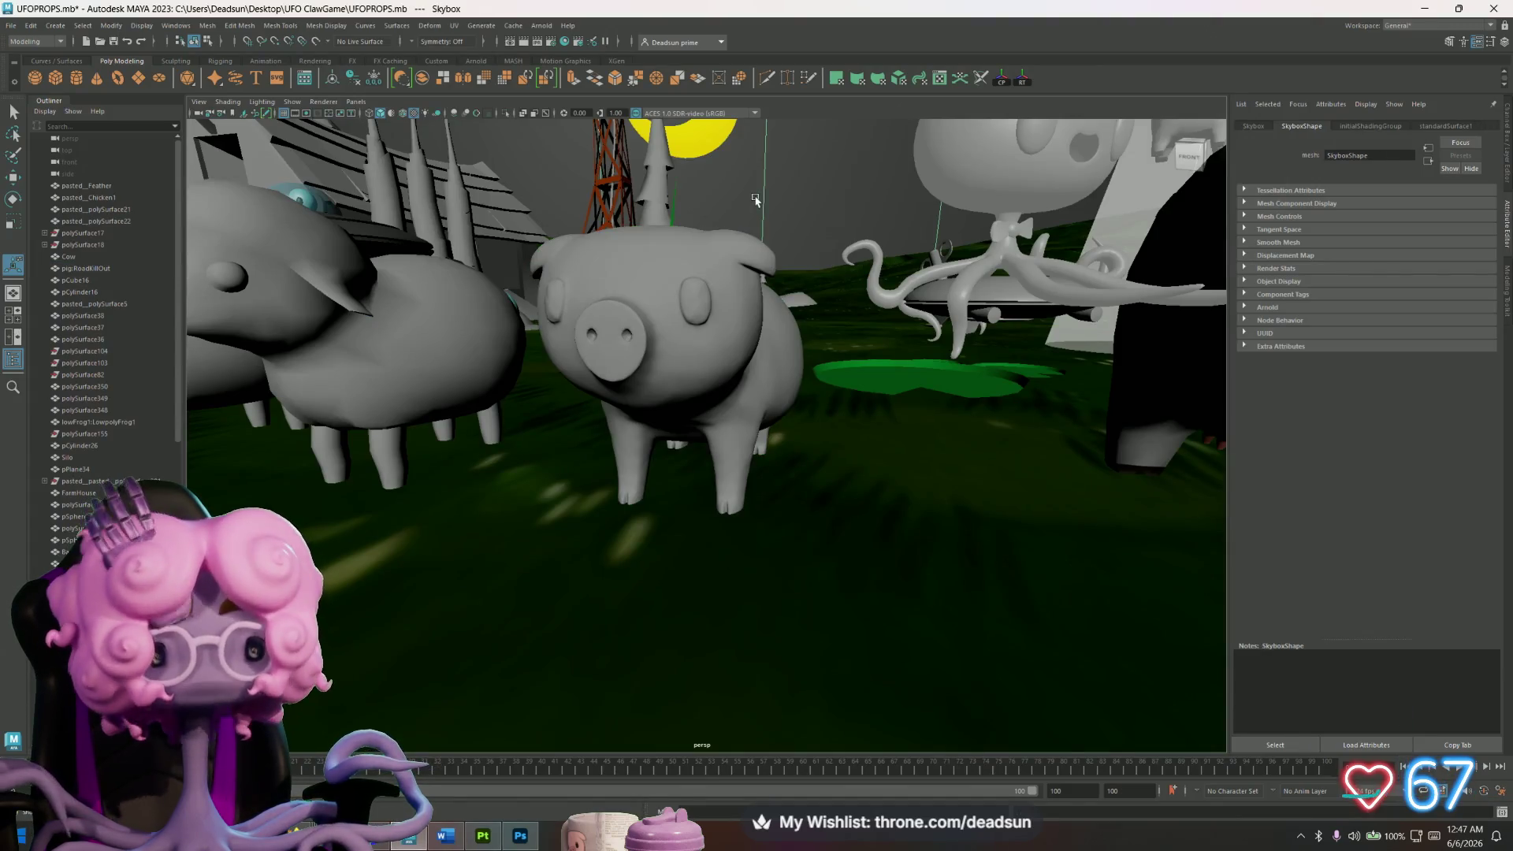
Reselect the pig and apply Mesh > Smooth to it twice.
key(ctrl+z)
key(ctrl+z)
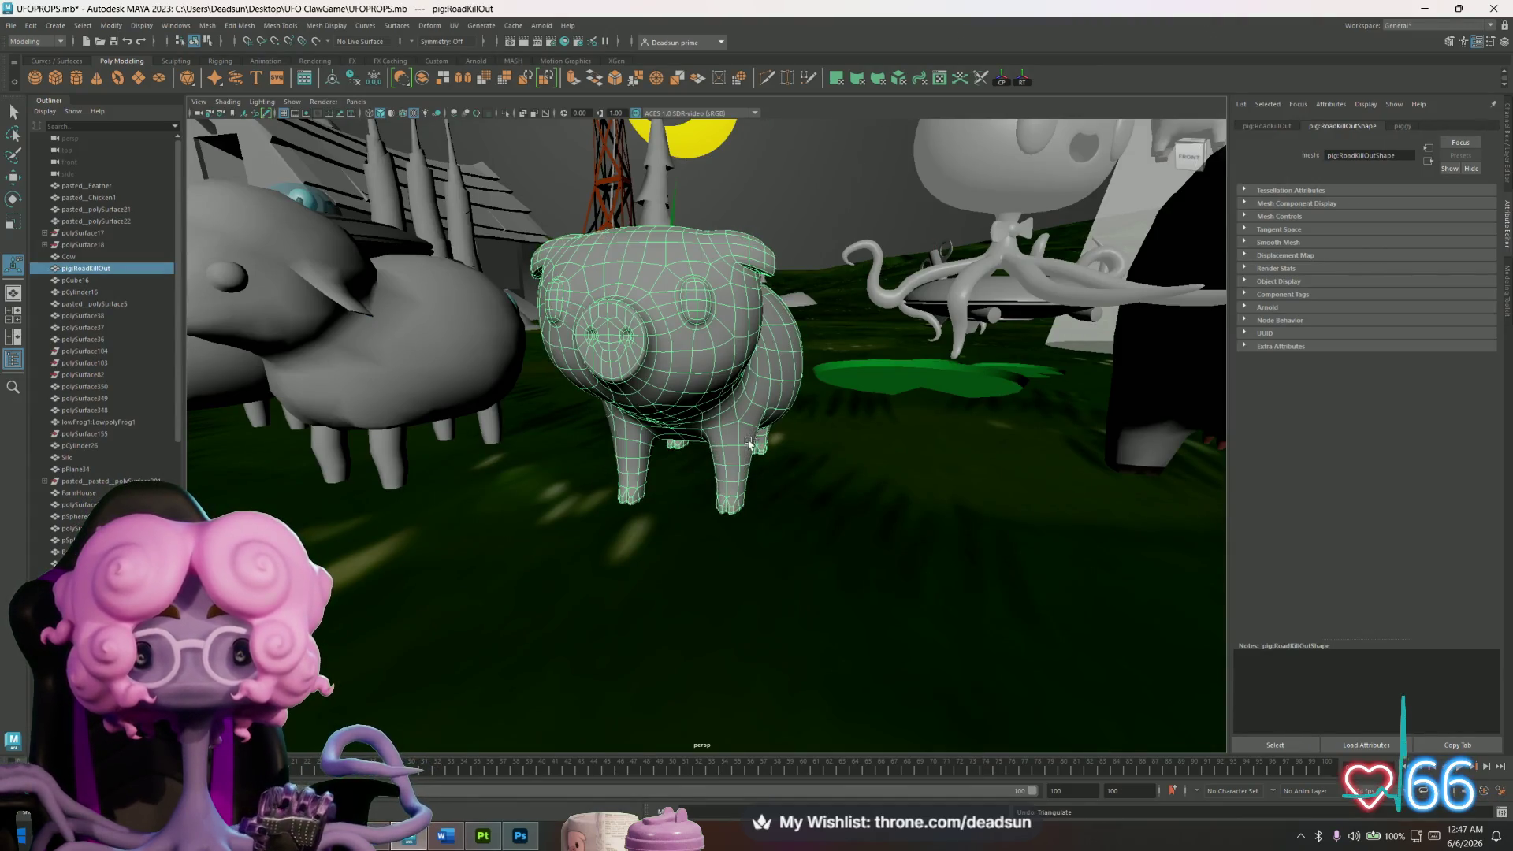
click(207, 25)
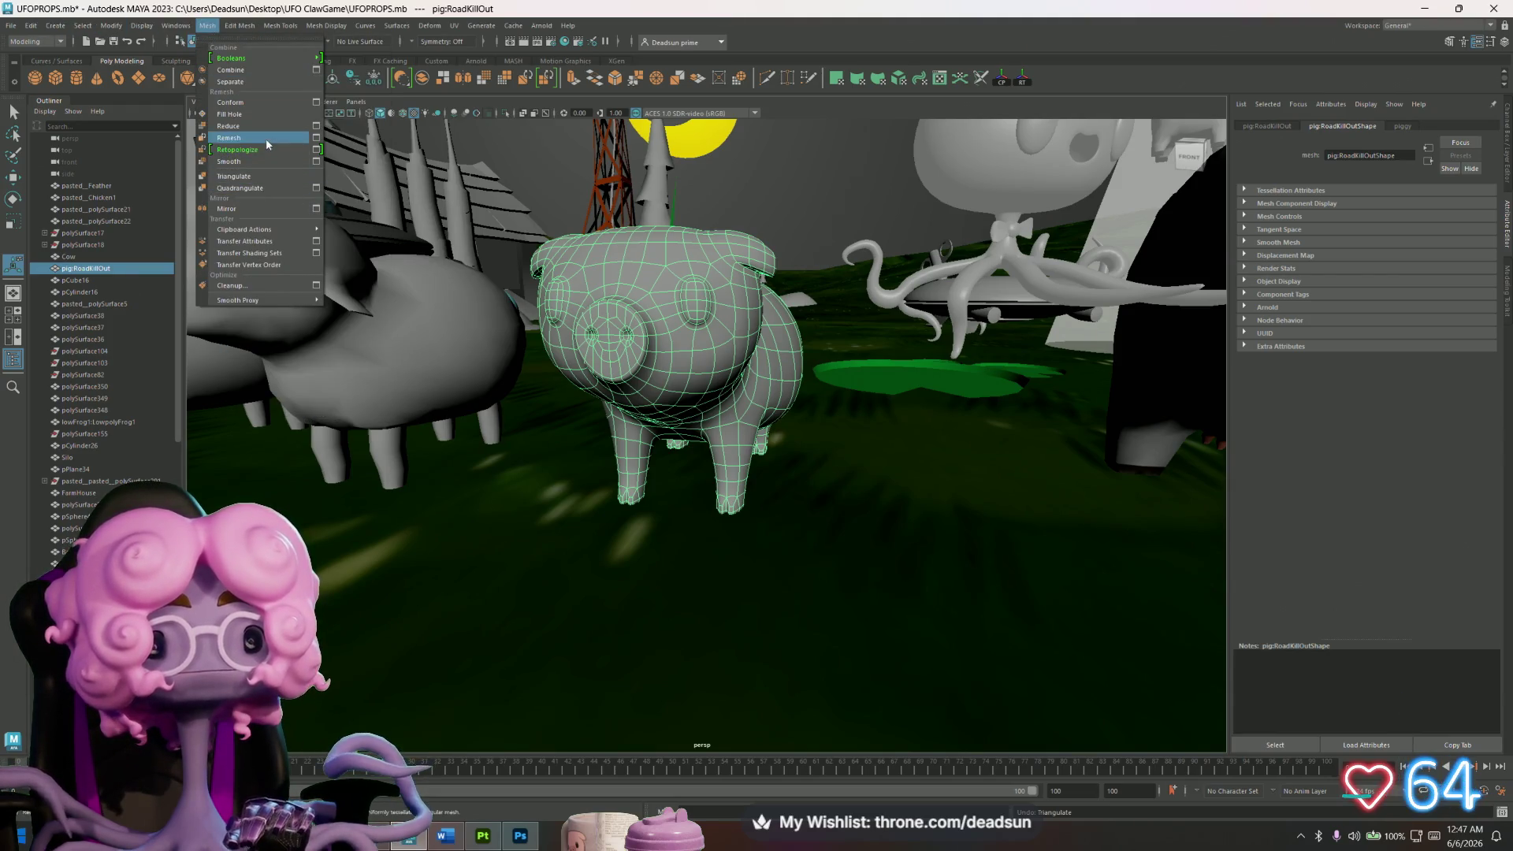
click(228, 162)
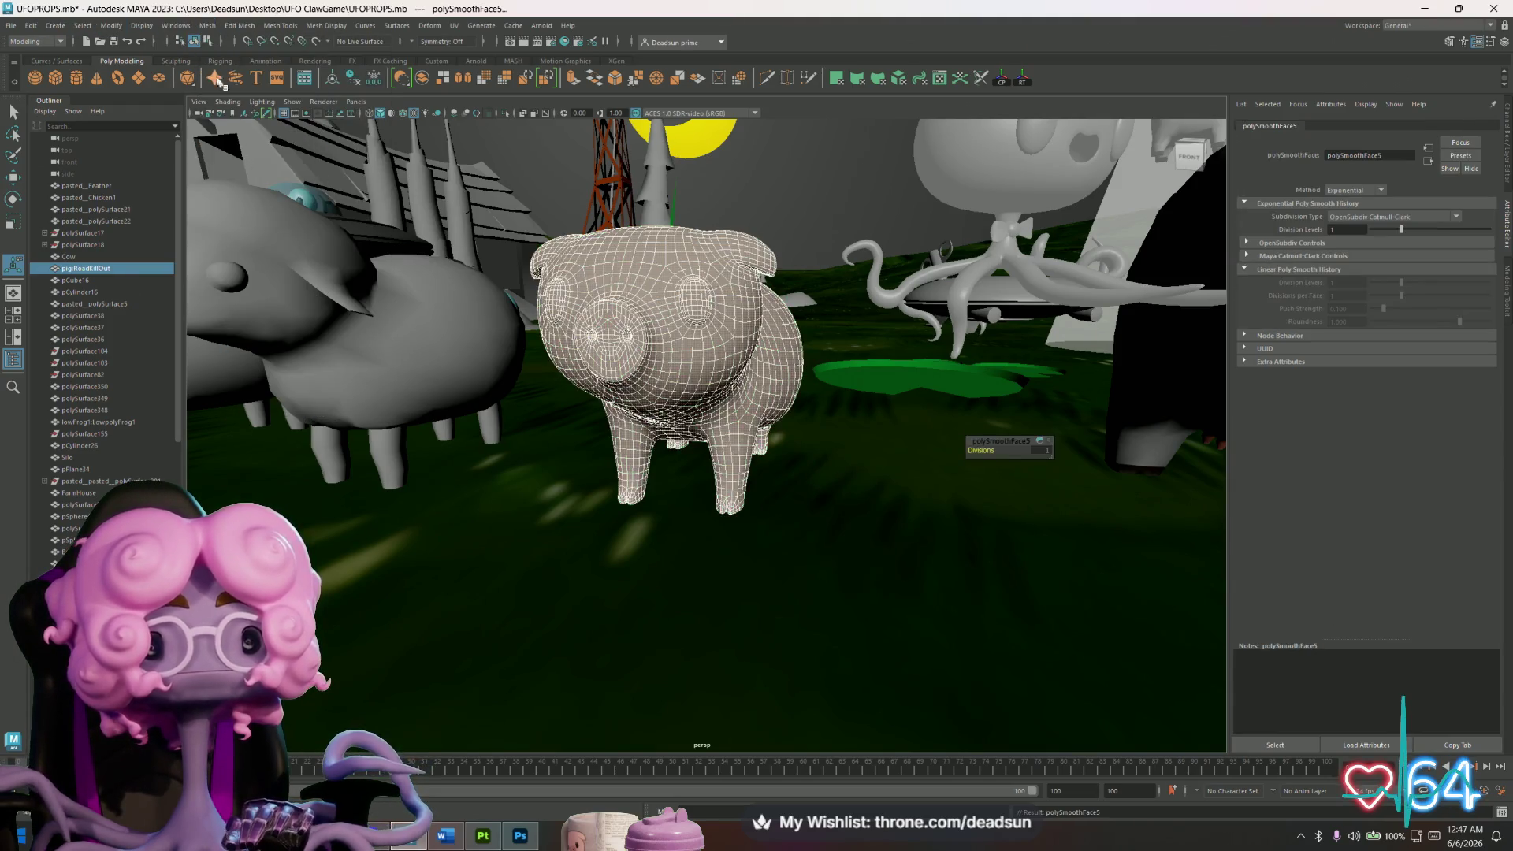
click(208, 27)
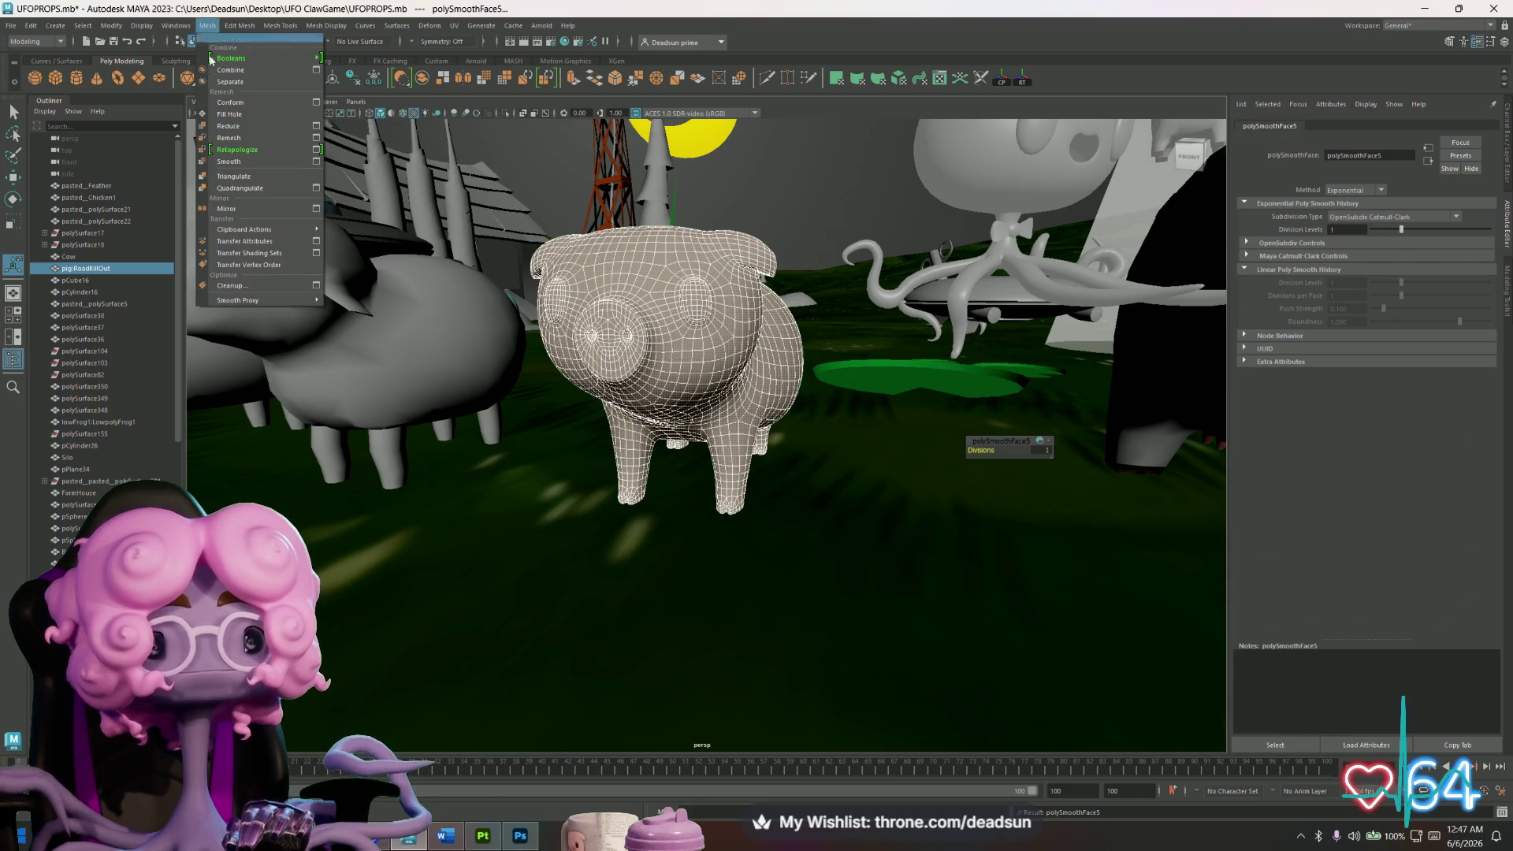
click(239, 163)
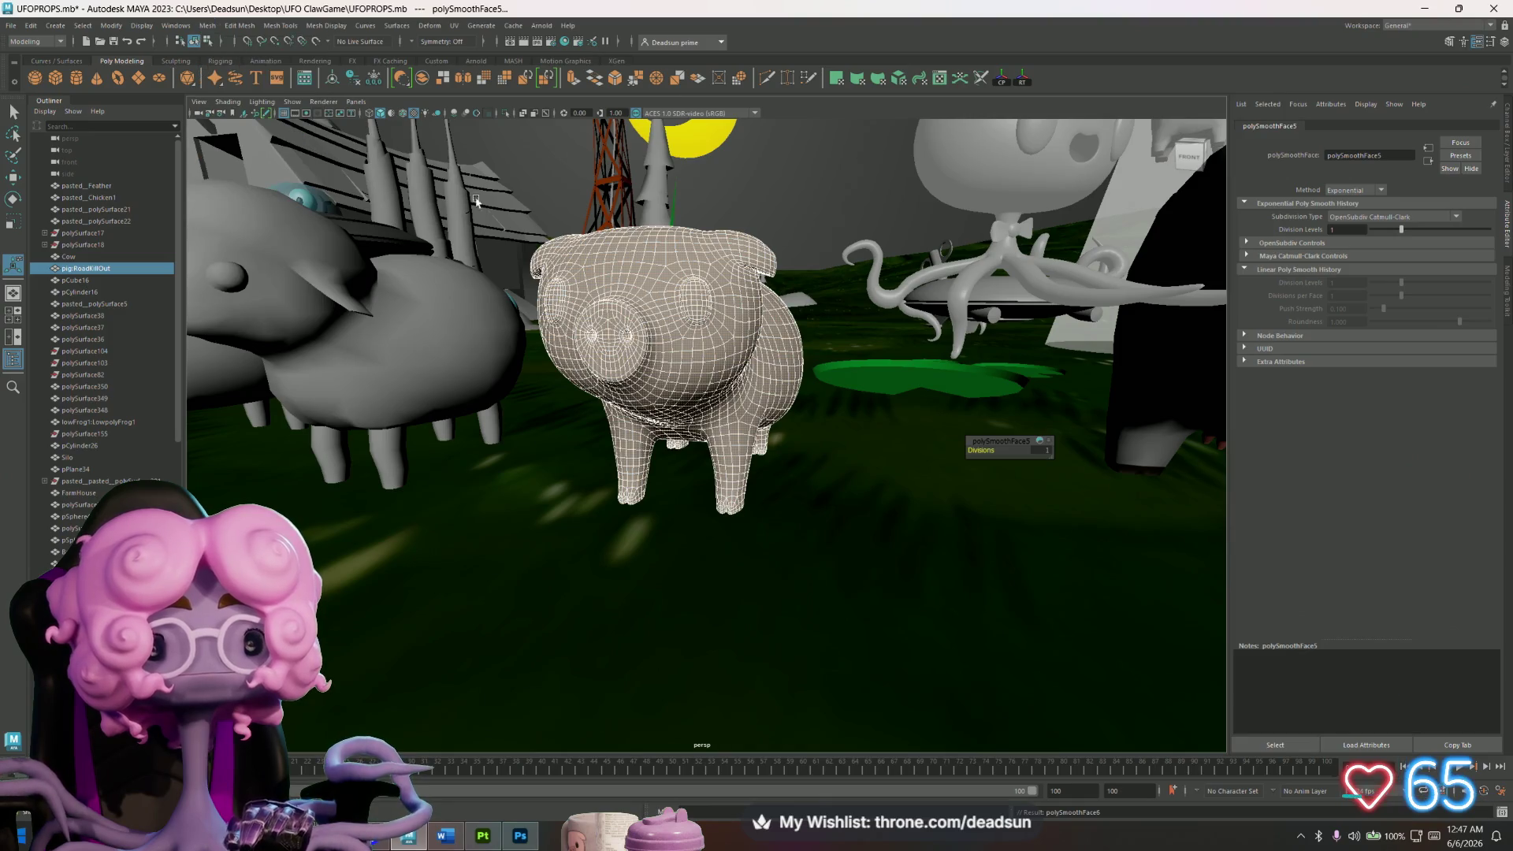
Export the smoothed pig as pighigh.fbx, then switch back to Substance Painter.
click(11, 25)
click(48, 182)
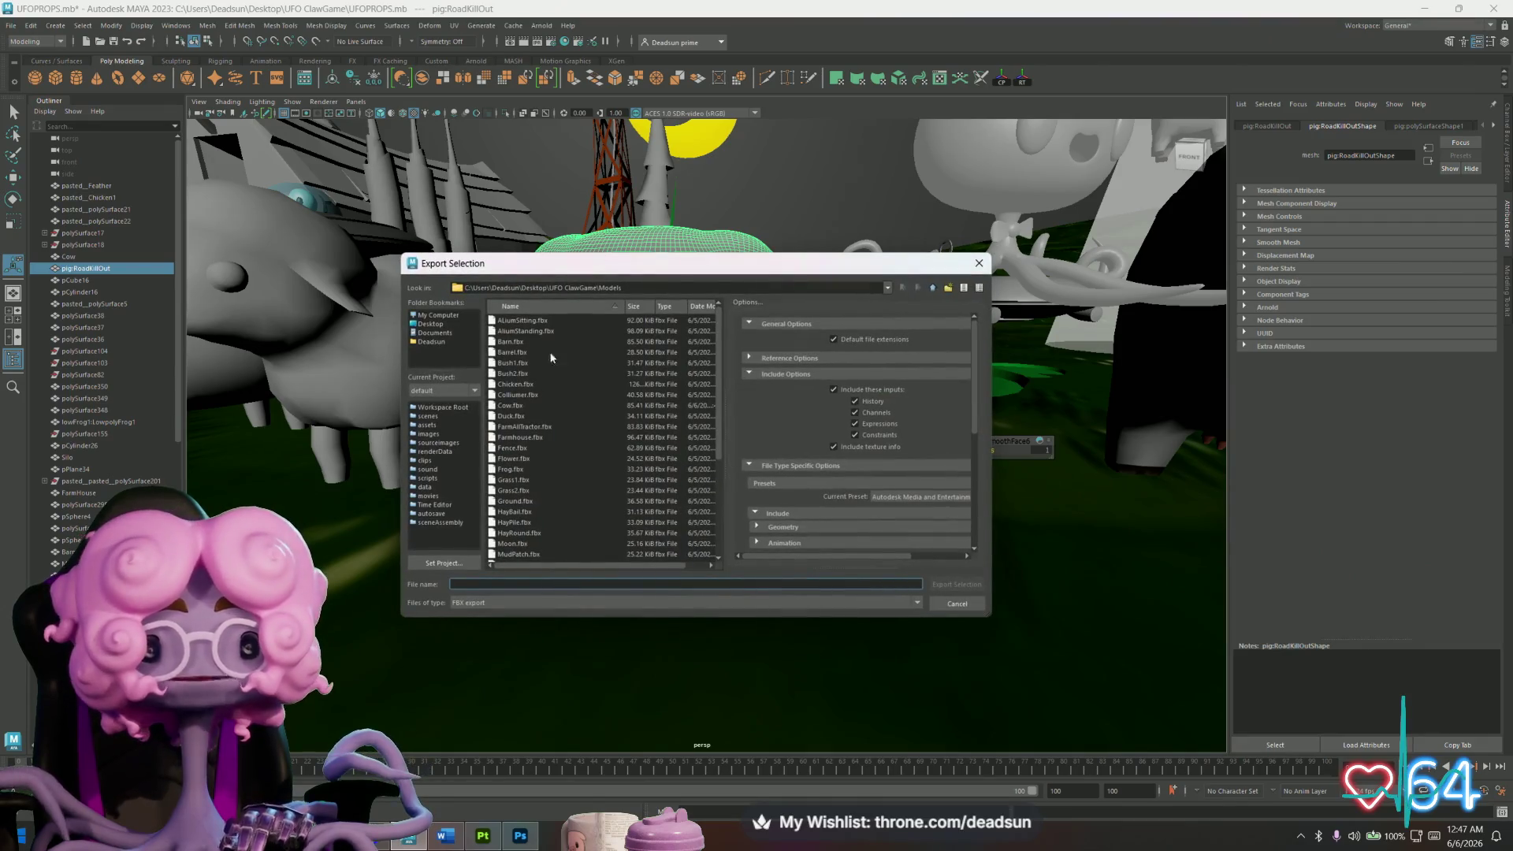
click(508, 364)
click(501, 583)
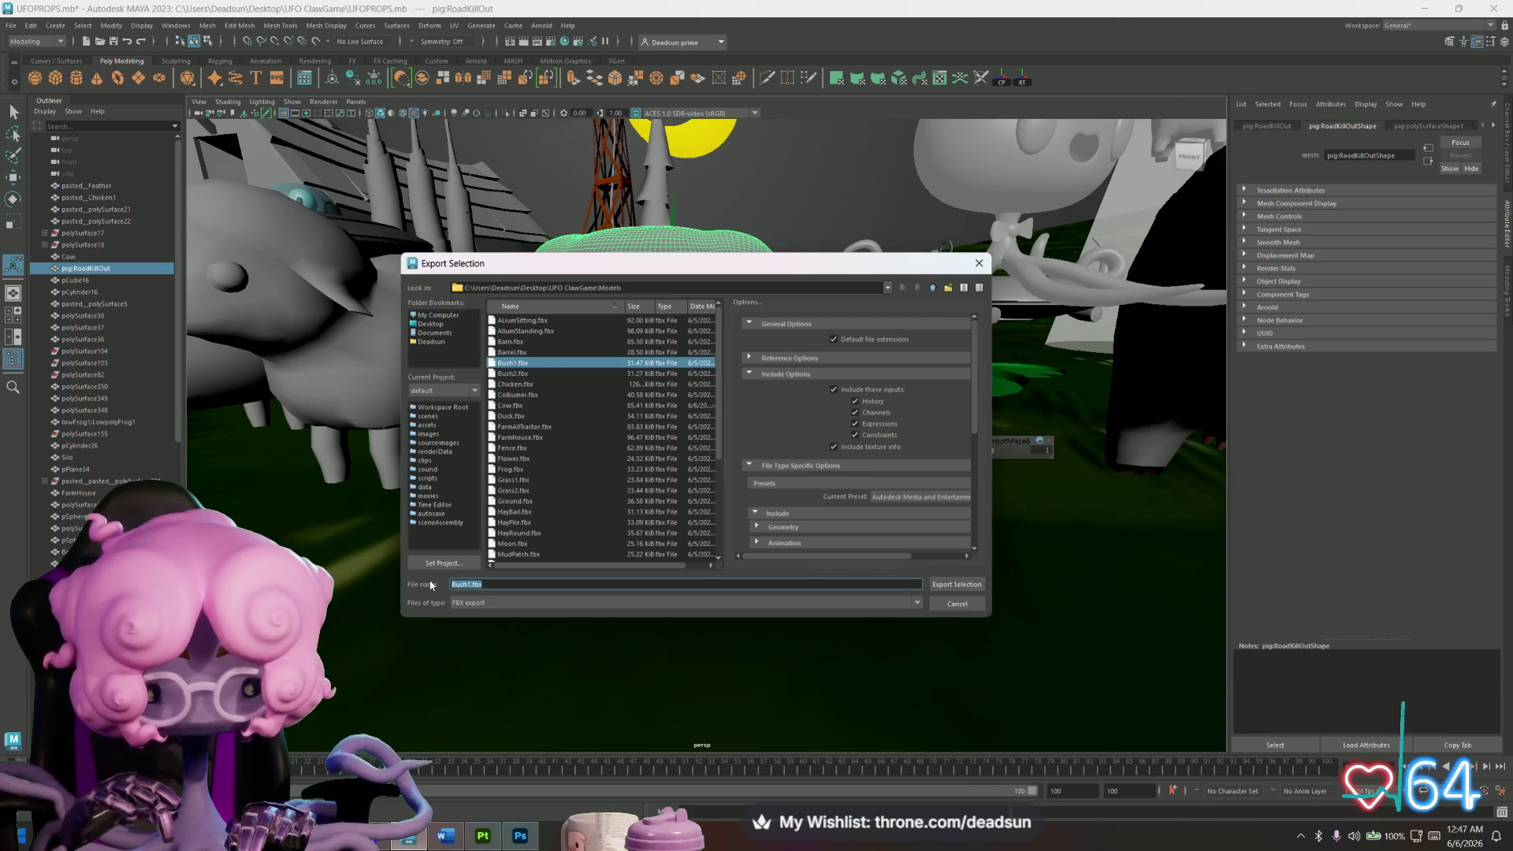
text(pighigh)
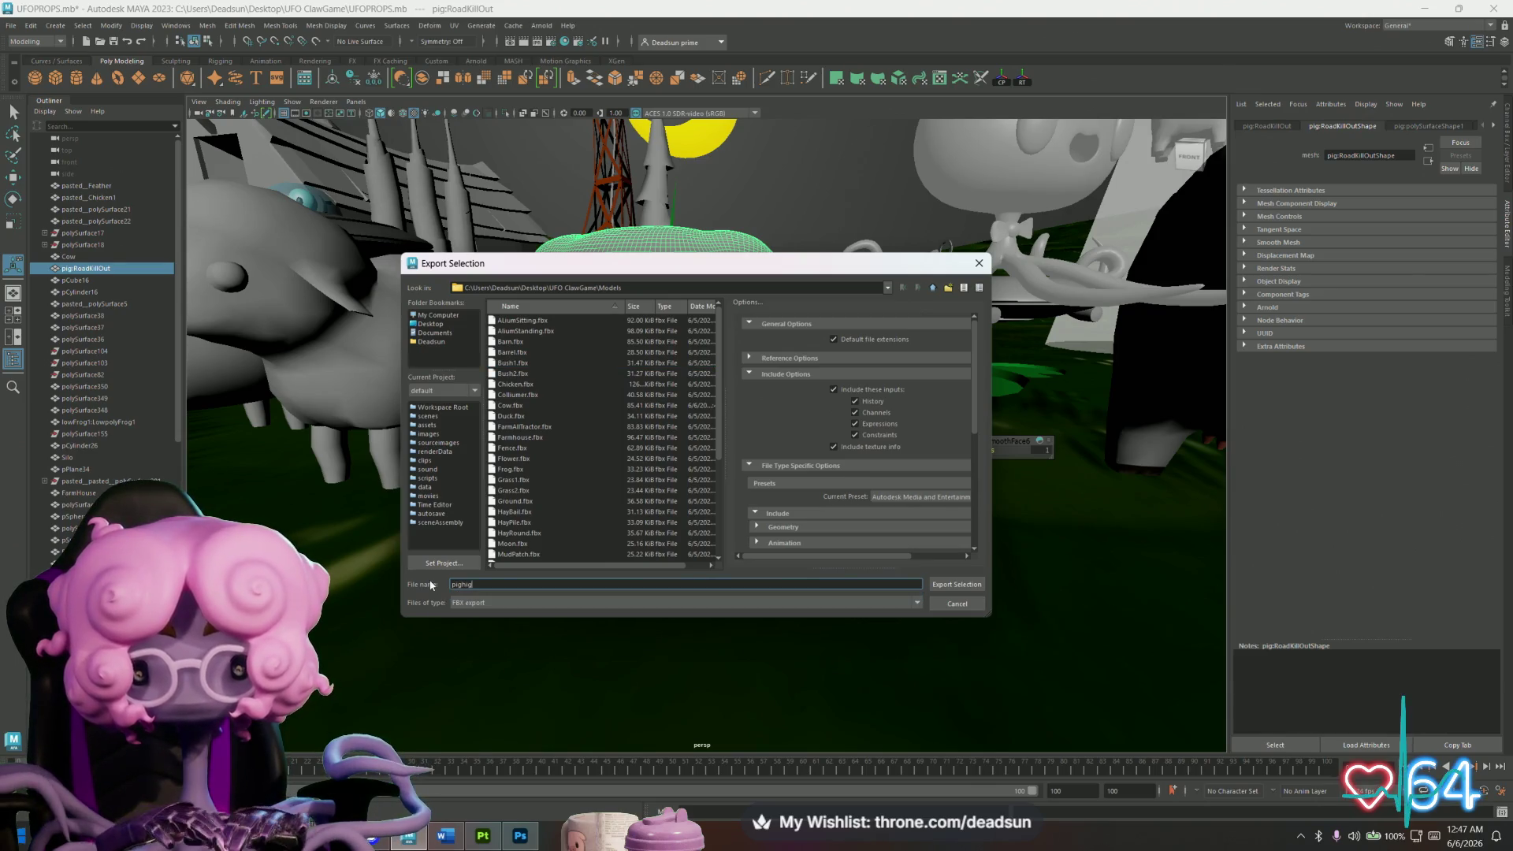
click(956, 583)
alt+drag(762, 452, 797, 449)
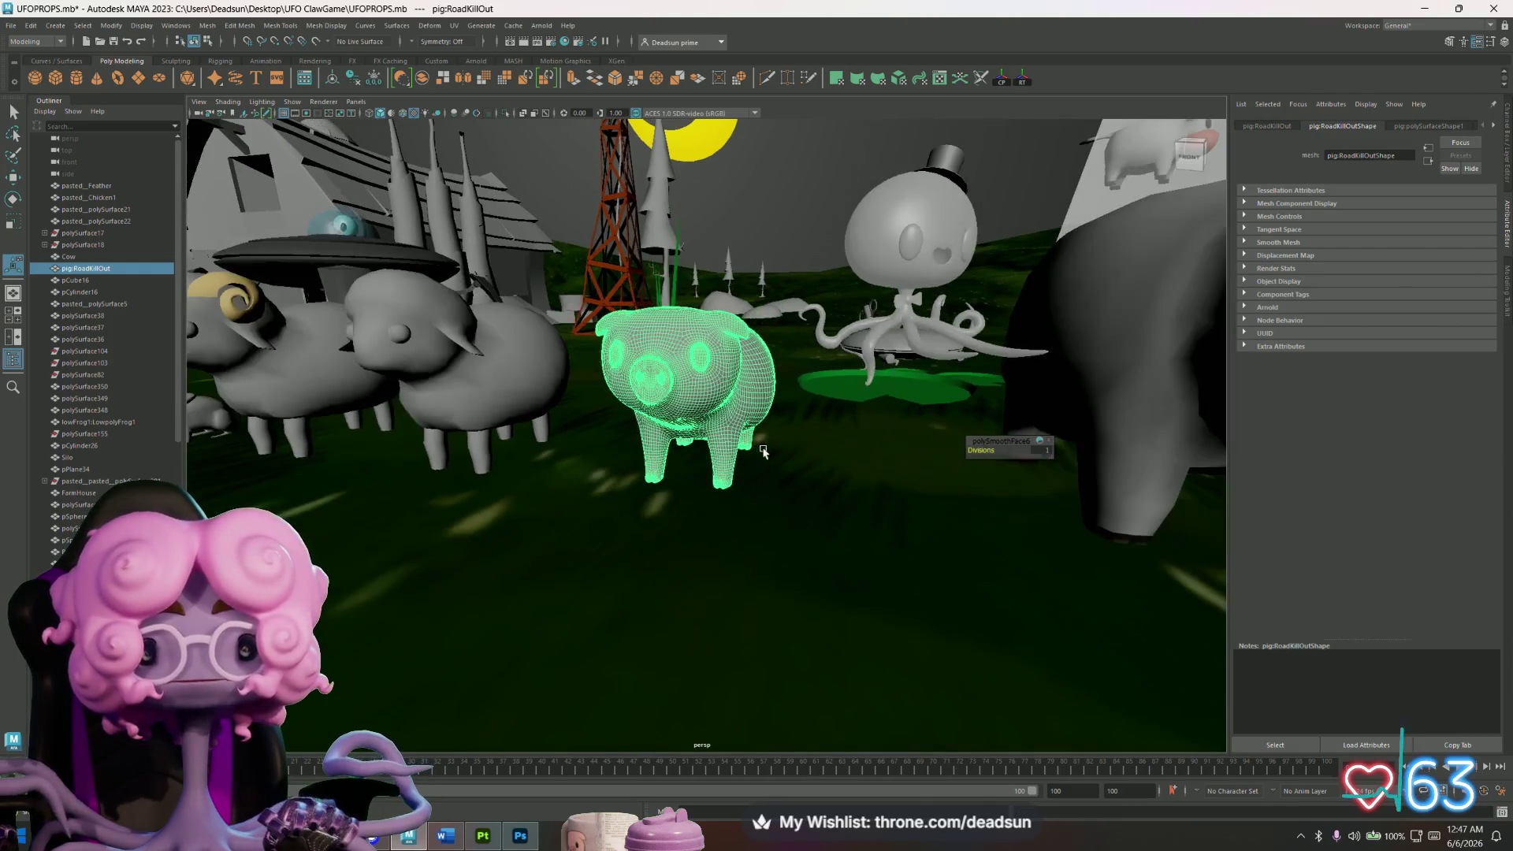
key(alt+Tab)
Toggle Layer 1 and the pink fill's visibility to compare, leaving Fill layer 1 visible.
click(1245, 326)
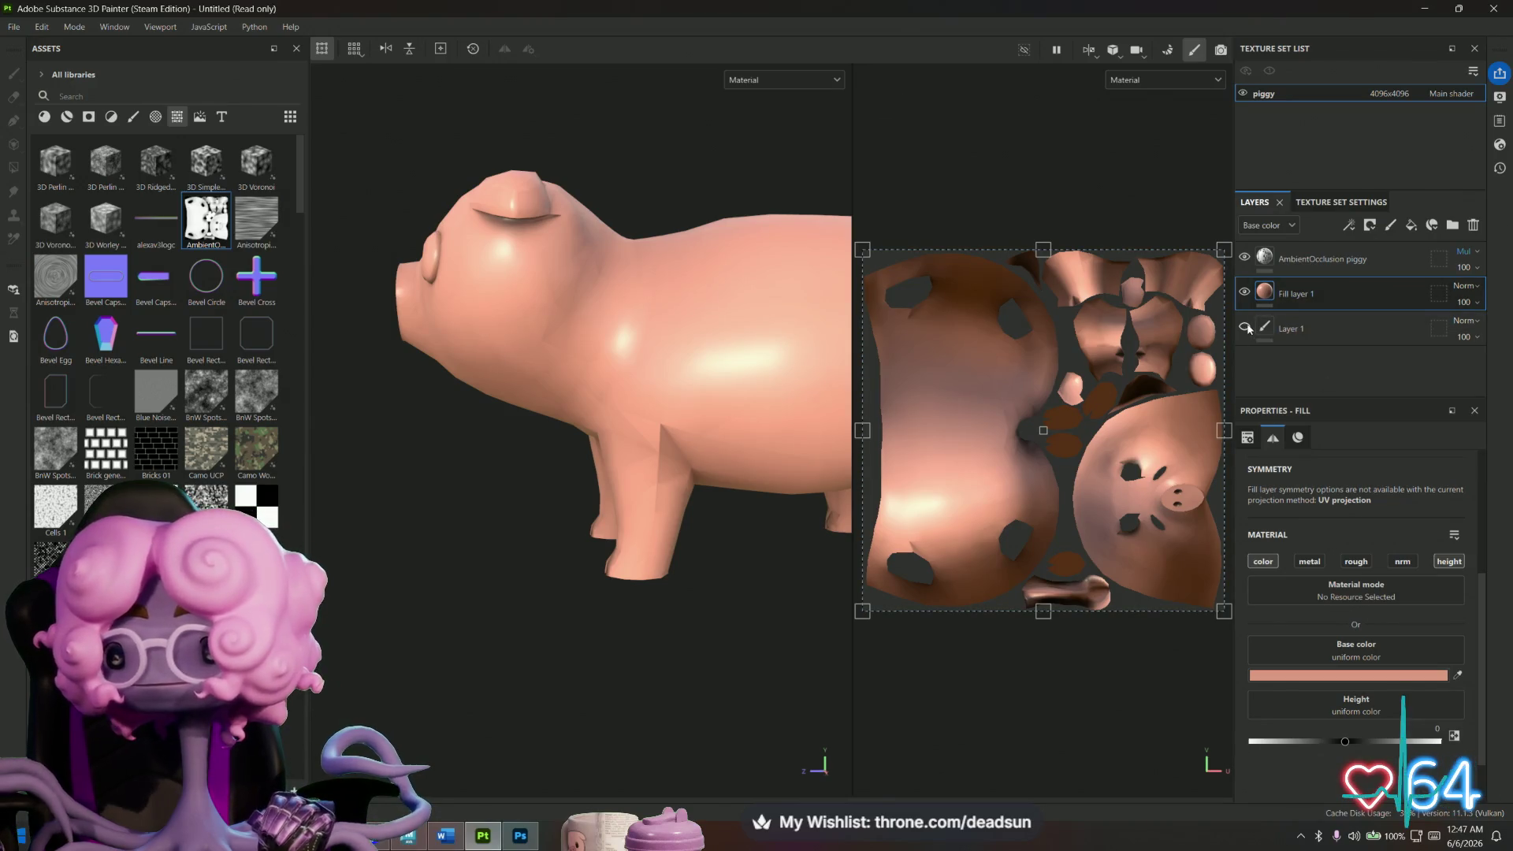
click(1244, 291)
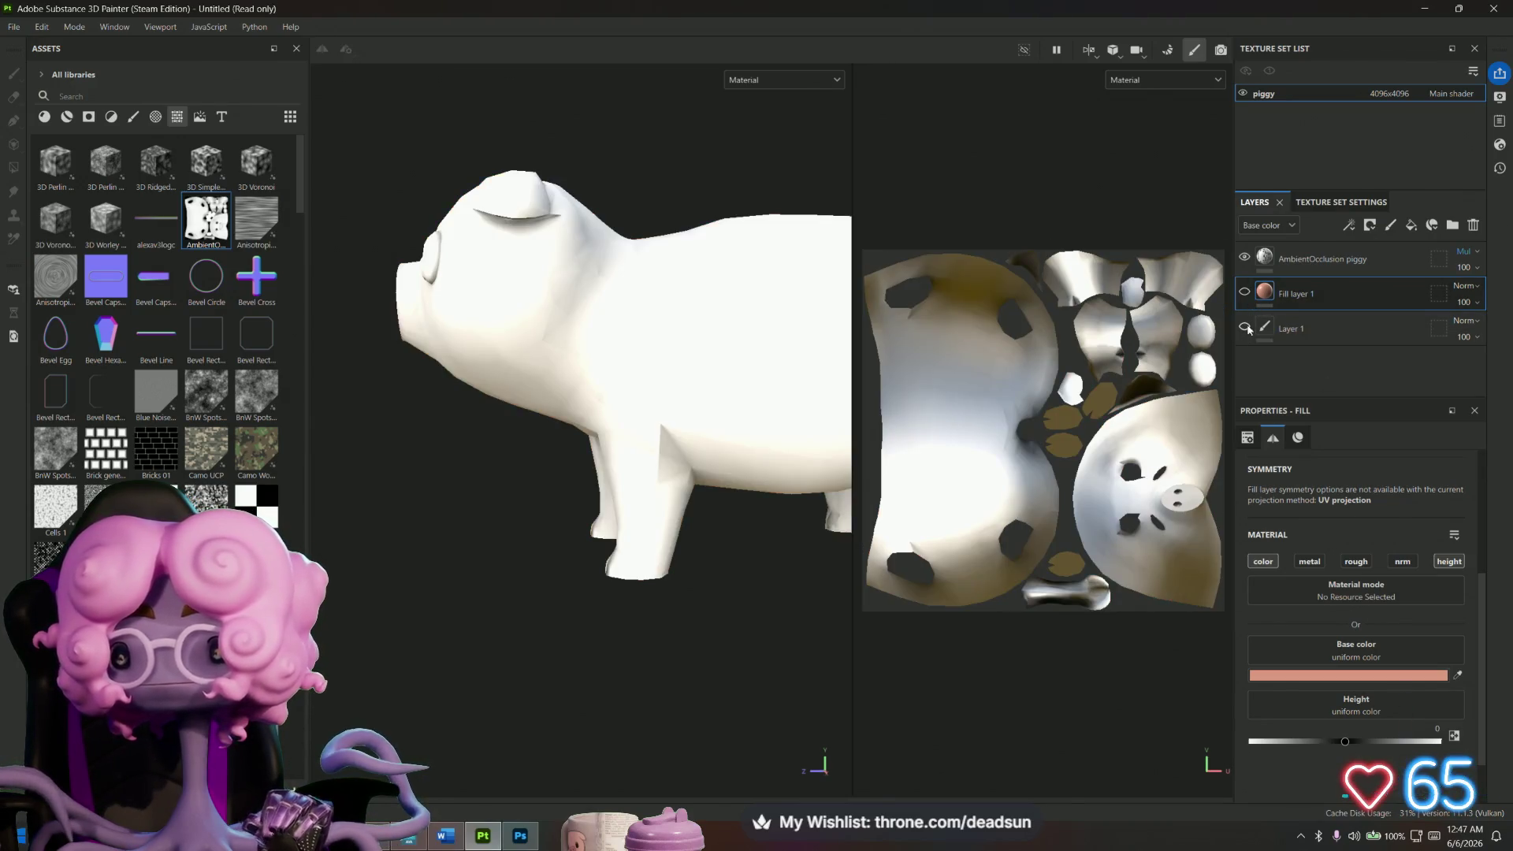
mouse_move(541, 578)
alt+mouse_down()
mouse_move(659, 601)
mouse_move(483, 595)
mouse_move(740, 628)
mouse_move(757, 615)
mouse_move(739, 622)
alt+mouse_up()
click(1244, 291)
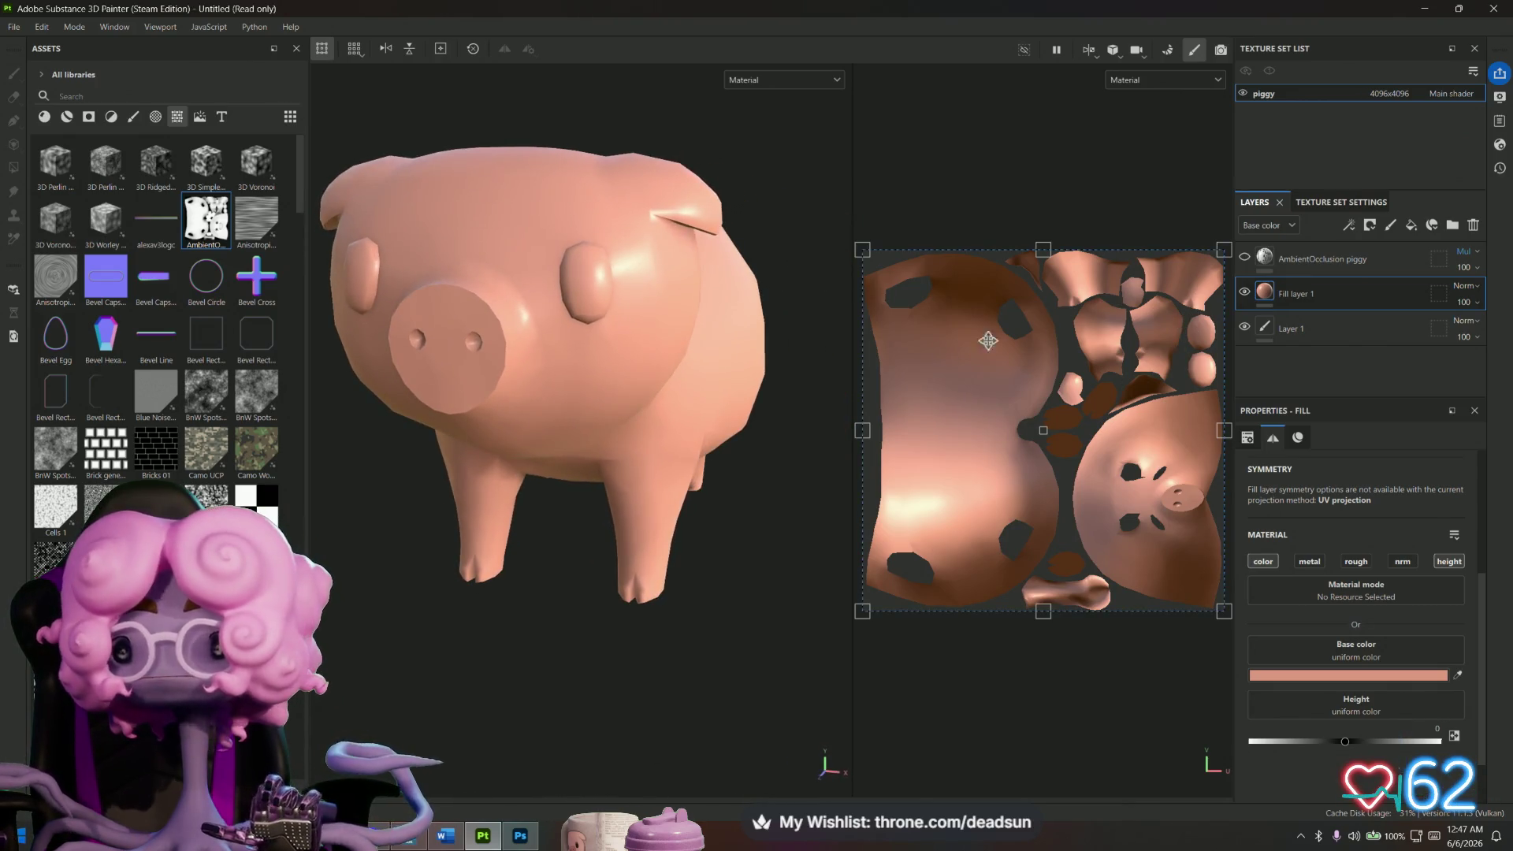
scroll(692, 494, down, 3)
scroll(692, 495, up, 4)
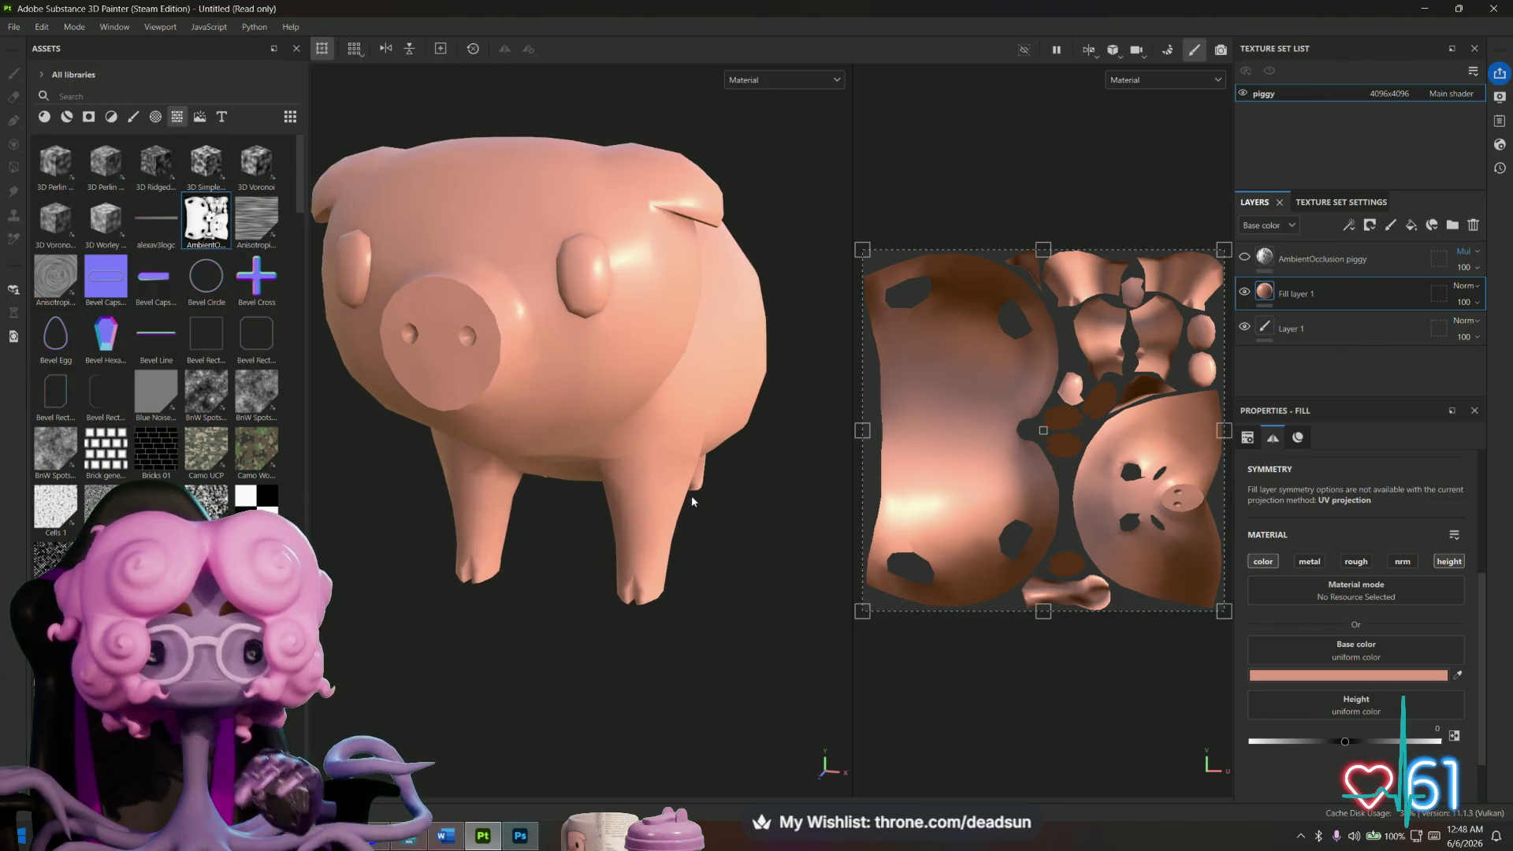
scroll(692, 495, up, 3)
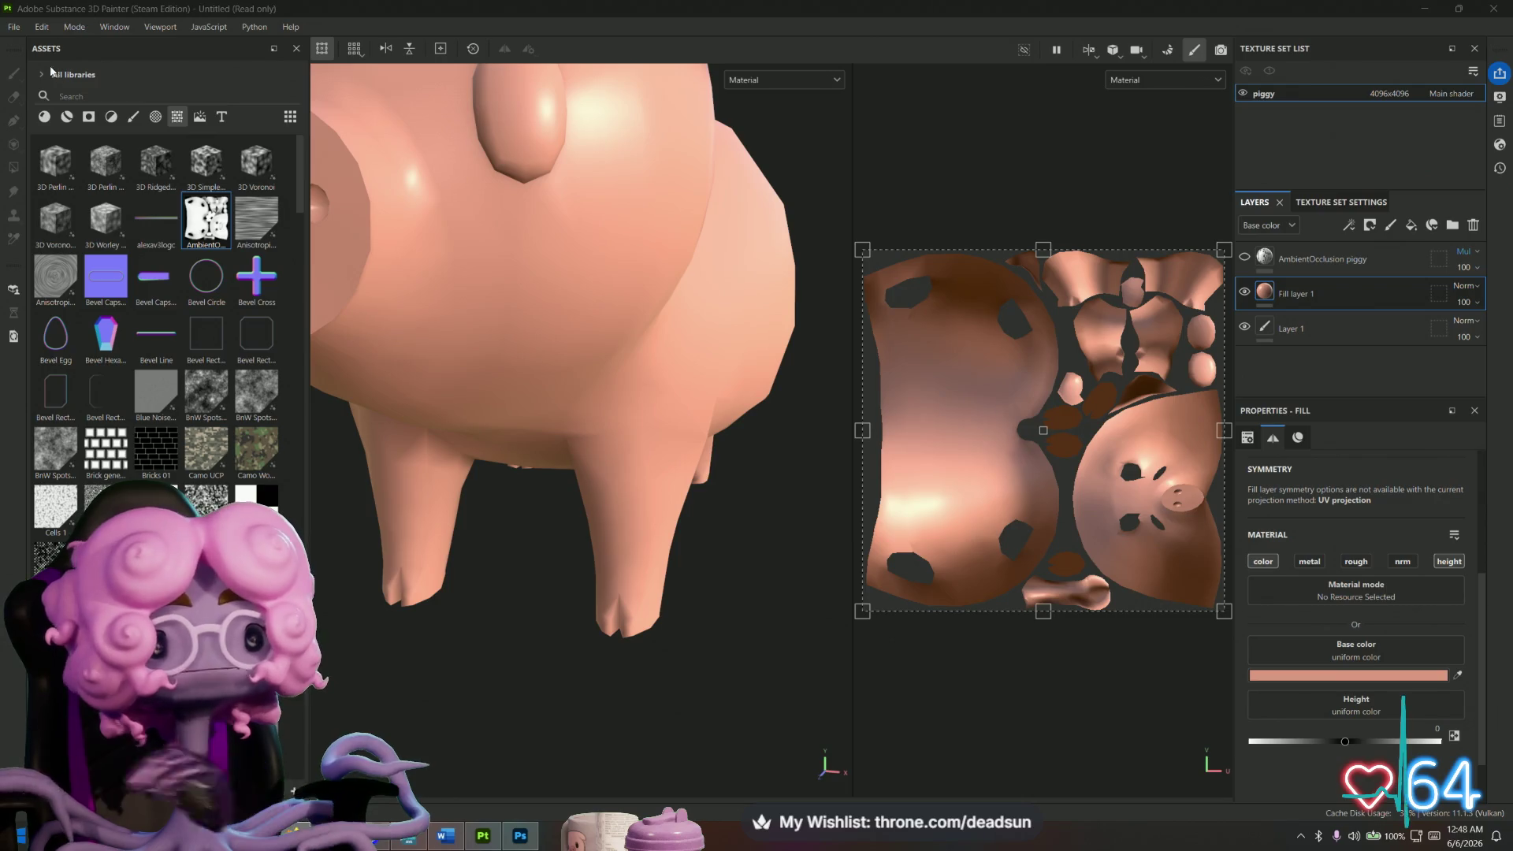
Add paint Layer 2 with dark brown 3F352B as its colour and choose Polygon Fill.
click(1399, 228)
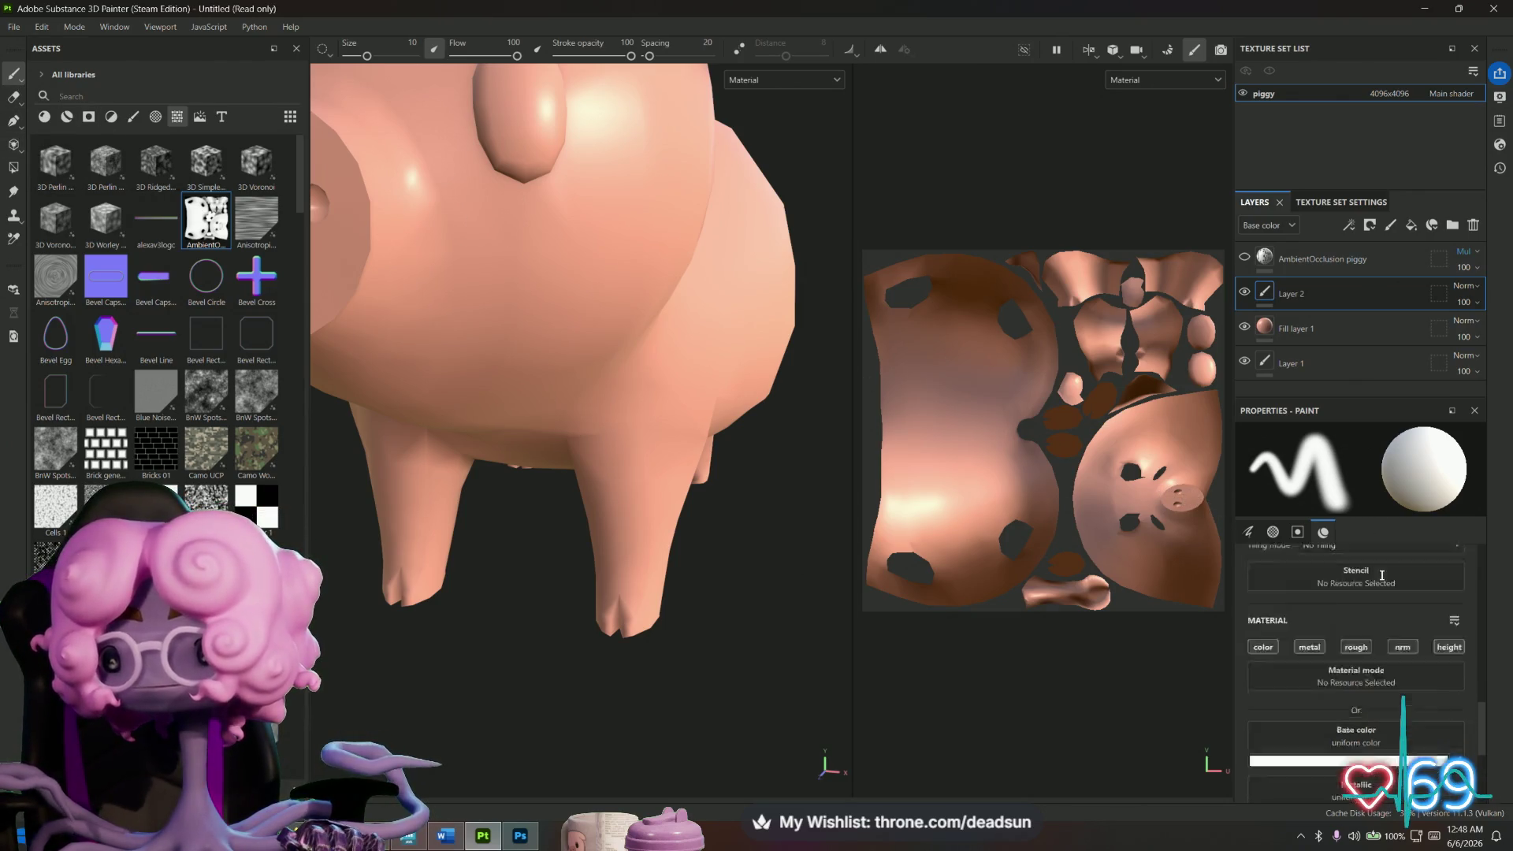
scroll(1374, 573, up, 3)
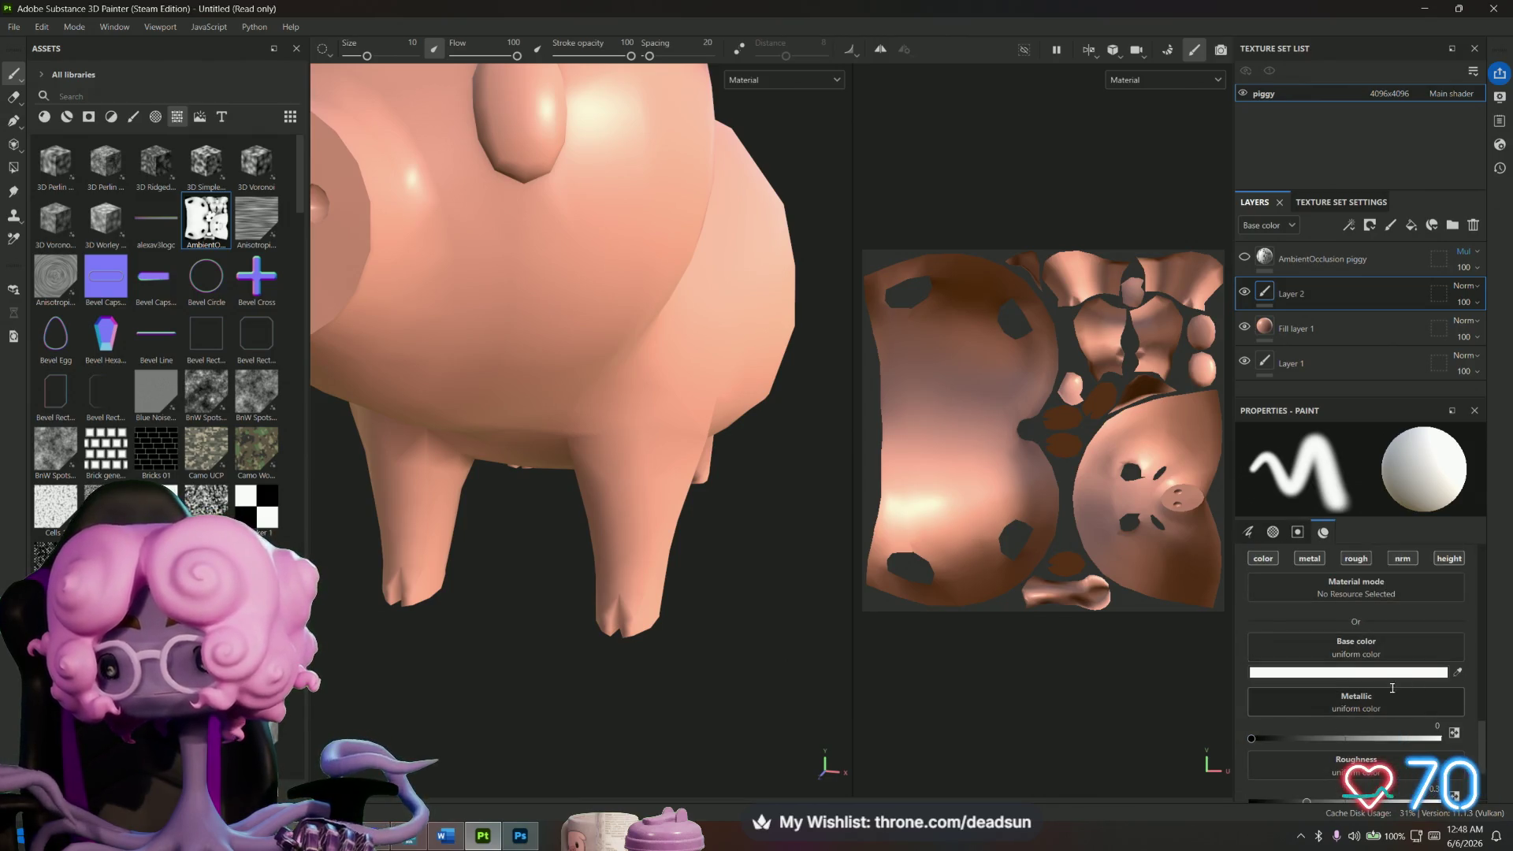
click(1375, 673)
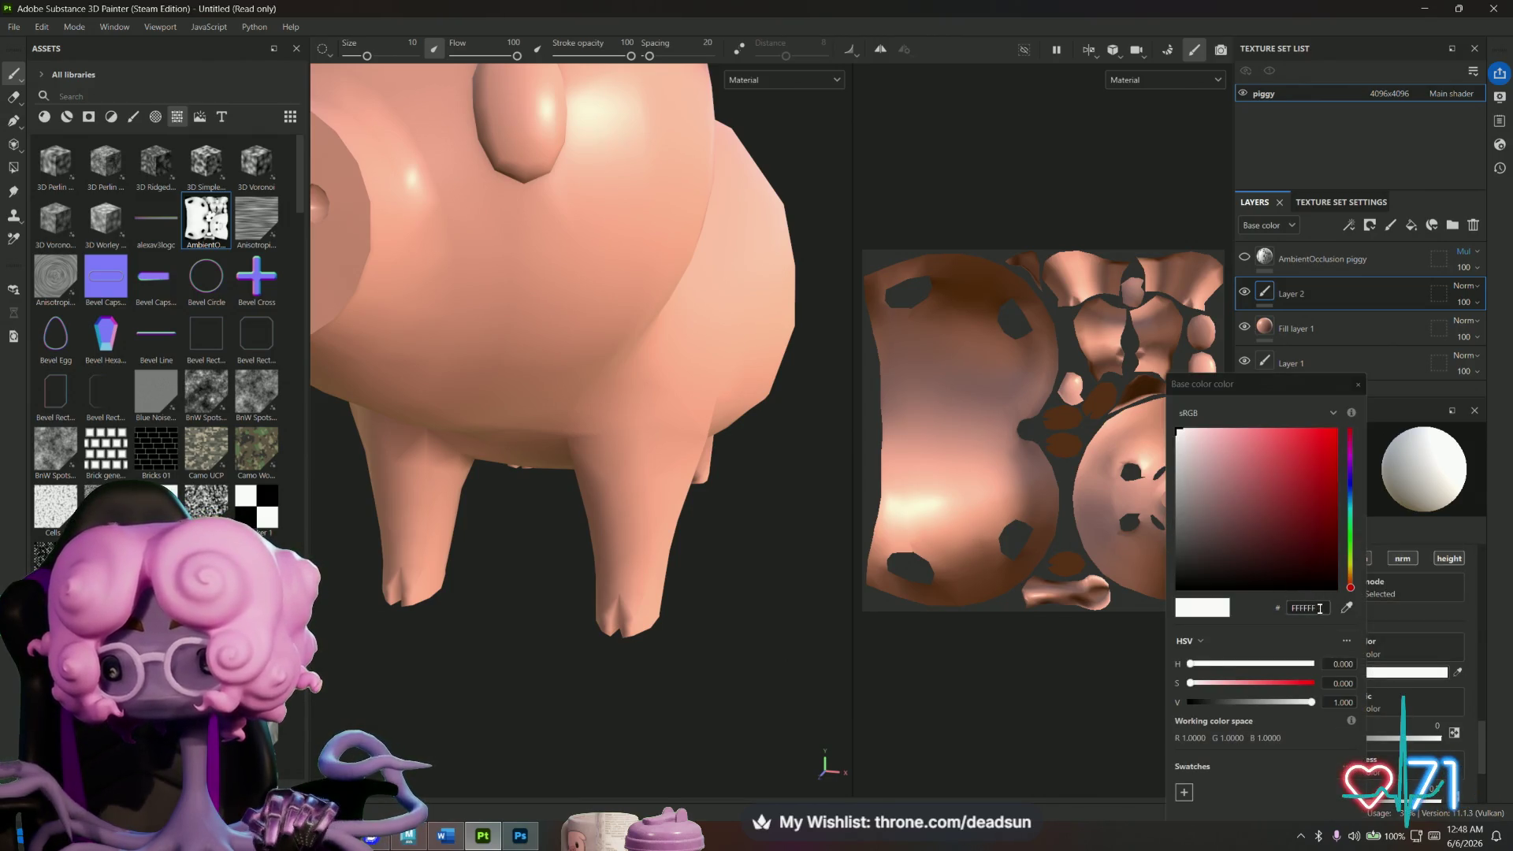
drag(1318, 609, 1273, 607)
text(3F352B)
key(Return)
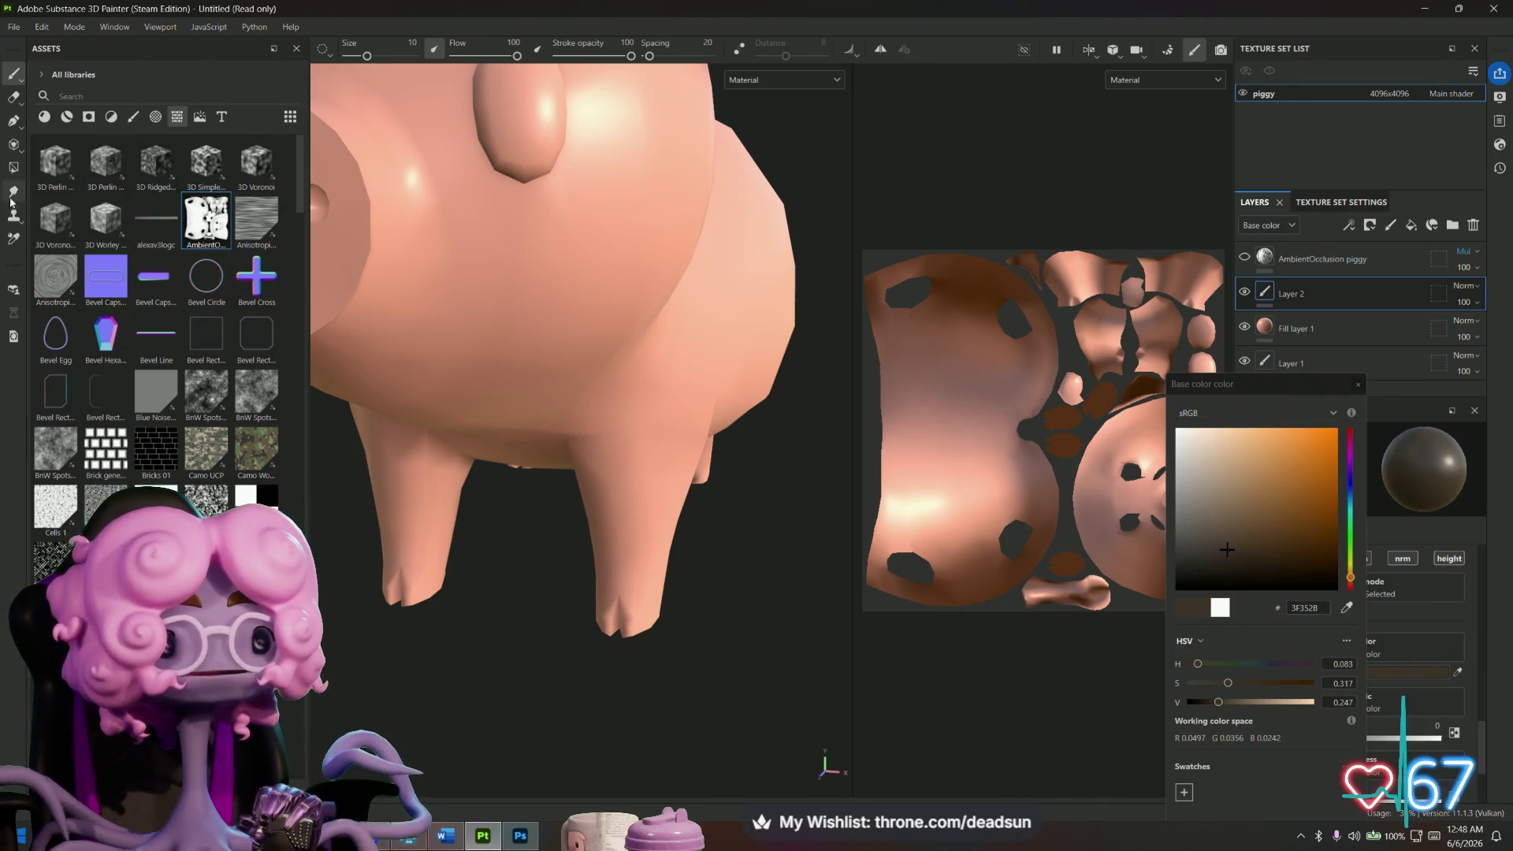
click(13, 167)
alt+drag(596, 224, 621, 318)
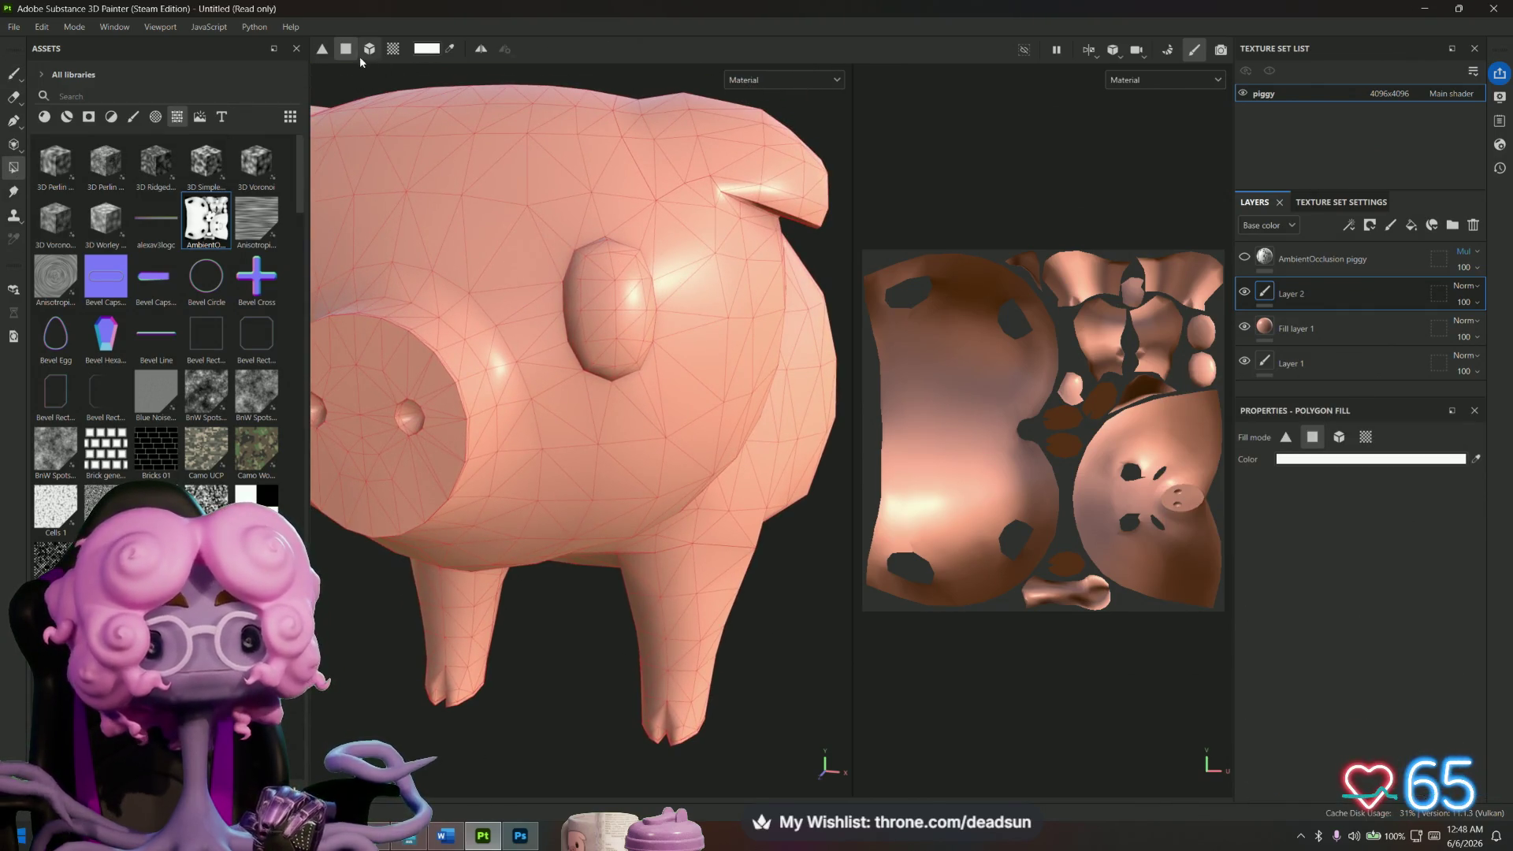
Set Polygon Fill to UV chunk mode with fill colour 3F352B.
click(397, 54)
click(629, 294)
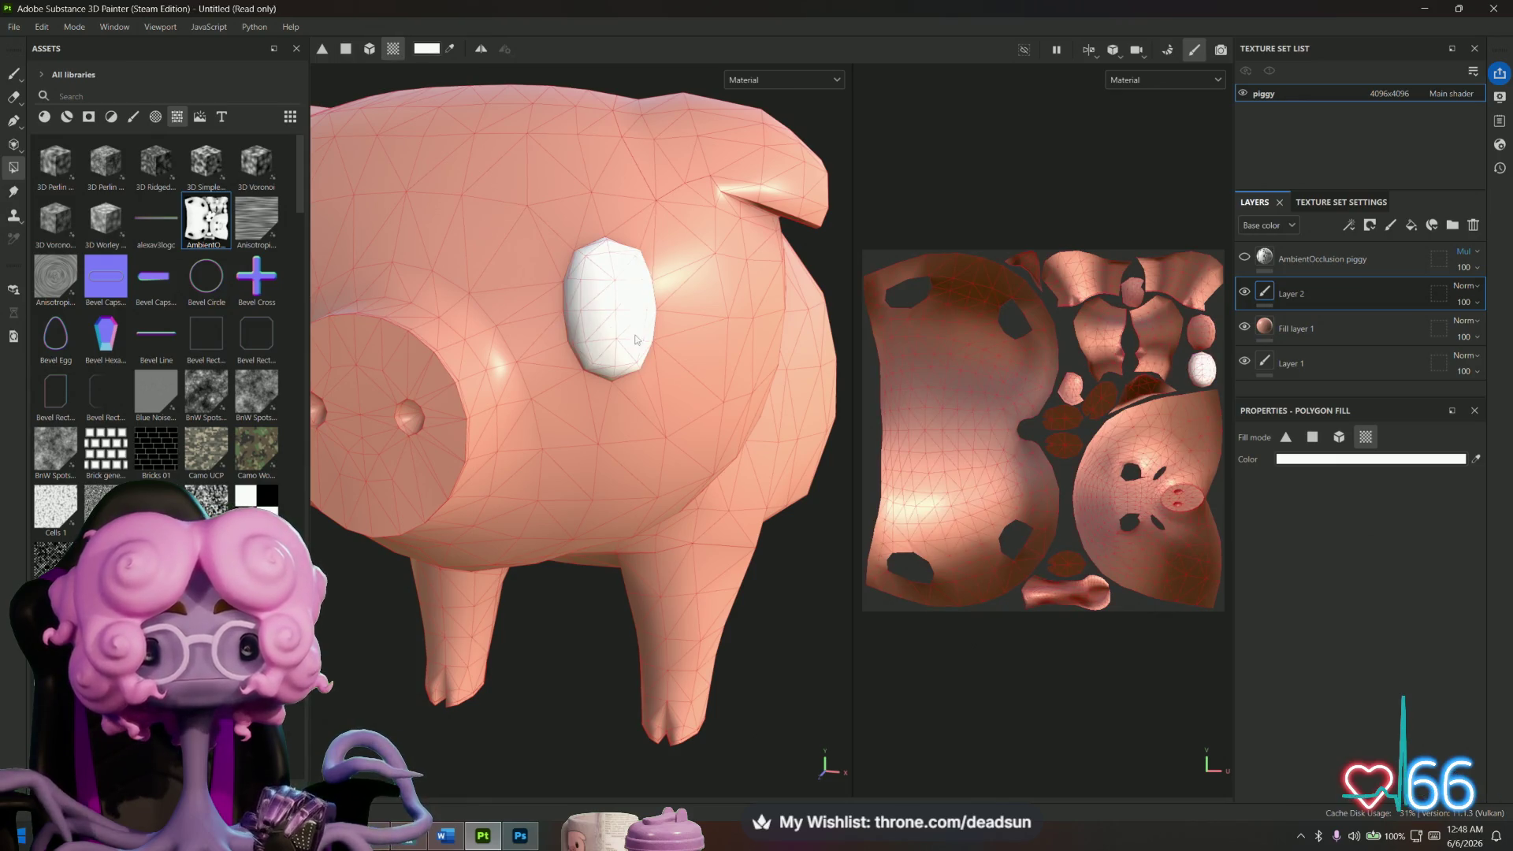
alt+drag(630, 300, 788, 315)
click(1370, 462)
text(3F352B)
key(Return)
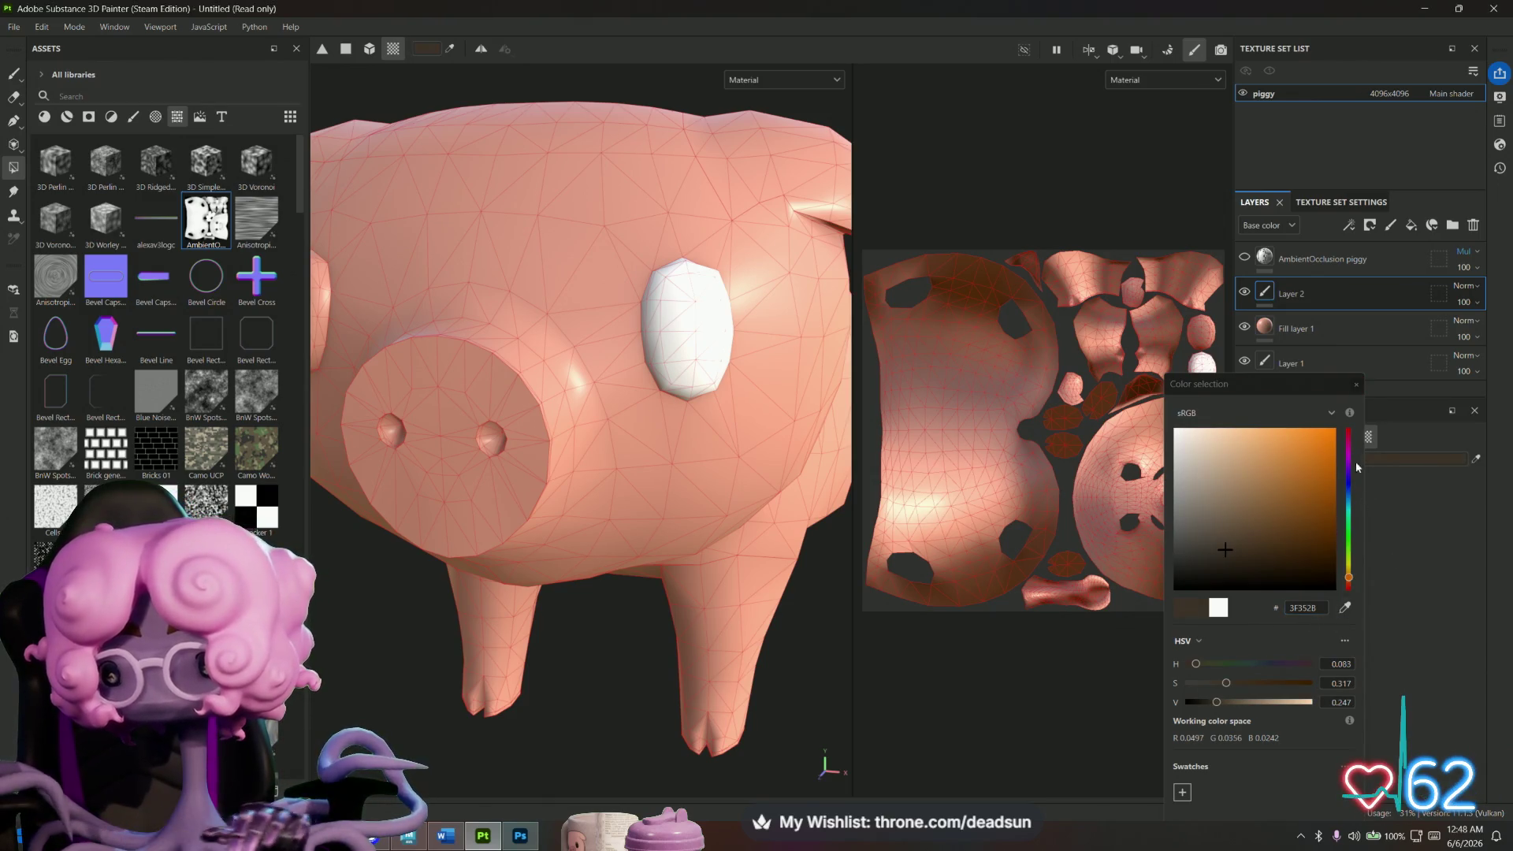
click(1355, 385)
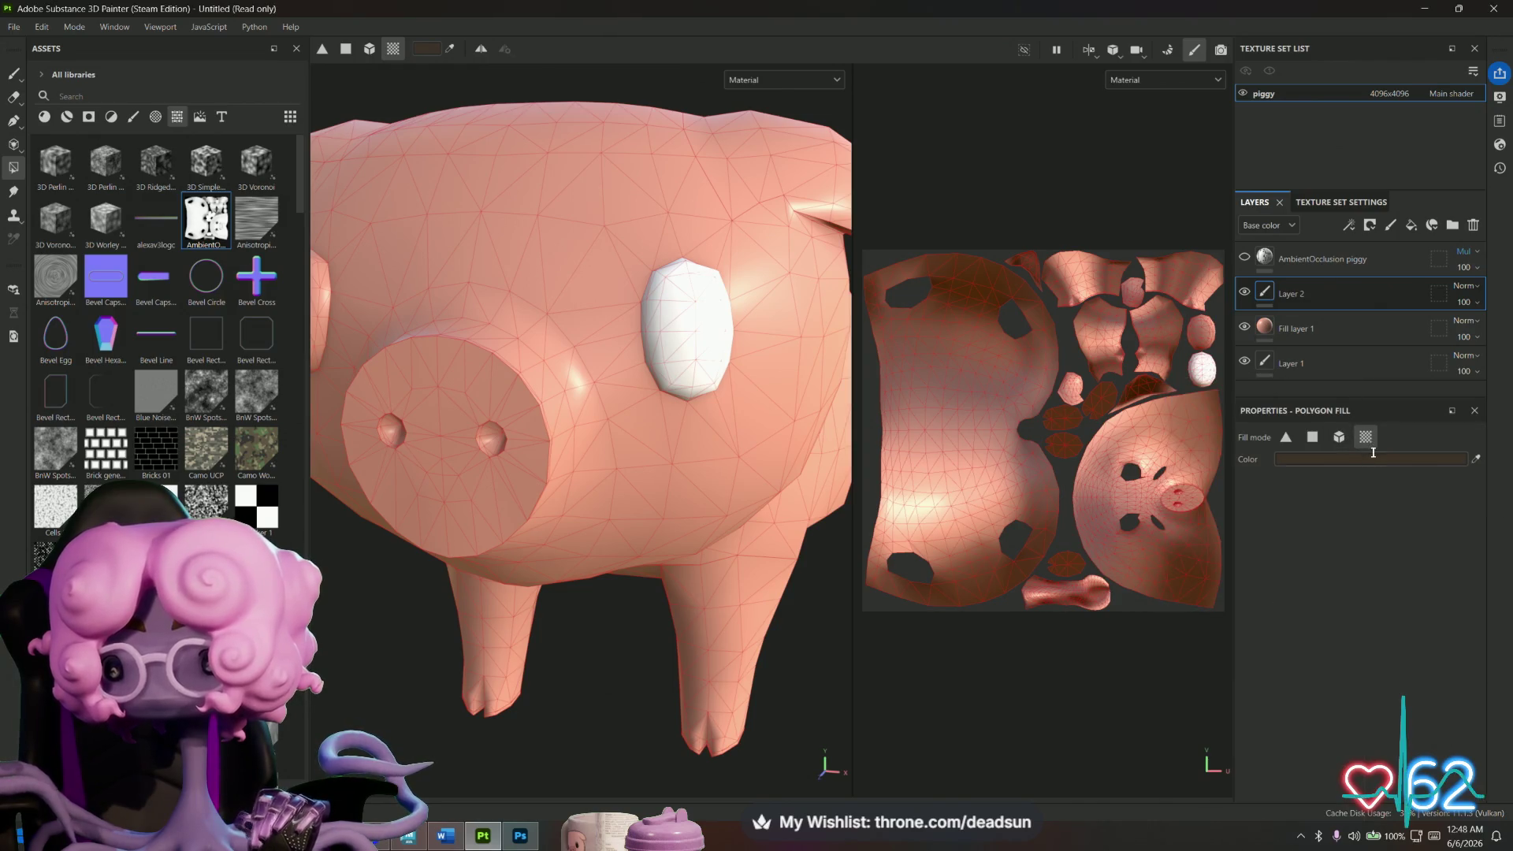
Fill both eye islands dark brown, then orbit and zoom toward the snout.
click(694, 357)
mouse_move(694, 357)
alt+mouse_down()
mouse_move(811, 478)
mouse_move(780, 461)
alt+mouse_up()
click(514, 402)
mouse_move(567, 485)
alt+mouse_down()
mouse_move(494, 447)
mouse_move(713, 570)
mouse_move(491, 537)
mouse_move(748, 583)
alt+mouse_up()
mouse_move(748, 583)
alt+right_down()
mouse_move(775, 602)
mouse_move(557, 523)
alt+right_up()
mouse_move(557, 523)
alt+mouse_down()
mouse_move(534, 321)
mouse_move(601, 480)
mouse_move(519, 458)
mouse_move(575, 505)
alt+mouse_up()
scroll(575, 504, up, 2)
scroll(592, 484, up, 5)
scroll(593, 485, up, 3)
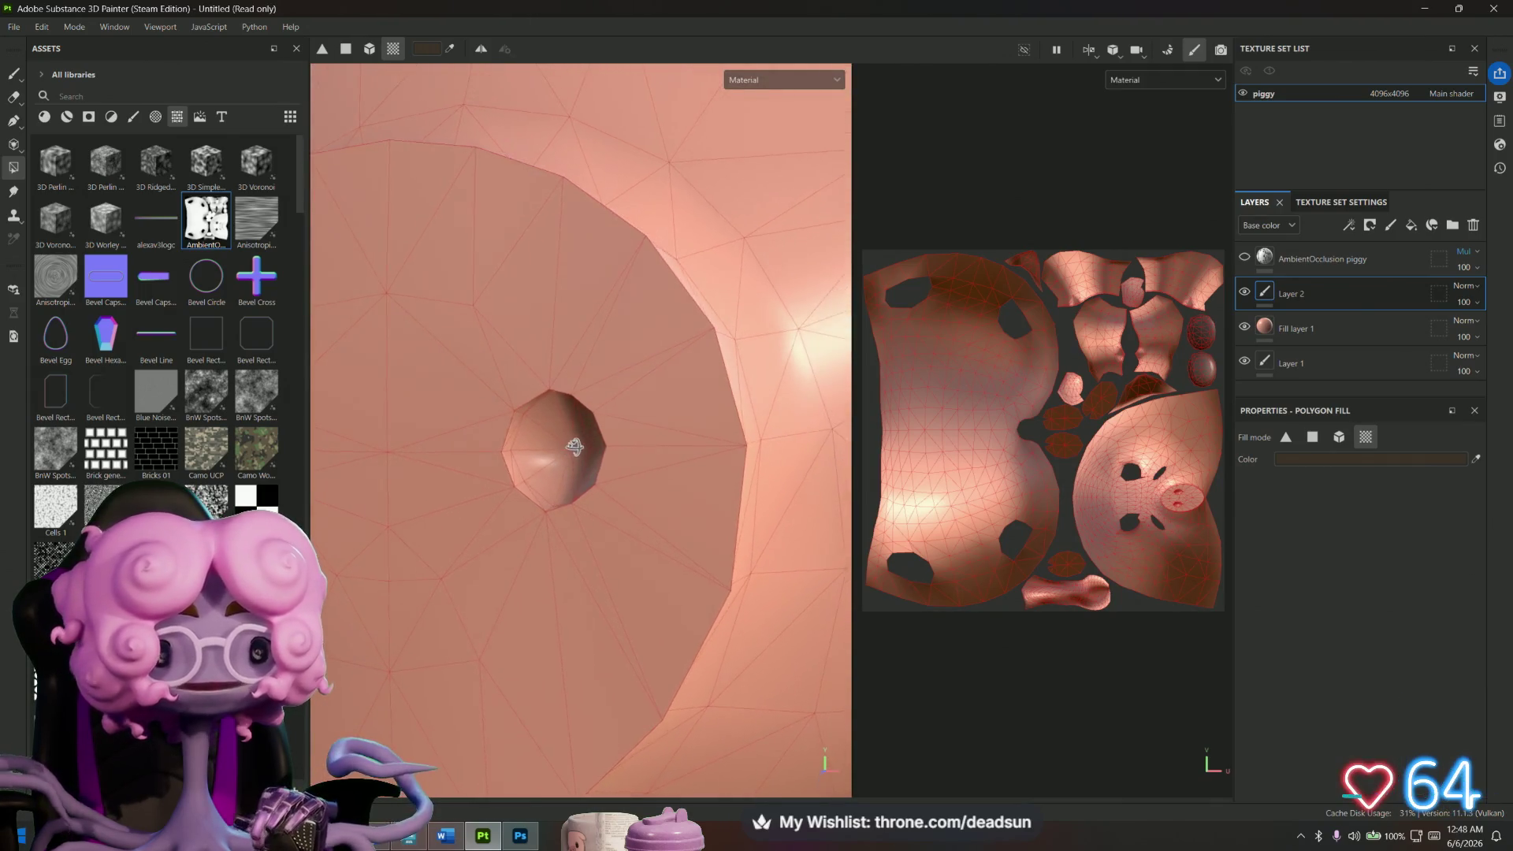
click(11, 74)
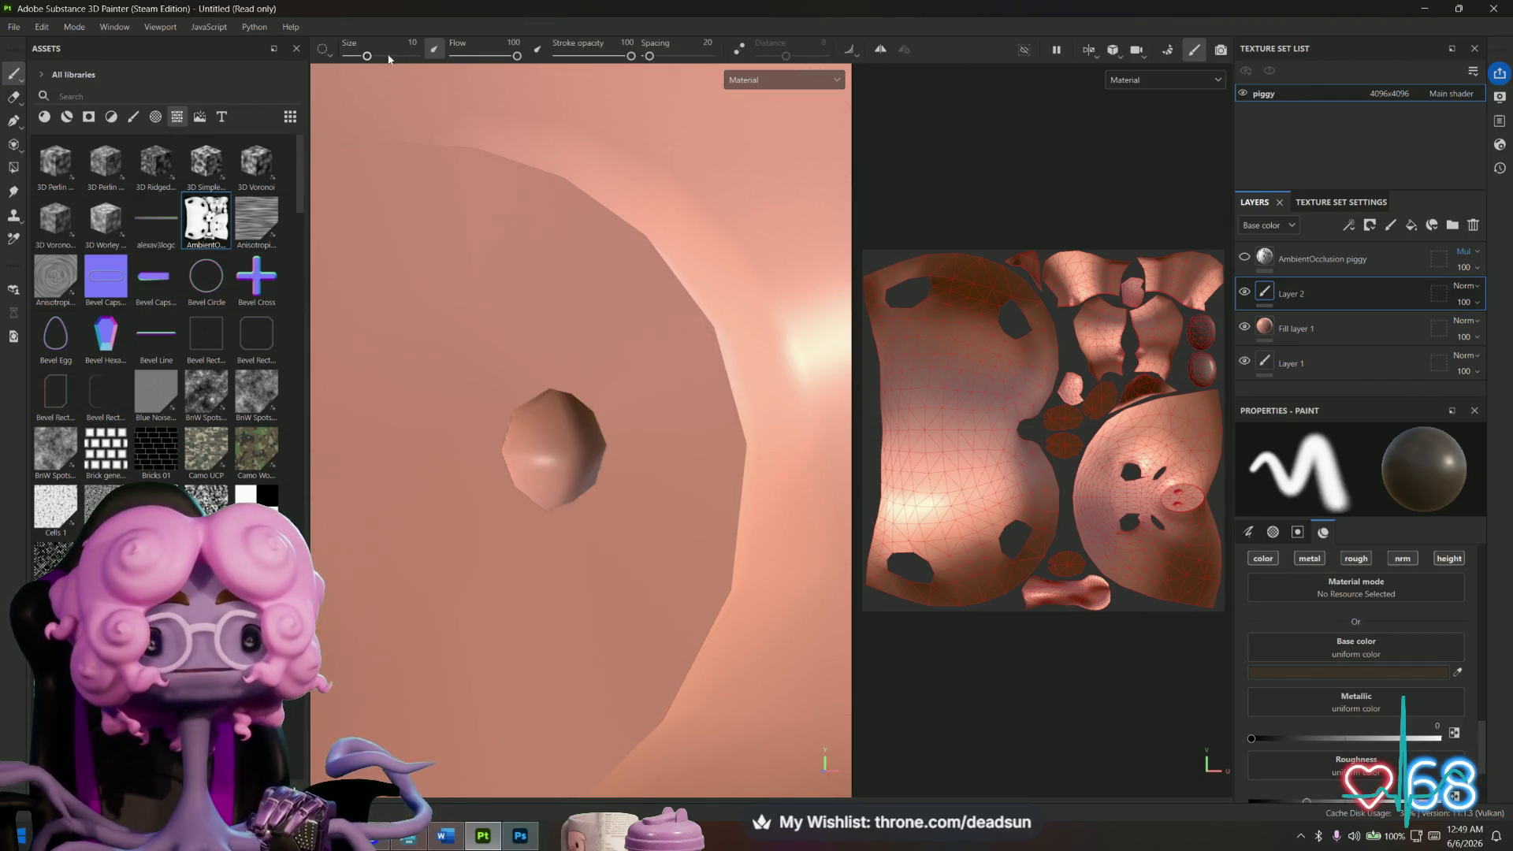
Tune the brush to size 0.41, flow 52 and stroke opacity 38.
drag(374, 56, 359, 56)
mouse_move(486, 330)
alt+mouse_down()
mouse_move(527, 313)
mouse_move(452, 175)
alt+mouse_up()
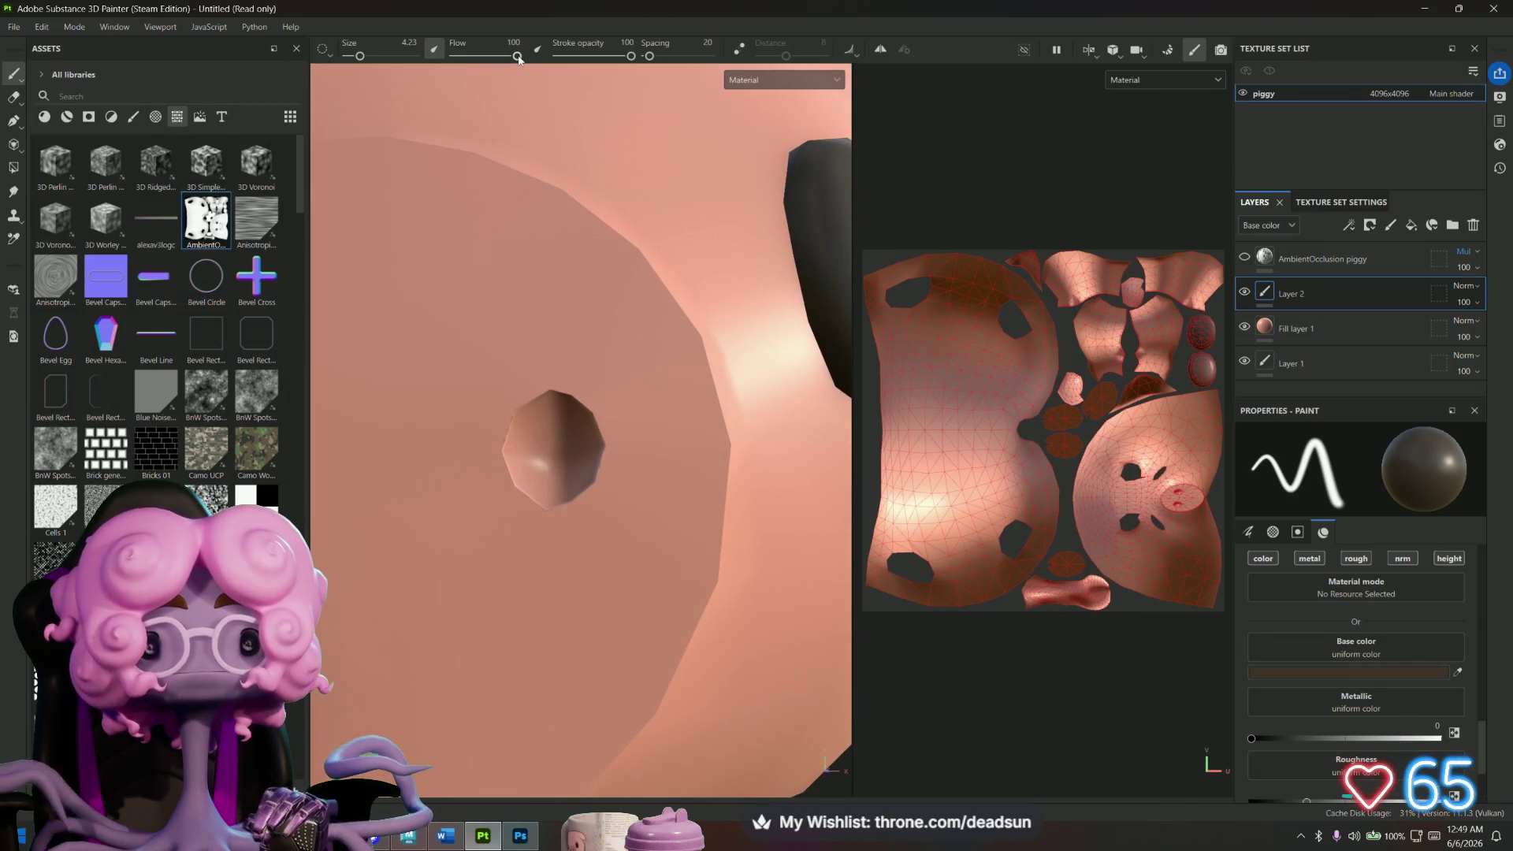
drag(518, 57, 478, 57)
drag(630, 57, 576, 63)
alt+drag(630, 398, 618, 405)
drag(358, 60, 350, 57)
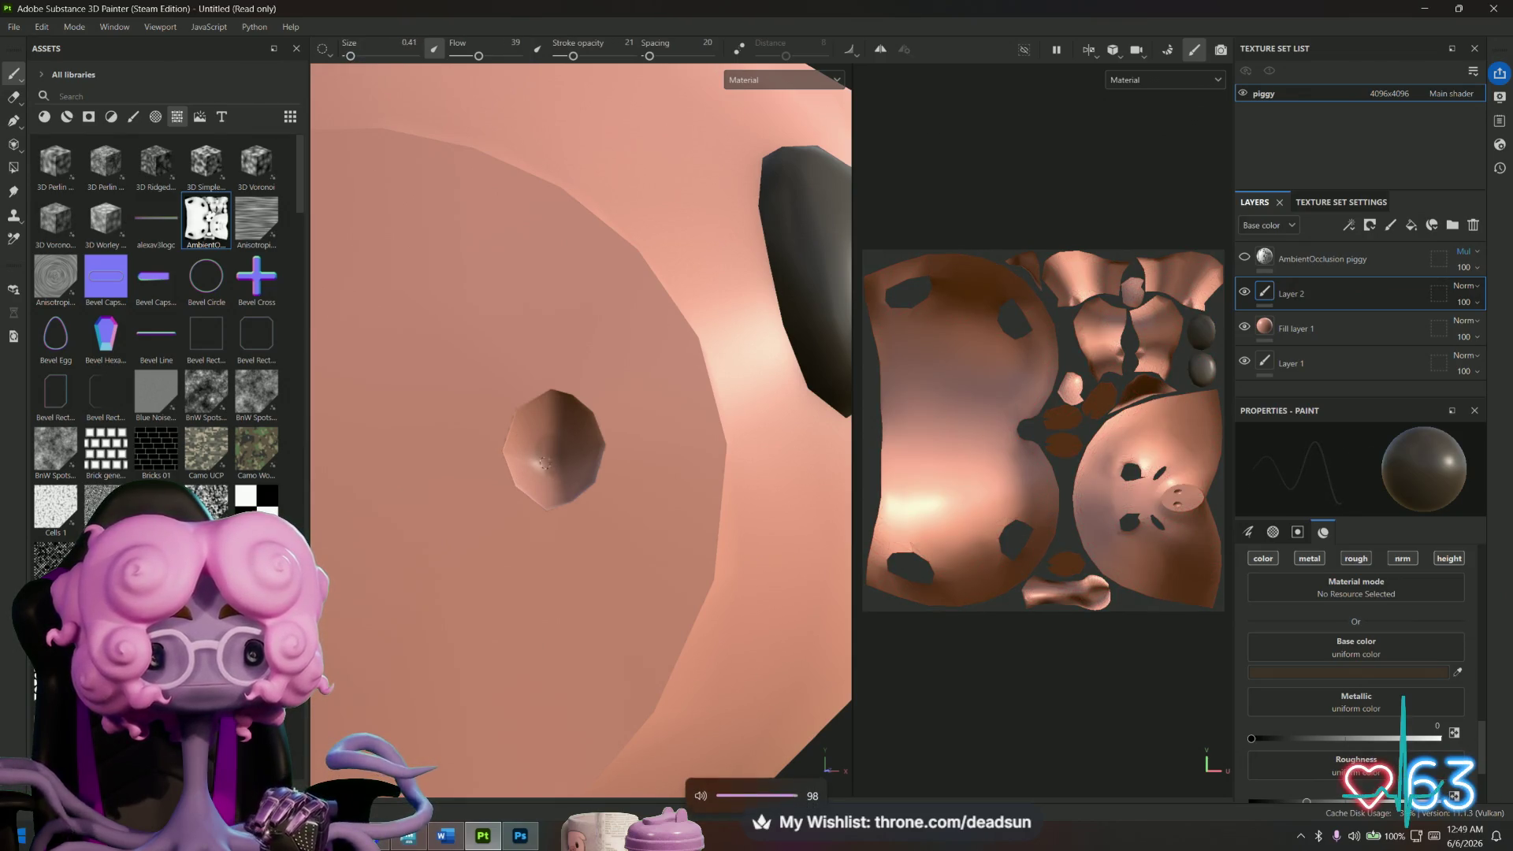
drag(479, 56, 487, 56)
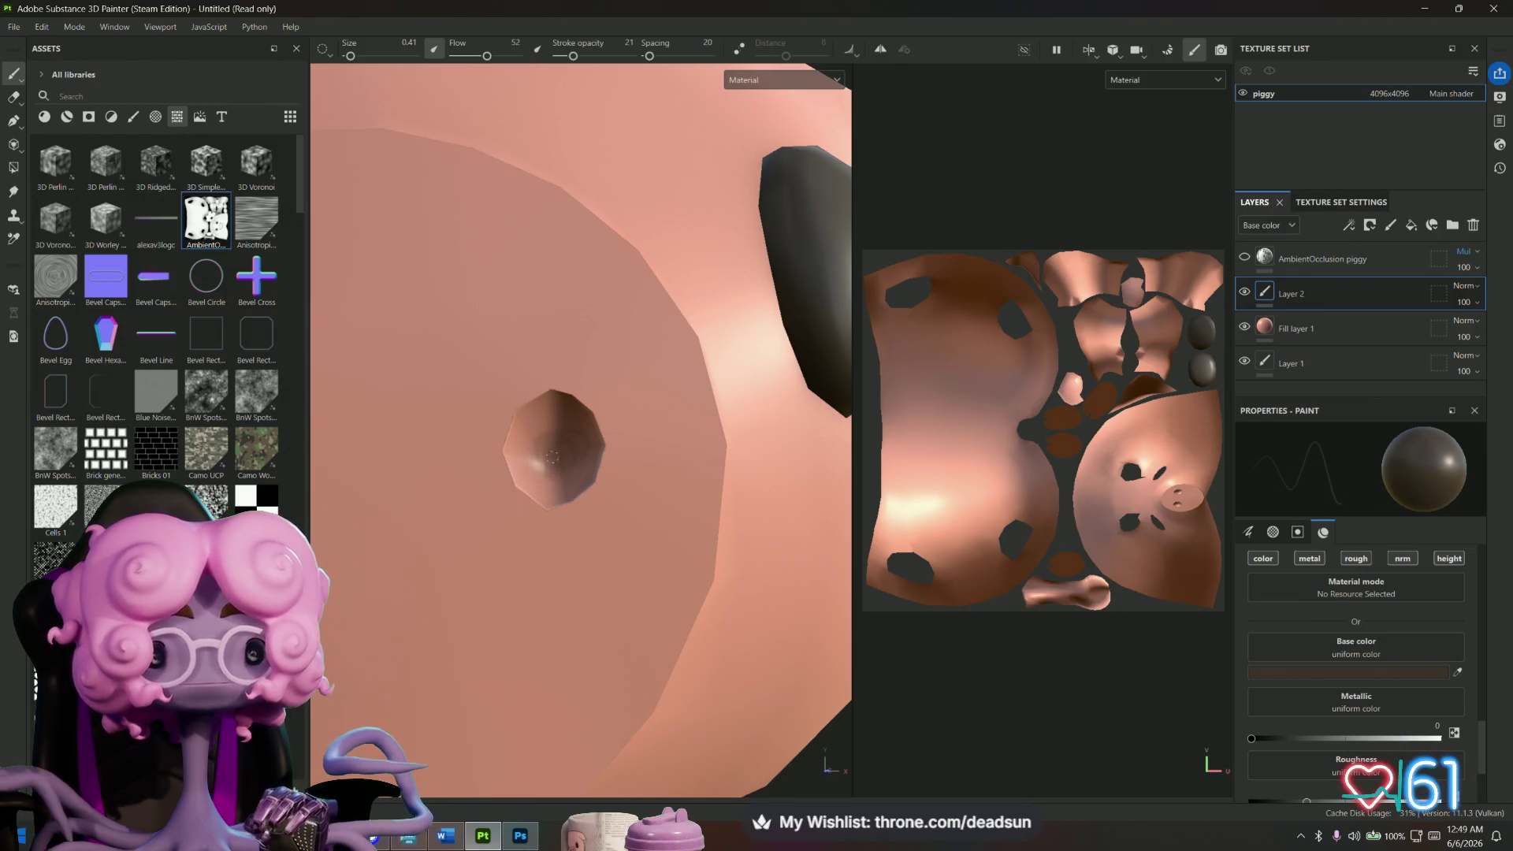
drag(575, 55, 586, 62)
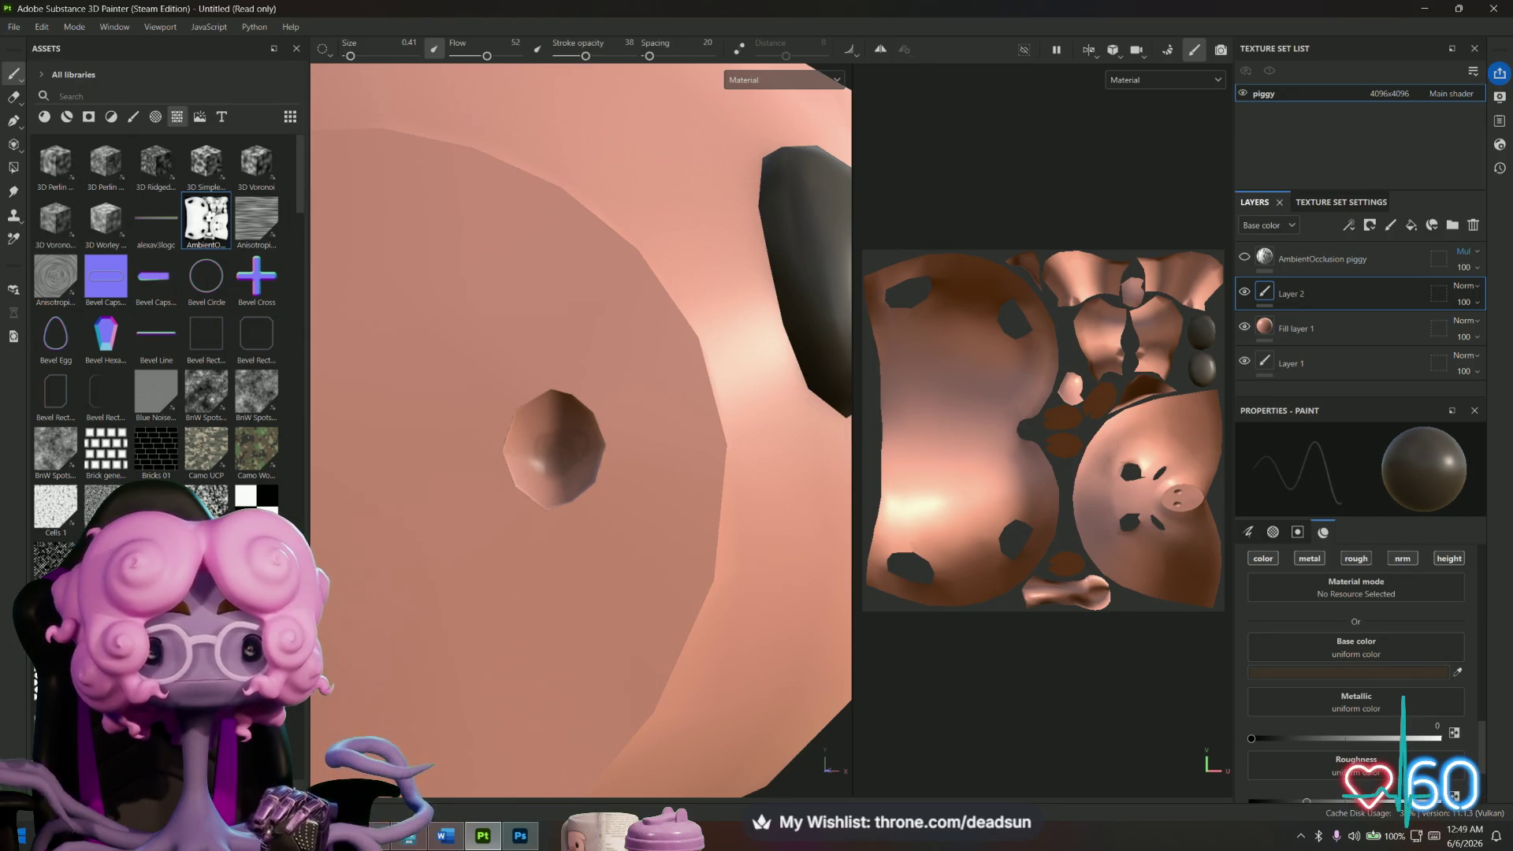
Paint dark shading inside the nostril, enlarging the brush to 1.41 midway.
mouse_move(554, 476)
mouse_down()
mouse_move(572, 455)
mouse_move(572, 470)
mouse_up()
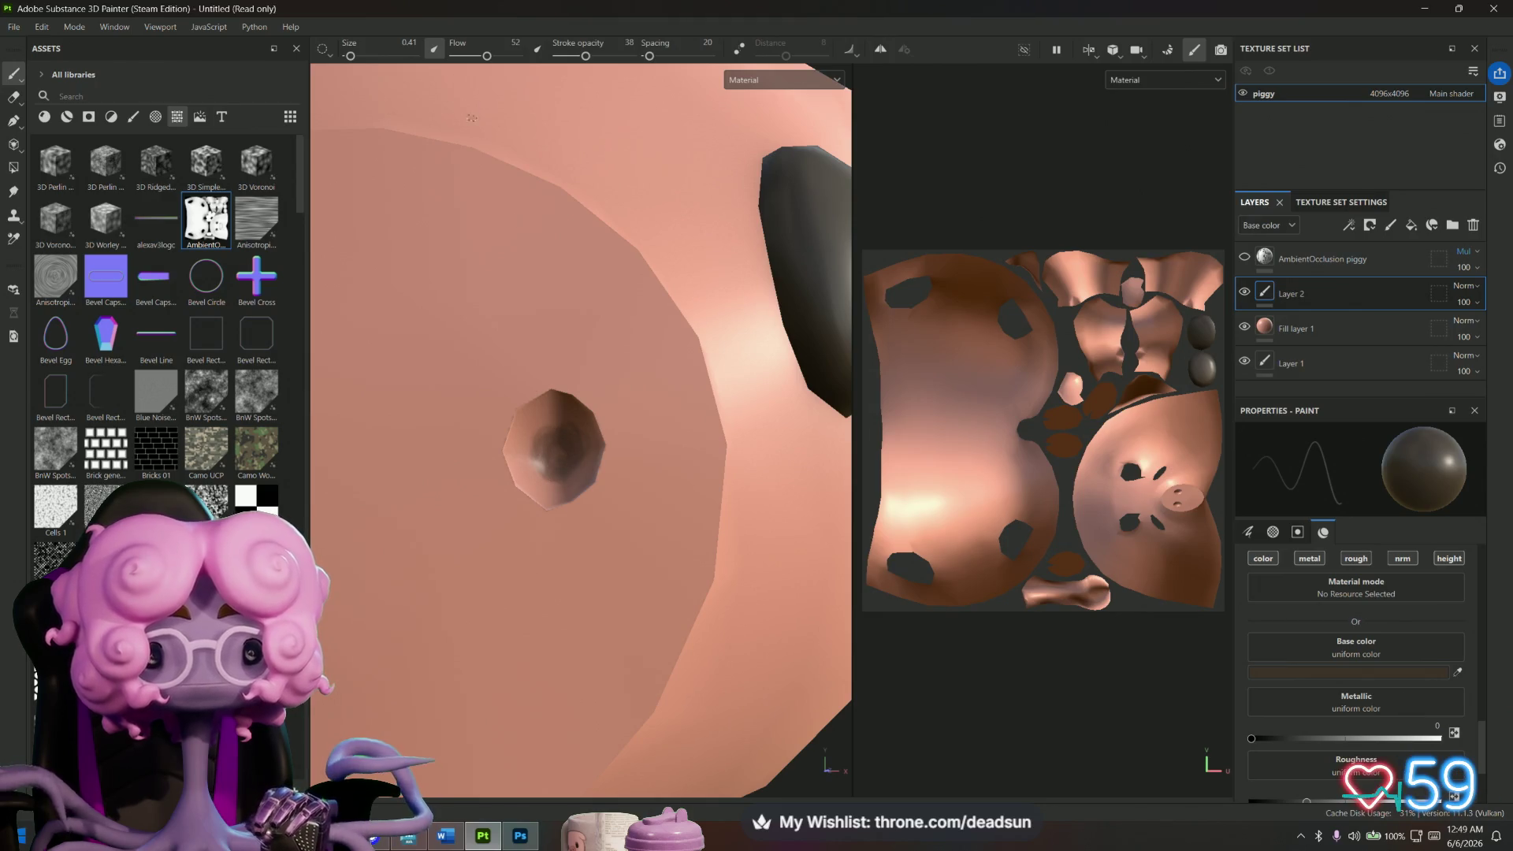
drag(352, 57, 354, 57)
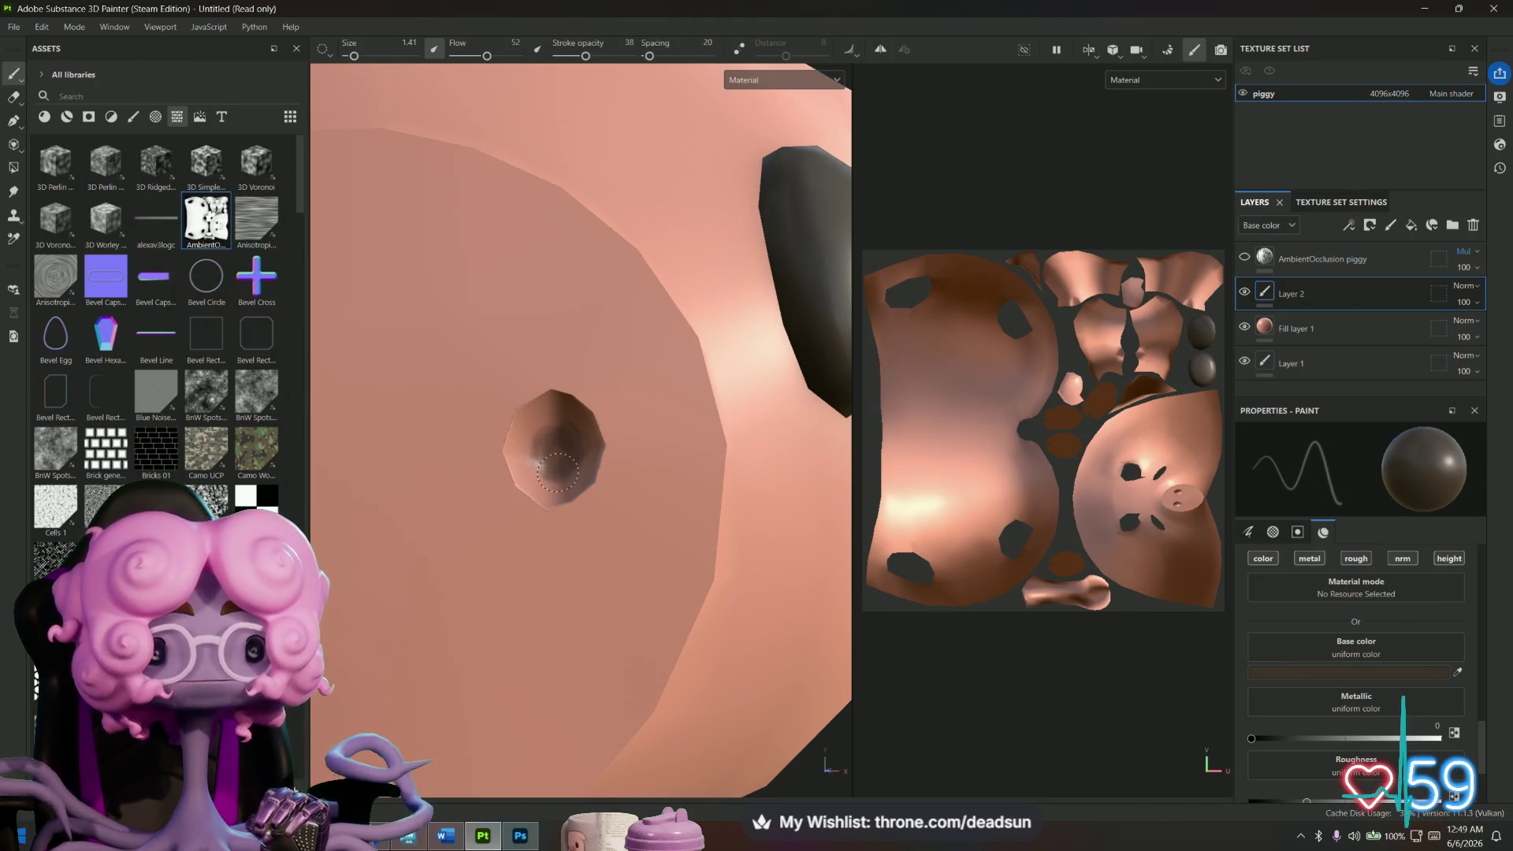
mouse_move(530, 453)
mouse_down()
mouse_move(561, 477)
mouse_move(526, 429)
mouse_move(581, 413)
mouse_move(548, 496)
mouse_move(546, 414)
mouse_move(523, 457)
mouse_move(555, 494)
mouse_move(523, 483)
mouse_move(527, 412)
mouse_move(579, 421)
mouse_move(524, 440)
mouse_move(543, 482)
mouse_move(560, 471)
mouse_move(527, 493)
mouse_up()
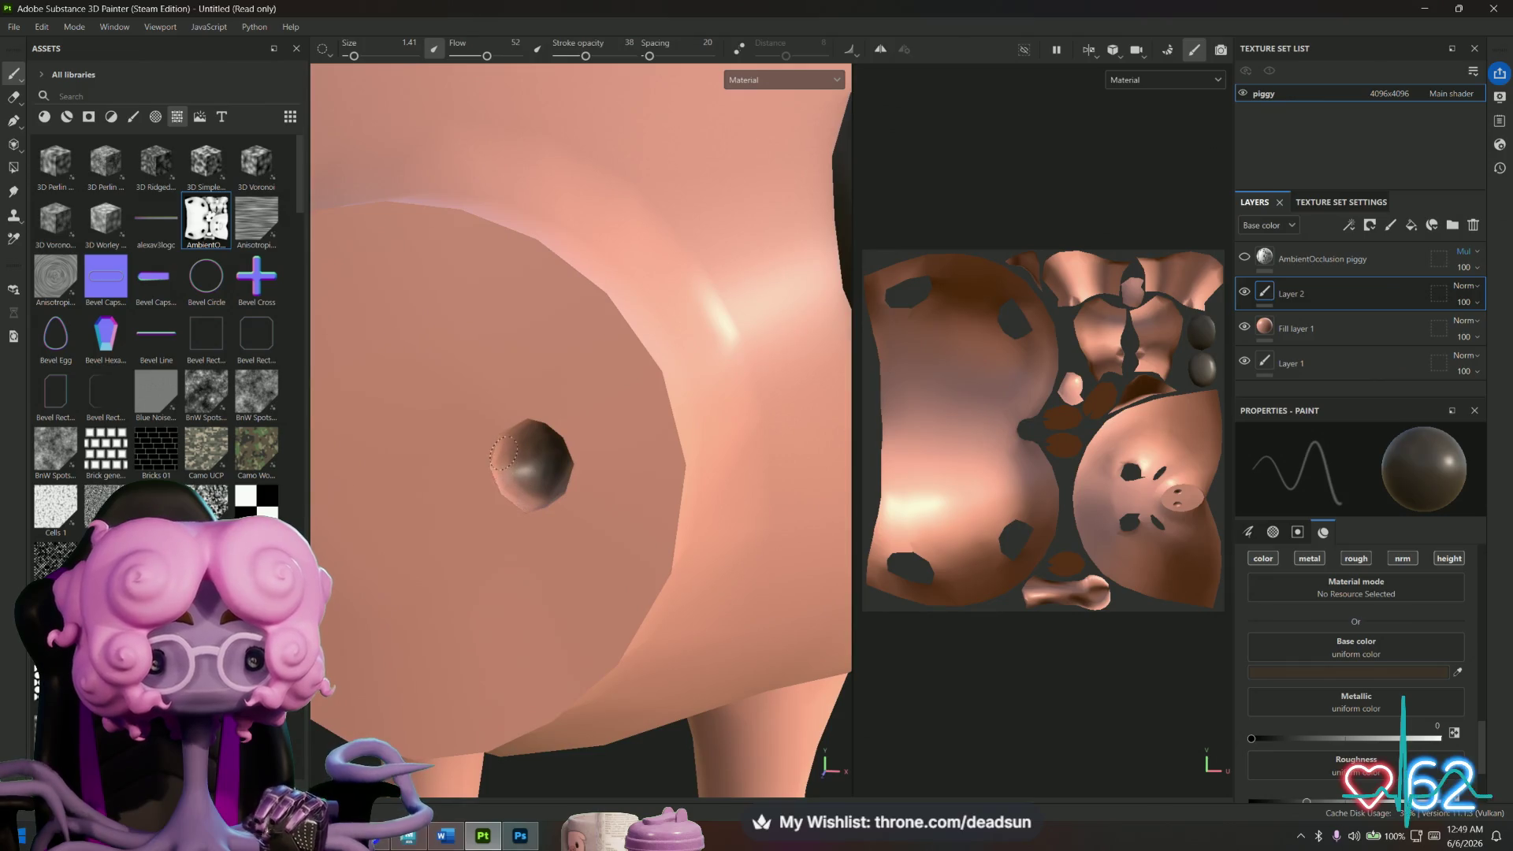
Orbit around the snout to shade the second nostril dark brown, then zoom in.
mouse_move(516, 477)
alt+mouse_down()
mouse_move(556, 439)
mouse_move(693, 476)
mouse_move(561, 516)
alt+mouse_up()
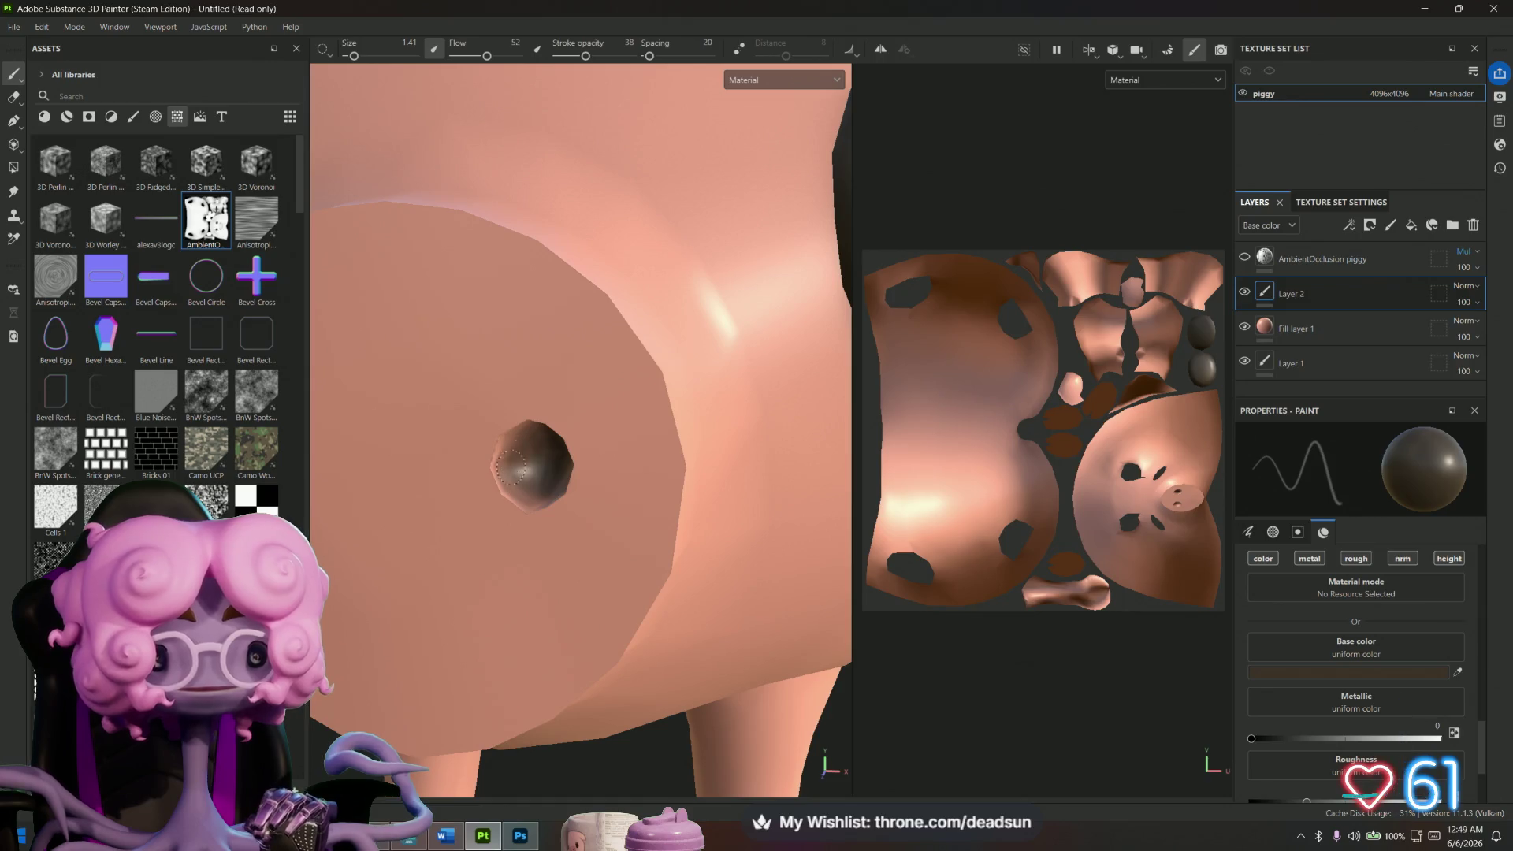
alt+drag(512, 443, 533, 424)
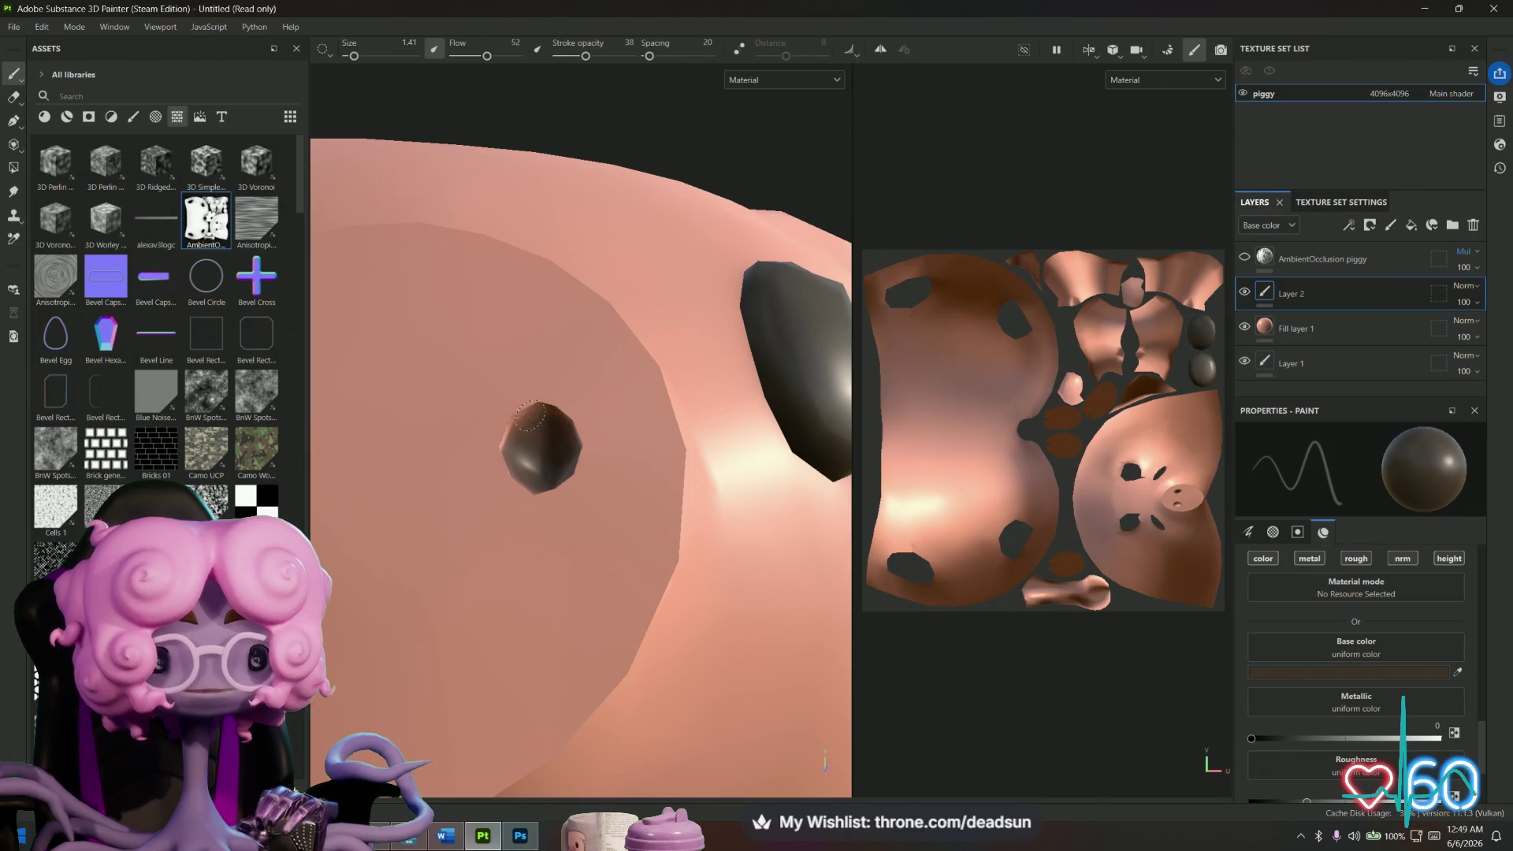
mouse_move(541, 435)
alt+mouse_down()
mouse_move(537, 453)
mouse_move(569, 452)
mouse_move(576, 472)
mouse_move(558, 469)
alt+mouse_up()
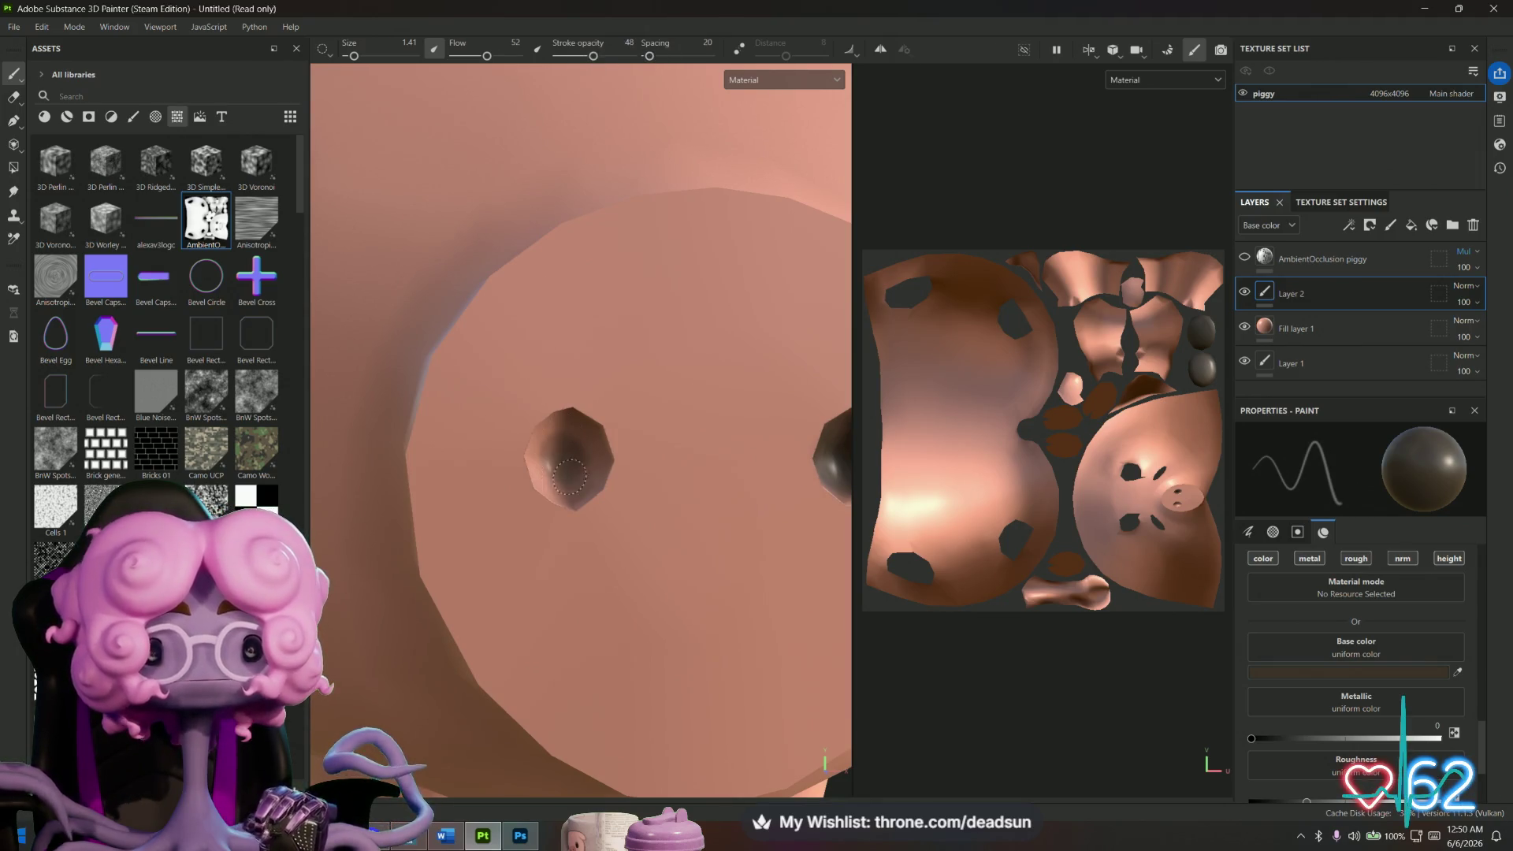
mouse_move(563, 476)
alt+mouse_down()
mouse_move(605, 451)
mouse_move(568, 504)
mouse_move(591, 489)
mouse_move(568, 466)
alt+mouse_up()
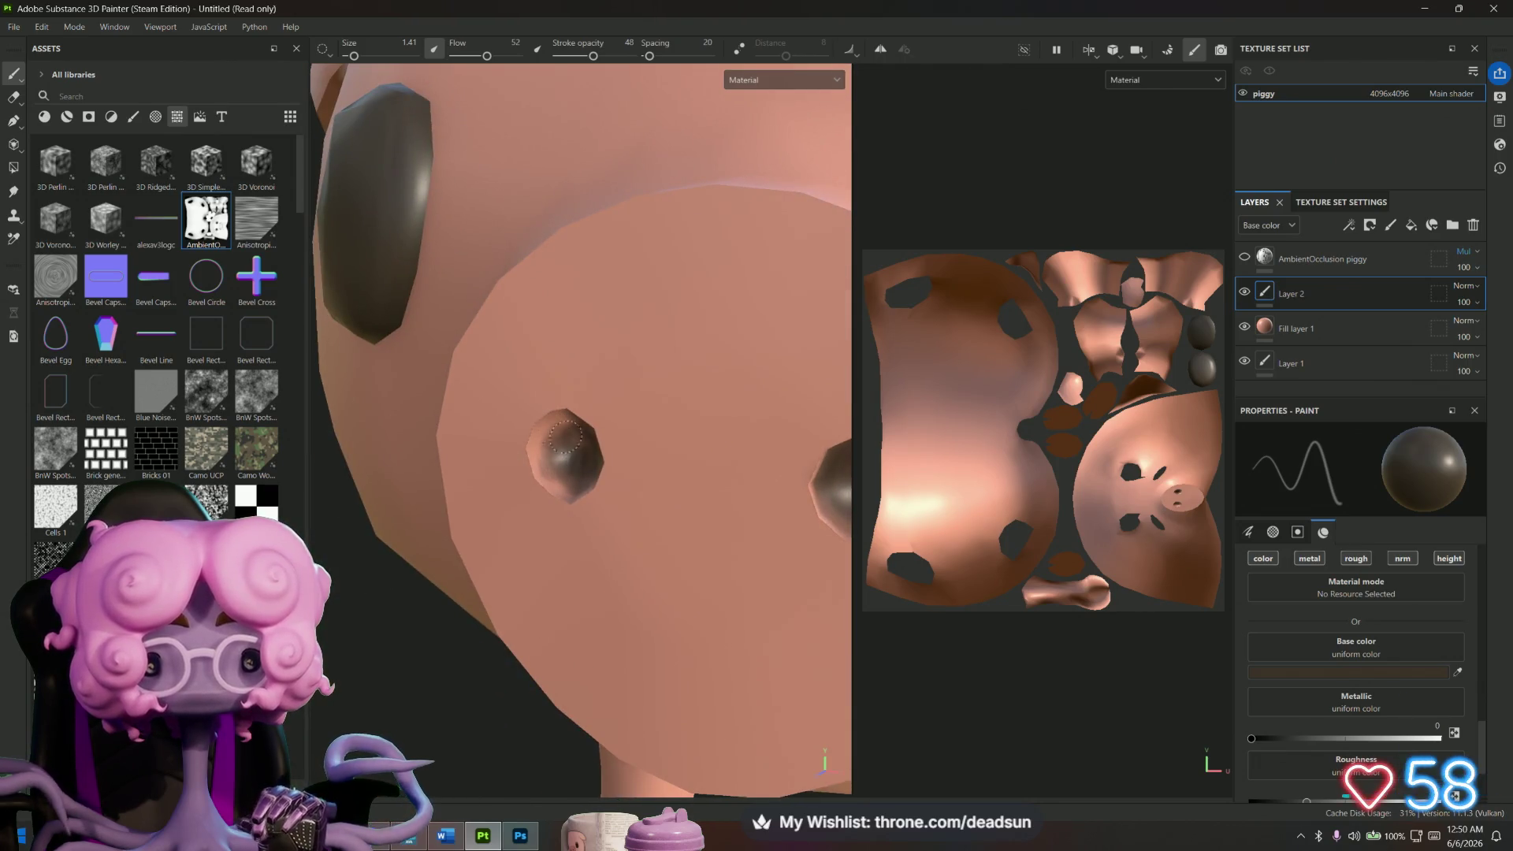
alt+drag(567, 450, 561, 400)
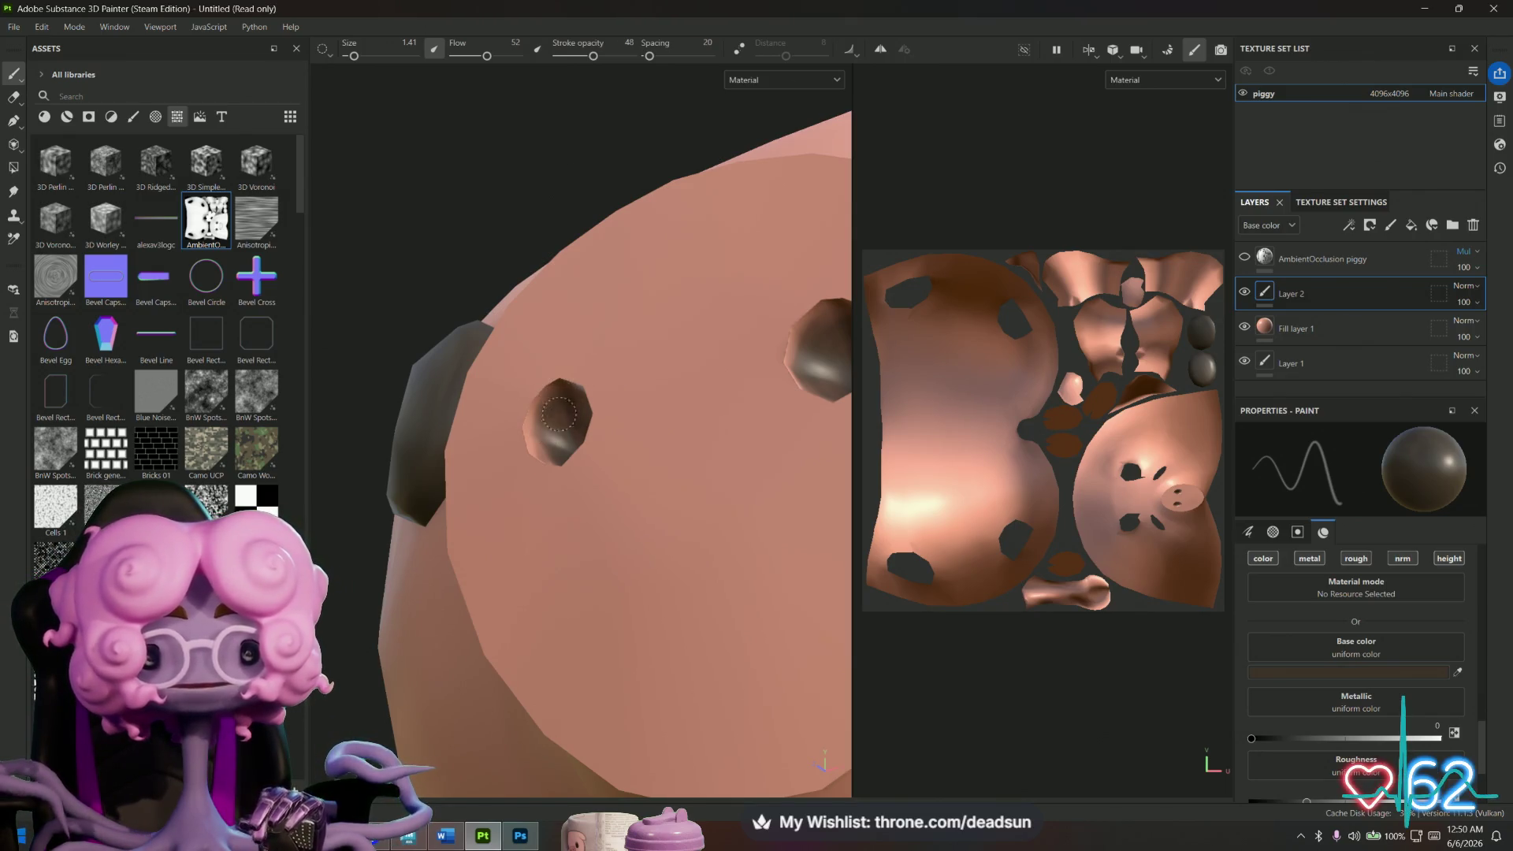
mouse_move(553, 433)
alt+mouse_down()
mouse_move(635, 541)
mouse_move(676, 496)
alt+mouse_up()
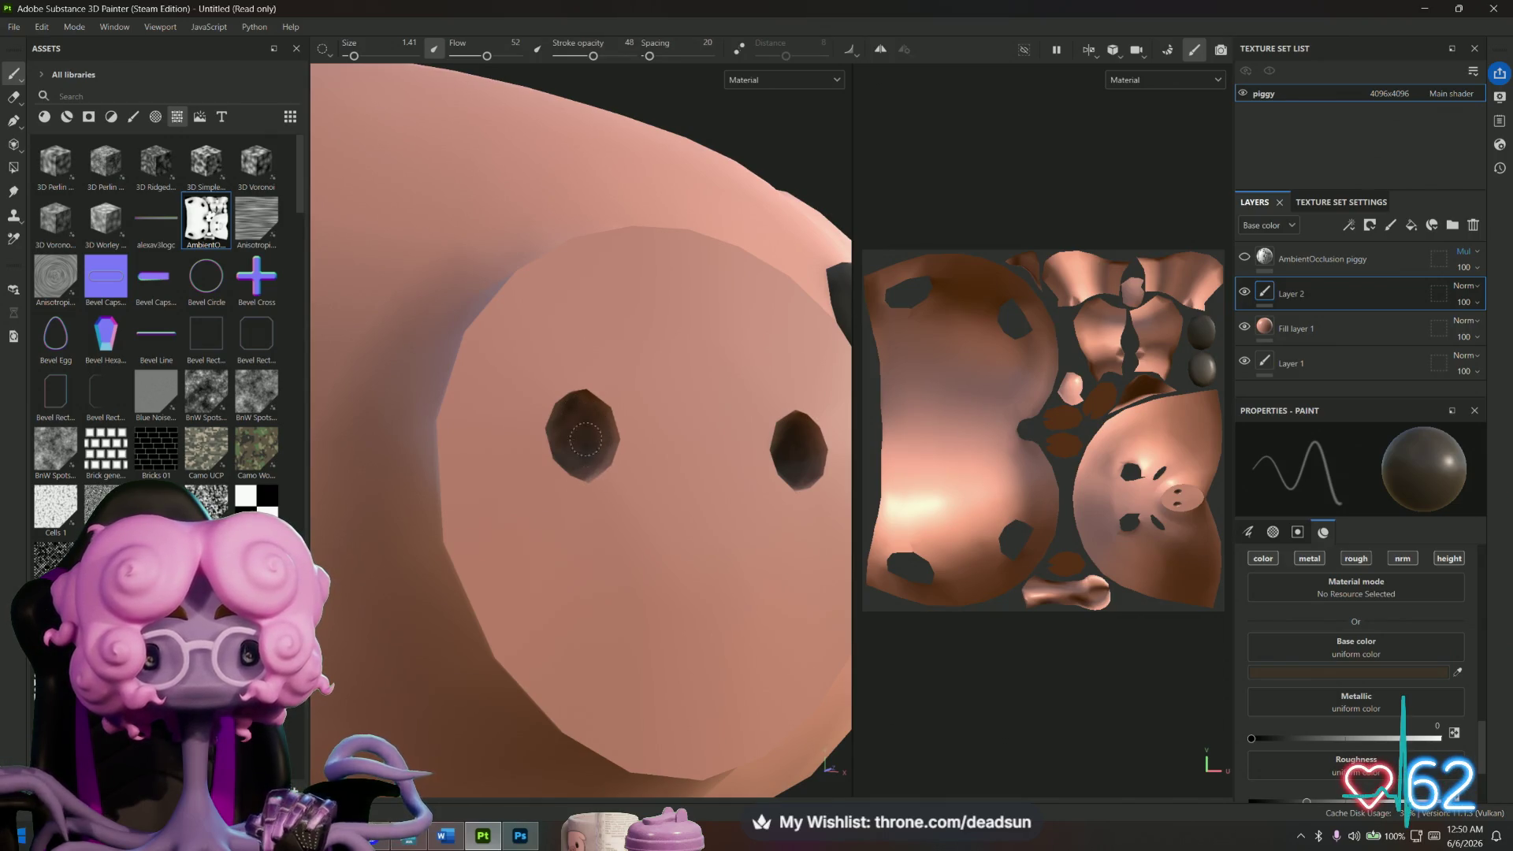
mouse_move(609, 442)
alt+mouse_down()
mouse_move(535, 484)
mouse_move(539, 438)
alt+mouse_up()
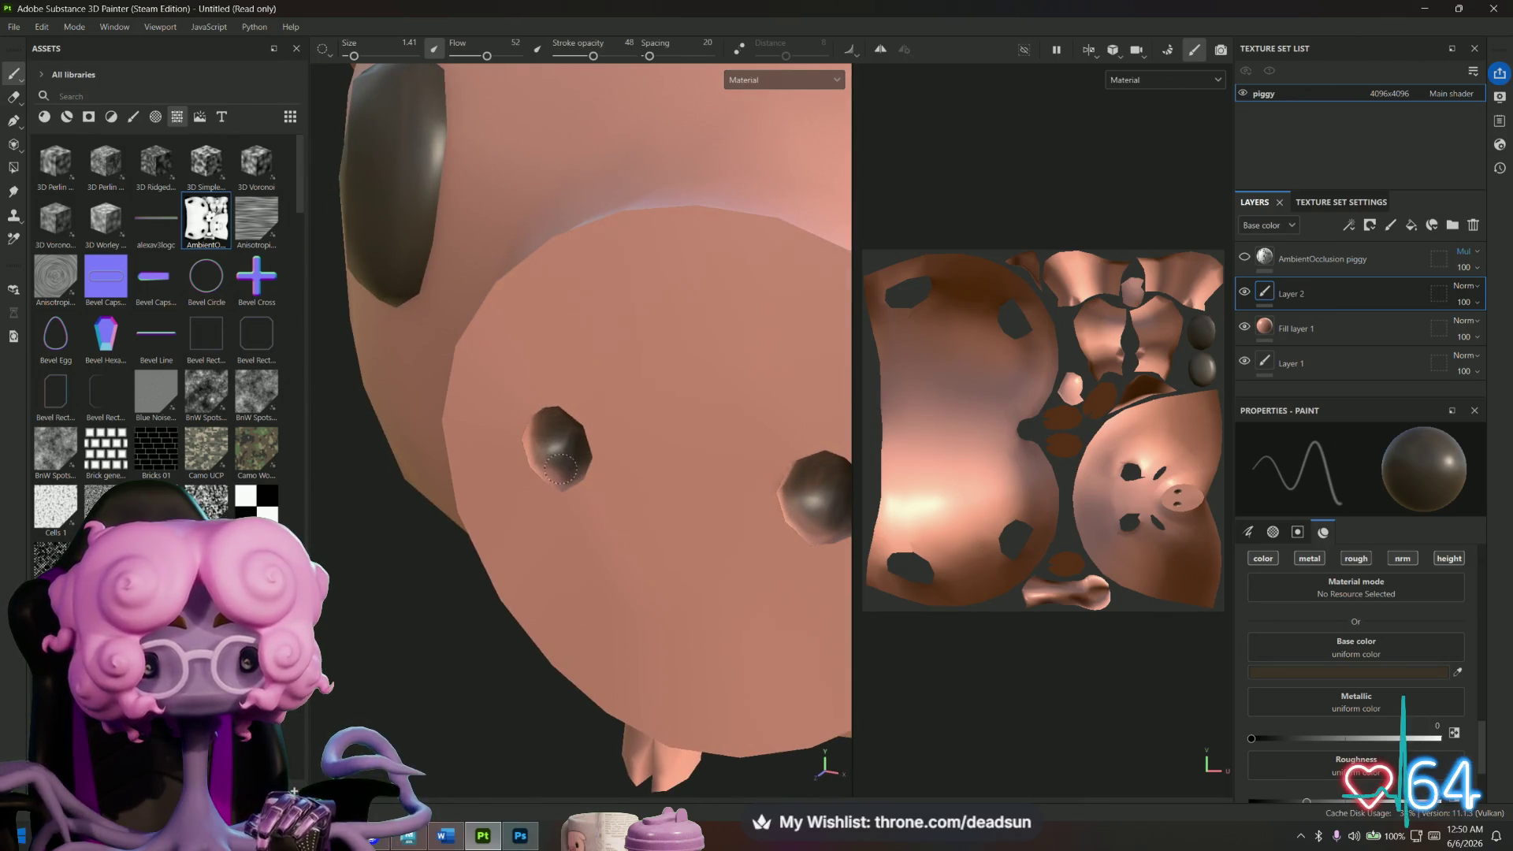
alt+drag(547, 471, 575, 453)
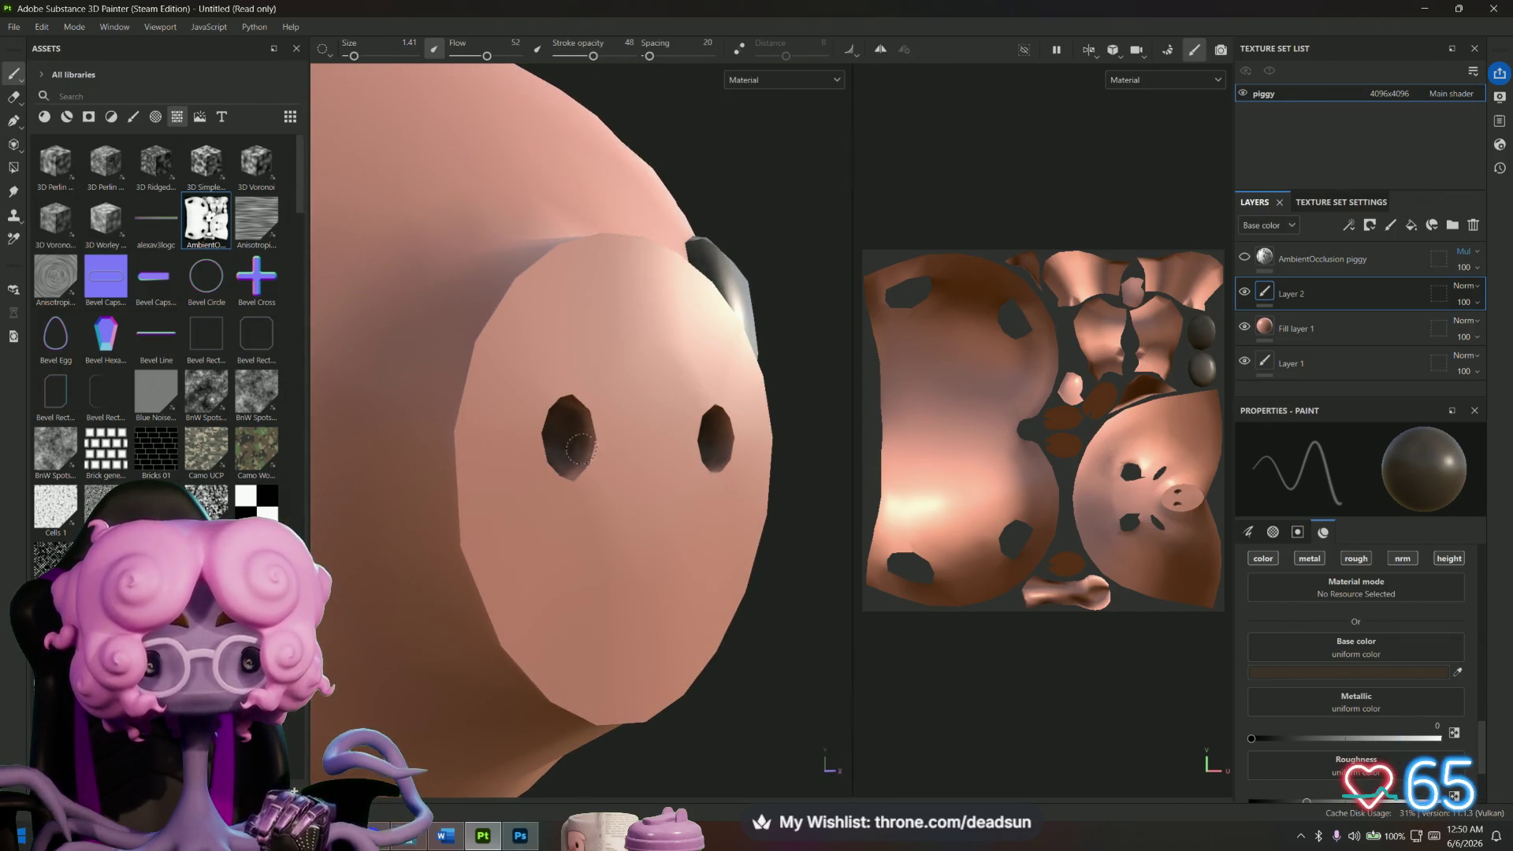
mouse_move(577, 436)
alt+mouse_down()
mouse_move(621, 471)
mouse_move(587, 601)
mouse_move(504, 465)
alt+mouse_up()
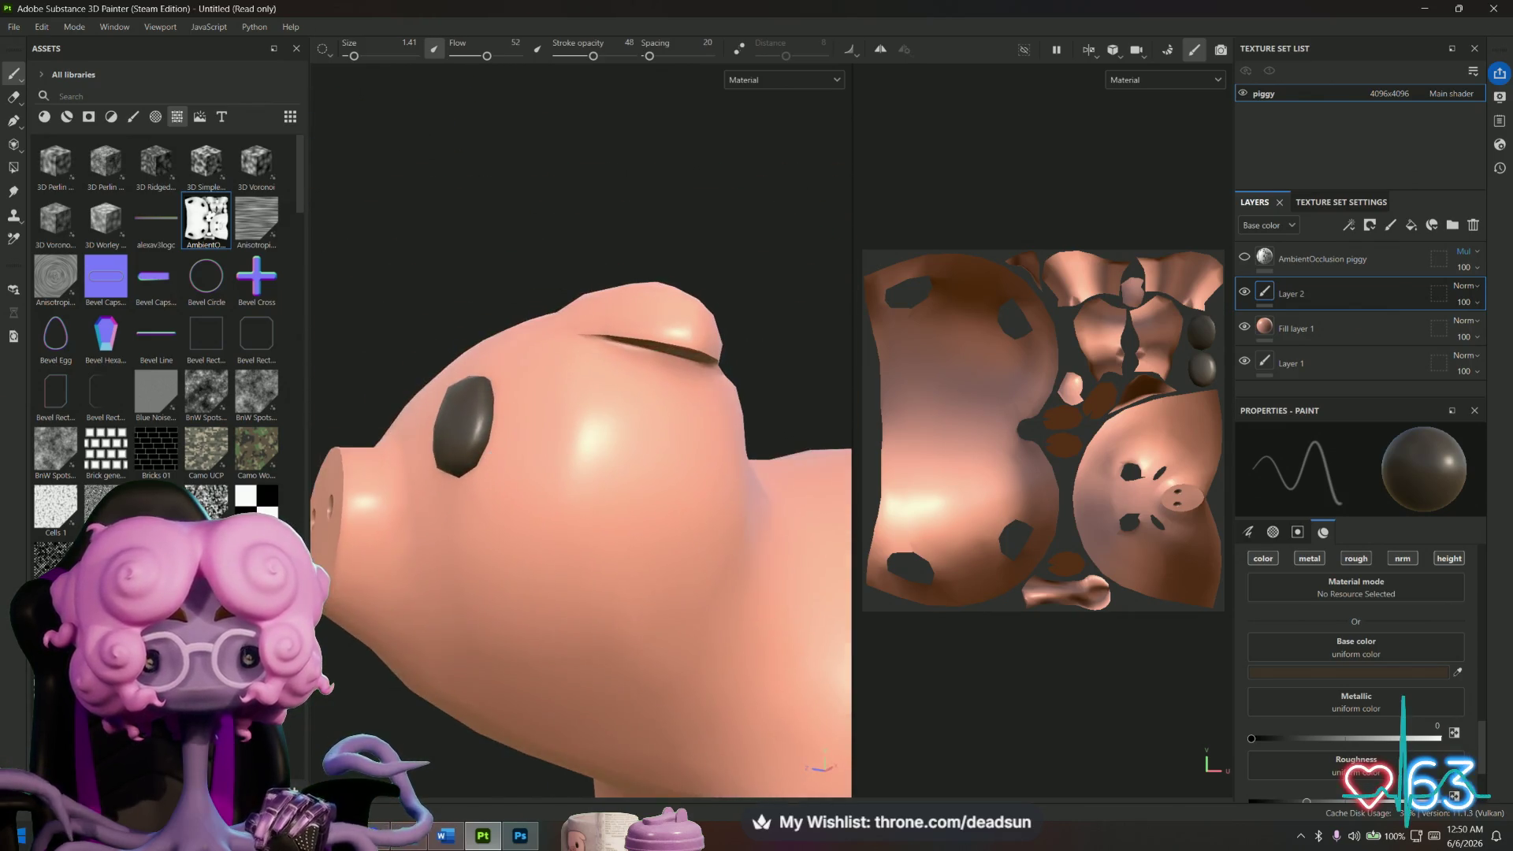
scroll(499, 450, up, 5)
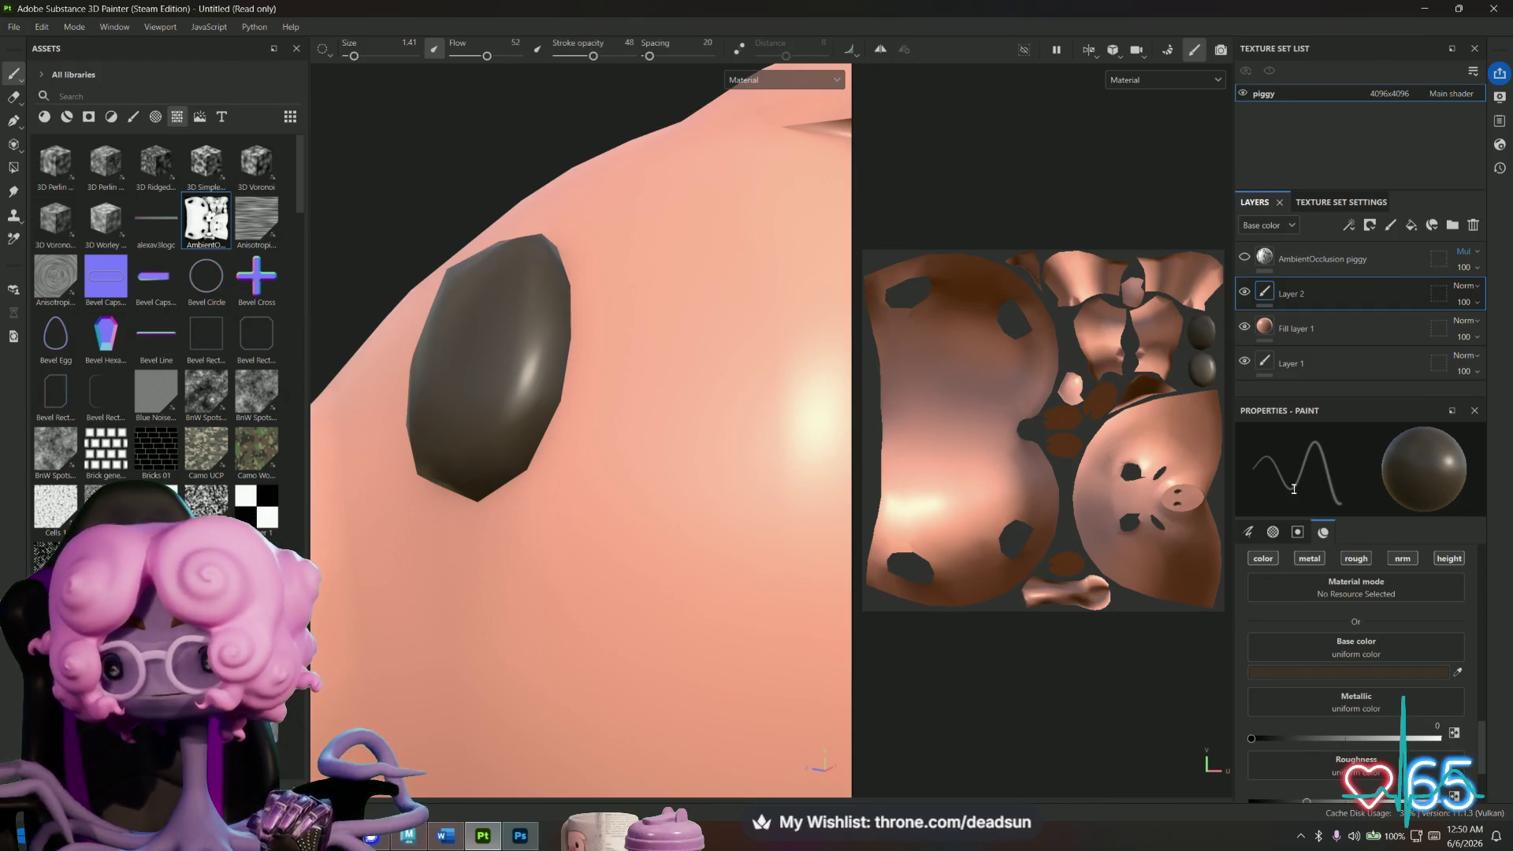
Turn off the metallic, roughness and normal channels for painting.
click(1356, 558)
click(1402, 558)
click(1309, 558)
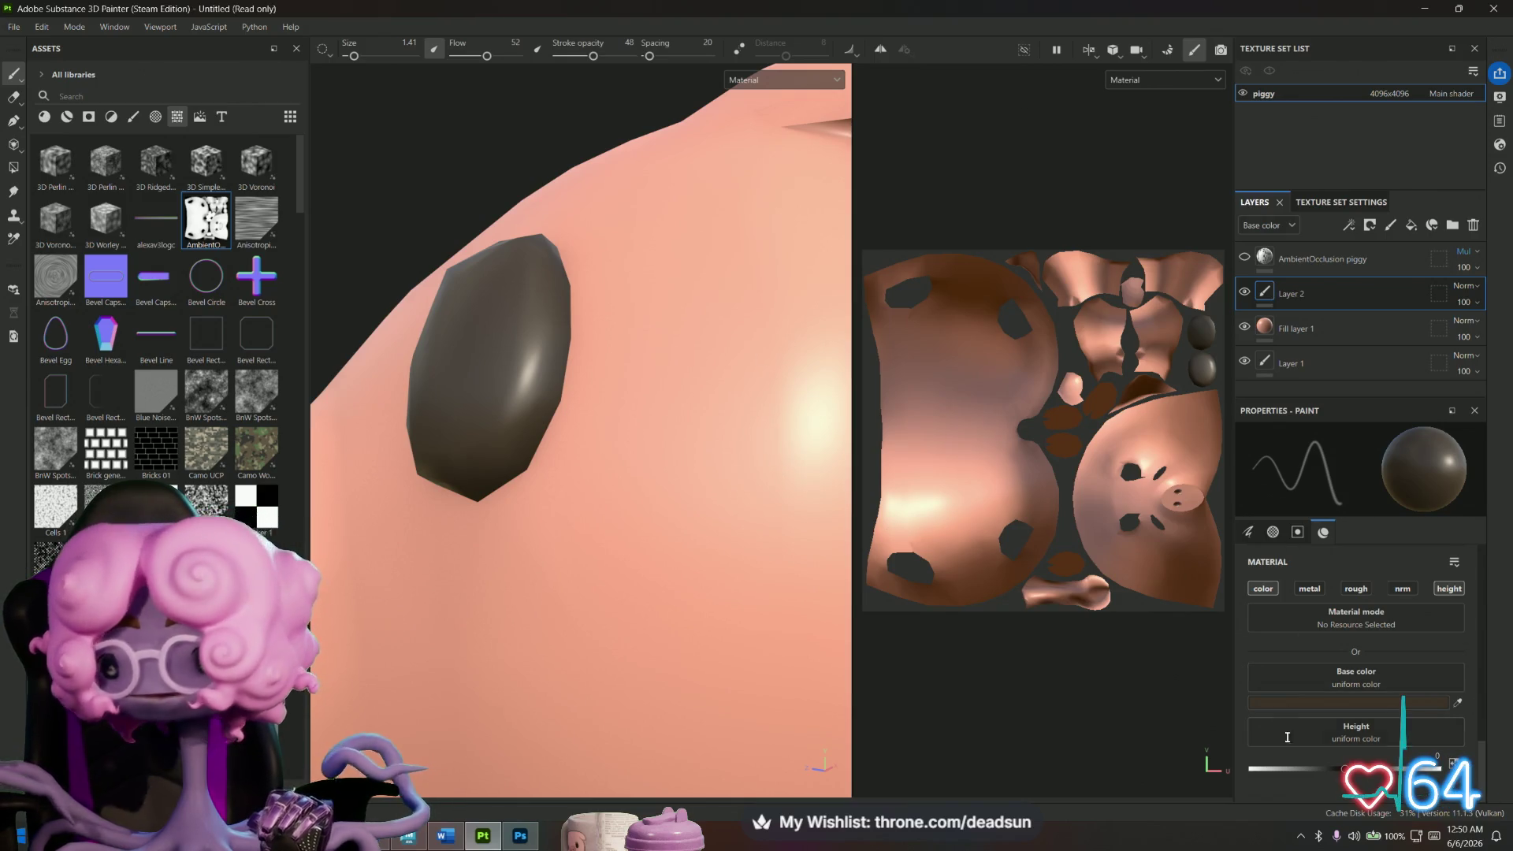
Add a new paint layer, Layer 3, and set its paint colour to very dark brown 16120E.
click(1390, 224)
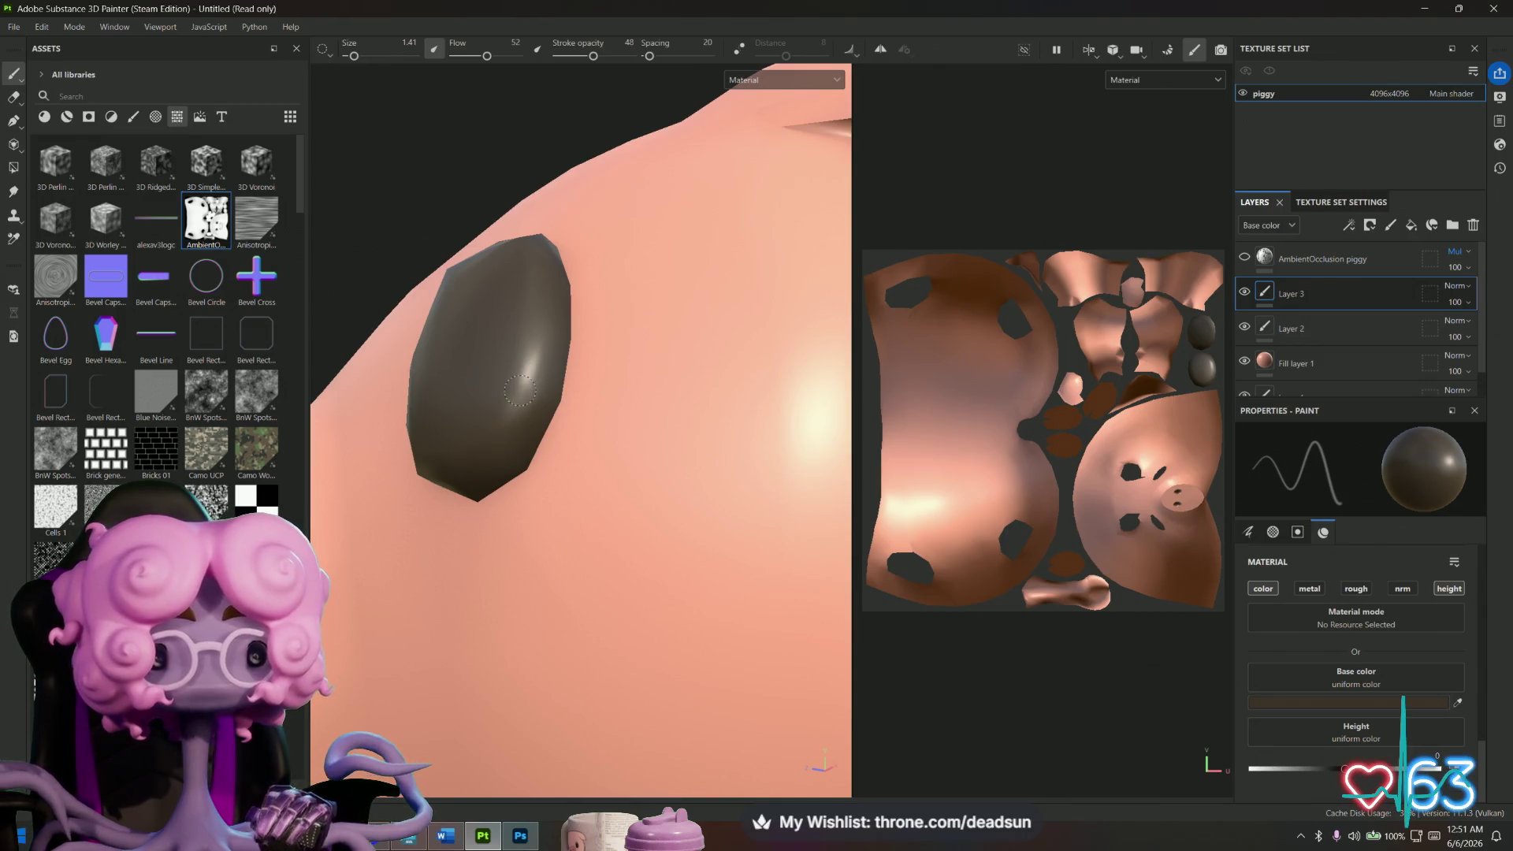
click(1354, 700)
click(1232, 575)
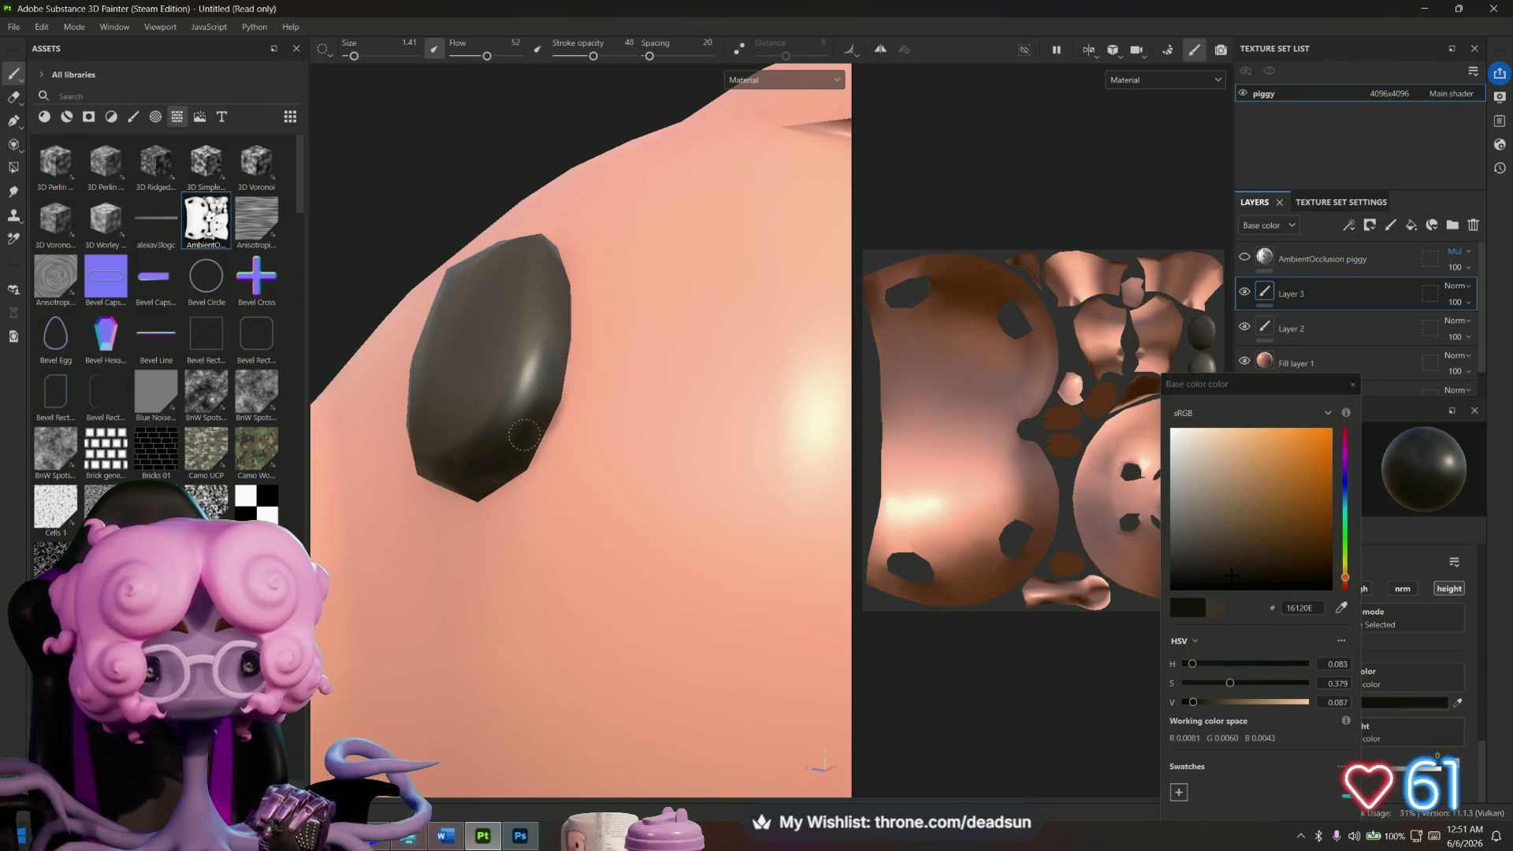
Enable X-axis mirror symmetry for painting.
mouse_move(492, 466)
alt+mouse_down()
mouse_move(625, 429)
mouse_move(435, 461)
alt+mouse_up()
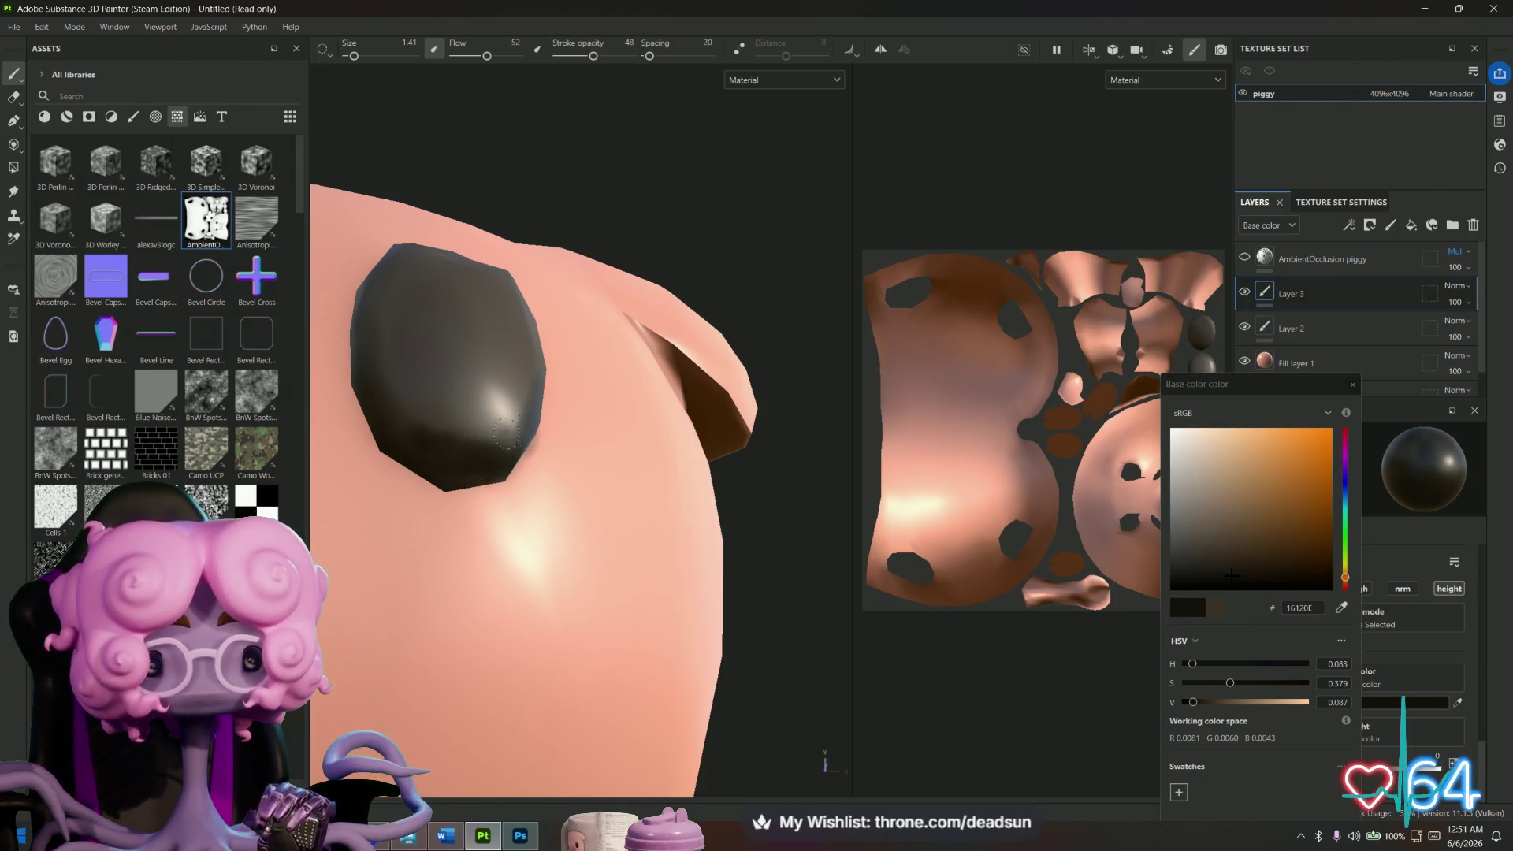
mouse_move(506, 436)
alt+mouse_down()
mouse_move(425, 509)
mouse_move(496, 463)
mouse_move(631, 454)
alt+mouse_up()
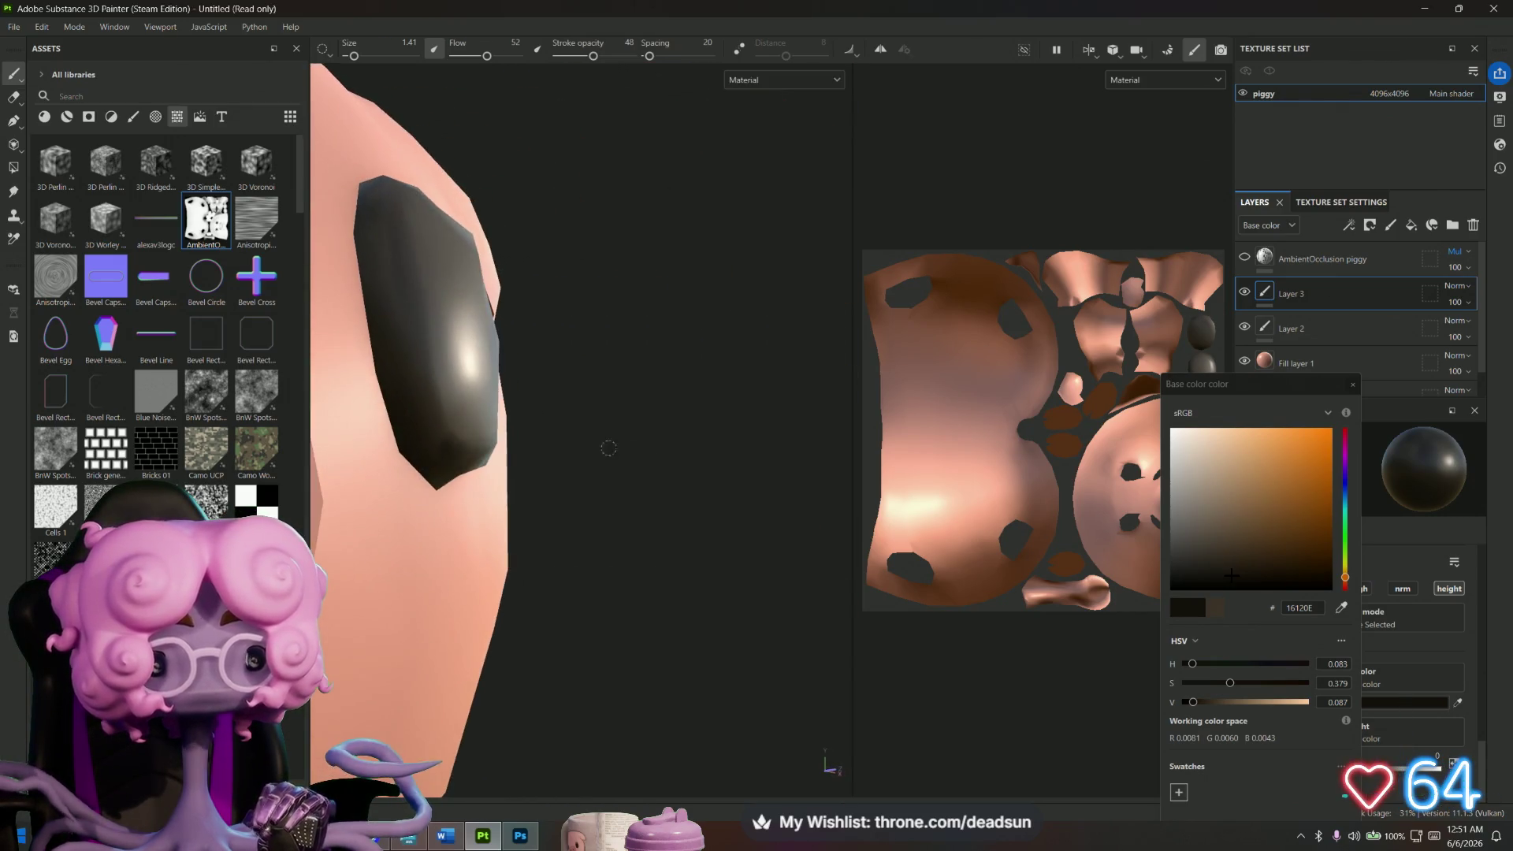
mouse_move(588, 530)
alt+mouse_down()
mouse_move(693, 574)
mouse_move(708, 544)
alt+mouse_up()
alt+drag(722, 381, 499, 412)
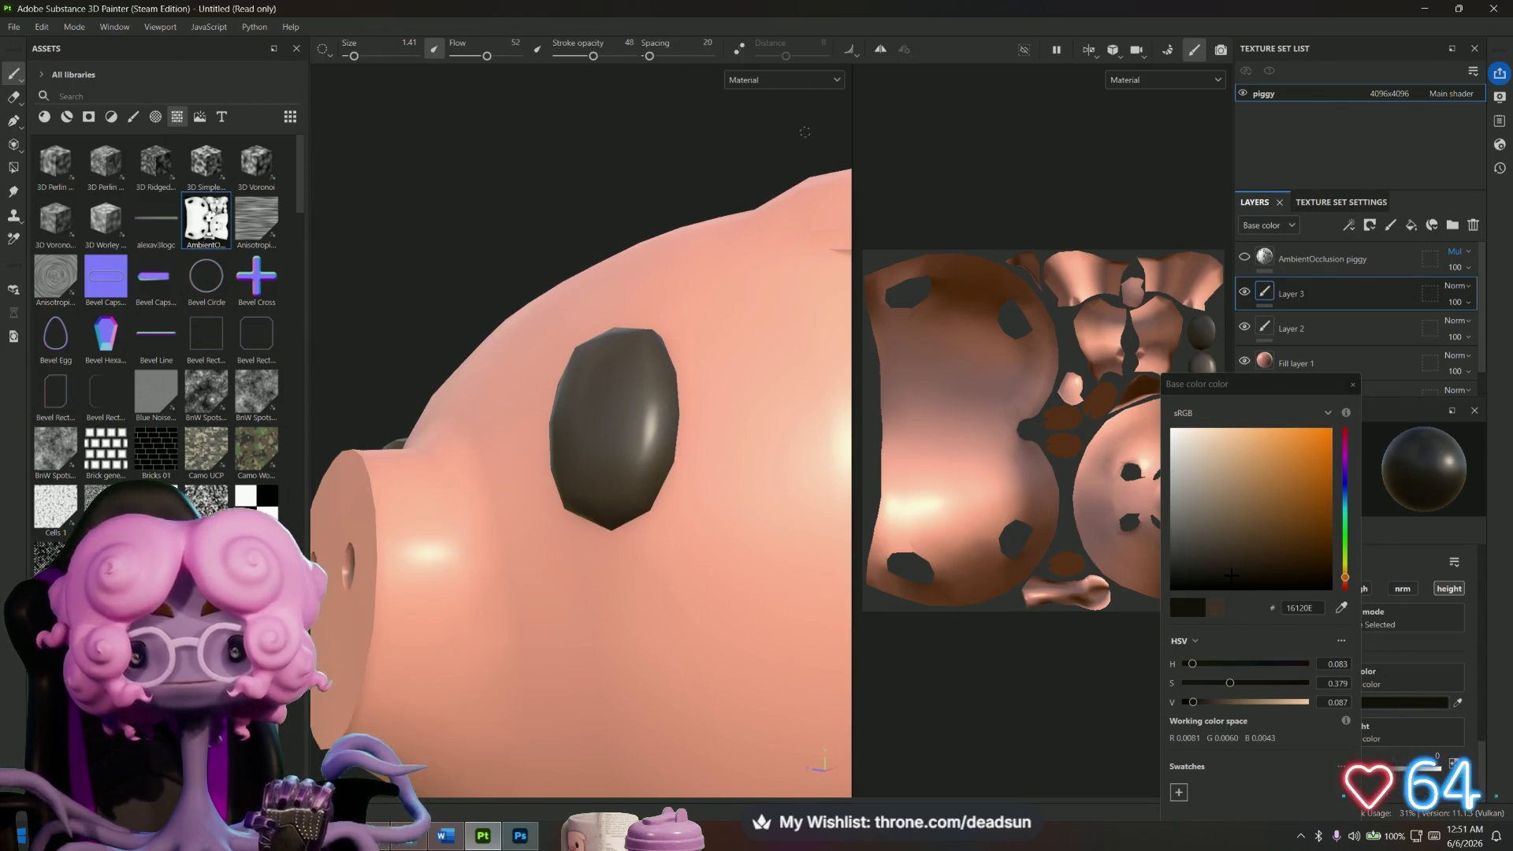
click(880, 49)
click(904, 49)
Zoom onto the eye and paint dark shading along its left edge on Layer 3.
mouse_move(675, 493)
alt+mouse_down()
mouse_move(719, 540)
mouse_move(665, 499)
mouse_move(627, 508)
alt+mouse_up()
scroll(624, 495, up, 5)
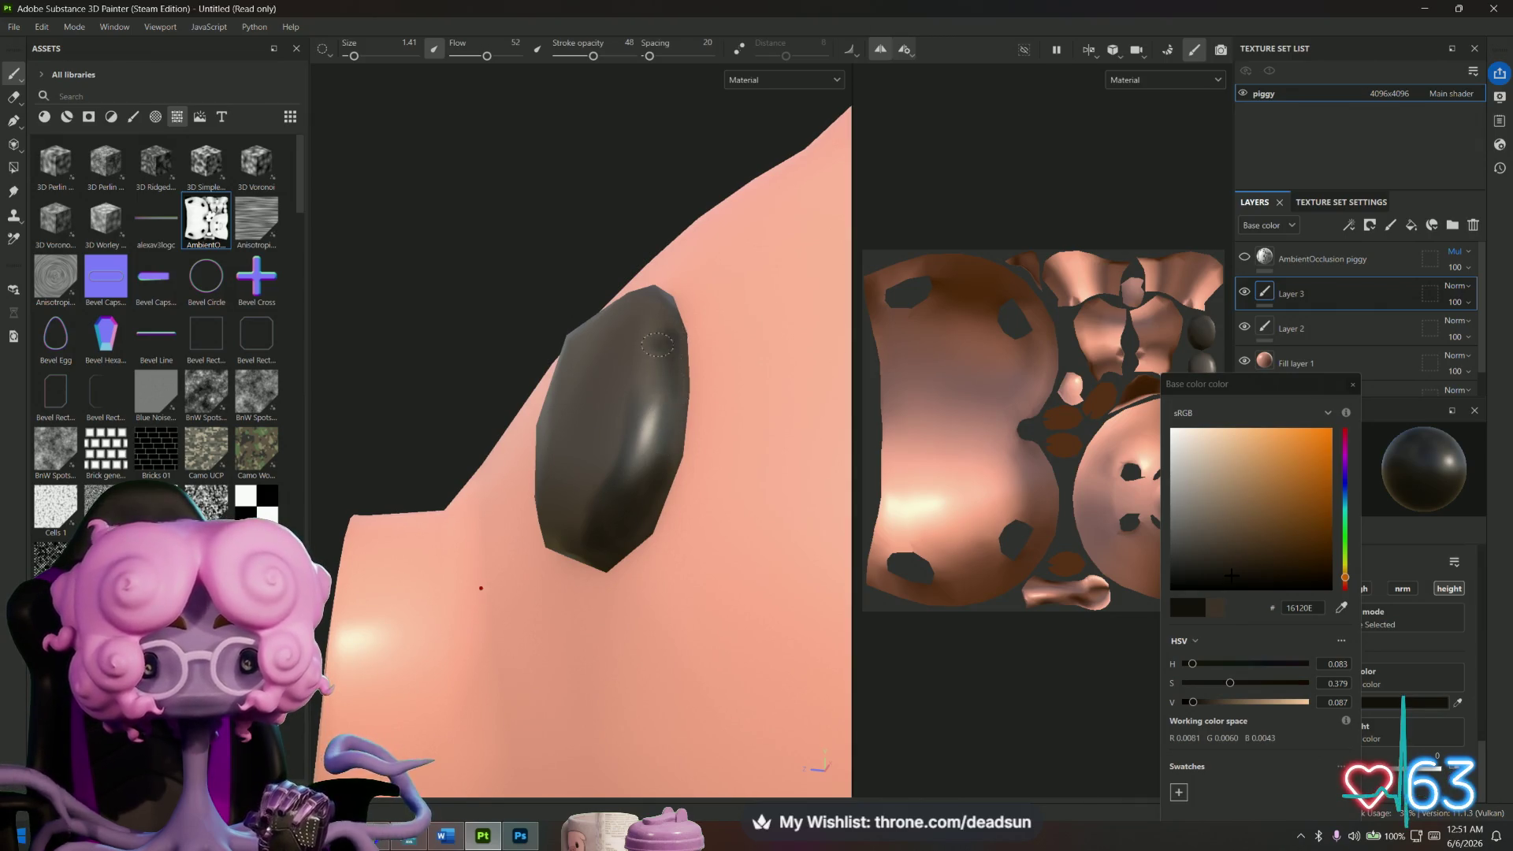
alt+drag(594, 534, 851, 530)
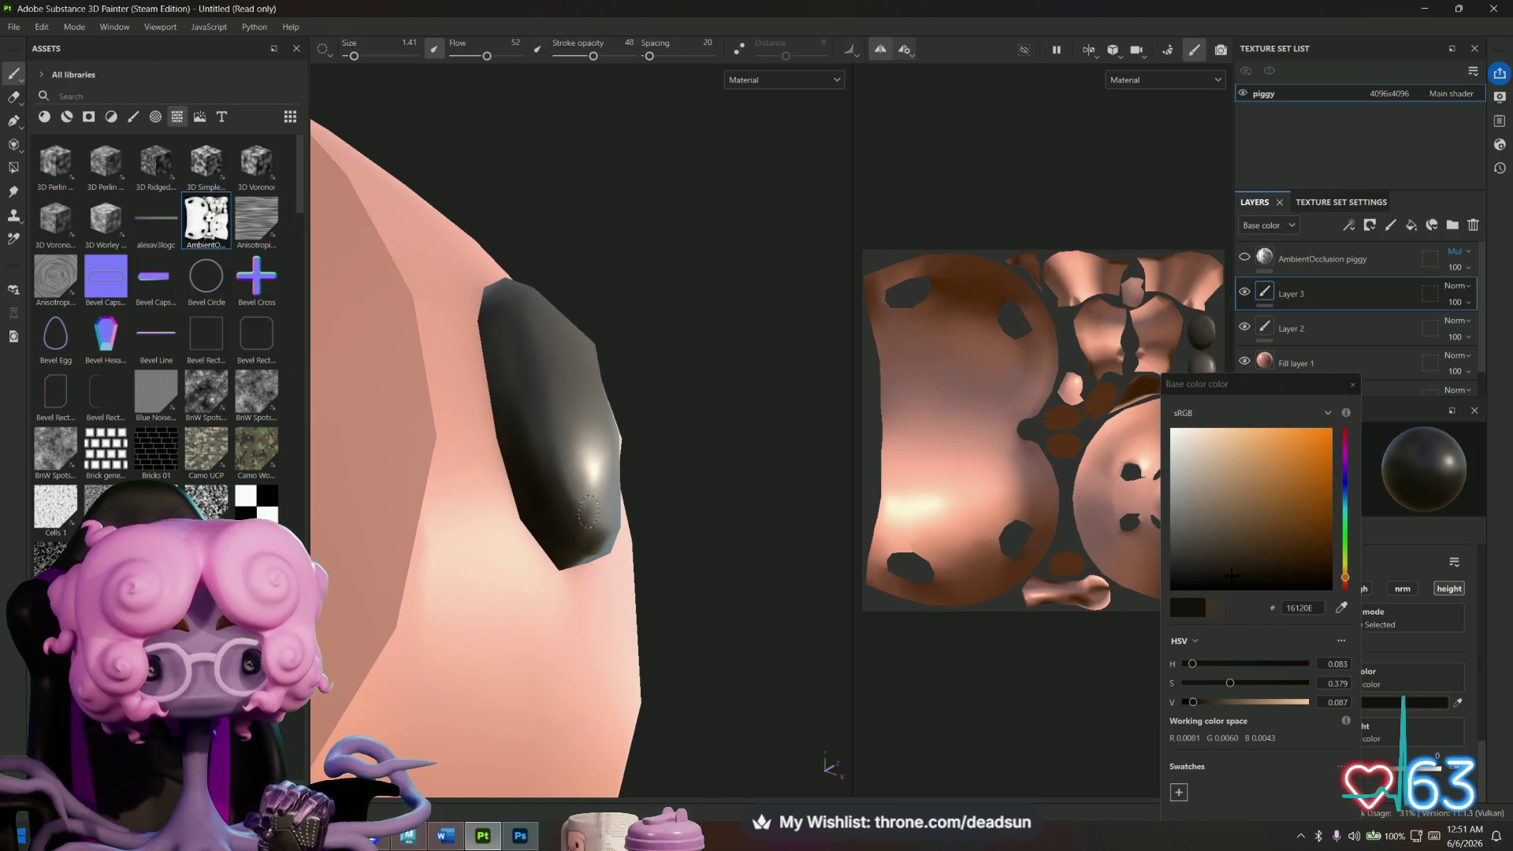
alt+drag(585, 514, 589, 532)
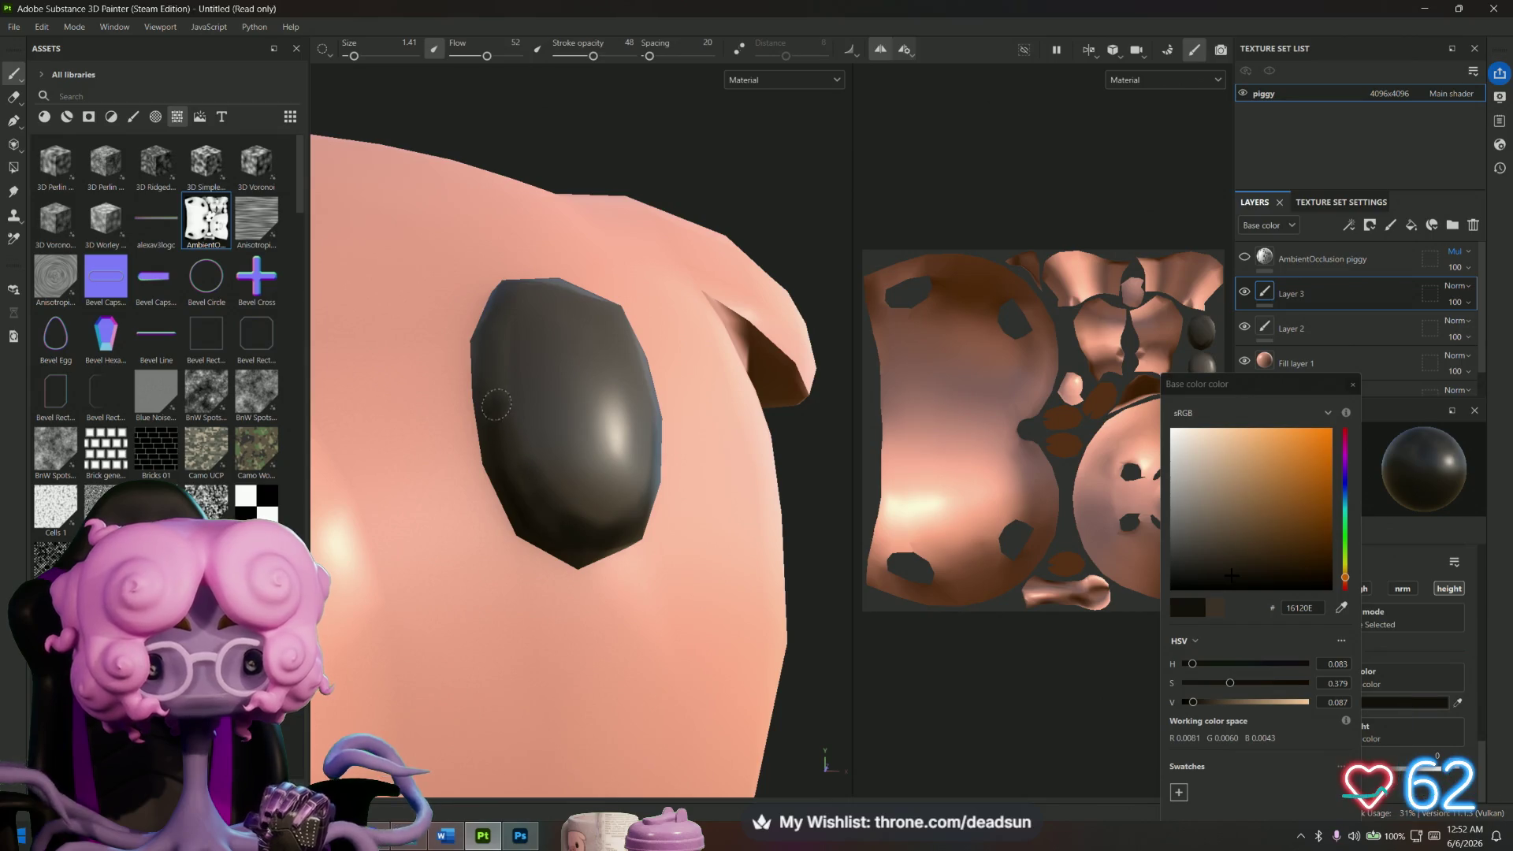
mouse_move(468, 359)
mouse_down()
mouse_move(465, 412)
mouse_move(510, 523)
mouse_up()
mouse_move(610, 561)
alt+mouse_down()
mouse_move(686, 447)
mouse_move(690, 492)
mouse_move(662, 551)
mouse_move(693, 472)
mouse_move(651, 573)
mouse_move(671, 594)
mouse_move(603, 614)
mouse_move(543, 567)
mouse_move(660, 593)
mouse_move(536, 637)
mouse_move(614, 602)
mouse_move(662, 441)
alt+mouse_up()
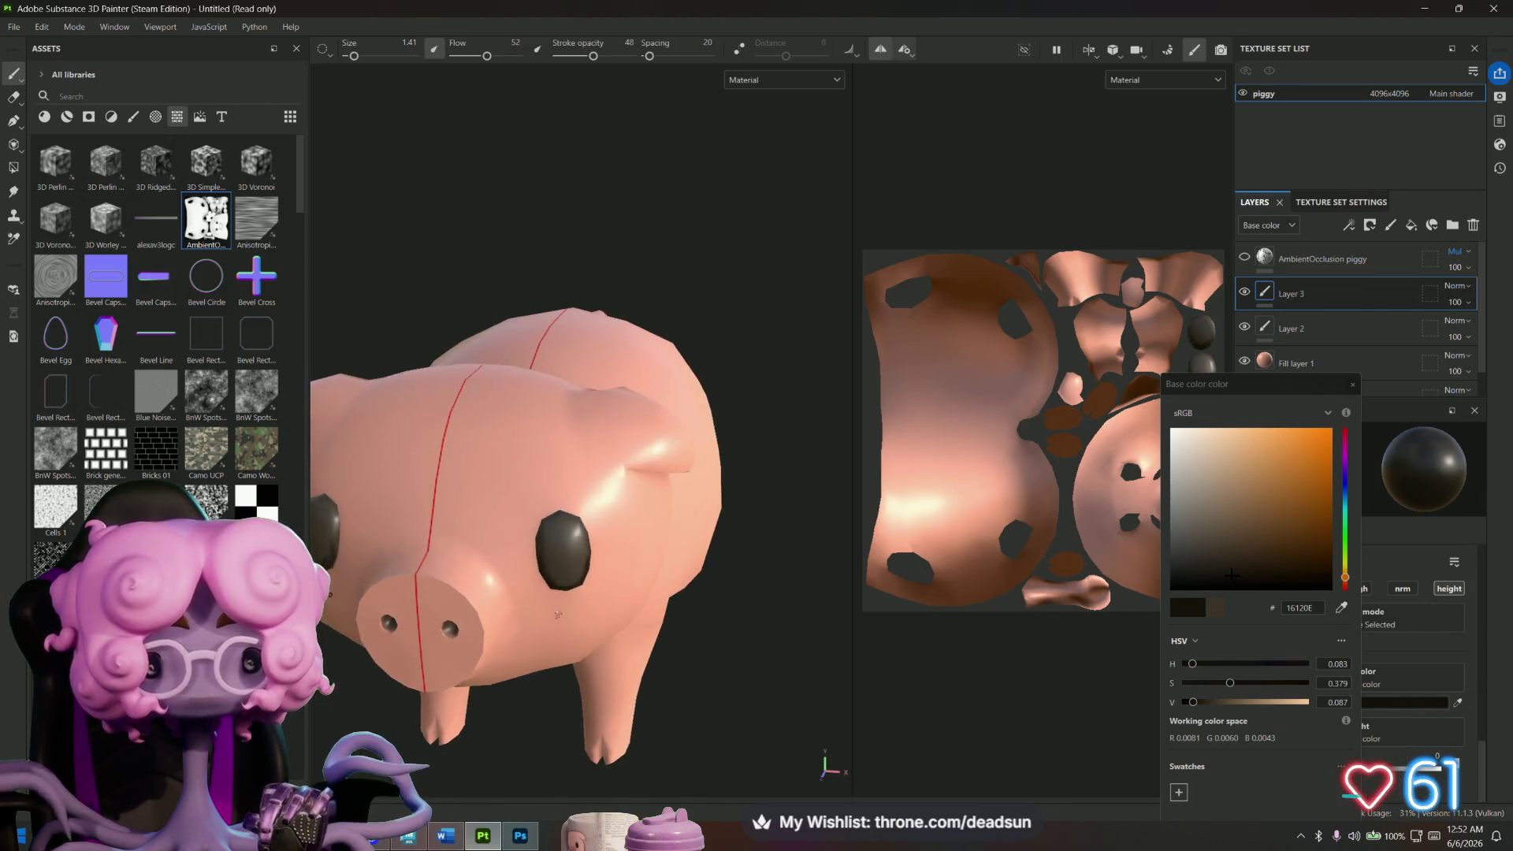
Pick light tan B0967C and paint a highlight across the top of the eye.
scroll(709, 331, up, 6)
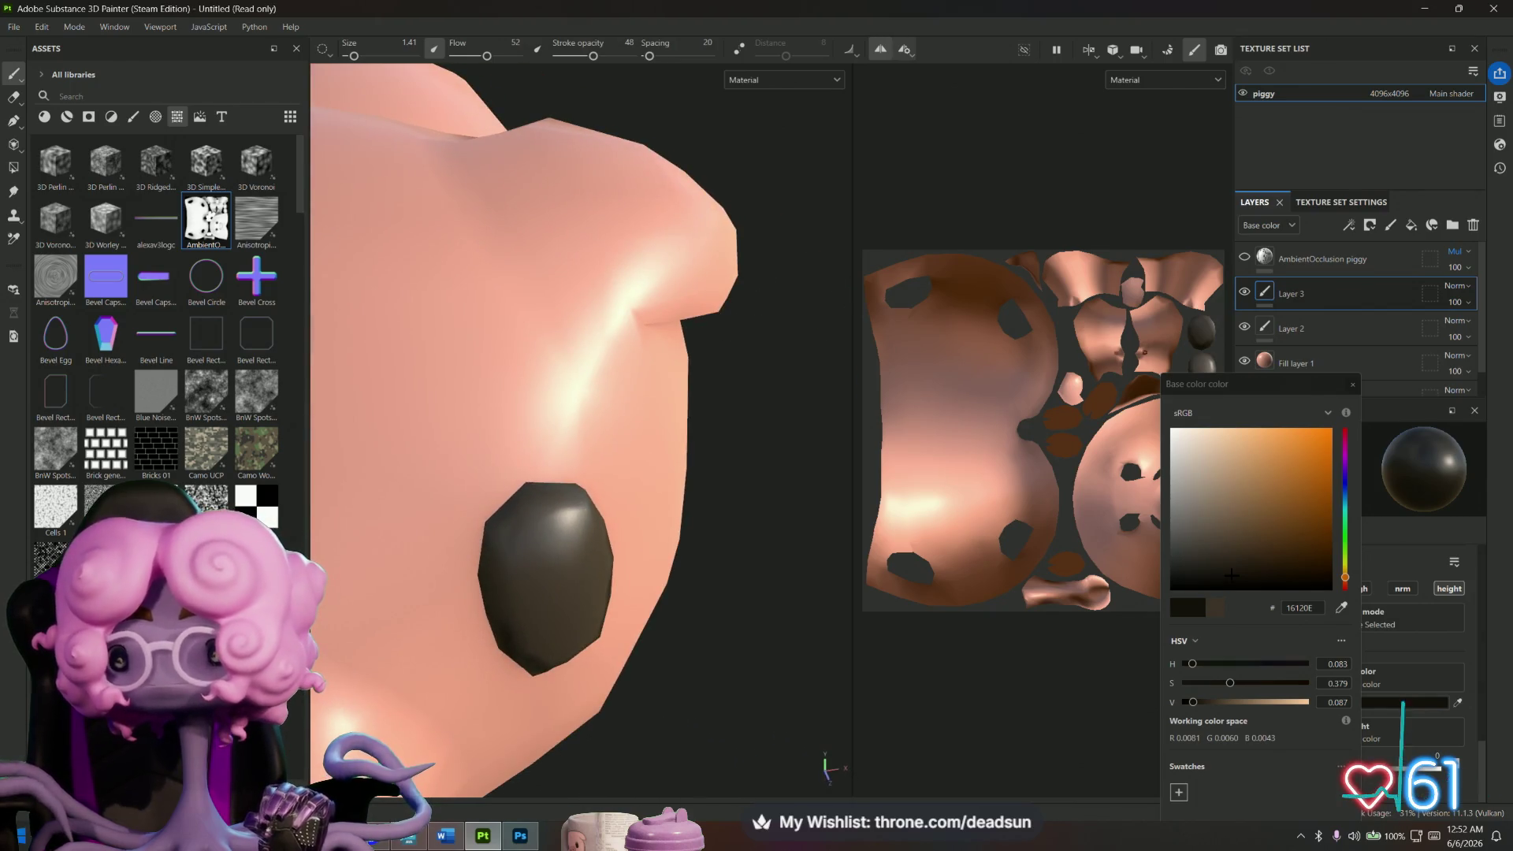
click(1214, 454)
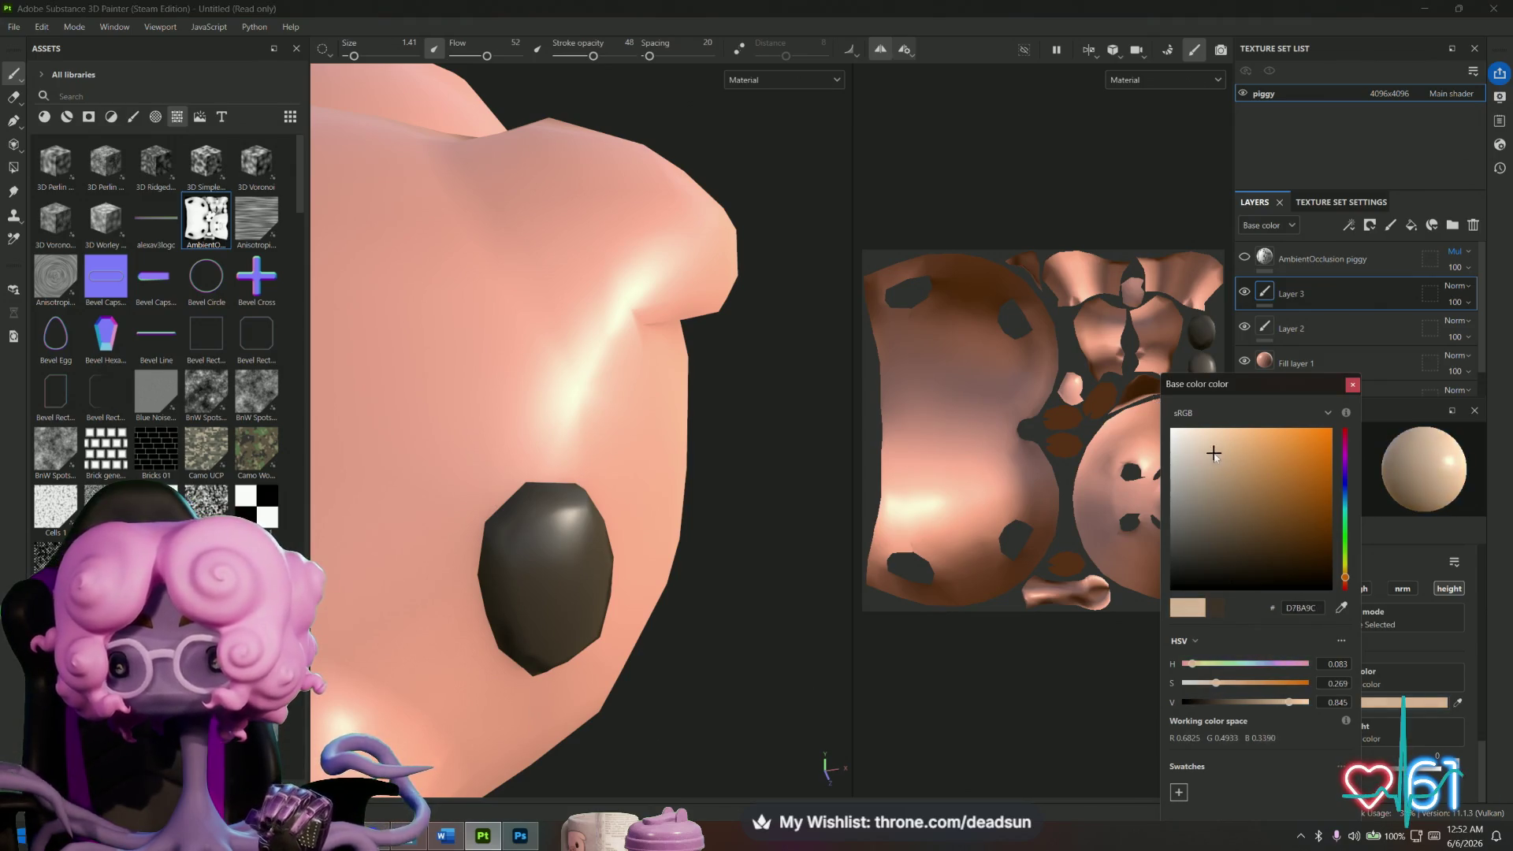
click(1217, 457)
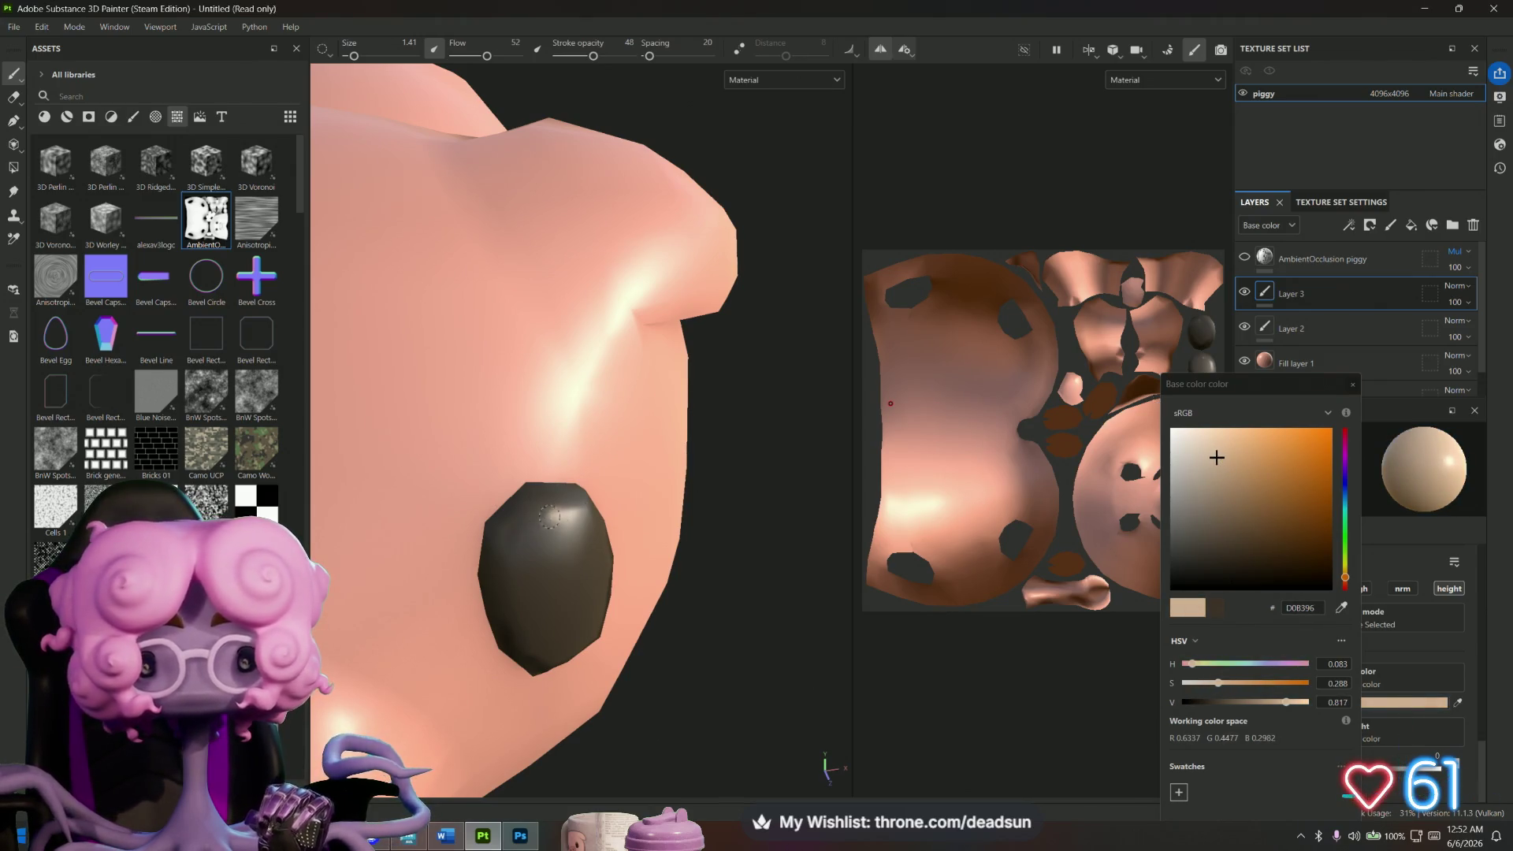
click(1217, 478)
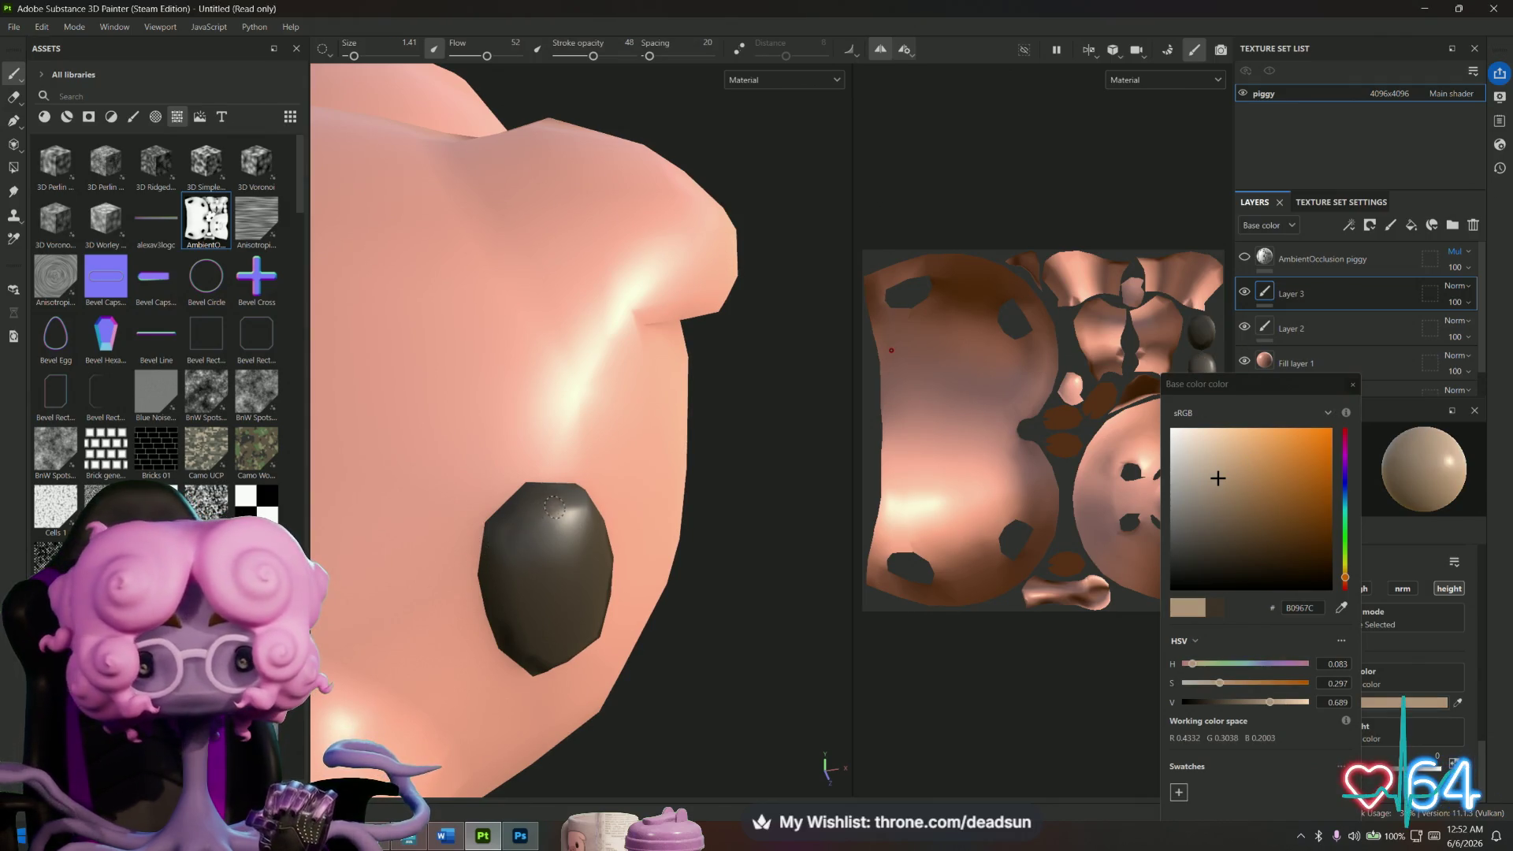
drag(555, 510, 495, 549)
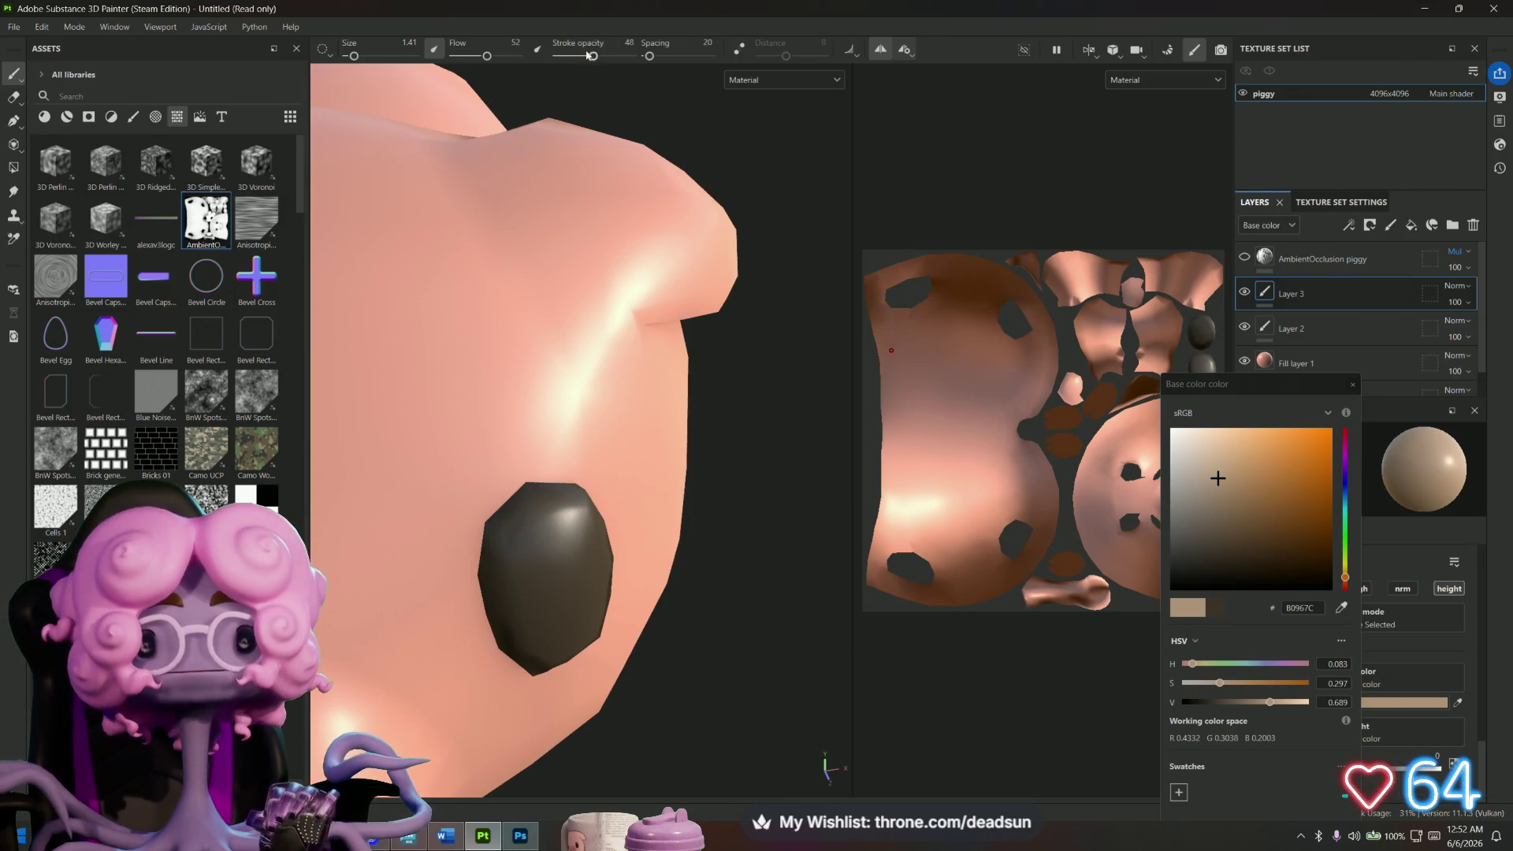
Lower stroke opacity to 12 and dab faint highlights on the eye from several angles.
drag(586, 57, 566, 57)
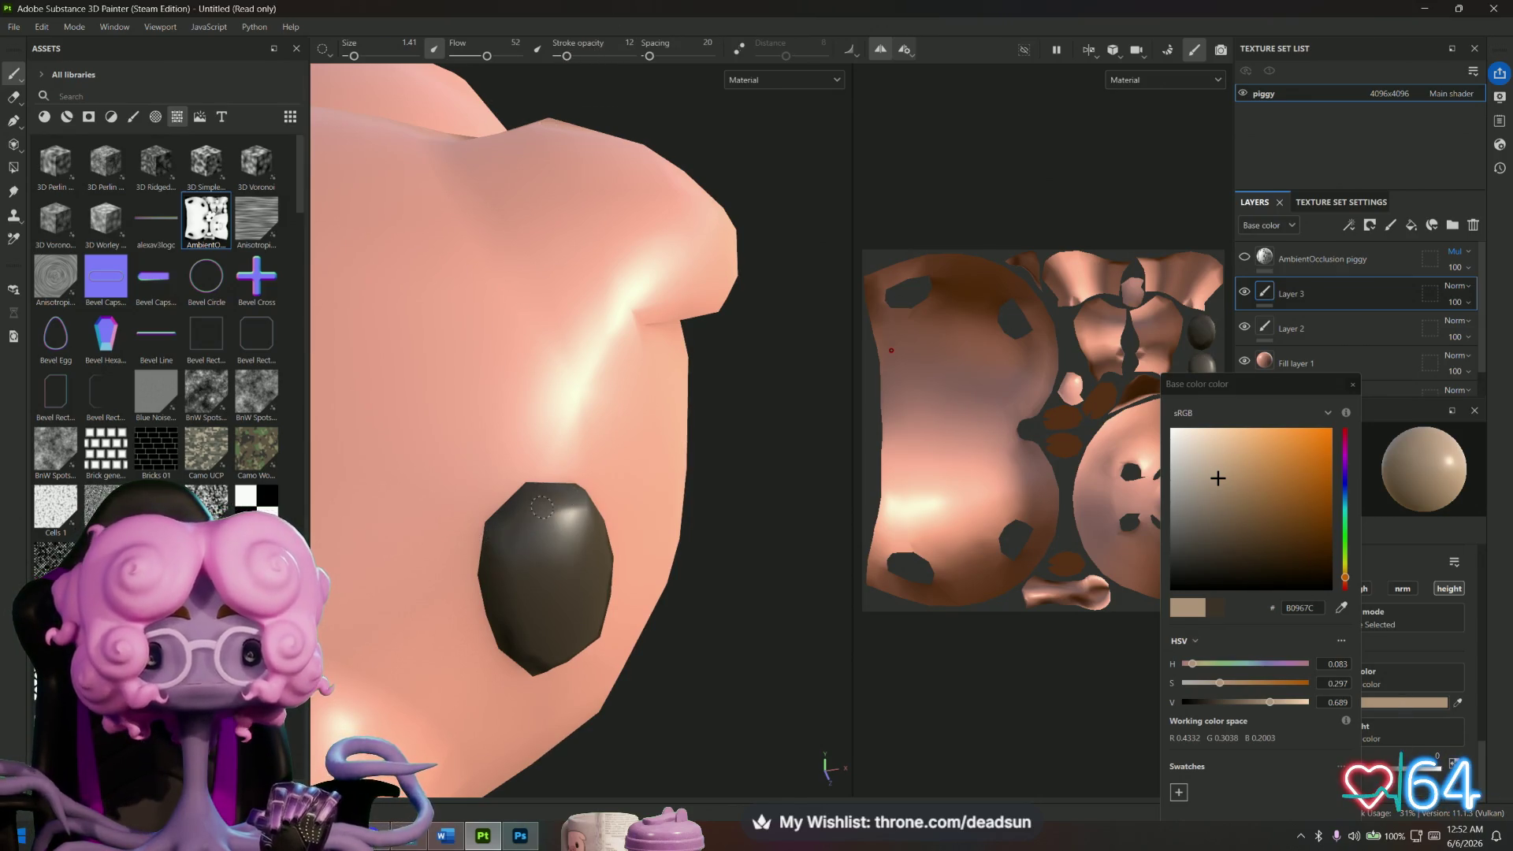
drag(504, 532, 505, 580)
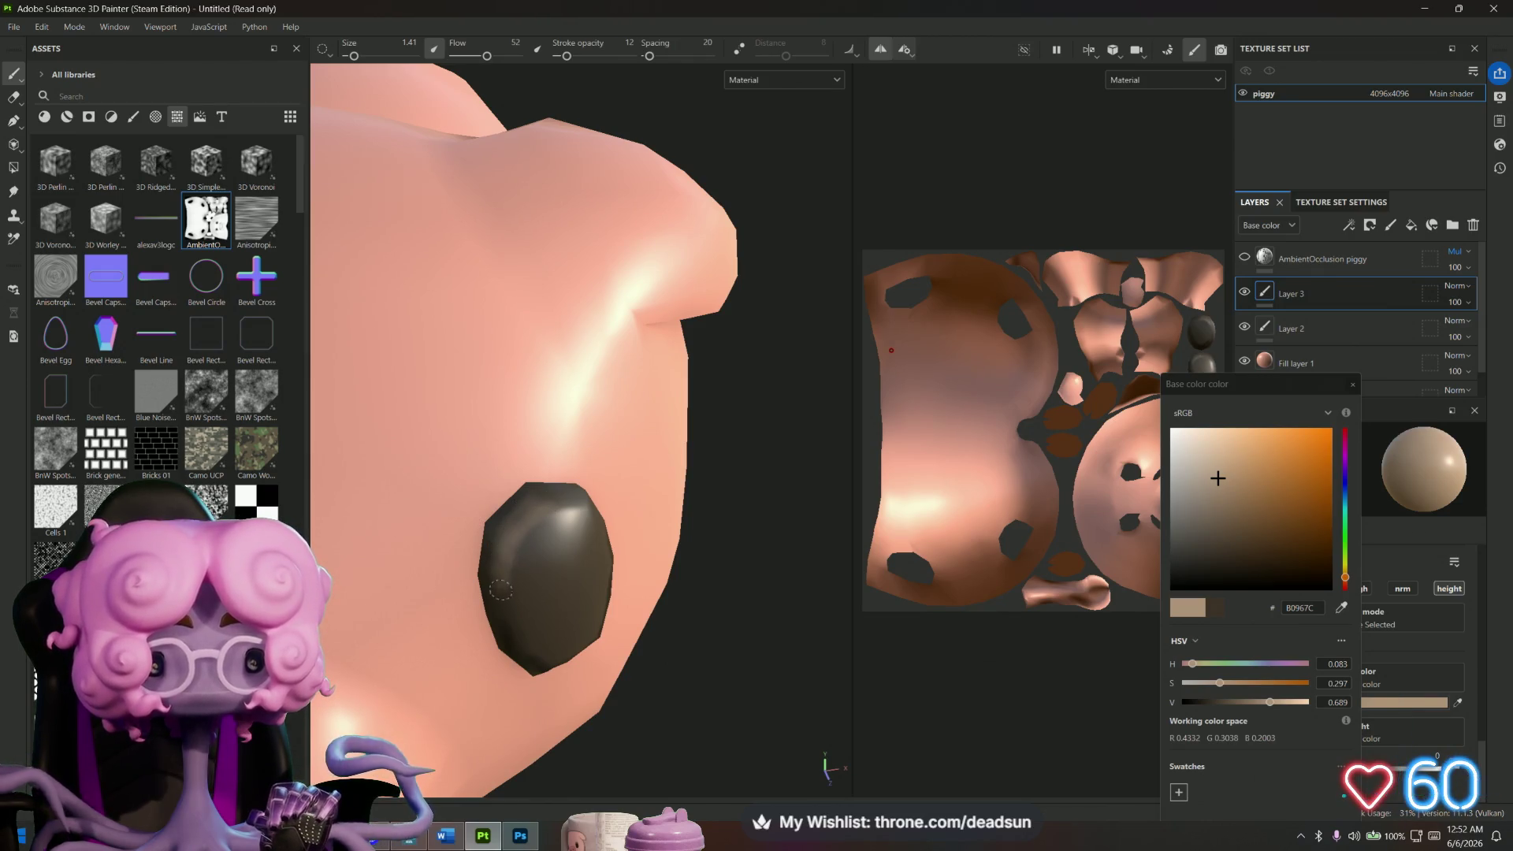
alt+drag(551, 518, 492, 558)
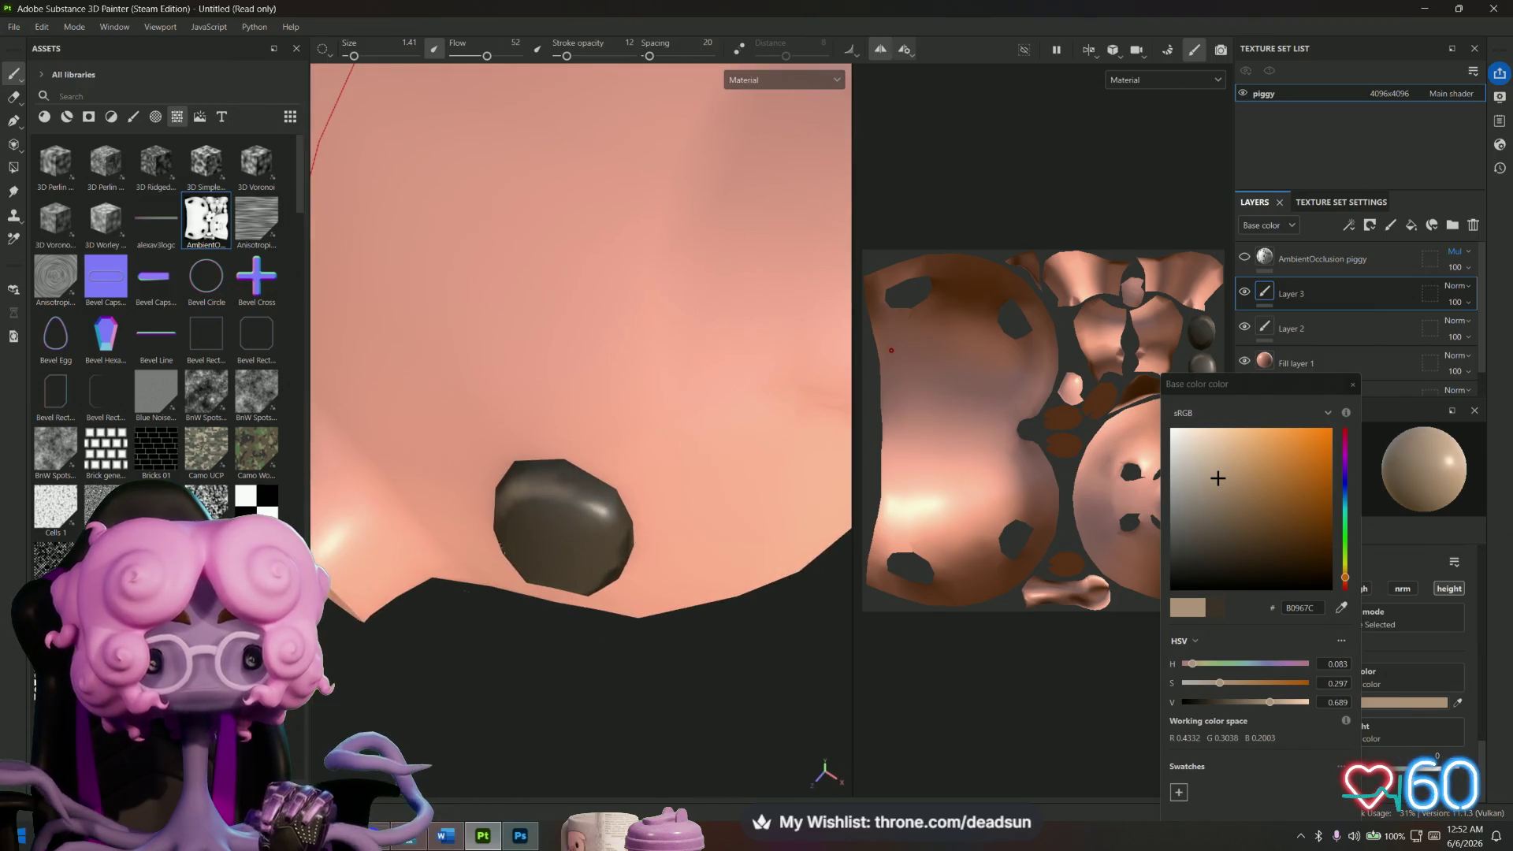
alt+drag(633, 557, 630, 512)
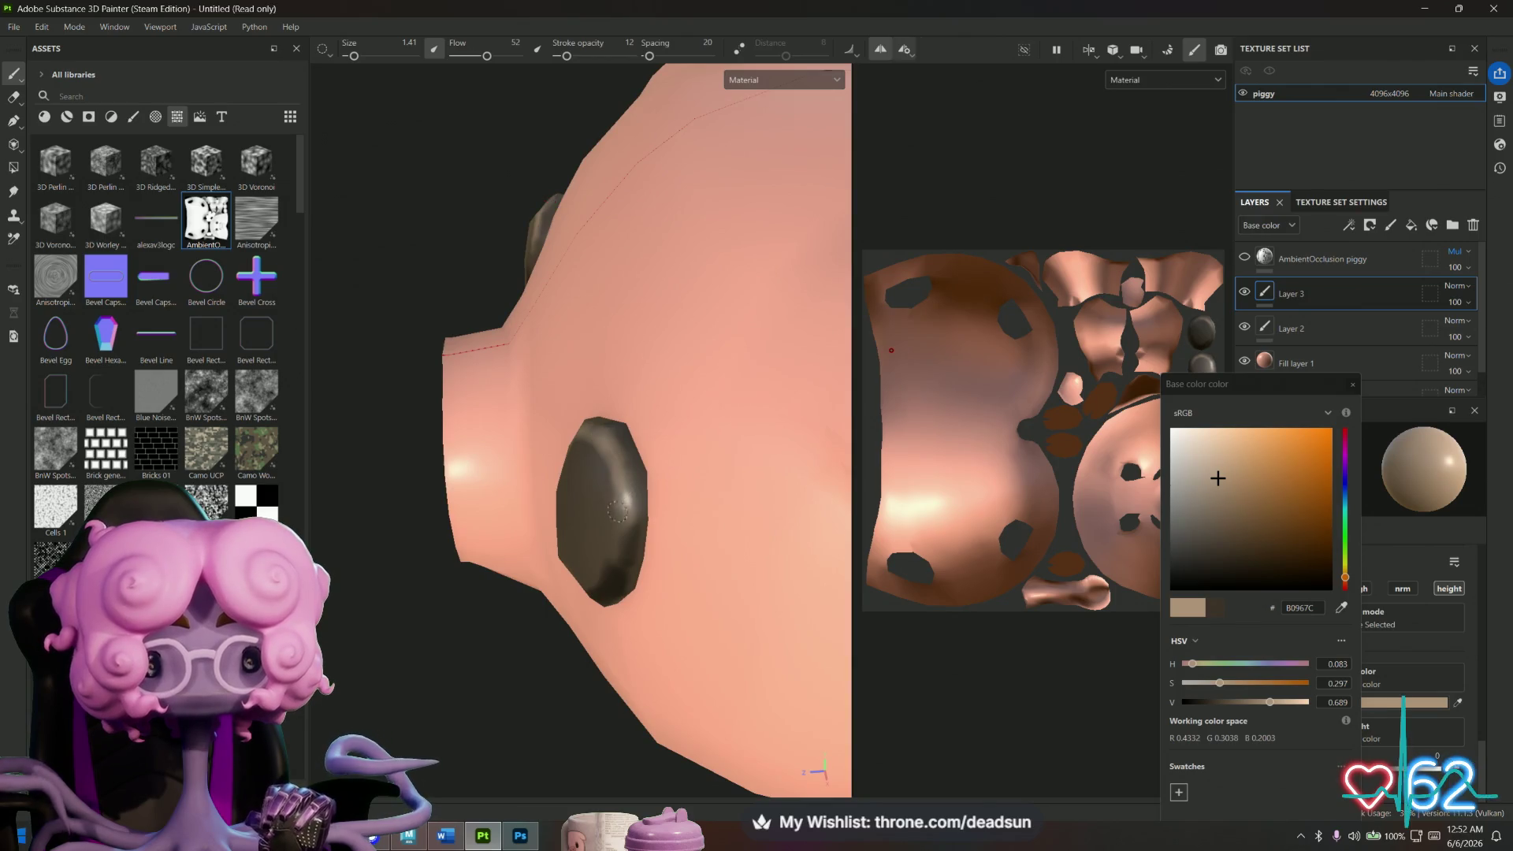
mouse_move(629, 514)
alt+mouse_down()
mouse_move(608, 567)
mouse_move(561, 471)
alt+mouse_up()
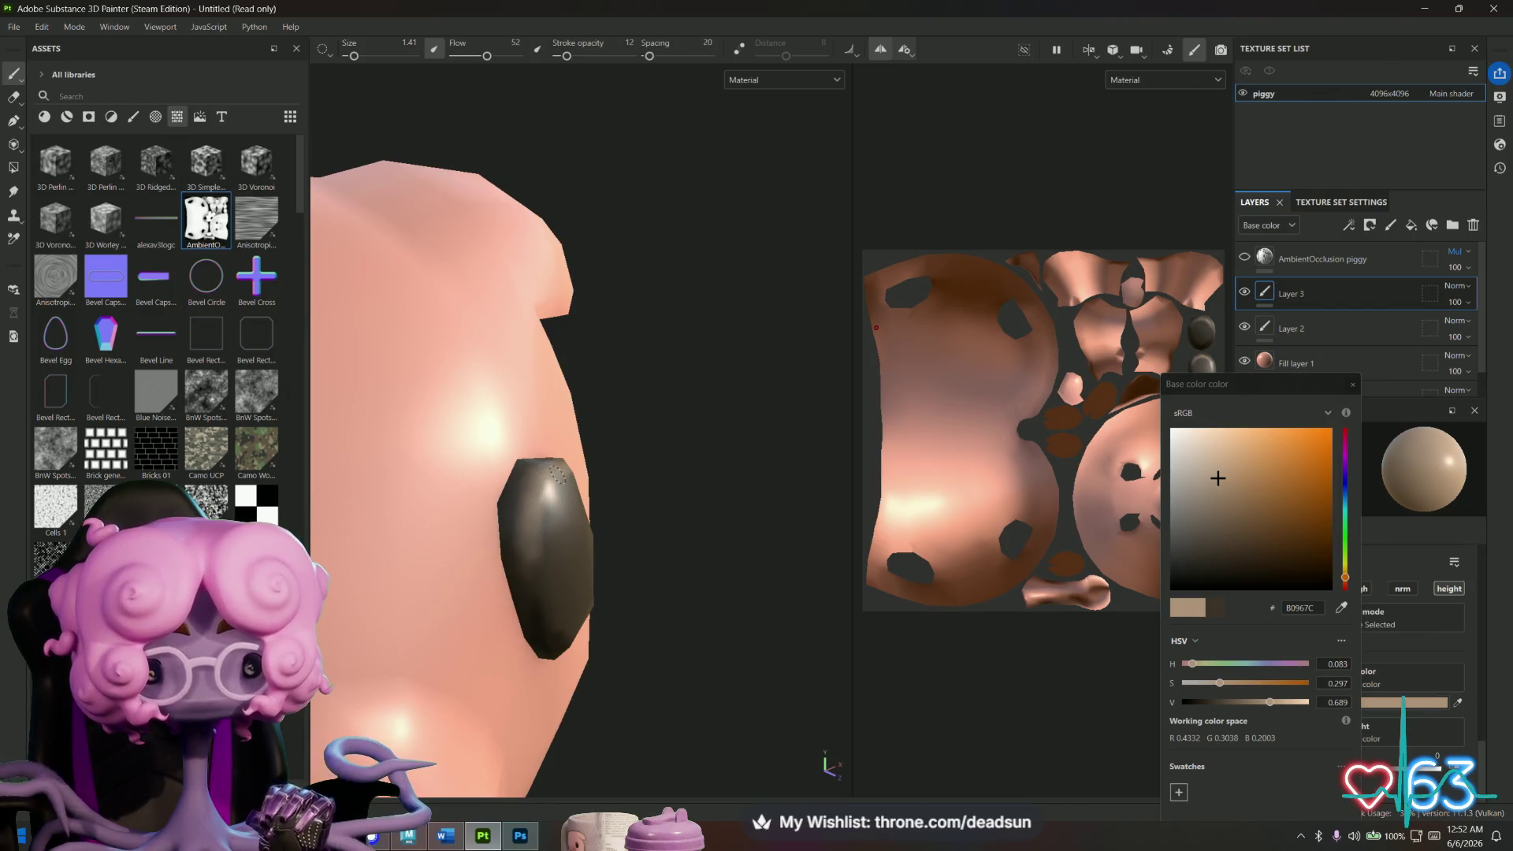
alt+drag(557, 473, 605, 474)
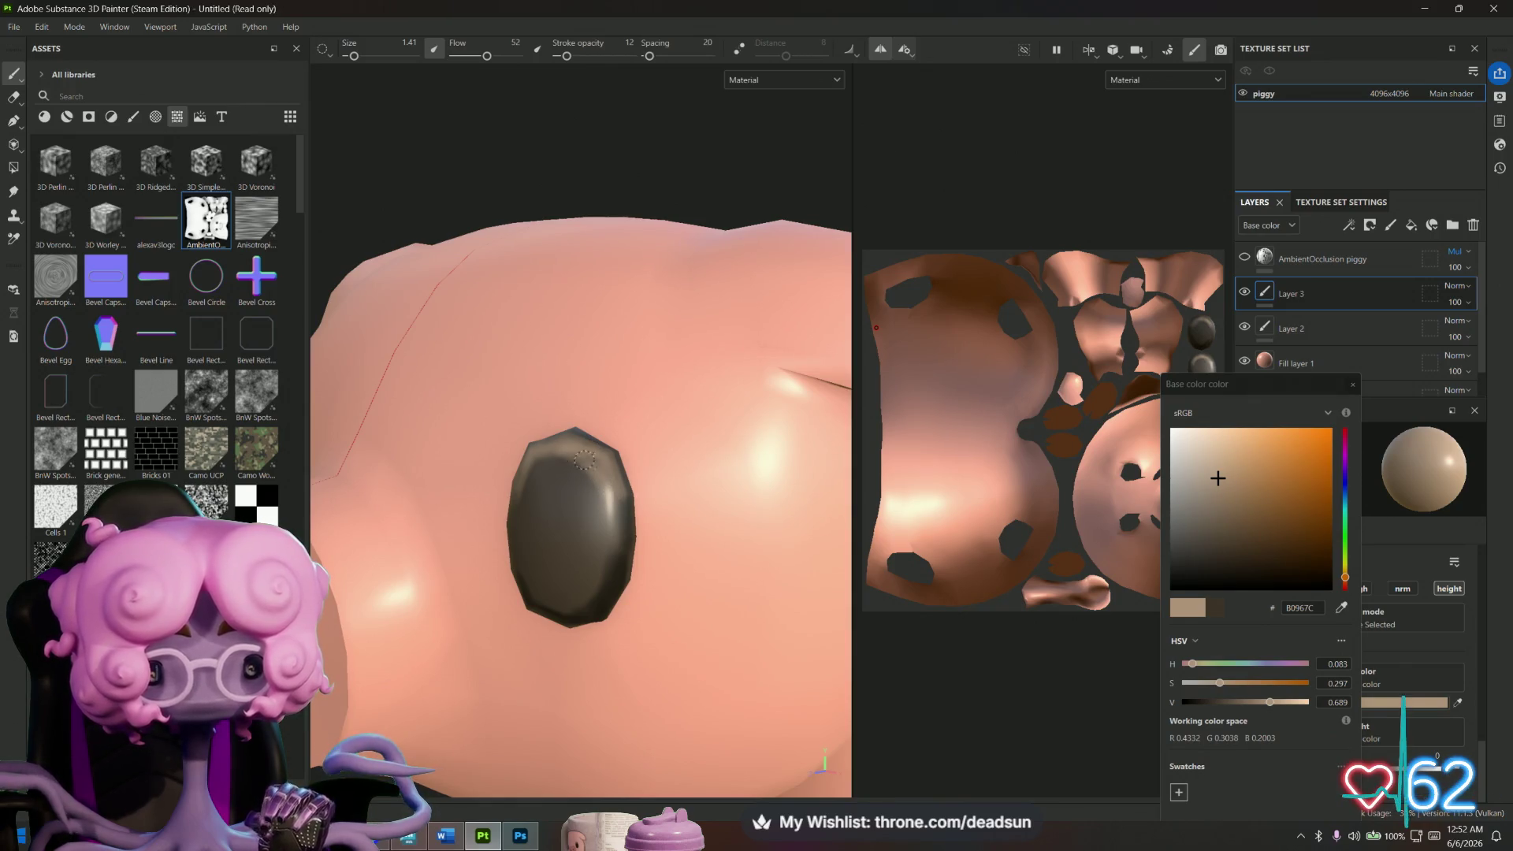
alt+drag(607, 503, 579, 482)
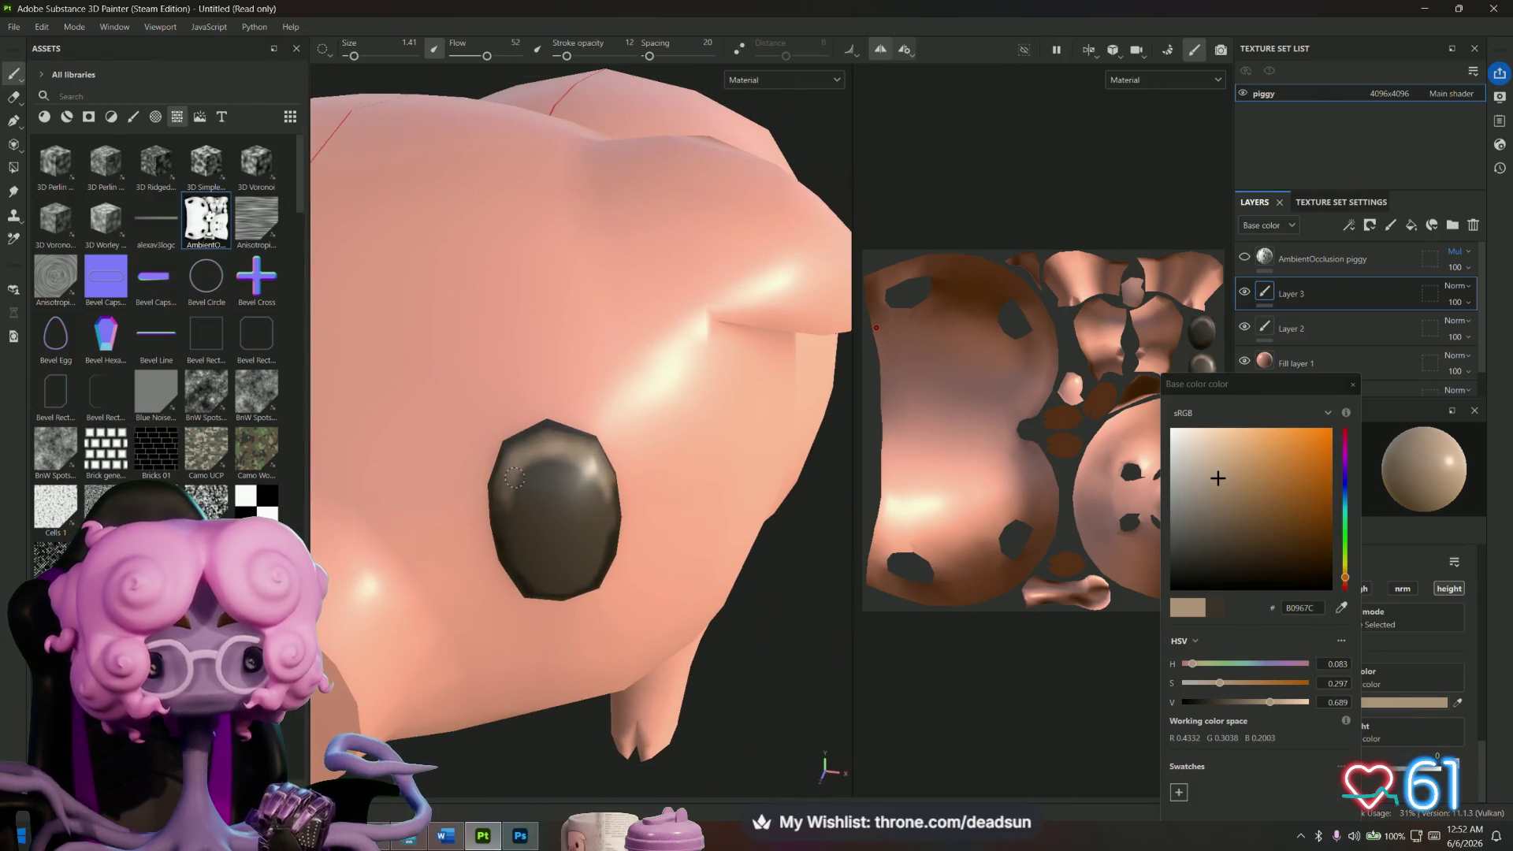
mouse_move(583, 460)
alt+mouse_down()
mouse_move(620, 531)
mouse_move(549, 446)
alt+mouse_up()
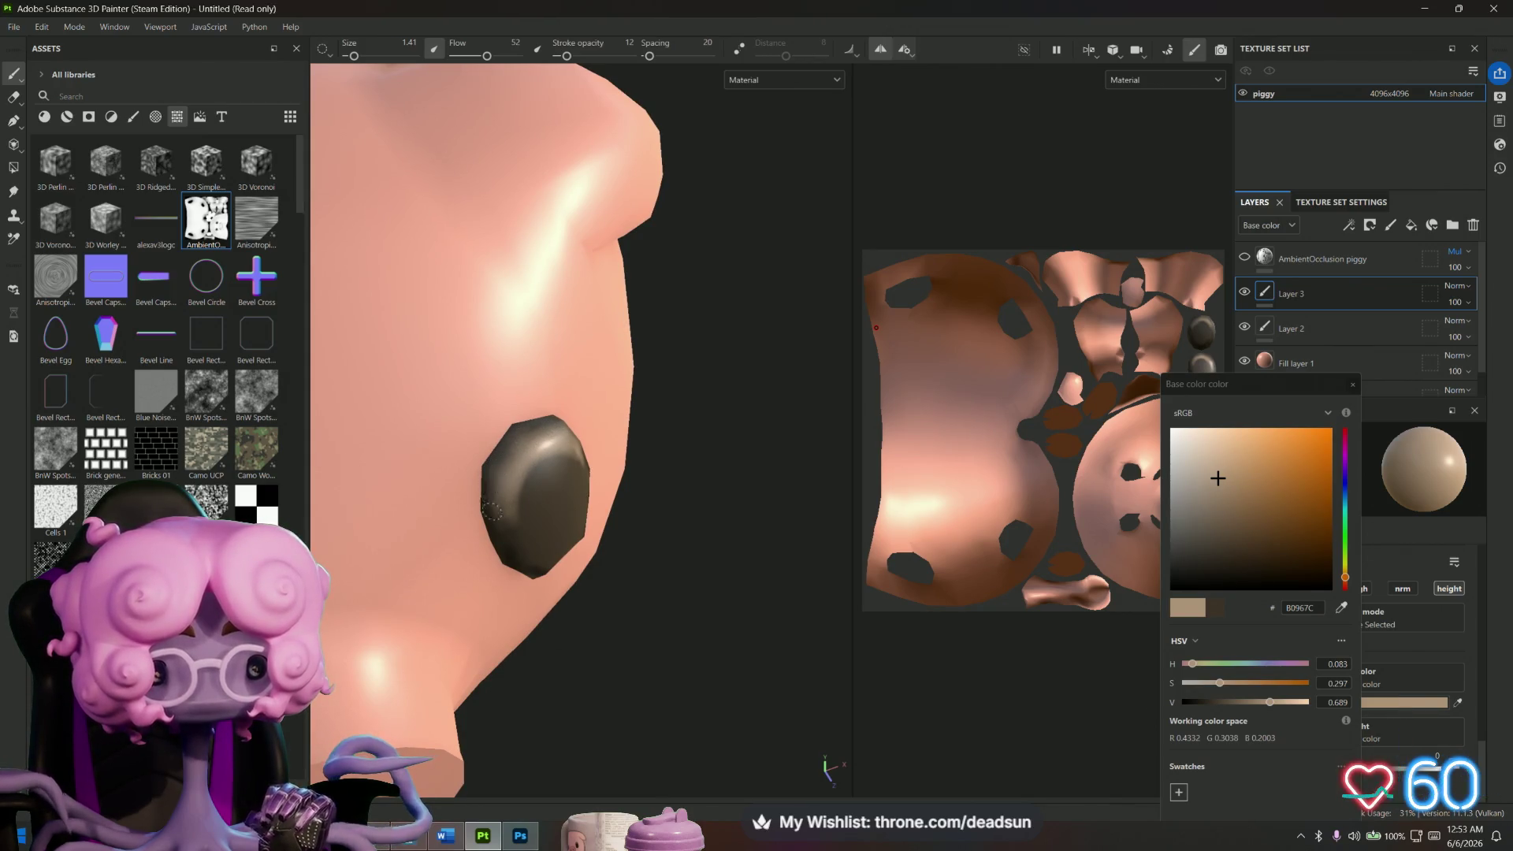
scroll(499, 521, down, 10)
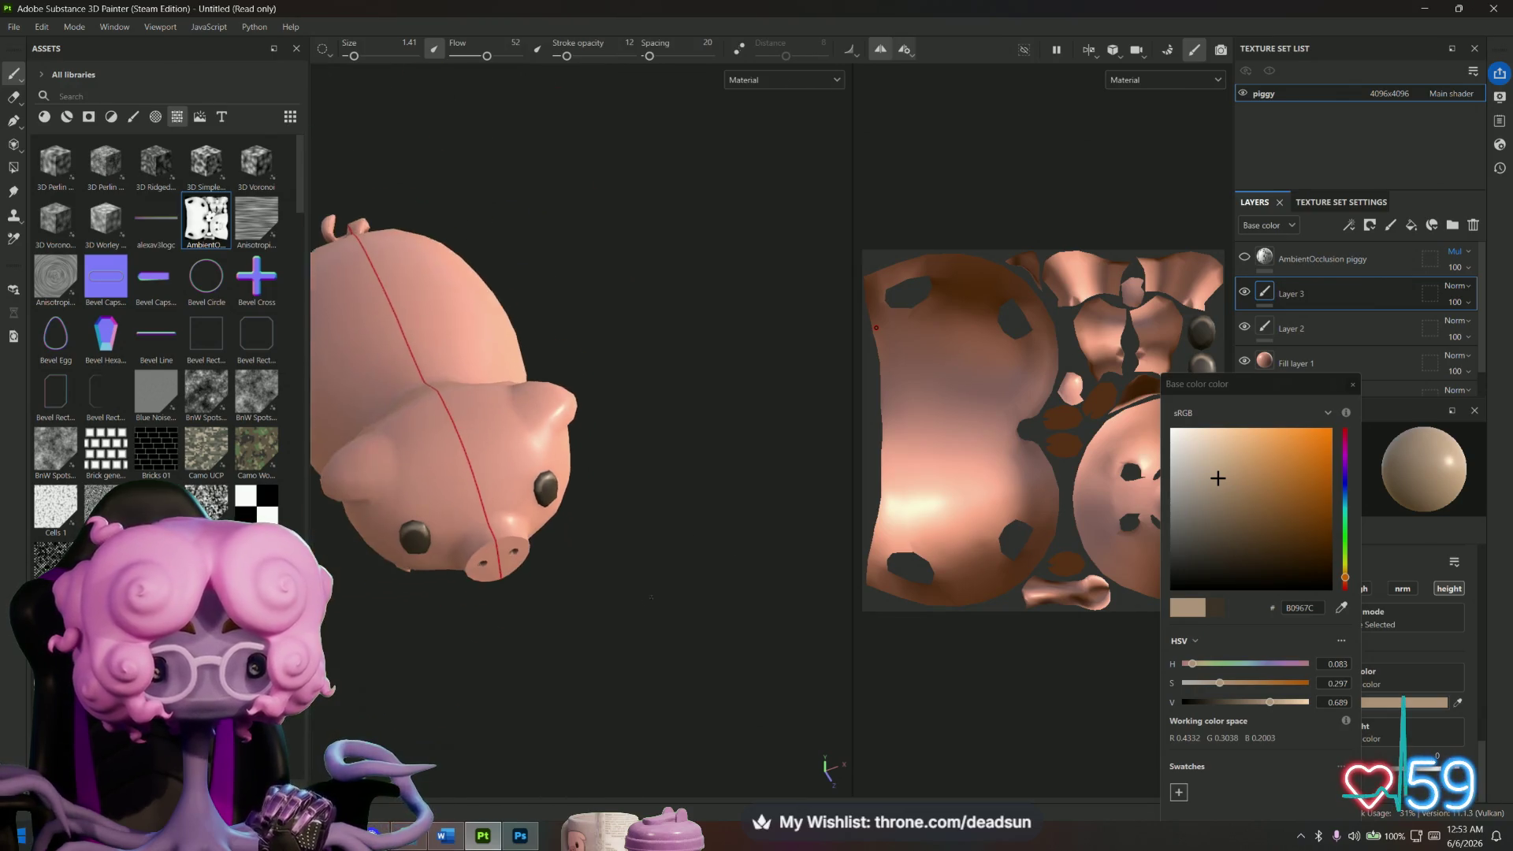
alt+drag(716, 624, 409, 564)
scroll(528, 429, up, 10)
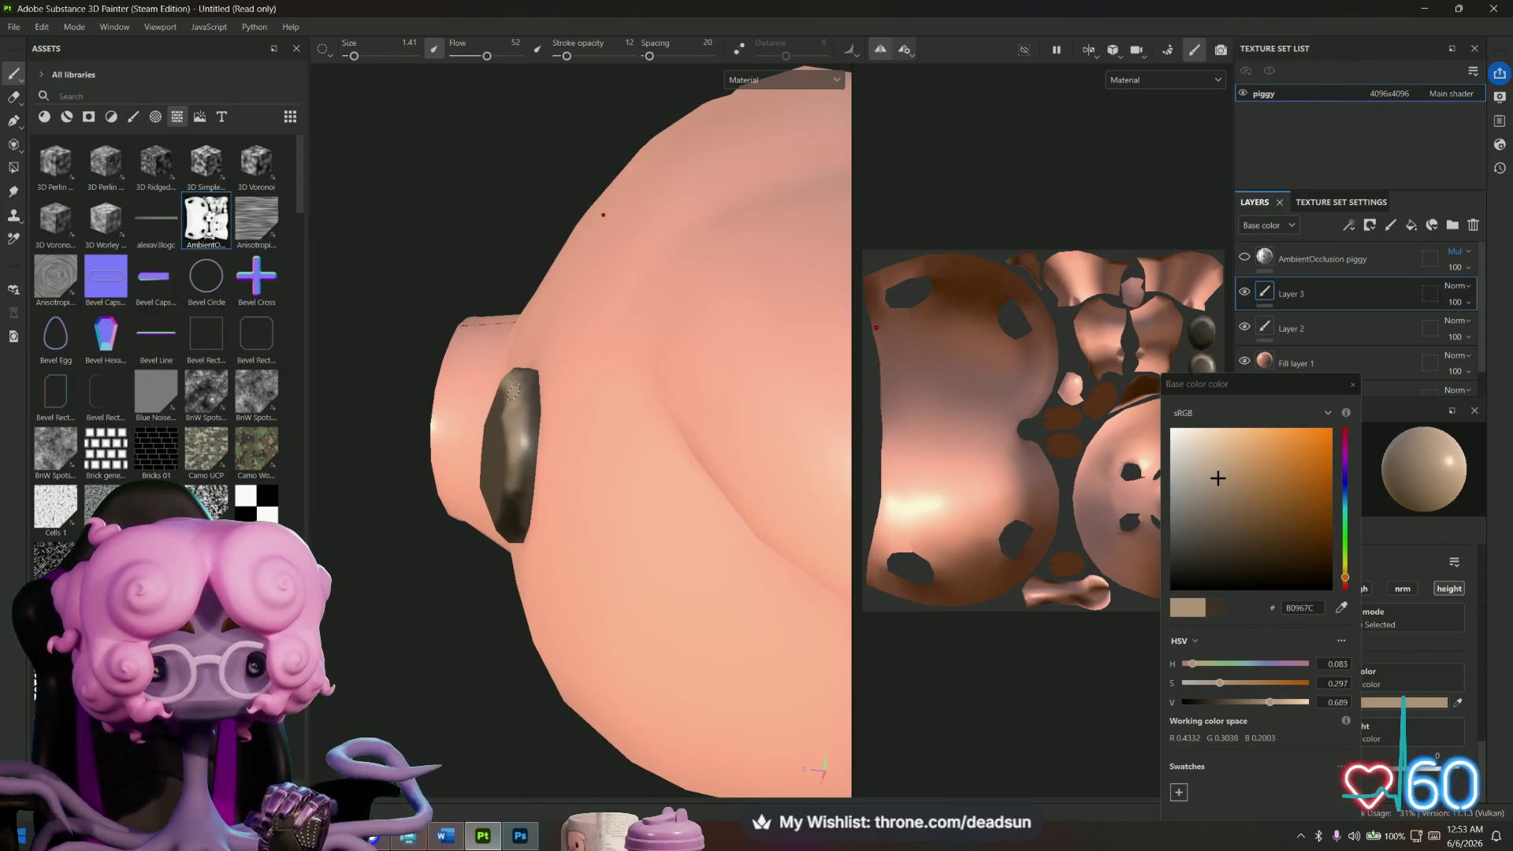
alt+drag(517, 422, 551, 602)
scroll(551, 601, up, 3)
click(1238, 565)
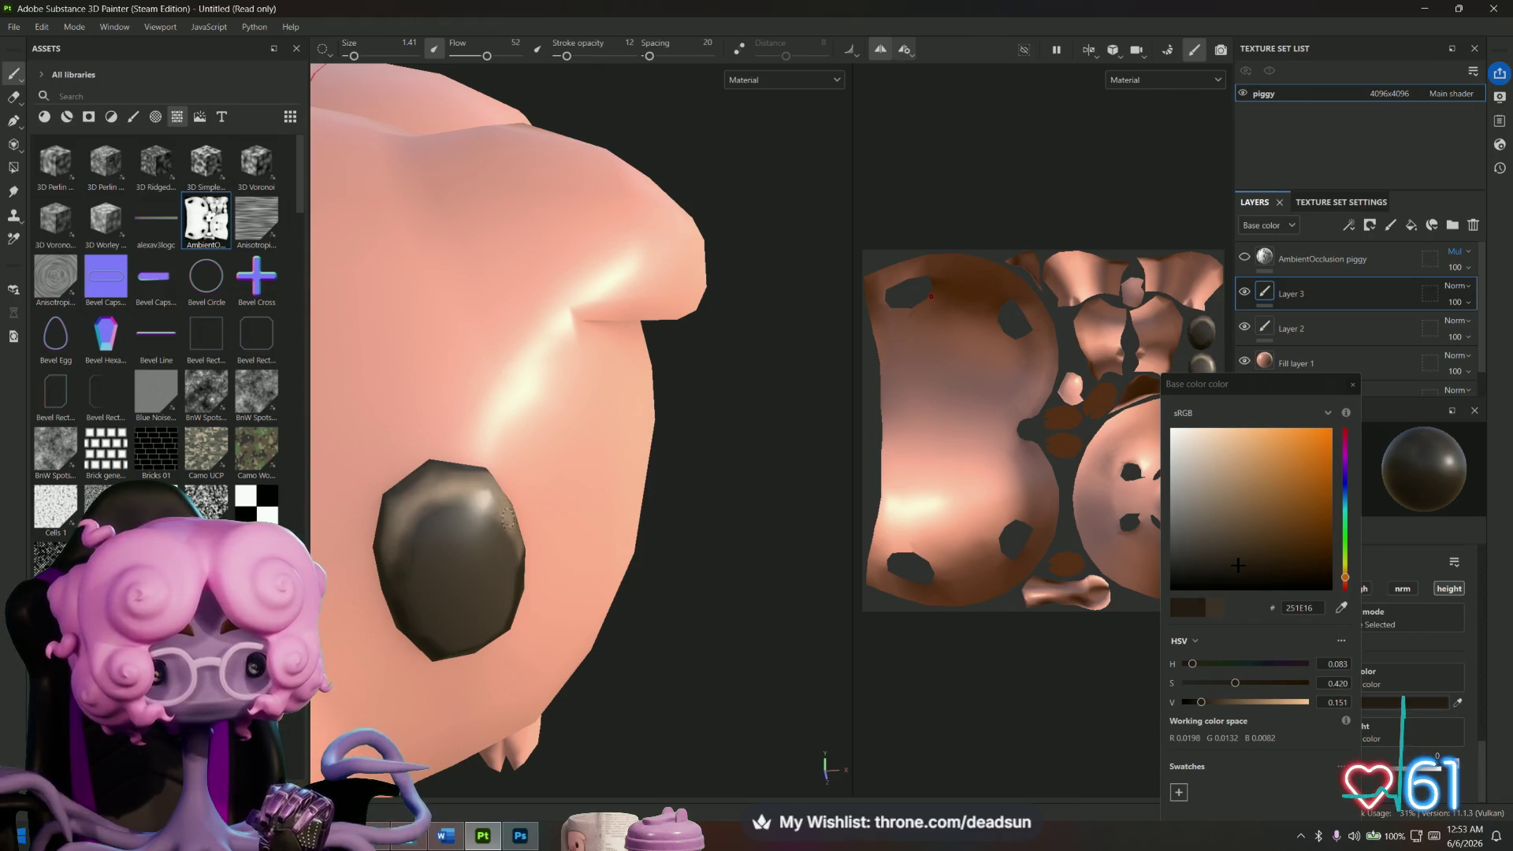
Brush dark brown 251E16 touches on the eyes and the fold beneath the ear.
alt+drag(523, 536, 480, 504)
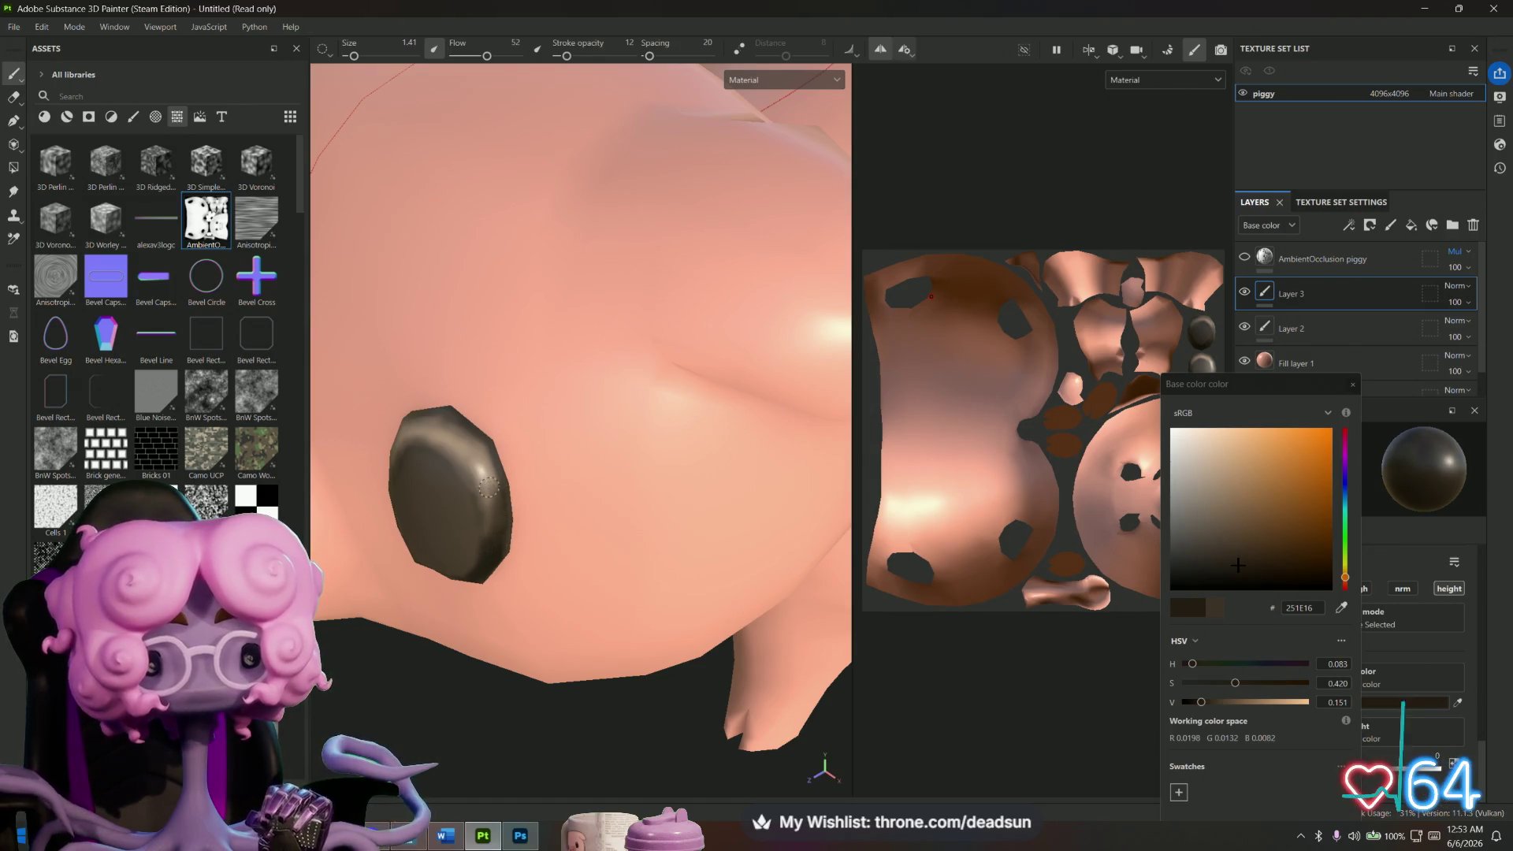
alt+drag(494, 483, 525, 486)
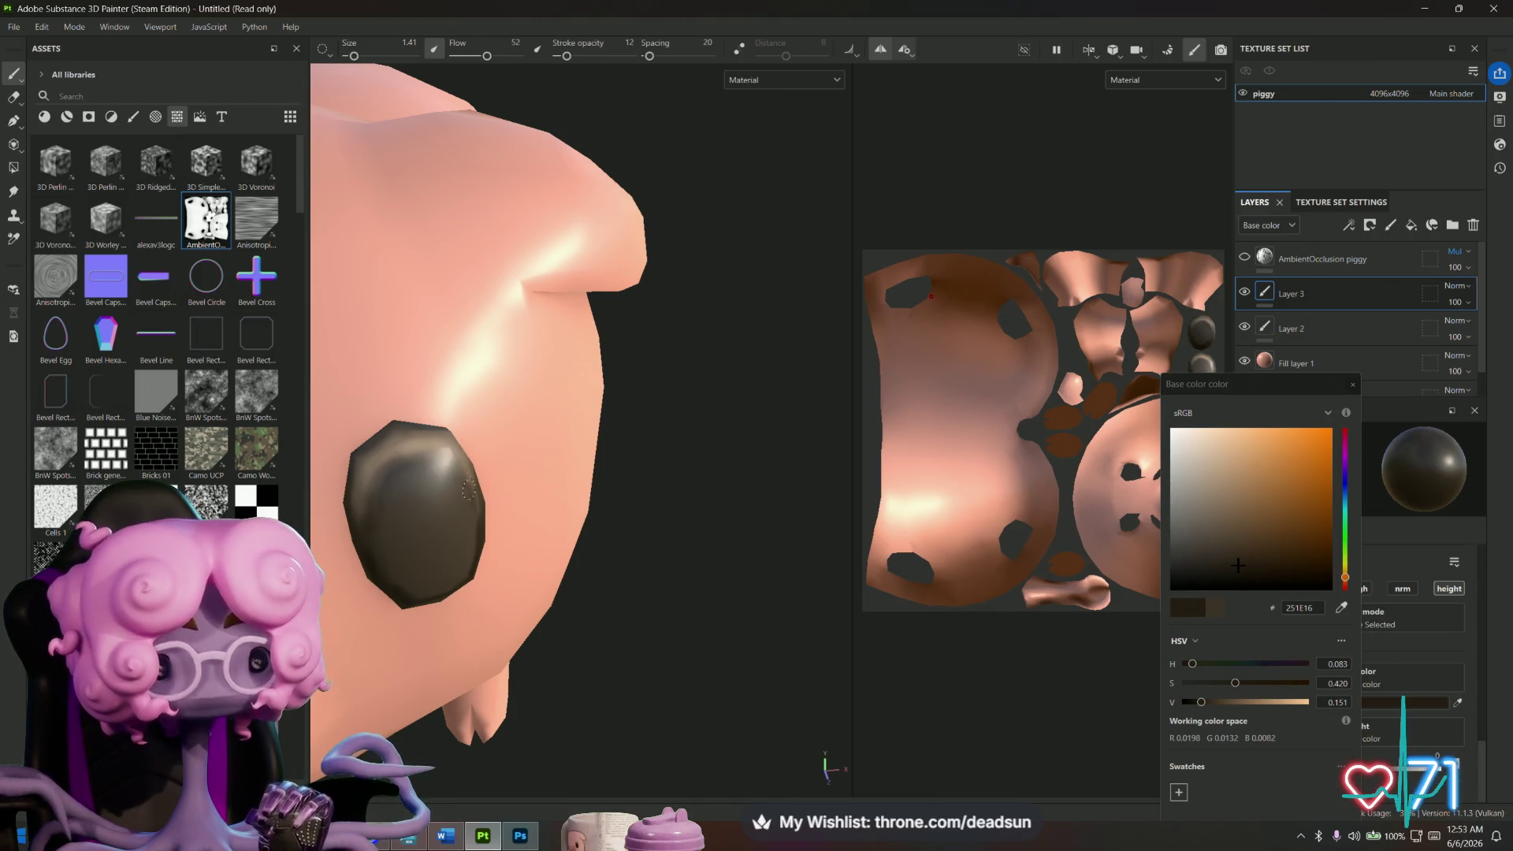
alt+drag(465, 484, 662, 517)
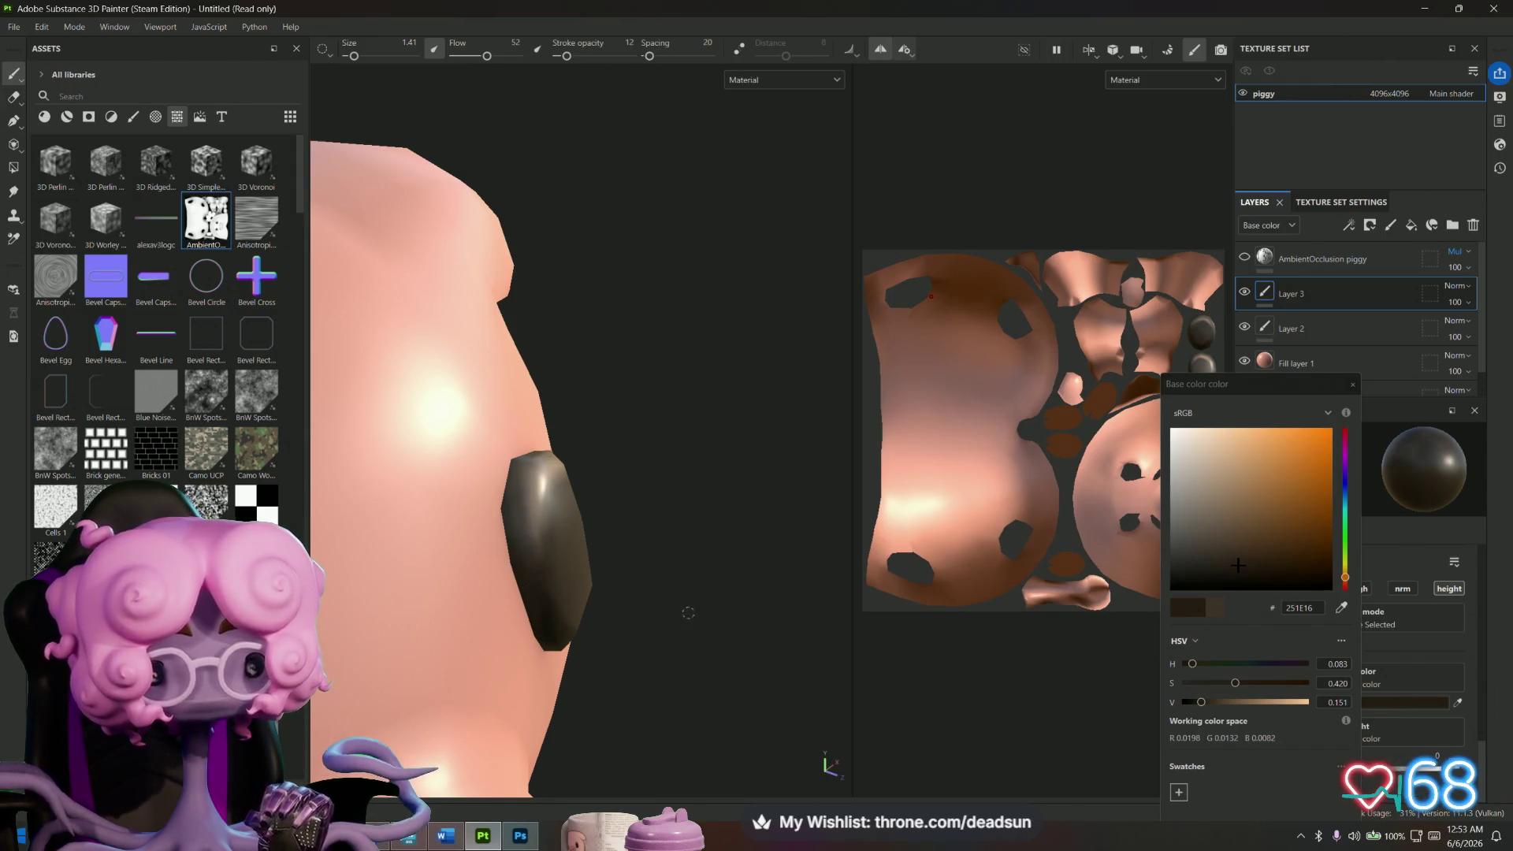
alt+drag(688, 612, 559, 531)
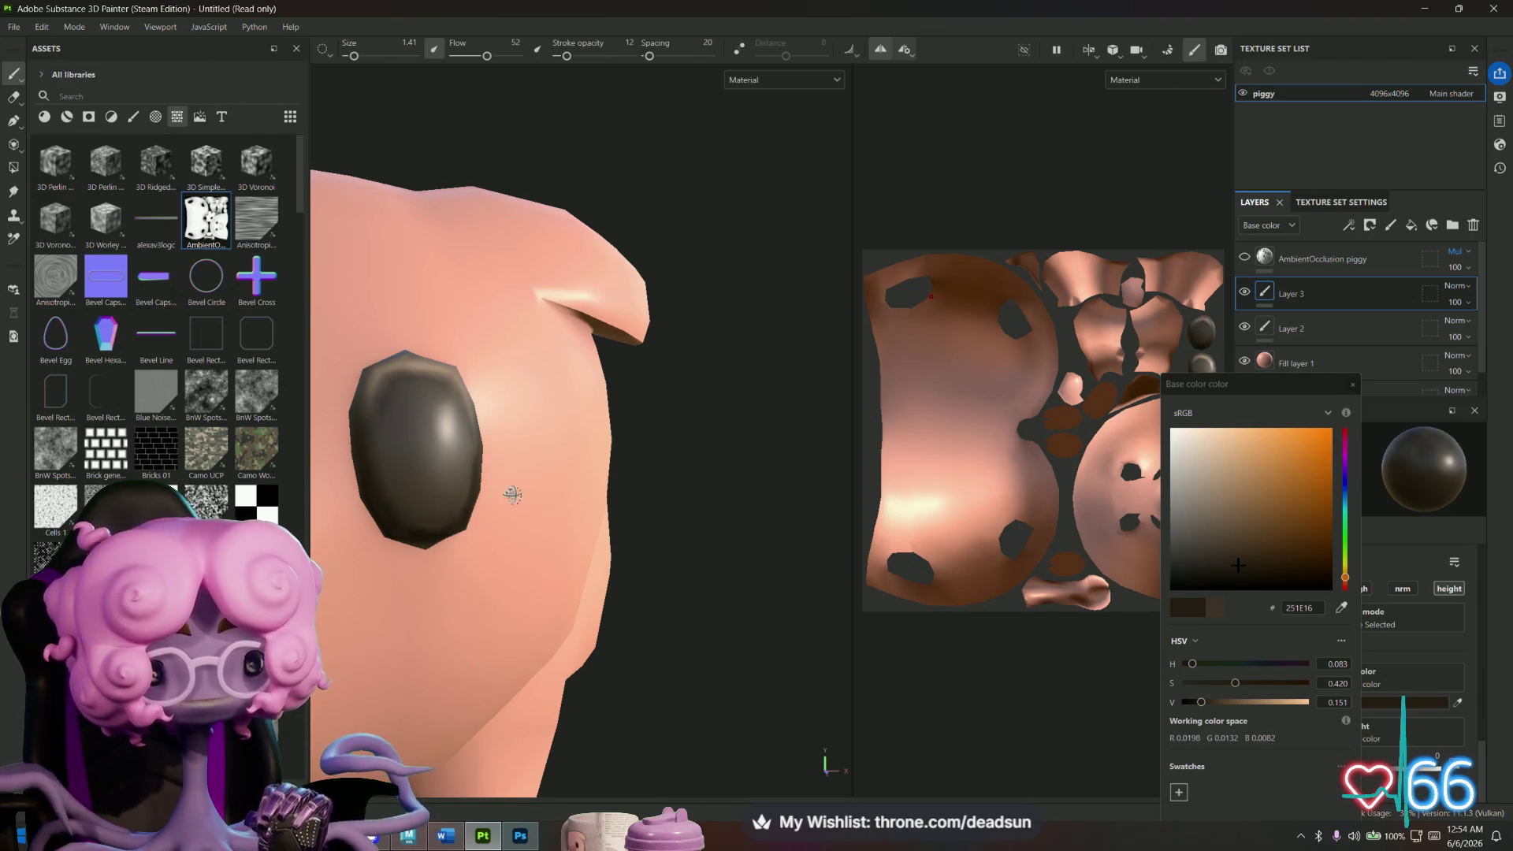
alt+drag(515, 498, 451, 448)
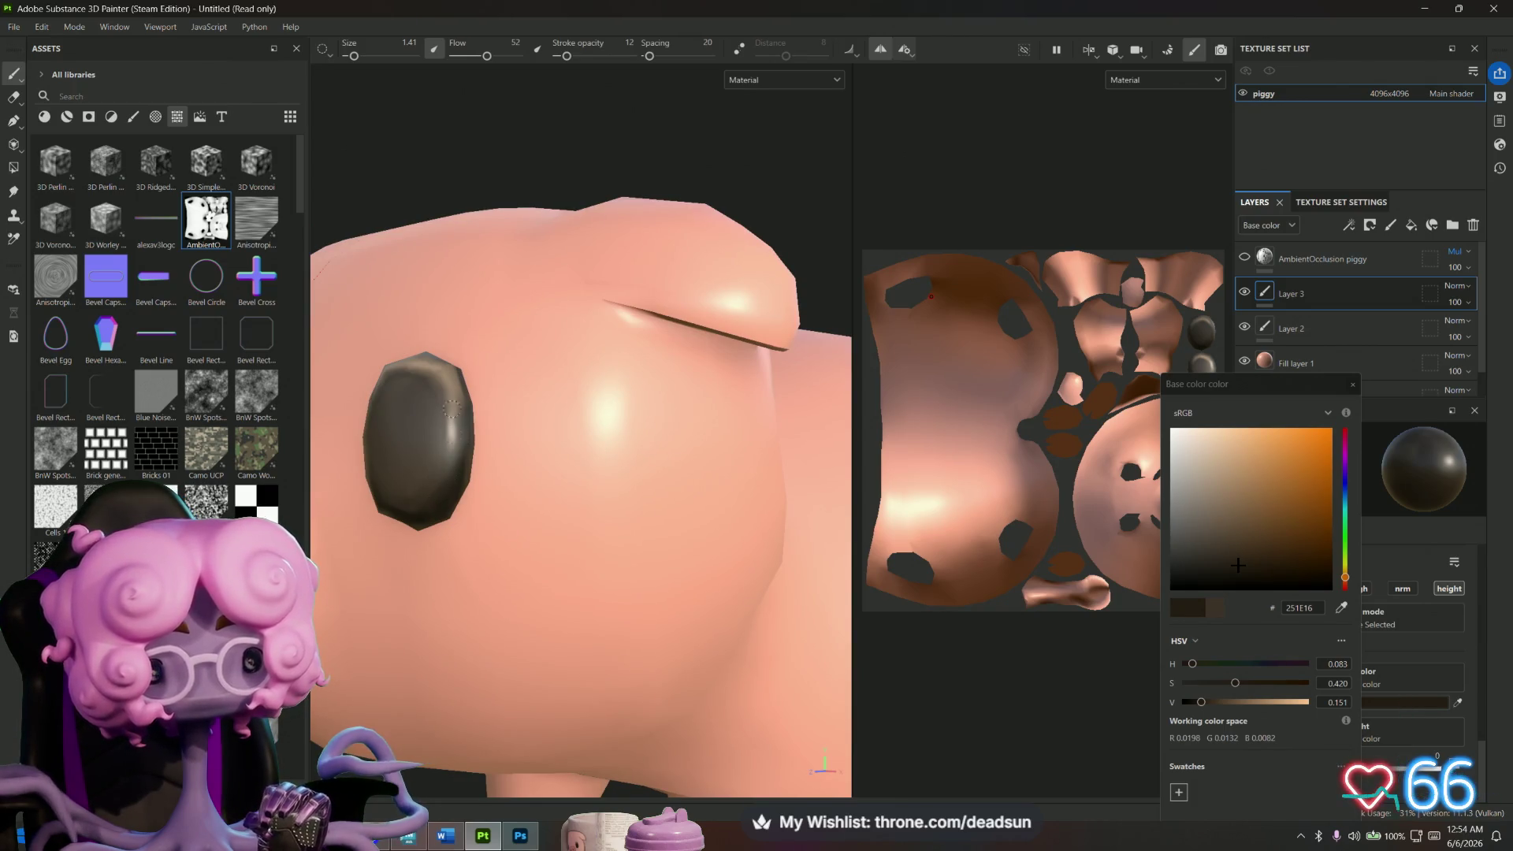
alt+drag(453, 429, 717, 565)
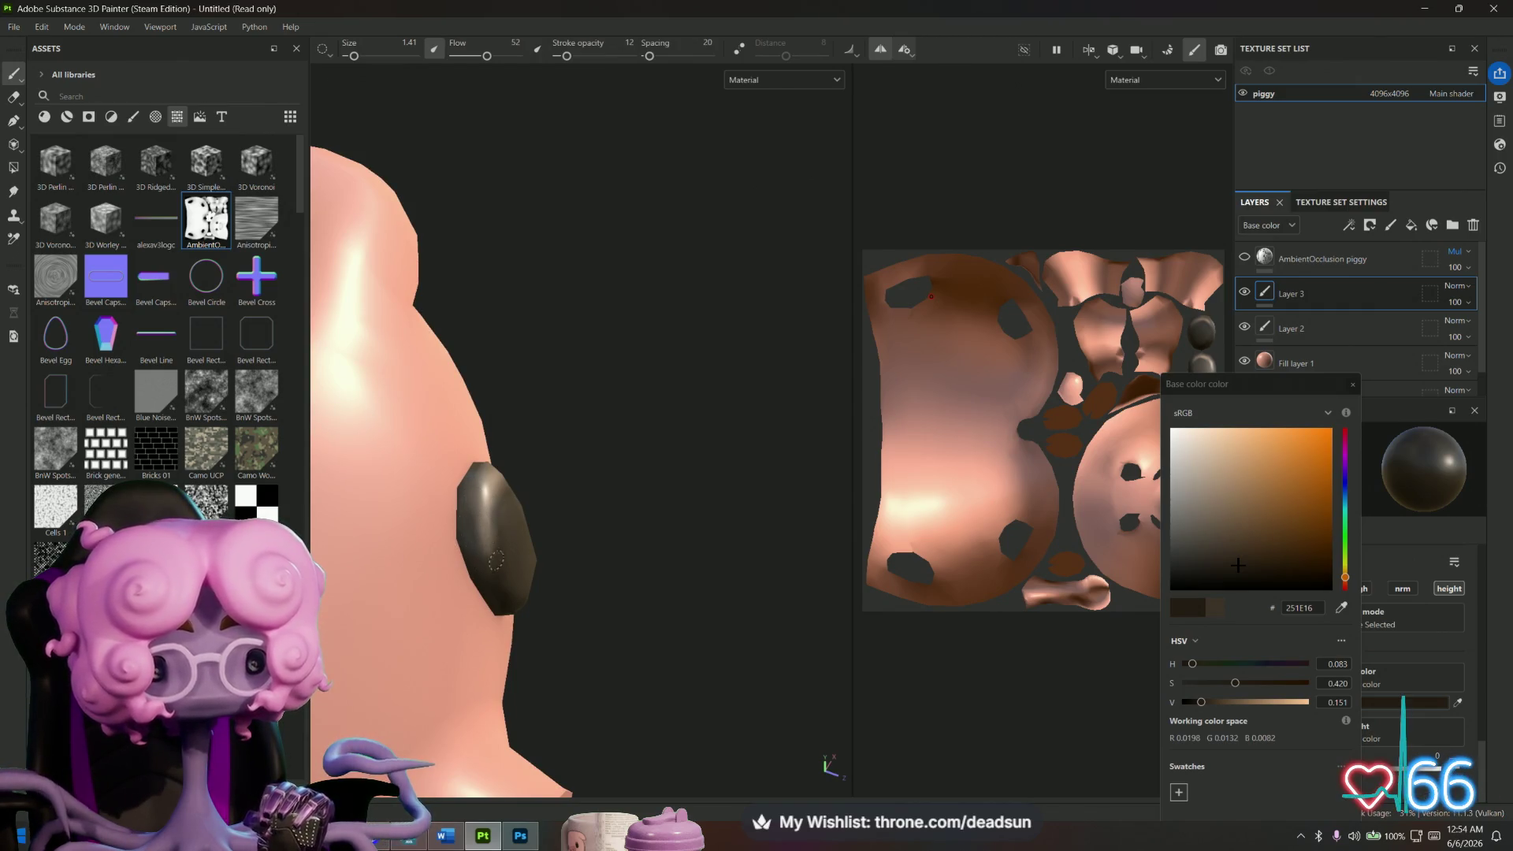
mouse_move(489, 547)
alt+mouse_down()
mouse_move(475, 520)
mouse_move(508, 392)
mouse_move(523, 456)
mouse_move(656, 566)
alt+mouse_up()
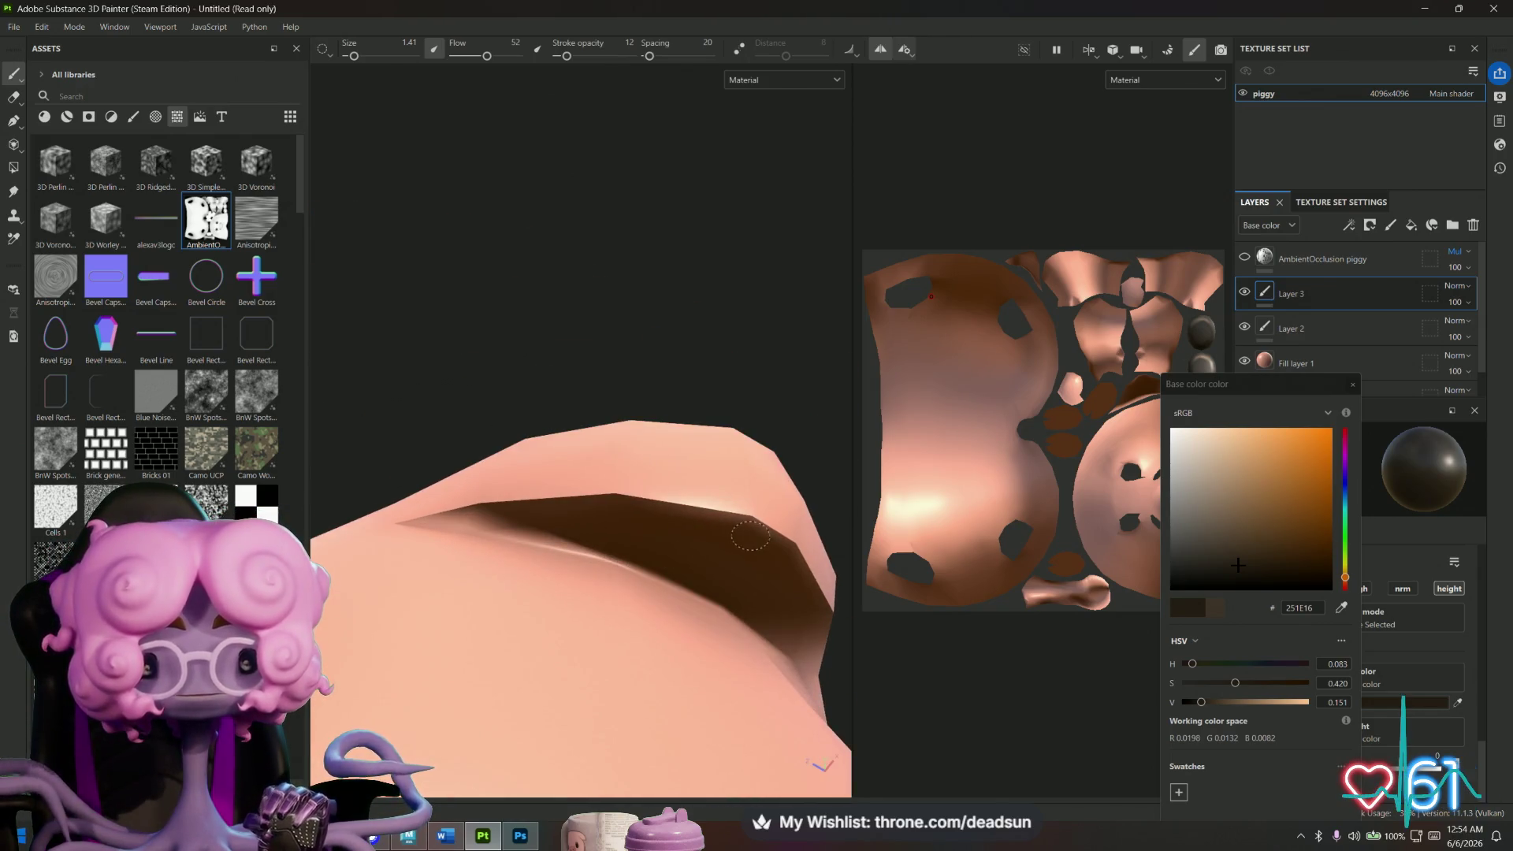
Raise stroke opacity to 77 and paint a full-length dark brown band along the crease.
drag(565, 55, 614, 55)
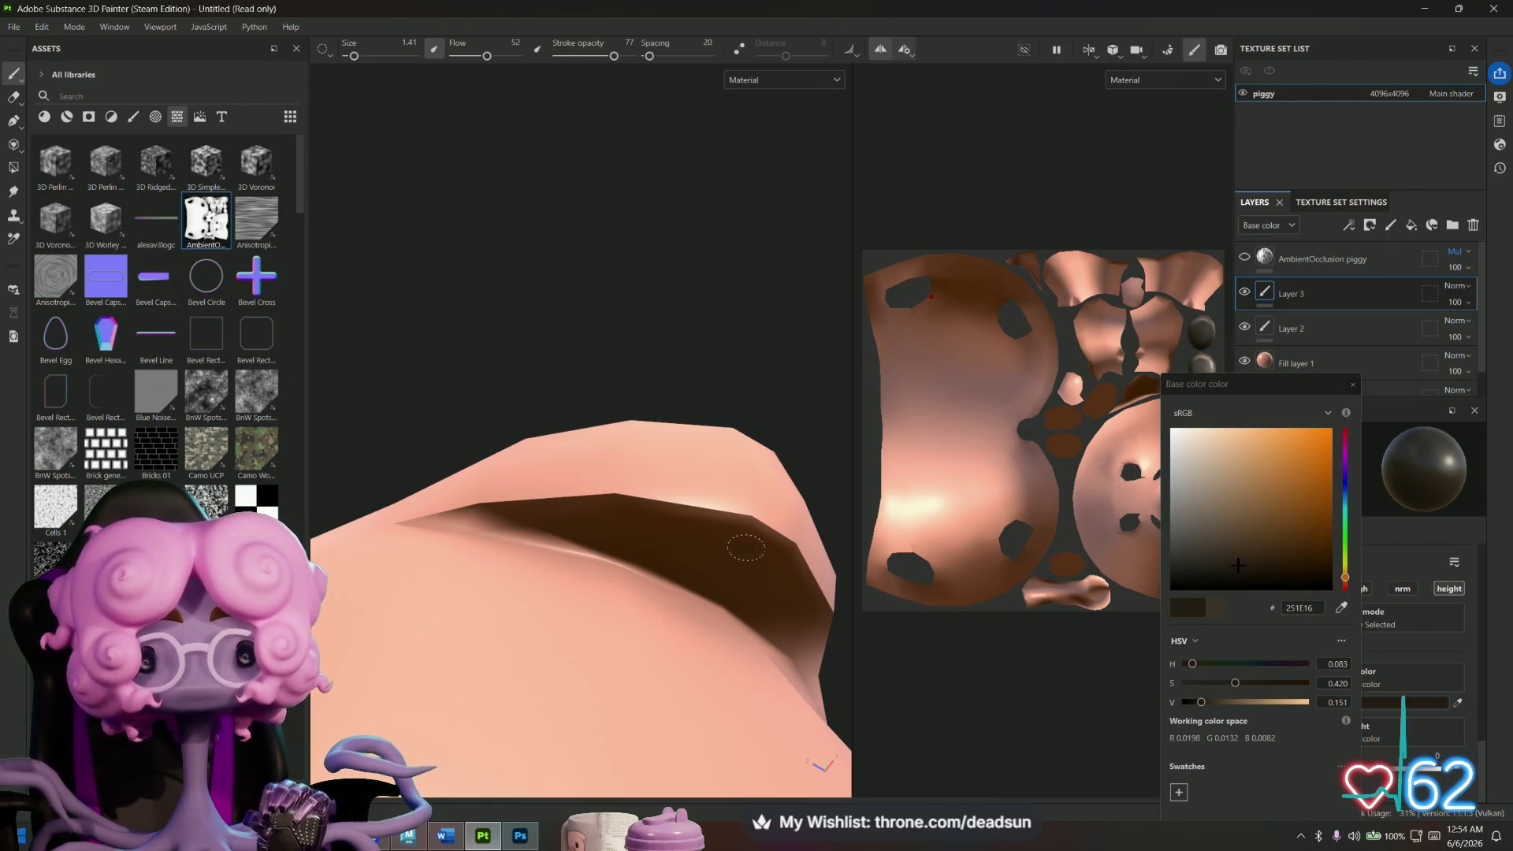
mouse_move(673, 538)
mouse_down()
mouse_move(717, 535)
mouse_move(658, 530)
mouse_move(717, 536)
mouse_move(489, 528)
mouse_move(680, 534)
mouse_up()
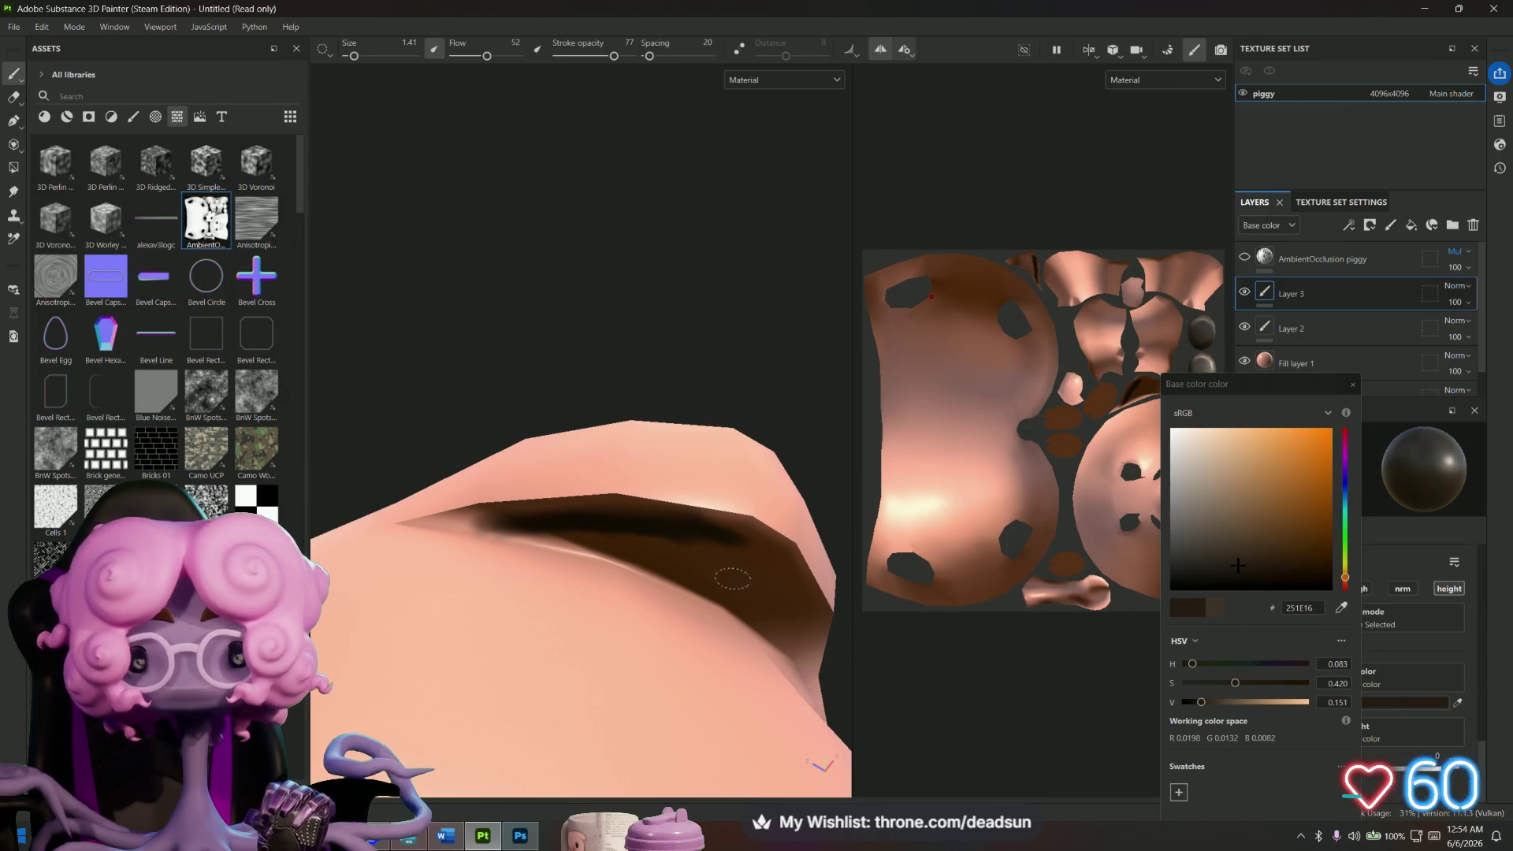
mouse_move(749, 581)
alt+mouse_down()
mouse_move(645, 568)
mouse_move(788, 555)
mouse_move(670, 561)
mouse_move(771, 561)
mouse_move(709, 566)
mouse_move(693, 599)
mouse_move(680, 581)
mouse_move(642, 614)
mouse_move(782, 575)
mouse_move(608, 581)
mouse_move(641, 608)
mouse_move(685, 595)
mouse_move(571, 593)
mouse_move(685, 608)
alt+mouse_up()
mouse_move(599, 589)
mouse_down()
mouse_move(551, 593)
mouse_move(623, 598)
mouse_up()
mouse_move(460, 621)
mouse_down()
mouse_move(622, 597)
mouse_move(402, 634)
mouse_move(526, 607)
mouse_move(432, 618)
mouse_move(394, 640)
mouse_move(532, 603)
mouse_move(507, 594)
mouse_move(687, 603)
mouse_up()
mouse_move(658, 416)
alt+mouse_down()
mouse_move(665, 321)
mouse_move(670, 370)
alt+mouse_up()
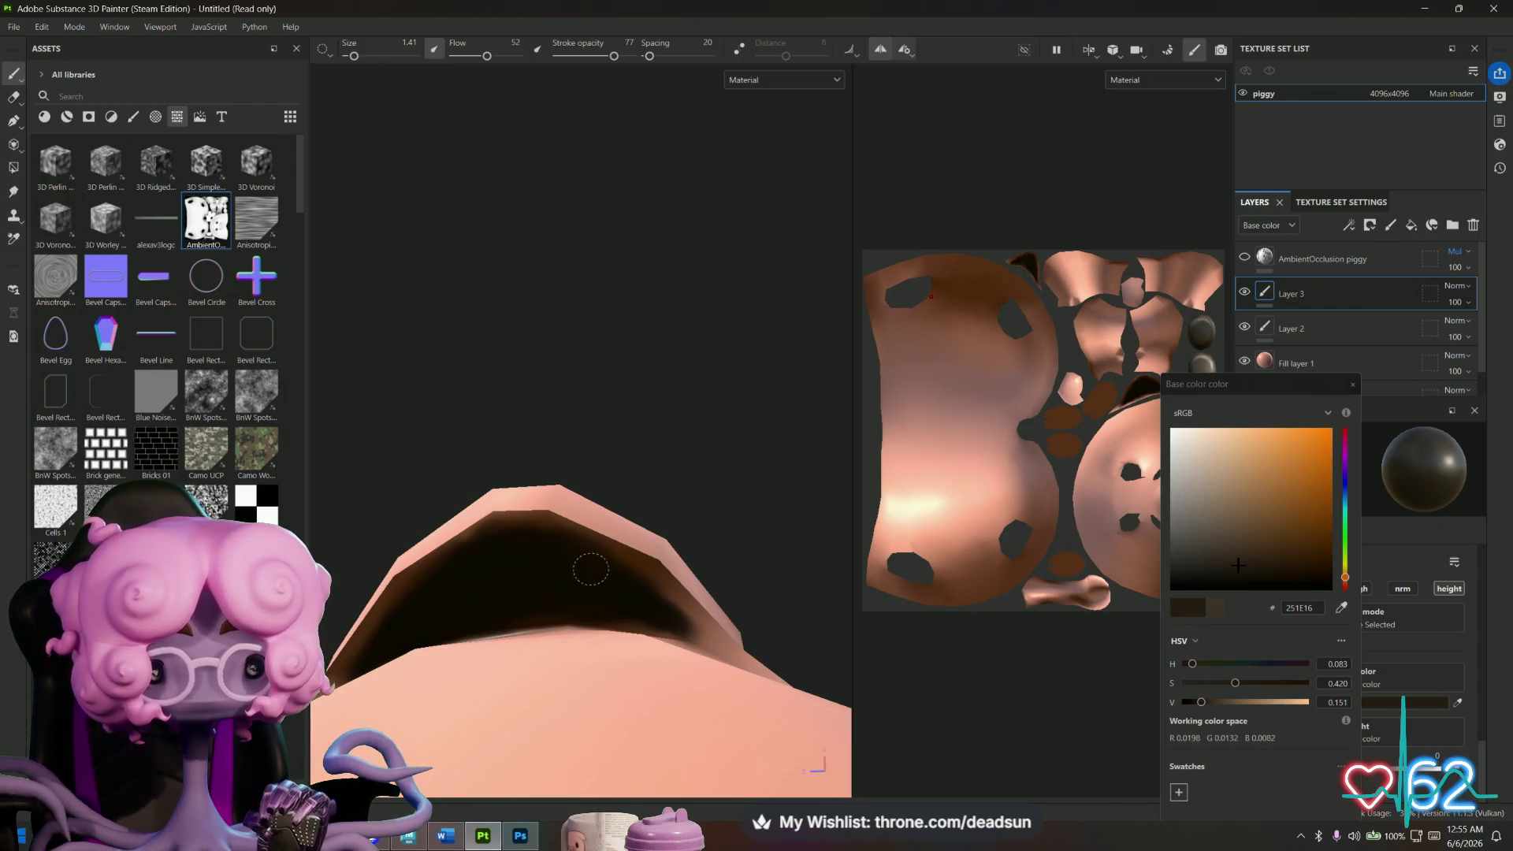
mouse_move(648, 619)
alt+mouse_down()
mouse_move(733, 580)
mouse_move(719, 607)
alt+mouse_up()
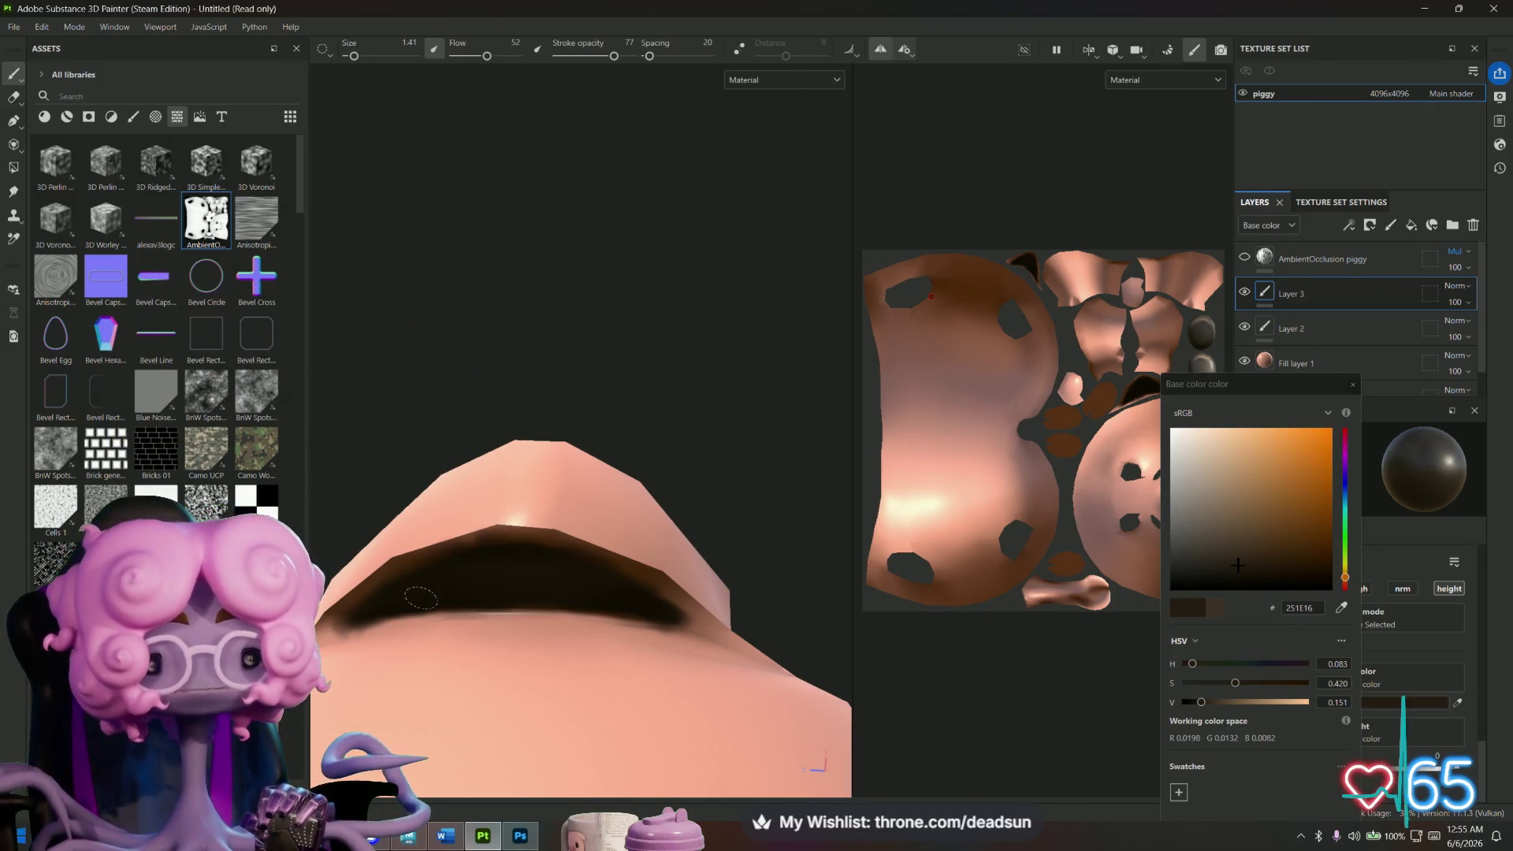
mouse_move(596, 583)
alt+mouse_down()
mouse_move(665, 655)
mouse_move(702, 662)
mouse_move(709, 646)
mouse_move(477, 678)
mouse_move(449, 659)
mouse_move(465, 680)
alt+mouse_up()
Save the project as Pig.
click(13, 28)
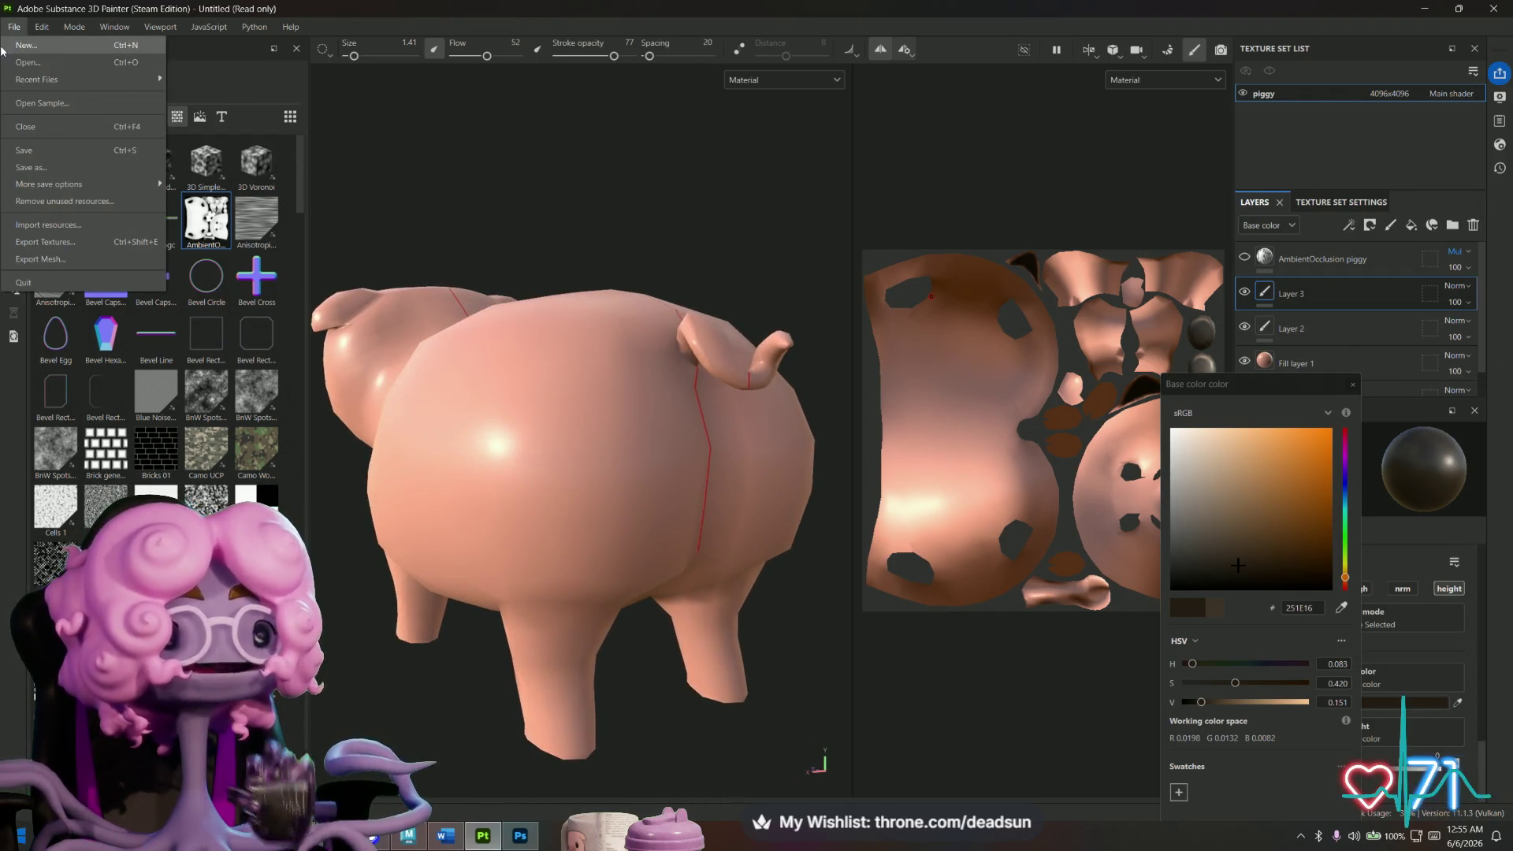
click(49, 172)
text(Pig)
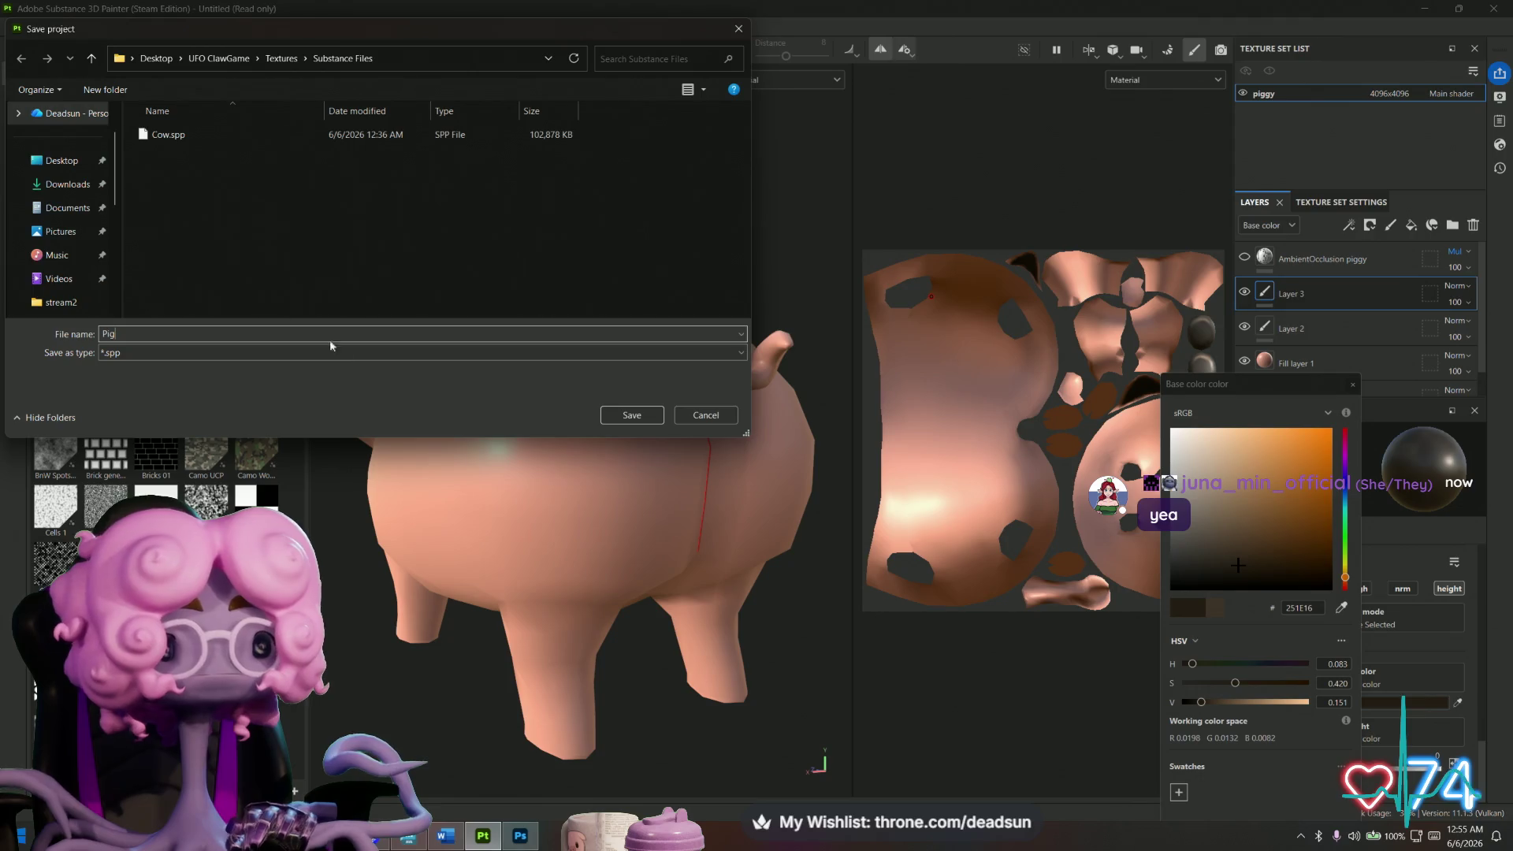
click(631, 414)
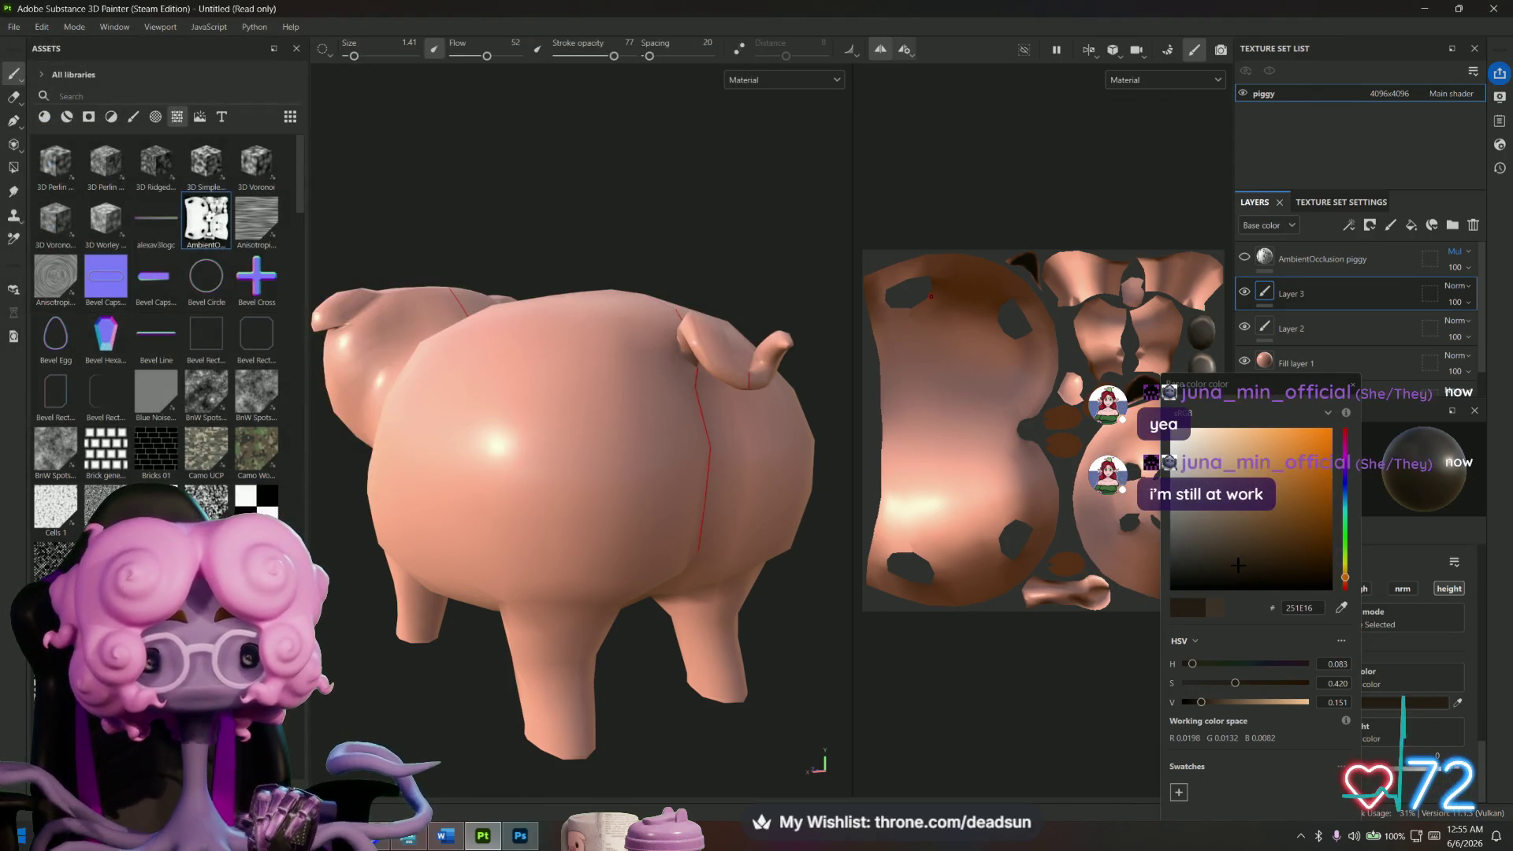
Zoom in on the eye and pick light beige D6CABE as the paint colour.
mouse_move(693, 229)
alt+mouse_down()
mouse_move(746, 263)
mouse_move(832, 106)
alt+mouse_up()
mouse_move(683, 324)
alt+mouse_down()
mouse_move(730, 250)
mouse_move(723, 371)
mouse_move(654, 465)
mouse_move(620, 444)
alt+mouse_up()
mouse_move(555, 664)
alt+mouse_down()
mouse_move(595, 584)
mouse_move(499, 625)
mouse_move(670, 651)
mouse_move(619, 750)
alt+mouse_up()
scroll(710, 455, up, 5)
mouse_move(710, 456)
alt+mouse_down()
mouse_move(770, 524)
mouse_move(783, 513)
alt+mouse_up()
scroll(678, 483, up, 5)
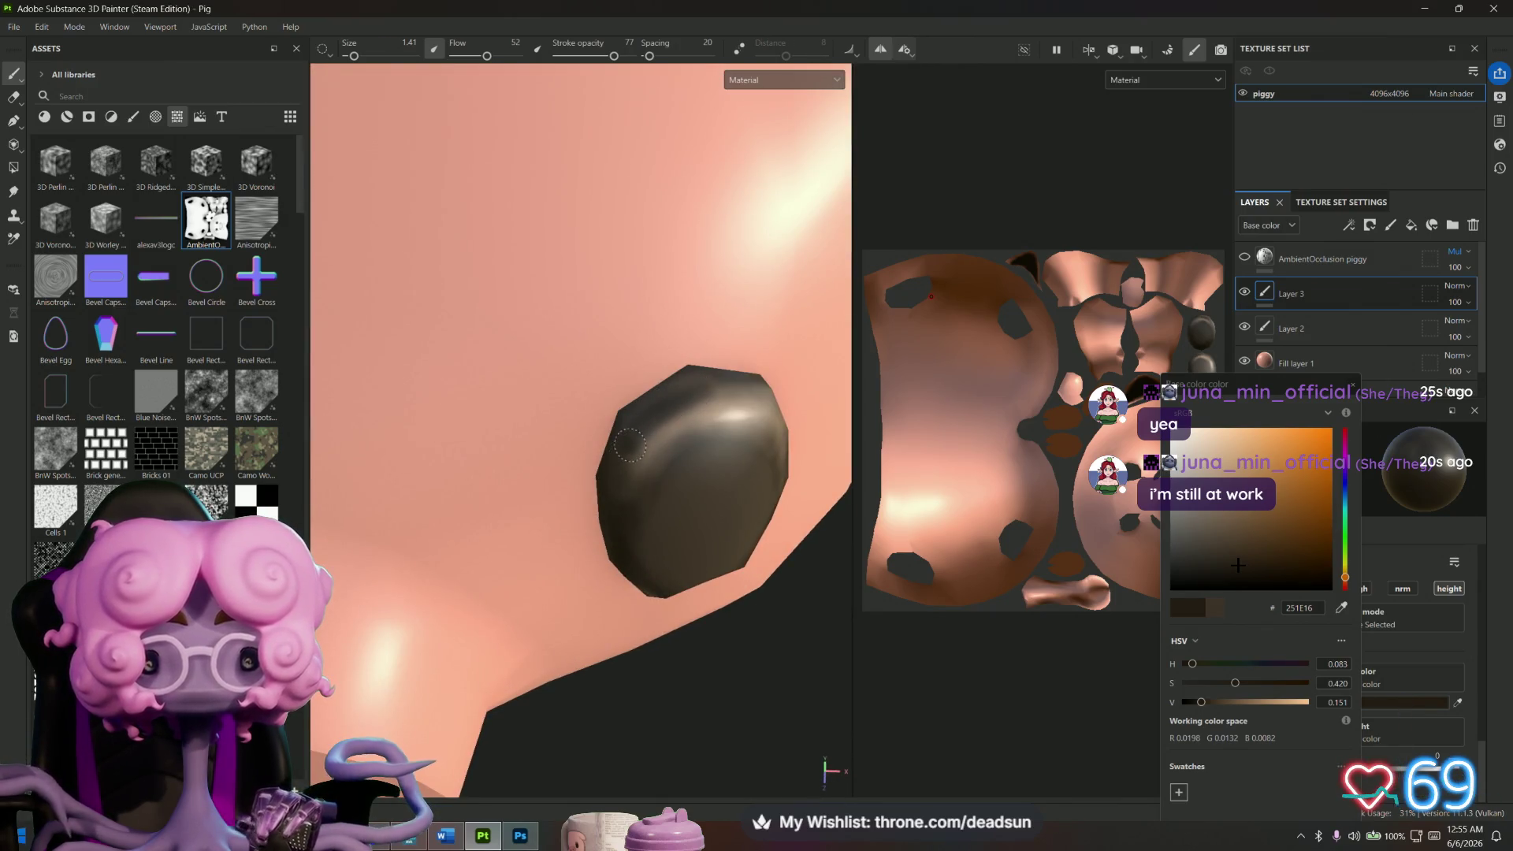
mouse_move(673, 613)
alt+mouse_down()
mouse_move(720, 689)
mouse_move(819, 385)
alt+mouse_up()
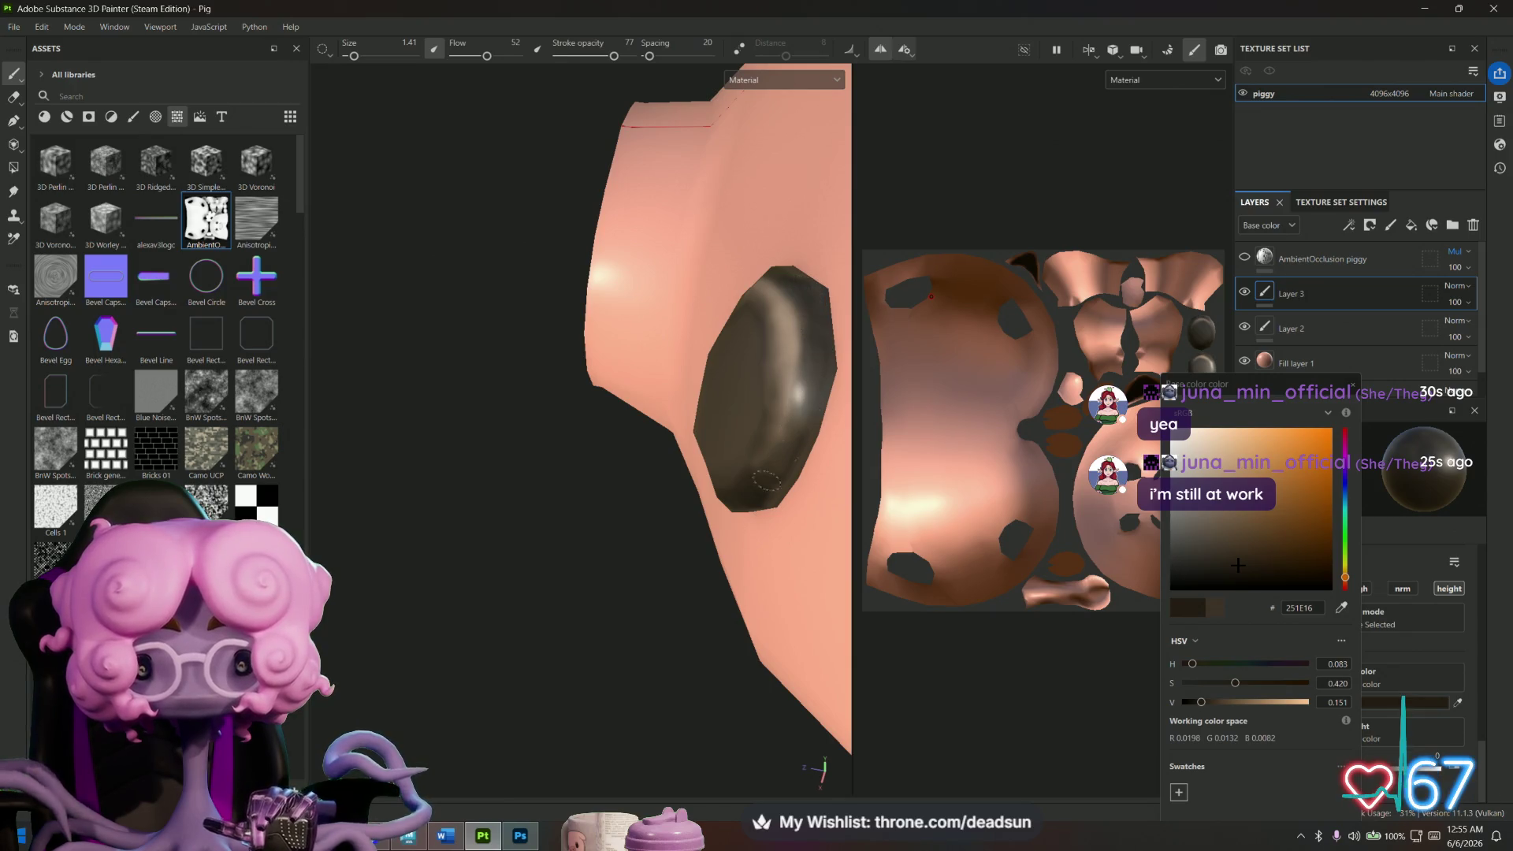
scroll(778, 461, down, 10)
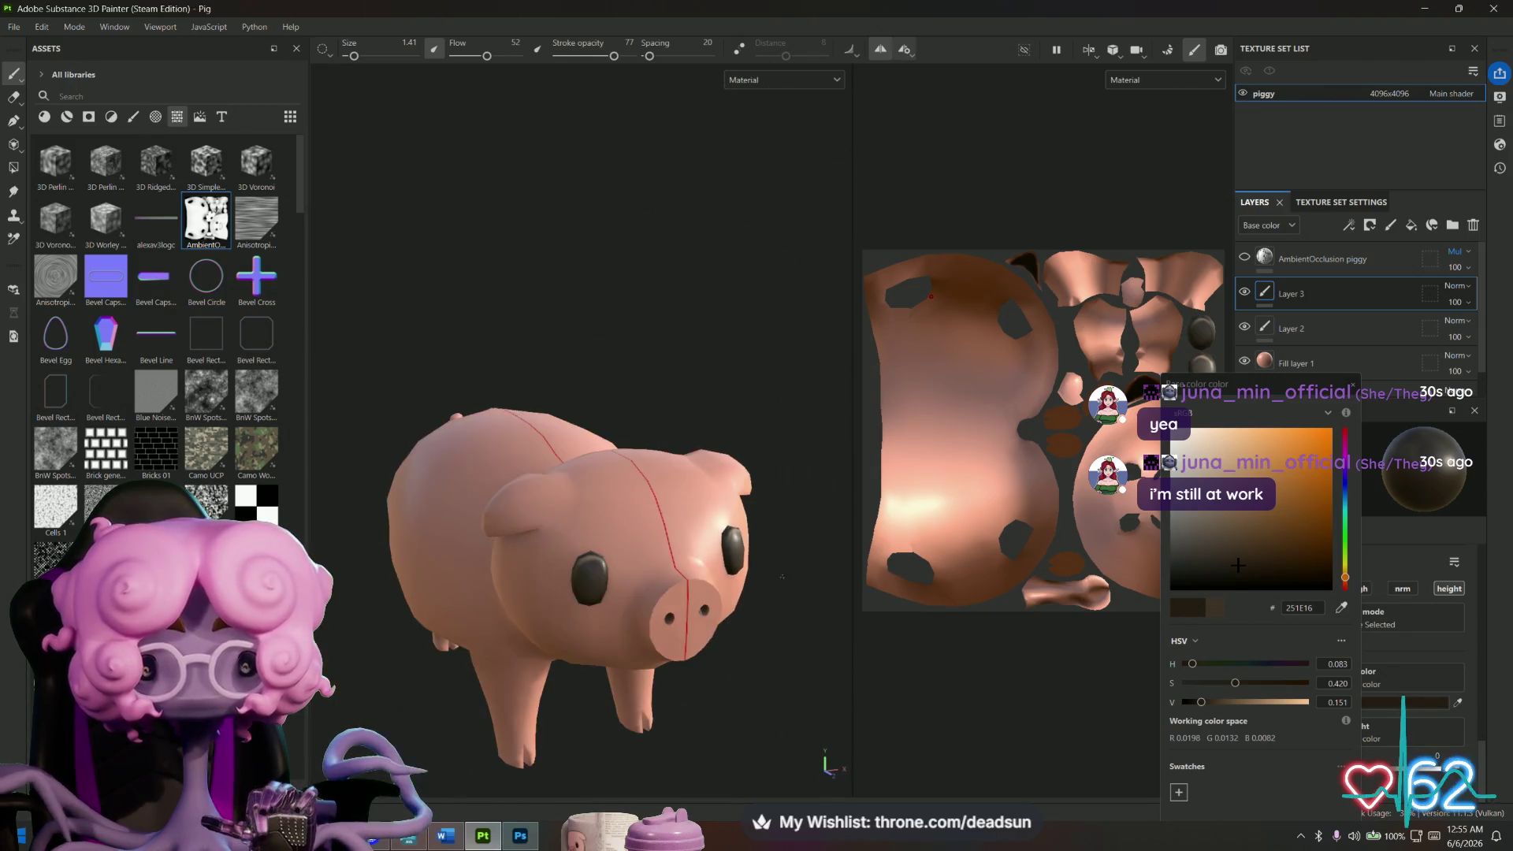
scroll(783, 591, up, 10)
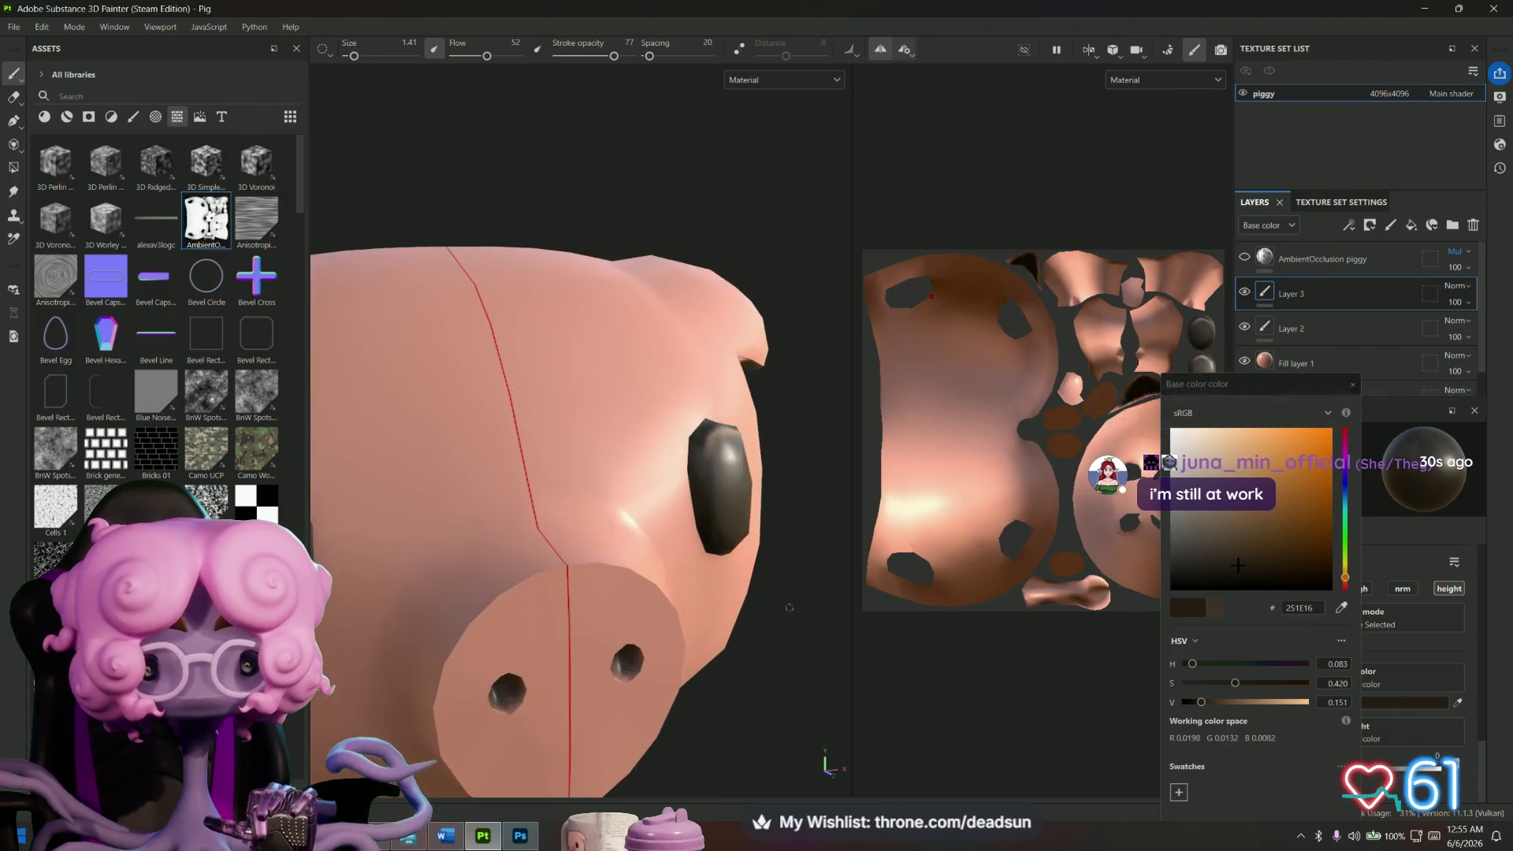
scroll(787, 607, up, 3)
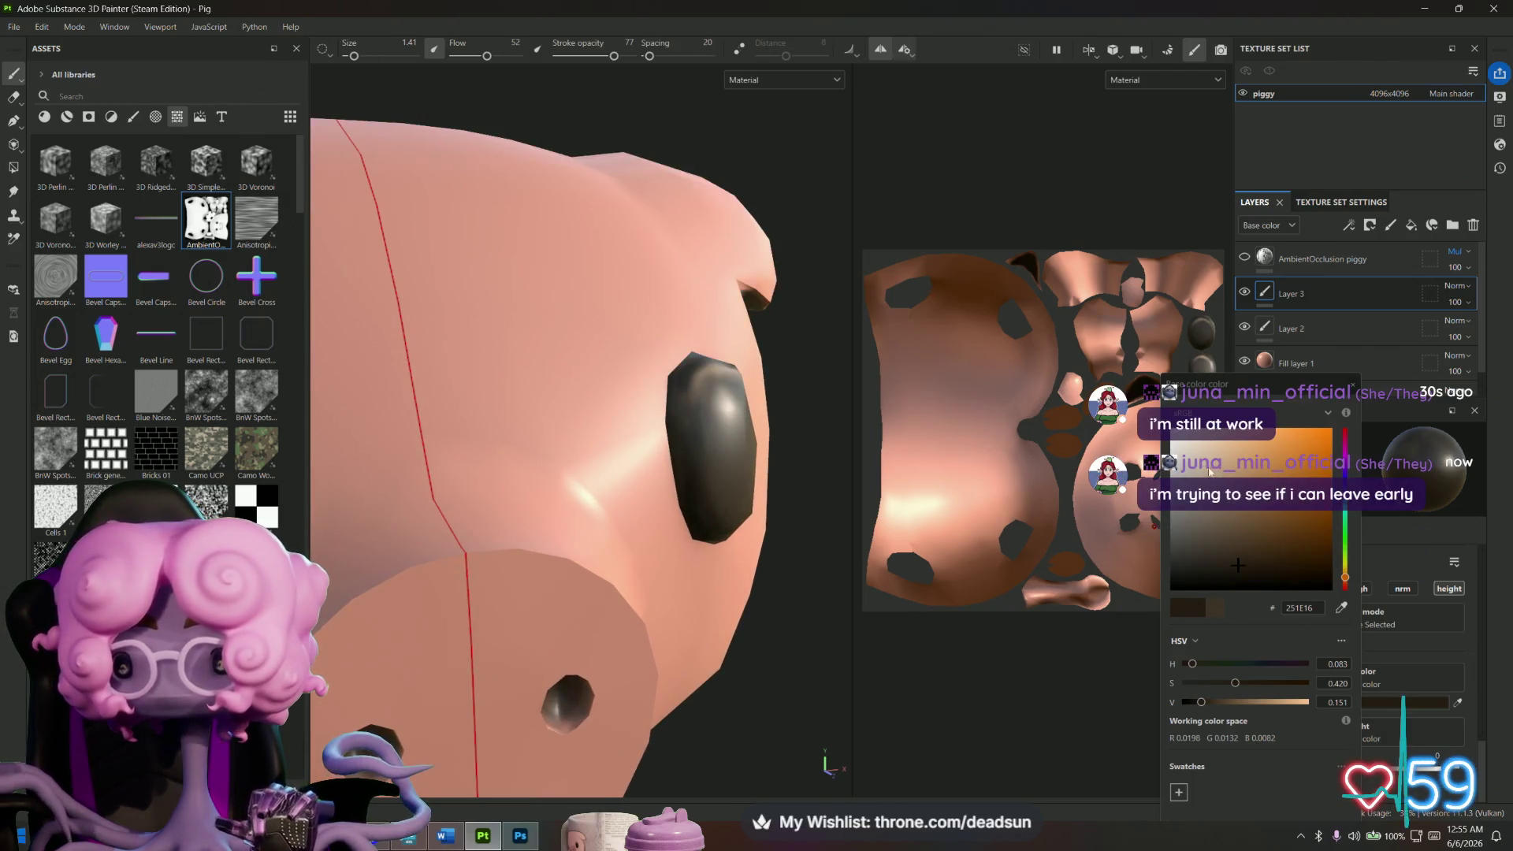
click(1188, 455)
scroll(782, 375, up, 3)
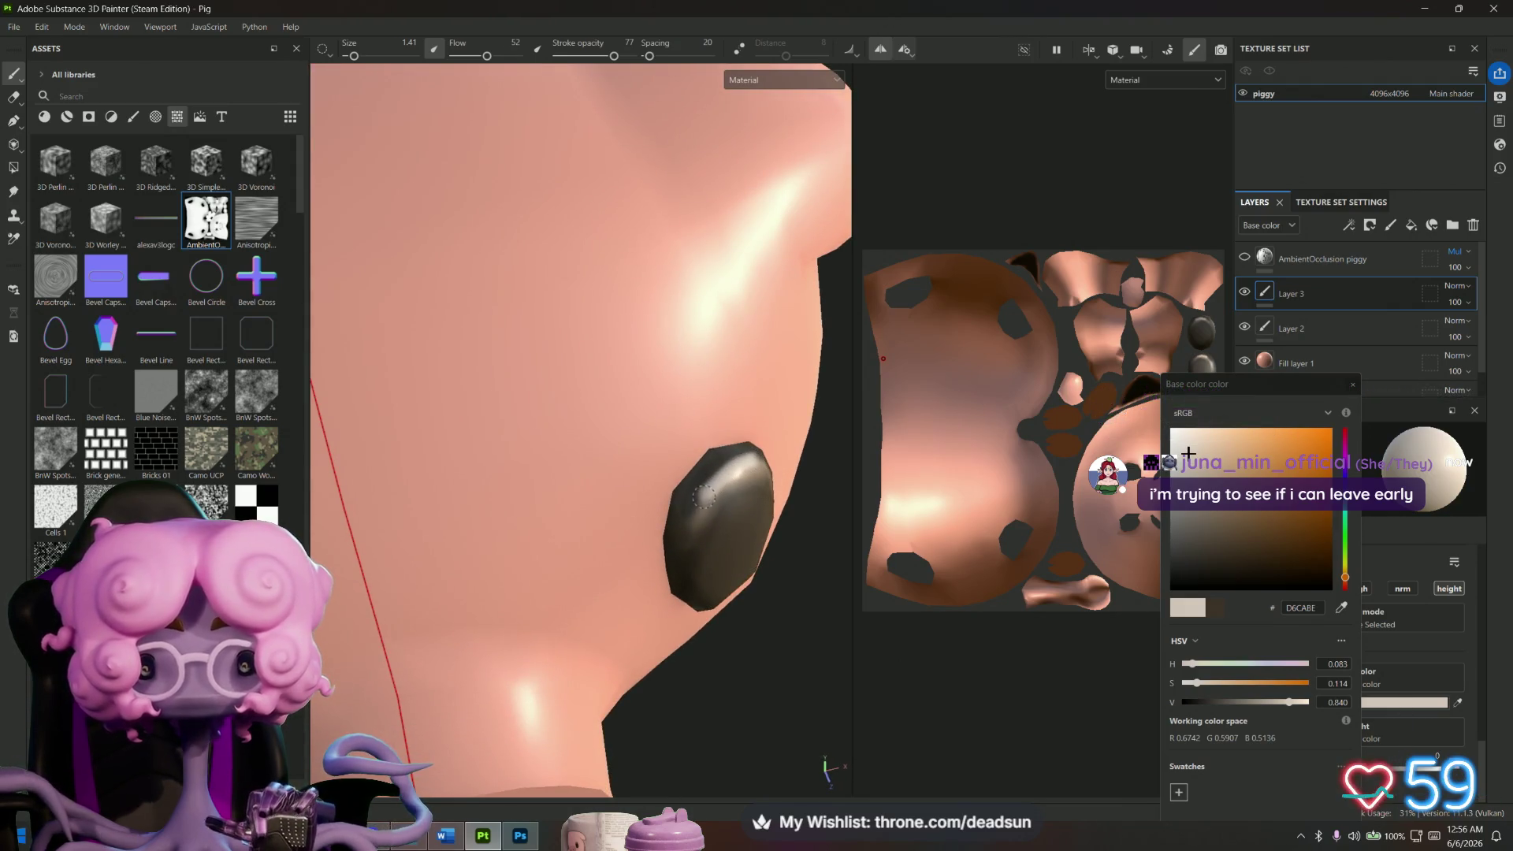
Brush faint light highlights across the eye, undoing one bad stroke.
mouse_move(761, 522)
alt+mouse_down()
mouse_move(740, 559)
mouse_move(555, 596)
alt+mouse_up()
mouse_move(759, 411)
mouse_down()
mouse_move(755, 429)
mouse_move(747, 403)
mouse_up()
key(ctrl+z)
key(ctrl+z)
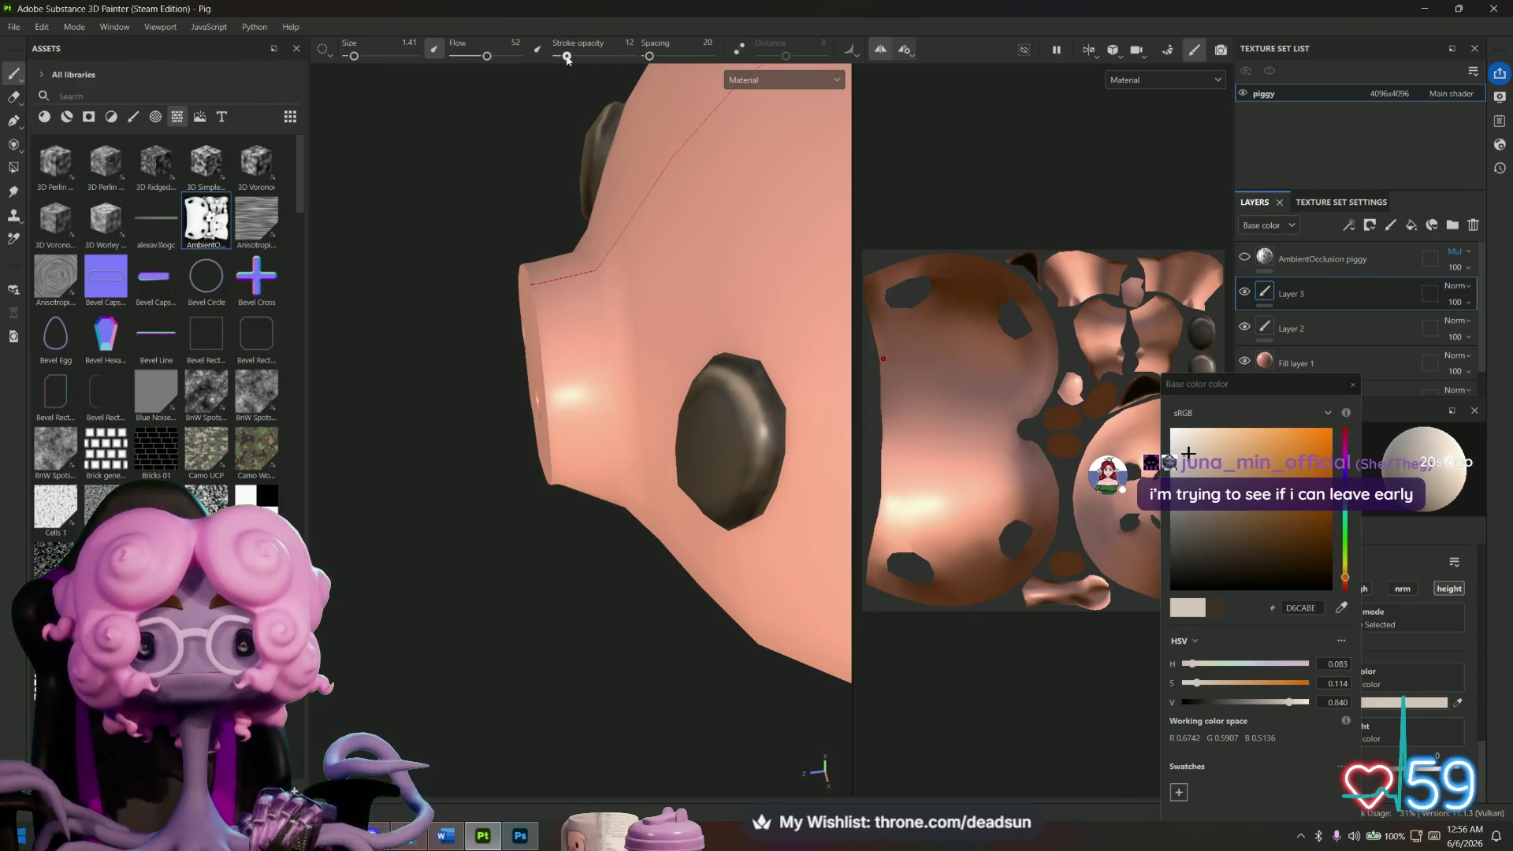
mouse_move(403, 221)
alt+mouse_down()
mouse_move(392, 328)
mouse_move(443, 347)
alt+mouse_up()
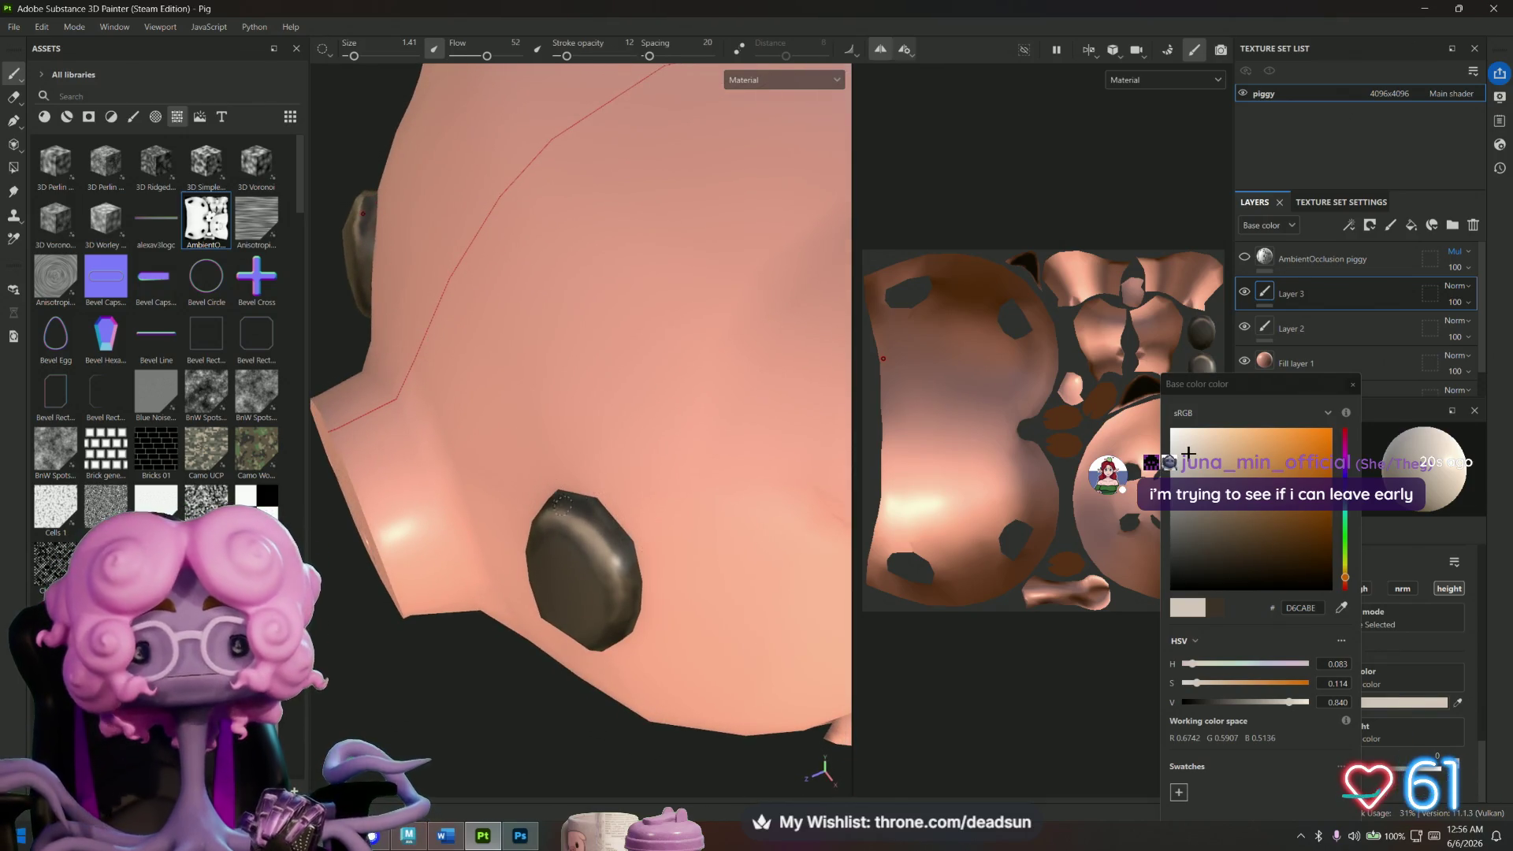
drag(603, 546, 618, 581)
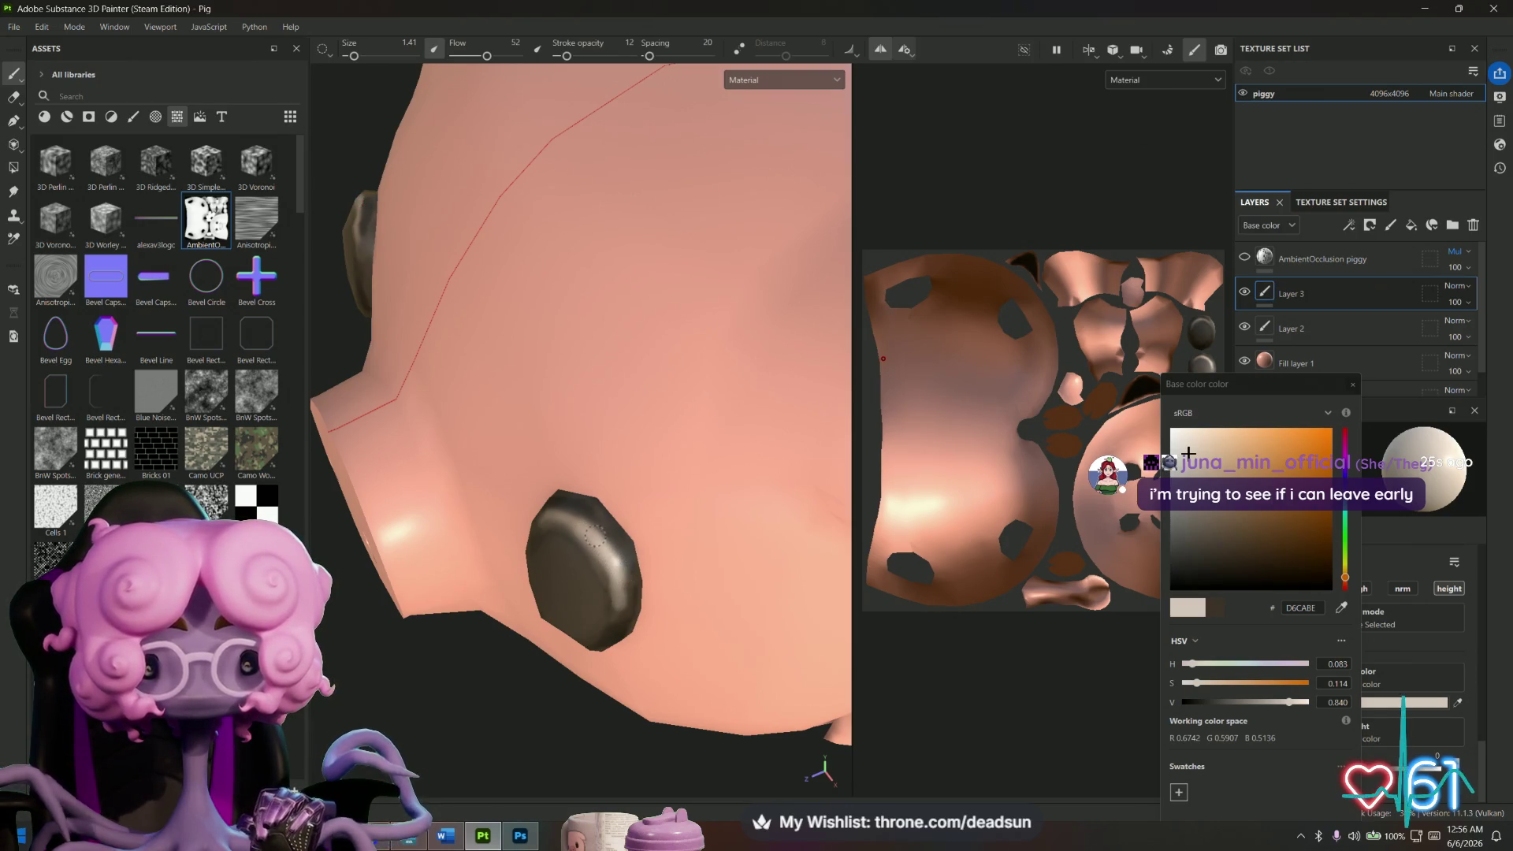
alt+drag(597, 536, 562, 507)
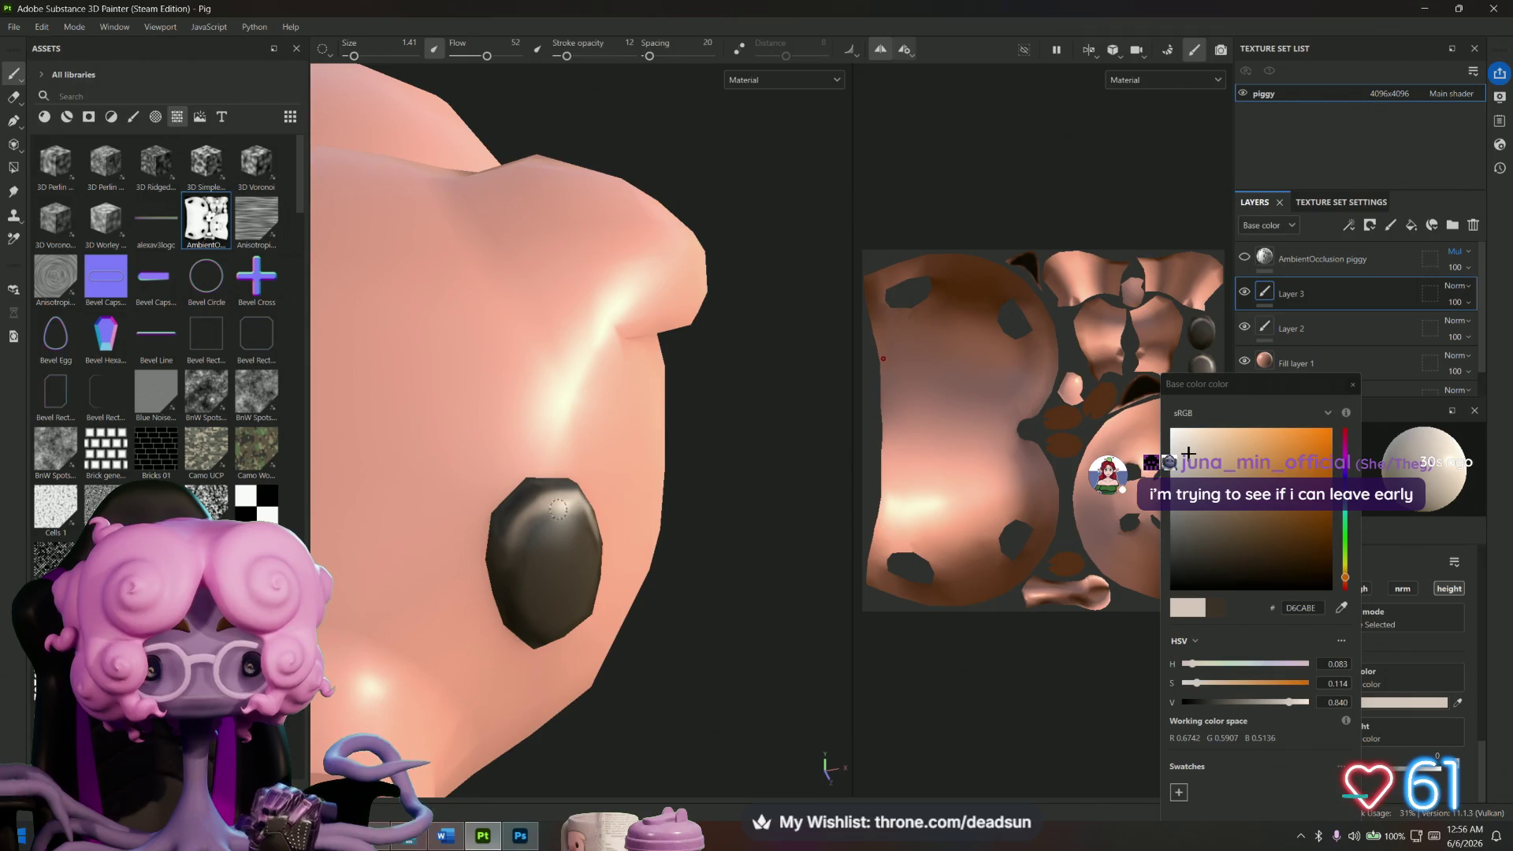
mouse_move(506, 555)
mouse_down()
mouse_move(563, 508)
mouse_move(555, 520)
mouse_move(591, 516)
mouse_up()
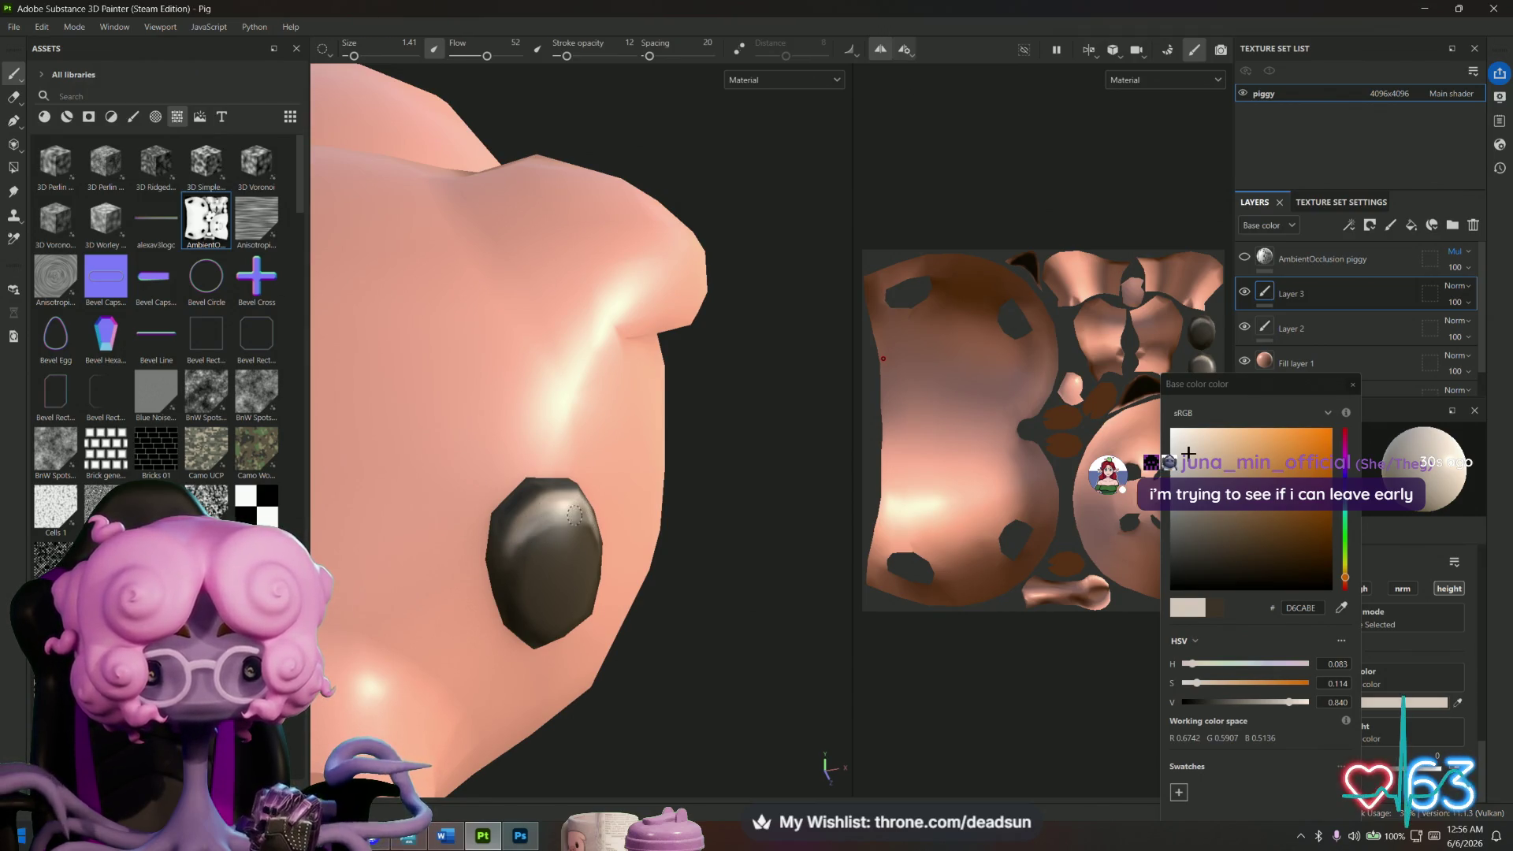
alt+drag(590, 516, 526, 530)
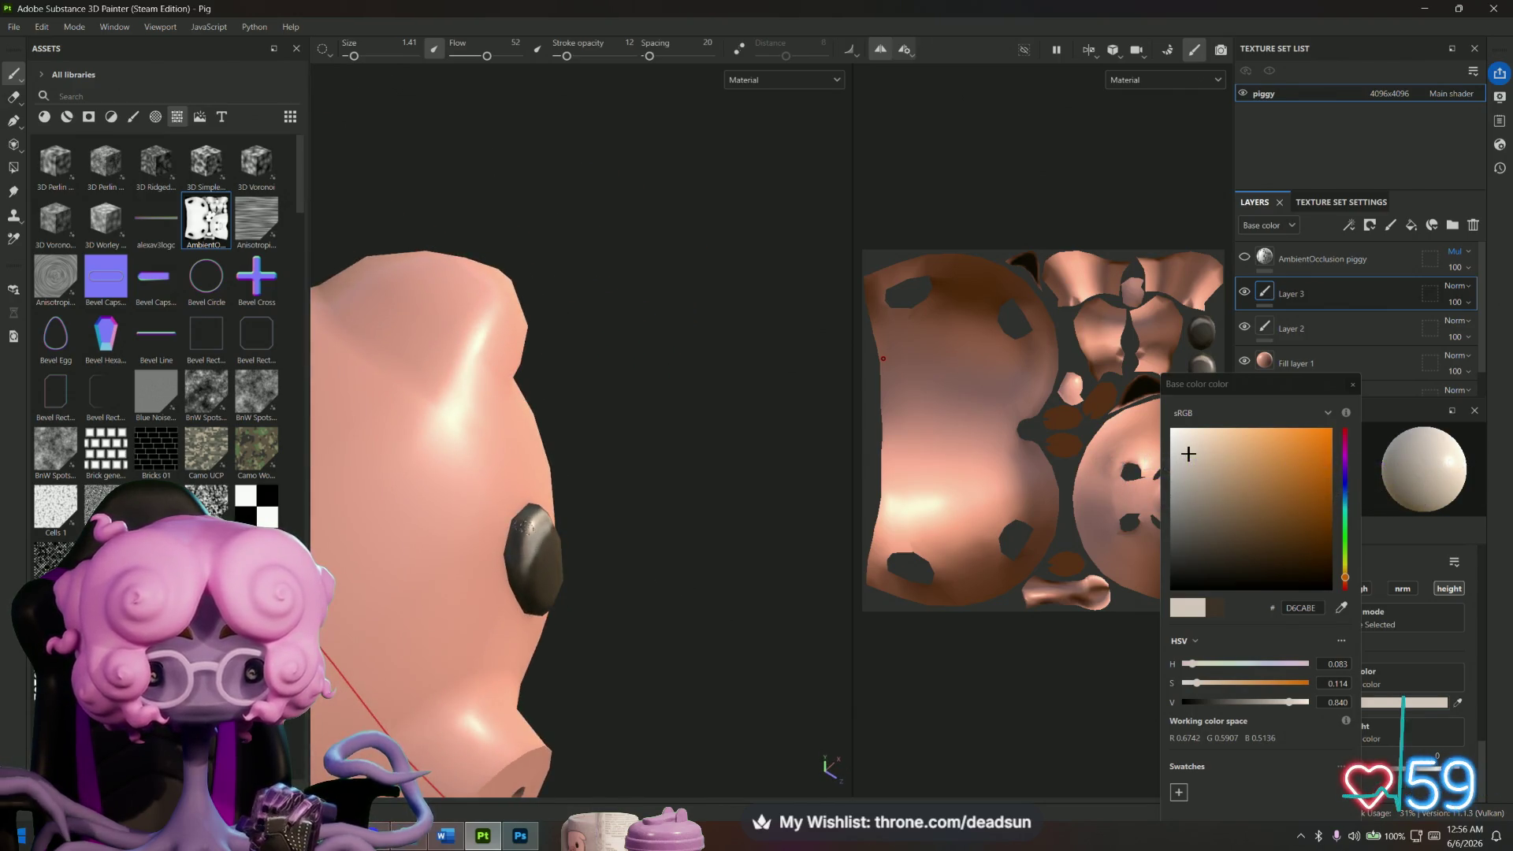
Brighten the highlight on the eye's upper edge, then switch the paint colour to dark brown 3F2D1B.
key(f)
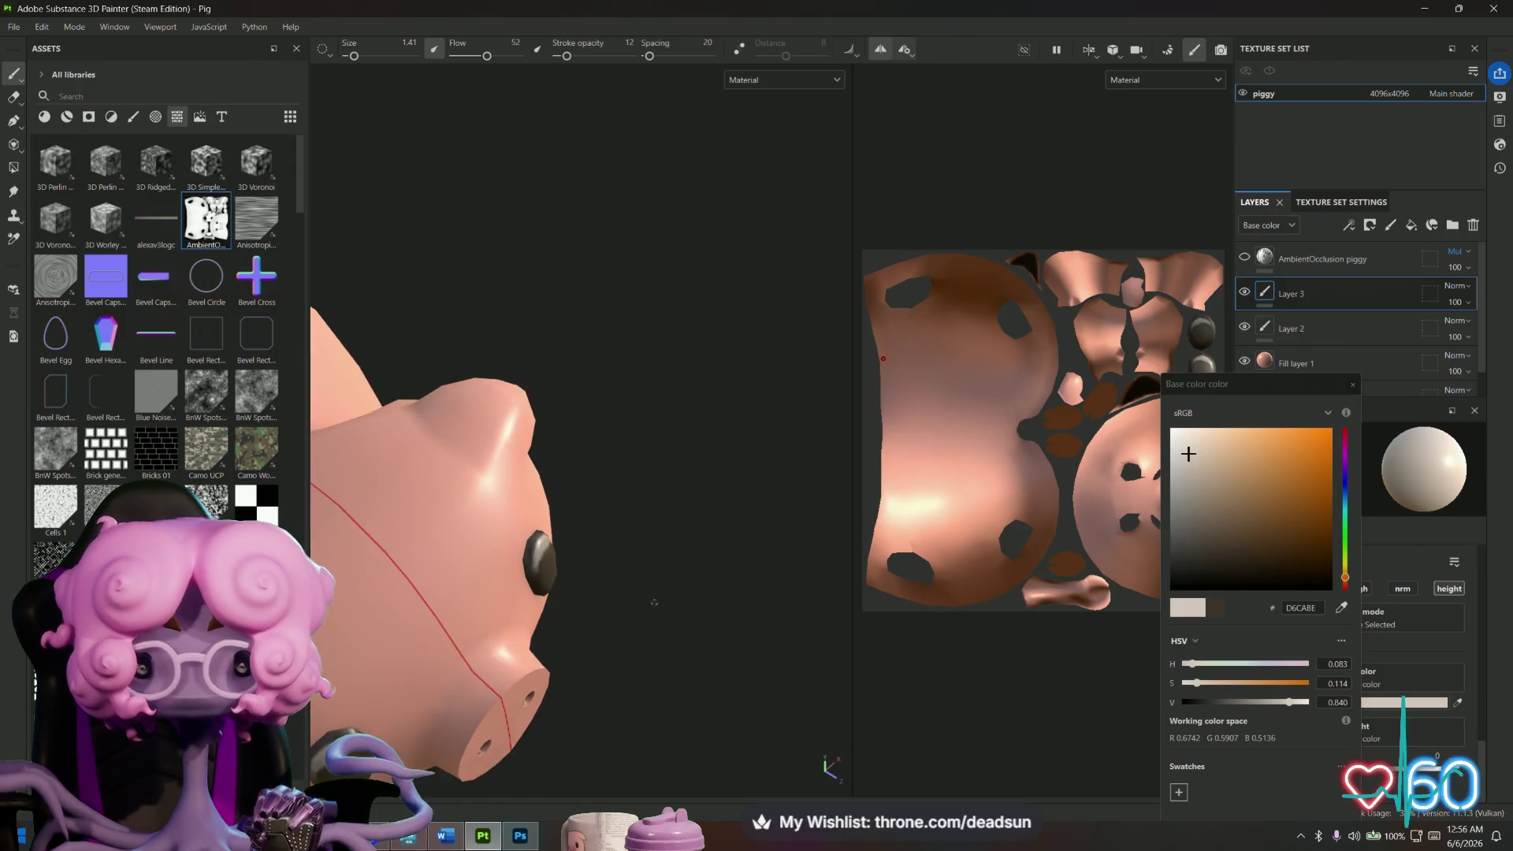
scroll(533, 530, up, 10)
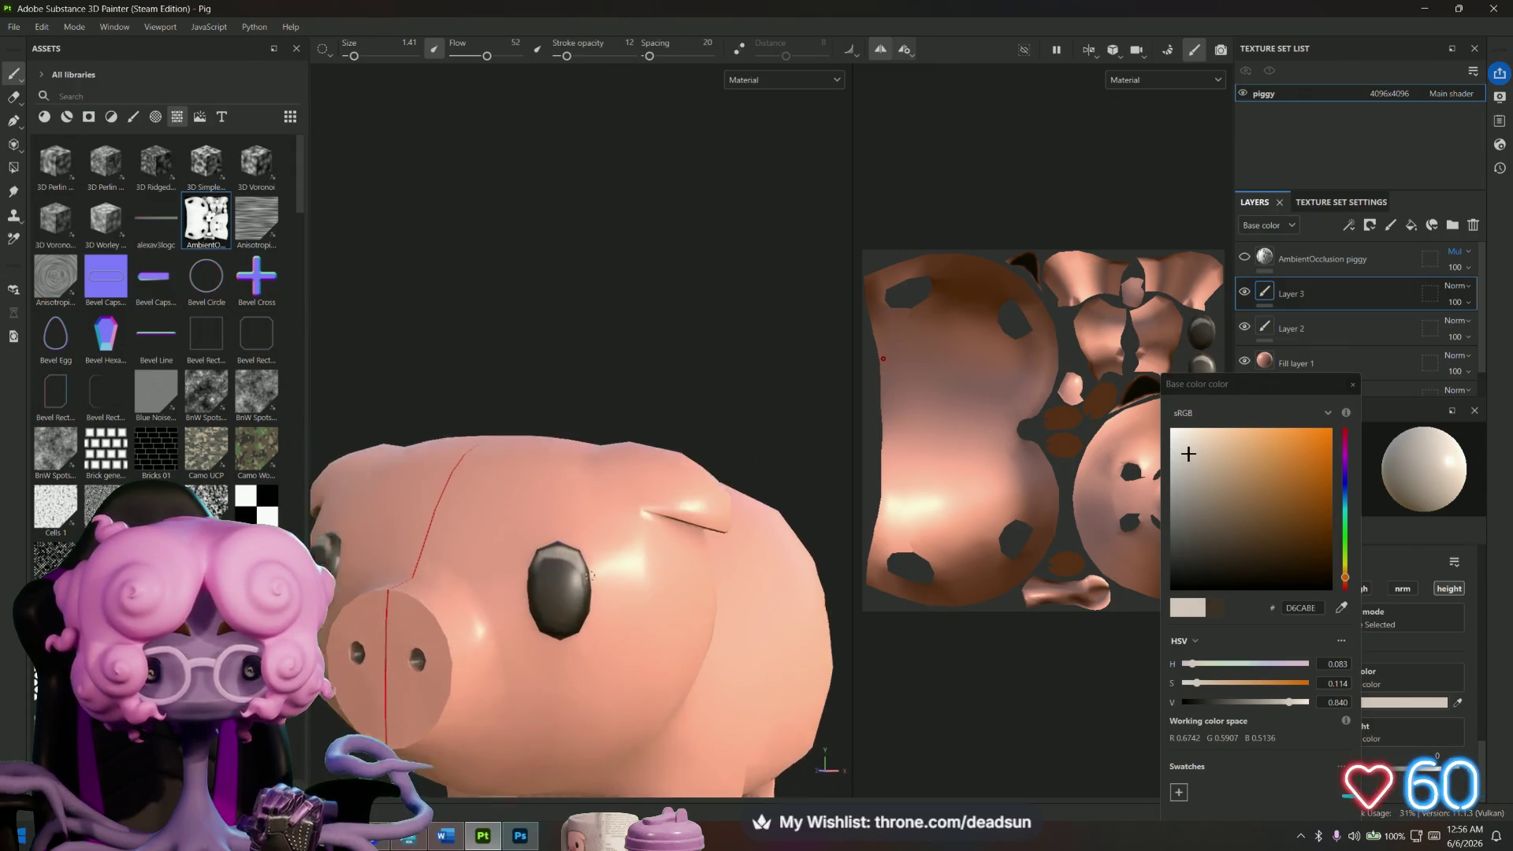
mouse_move(540, 532)
mouse_down()
mouse_move(492, 520)
mouse_move(512, 516)
mouse_move(556, 552)
mouse_move(602, 641)
mouse_move(459, 573)
mouse_up()
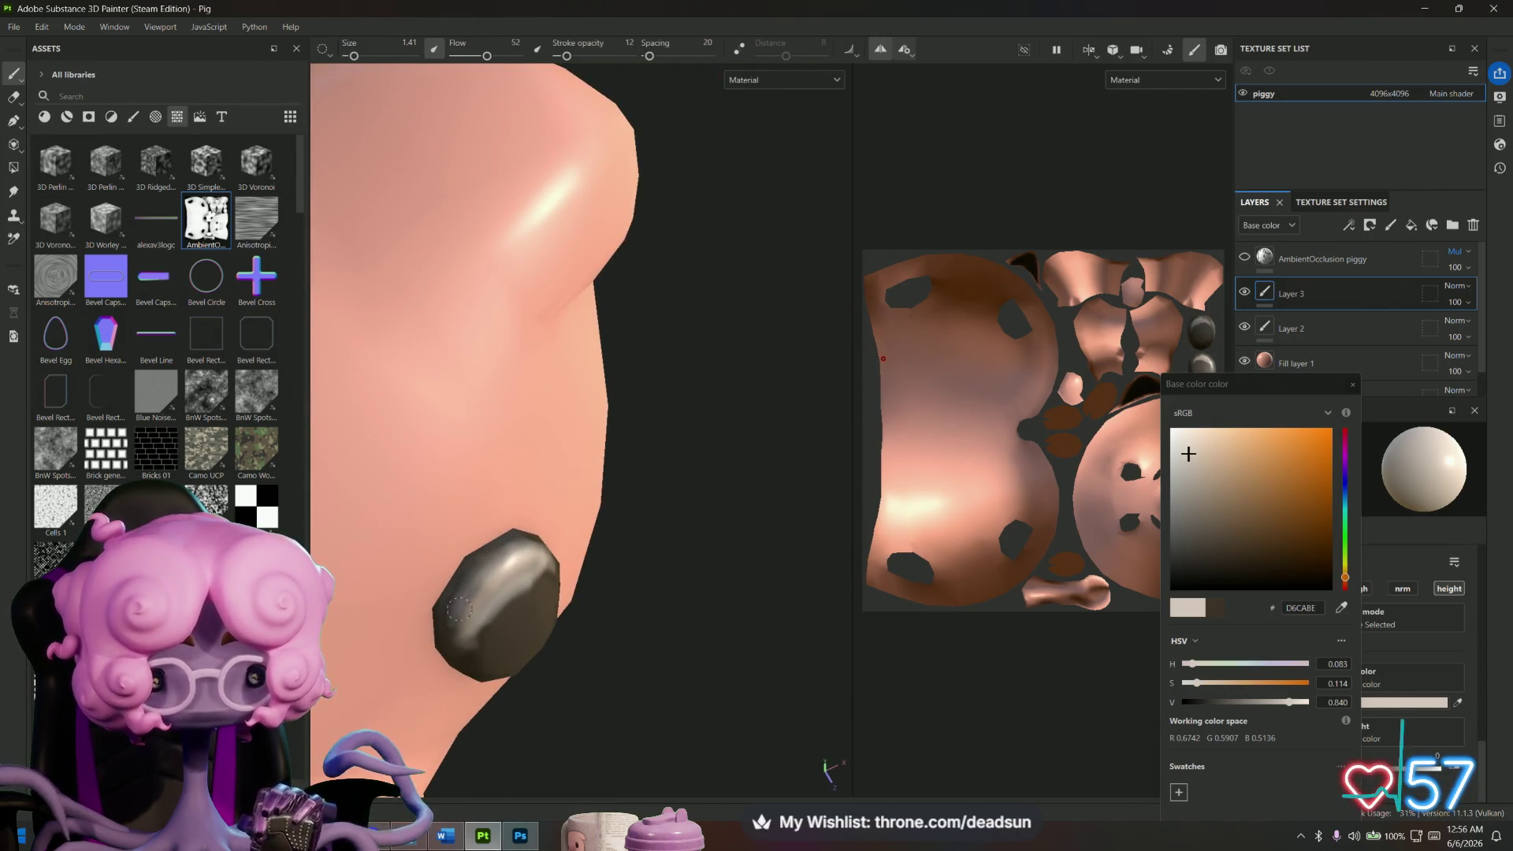
mouse_move(455, 648)
alt+mouse_down()
mouse_move(574, 533)
mouse_move(499, 586)
alt+mouse_up()
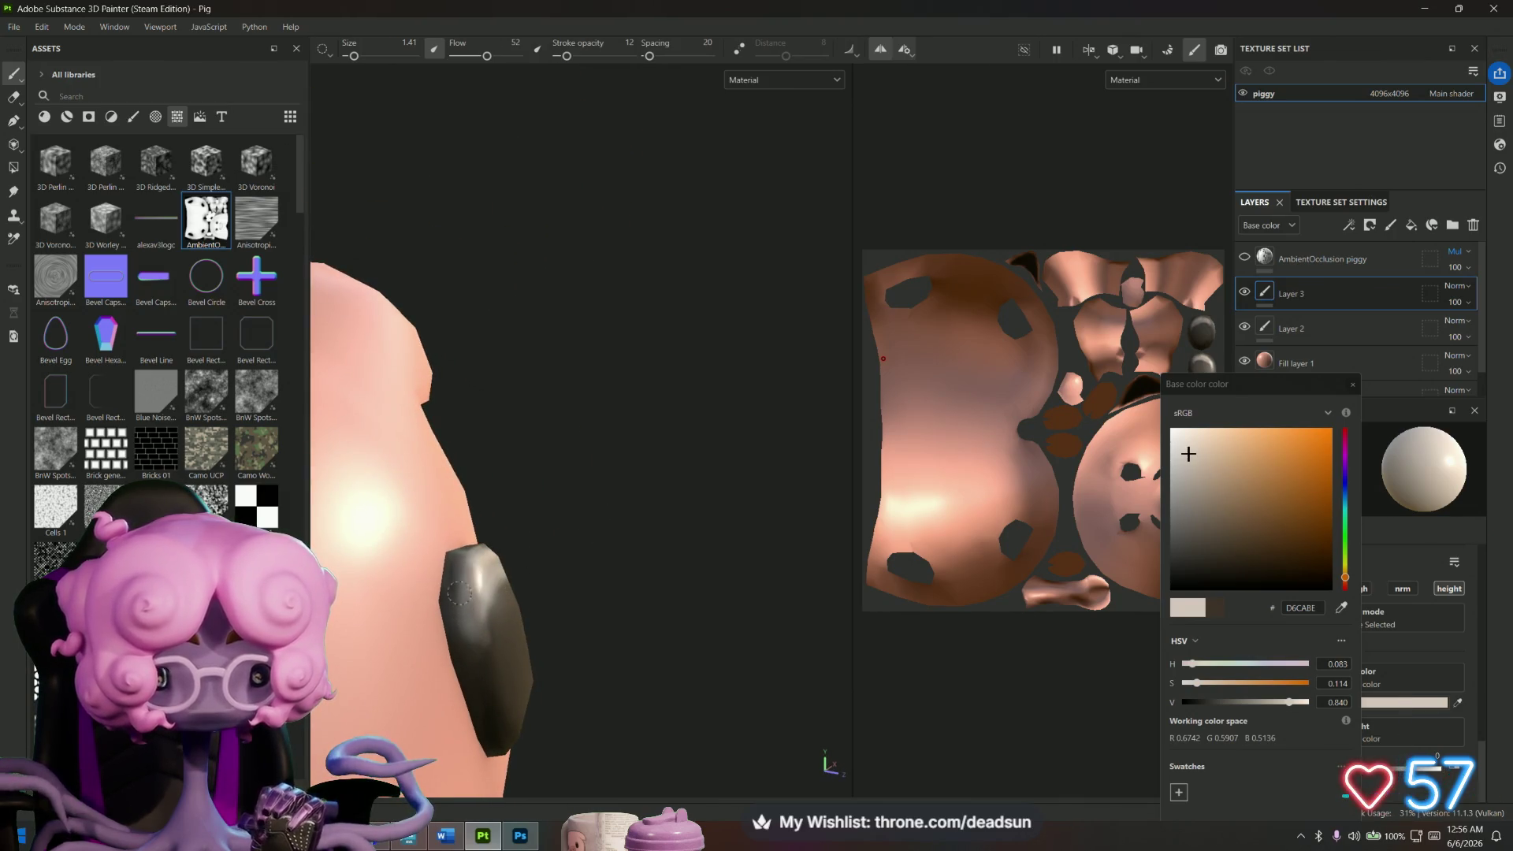
mouse_move(482, 635)
alt+mouse_down()
mouse_move(594, 641)
mouse_move(468, 582)
mouse_move(580, 574)
mouse_move(492, 610)
alt+mouse_up()
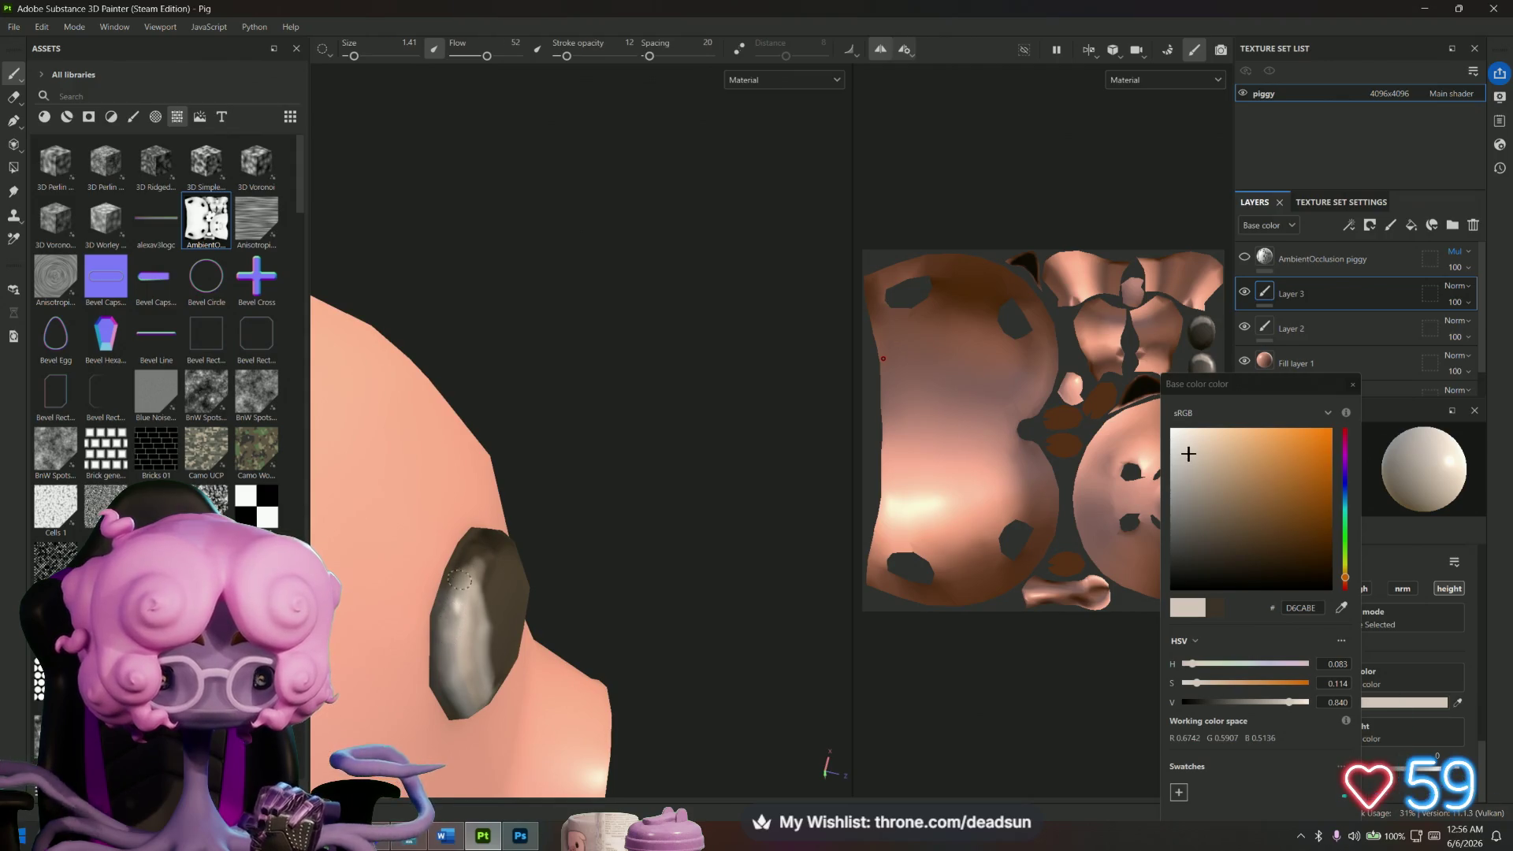
mouse_move(460, 679)
alt+mouse_down()
mouse_move(622, 604)
mouse_move(706, 381)
mouse_move(572, 563)
alt+mouse_up()
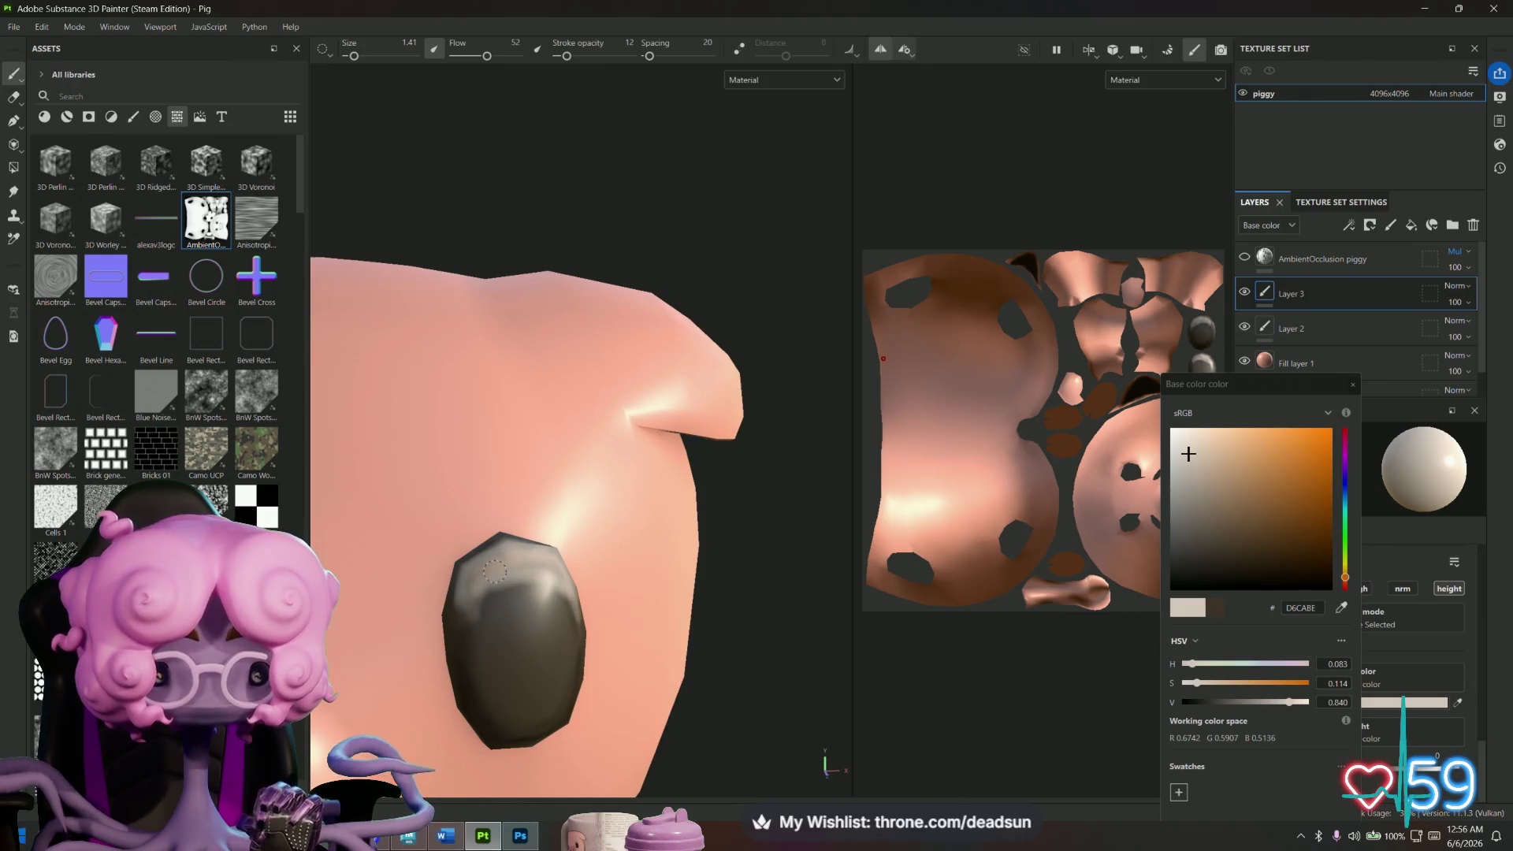
alt+drag(539, 575, 508, 541)
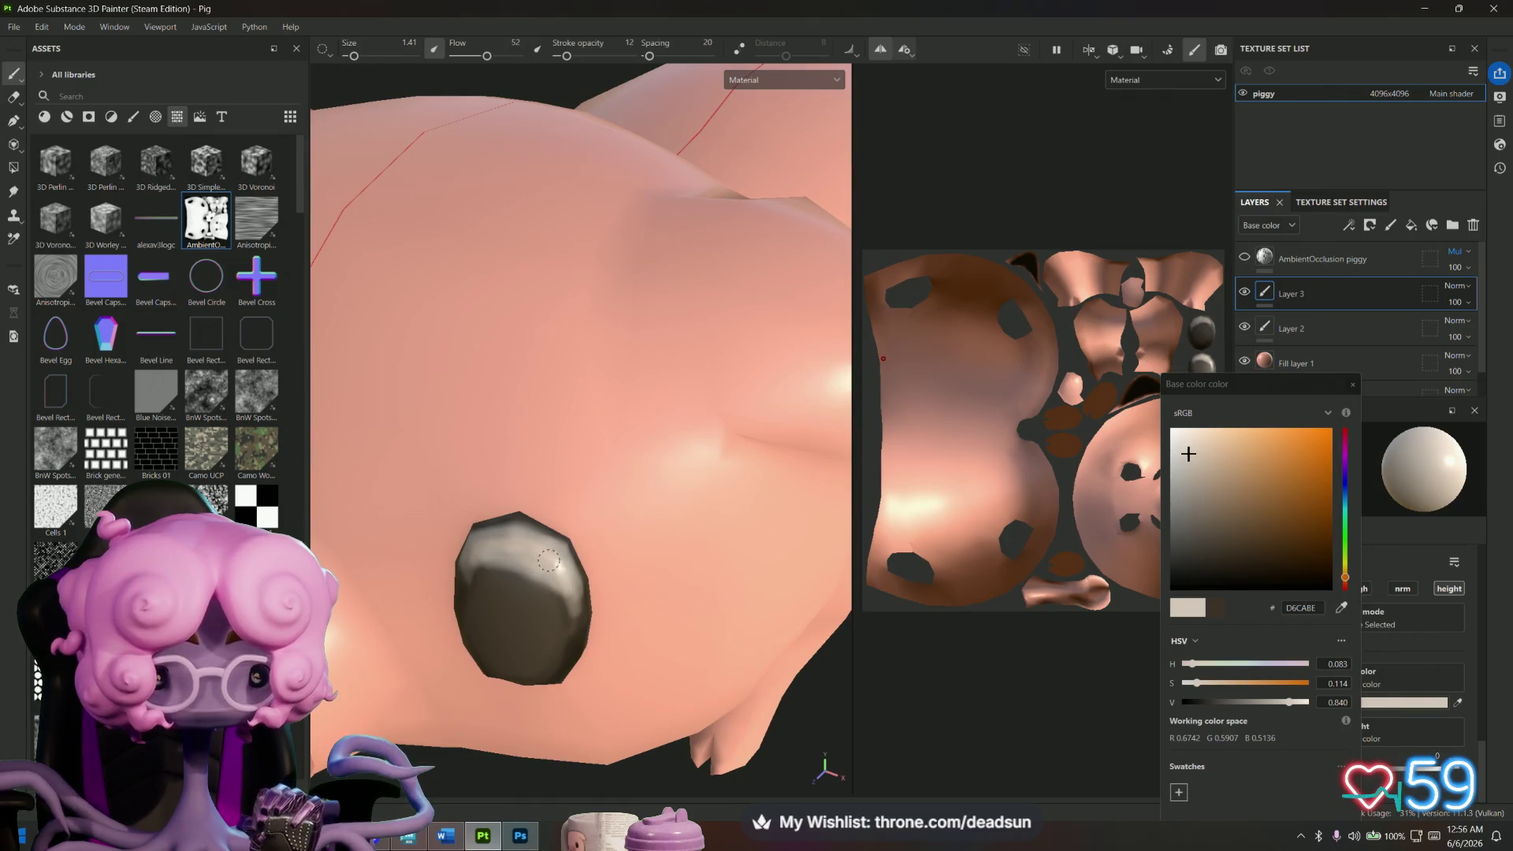
scroll(535, 558, down, 10)
mouse_move(490, 716)
alt+mouse_down()
mouse_move(652, 577)
mouse_move(716, 564)
mouse_move(631, 614)
mouse_move(458, 645)
alt+mouse_up()
scroll(604, 582, up, 8)
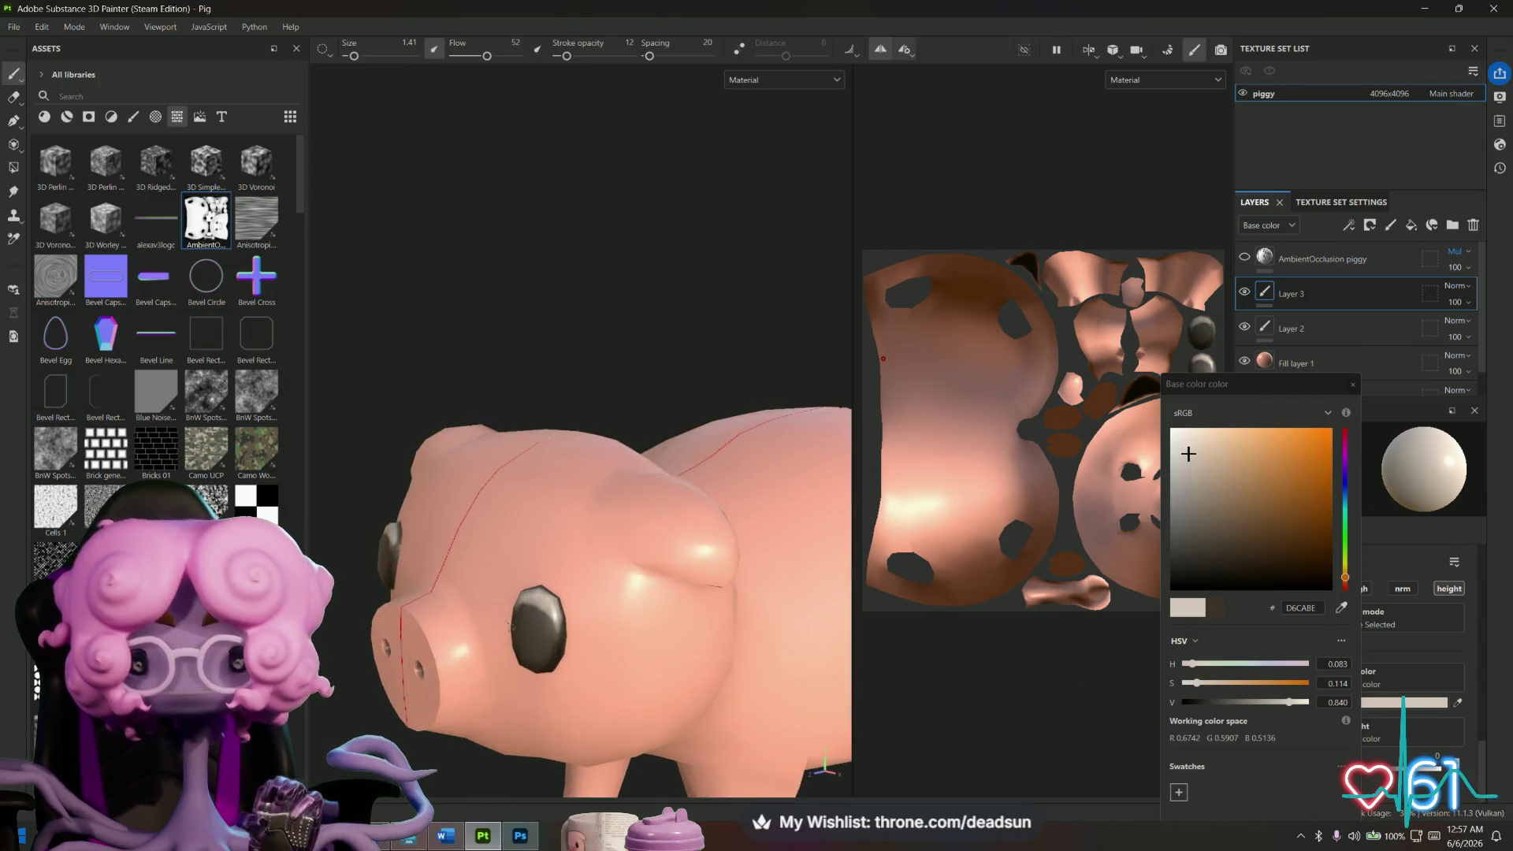
click(1262, 549)
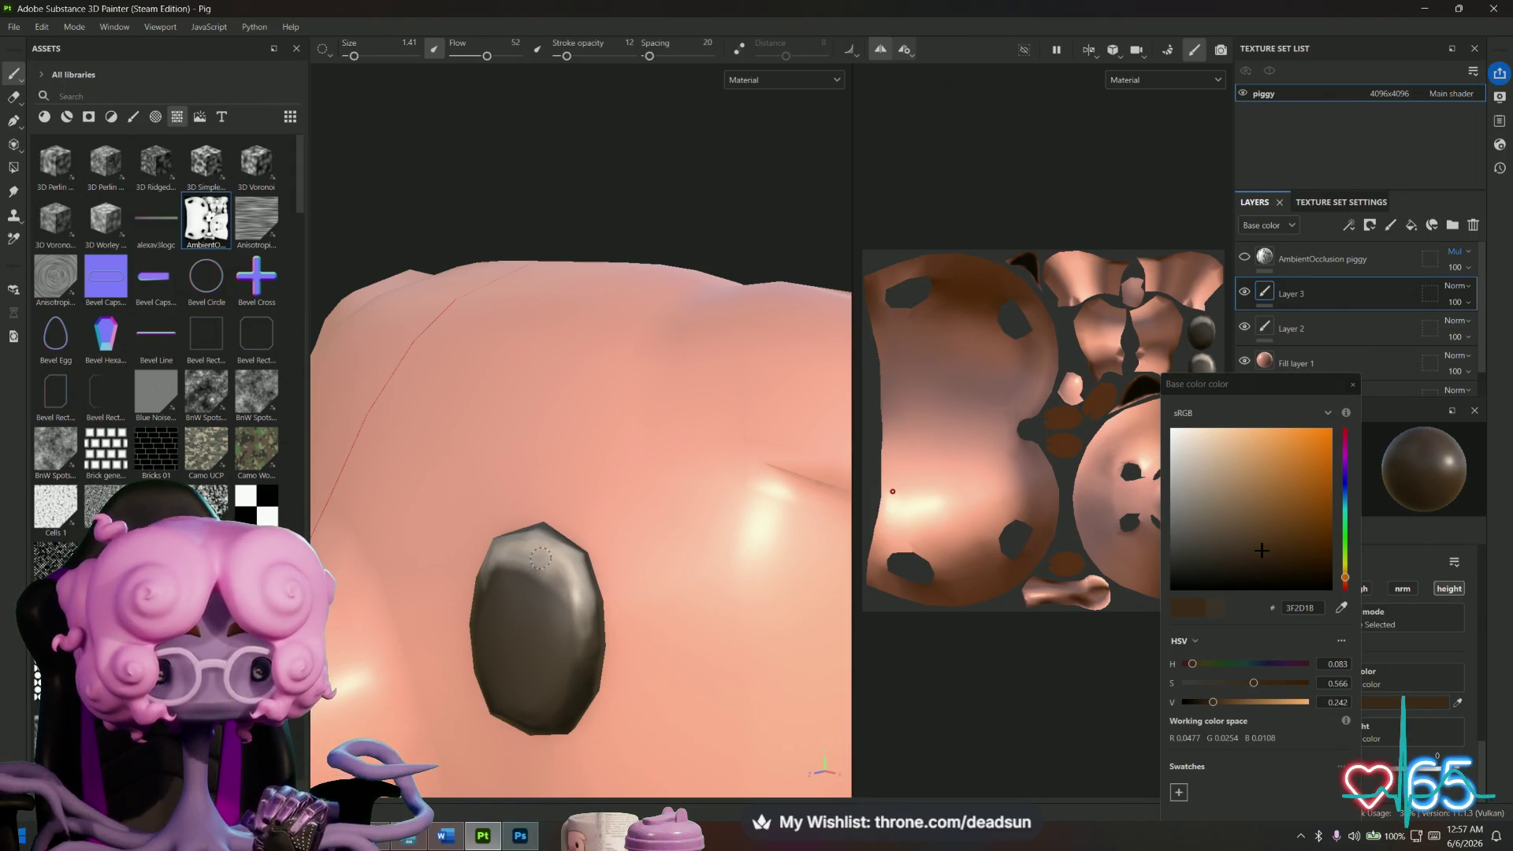
alt+drag(562, 575, 534, 574)
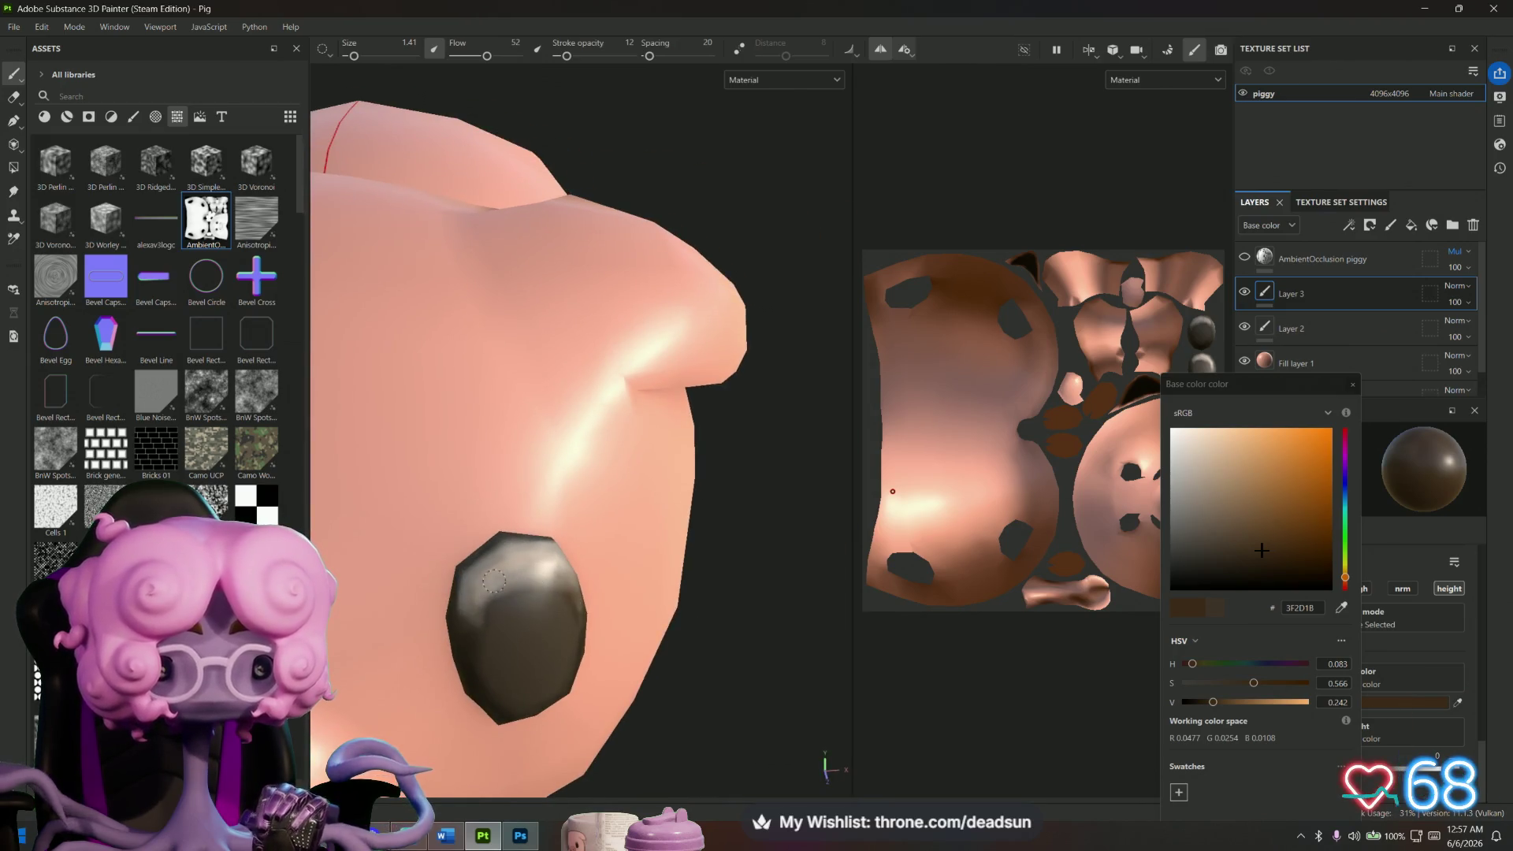
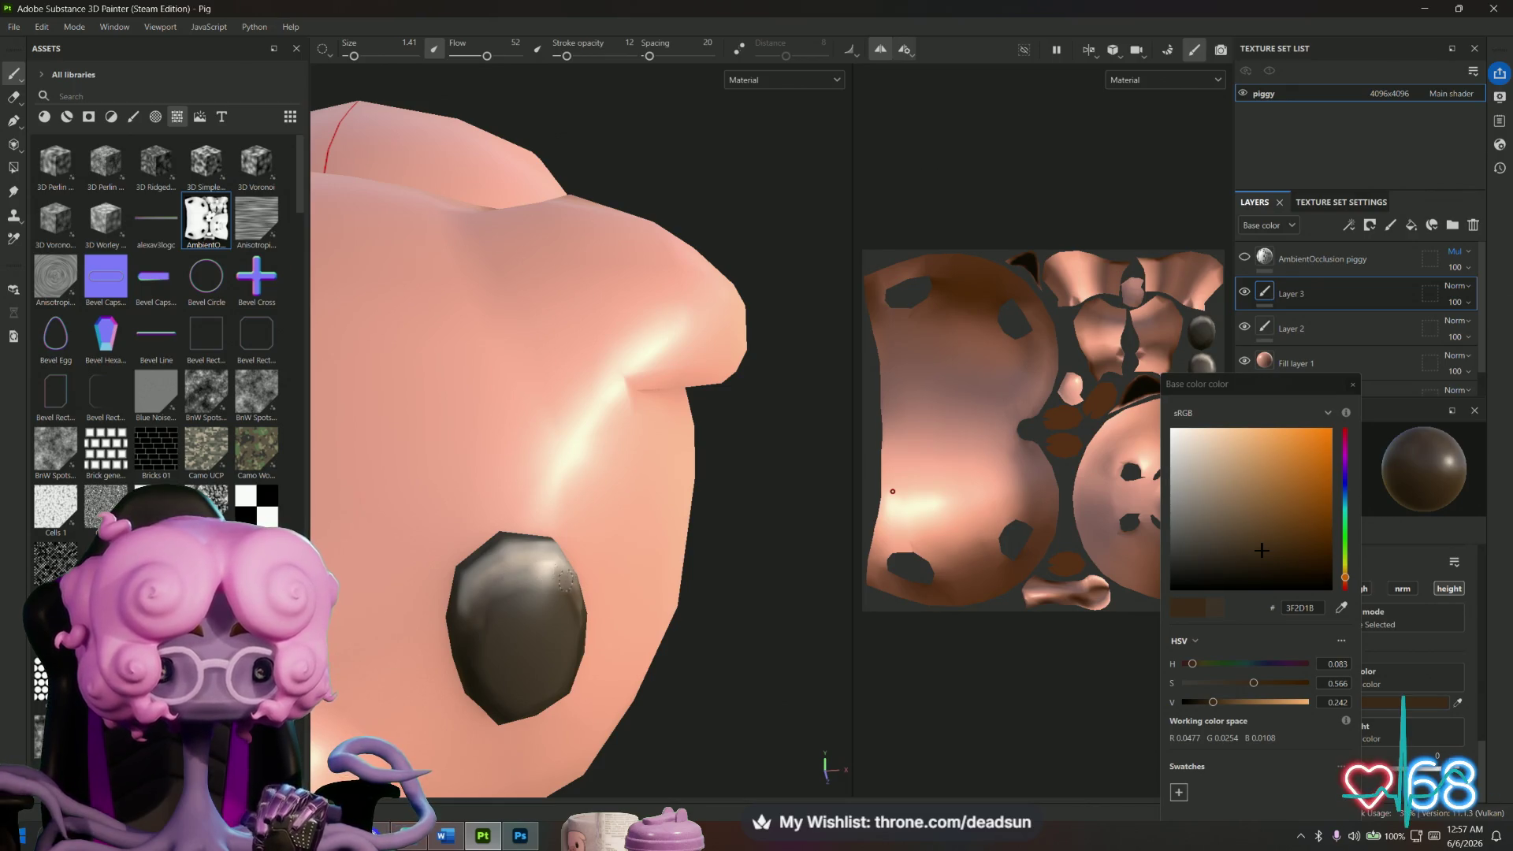
Orbit and zoom around the pig's head, side and top to inspect it.
mouse_move(579, 604)
alt+mouse_down()
mouse_move(439, 602)
mouse_move(548, 558)
alt+mouse_up()
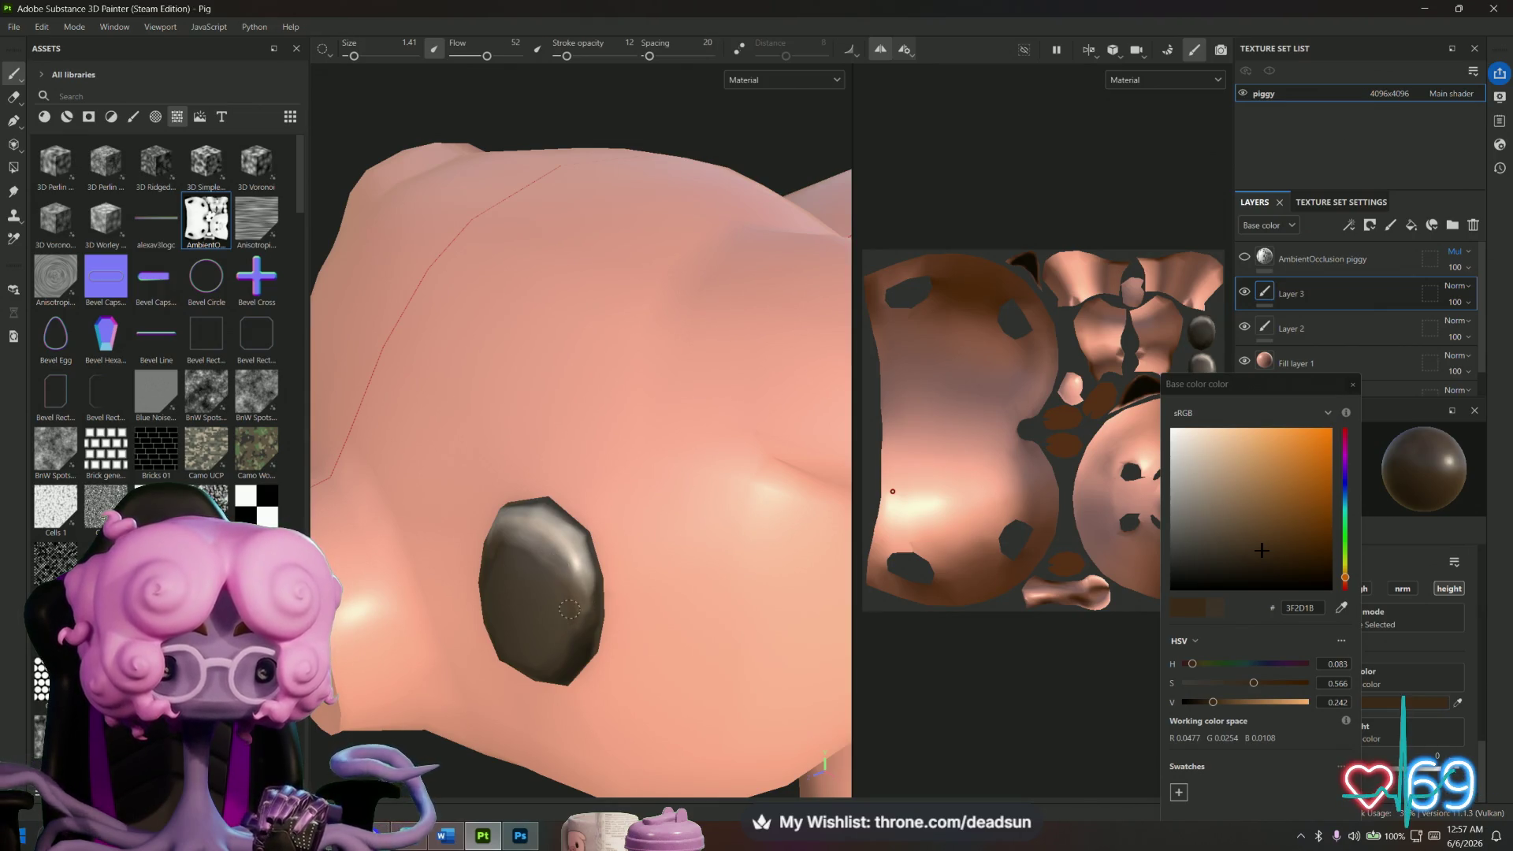
alt+drag(536, 602, 608, 581)
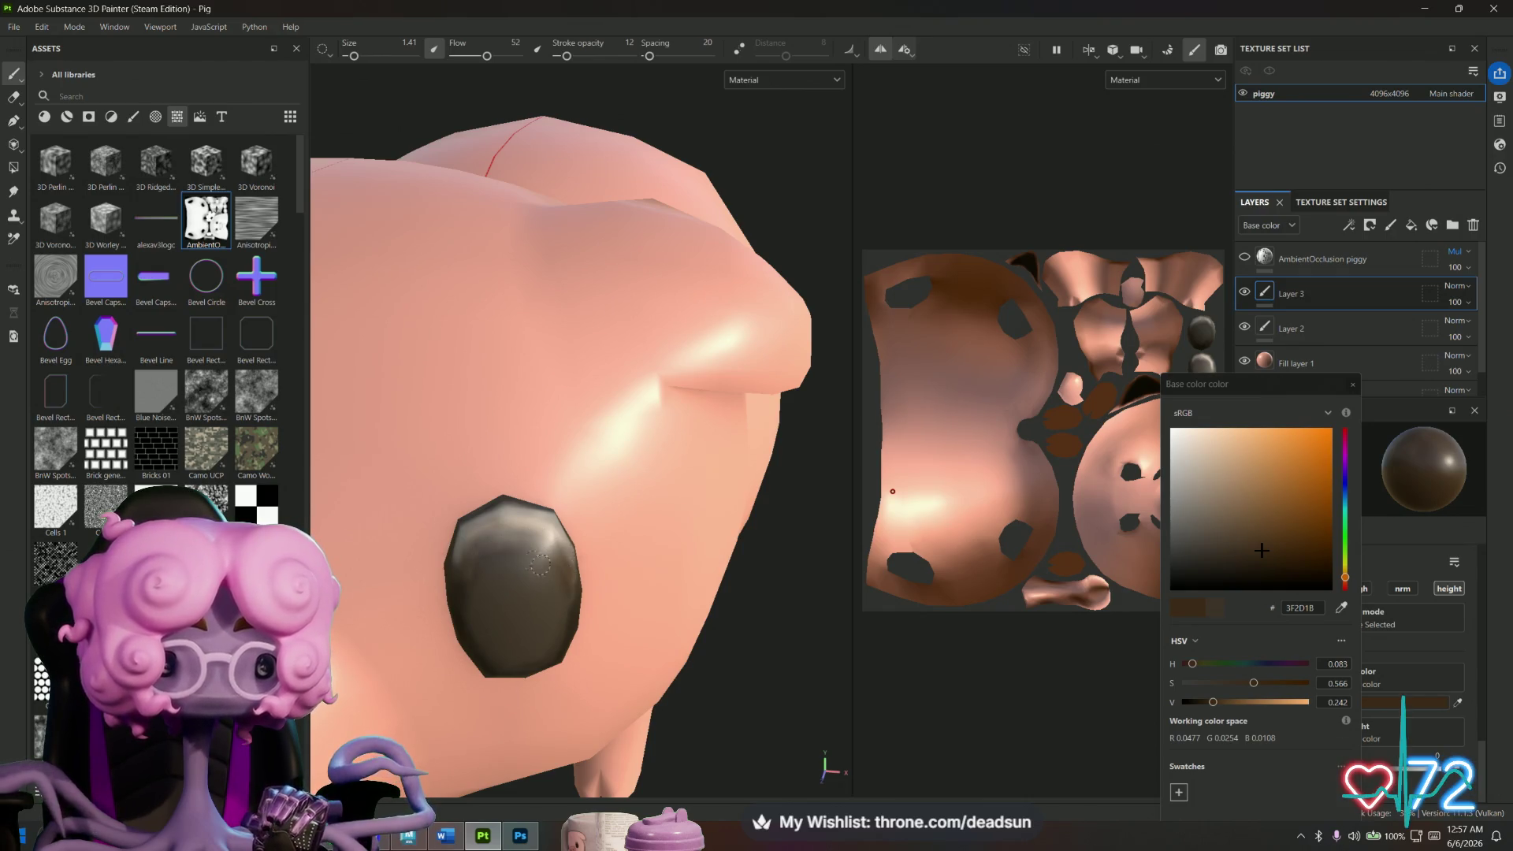
scroll(554, 599, down, 5)
mouse_move(554, 599)
alt+mouse_down()
mouse_move(535, 578)
mouse_move(557, 564)
mouse_move(807, 580)
mouse_move(827, 562)
mouse_move(709, 567)
alt+mouse_up()
scroll(709, 567, up, 5)
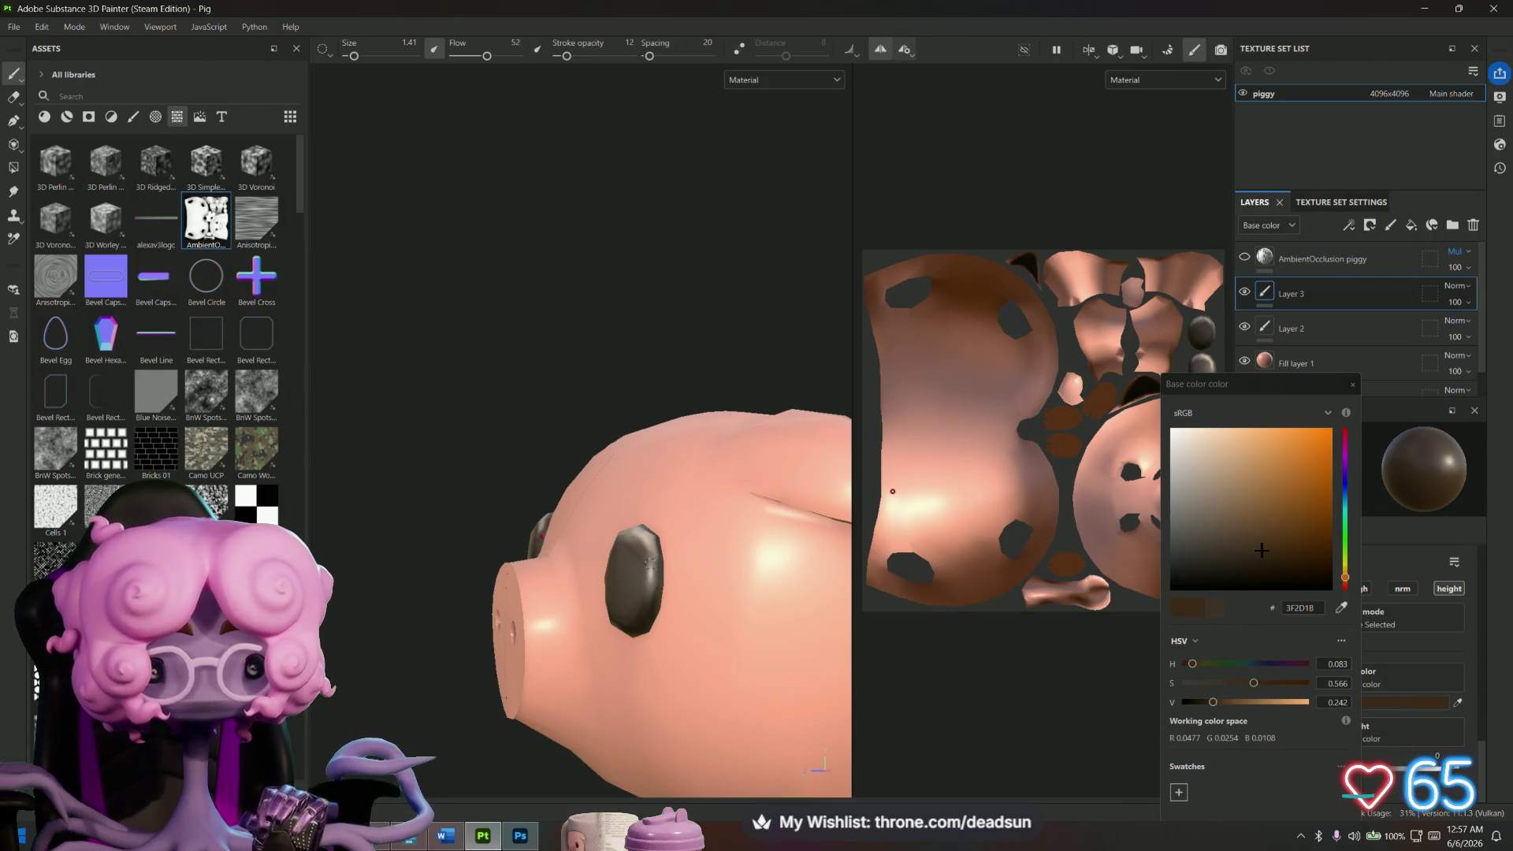
scroll(639, 545, down, 5)
mouse_move(639, 545)
alt+mouse_down()
mouse_move(733, 679)
mouse_move(752, 630)
mouse_move(575, 675)
mouse_move(567, 486)
mouse_move(615, 473)
mouse_move(583, 551)
mouse_move(594, 692)
mouse_move(749, 717)
mouse_move(814, 622)
mouse_move(759, 446)
mouse_move(761, 385)
mouse_move(627, 591)
mouse_move(489, 591)
mouse_move(479, 497)
mouse_move(521, 567)
alt+mouse_up()
scroll(521, 567, up, 6)
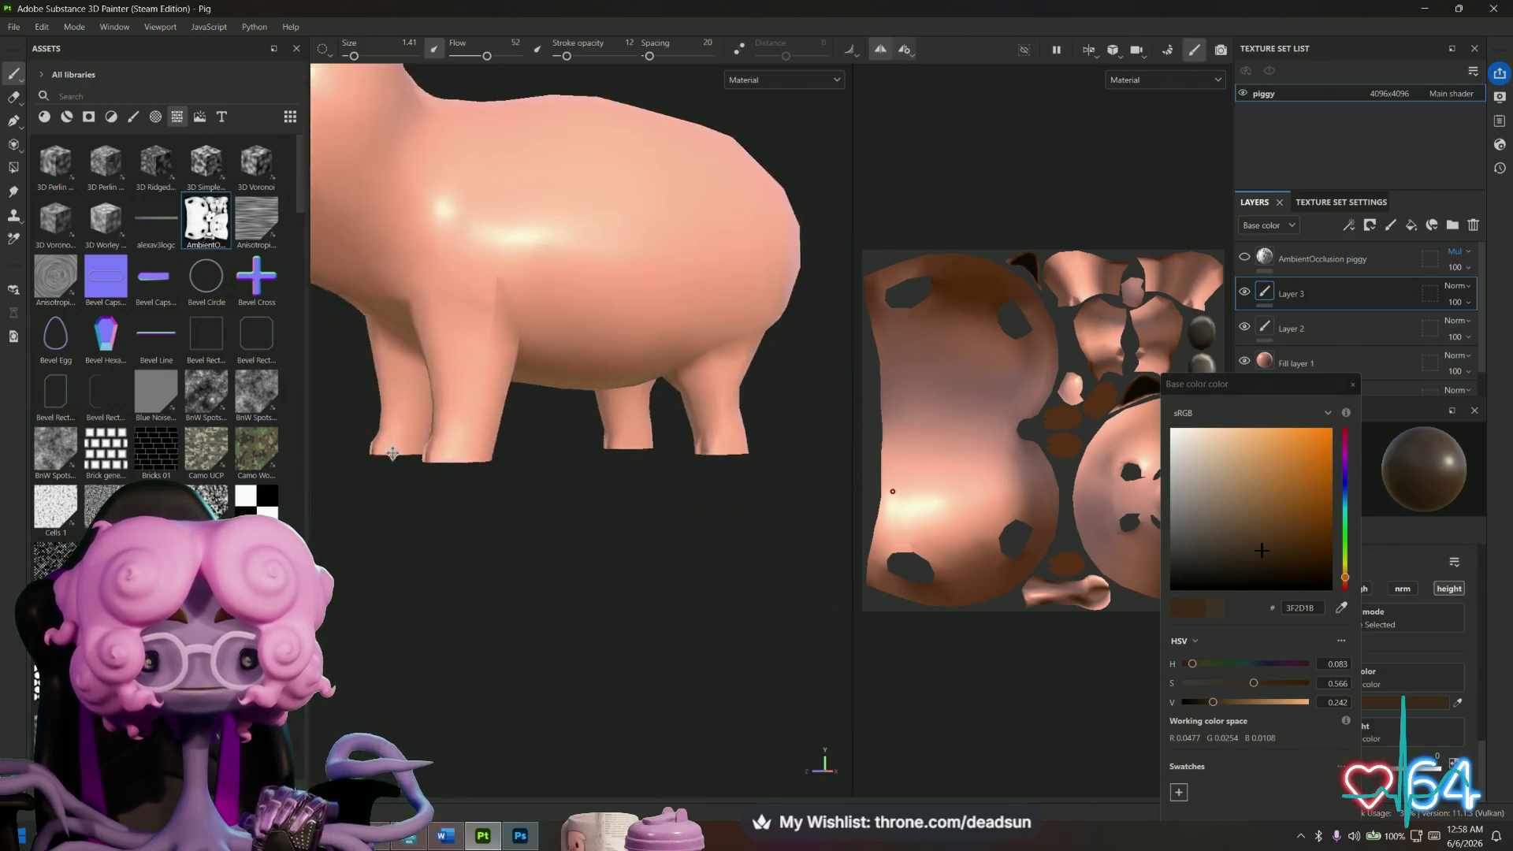
scroll(554, 563, up, 5)
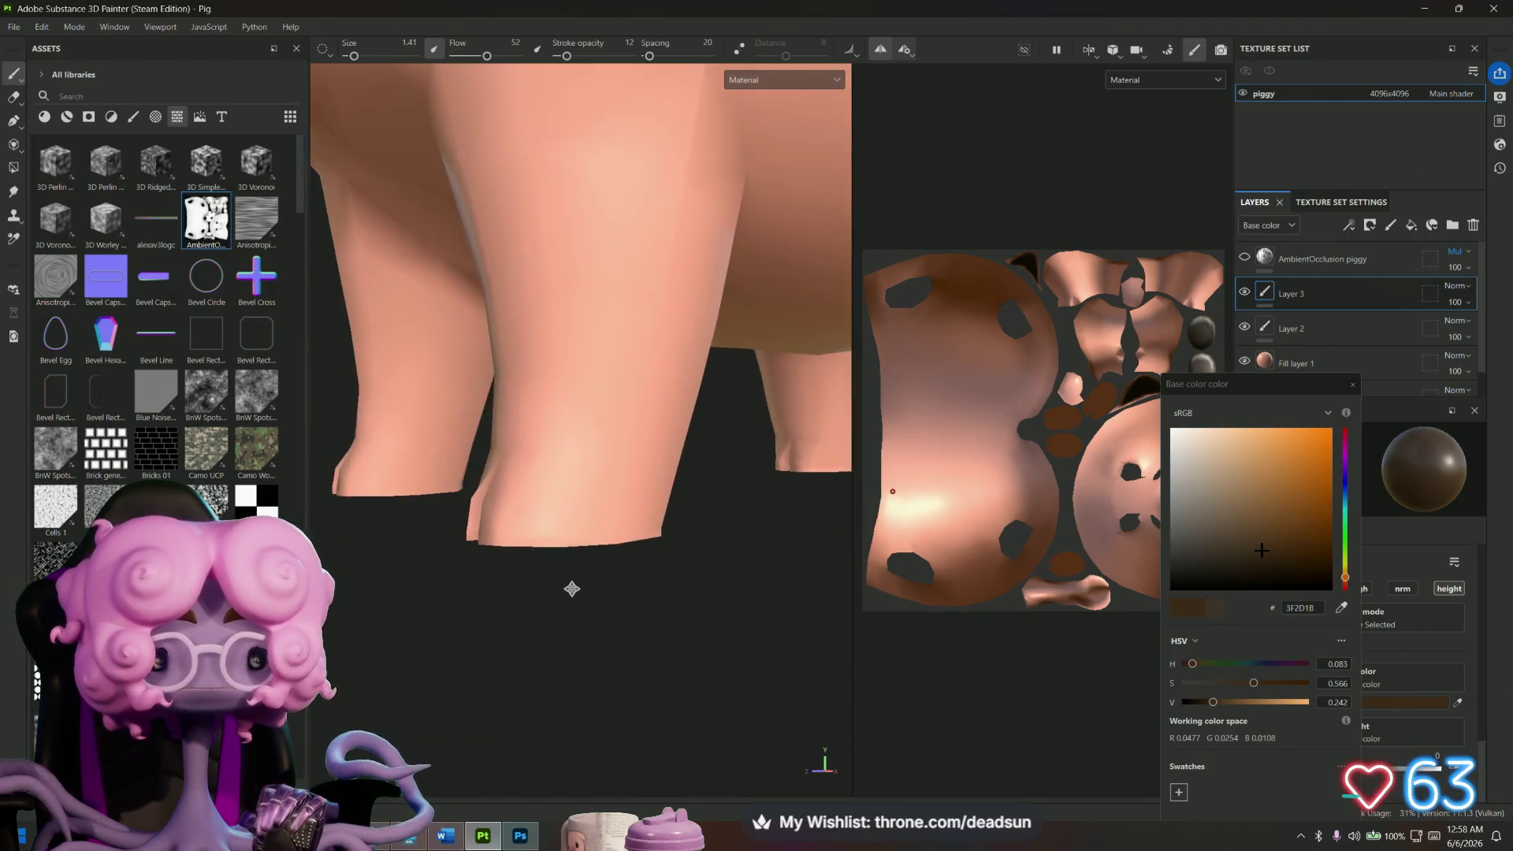
Pick a lighter brown paint colour (saturation 0.365, value 0.374) for polygon filling.
mouse_move(558, 562)
alt+mouse_down()
mouse_move(621, 676)
mouse_move(689, 611)
alt+mouse_up()
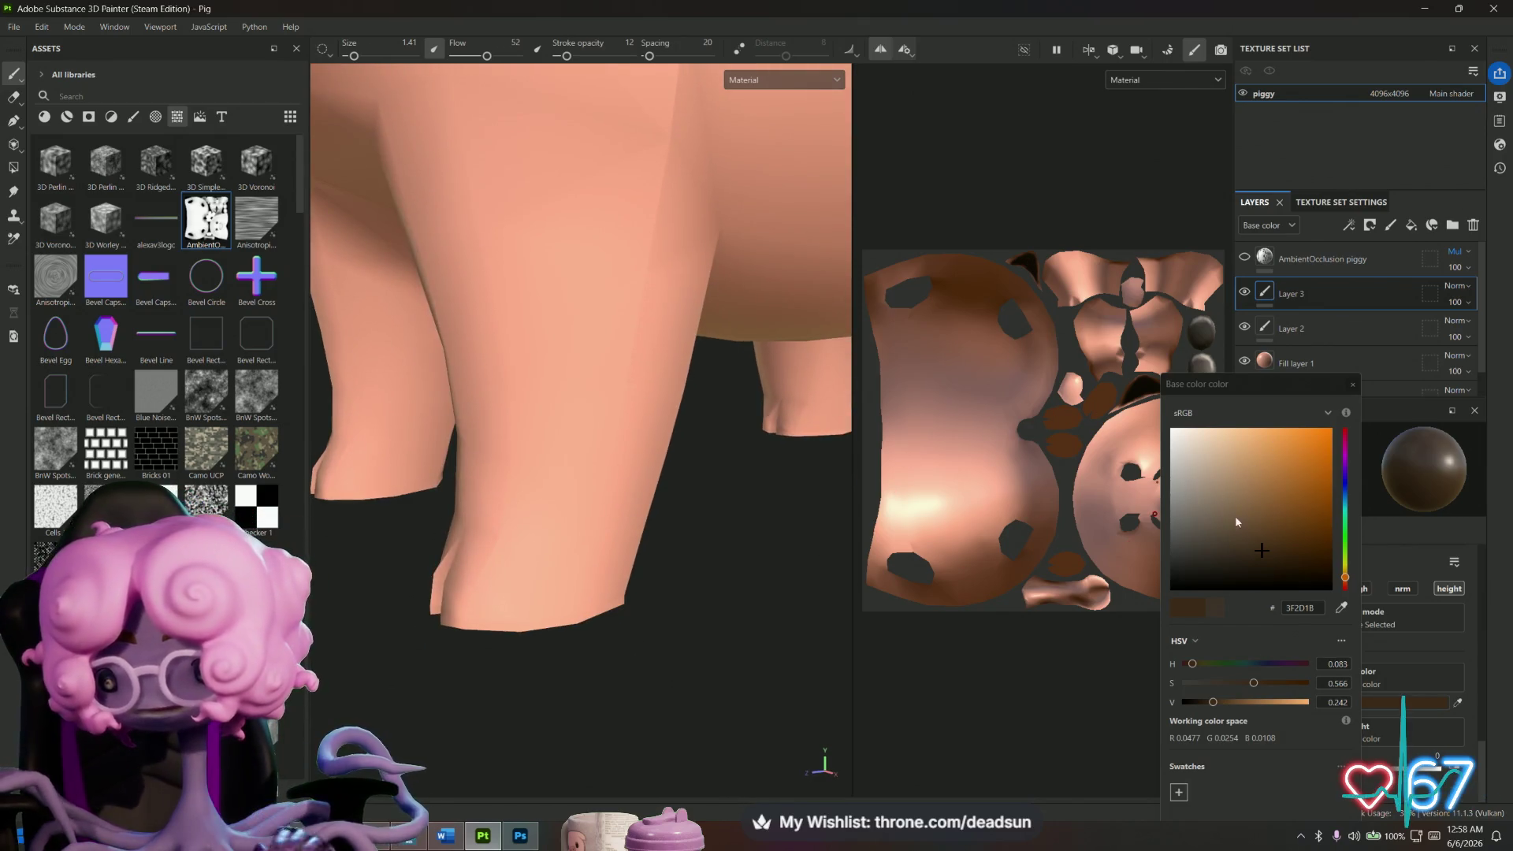
drag(1224, 553, 1228, 529)
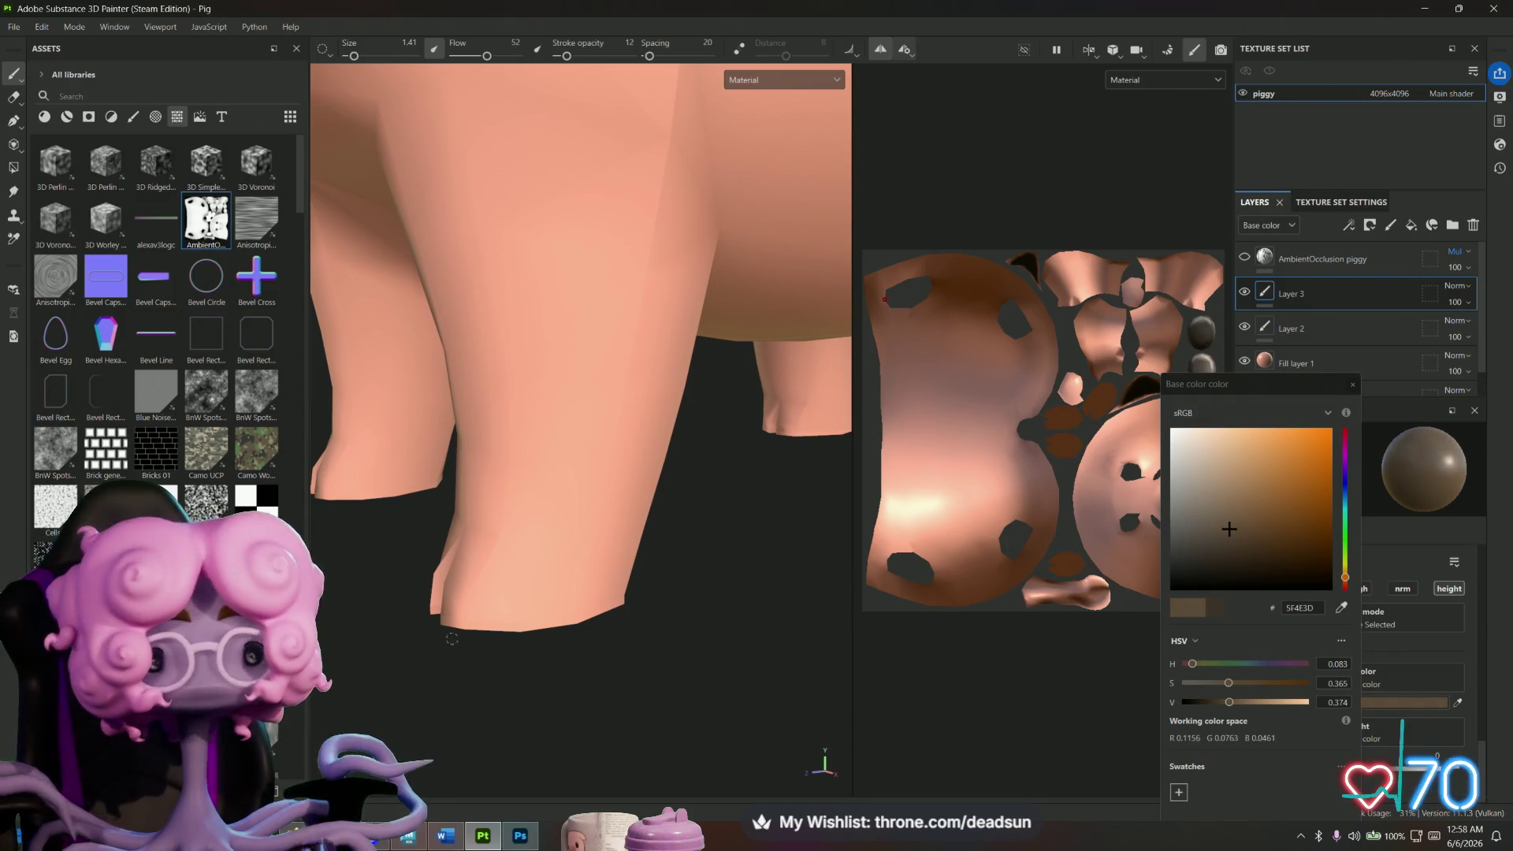
click(14, 168)
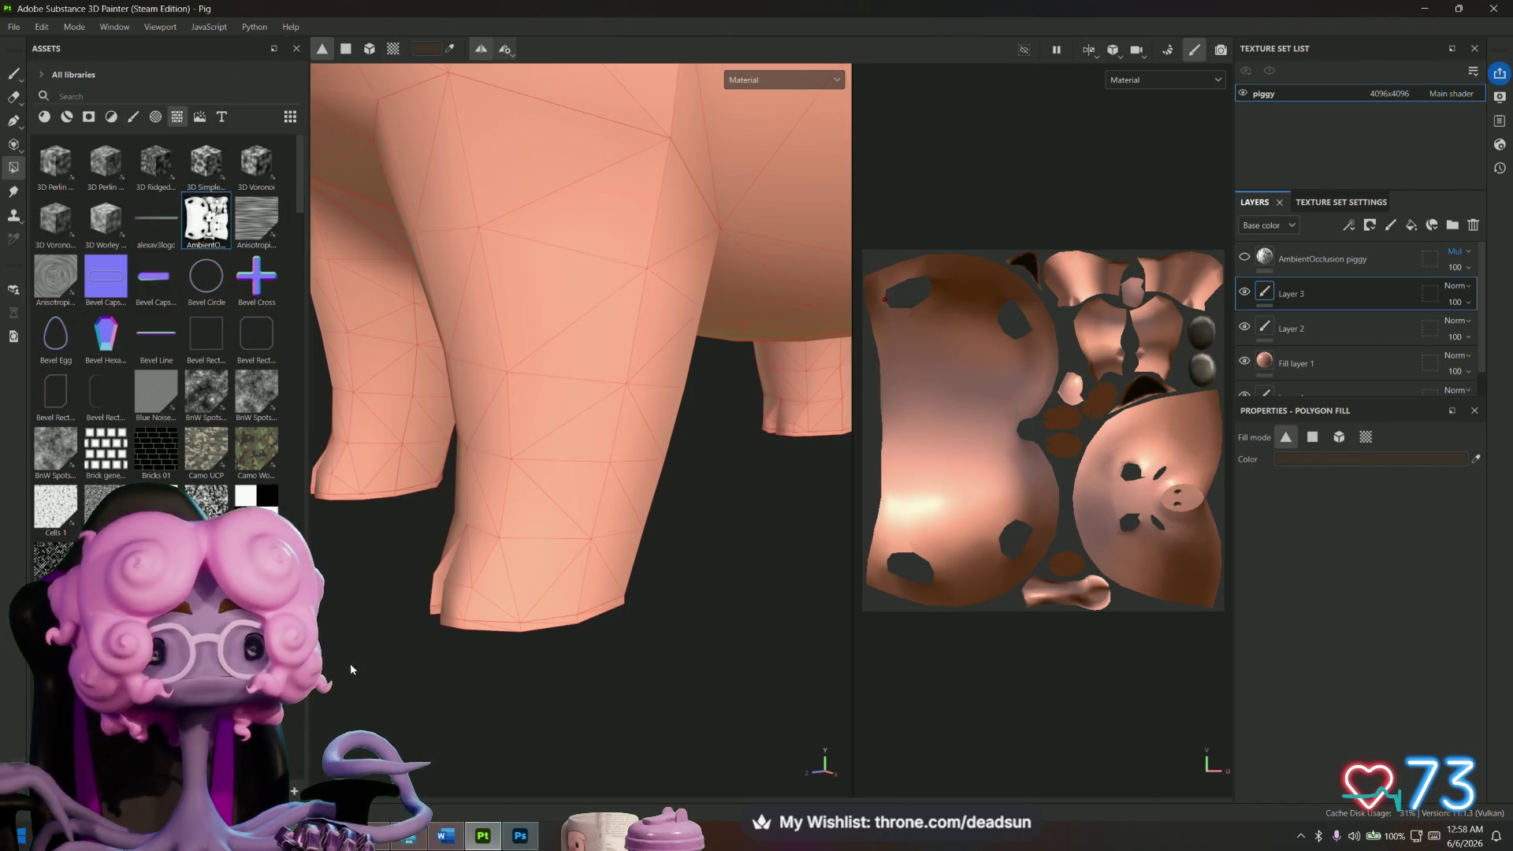
Fill the first leg's bottom faces with dark brown.
scroll(537, 707, down, 5)
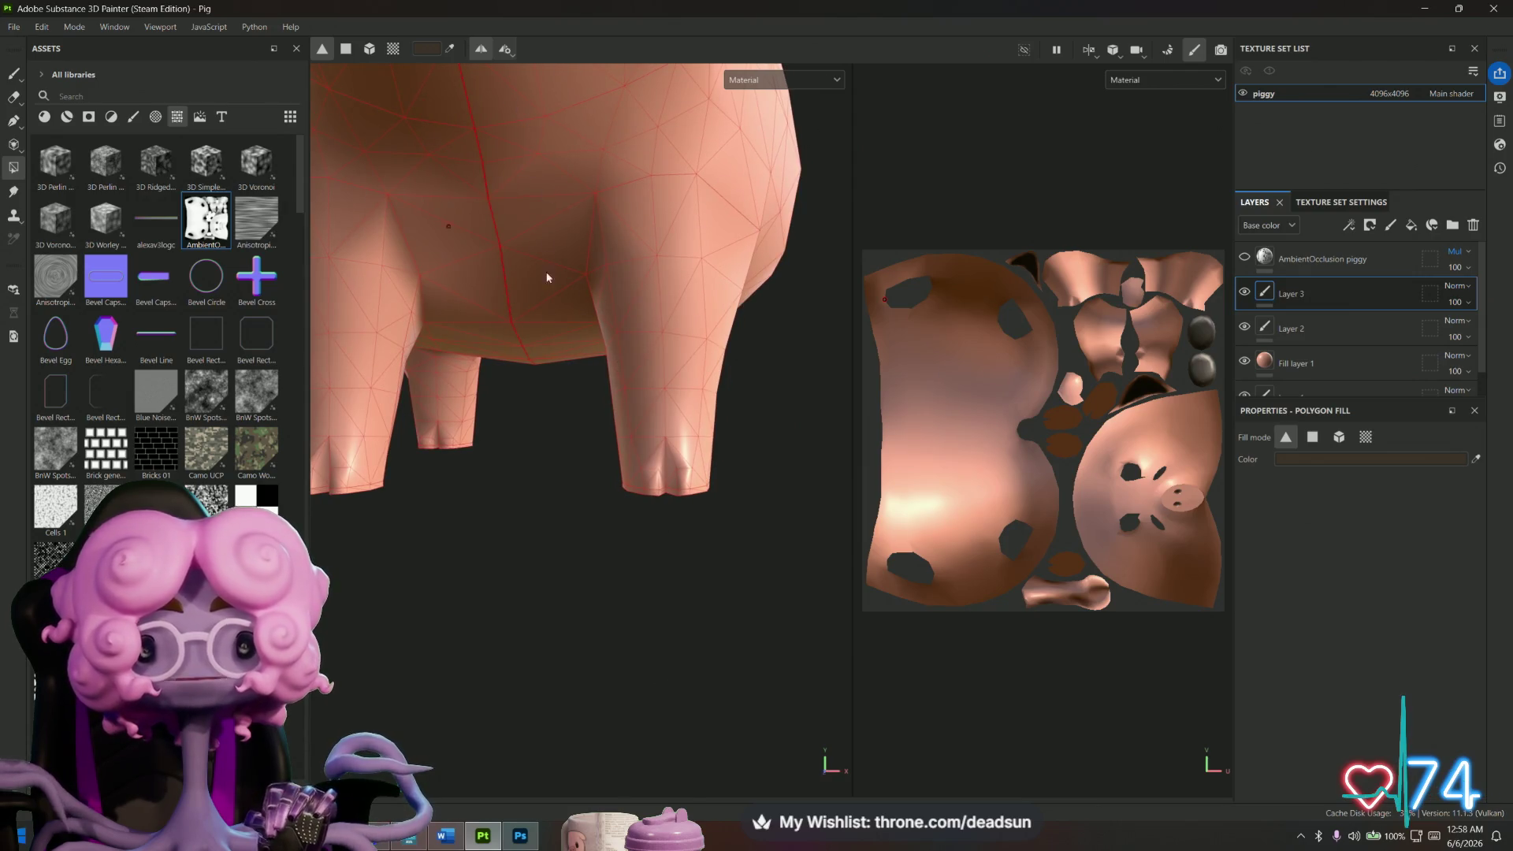
mouse_move(648, 499)
alt+mouse_down()
mouse_move(642, 523)
mouse_move(642, 505)
mouse_move(716, 506)
mouse_move(638, 520)
mouse_move(734, 528)
mouse_move(559, 491)
mouse_move(367, 485)
mouse_move(496, 541)
mouse_move(375, 542)
mouse_move(499, 601)
mouse_move(538, 584)
mouse_move(477, 582)
mouse_move(516, 601)
mouse_move(530, 665)
alt+mouse_up()
alt+right_drag(529, 666, 604, 760)
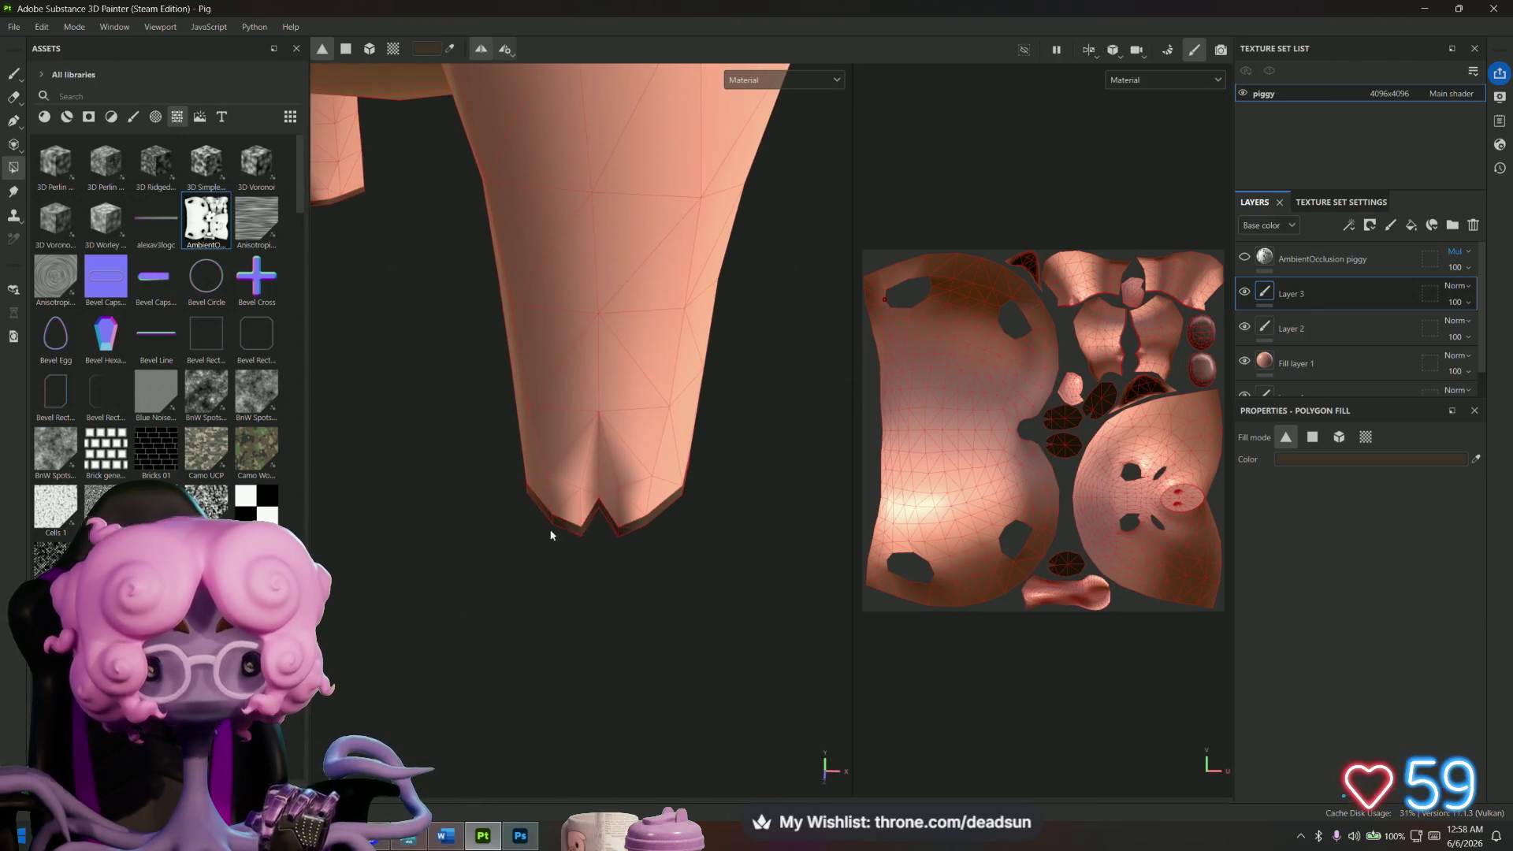
drag(530, 490, 667, 576)
Fill the rear leg's hoof bottom faces with dark brown.
mouse_move(522, 625)
alt+mouse_down()
mouse_move(645, 598)
mouse_move(493, 642)
mouse_move(512, 636)
alt+mouse_up()
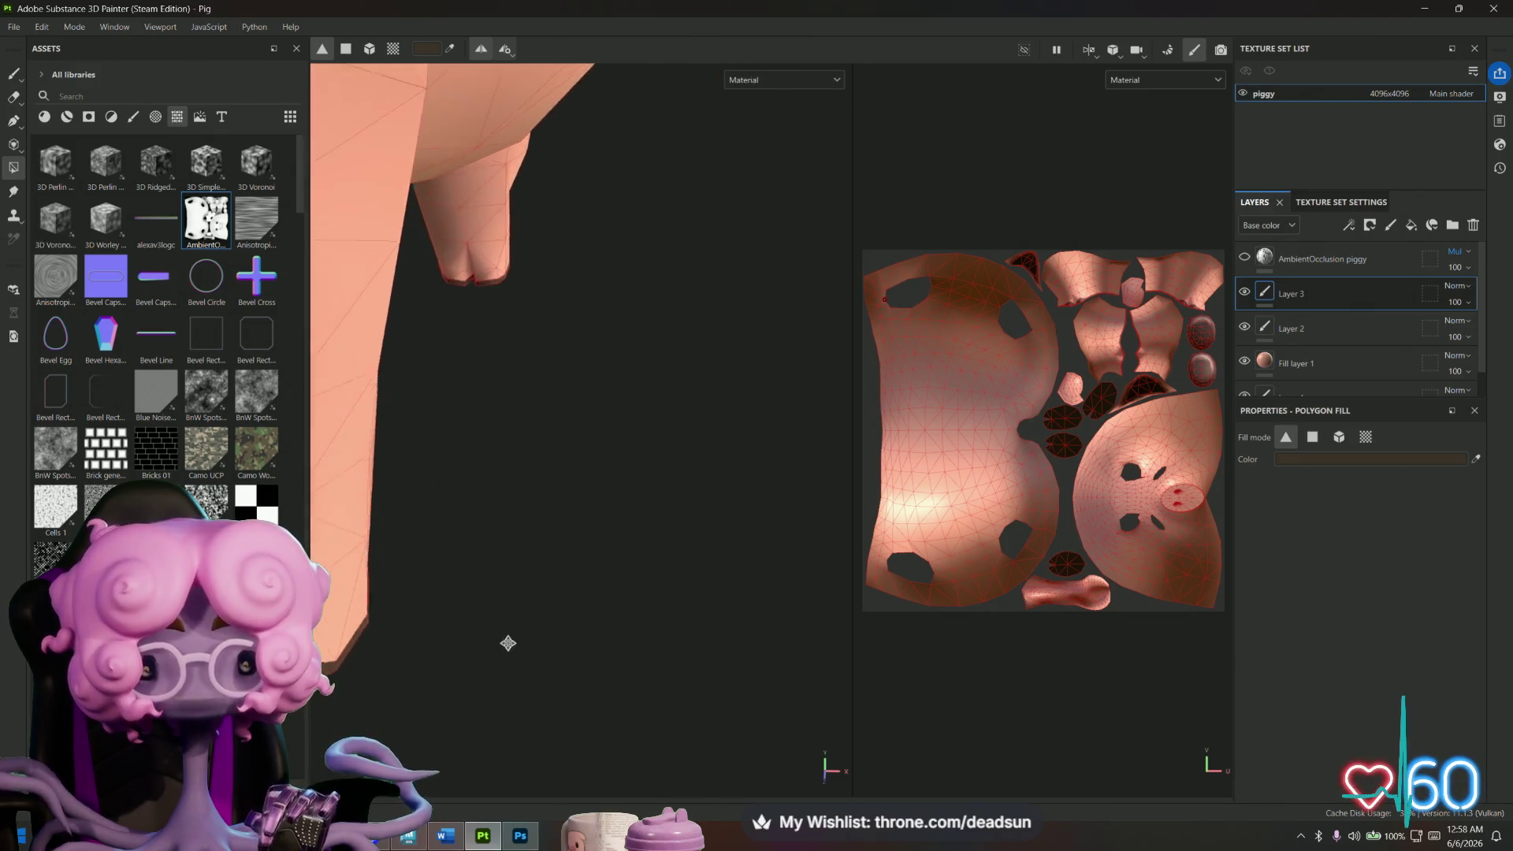
alt+middle_drag(570, 473, 557, 695)
alt+right_drag(557, 696, 499, 378)
mouse_move(544, 425)
alt+right_down()
mouse_move(687, 468)
mouse_move(588, 486)
alt+right_up()
mouse_move(587, 486)
alt+mouse_down()
mouse_move(749, 450)
mouse_move(365, 480)
mouse_move(744, 482)
alt+mouse_up()
alt+right_drag(744, 482, 1059, 708)
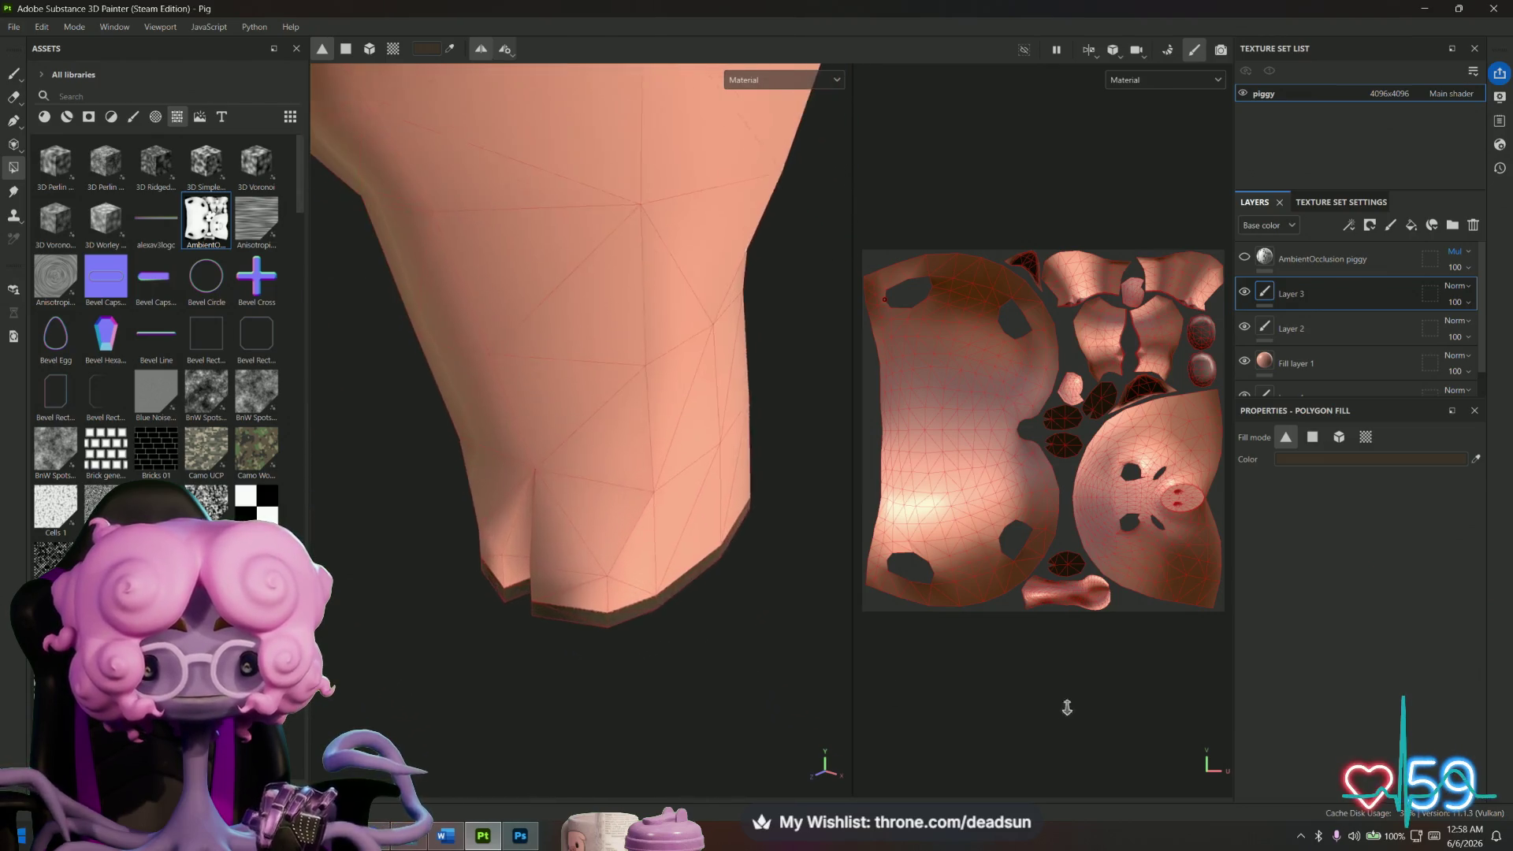
mouse_move(489, 625)
alt+mouse_down()
mouse_move(524, 641)
mouse_move(412, 540)
mouse_move(551, 618)
mouse_move(540, 642)
mouse_move(560, 645)
mouse_move(479, 615)
mouse_move(344, 381)
mouse_move(394, 423)
mouse_move(568, 712)
alt+mouse_up()
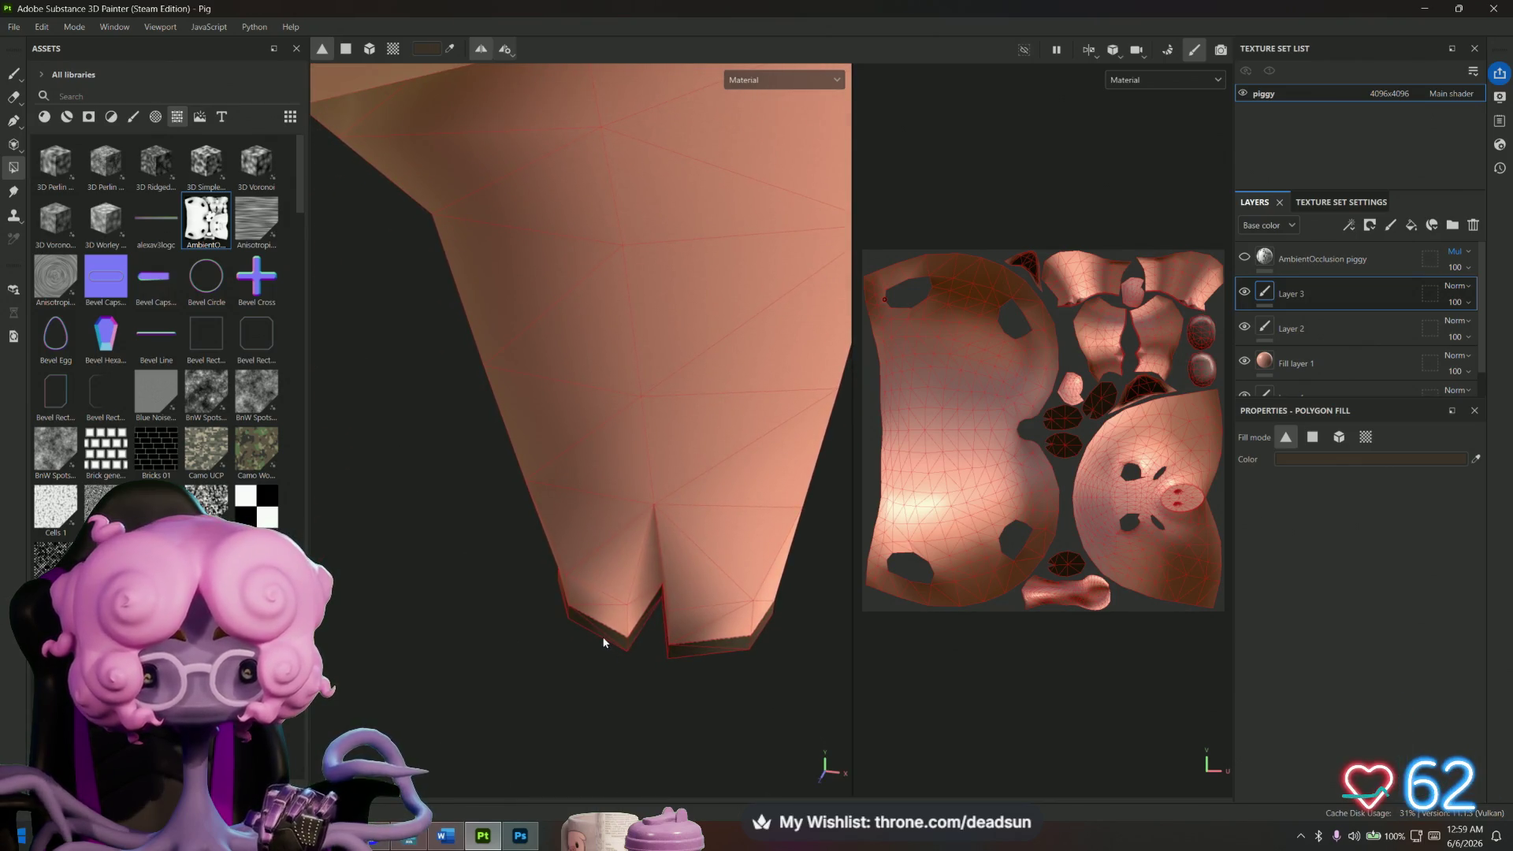
alt+drag(604, 642, 601, 665)
drag(569, 611, 640, 681)
mouse_move(640, 681)
alt+mouse_down()
mouse_move(726, 635)
mouse_move(489, 615)
alt+mouse_up()
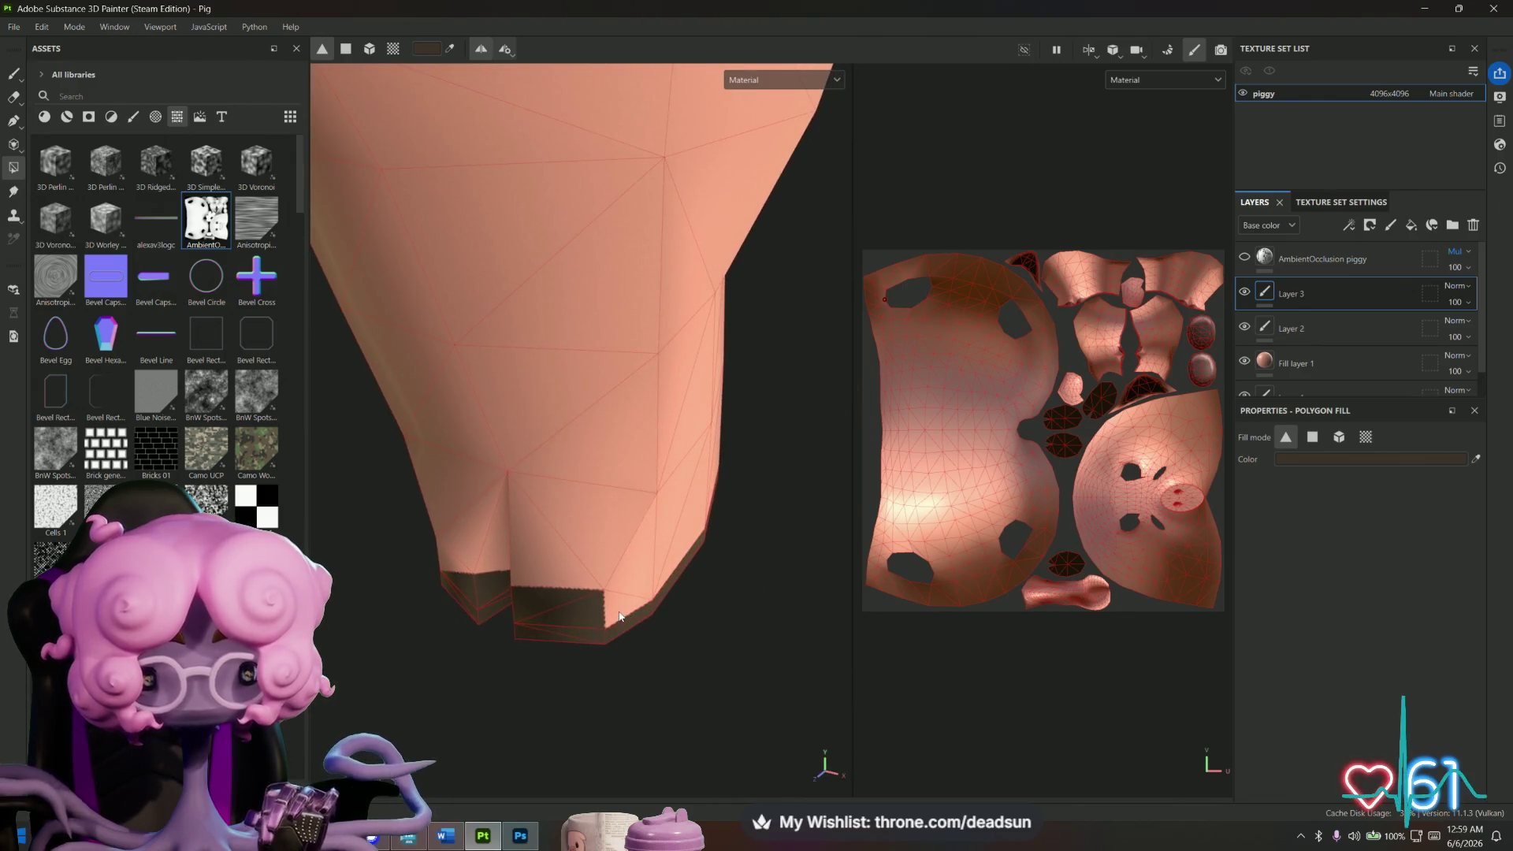
Orbit to check the filled hoof bottoms, ending on the pig's side.
alt+drag(530, 665, 743, 618)
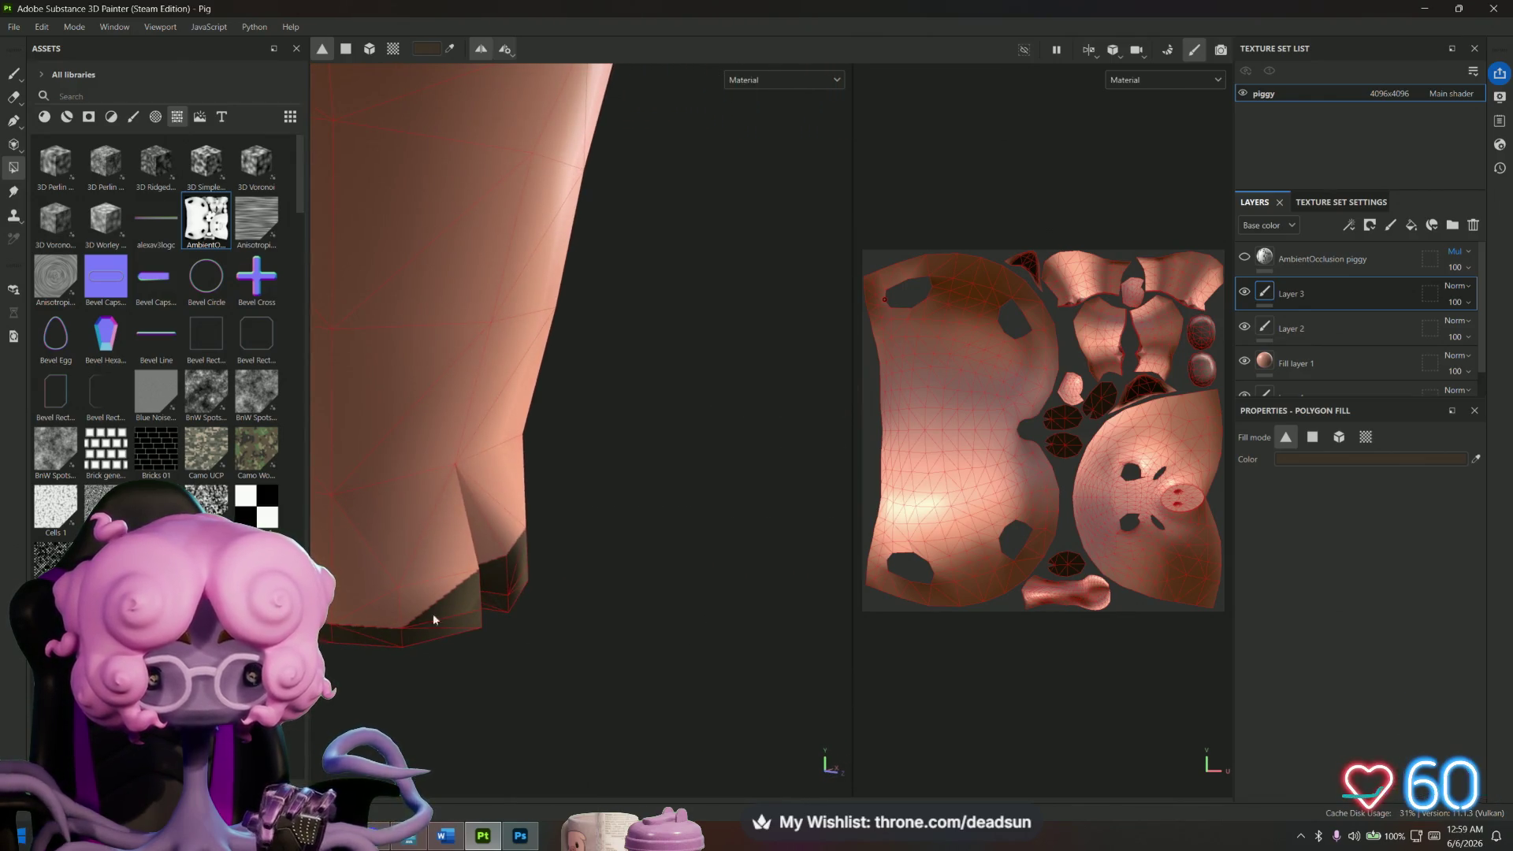
mouse_move(507, 659)
alt+mouse_down()
mouse_move(419, 675)
mouse_move(535, 667)
mouse_move(472, 625)
mouse_move(500, 692)
mouse_move(494, 681)
mouse_move(715, 699)
alt+mouse_up()
mouse_move(678, 739)
alt+mouse_down()
mouse_move(564, 716)
mouse_move(540, 693)
mouse_move(575, 729)
mouse_move(627, 750)
mouse_move(524, 721)
mouse_move(474, 526)
alt+mouse_up()
scroll(627, 750, up, 5)
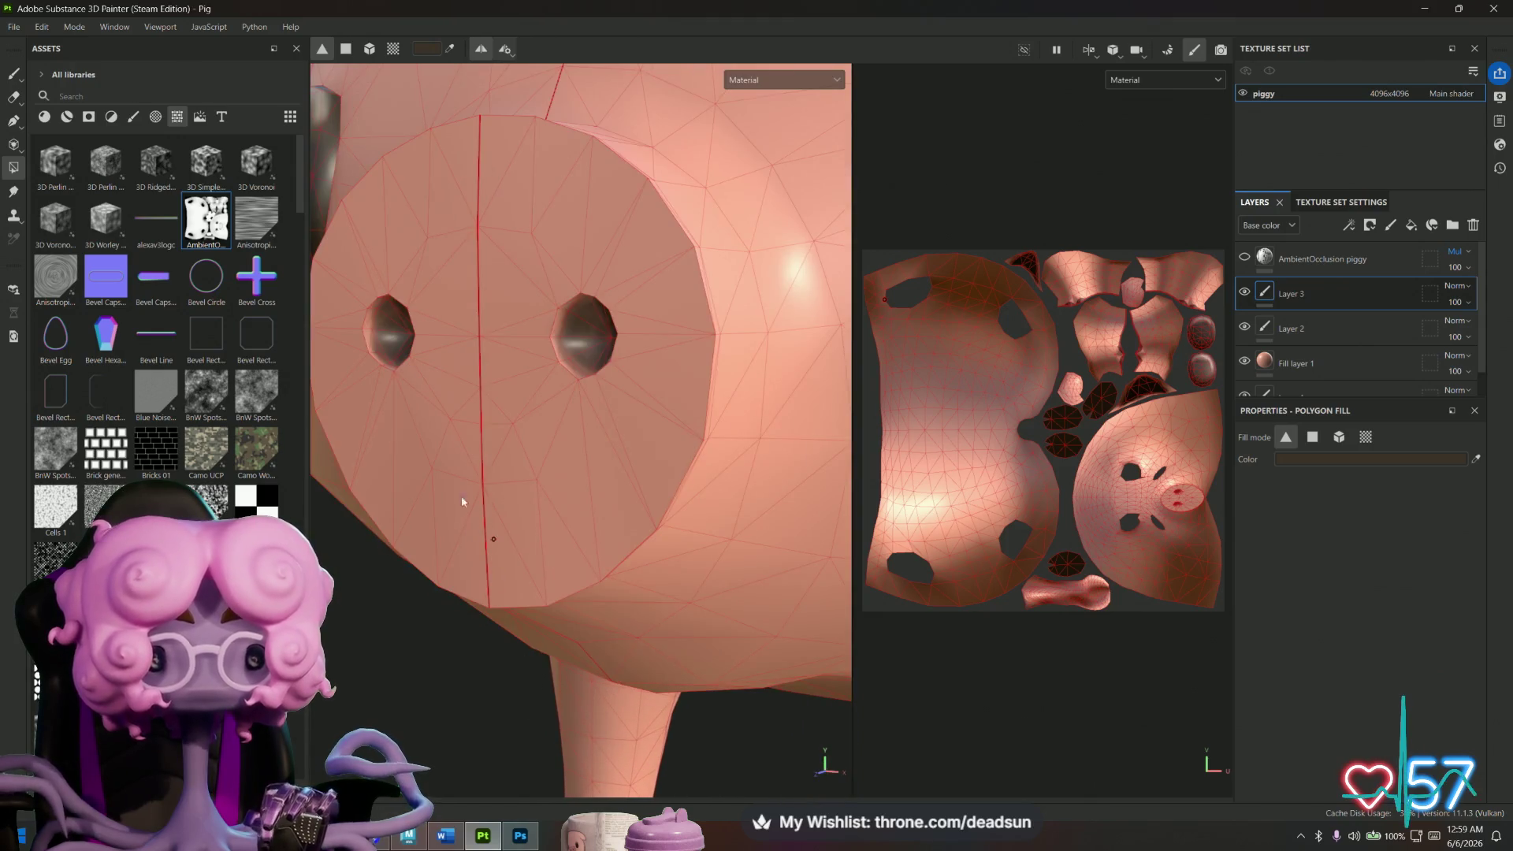
Fill the upper, lower and bottom faces inside the right nostril with dark brown.
click(582, 332)
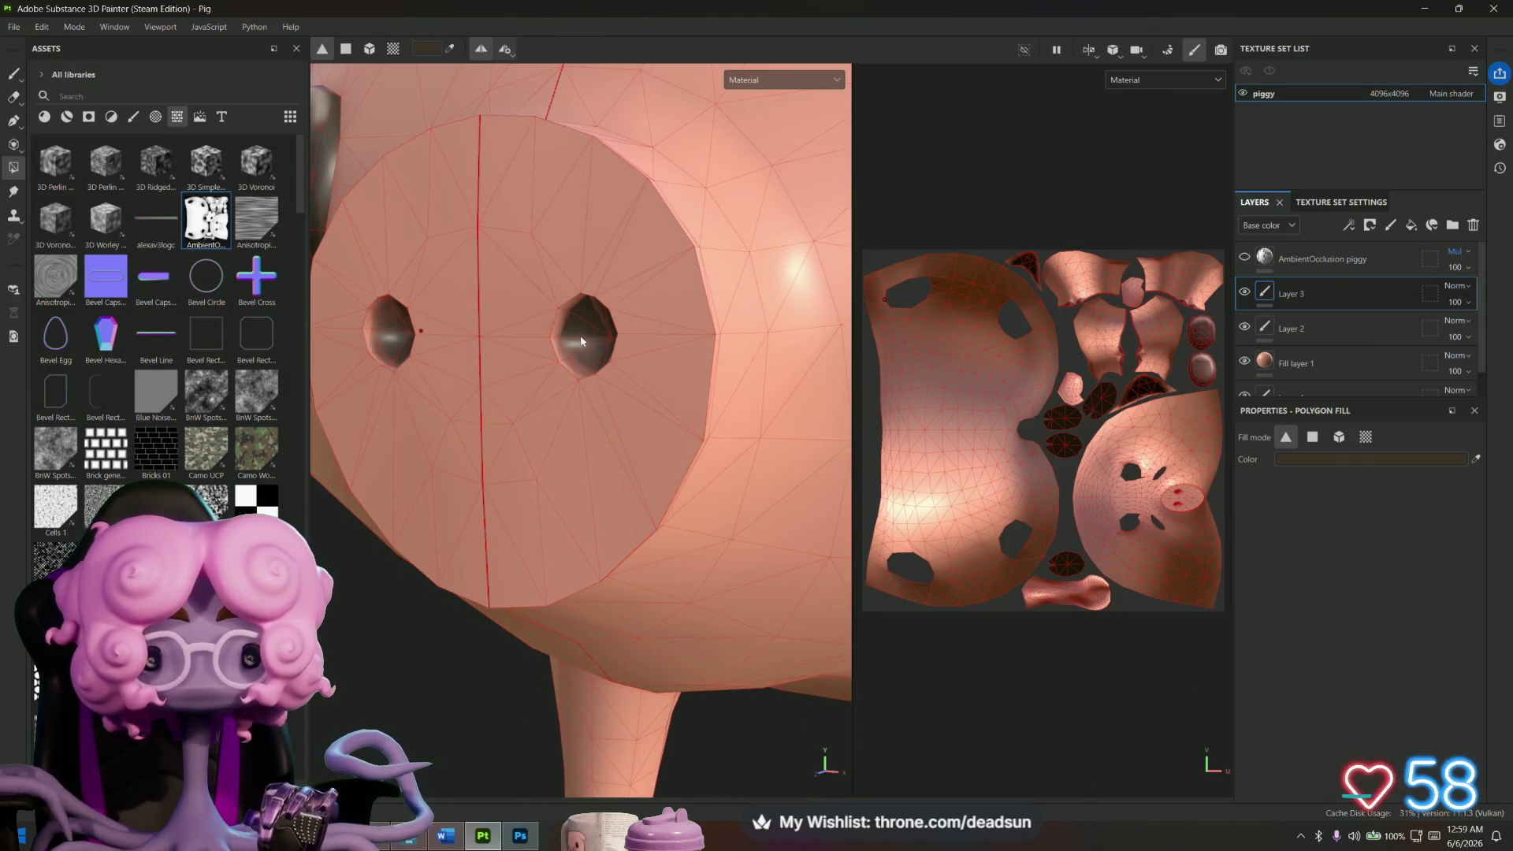
click(587, 356)
alt+drag(513, 406, 606, 442)
click(578, 350)
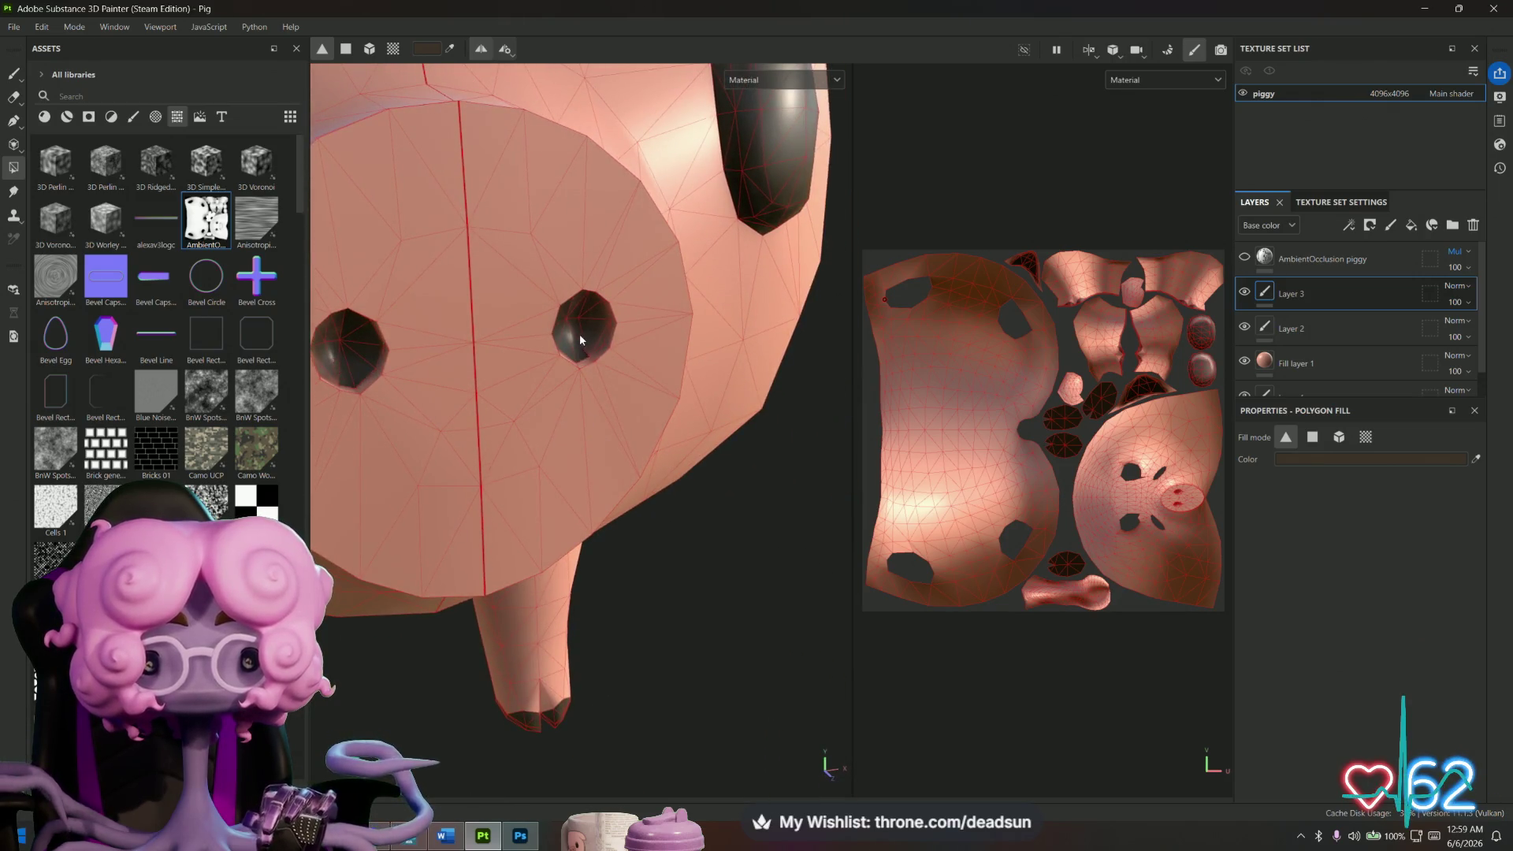
Orbit around the snout to check the nostril fill coverage.
scroll(625, 347, up, 6)
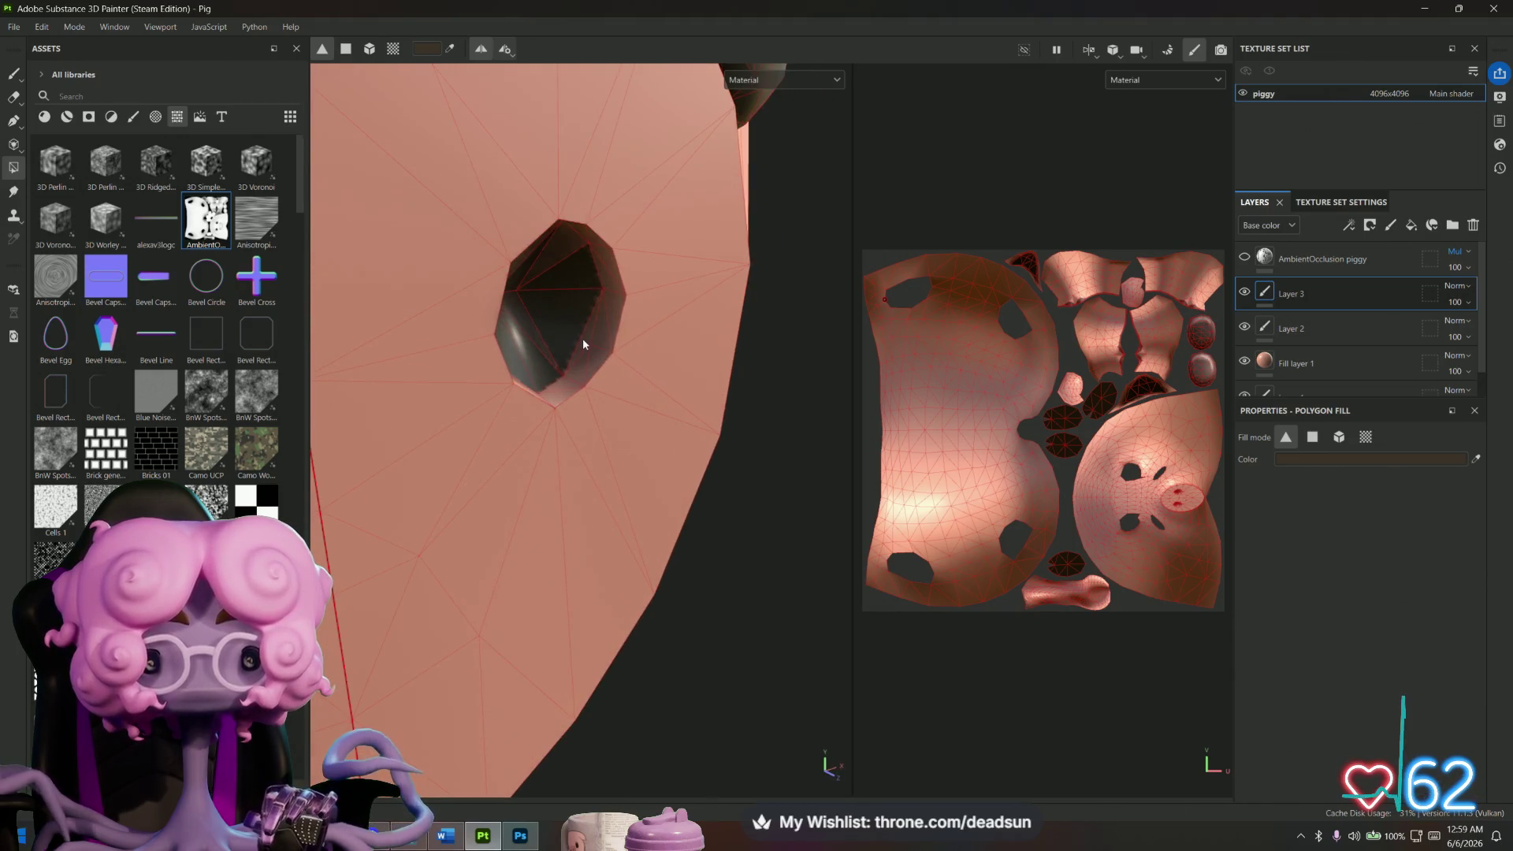
alt+drag(602, 370, 570, 274)
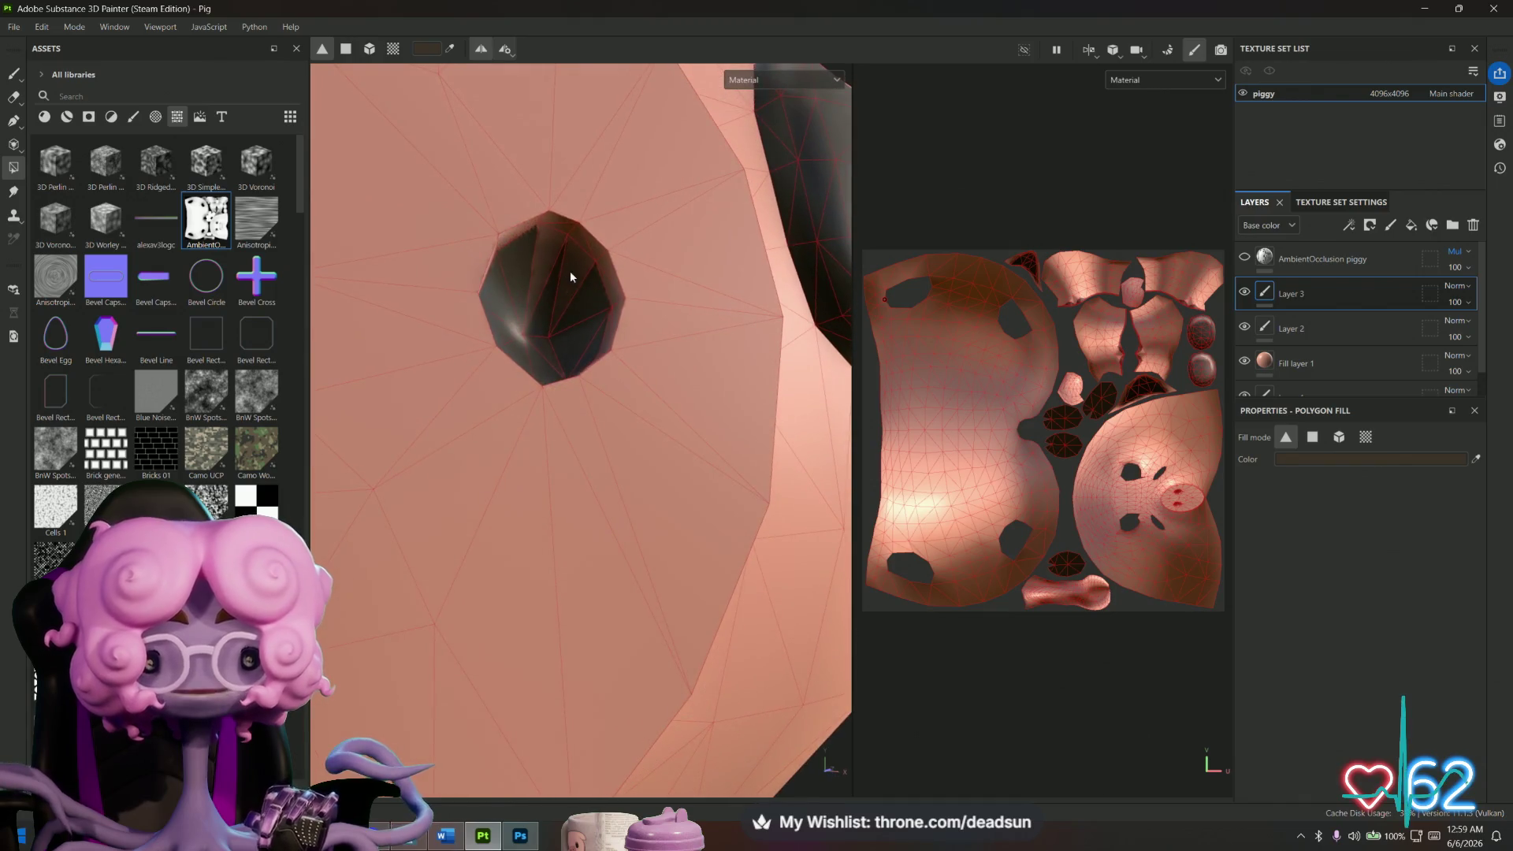
scroll(564, 402, down, 5)
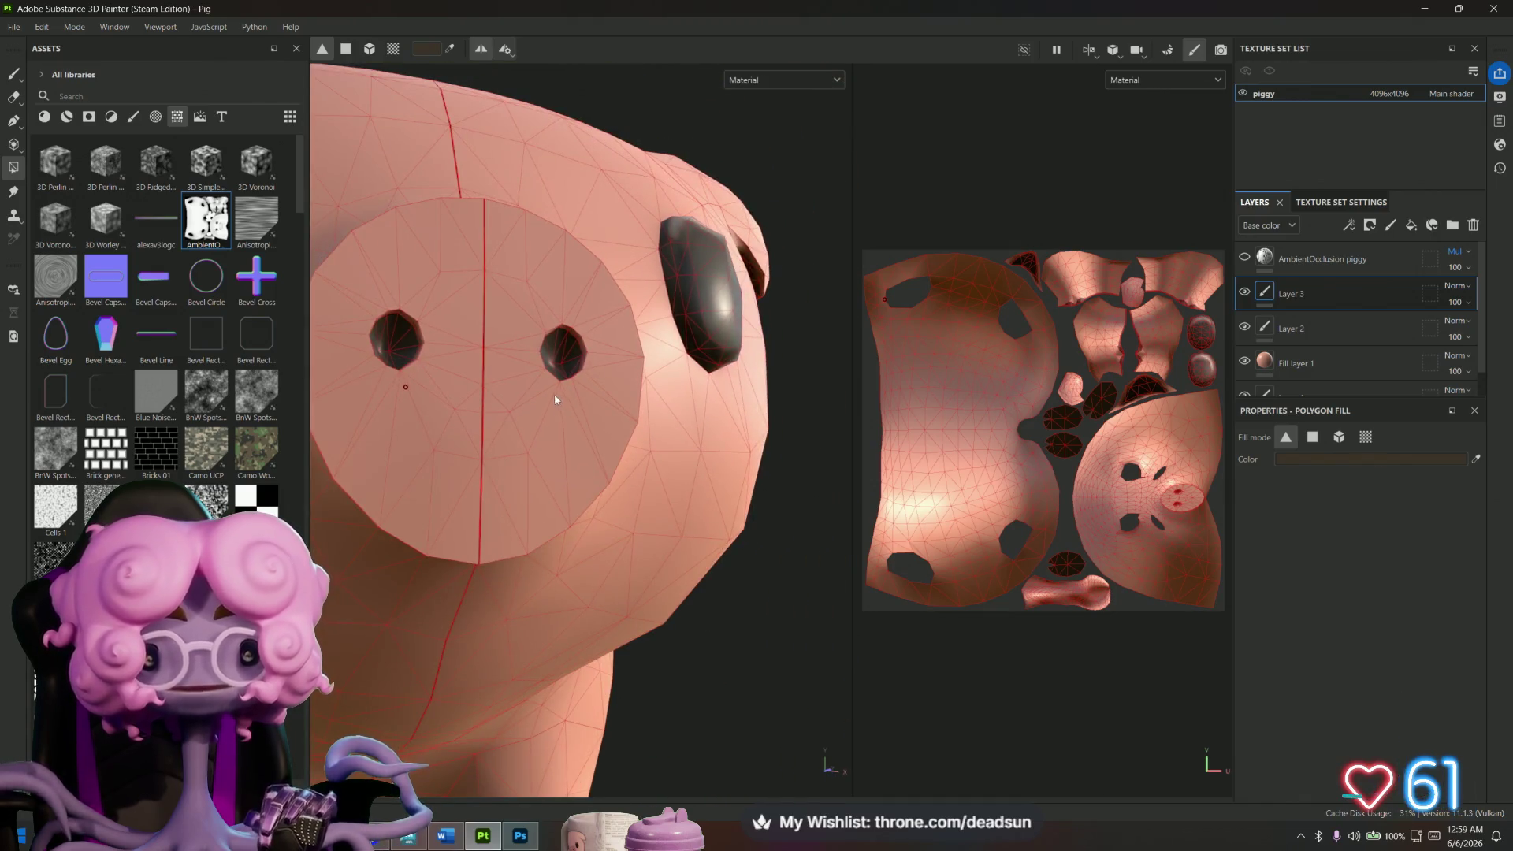
scroll(573, 354, up, 5)
mouse_move(556, 365)
alt+mouse_down()
mouse_move(470, 433)
mouse_move(600, 432)
mouse_move(586, 459)
mouse_move(474, 444)
mouse_move(520, 433)
alt+mouse_up()
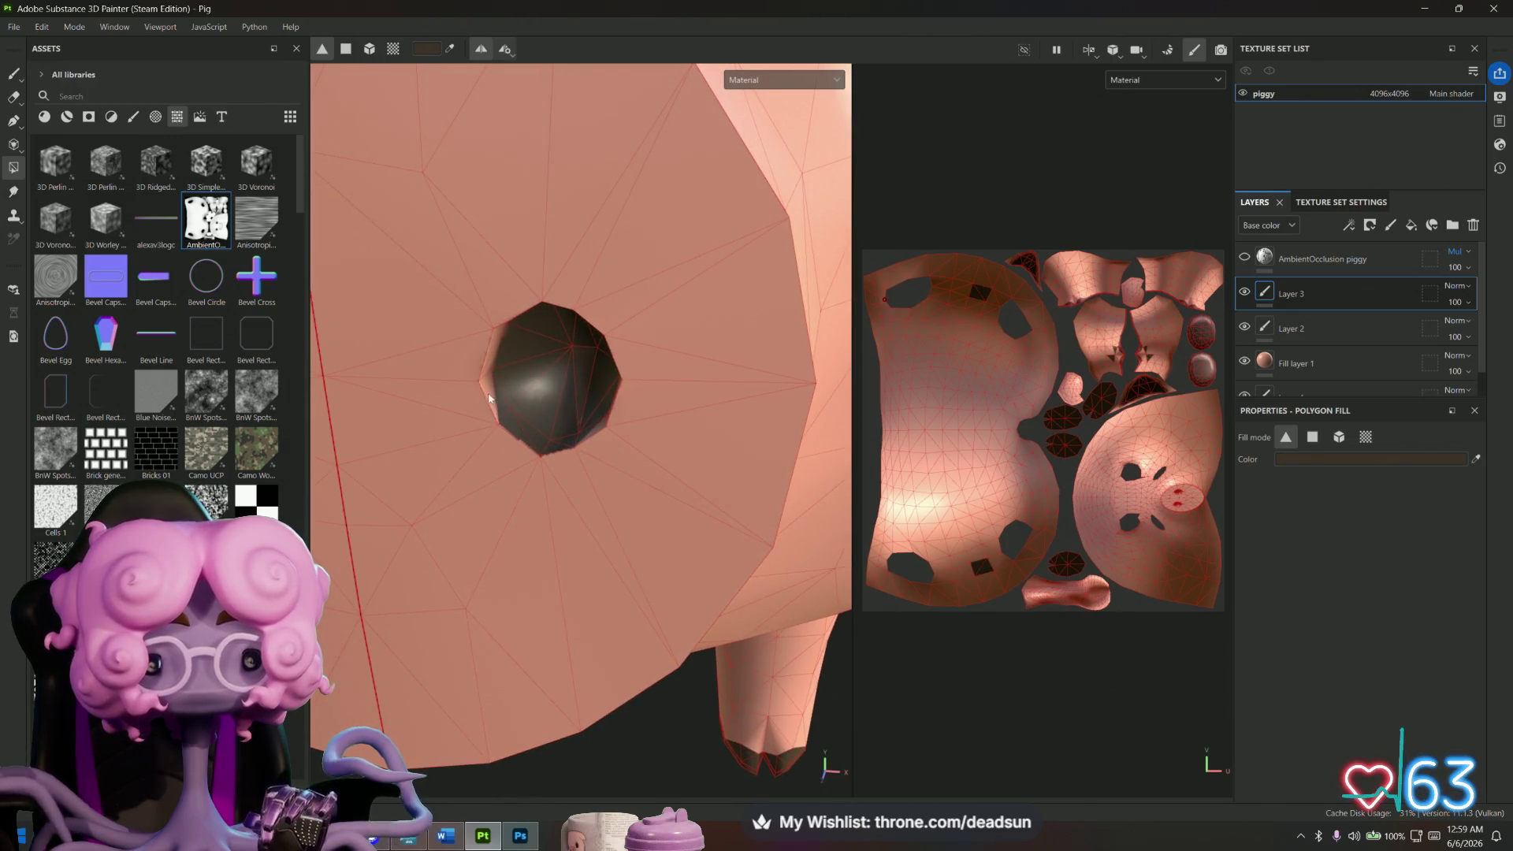
mouse_move(489, 389)
alt+mouse_down()
mouse_move(465, 260)
mouse_move(480, 325)
alt+mouse_up()
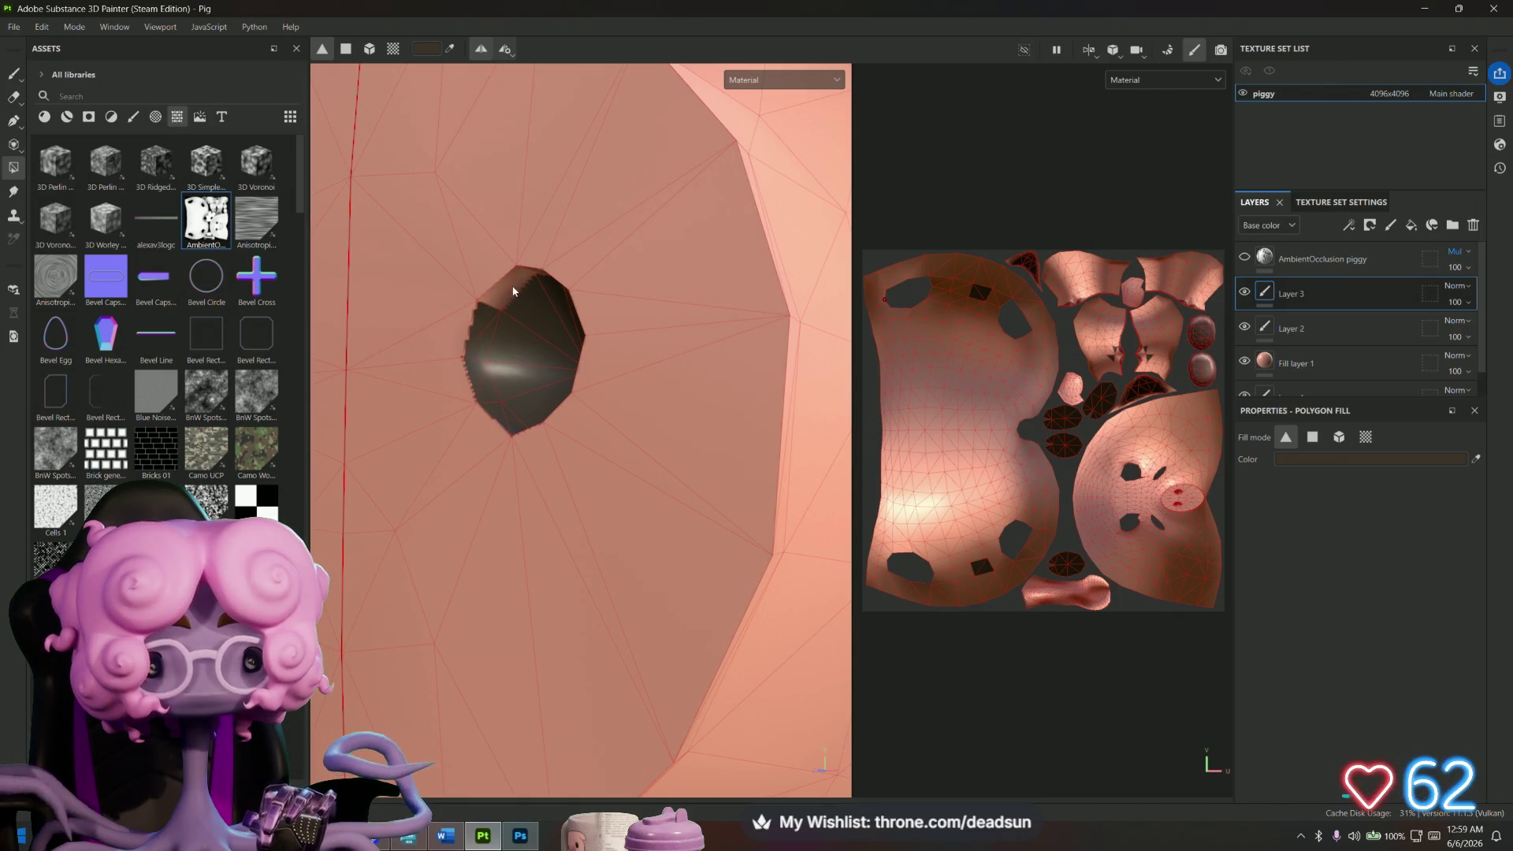
mouse_move(498, 302)
alt+mouse_down()
mouse_move(583, 335)
mouse_move(542, 300)
alt+mouse_up()
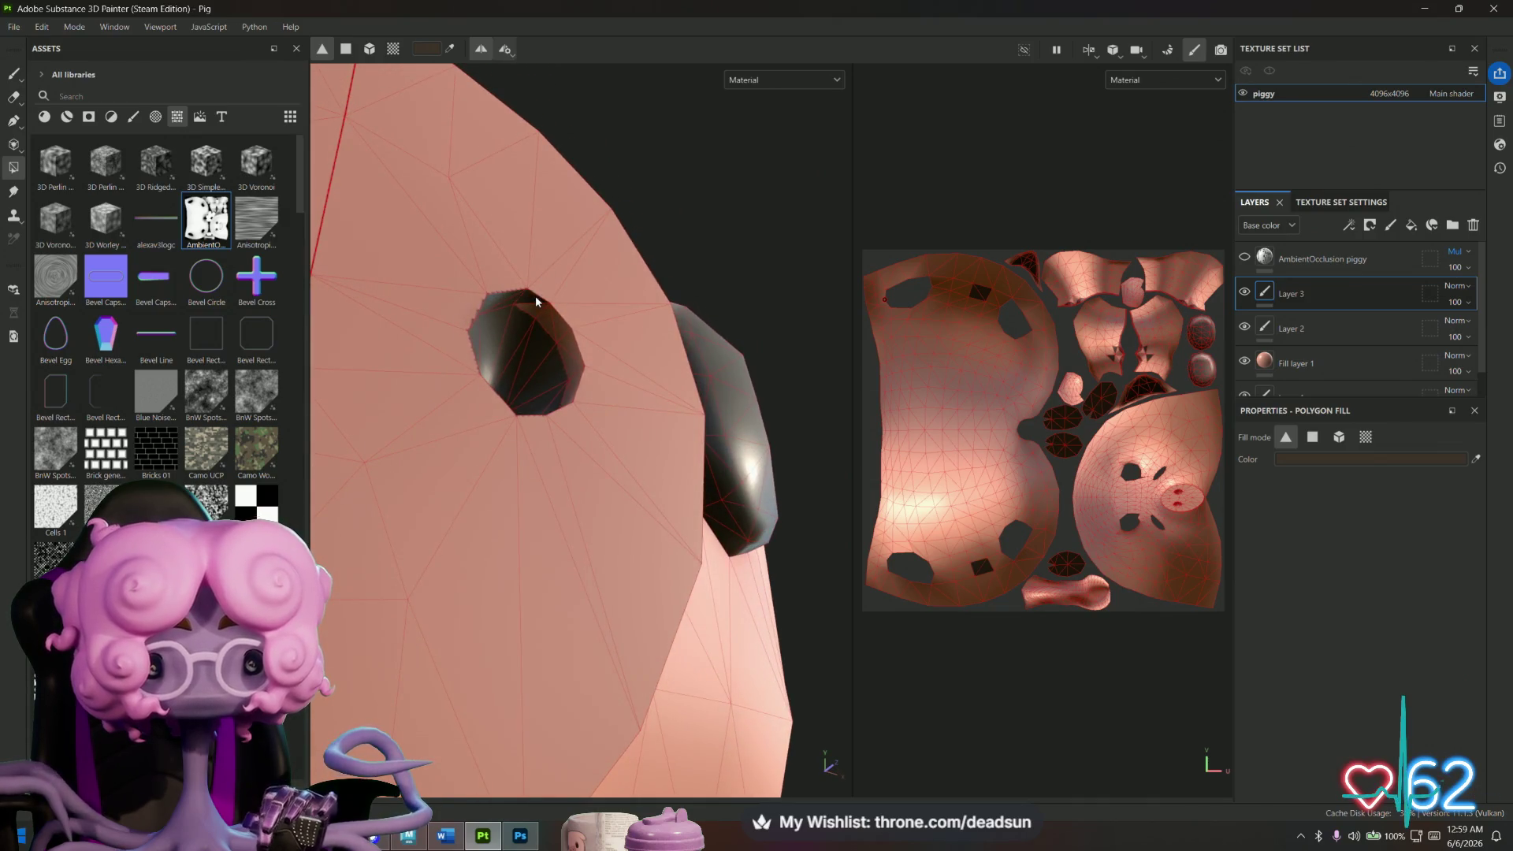
mouse_move(568, 370)
alt+mouse_down()
mouse_move(591, 497)
mouse_move(572, 367)
alt+mouse_up()
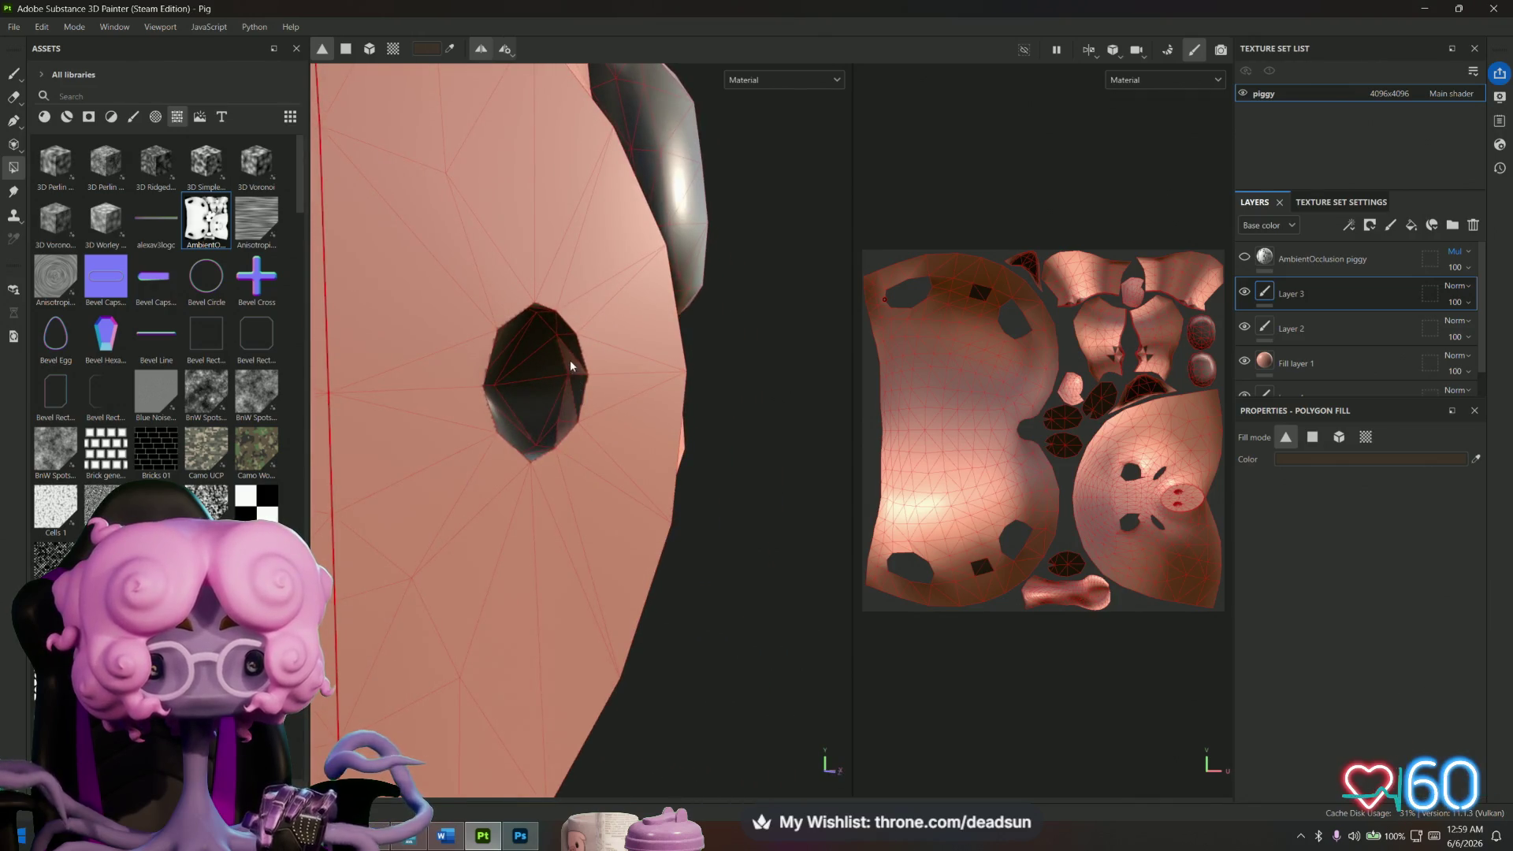
mouse_move(565, 429)
alt+mouse_down()
mouse_move(564, 533)
mouse_move(441, 587)
alt+mouse_up()
scroll(530, 557, down, 10)
scroll(347, 592, up, 5)
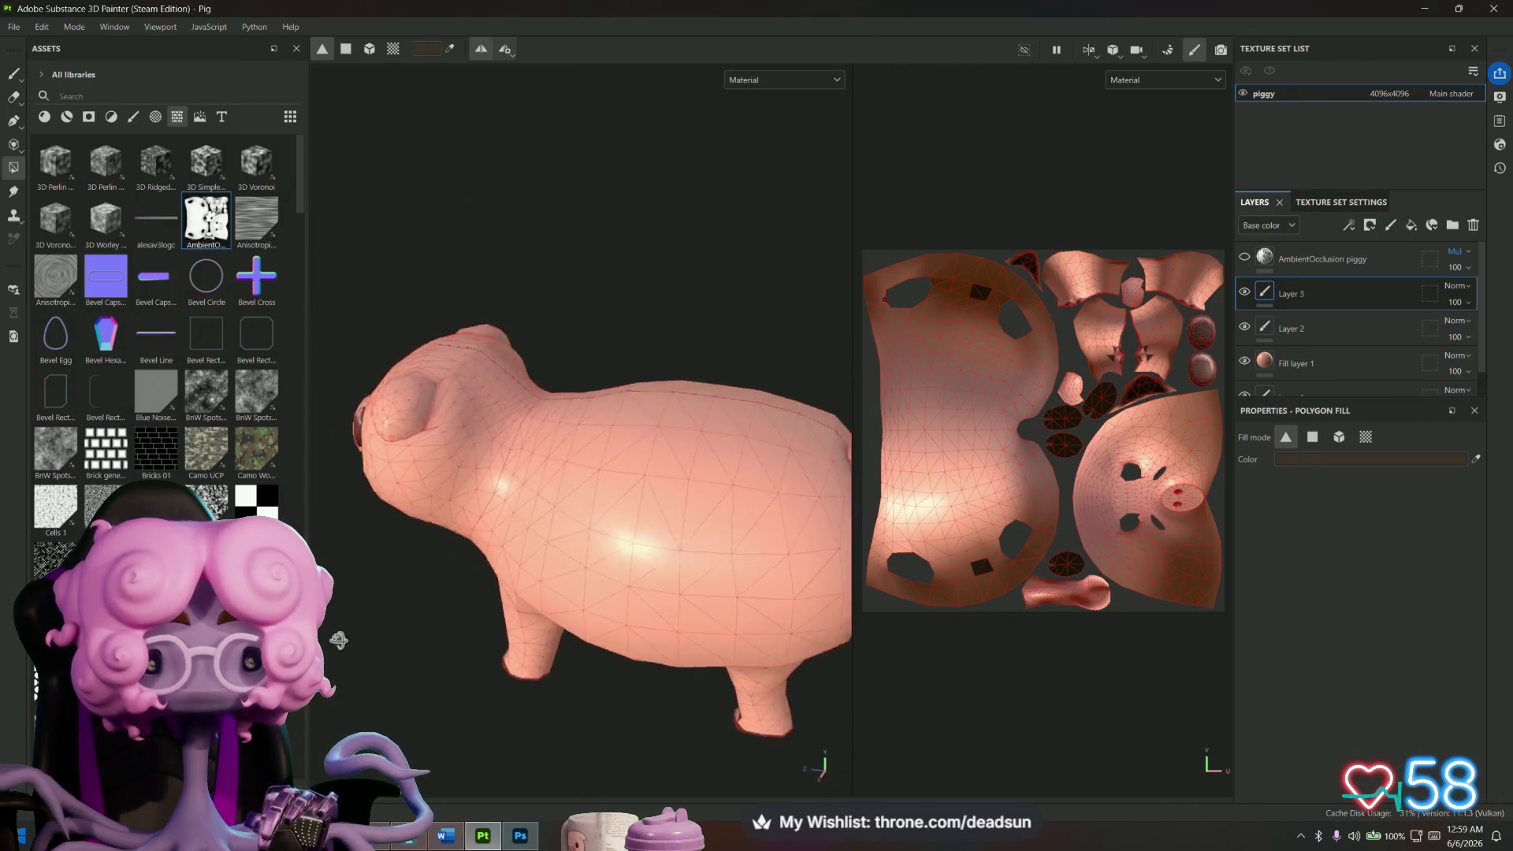
Undo the two stray dark patches on the pig's belly.
mouse_move(347, 592)
alt+mouse_down()
mouse_move(361, 418)
mouse_move(410, 552)
mouse_move(395, 394)
mouse_move(409, 300)
alt+mouse_up()
scroll(456, 641, up, 4)
alt+middle_drag(409, 300, 470, 384)
mouse_move(543, 544)
alt+mouse_down()
mouse_move(523, 611)
mouse_move(527, 729)
mouse_move(533, 617)
mouse_move(505, 655)
alt+mouse_up()
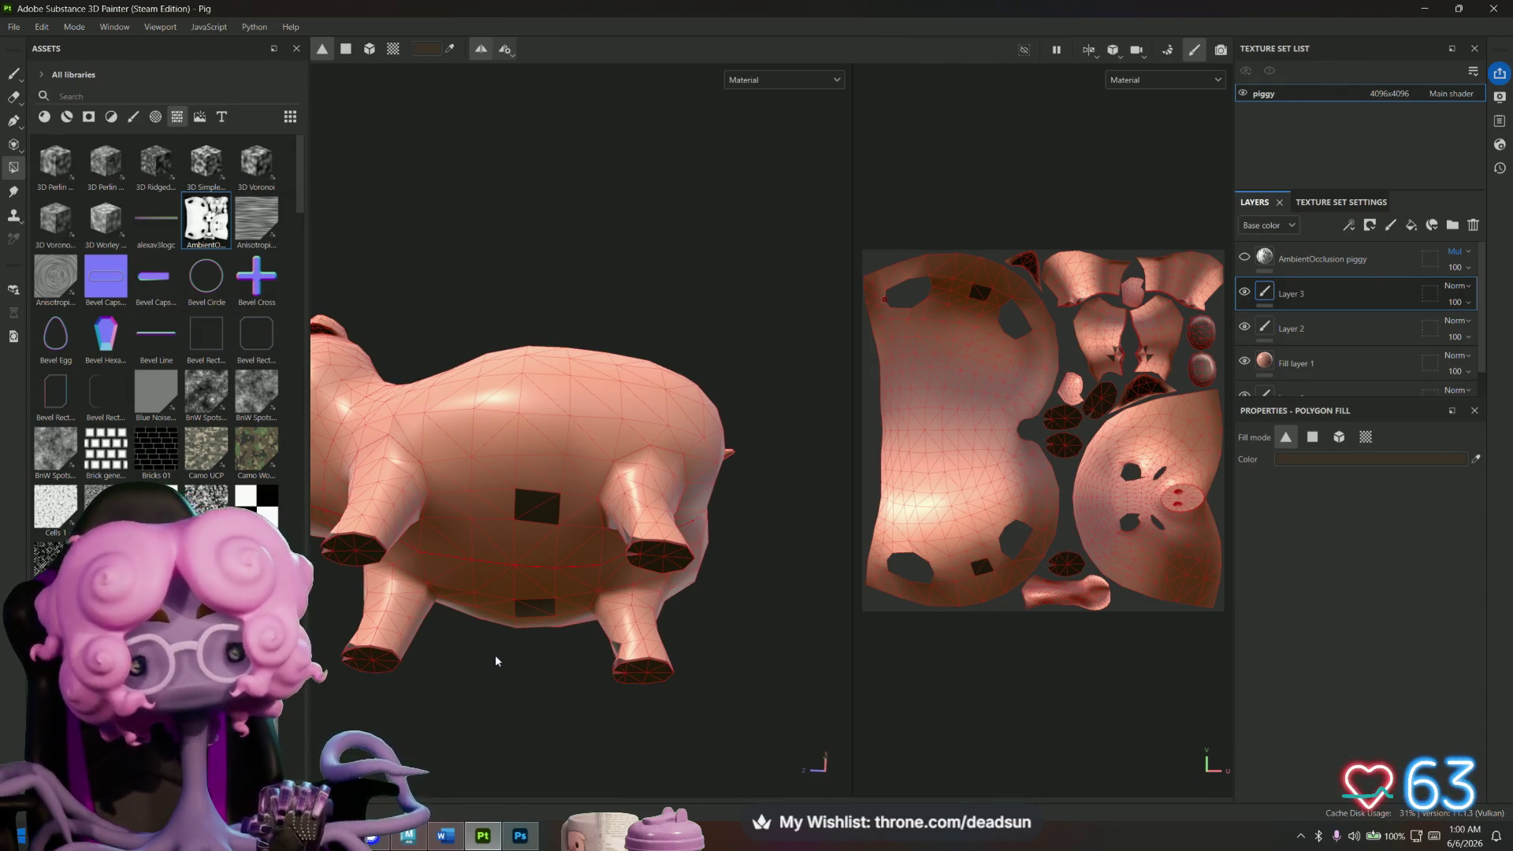
key(ctrl+z)
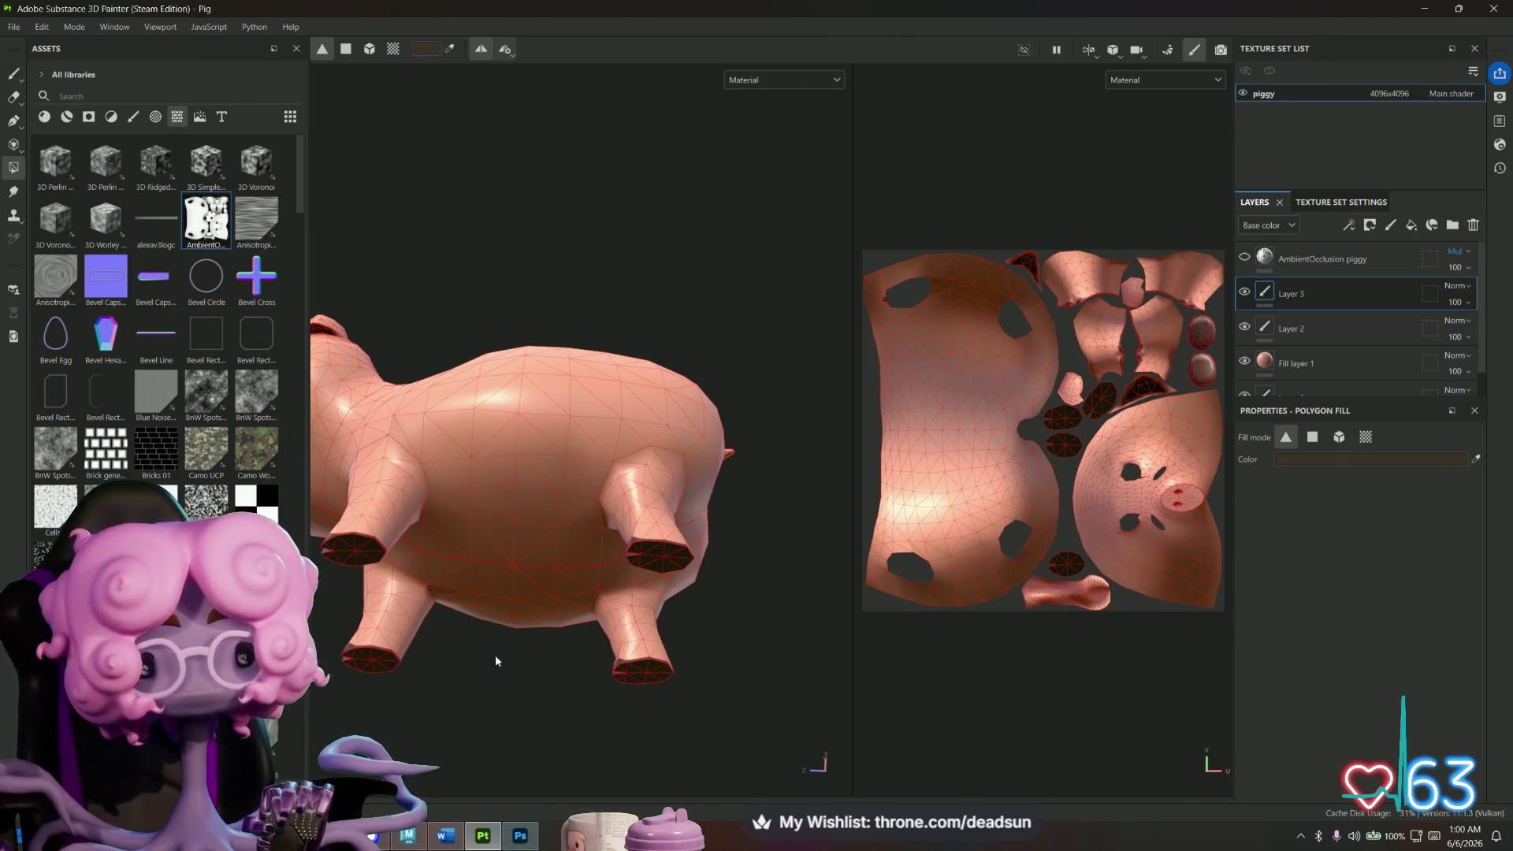
Reframe on the pig's front and fill the remaining nostril triangles dark.
alt+drag(476, 540, 618, 735)
mouse_move(618, 736)
alt+right_down()
mouse_move(567, 601)
mouse_move(572, 552)
alt+right_up()
mouse_move(631, 646)
alt+mouse_down()
mouse_move(755, 757)
mouse_move(628, 662)
alt+mouse_up()
key(f)
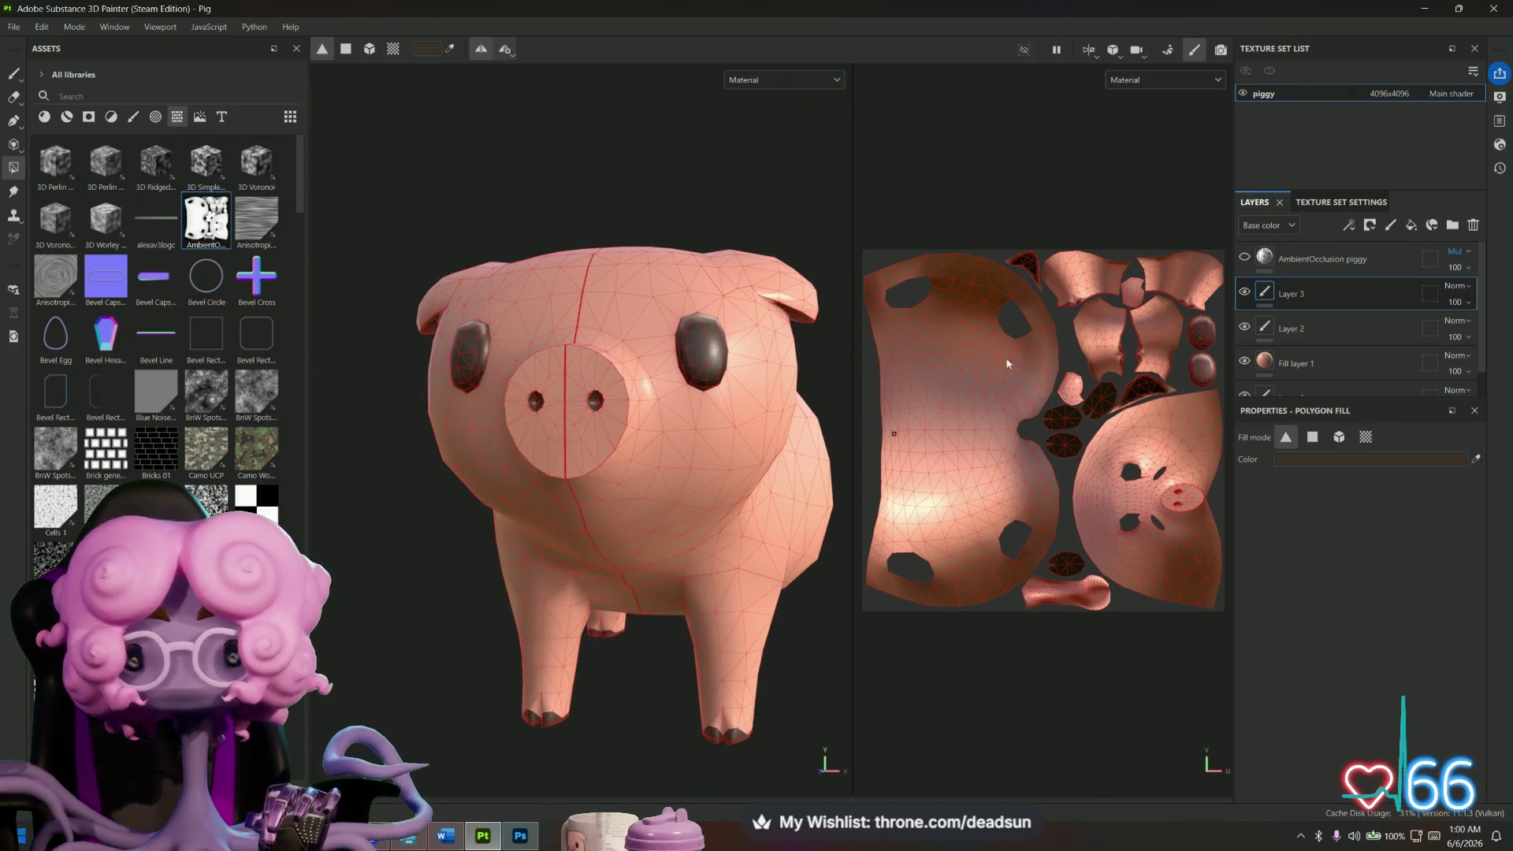
key(f)
scroll(1167, 483, up, 10)
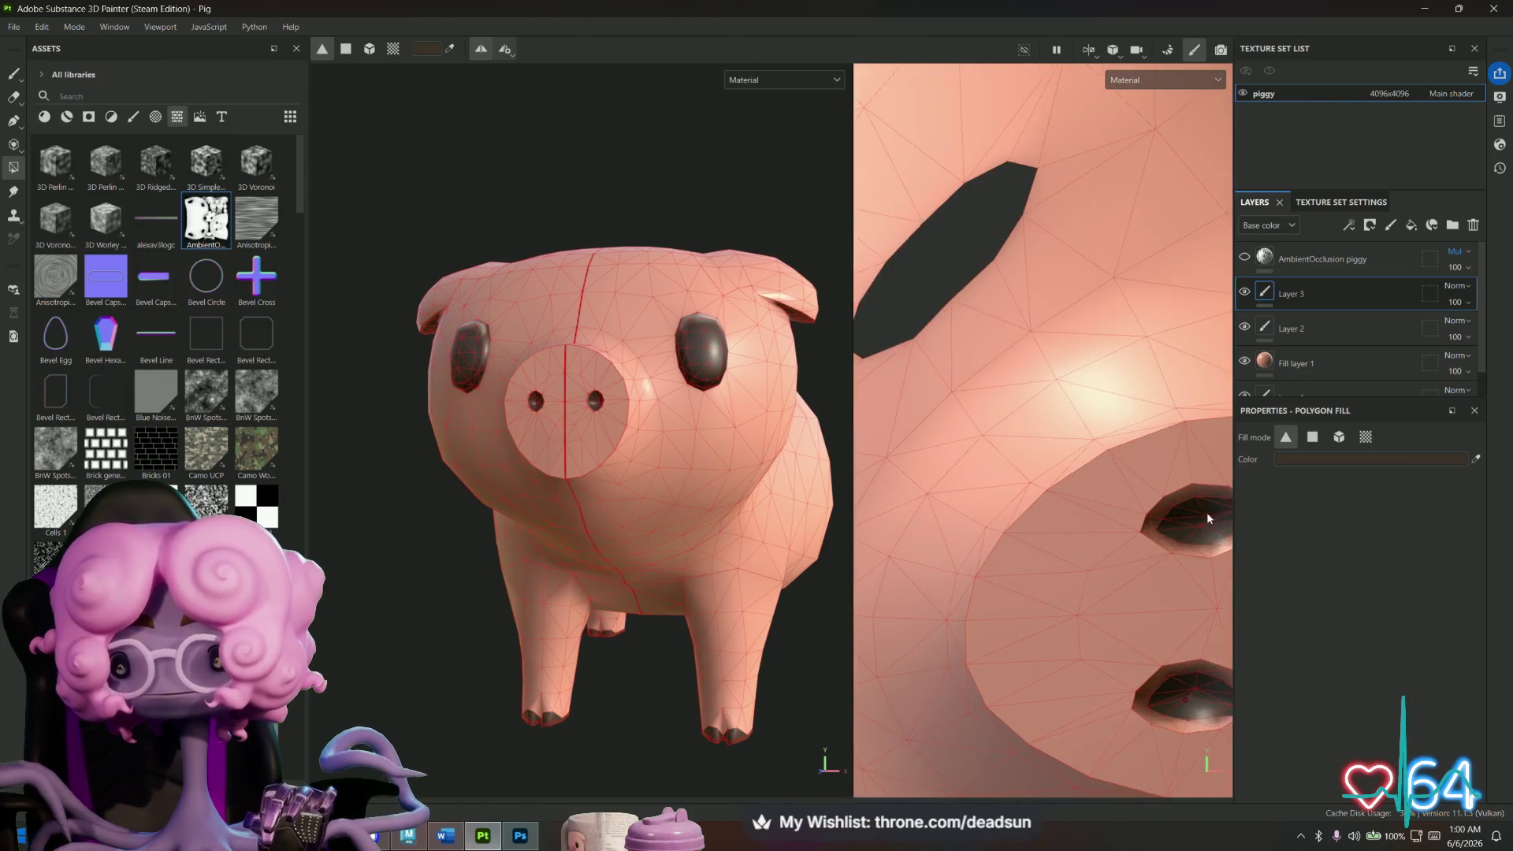
scroll(1042, 441, up, 5)
mouse_move(972, 410)
mouse_down()
mouse_move(992, 457)
mouse_move(928, 441)
mouse_move(964, 468)
mouse_up()
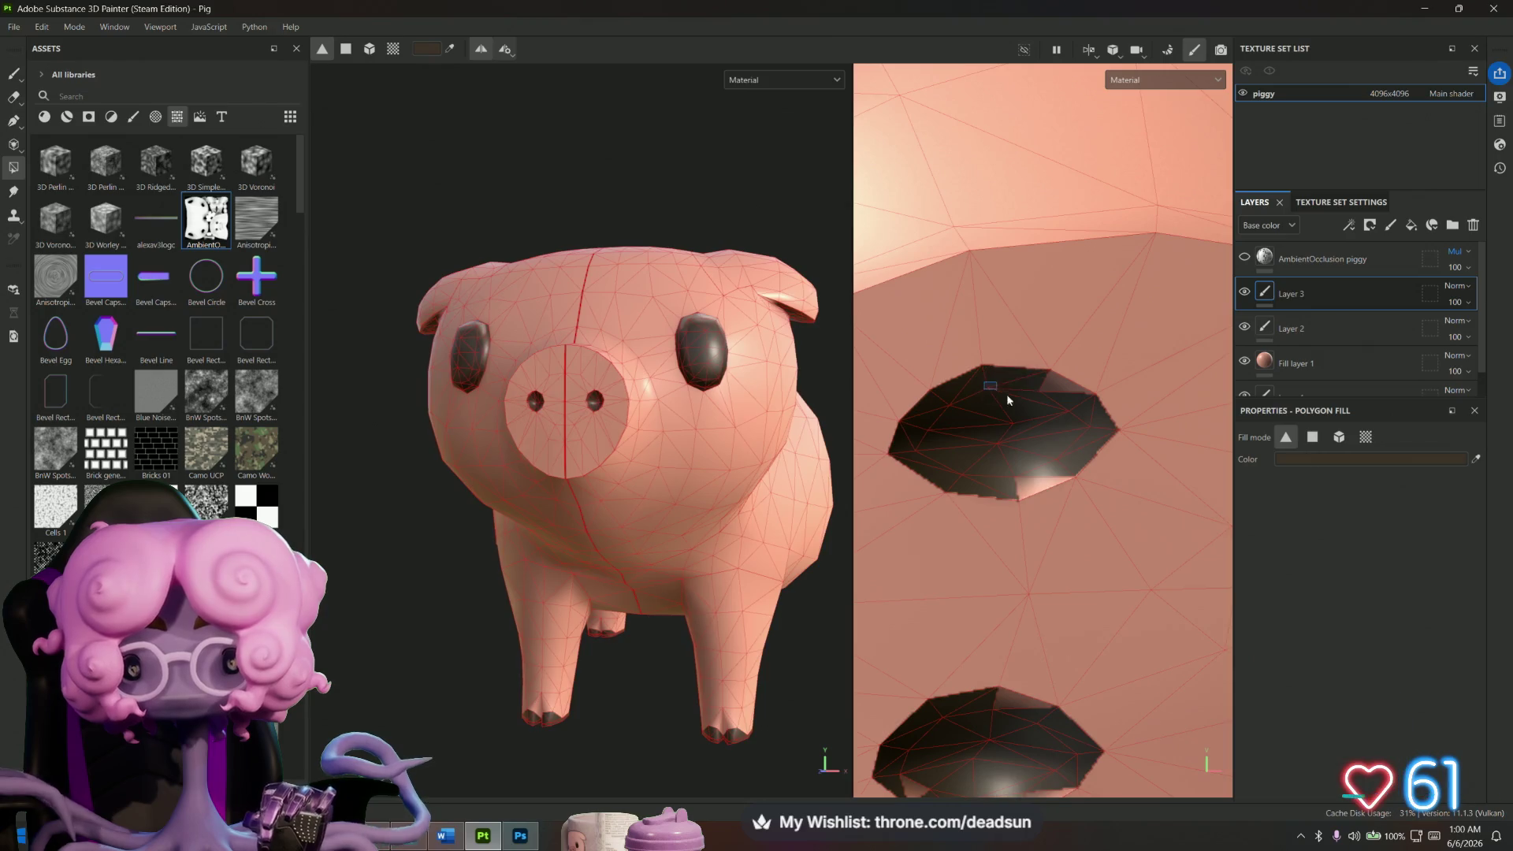
Orbit to the pig's rear and switch to the Paint brush tool.
middle_drag(990, 535, 984, 235)
middle_drag(920, 490, 956, 542)
mouse_move(733, 488)
alt+mouse_down()
mouse_move(675, 507)
mouse_move(717, 485)
mouse_move(665, 439)
mouse_move(567, 476)
mouse_move(493, 540)
mouse_move(793, 689)
mouse_move(867, 380)
mouse_move(582, 550)
mouse_move(449, 591)
mouse_move(517, 635)
mouse_move(412, 678)
mouse_move(702, 435)
alt+mouse_up()
scroll(717, 484, up, 3)
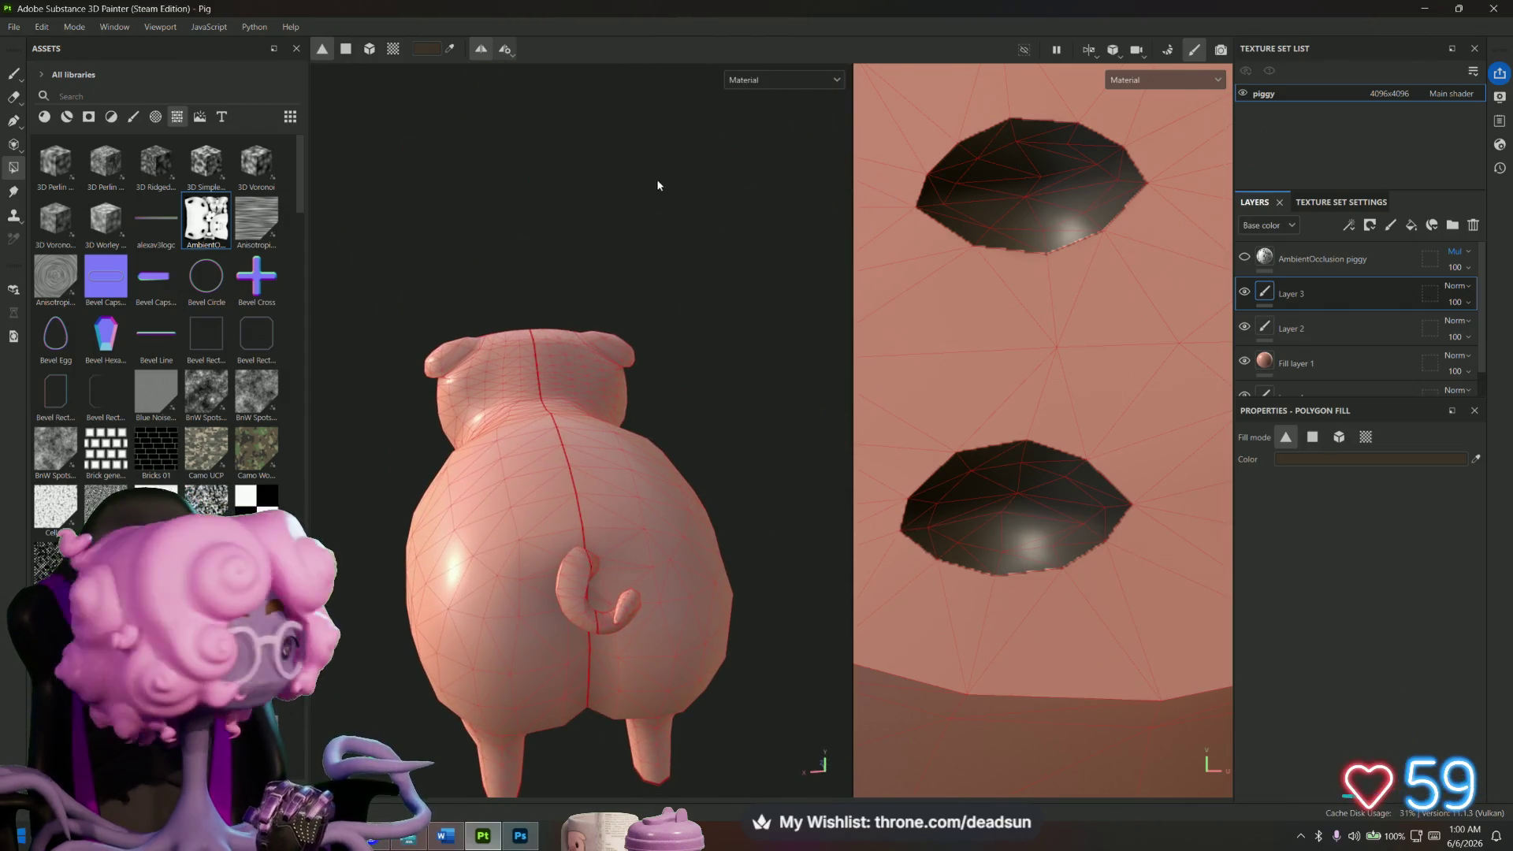
alt+drag(560, 281, 571, 210)
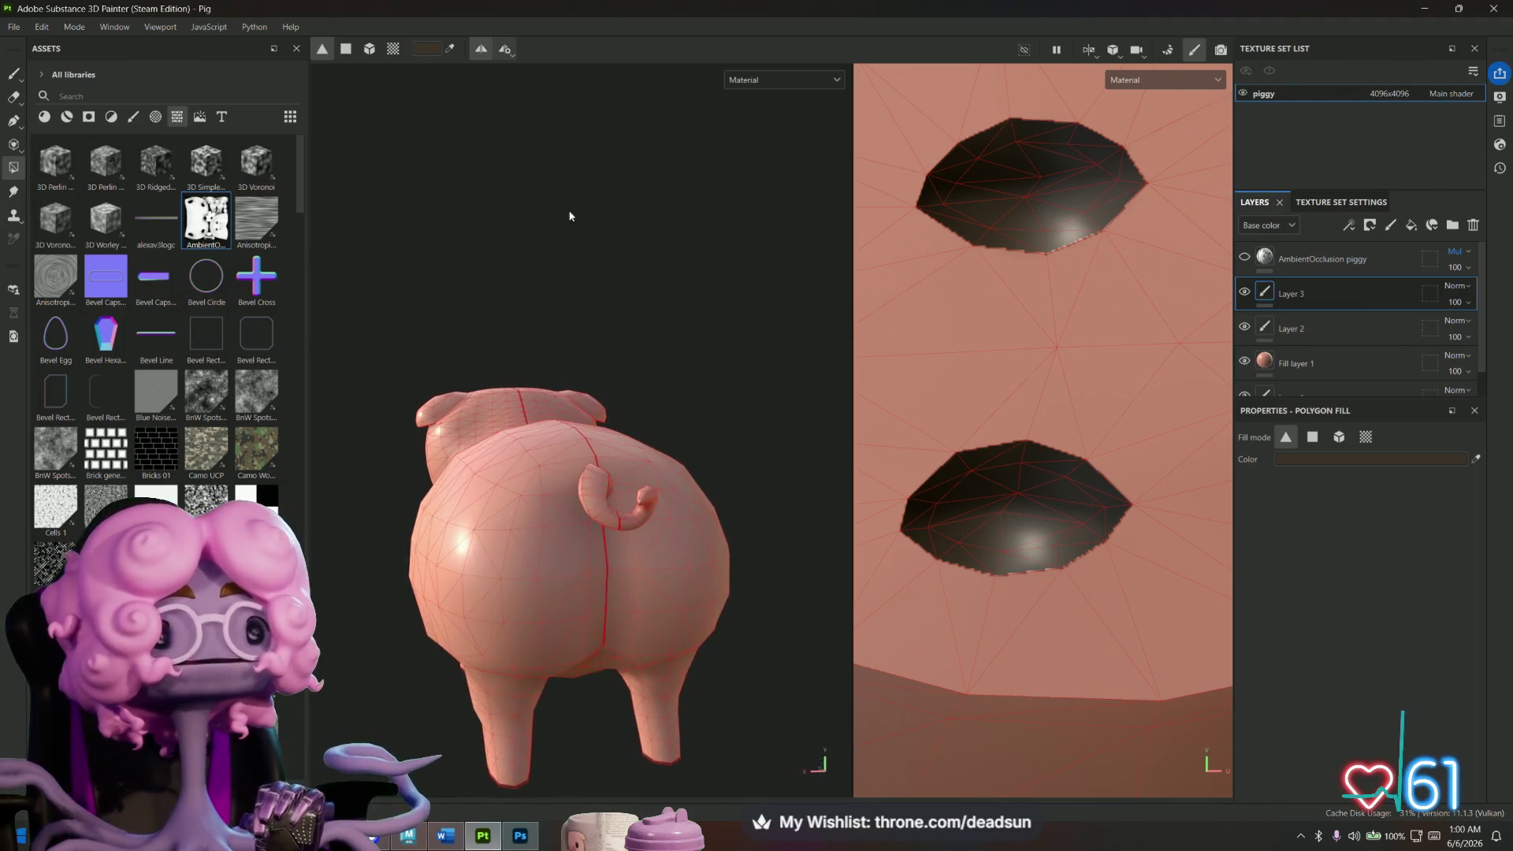
key(1)
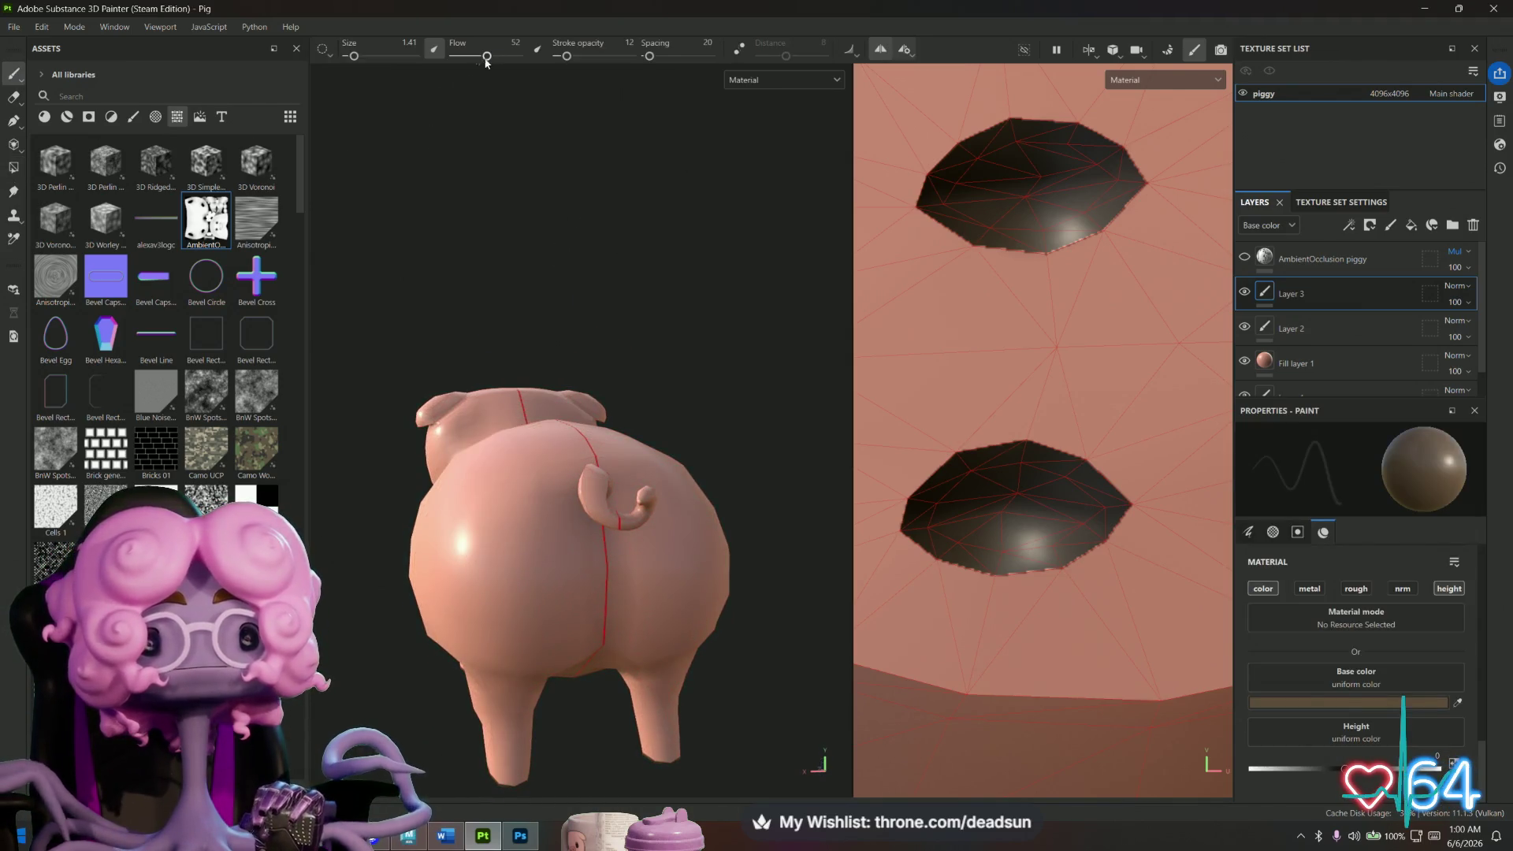
Pick a near-black base colour and raise stroke opacity to 100.
click(1361, 703)
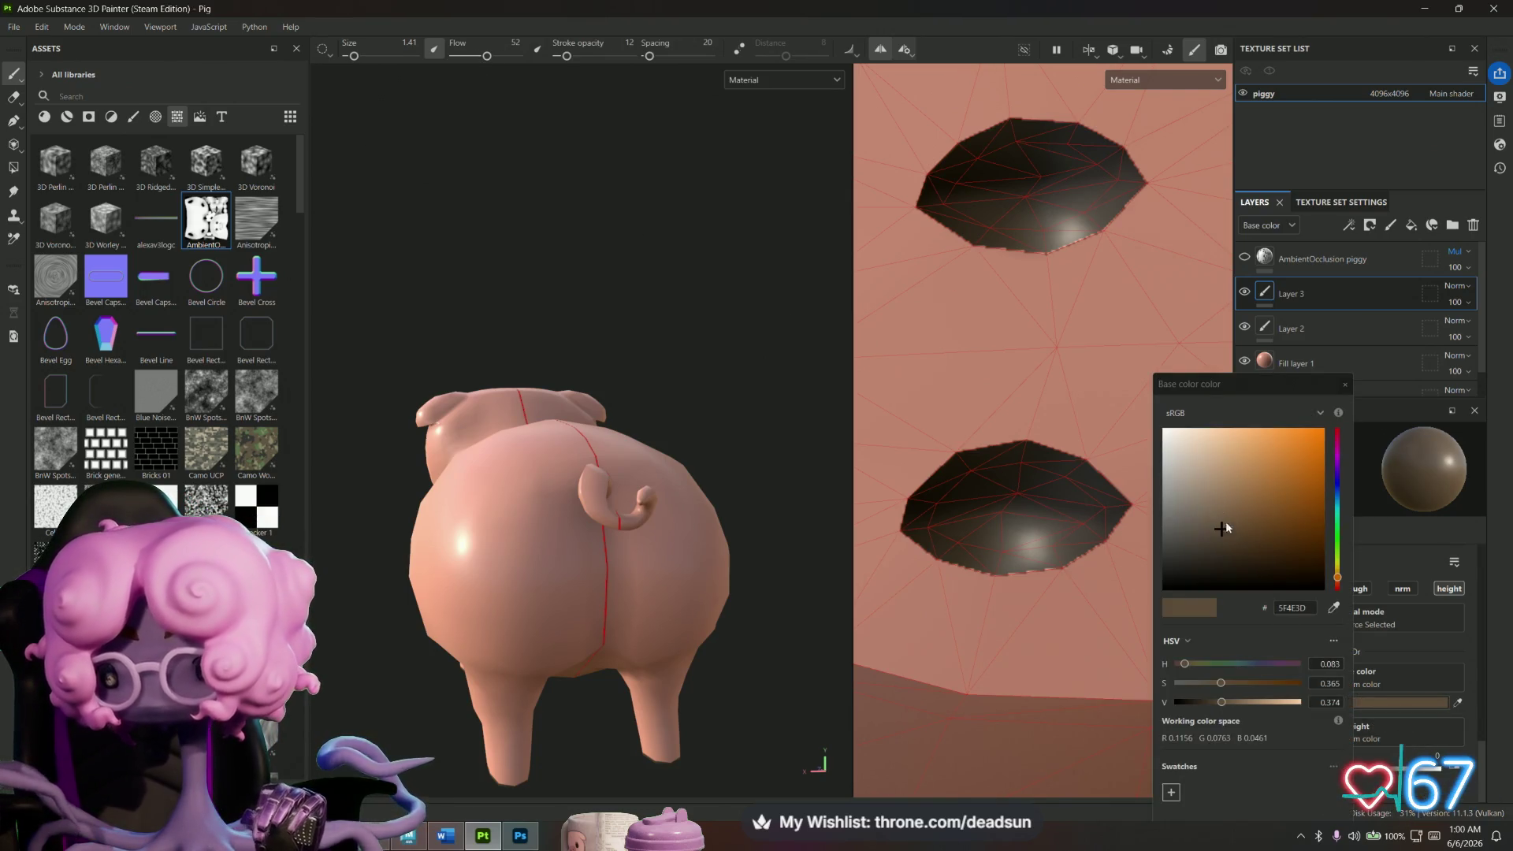
click(1182, 579)
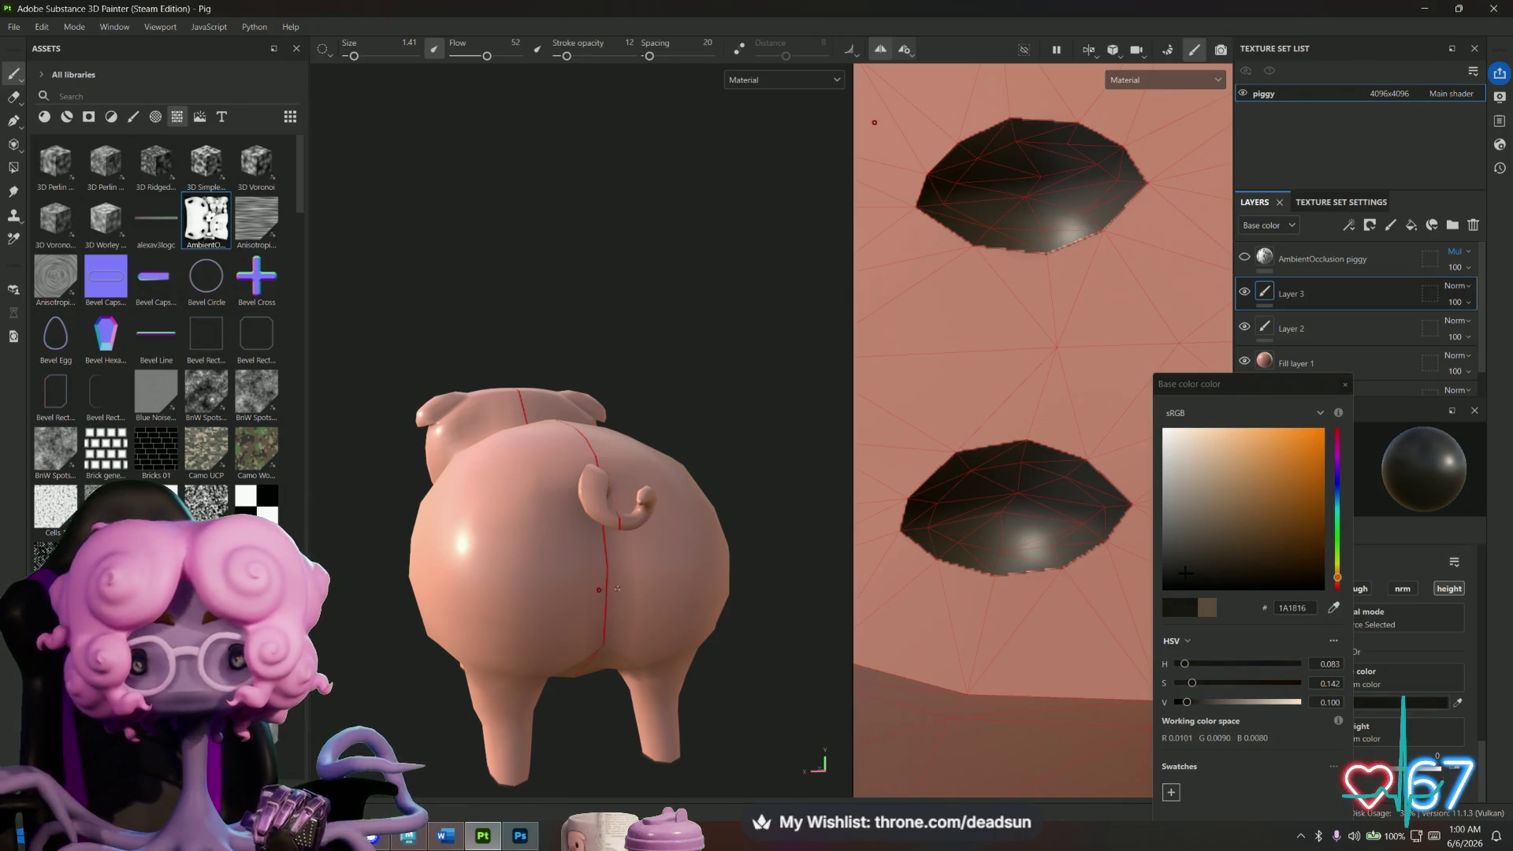
scroll(633, 527, up, 6)
alt+drag(634, 527, 594, 504)
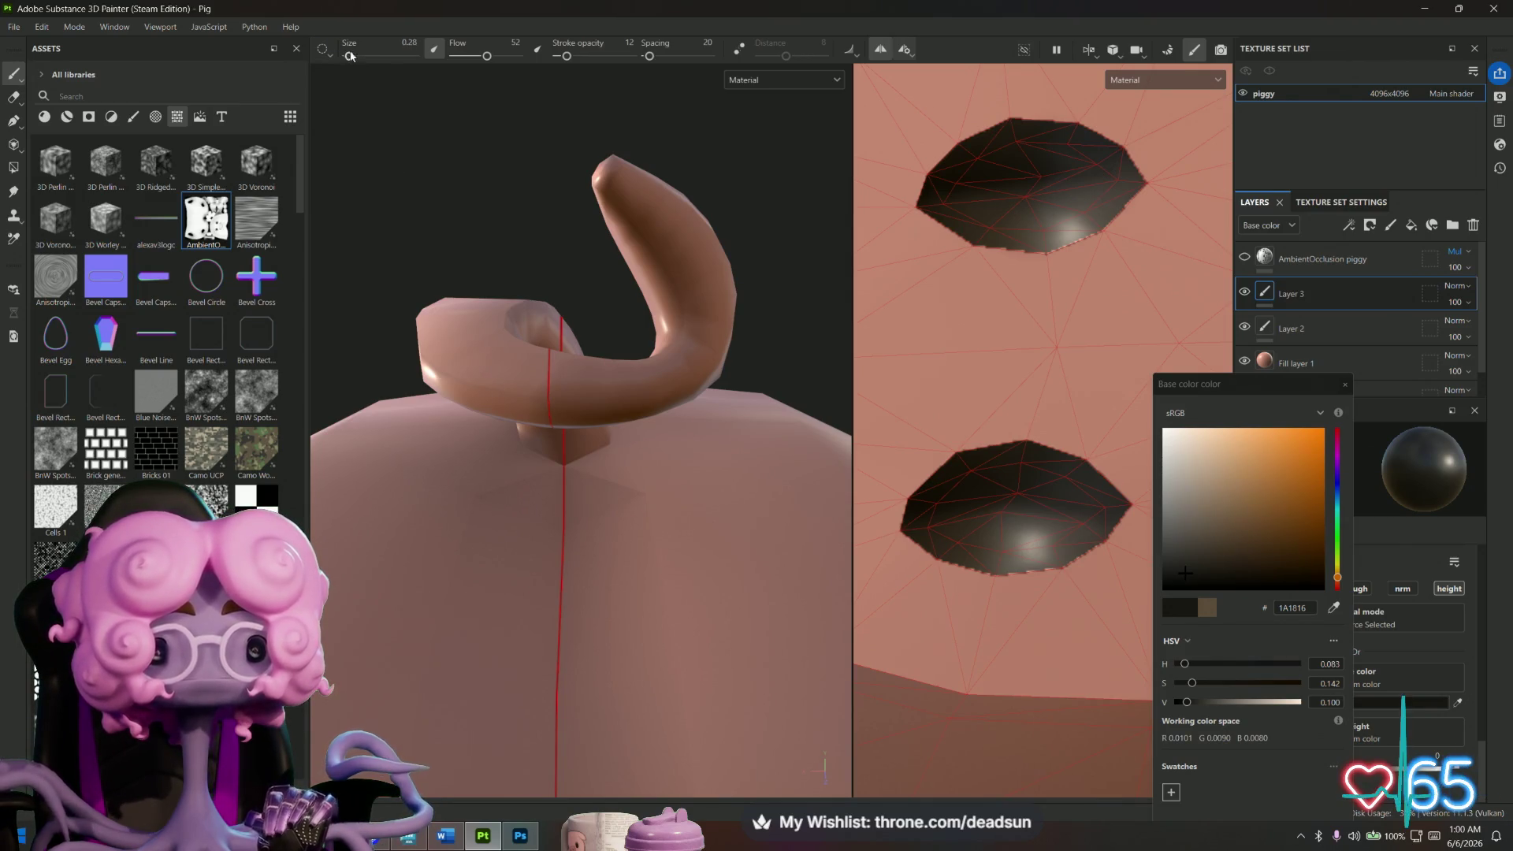
drag(573, 57, 635, 62)
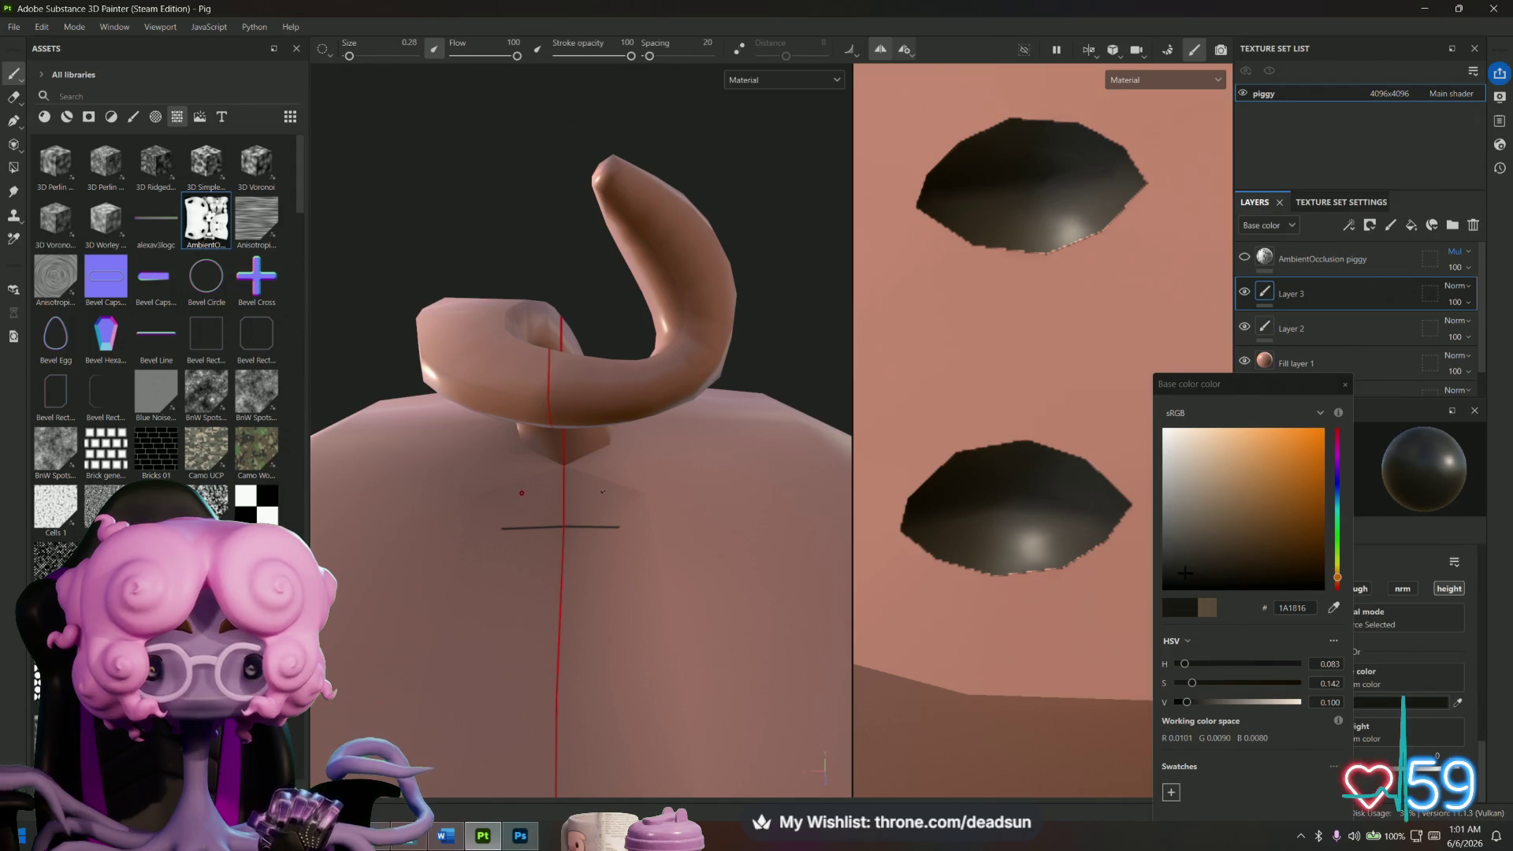
Frame the pig's back and tail, then switch the base colour to orange.
key(shift)
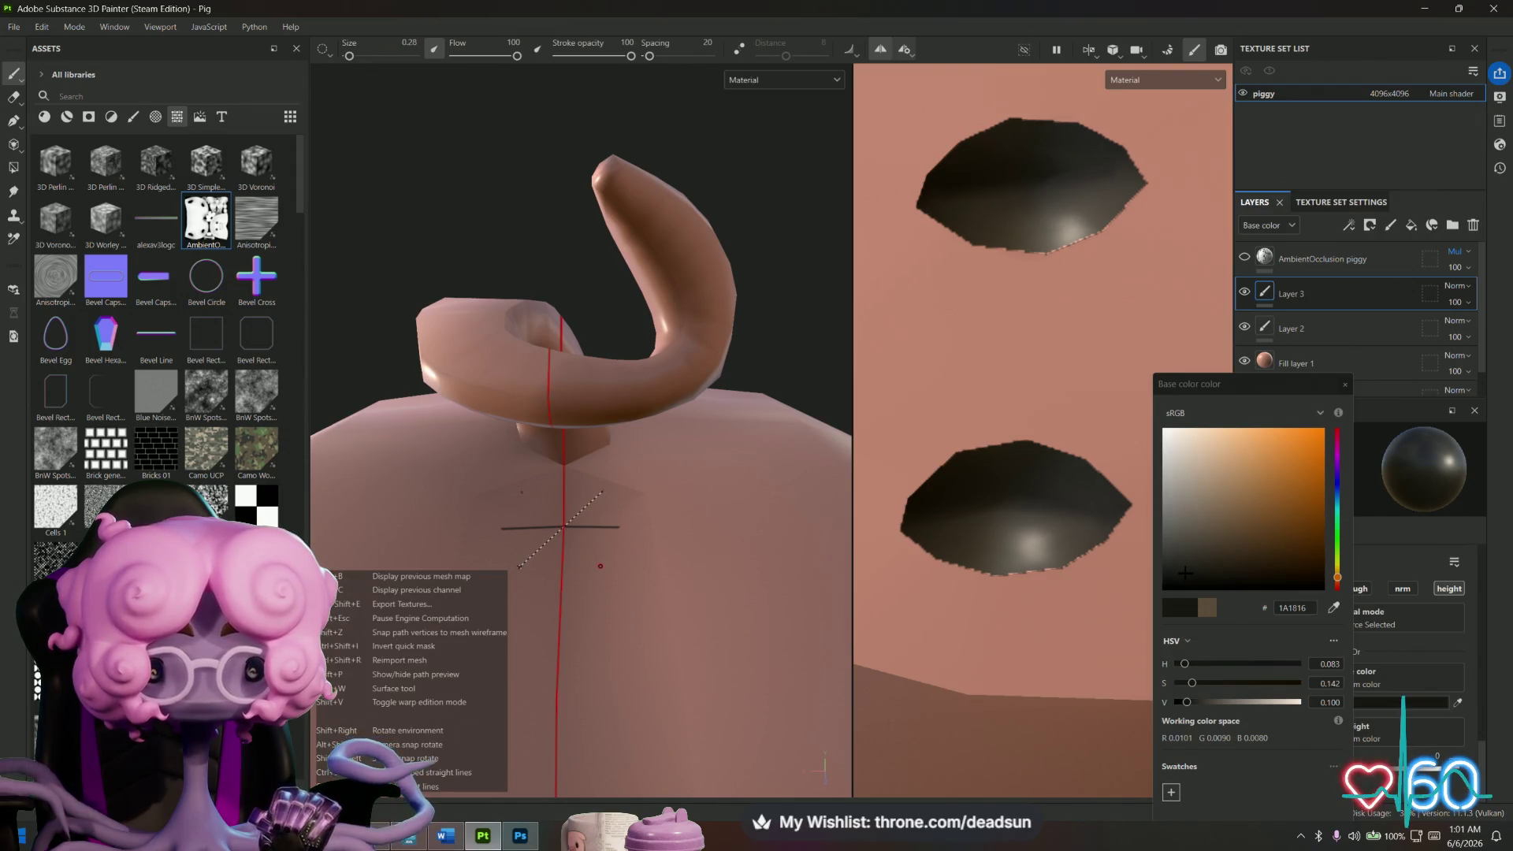
alt+right_drag(556, 599, 552, 643)
mouse_move(552, 644)
alt+mouse_down()
mouse_move(712, 746)
mouse_move(523, 685)
mouse_move(466, 692)
mouse_move(586, 655)
alt+mouse_up()
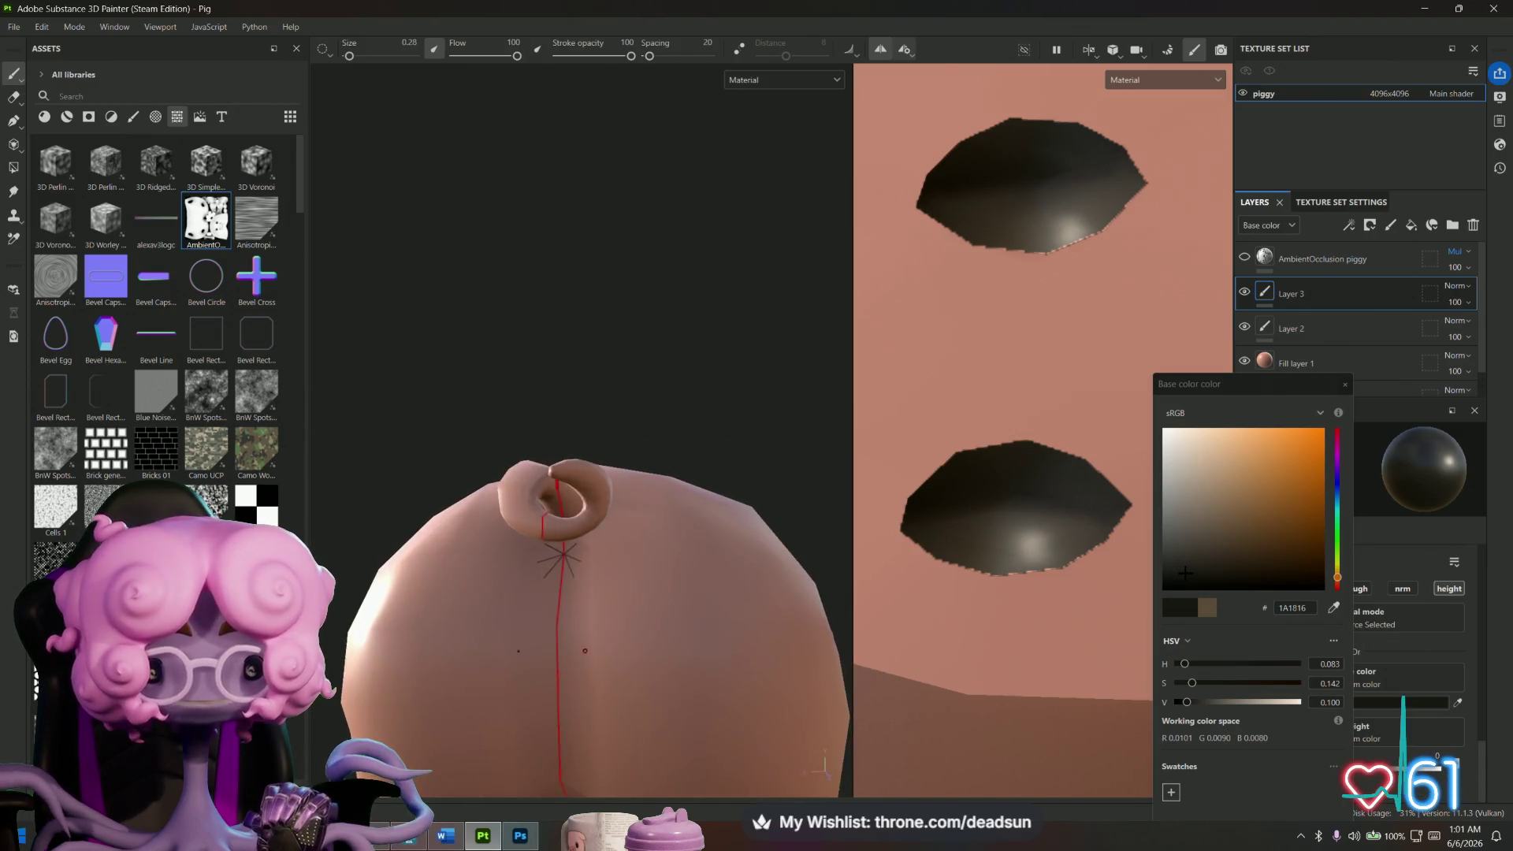
alt+right_drag(585, 656, 540, 569)
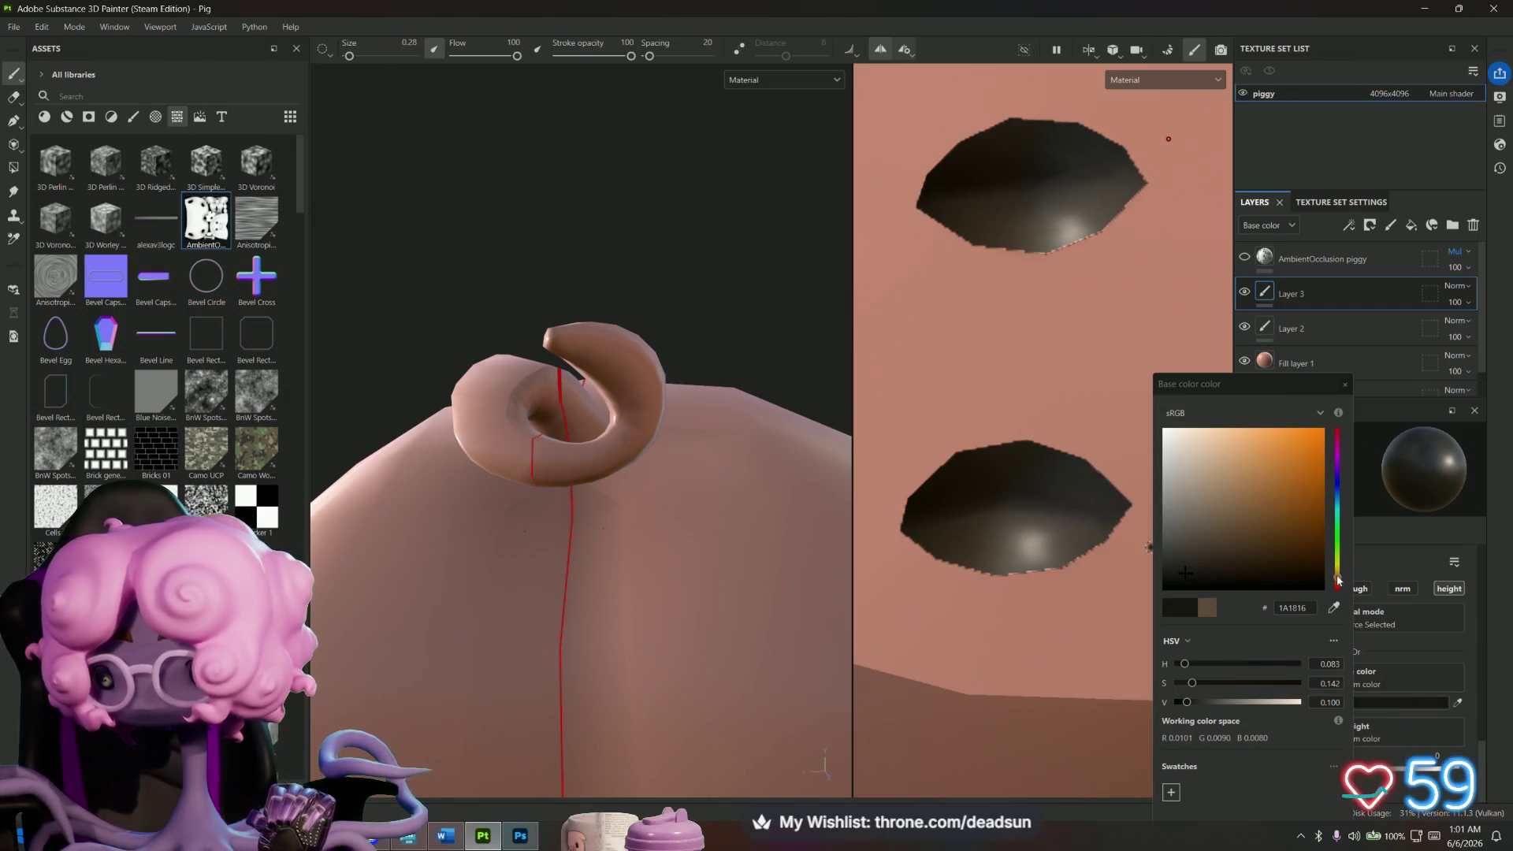
drag(1337, 580, 1339, 583)
click(1268, 478)
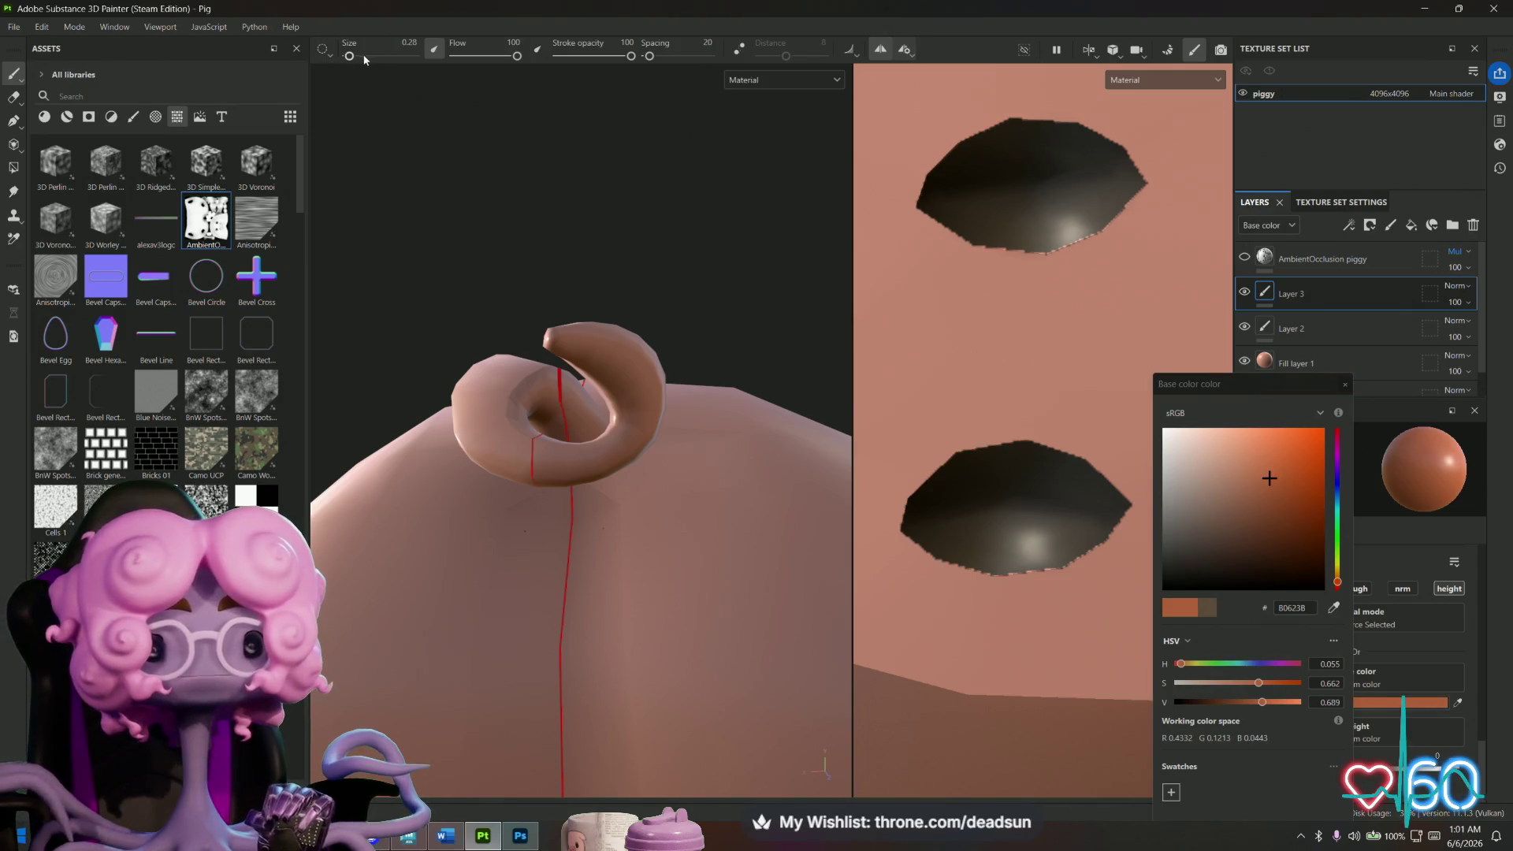
Enlarge the brush to size 10 and choose the Basic Hard brush preset.
ctrl+right_drag(367, 59, 367, 59)
mouse_move(367, 59)
alt+mouse_down()
mouse_move(425, 189)
mouse_move(375, 56)
alt+mouse_up()
click(133, 117)
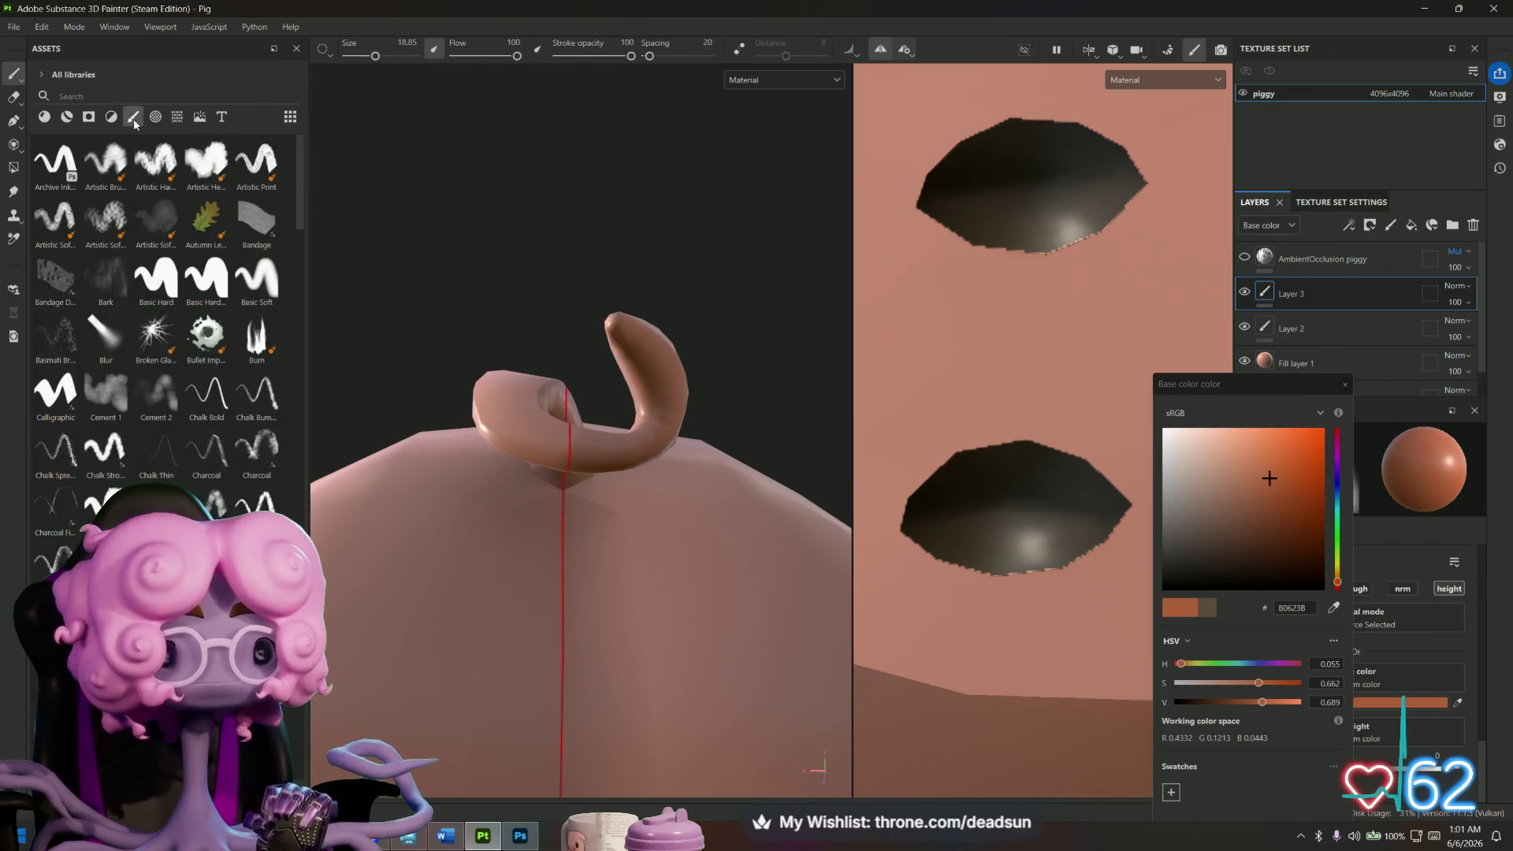
click(158, 271)
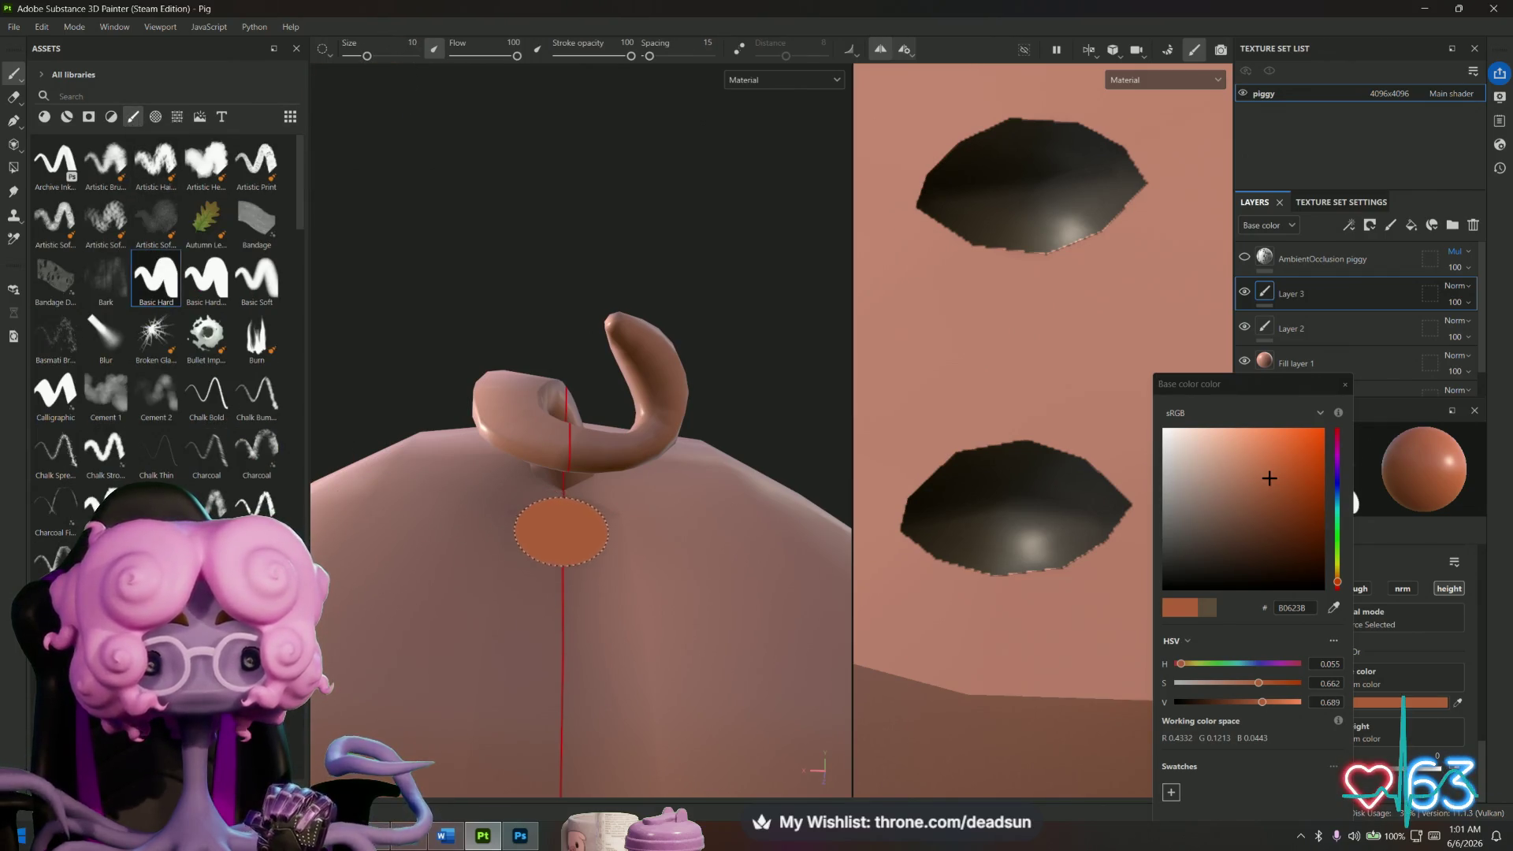
Set the base colour to pale pink C4988D and make Layer 2 the working layer.
mouse_move(1334, 581)
mouse_down()
mouse_move(1339, 461)
mouse_move(1346, 587)
mouse_up()
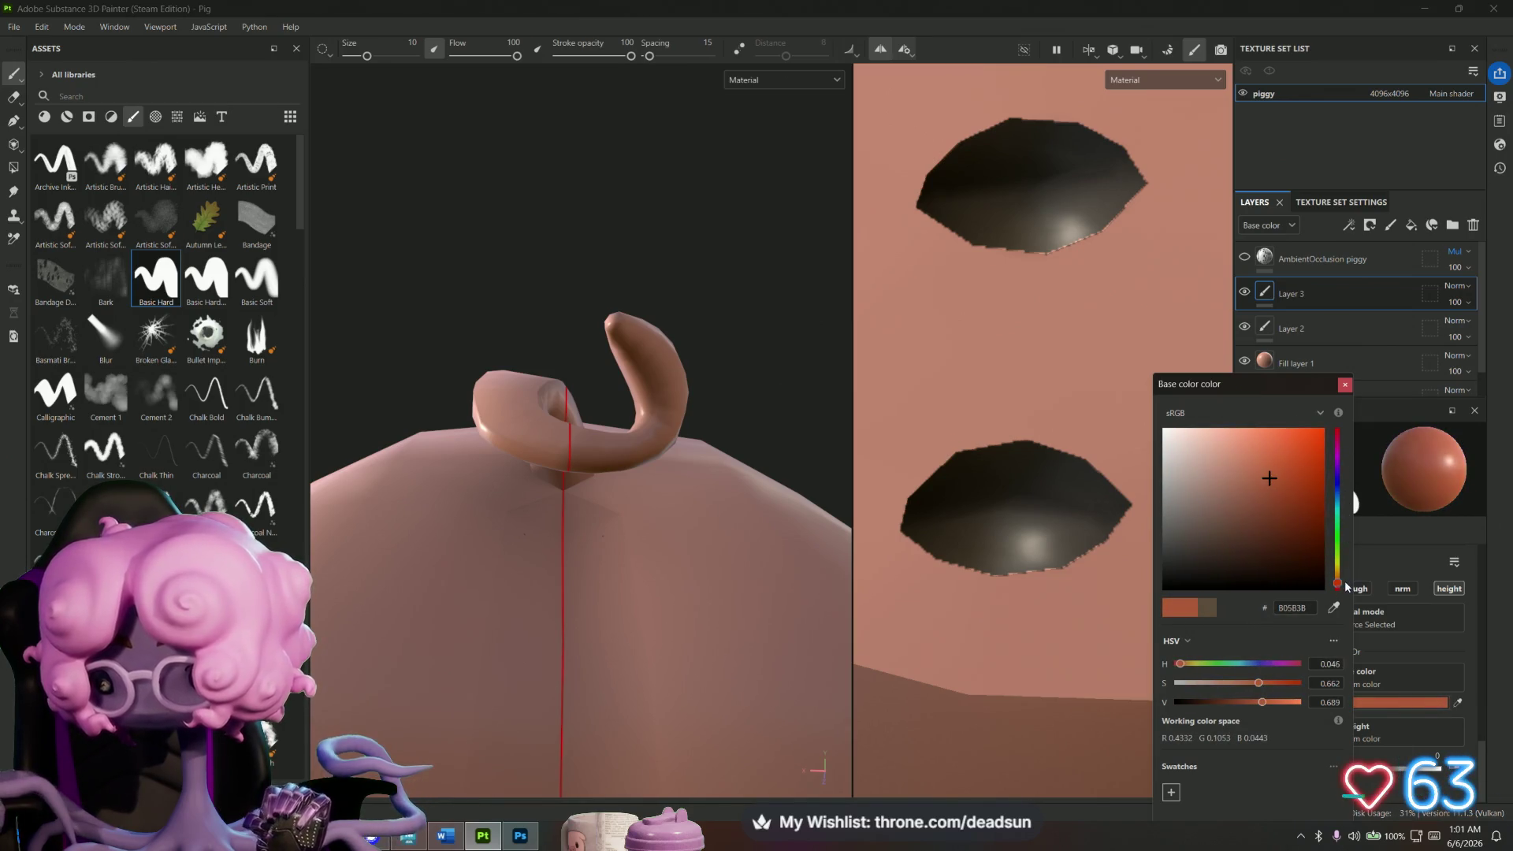
mouse_move(1253, 493)
mouse_down()
mouse_move(1236, 520)
mouse_move(1223, 461)
mouse_up()
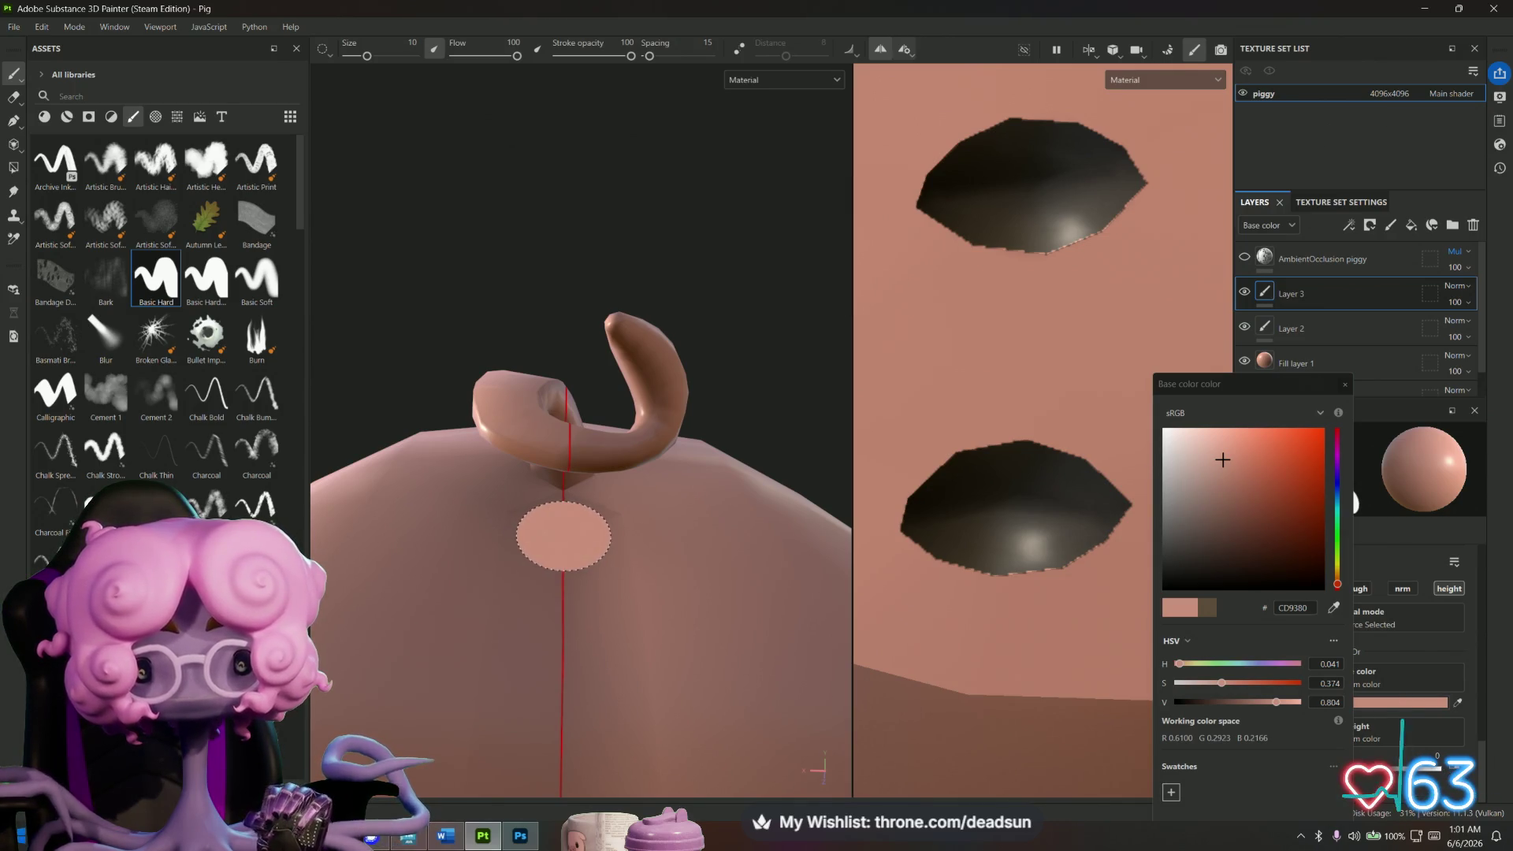
mouse_move(575, 658)
alt+mouse_down()
mouse_move(709, 693)
mouse_move(557, 668)
alt+mouse_up()
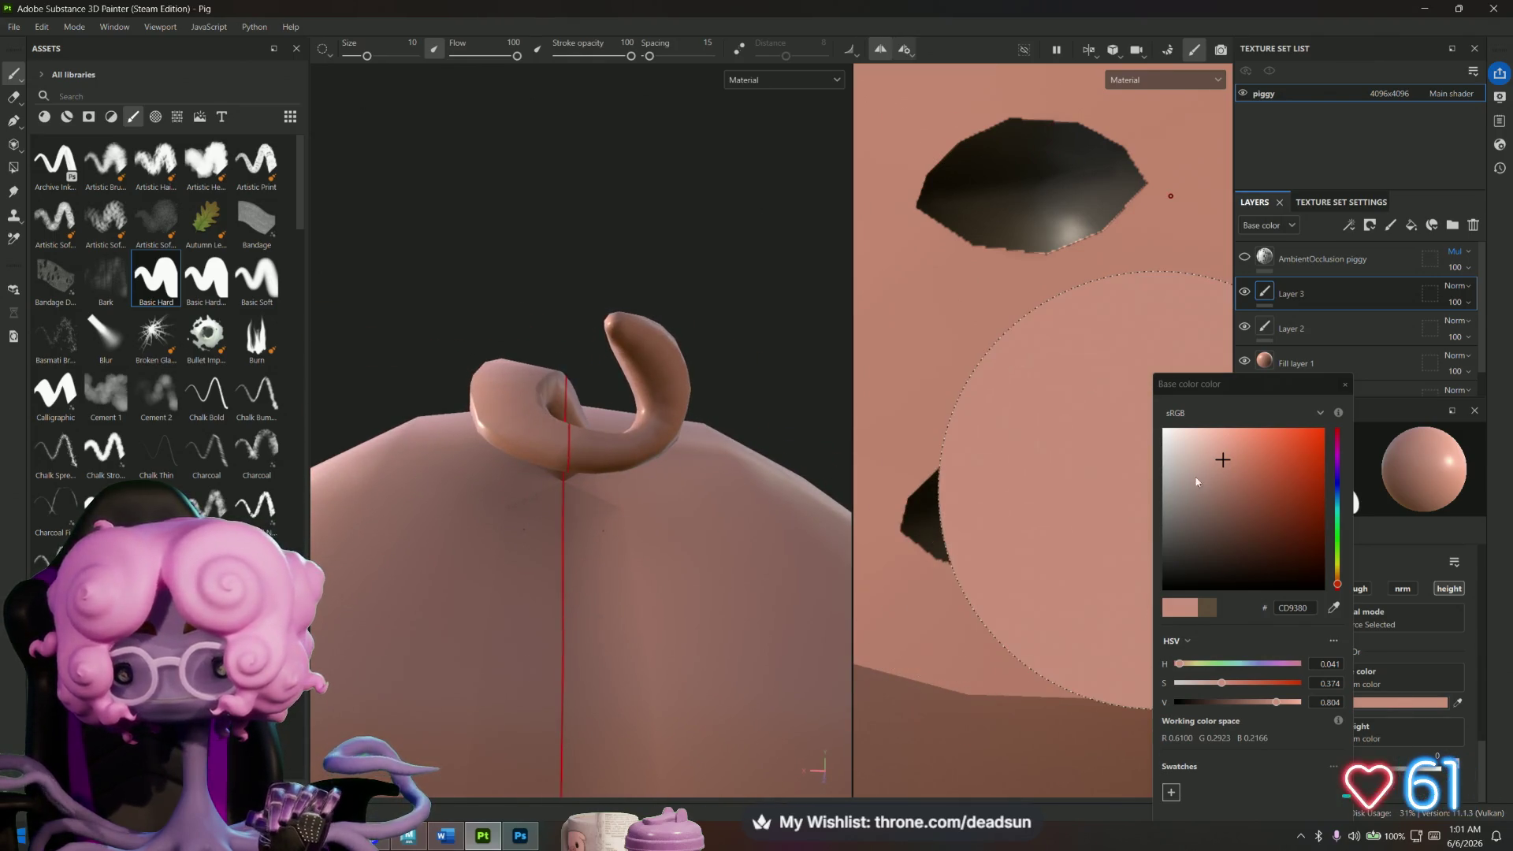
click(1214, 471)
click(1208, 465)
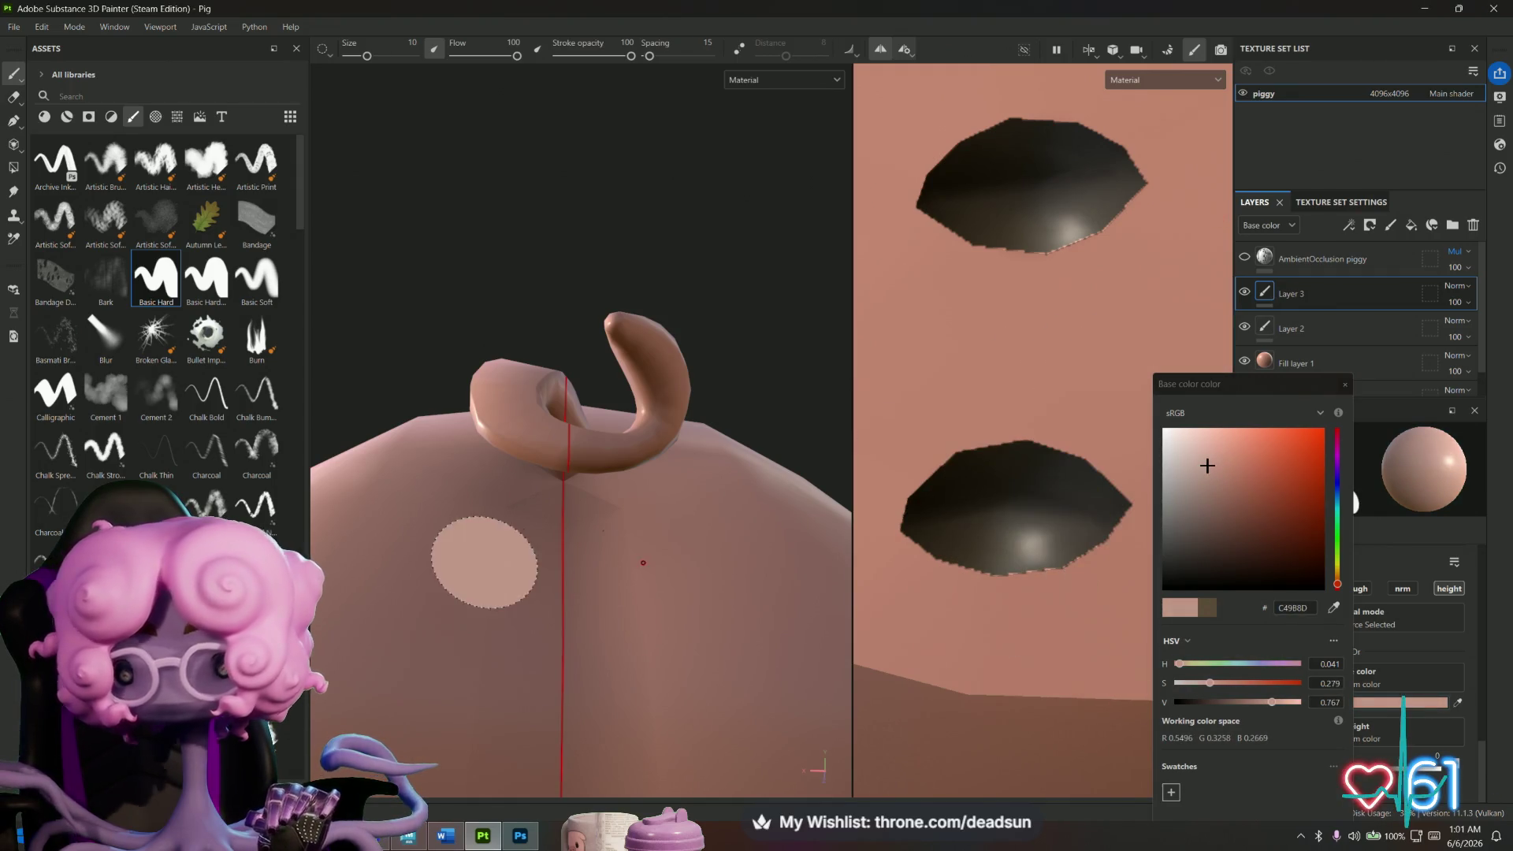
mouse_move(548, 642)
alt+mouse_down()
mouse_move(703, 725)
mouse_move(635, 702)
mouse_move(788, 670)
alt+mouse_up()
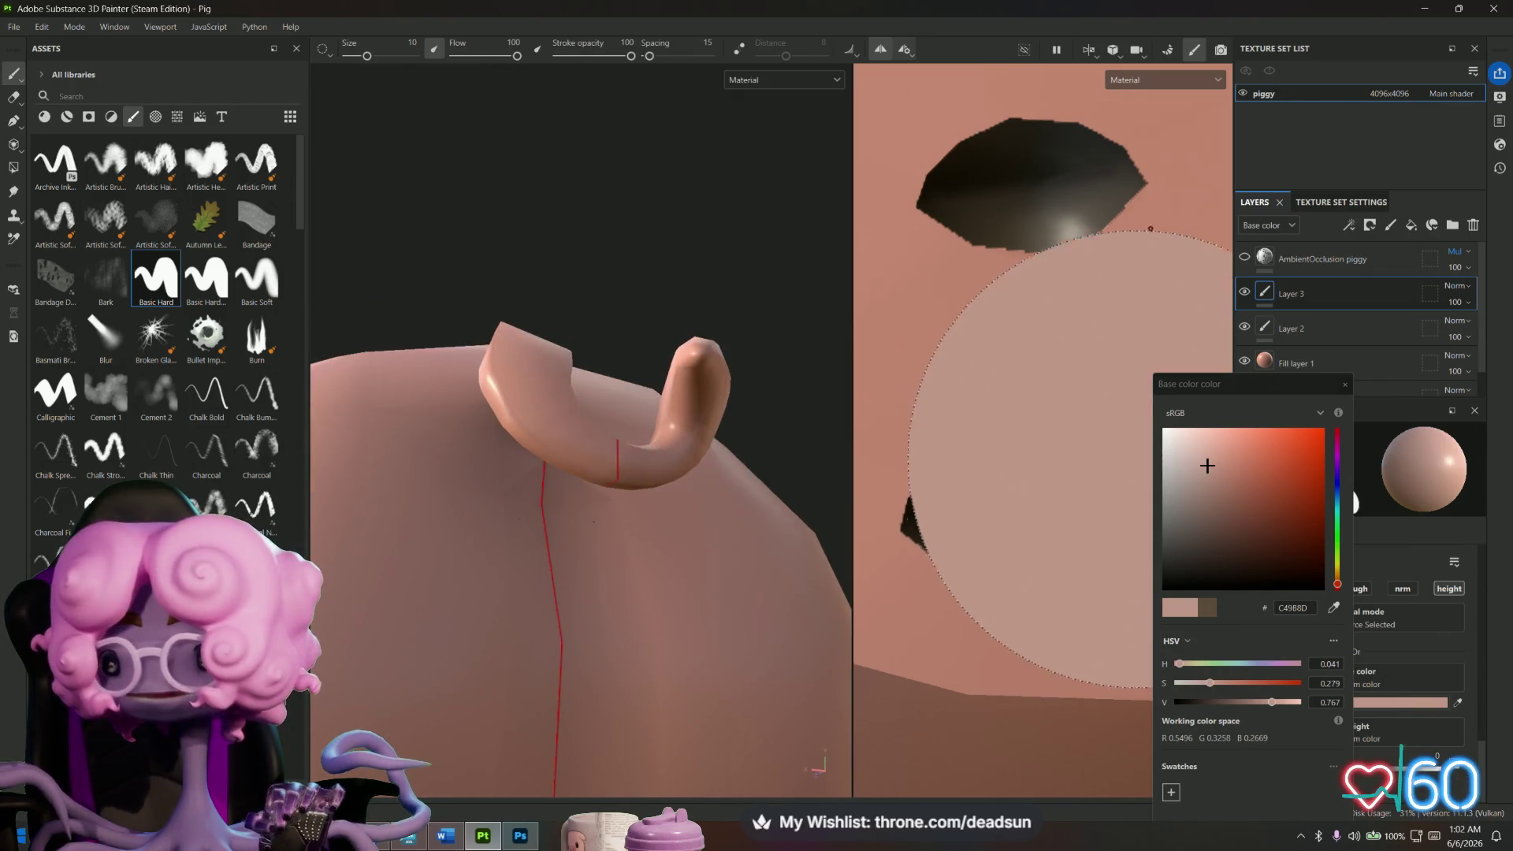
click(1313, 329)
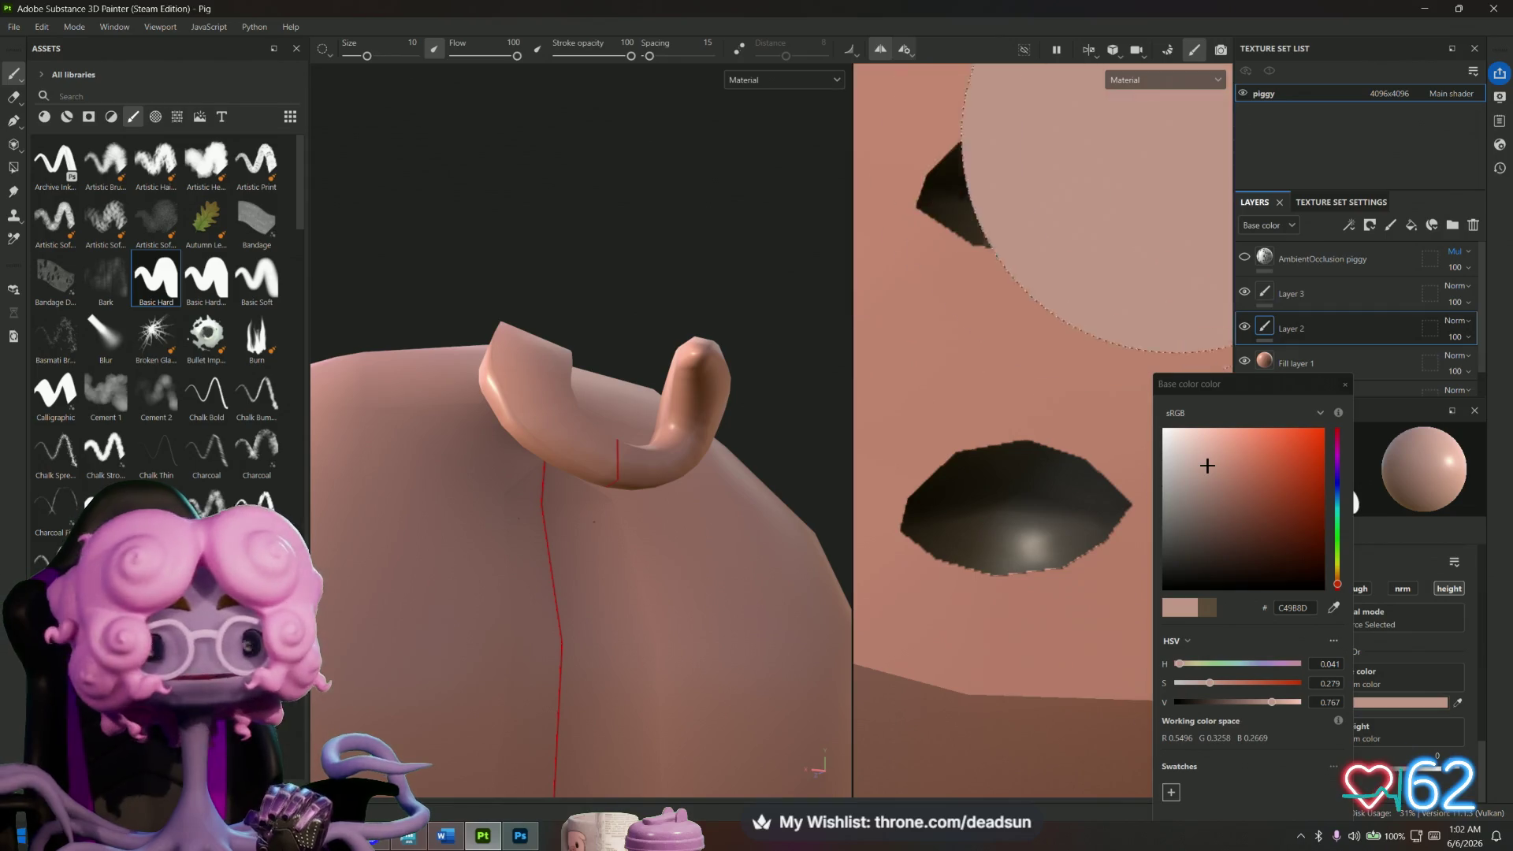
Add a new paint layer, shrink the brush and set a near-black colour.
click(1391, 226)
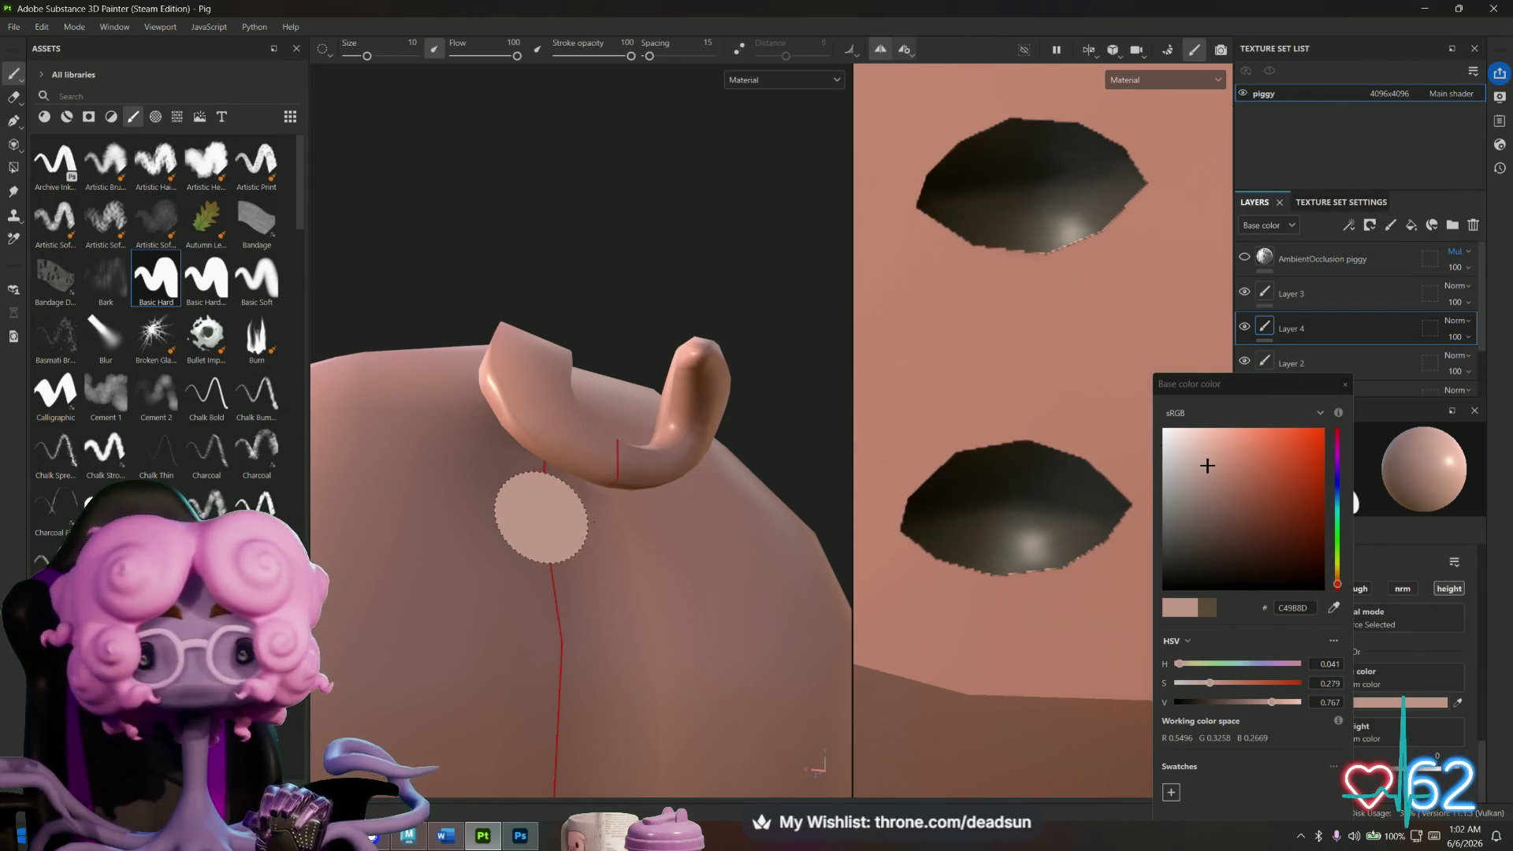
mouse_move(563, 536)
alt+mouse_down()
mouse_move(642, 540)
mouse_move(533, 631)
mouse_move(664, 695)
mouse_move(756, 607)
mouse_move(875, 592)
mouse_move(823, 617)
mouse_move(804, 558)
mouse_move(647, 526)
alt+mouse_up()
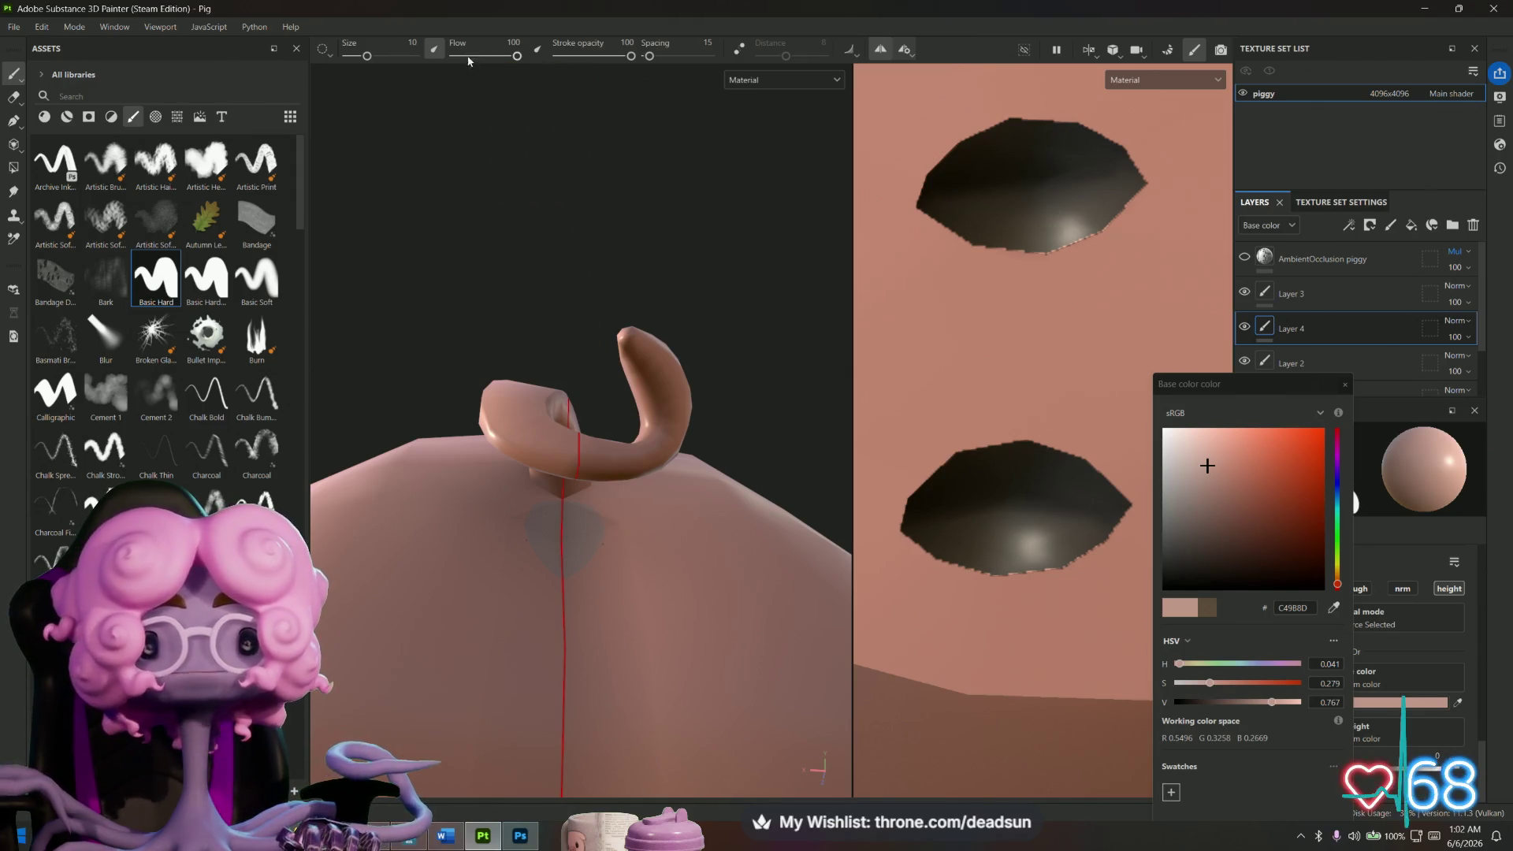
drag(367, 57, 355, 56)
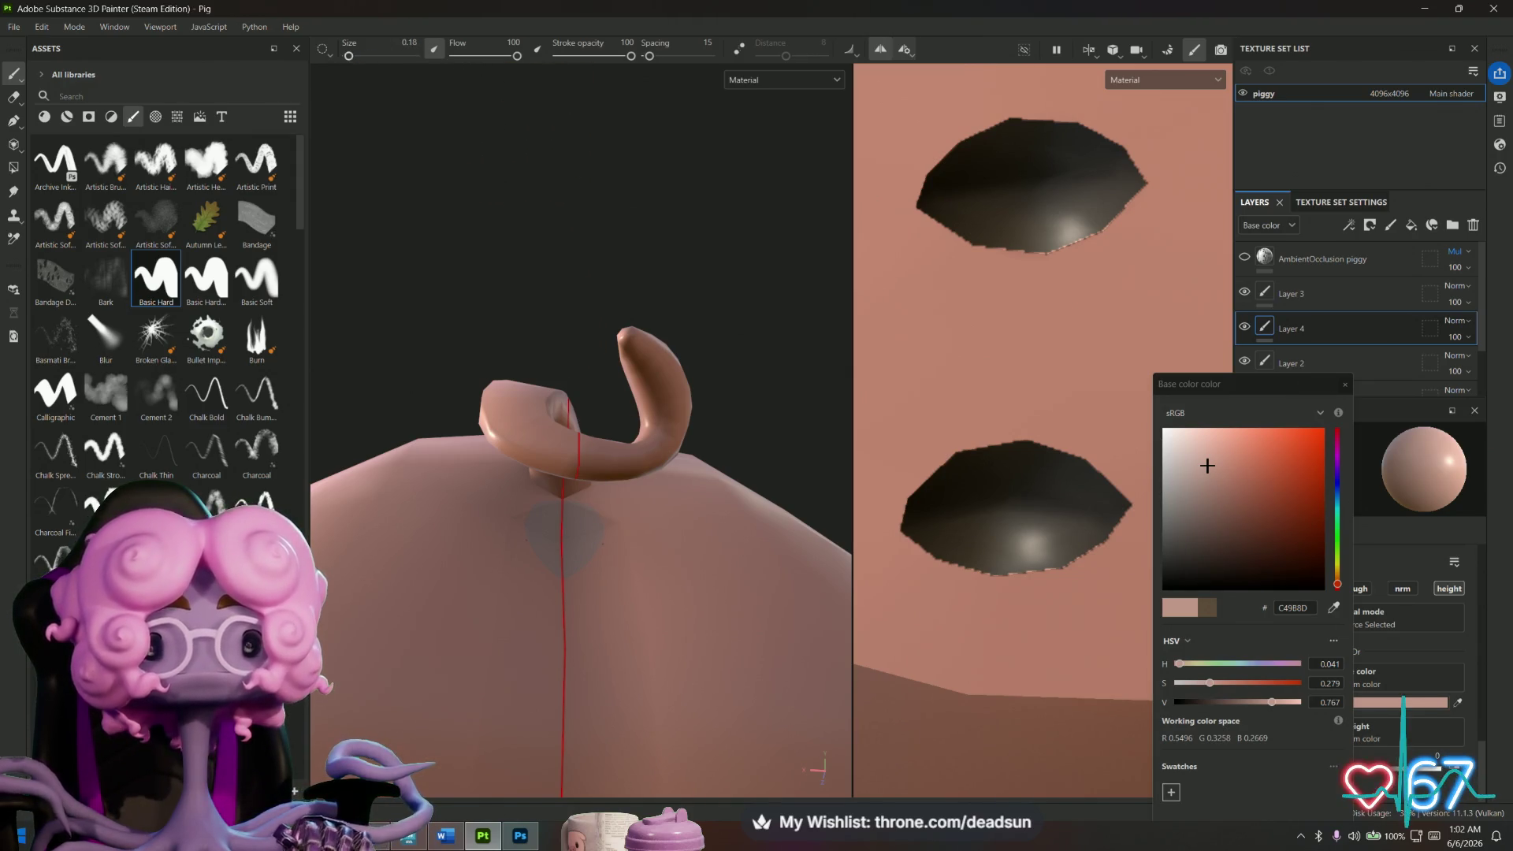
drag(1275, 542, 1180, 583)
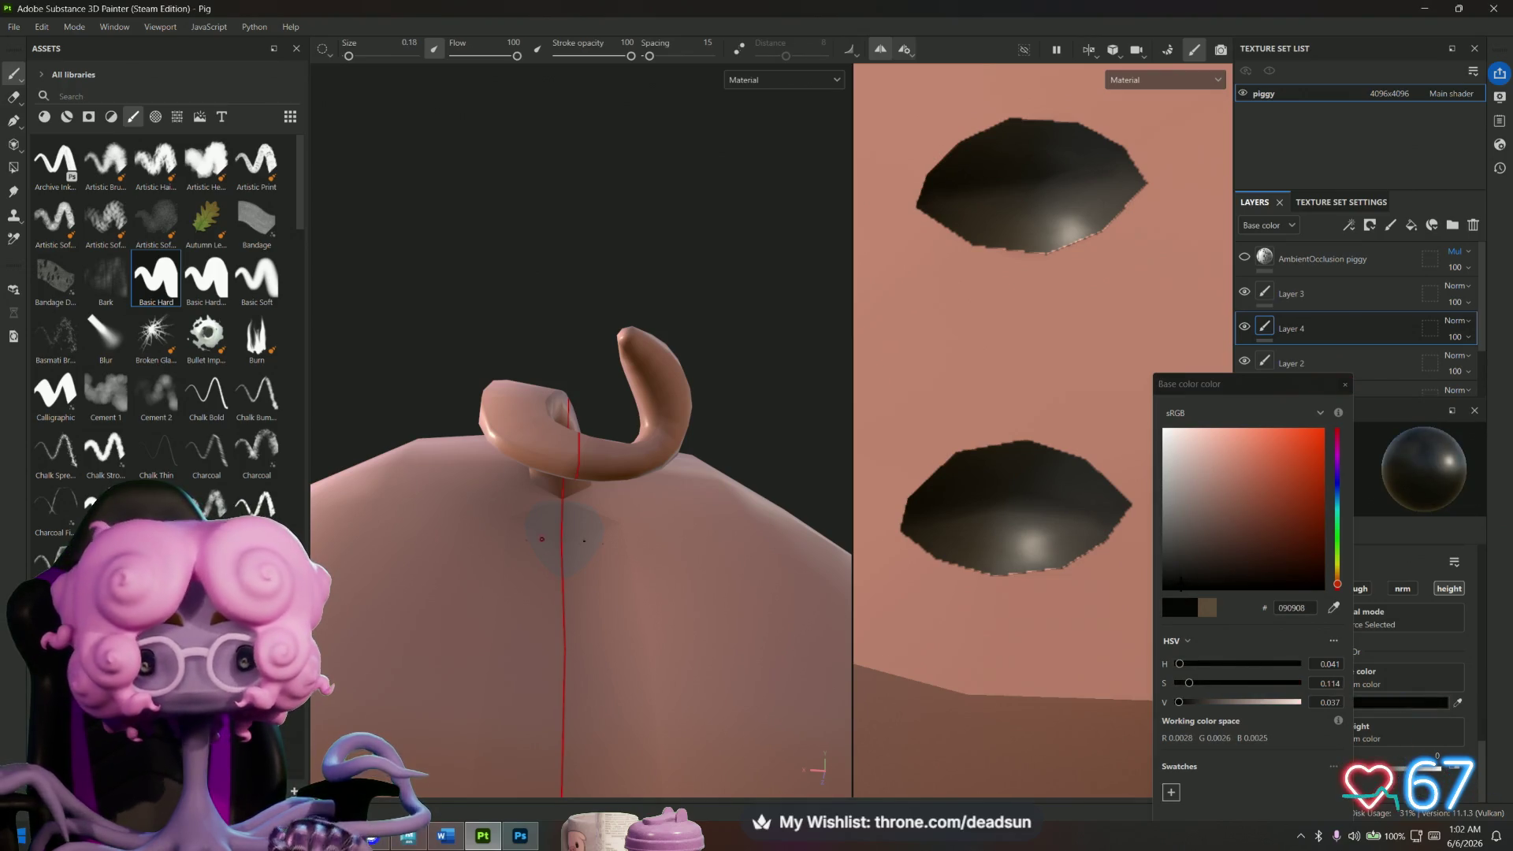
Paint straight black strokes below the curly tail to form an asterisk.
alt+right_drag(582, 533, 590, 612)
alt+drag(589, 612, 596, 558)
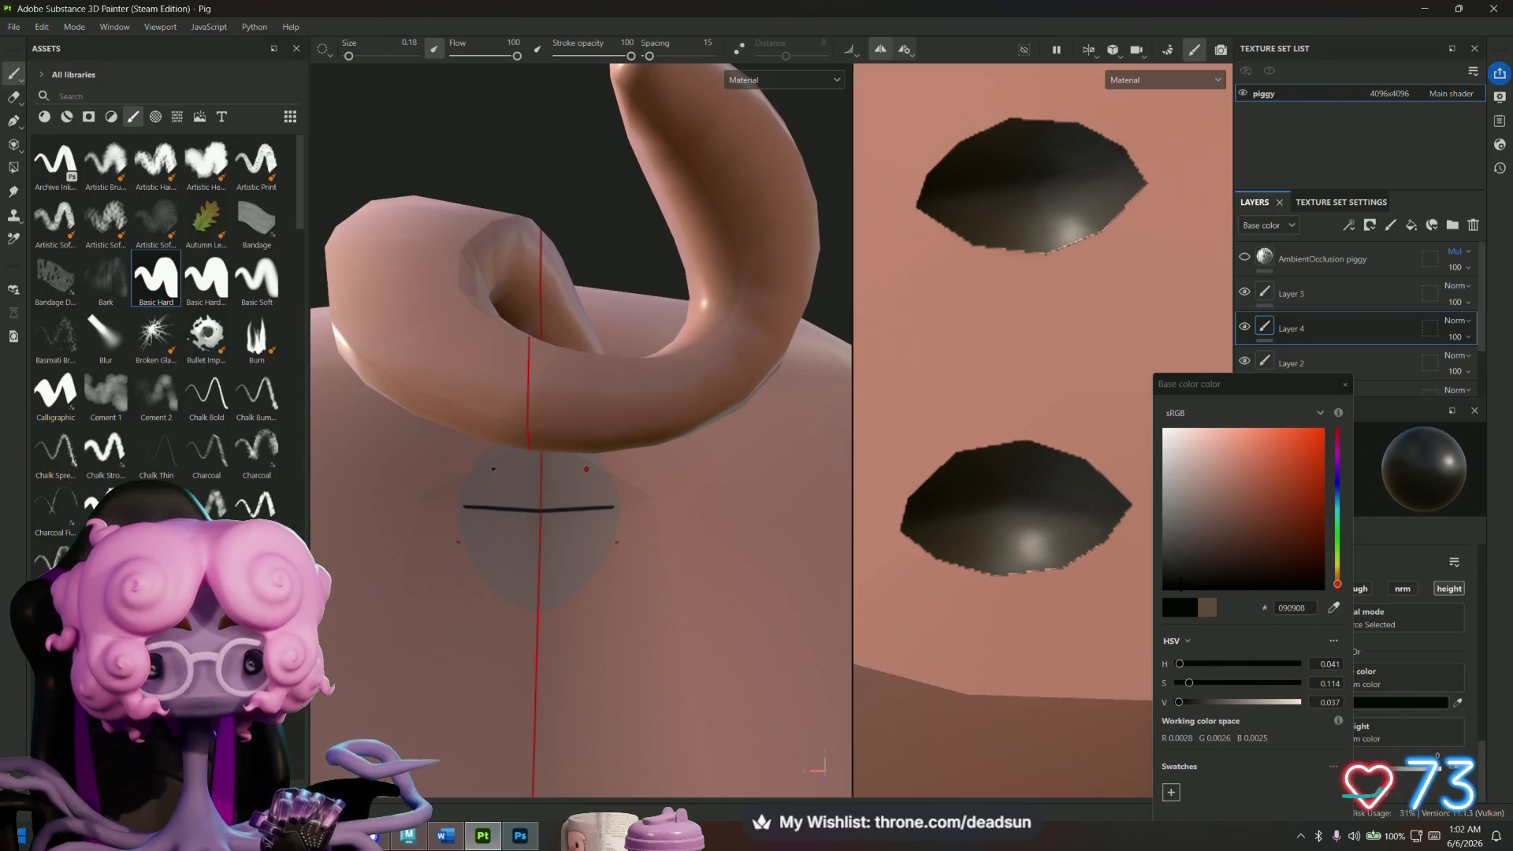
key(shift)
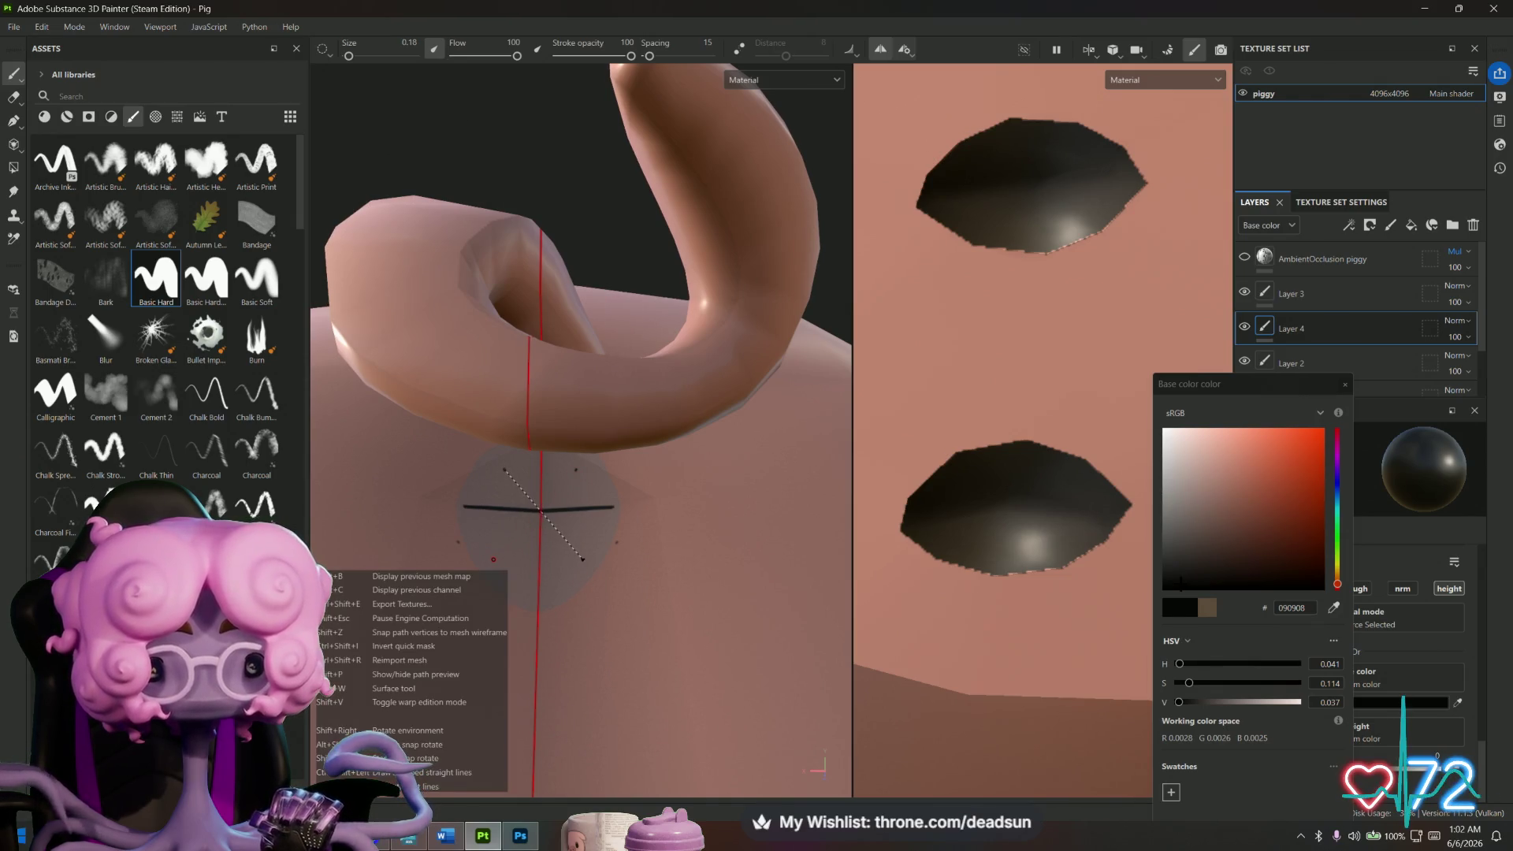
shift+click(583, 559)
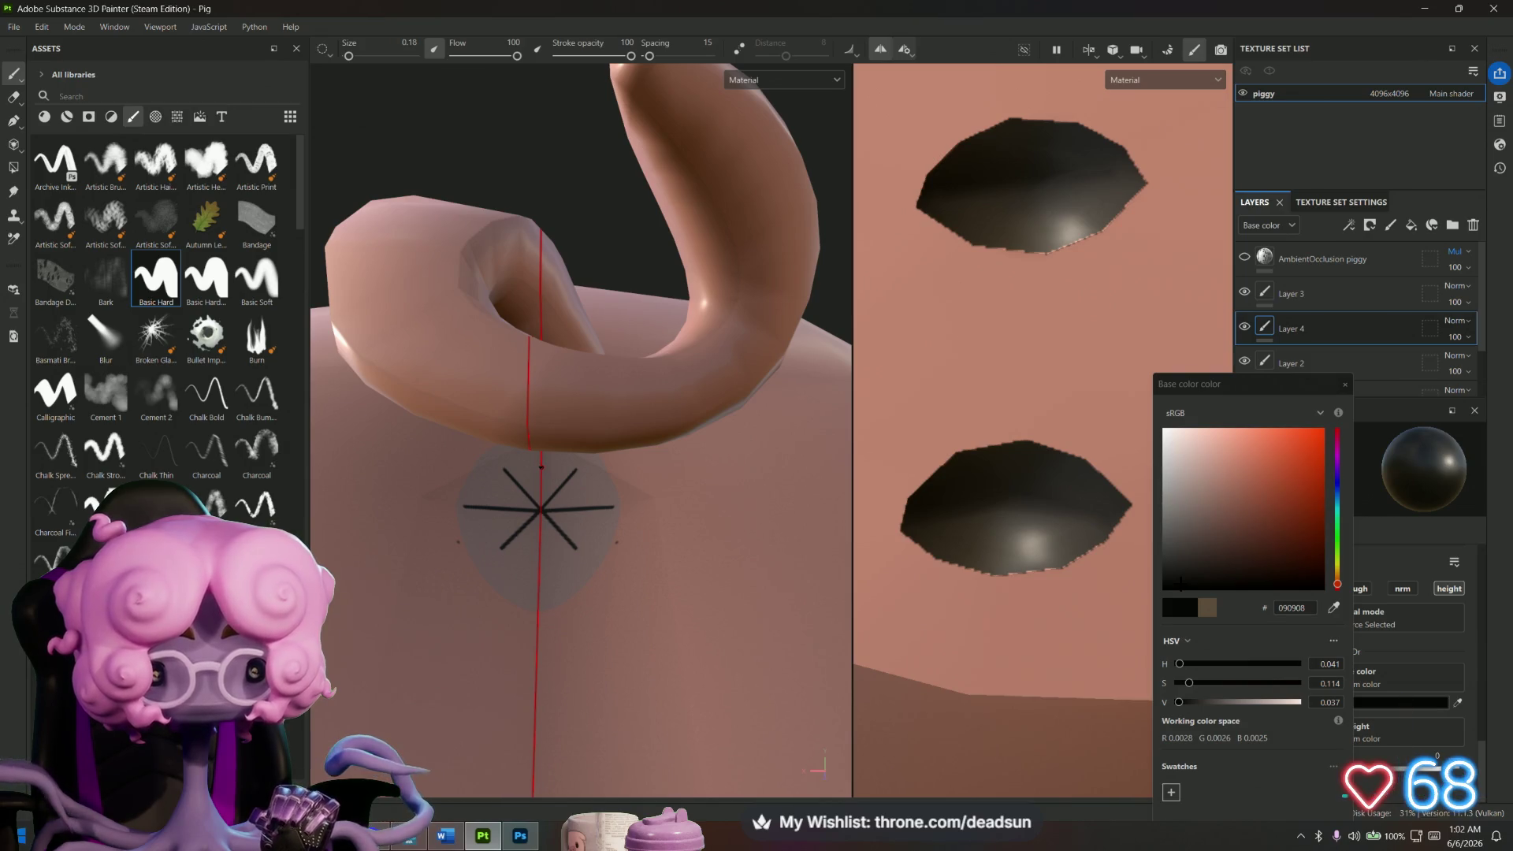
key(shift)
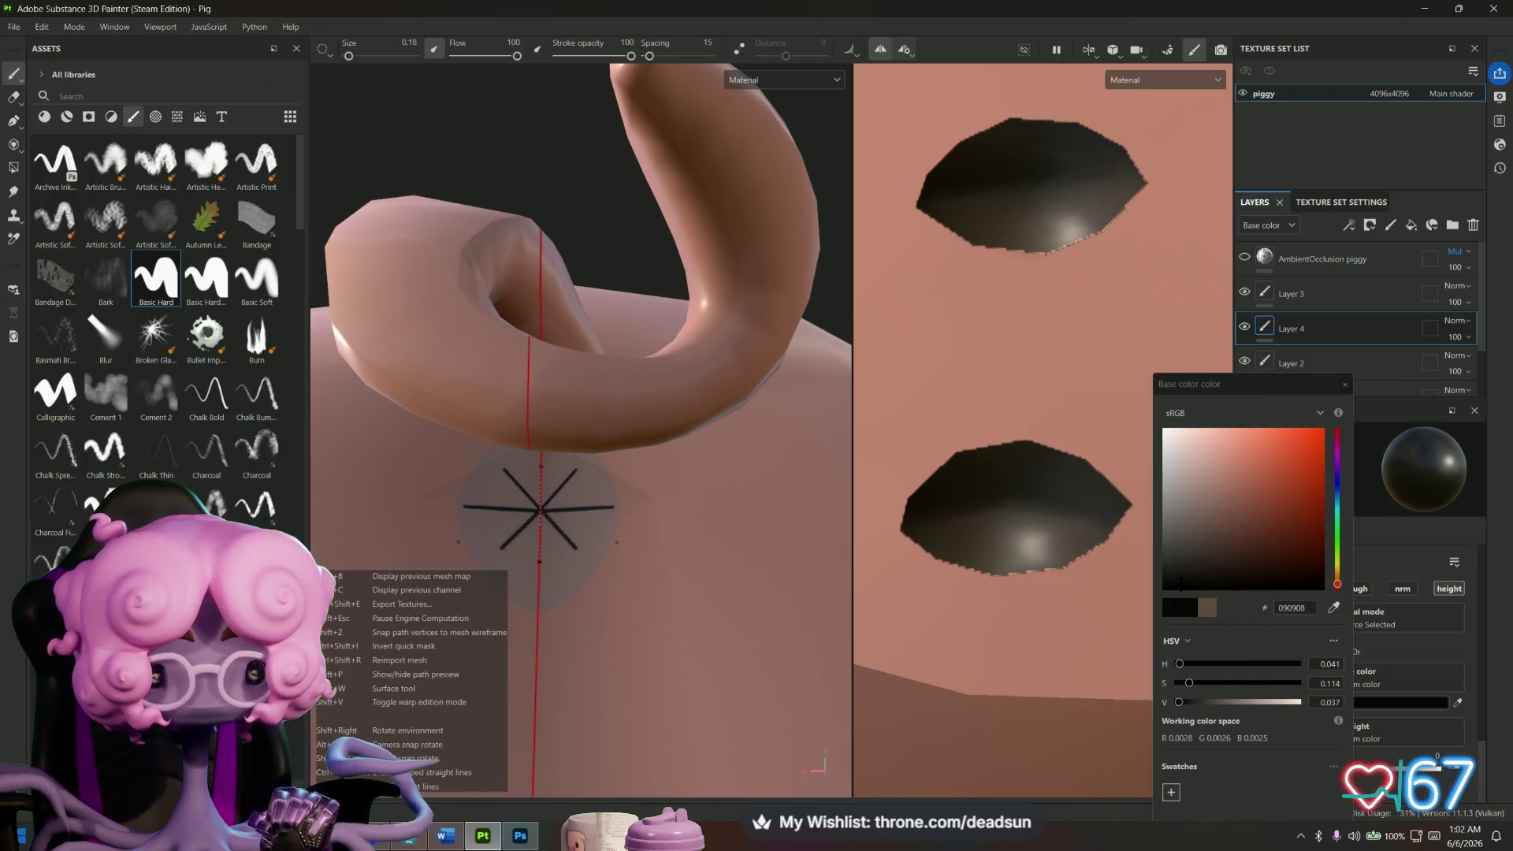
Orbit out to view the whole pig from the front.
scroll(540, 511, down, 3)
mouse_move(524, 506)
alt+mouse_down()
mouse_move(607, 668)
mouse_move(706, 677)
alt+mouse_up()
scroll(707, 677, down, 5)
alt+middle_drag(707, 677, 819, 654)
alt+drag(820, 654, 606, 659)
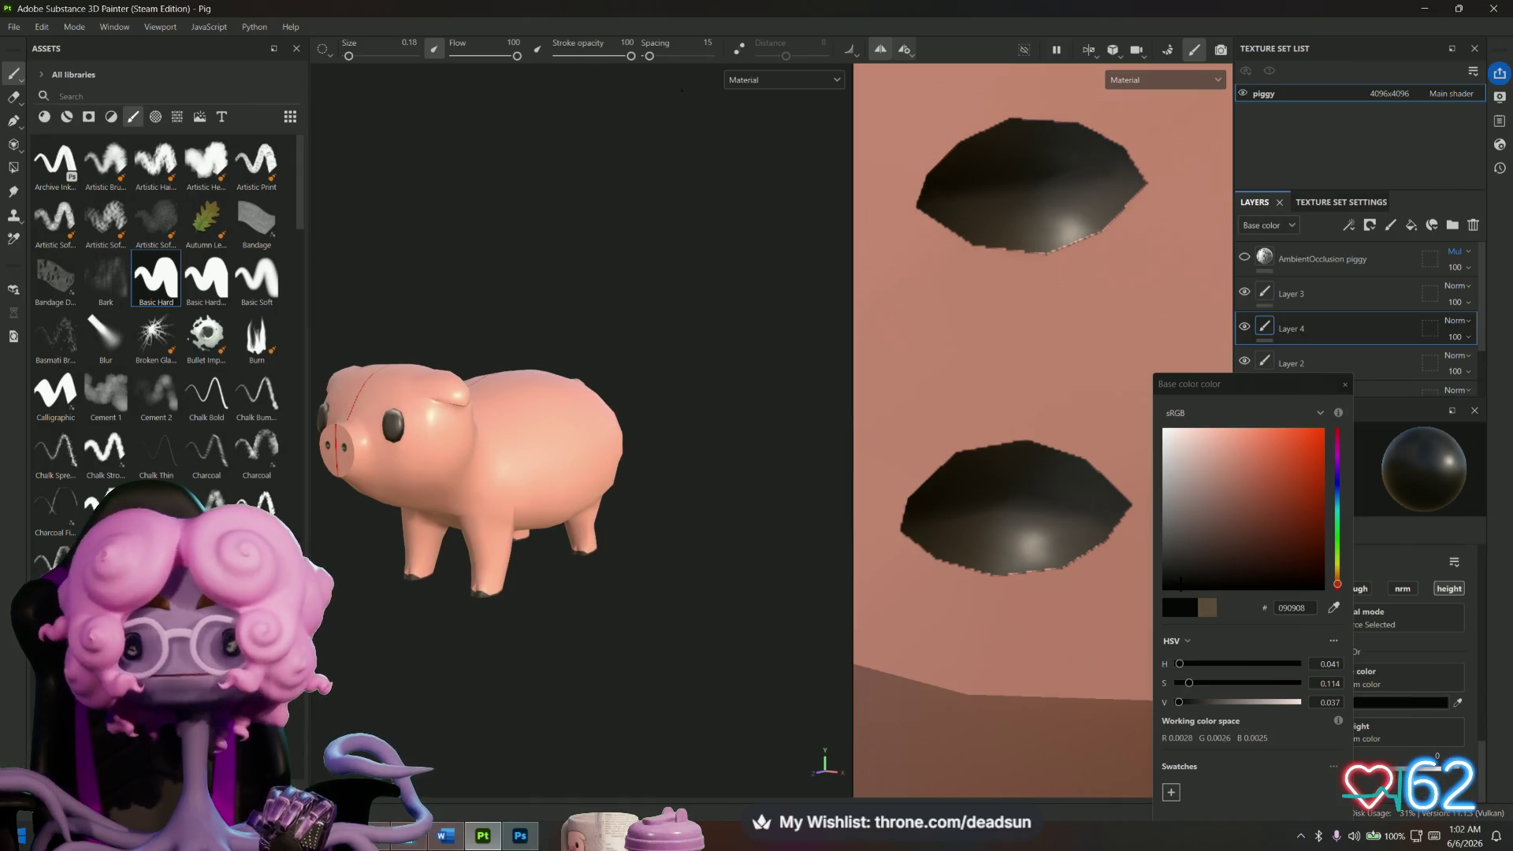
Orbit the pig and toggle the AmbientOcclusion piggy layer's visibility.
mouse_move(494, 274)
alt+mouse_down()
mouse_move(601, 233)
mouse_move(595, 181)
mouse_move(567, 237)
mouse_move(507, 287)
mouse_move(532, 317)
alt+mouse_up()
alt+drag(719, 199, 720, 208)
mouse_move(701, 550)
alt+mouse_down()
mouse_move(614, 499)
mouse_move(730, 534)
mouse_move(663, 568)
mouse_move(686, 556)
alt+mouse_up()
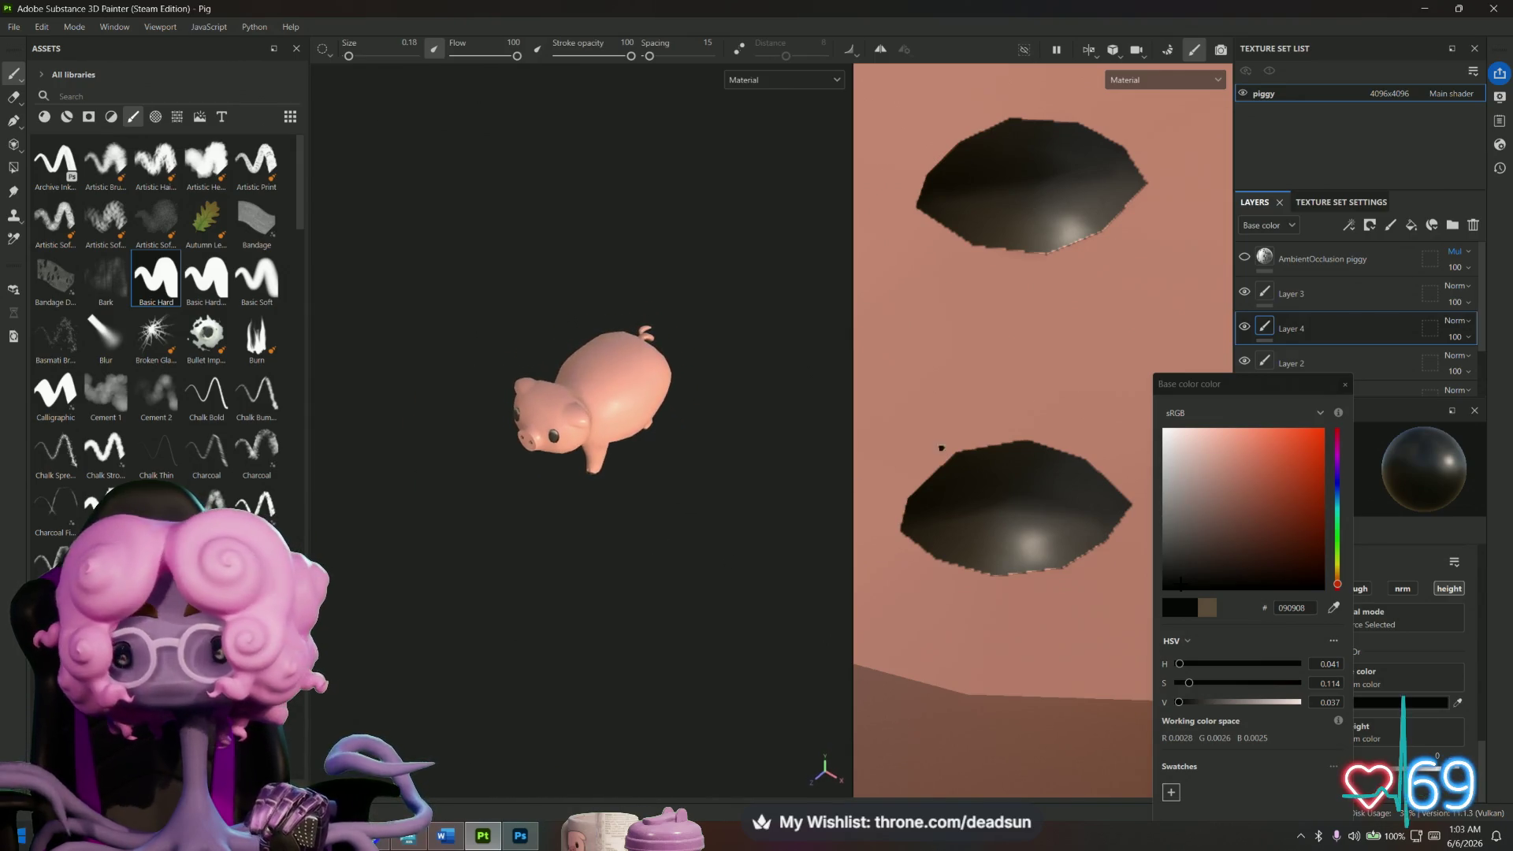
click(1245, 258)
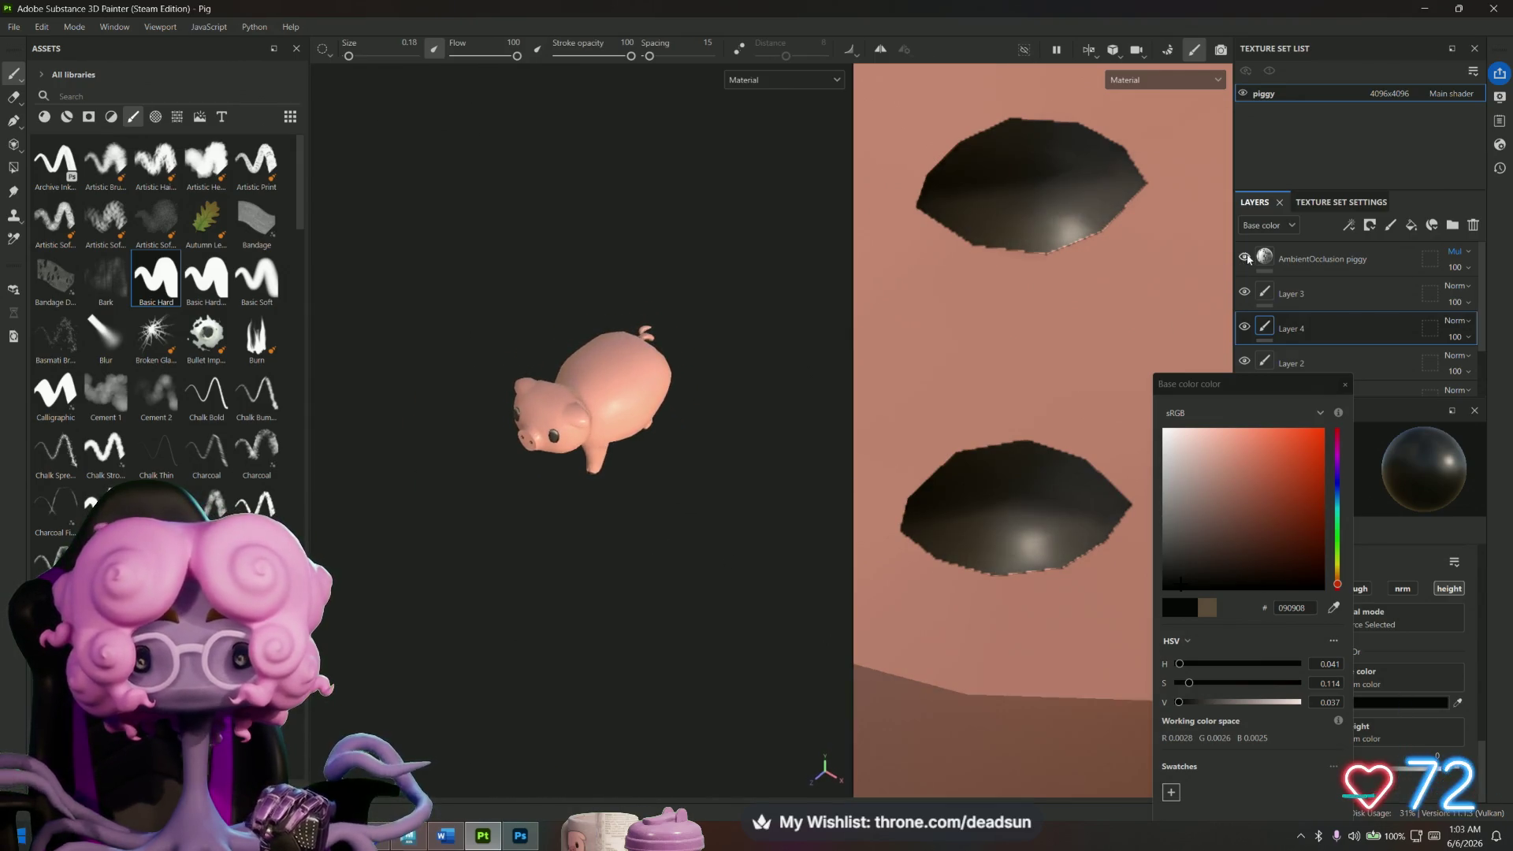
Inspect the pig from several angles, then hide the AmbientOcclusion piggy layer.
alt+drag(599, 485, 501, 477)
scroll(501, 477, up, 10)
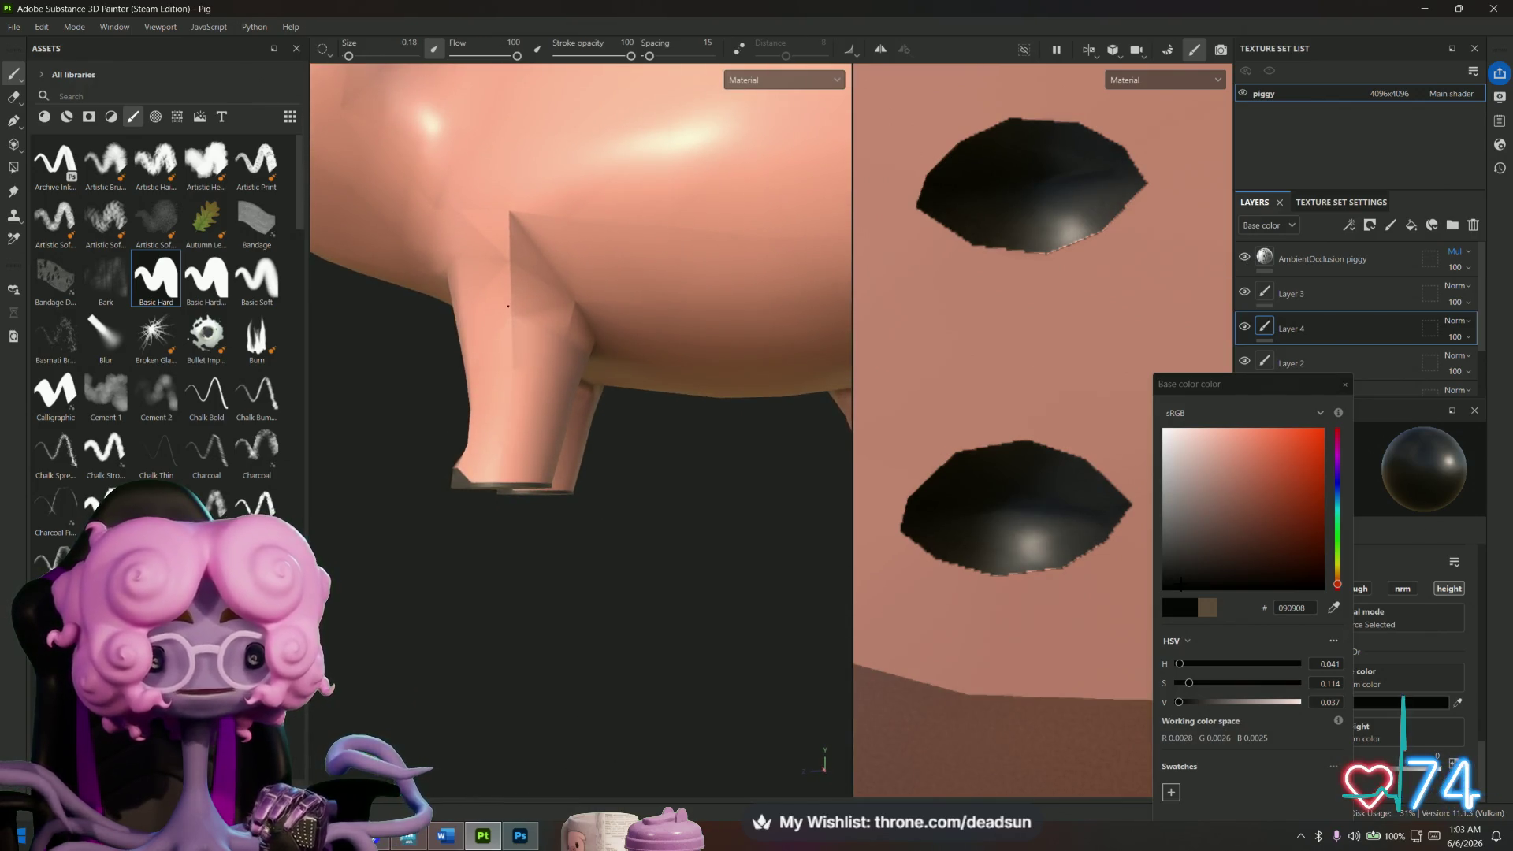
scroll(445, 429, down, 5)
mouse_move(445, 429)
alt+mouse_down()
mouse_move(477, 551)
mouse_move(561, 599)
alt+mouse_up()
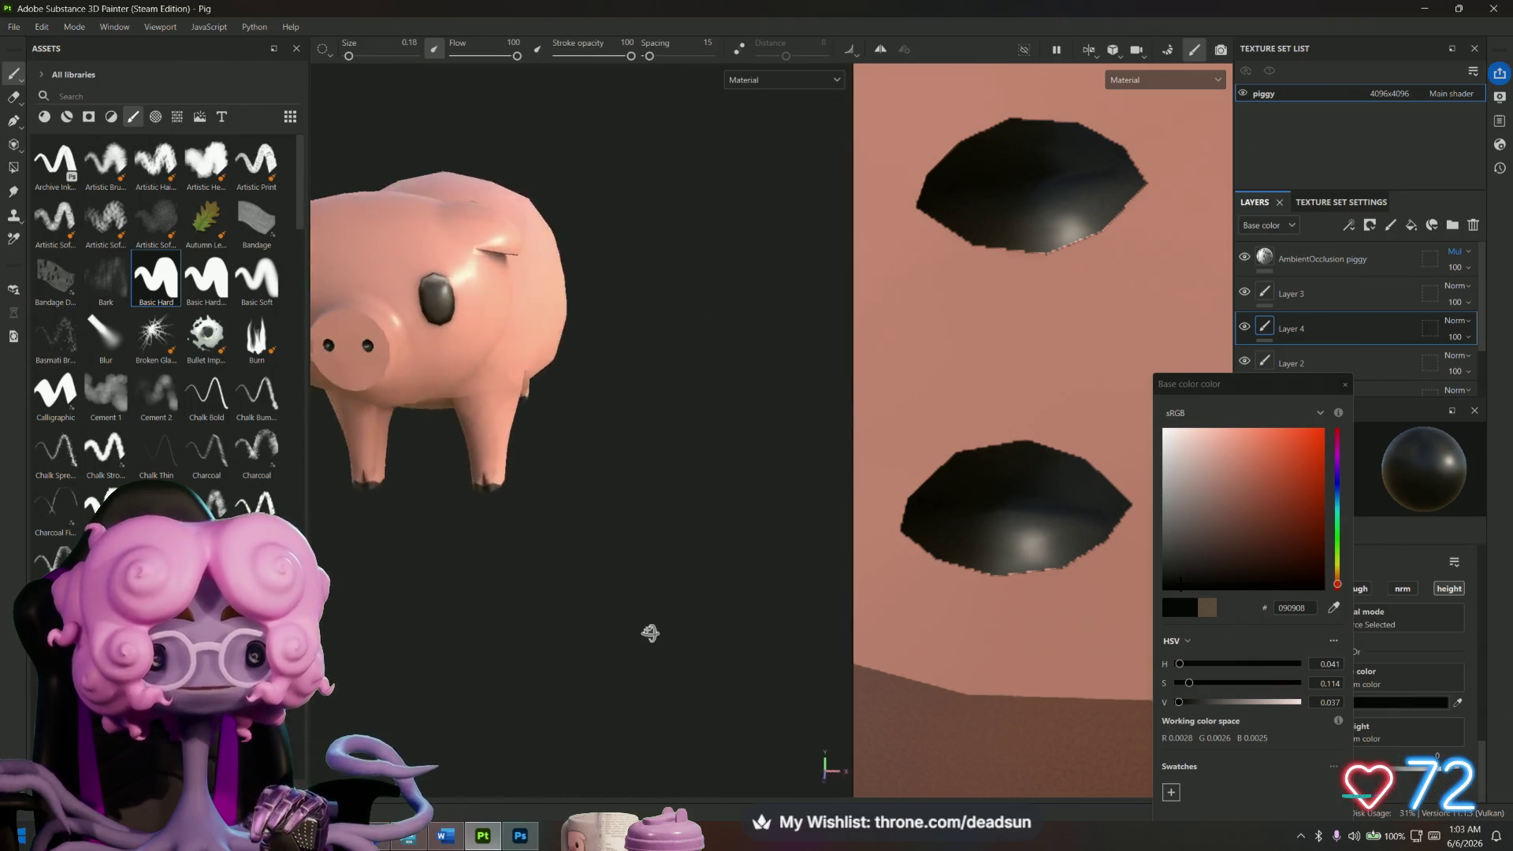
scroll(649, 632, up, 5)
mouse_move(917, 605)
alt+mouse_down()
mouse_move(1056, 571)
mouse_move(989, 405)
mouse_move(947, 368)
mouse_move(689, 557)
mouse_move(541, 625)
alt+mouse_up()
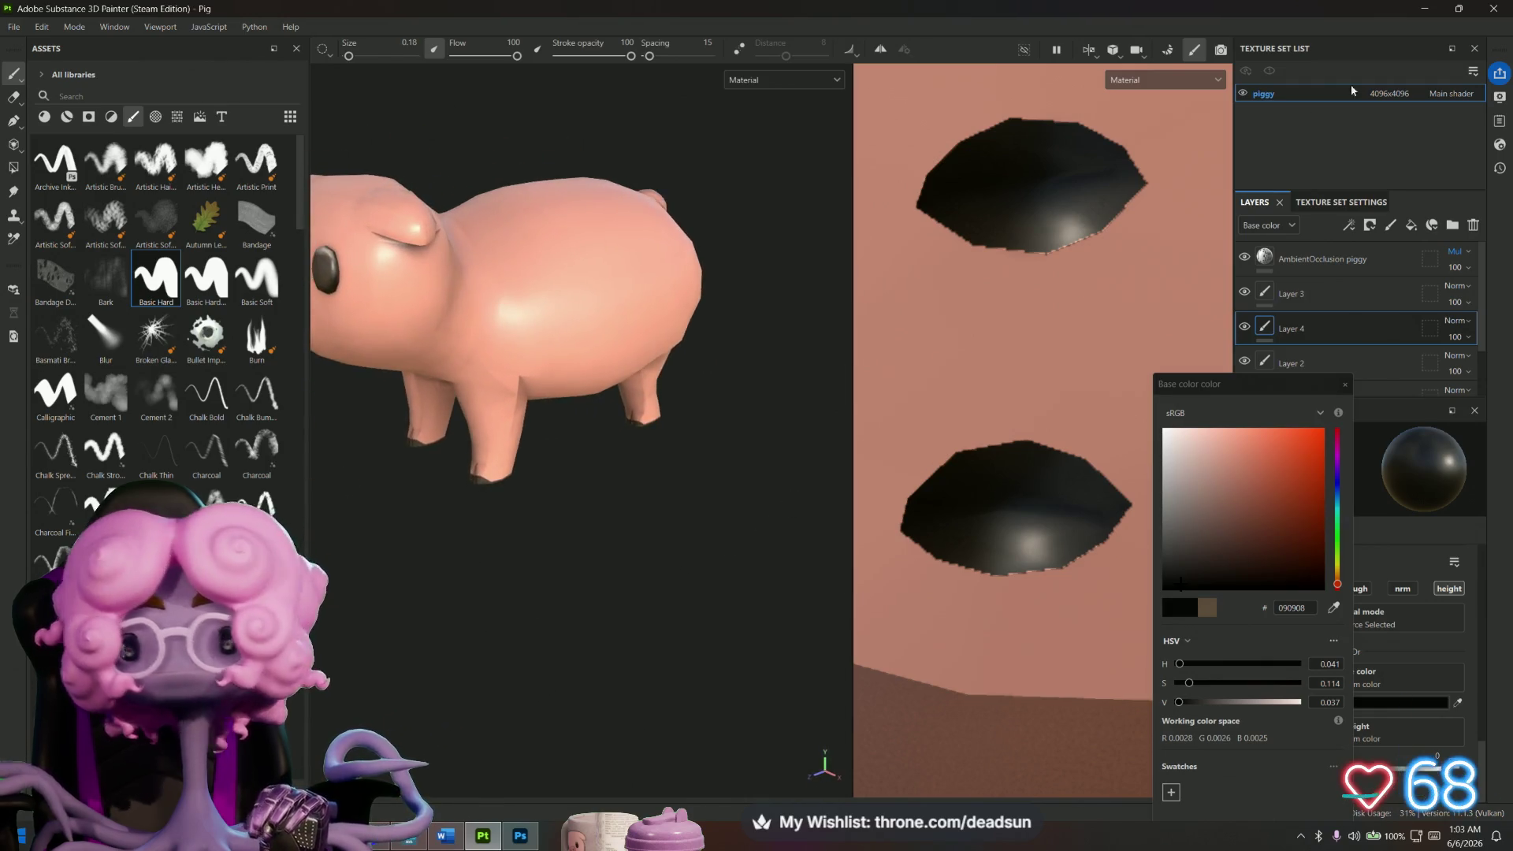
click(1245, 259)
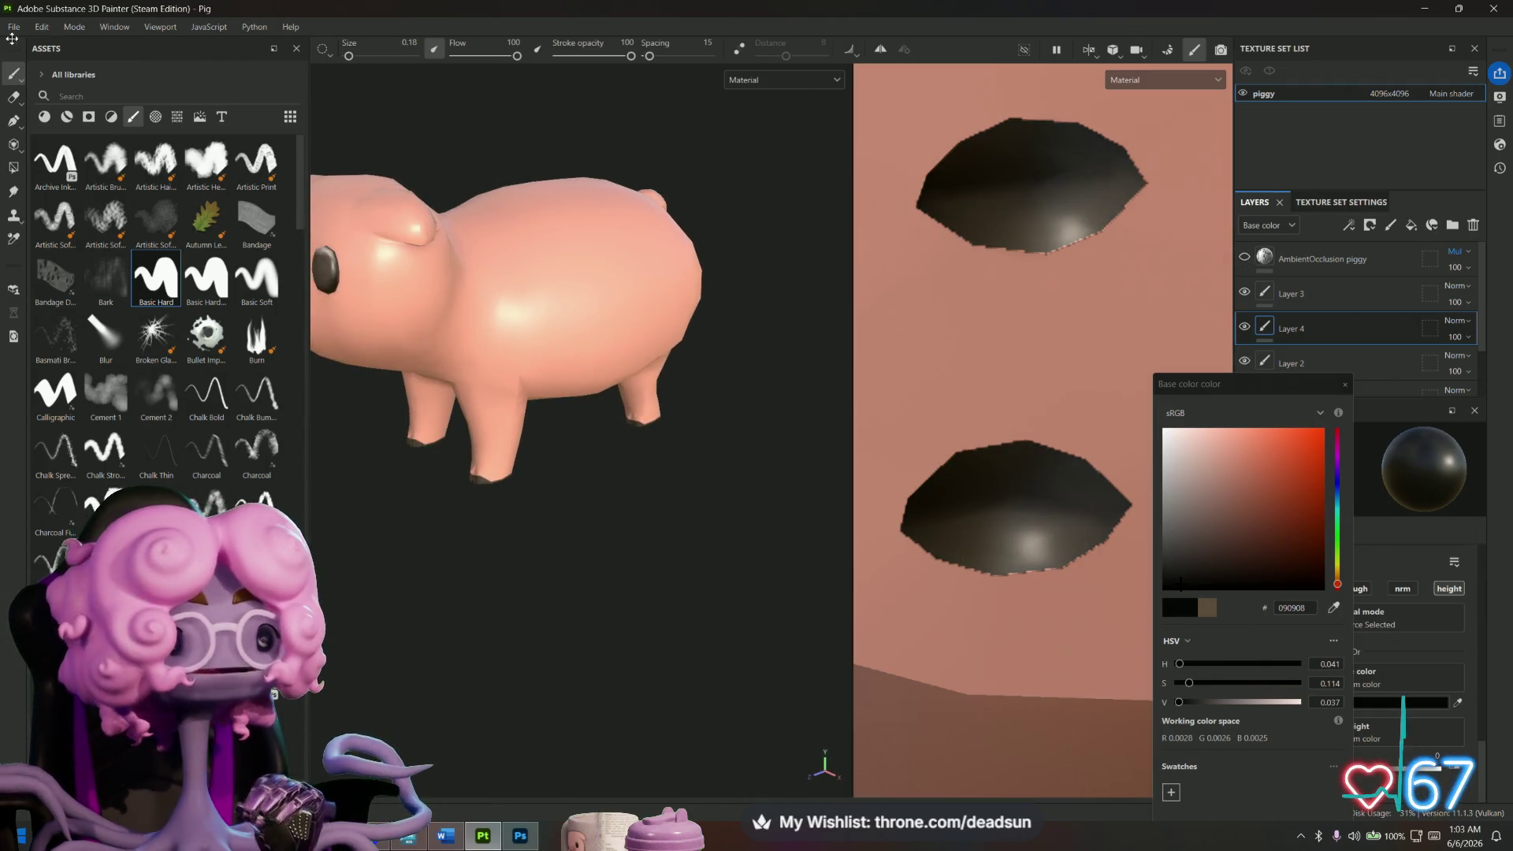
Switch over to the Maya UFOPROPS.mb scene.
click(13, 27)
click(47, 155)
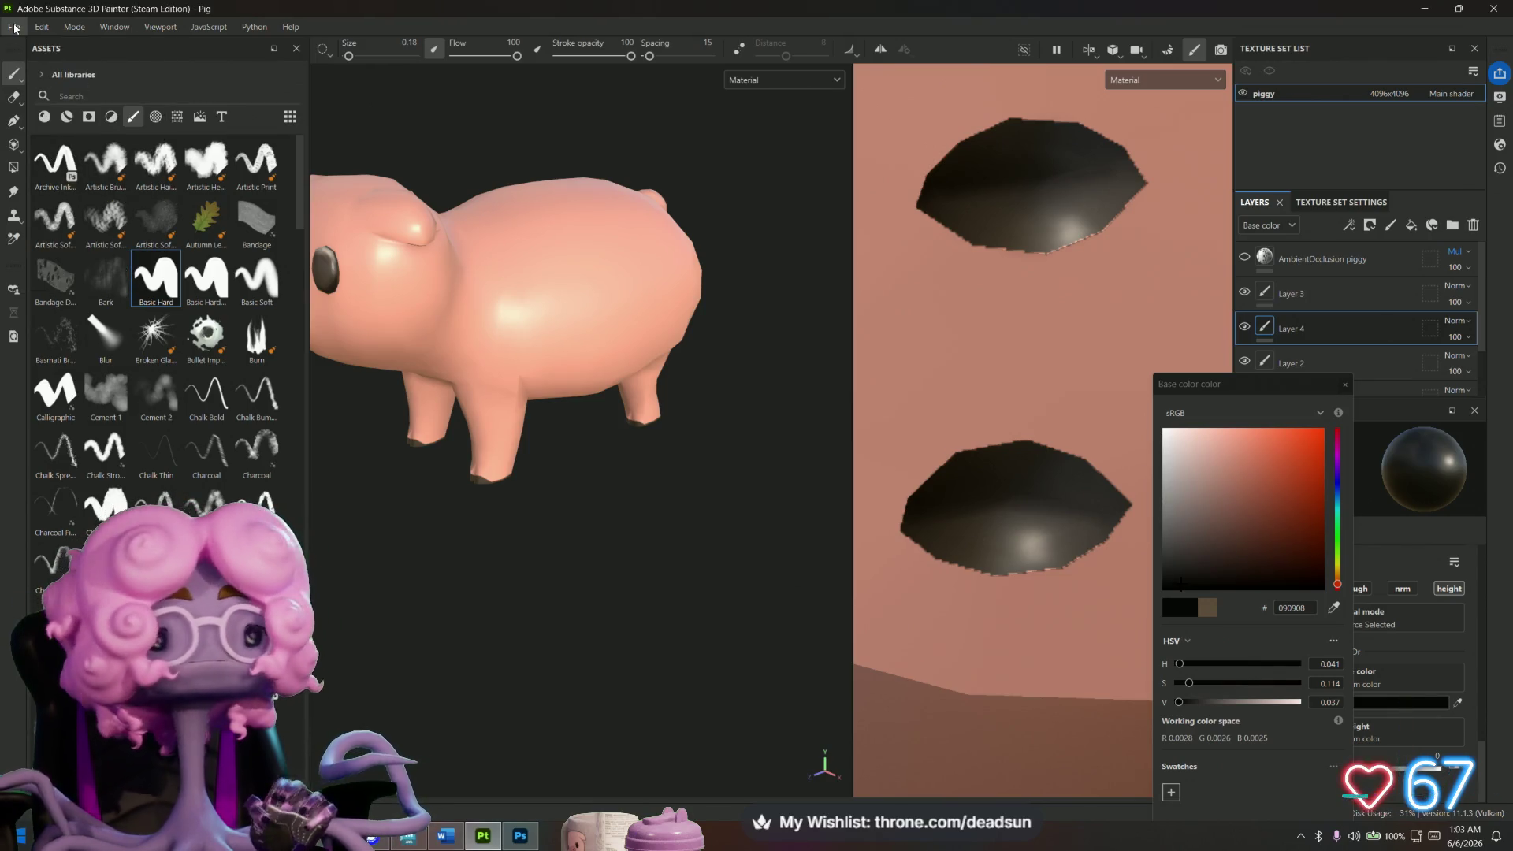
key(alt+Tab)
click(843, 269)
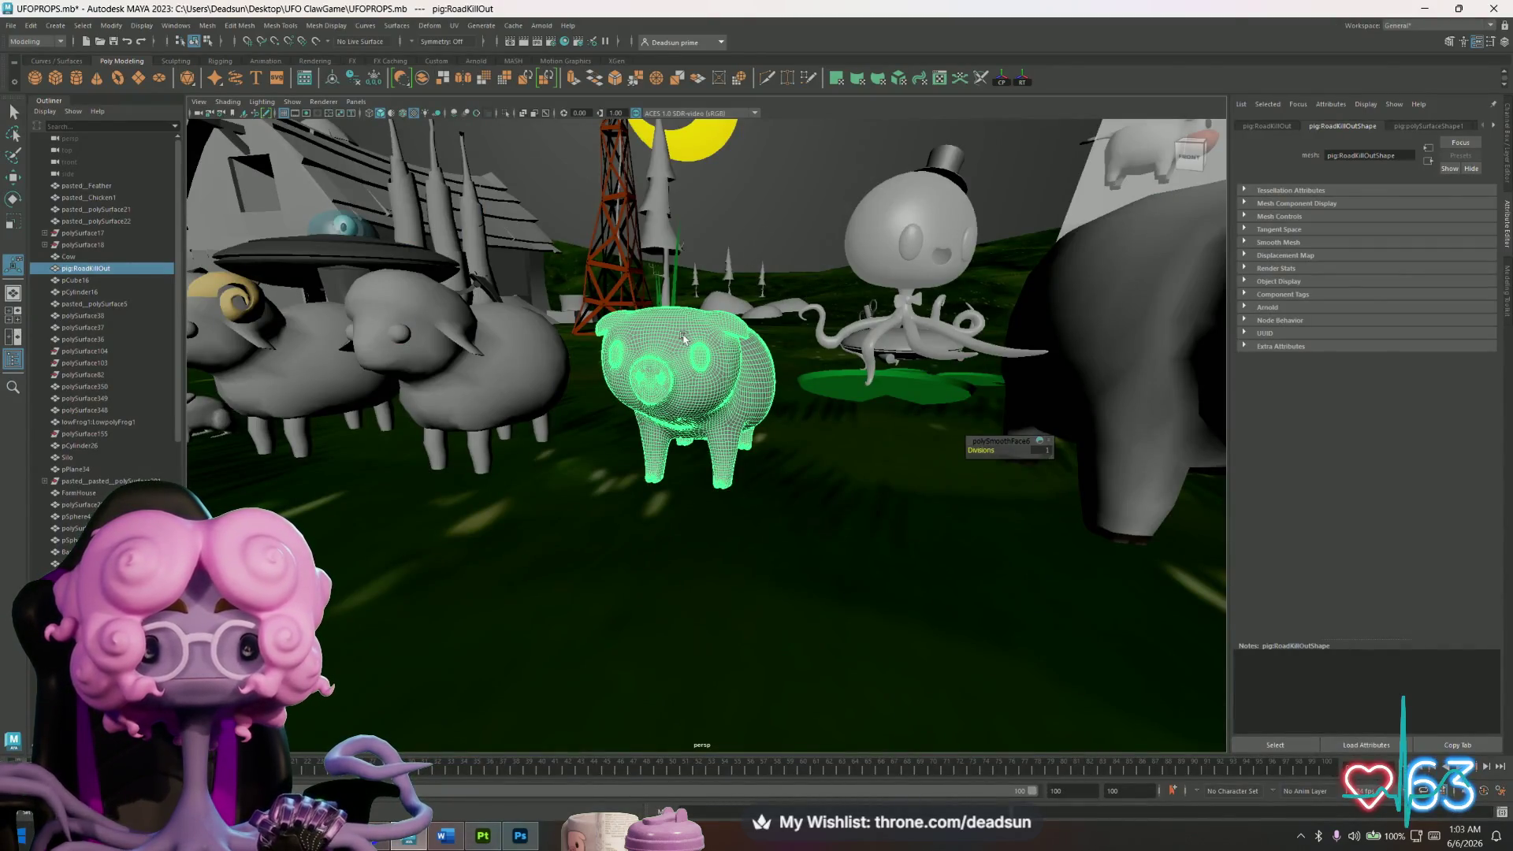
Export the selected pig to FBX, overwriting pighigh.fbx in the UFO ClawGame Models folder.
click(11, 27)
click(47, 183)
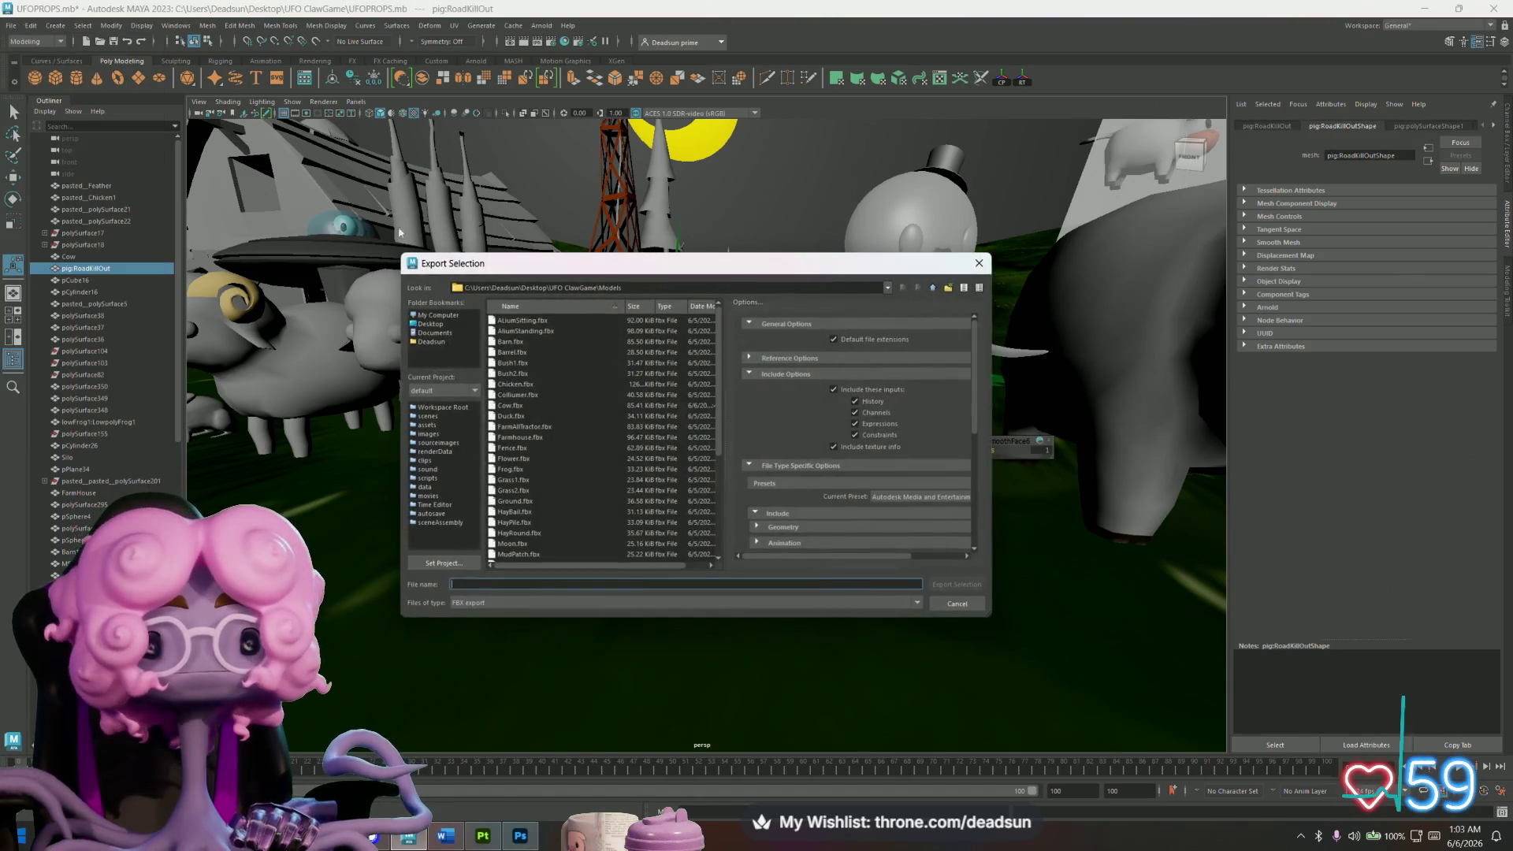
text(Pig)
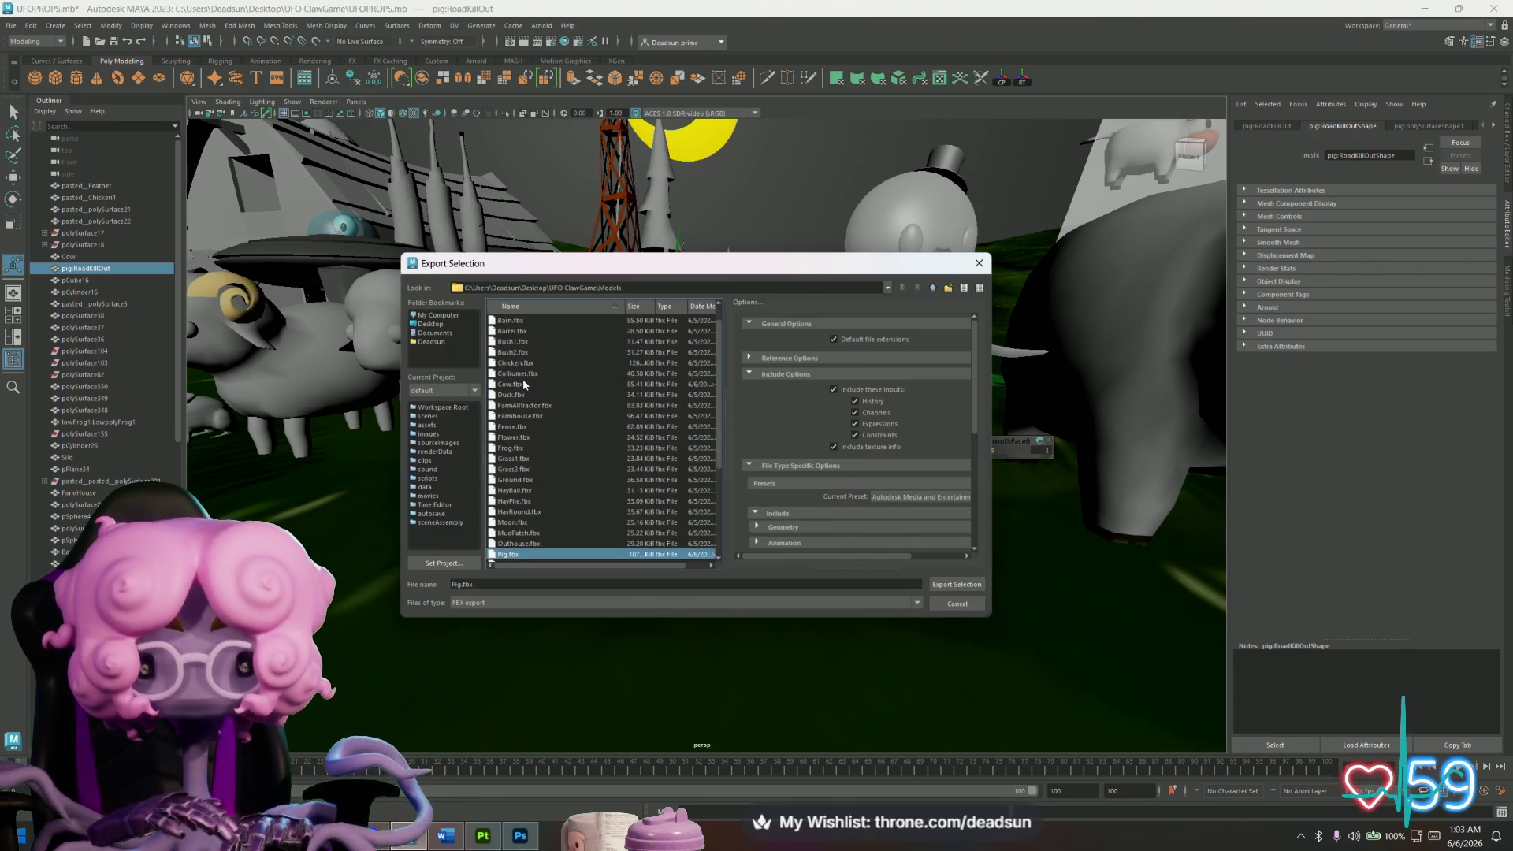
scroll(553, 437, down, 2)
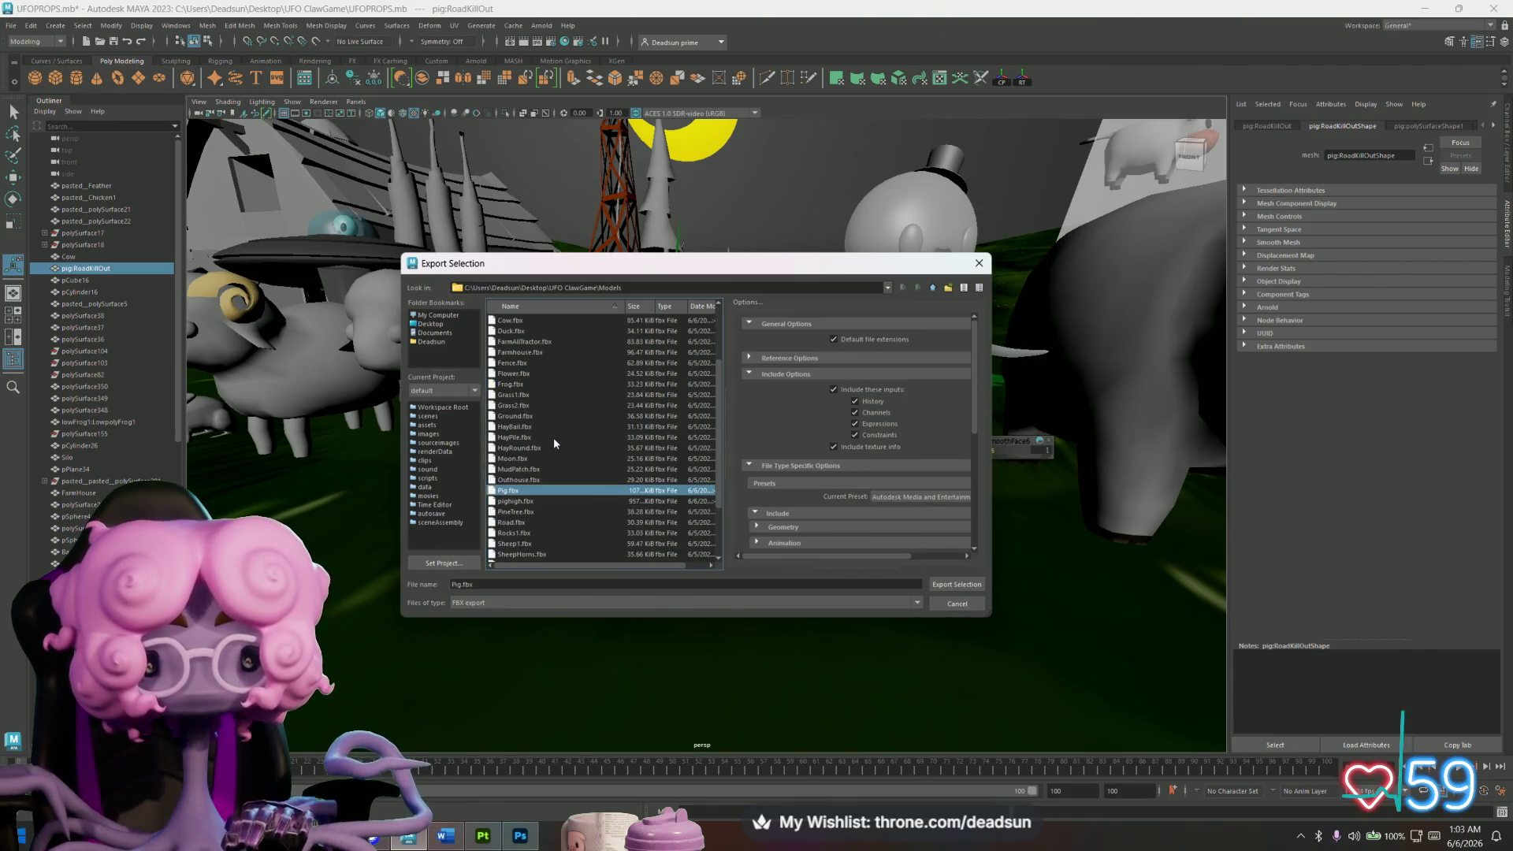
click(528, 503)
click(955, 584)
click(679, 475)
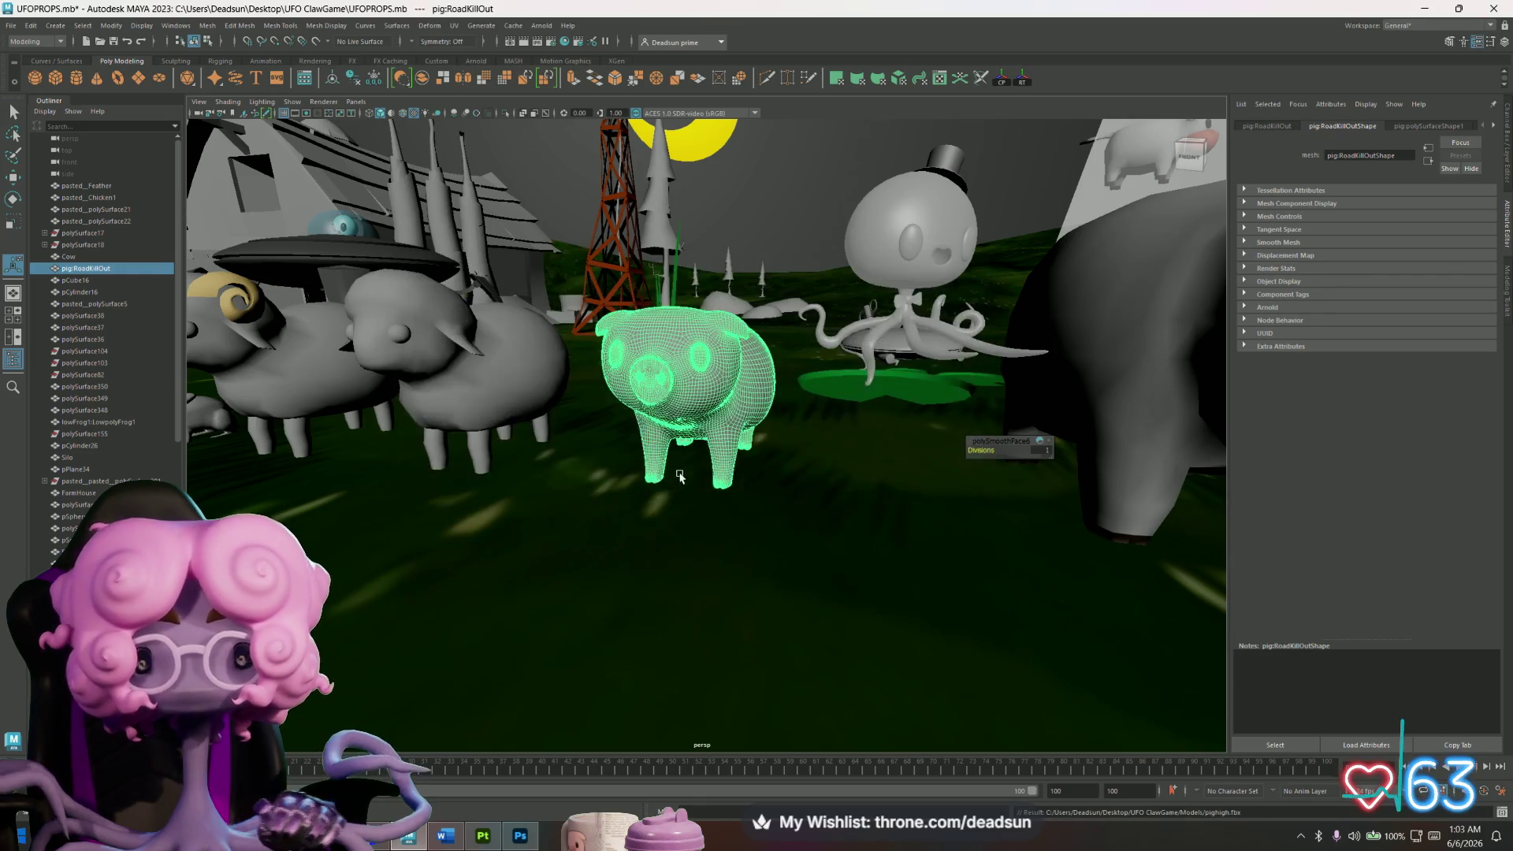
key(alt+Tab)
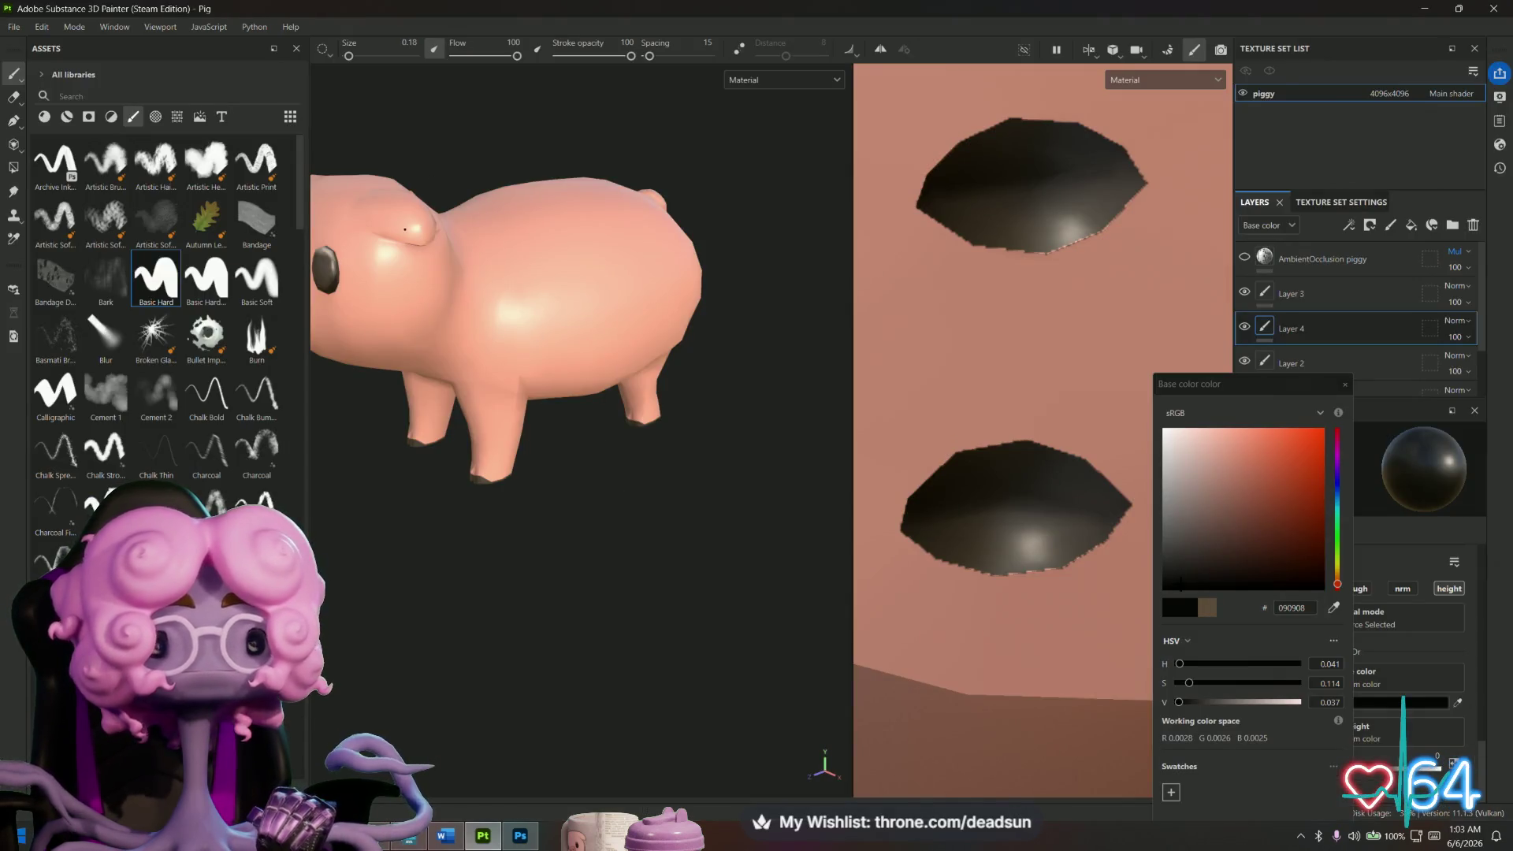
Export the piggy texture set's seven textures from the Export Textures dialog.
click(13, 31)
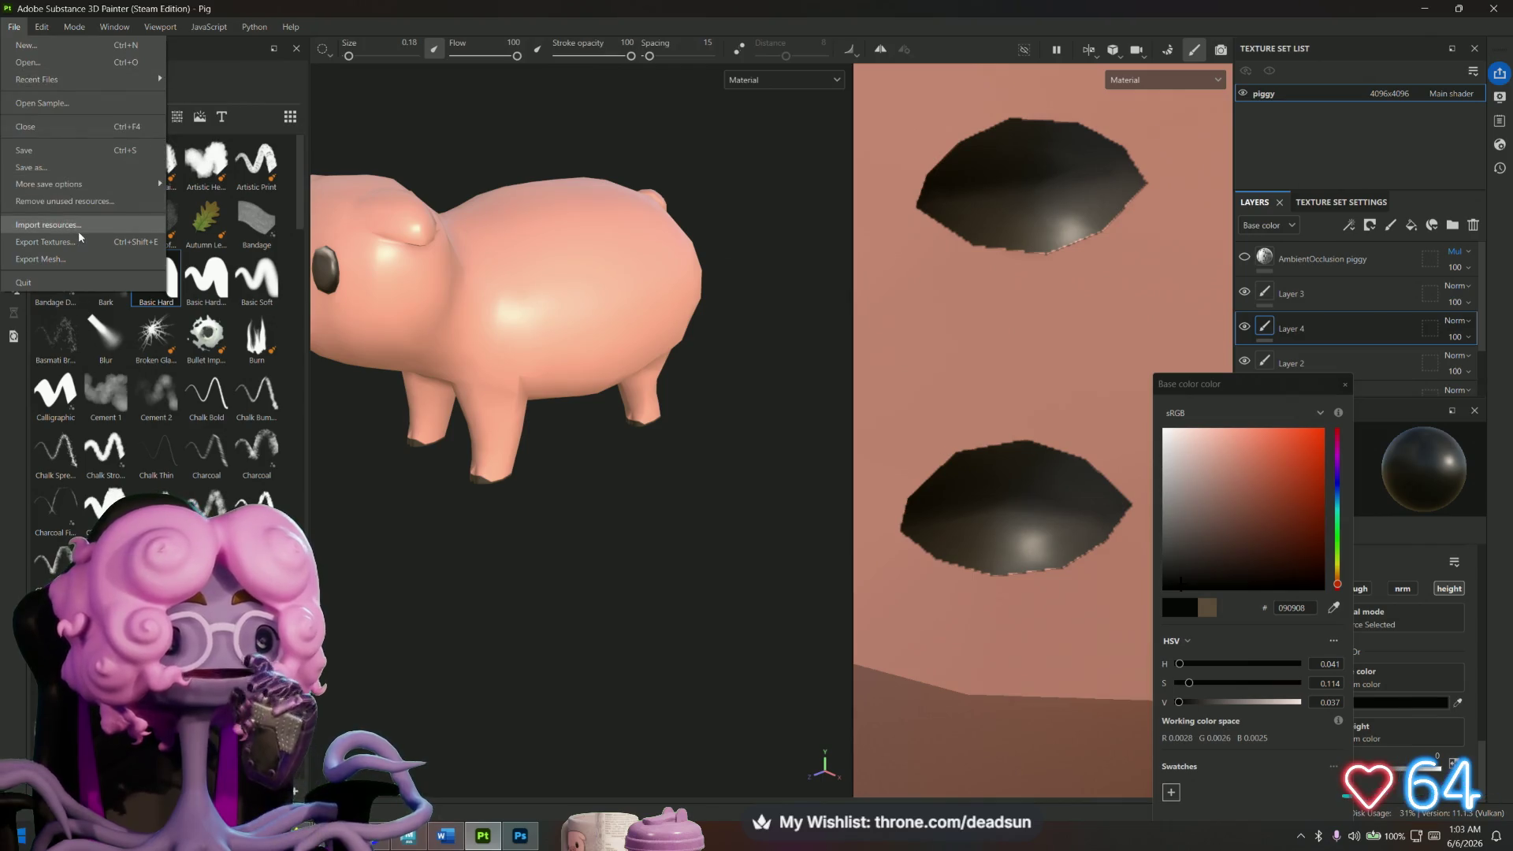
click(47, 242)
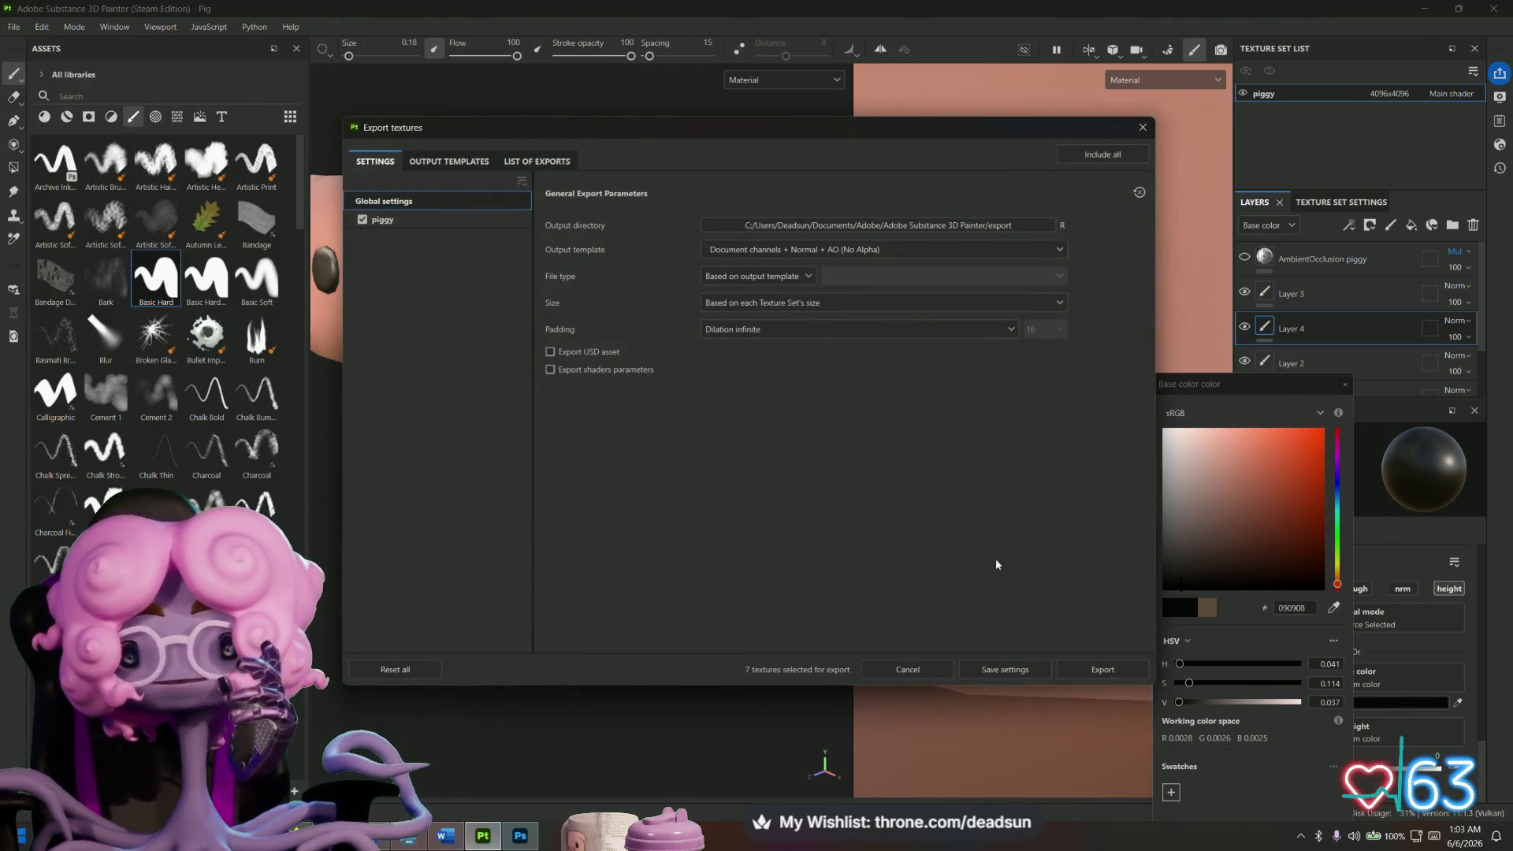
click(1093, 671)
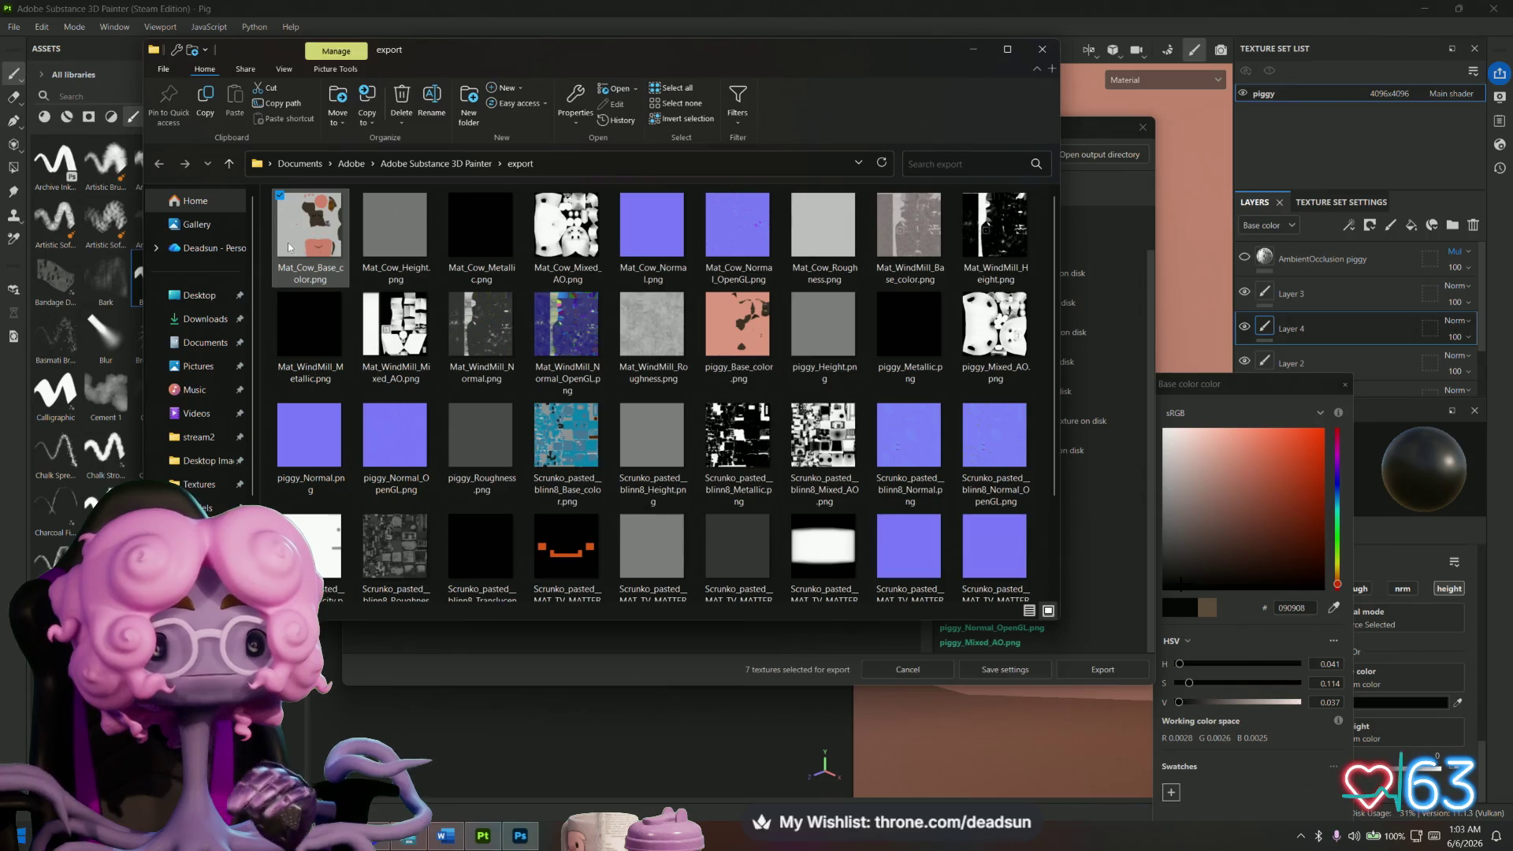
Copy piggy_Base_color.png and paste it into the UFO ClawGame Textures folder.
click(731, 326)
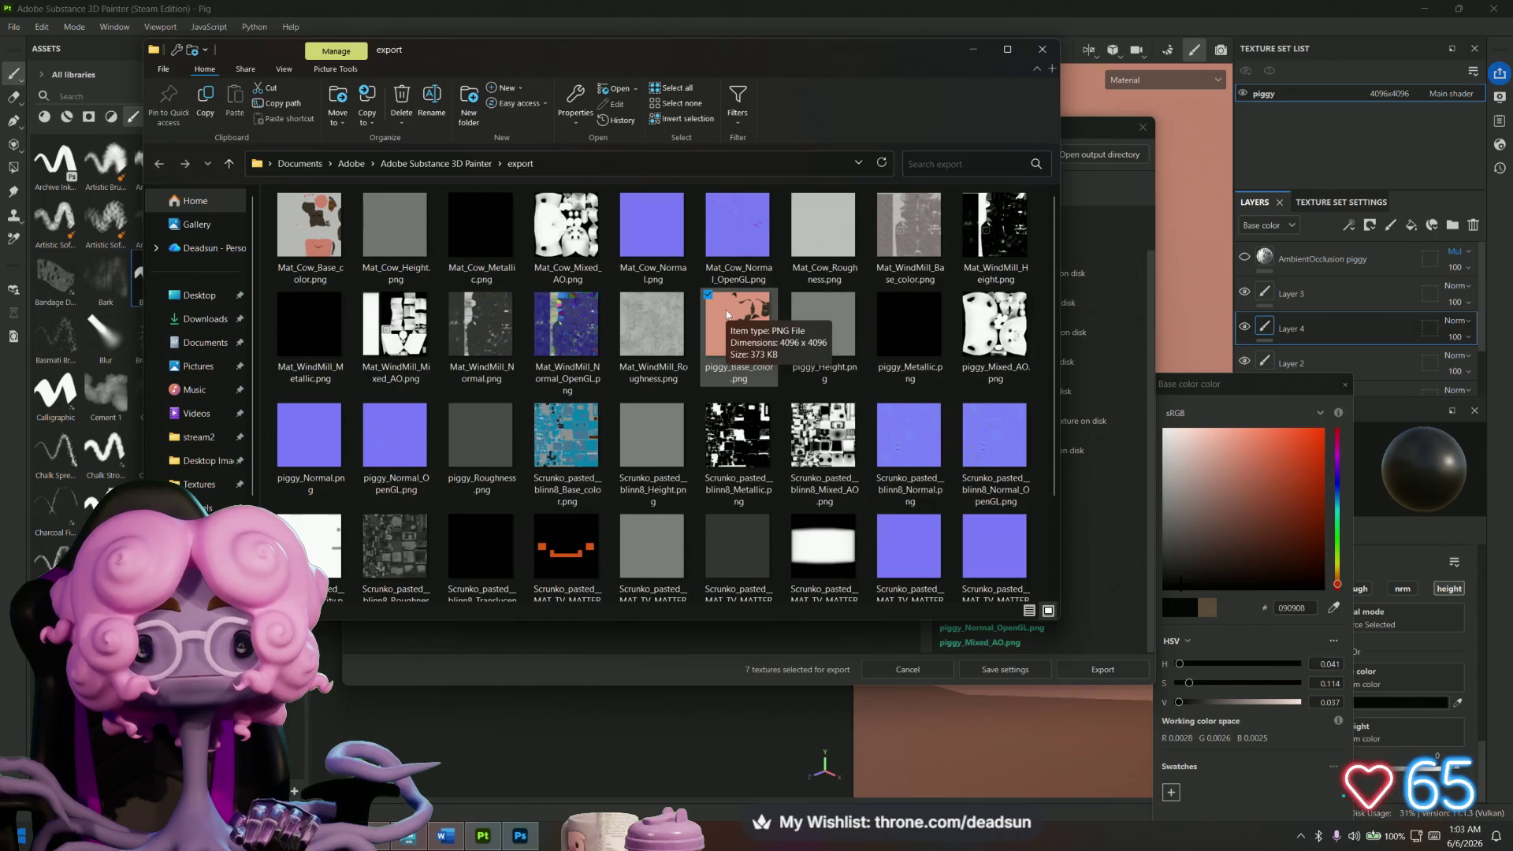
right_click(729, 321)
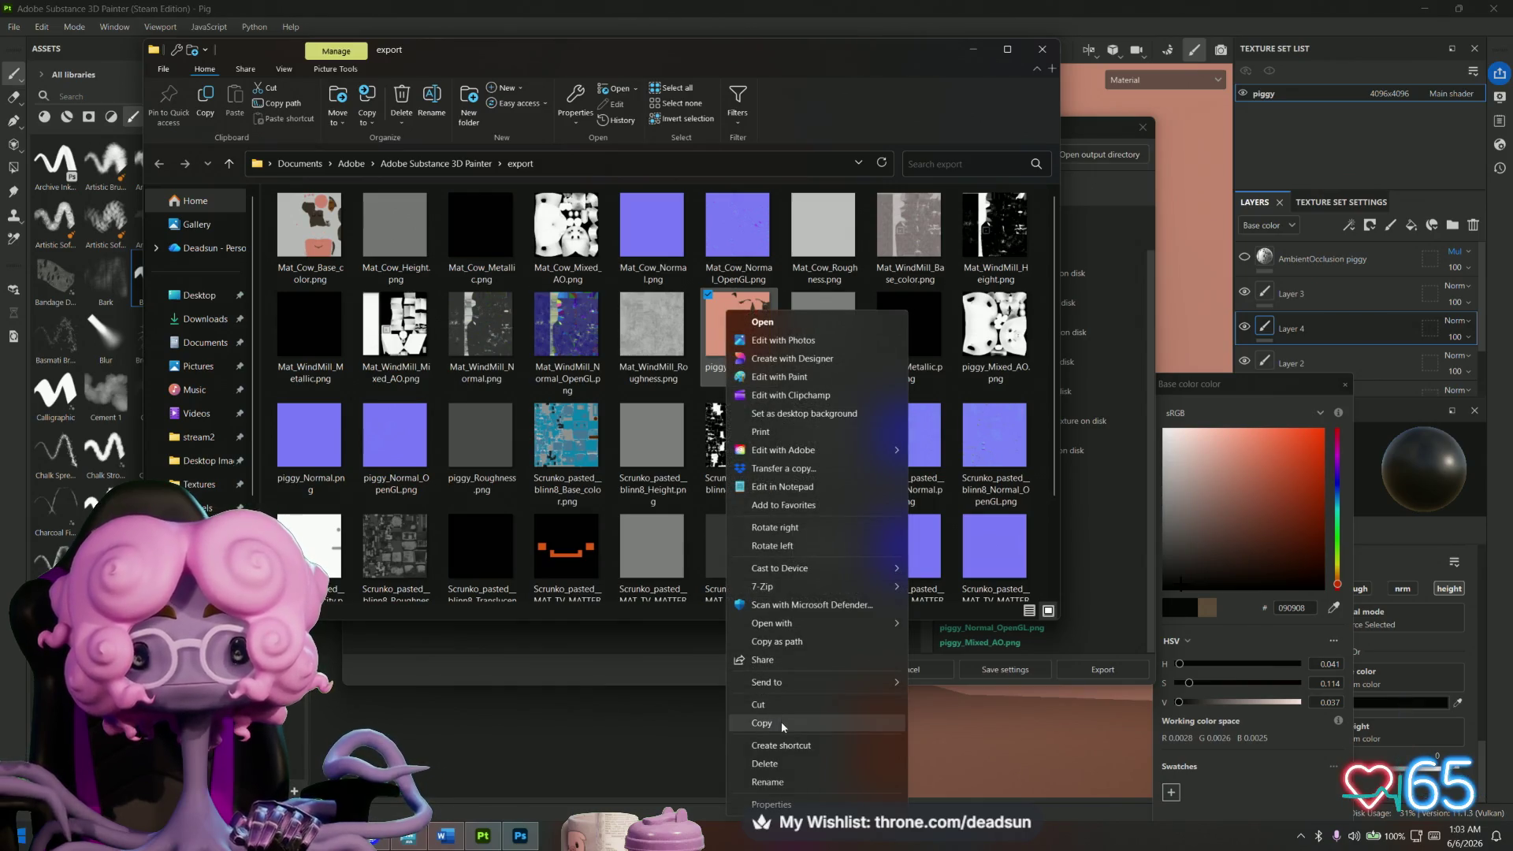
click(760, 723)
click(408, 838)
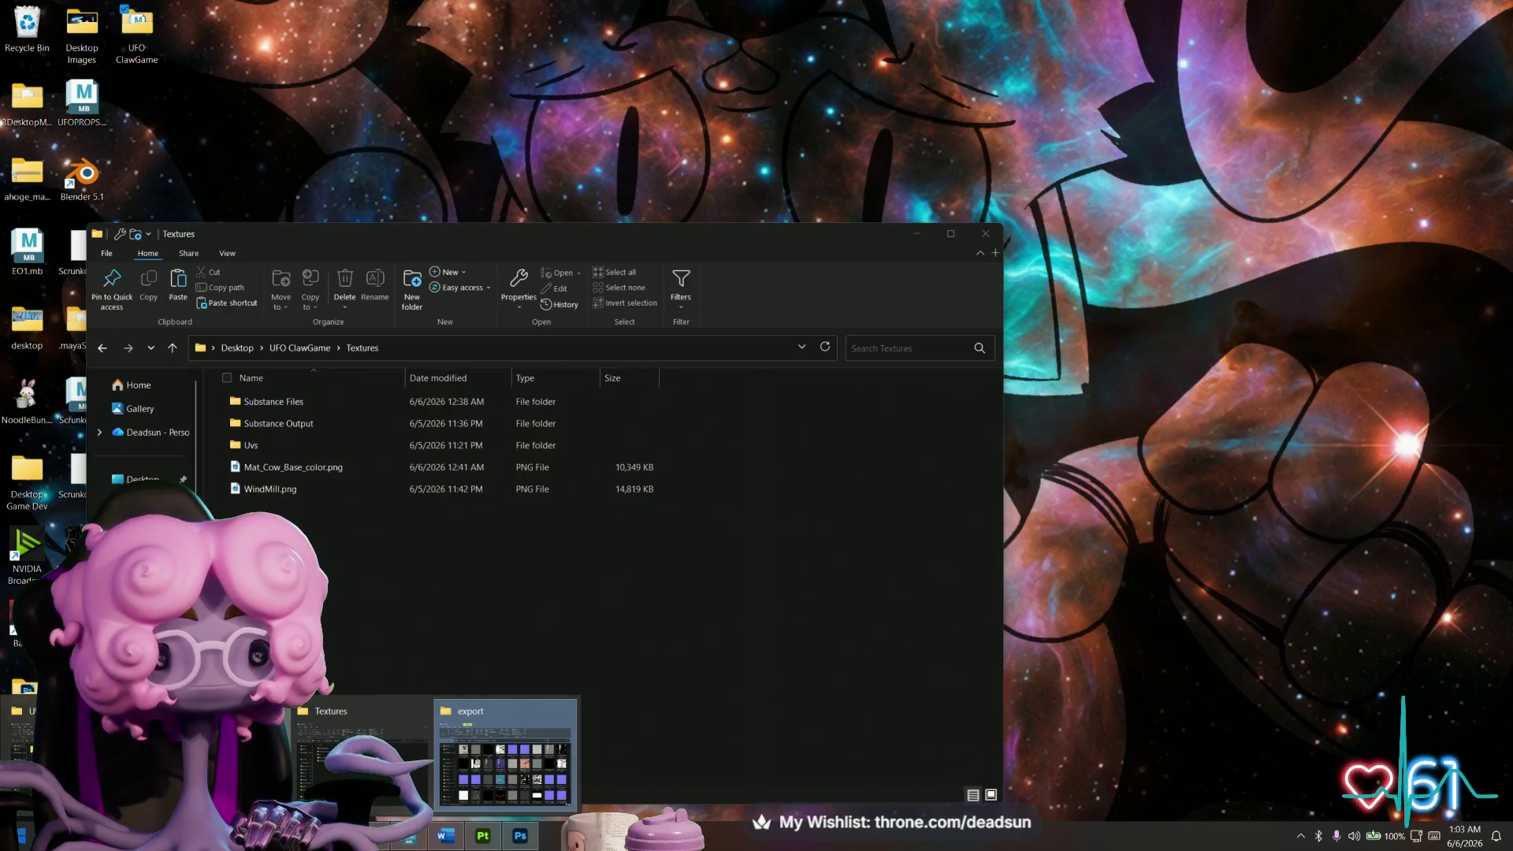
click(362, 753)
right_click(264, 561)
click(329, 669)
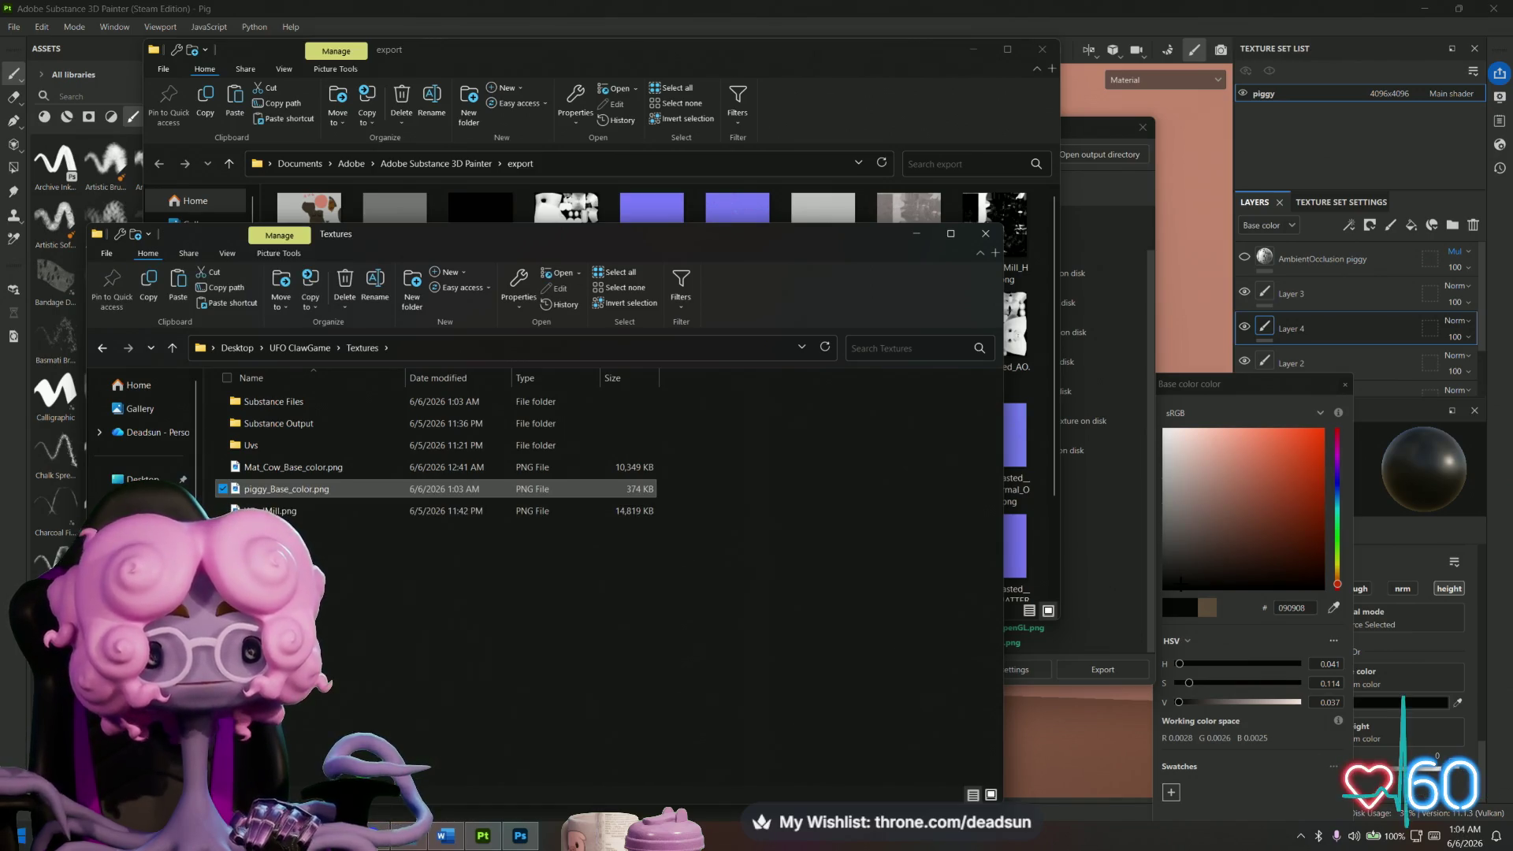
Rename the pasted copy to Mat_piggy_Base_color.png and select it.
click(247, 491)
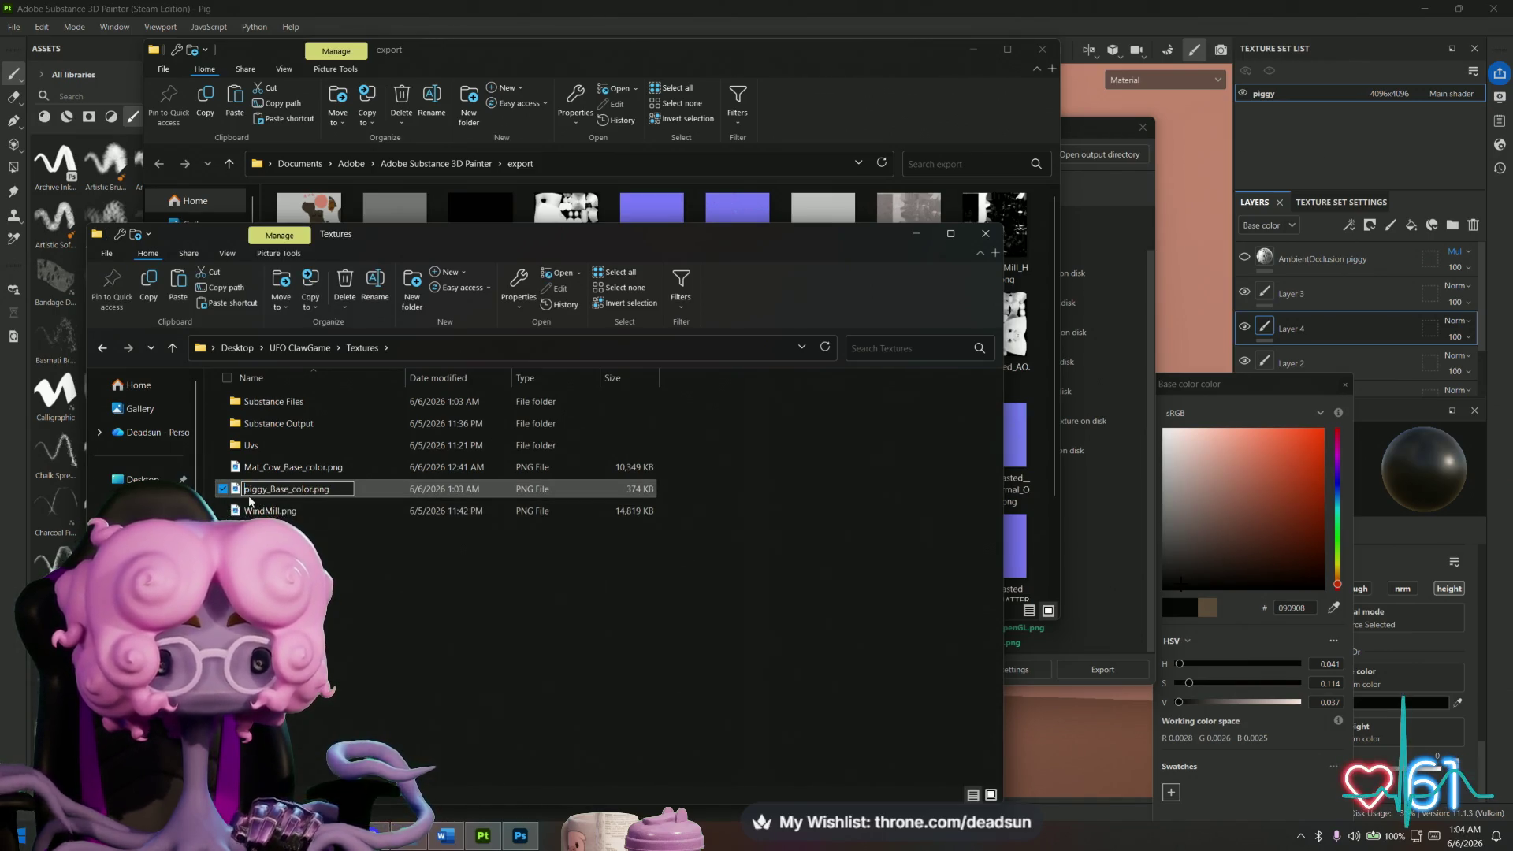
text(Mat)
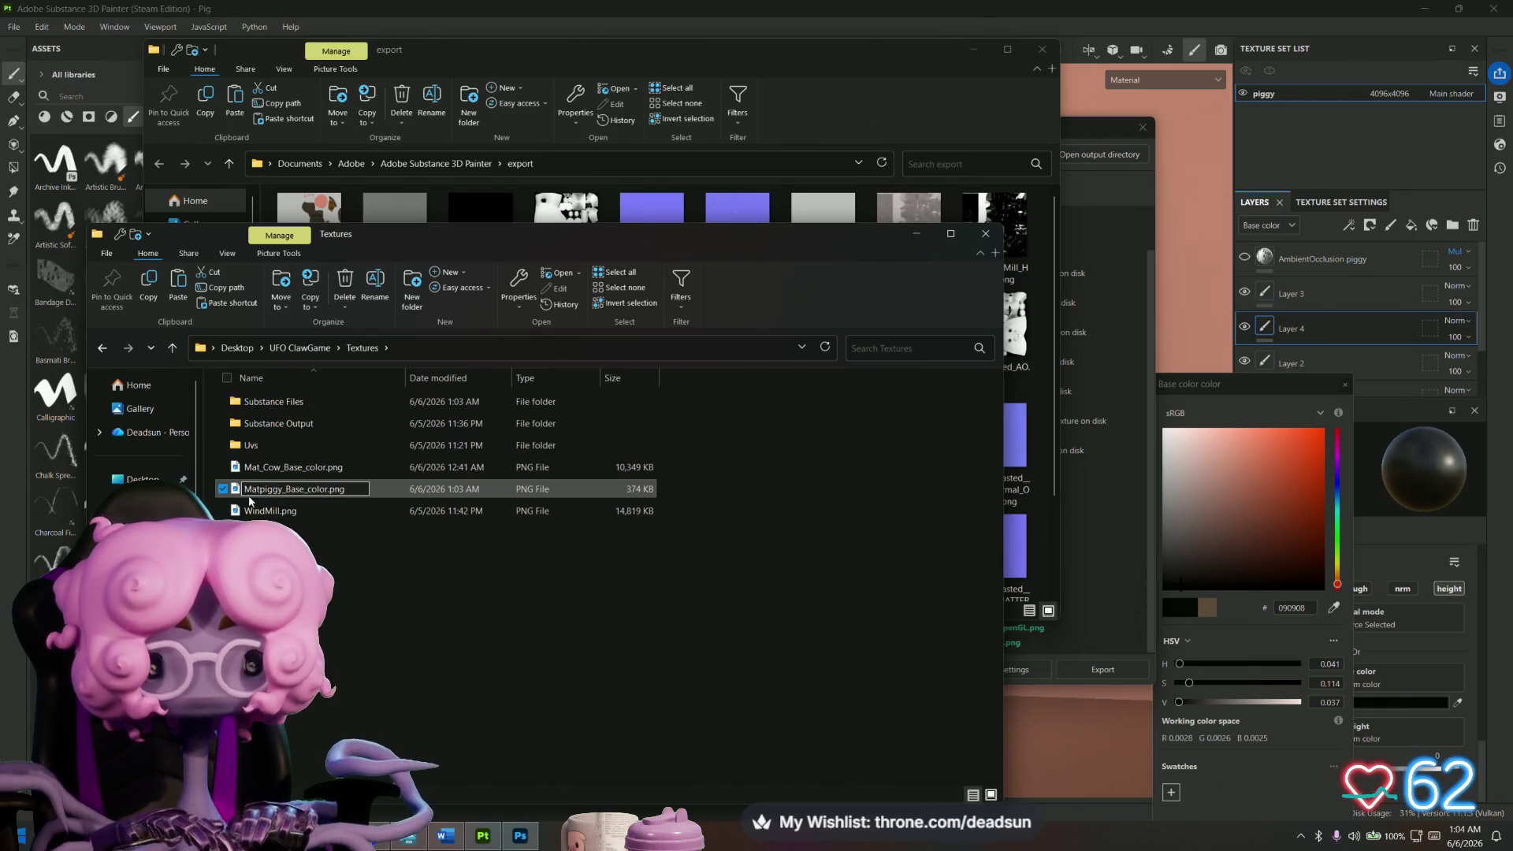
text(_)
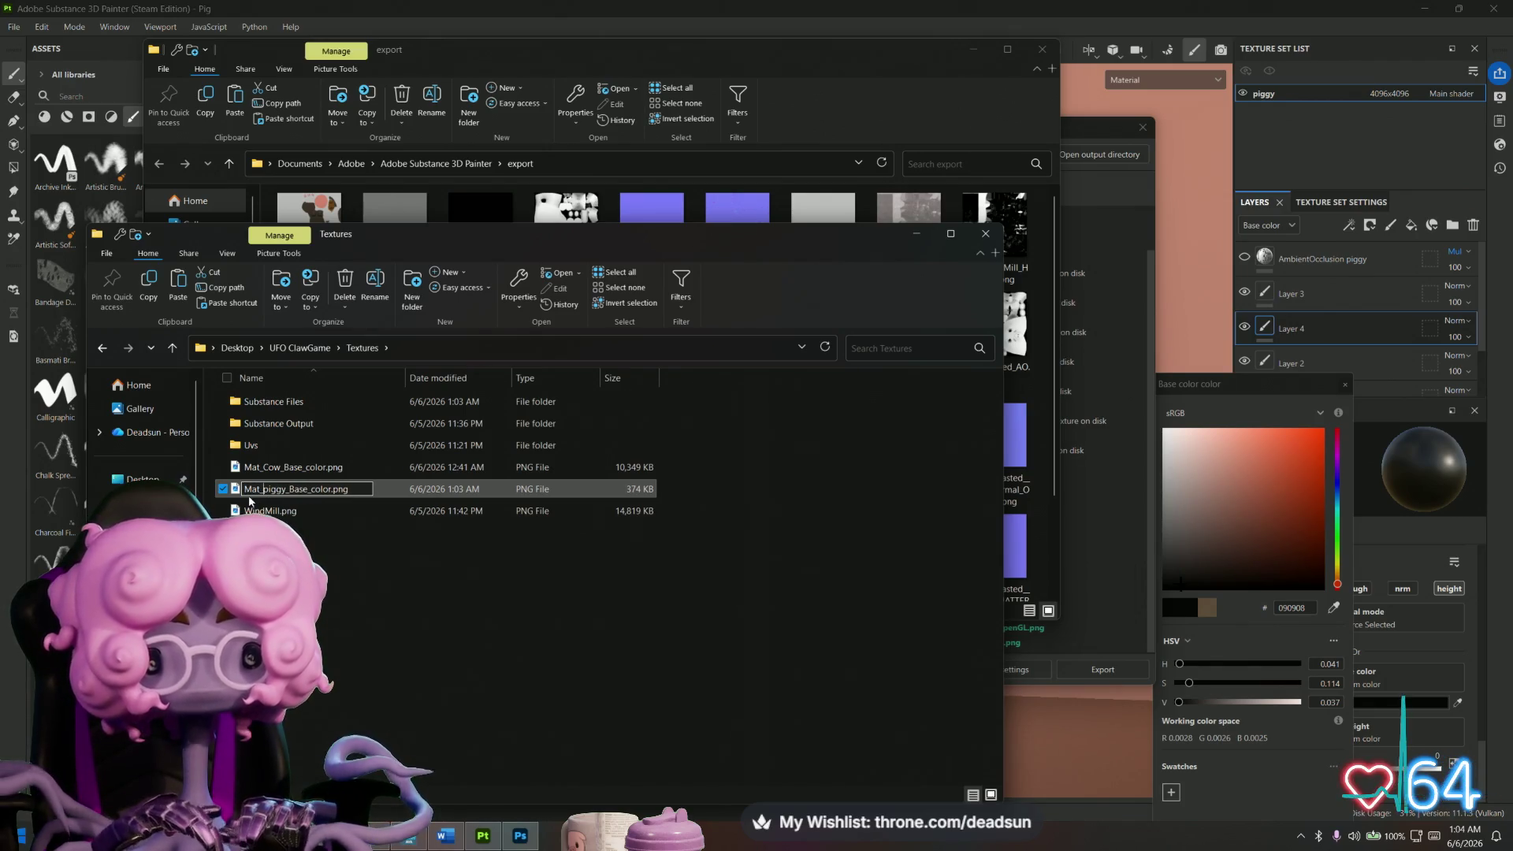
click(709, 504)
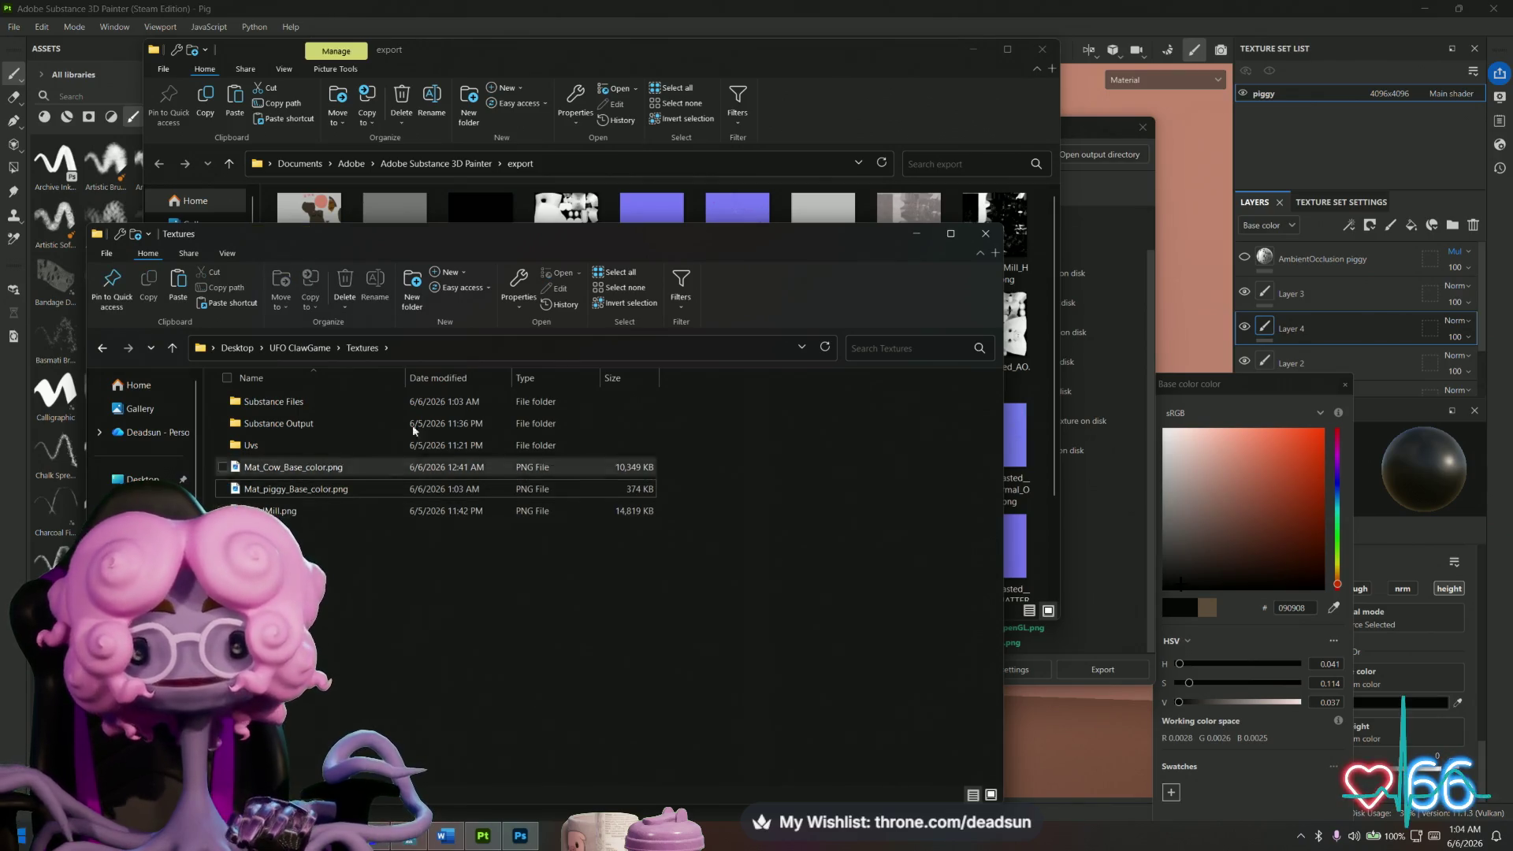
click(842, 68)
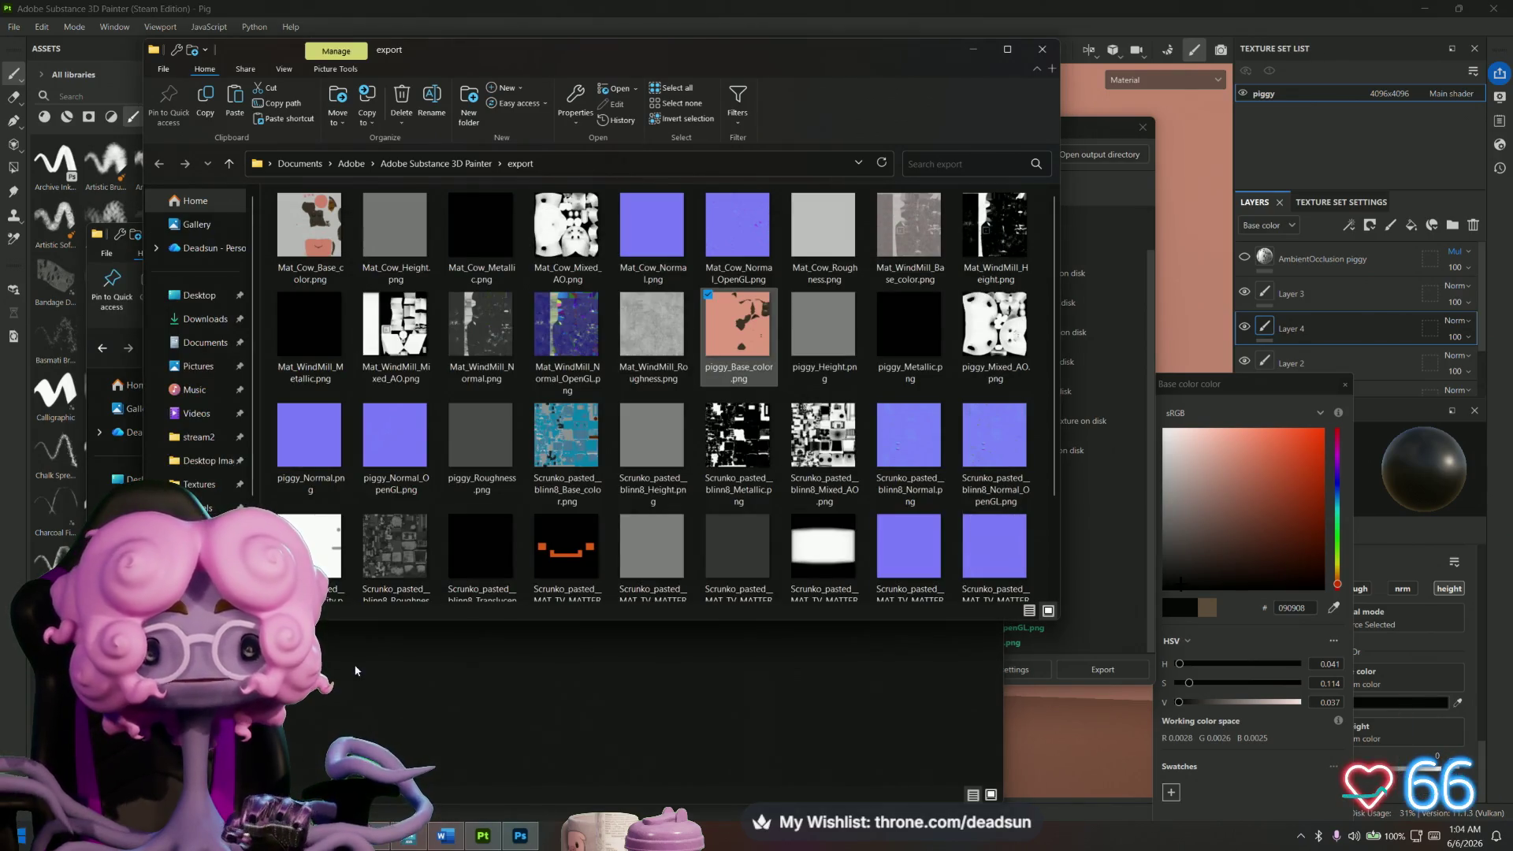
click(118, 234)
click(292, 494)
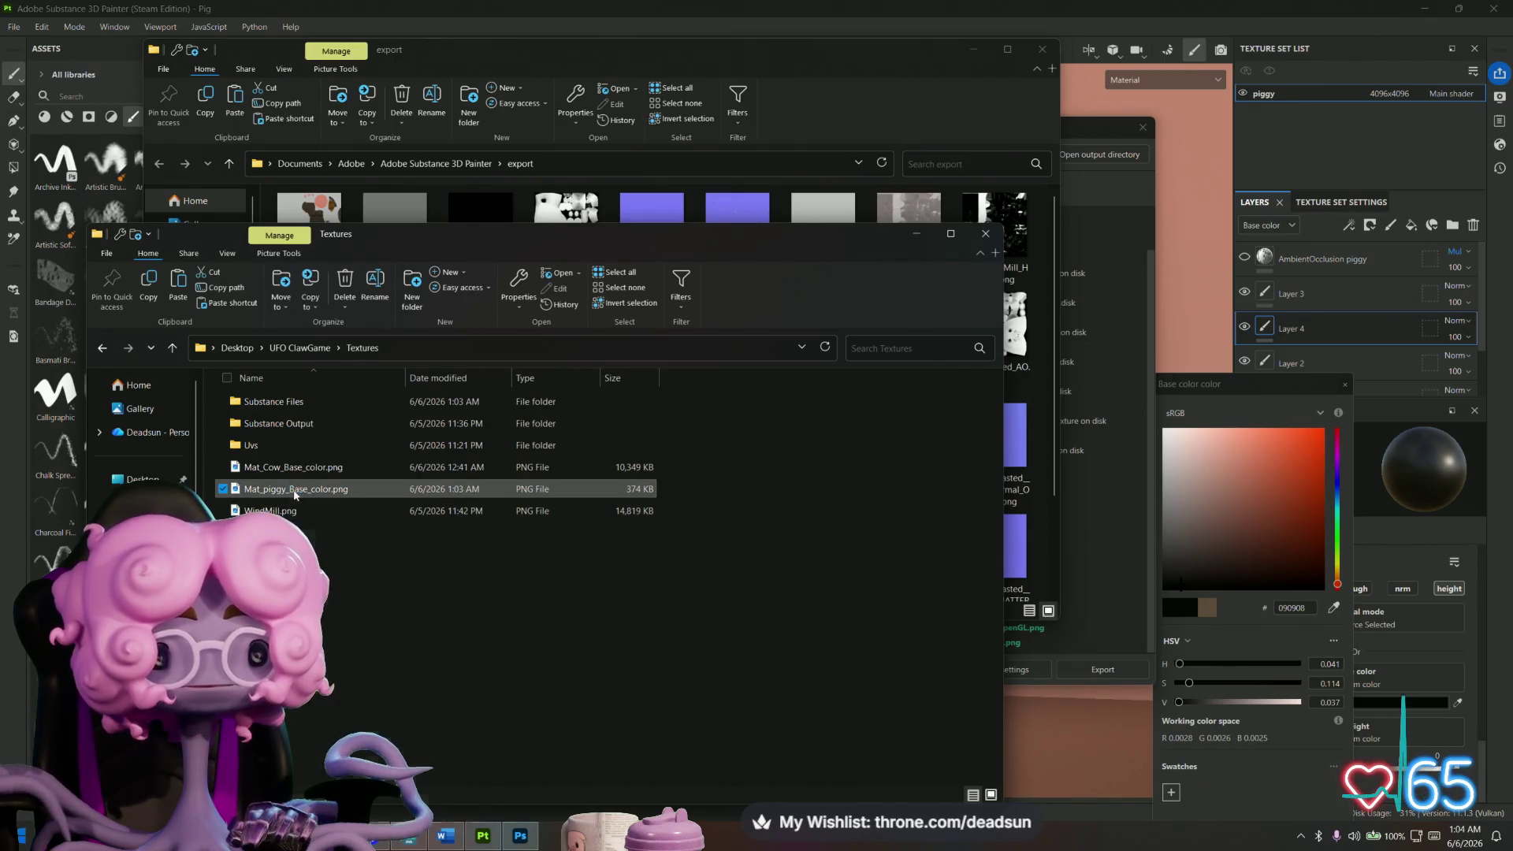
right_click(296, 494)
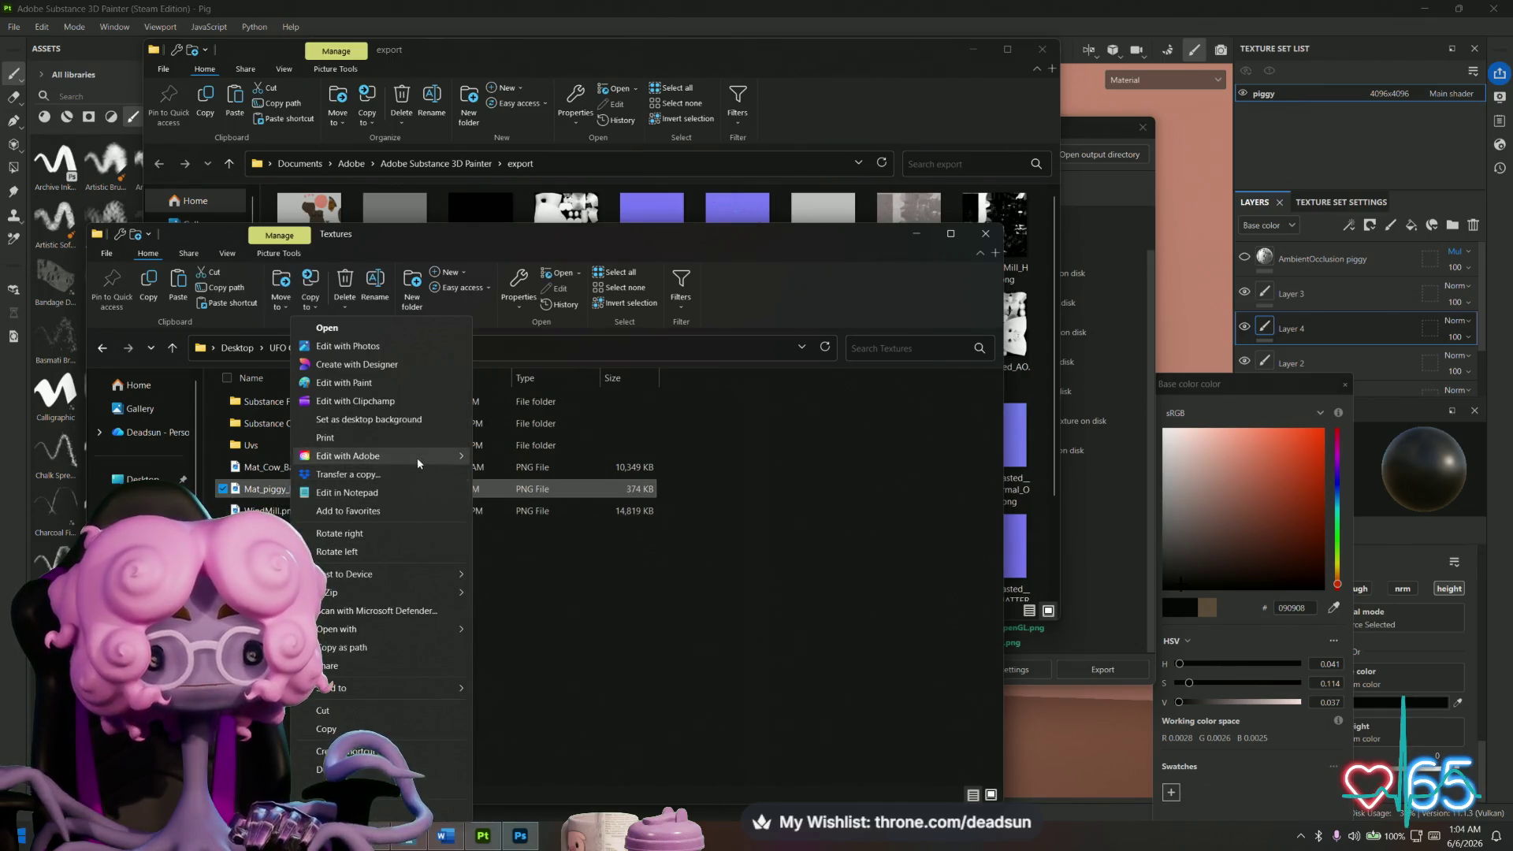
Open Mat_piggy_Base_color.png in Adobe Photoshop 2026, minimize it, and return to Substance Painter.
mouse_move(424, 631)
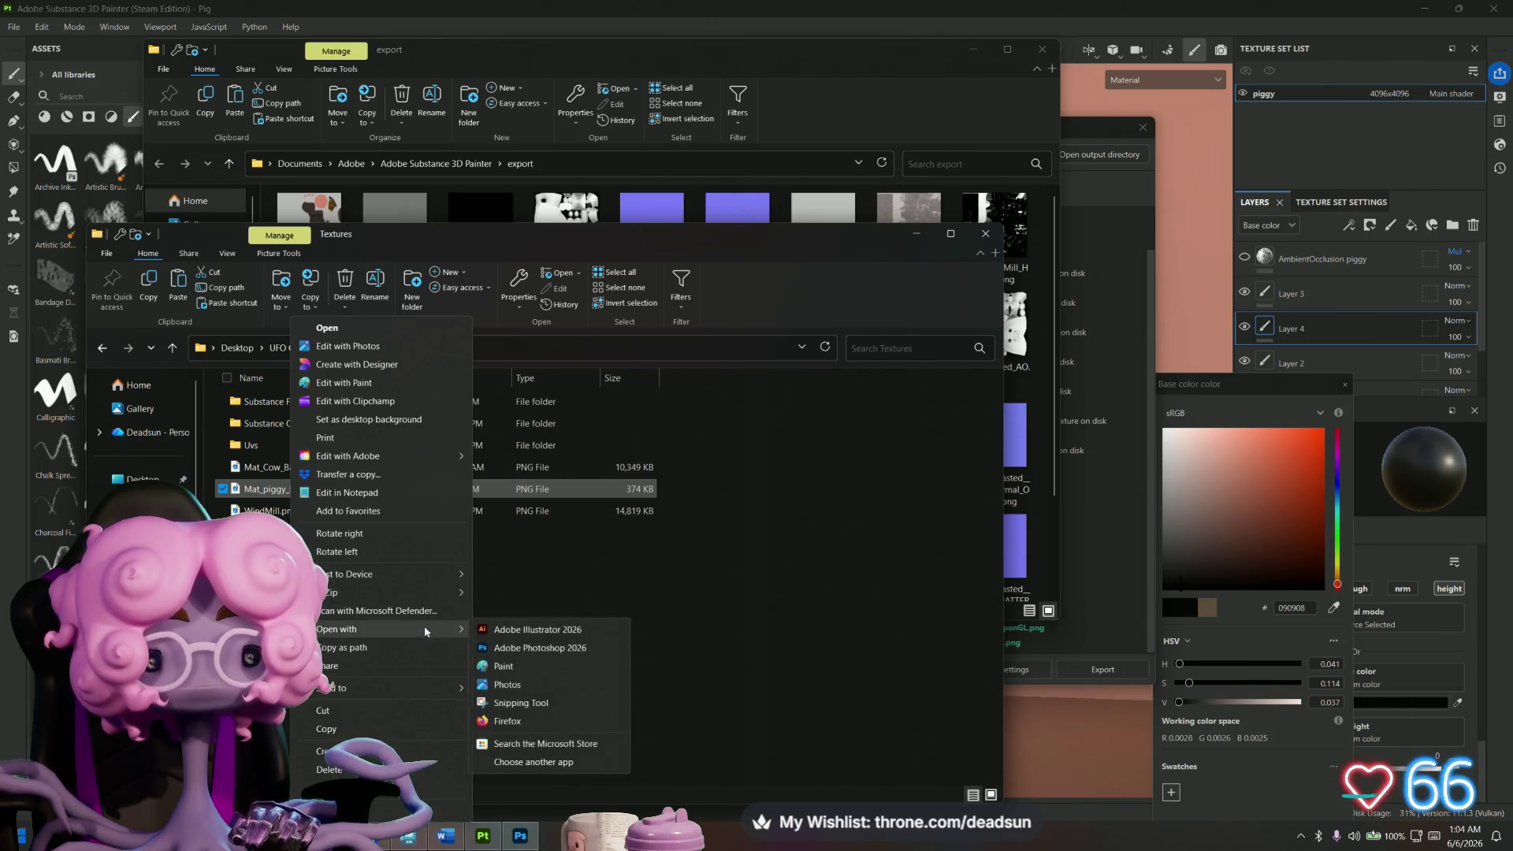
click(543, 648)
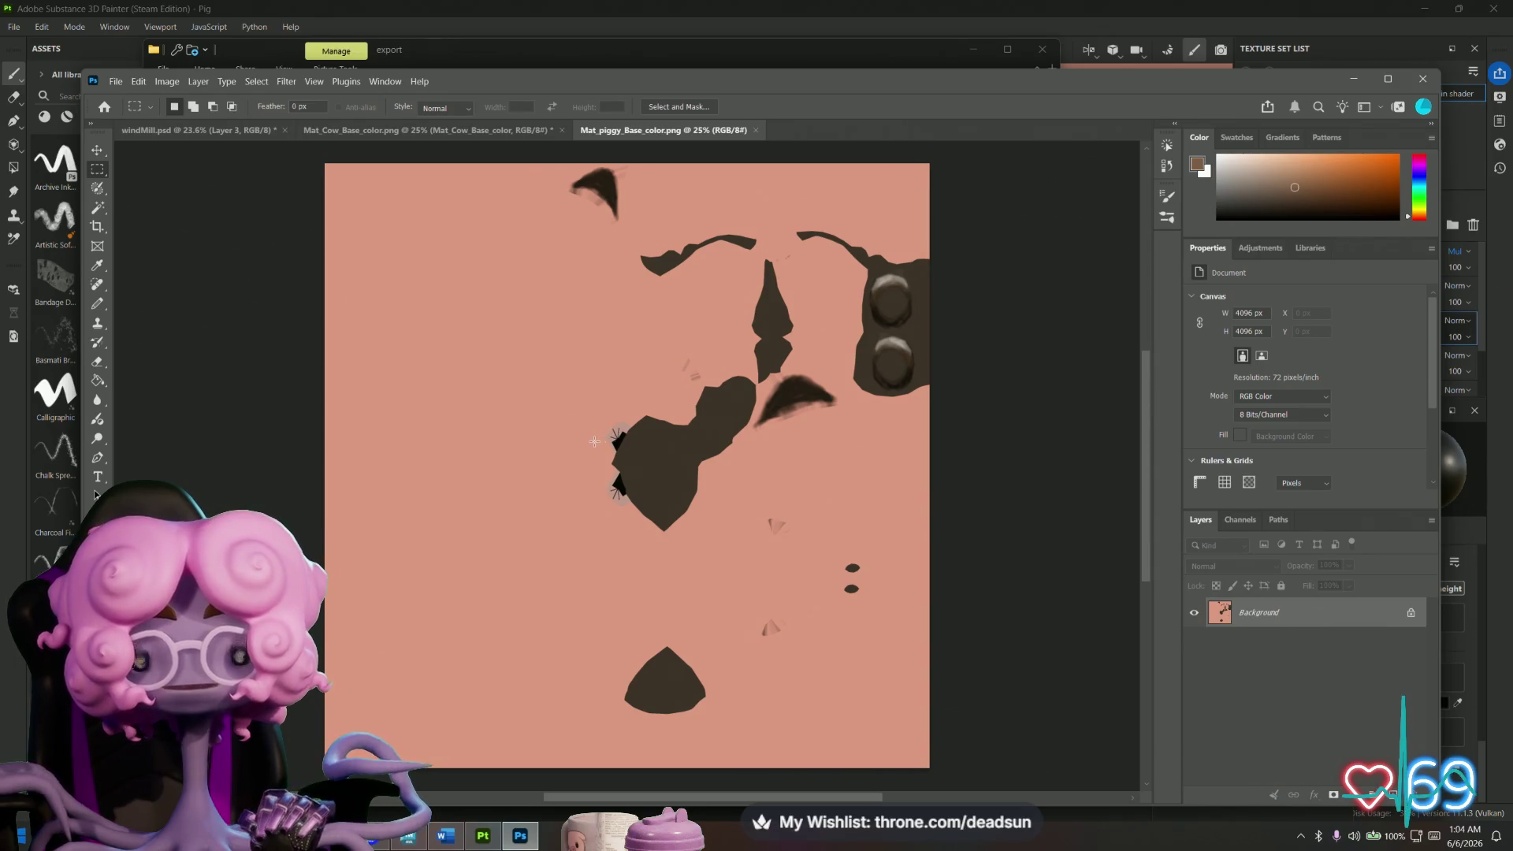
click(1353, 78)
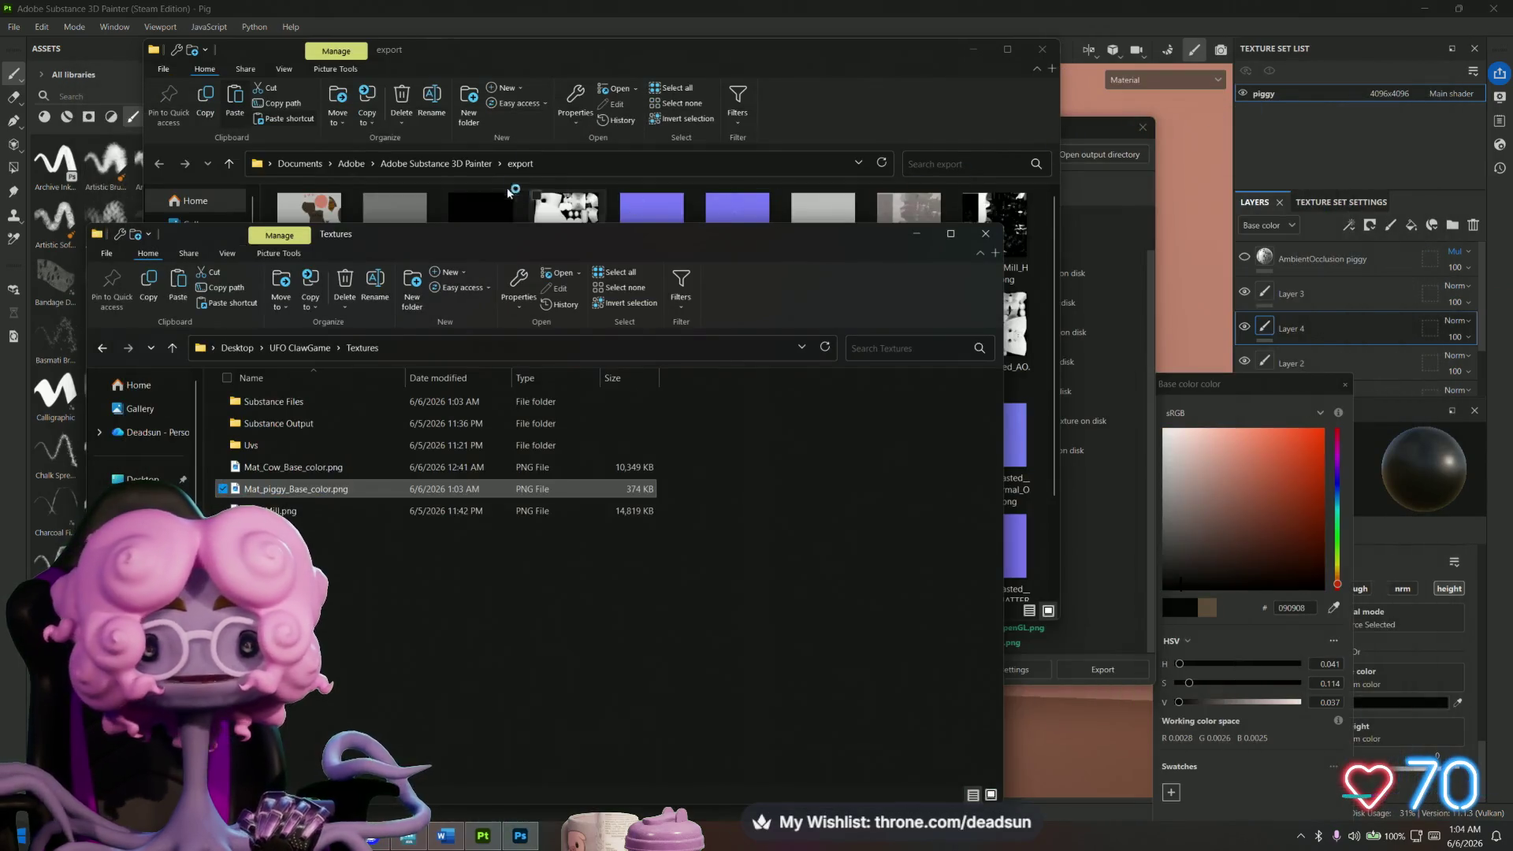
click(1048, 11)
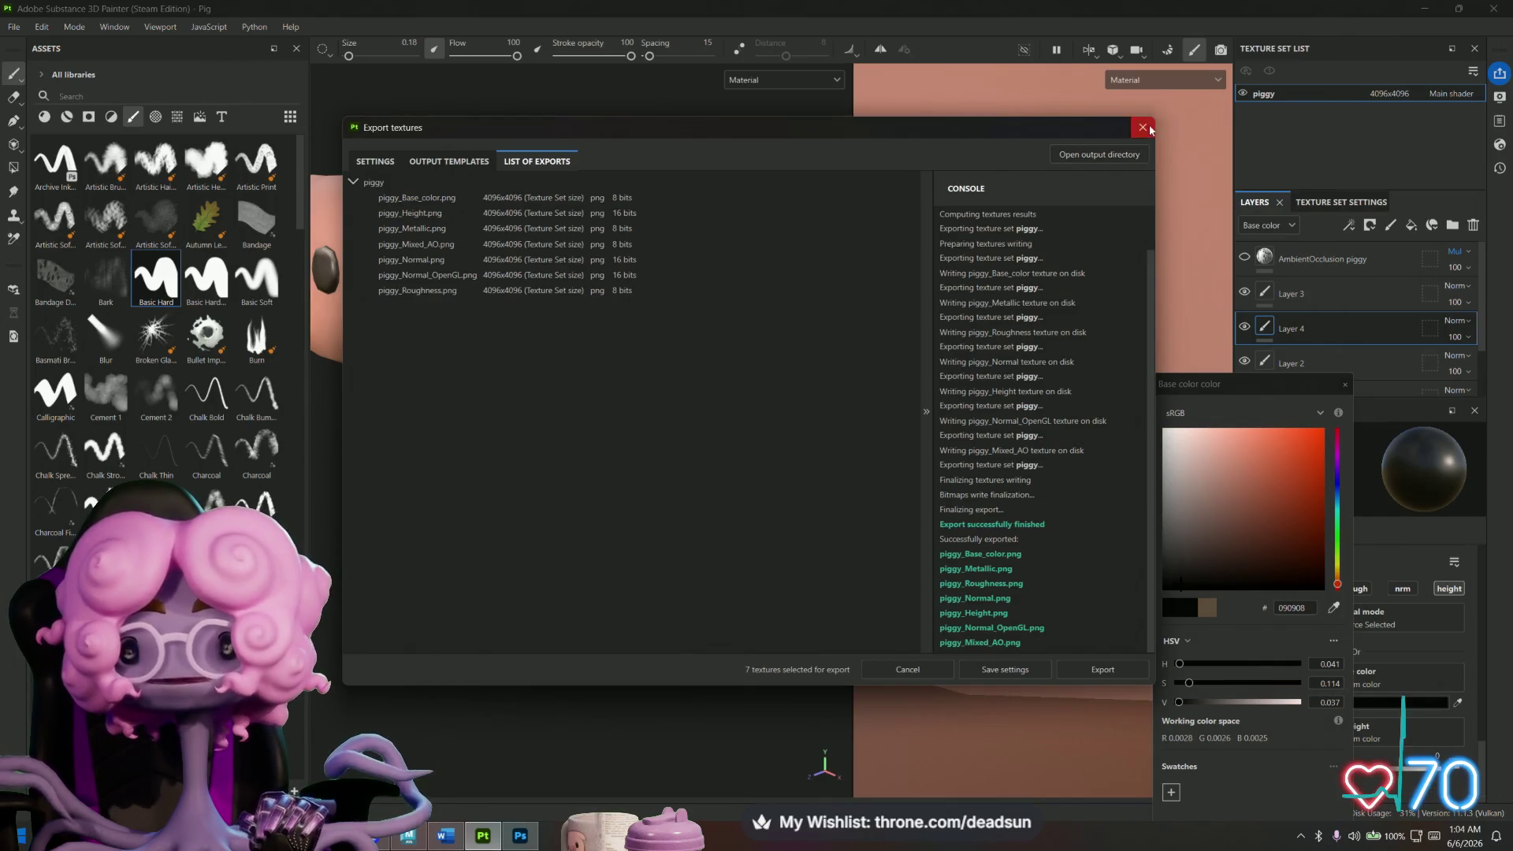
Start a new Substance Painter project from pighigh.fbx, discarding the old Pig project's changes.
click(1142, 128)
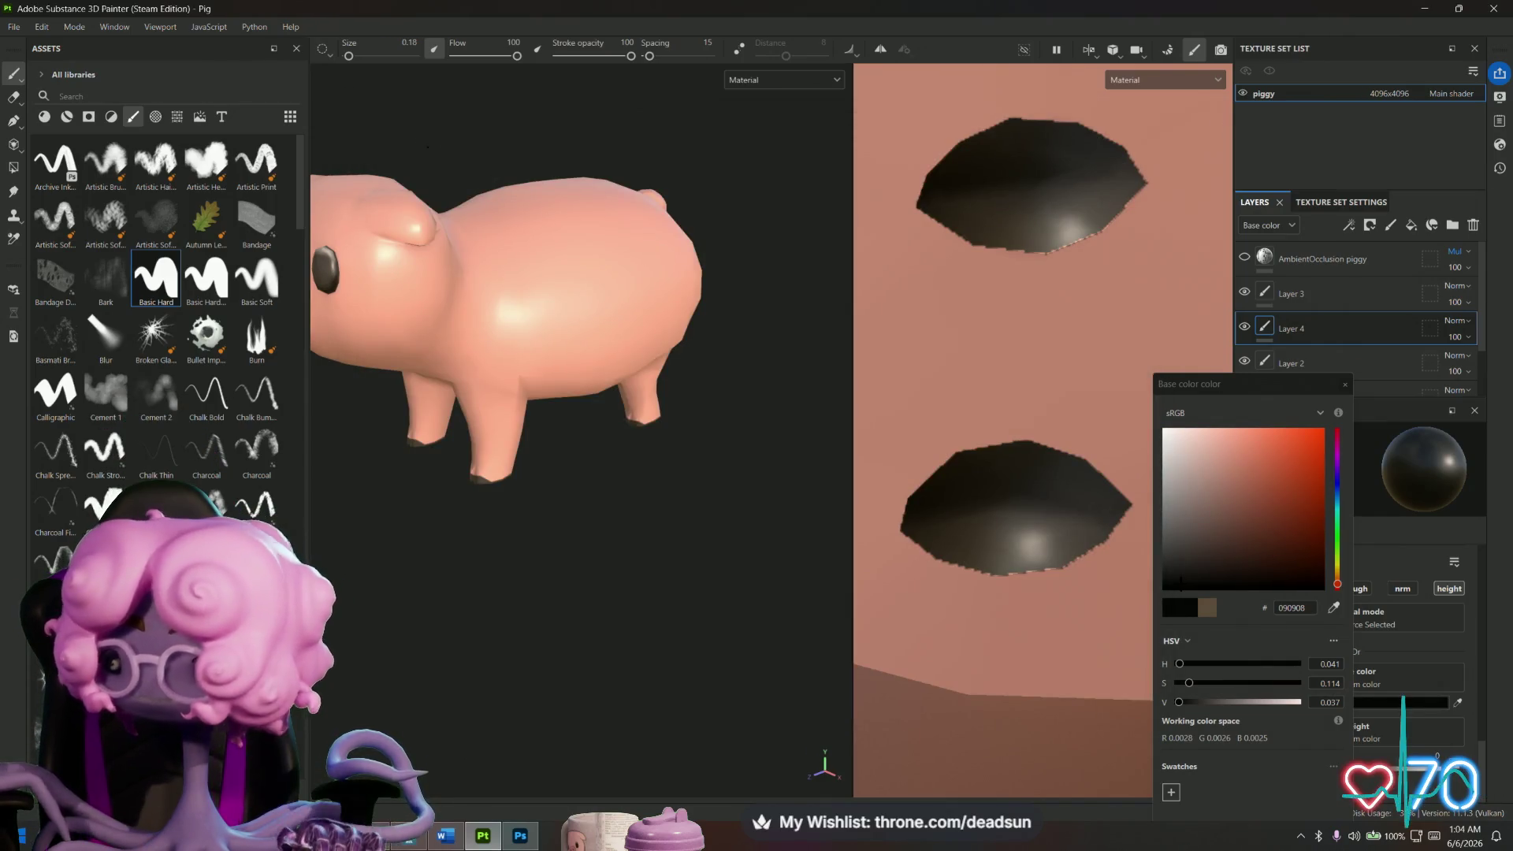
click(14, 27)
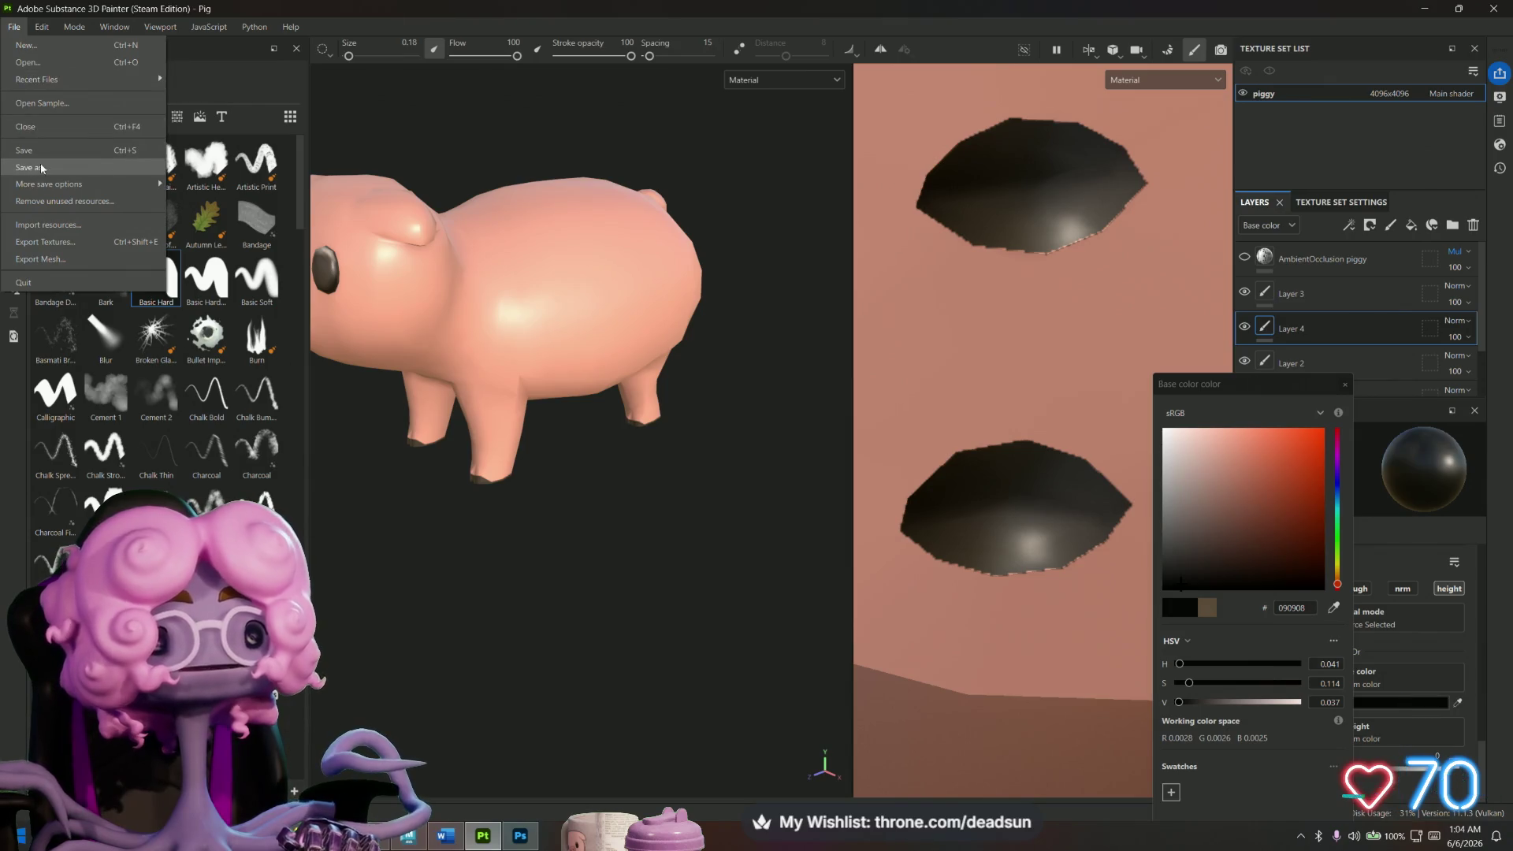
click(59, 46)
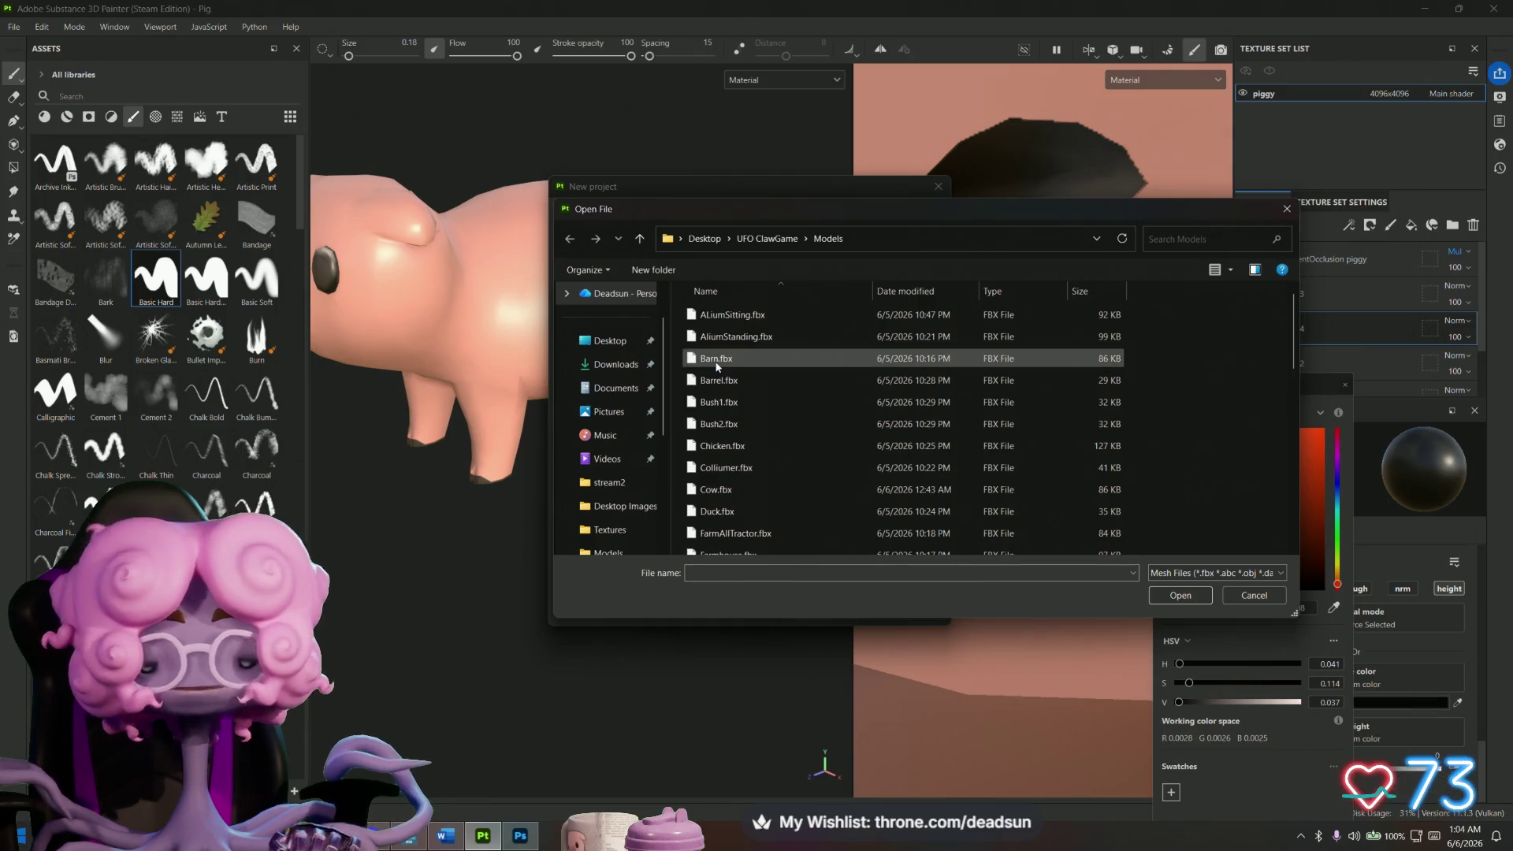
text(pig)
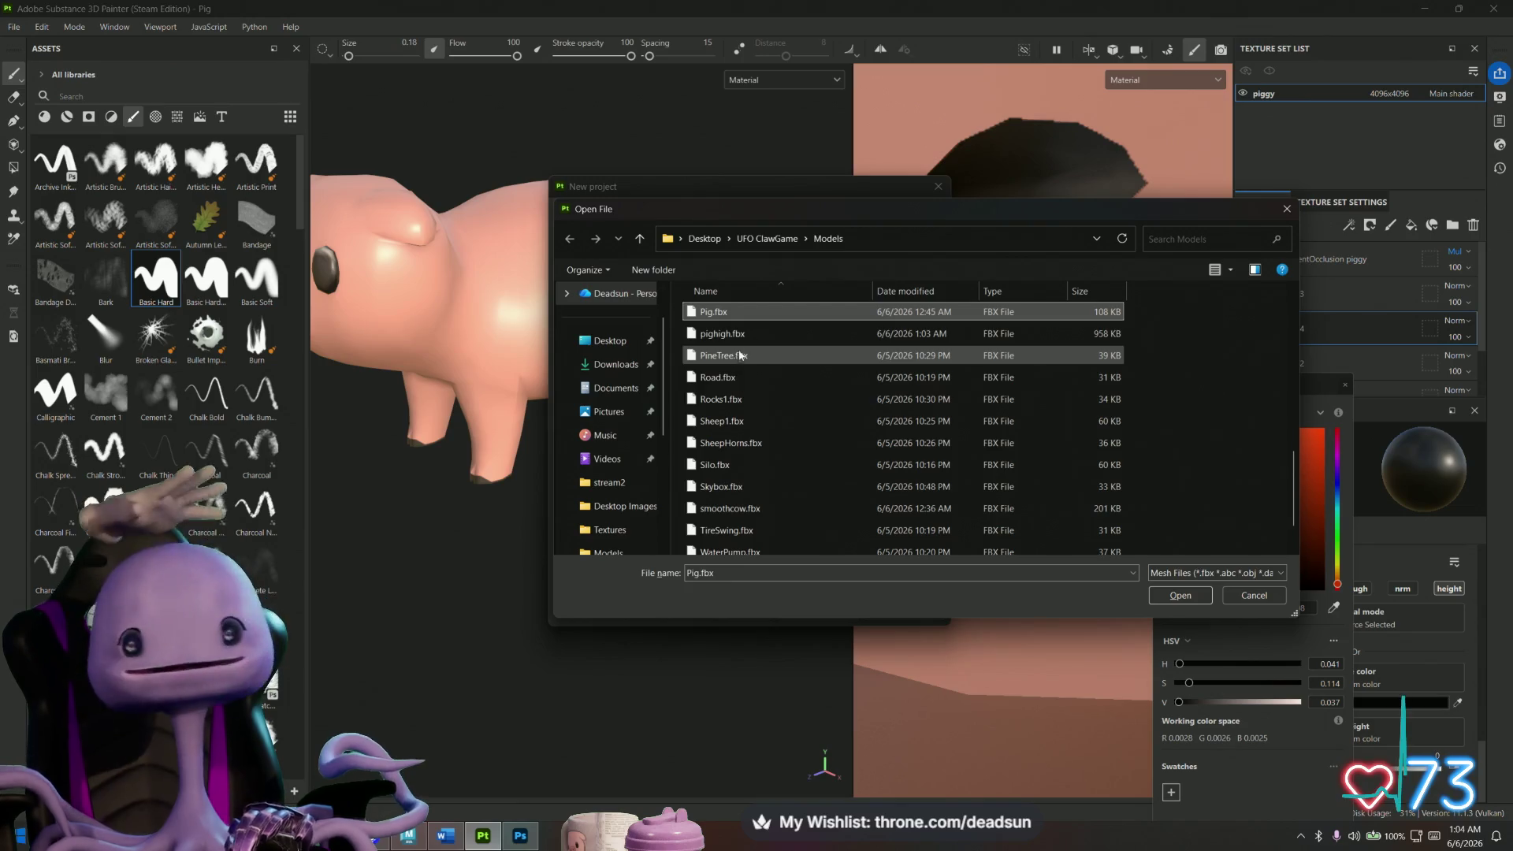
key(Down)
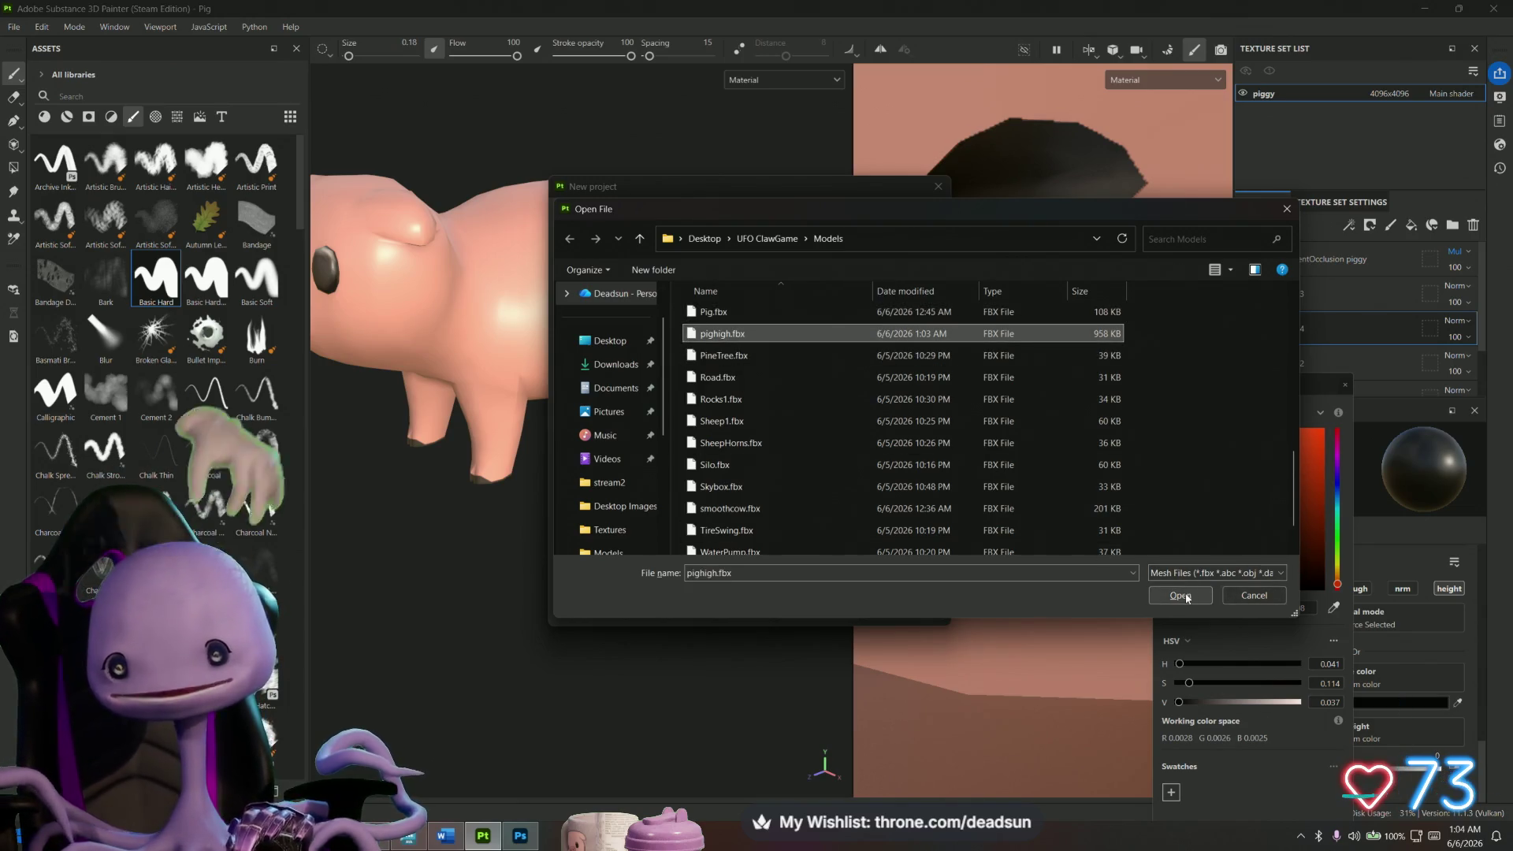
click(1180, 596)
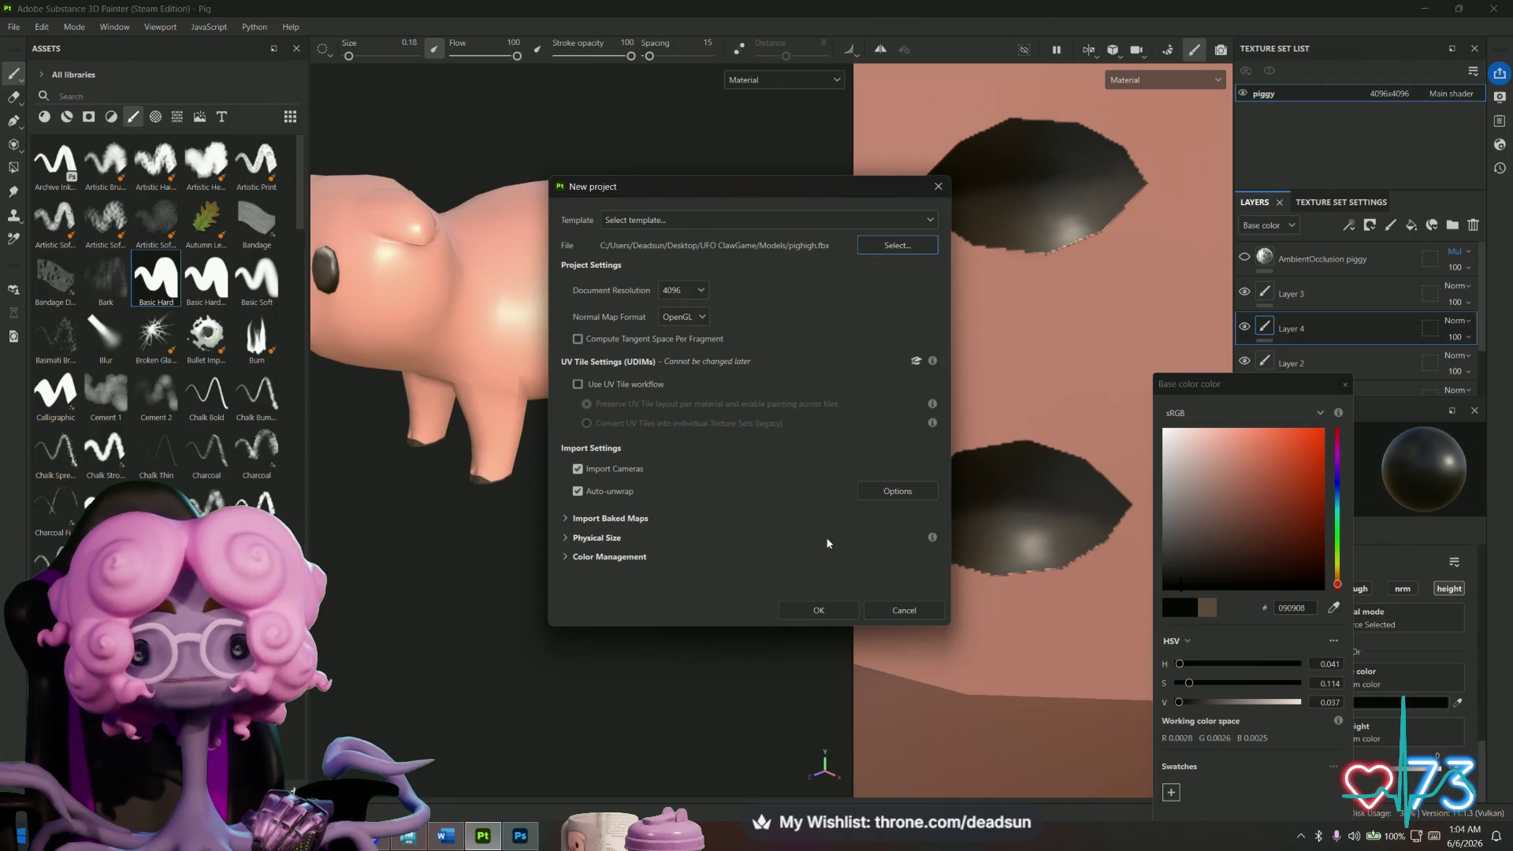
click(836, 610)
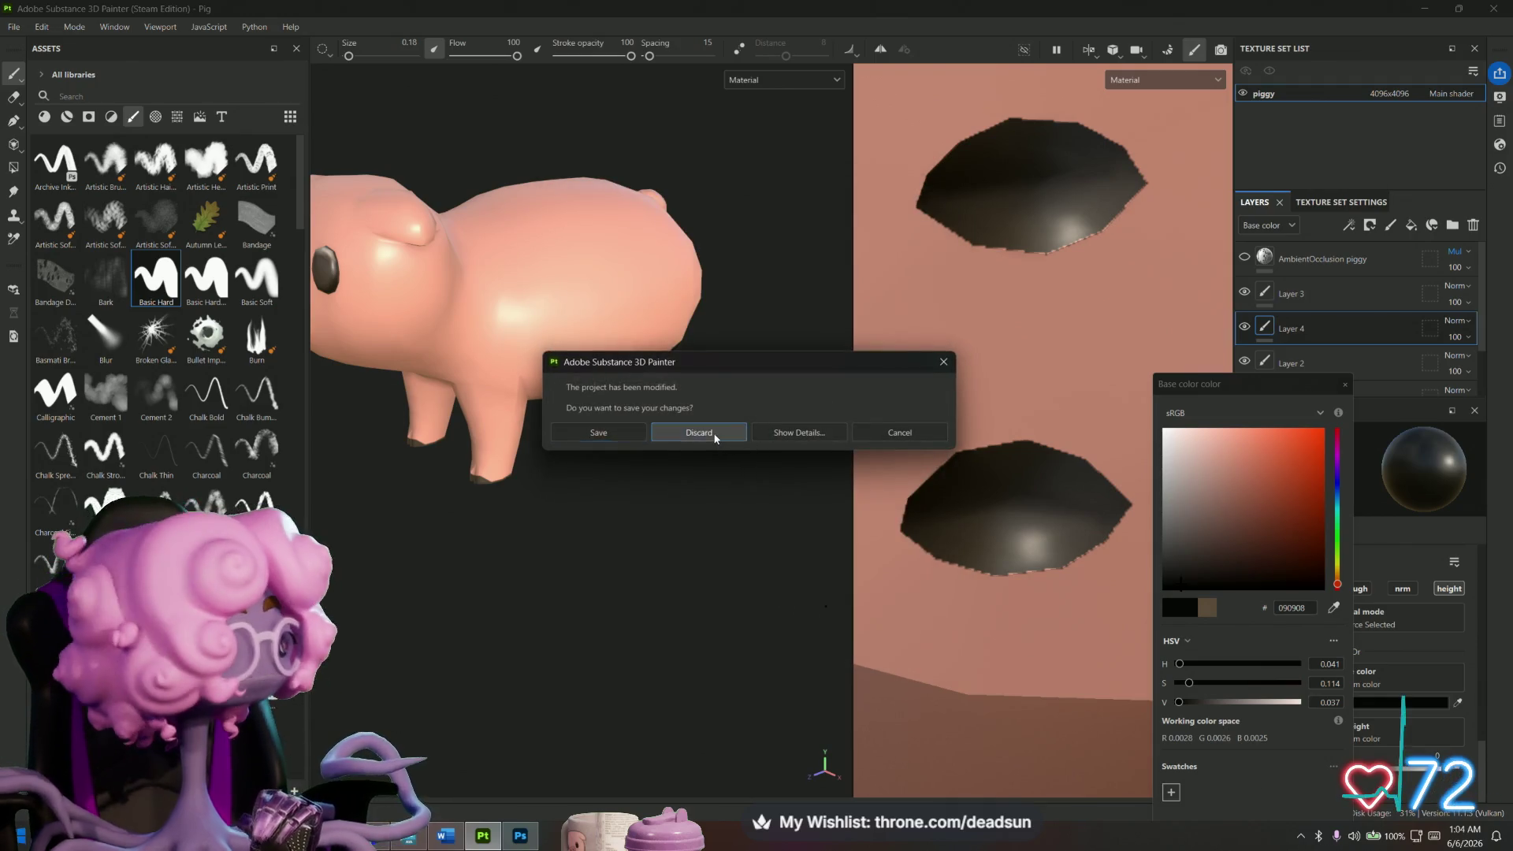
click(715, 438)
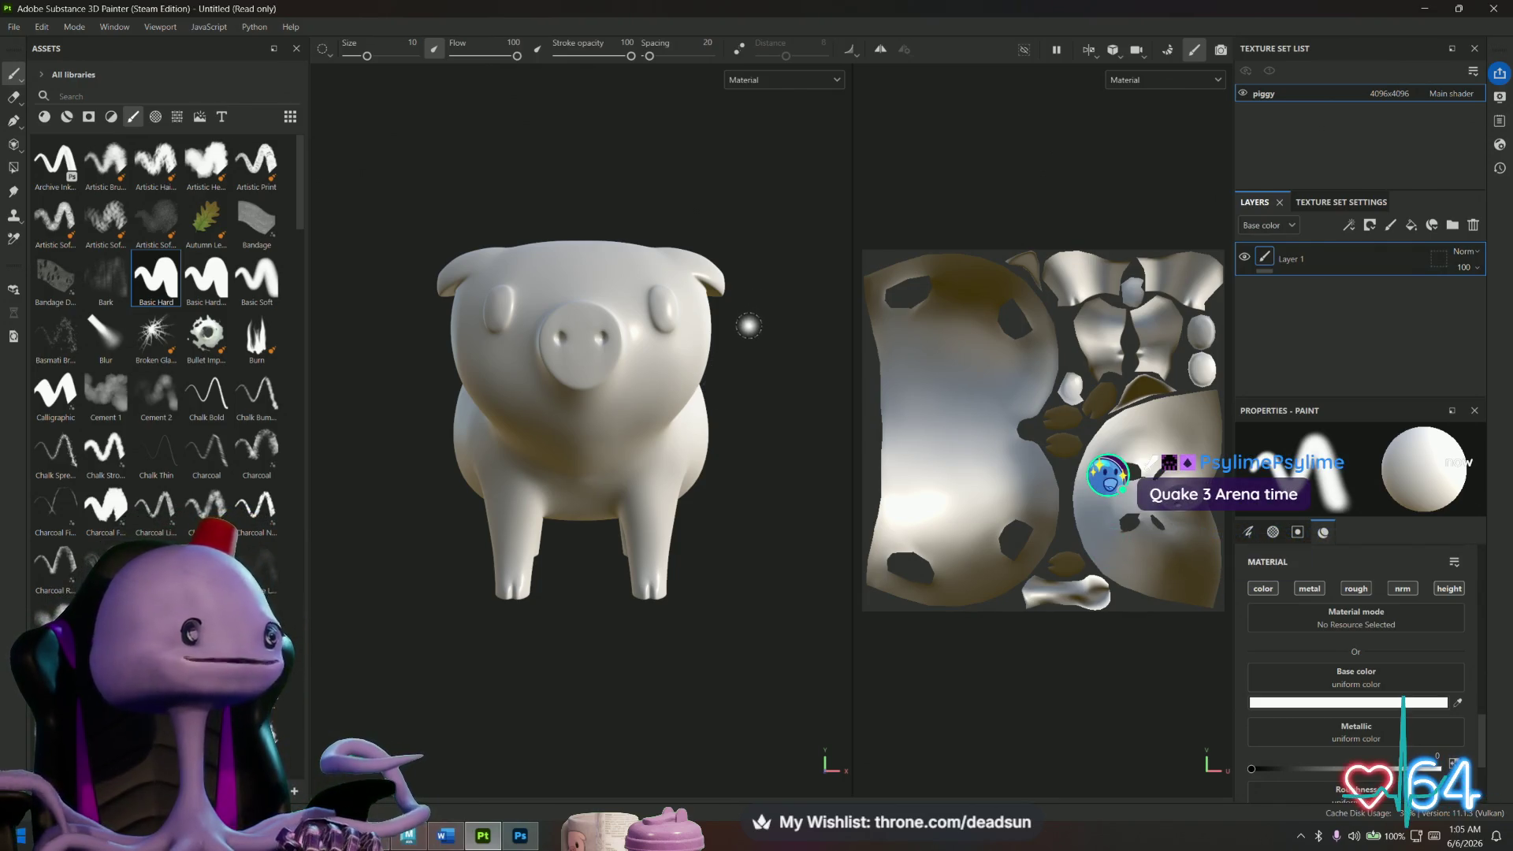
Bake the pighigh mesh maps in Baking mode, then return to painting mode.
click(1167, 52)
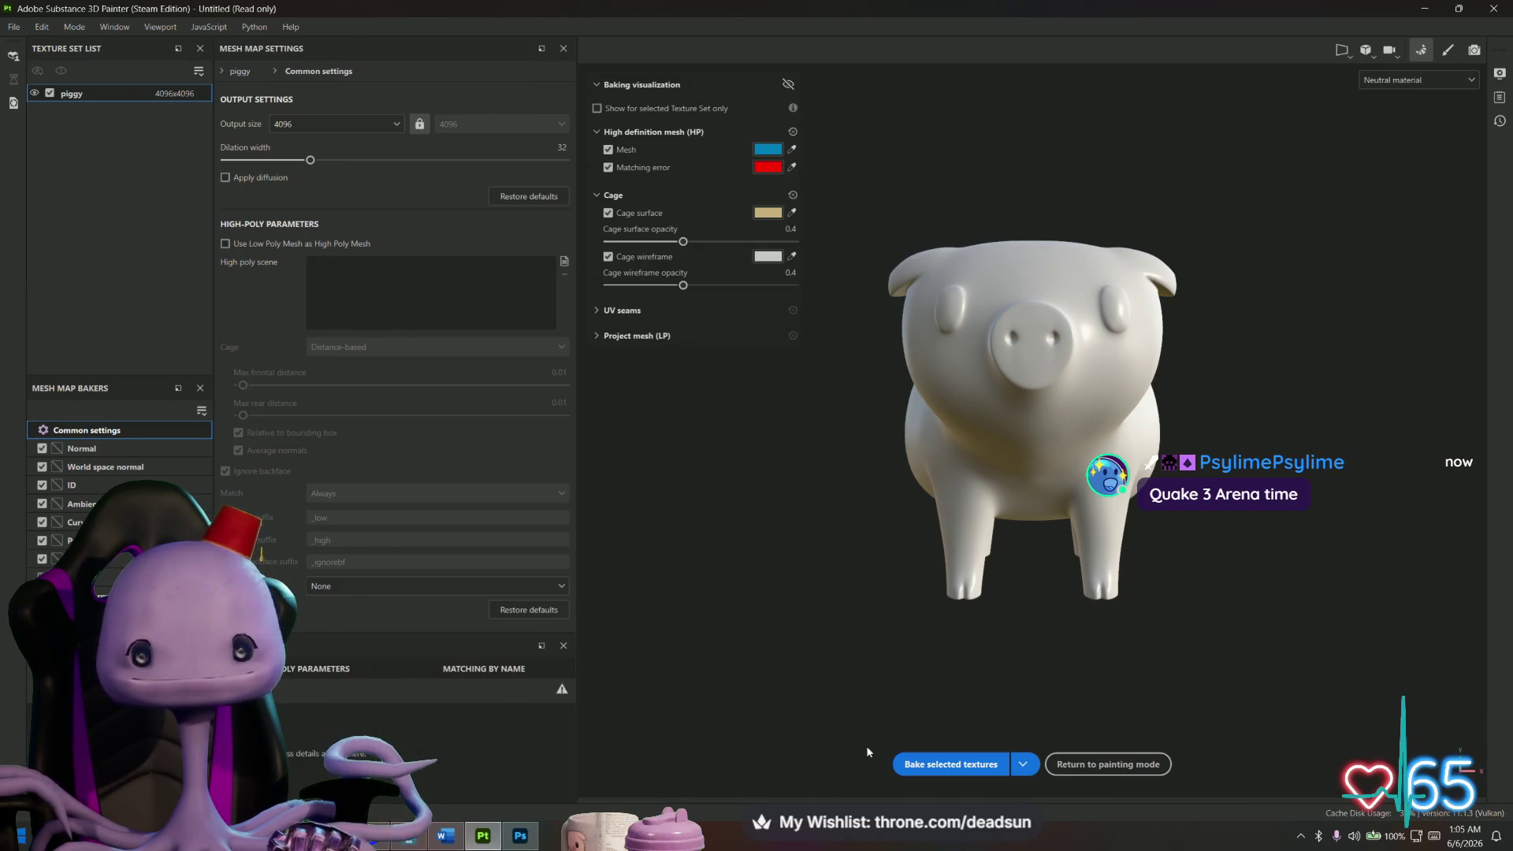
click(935, 767)
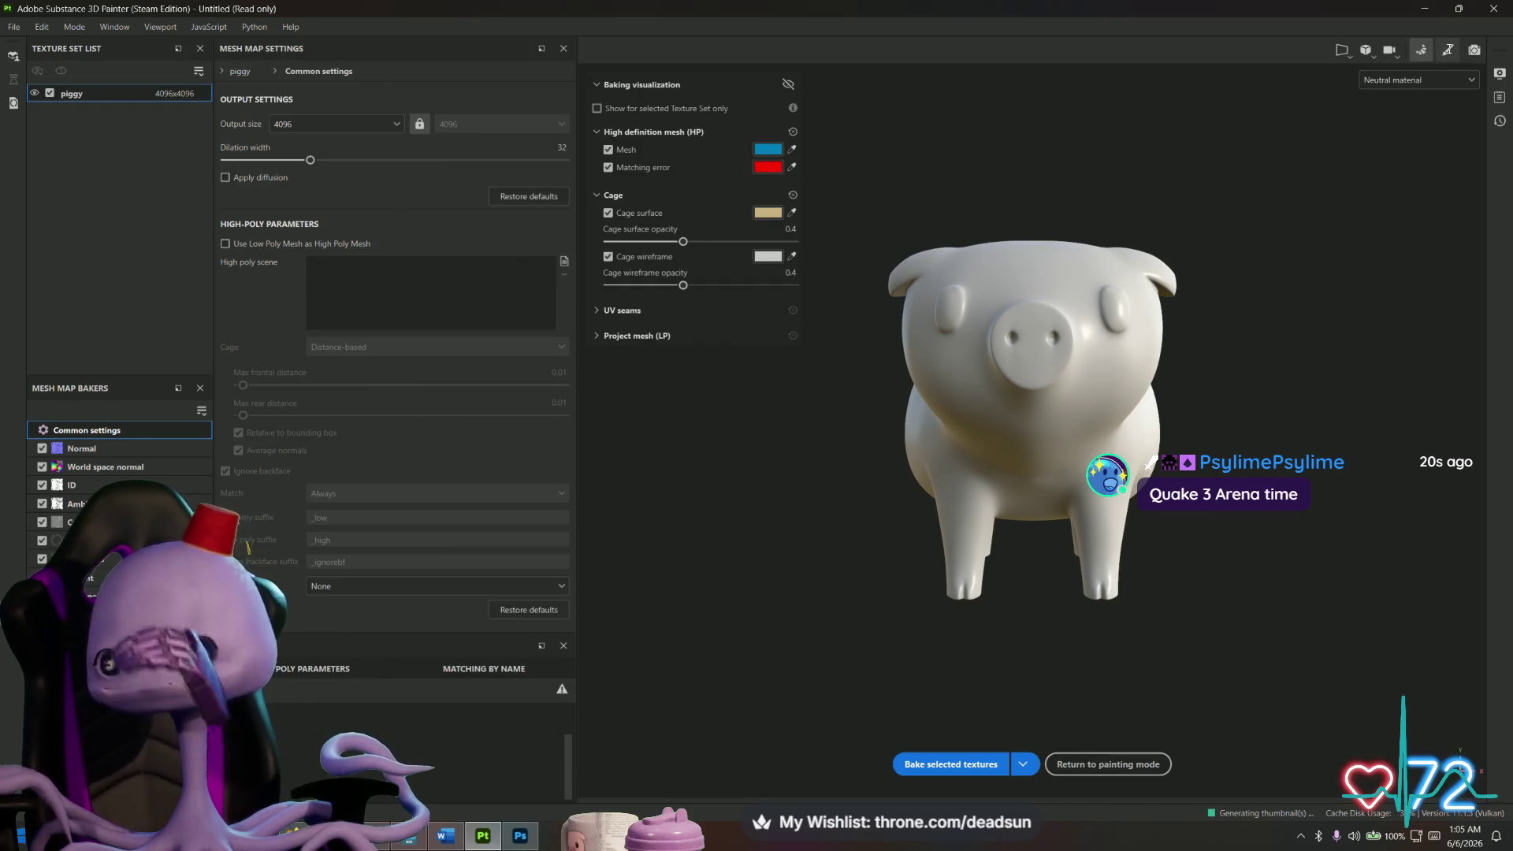
click(1448, 50)
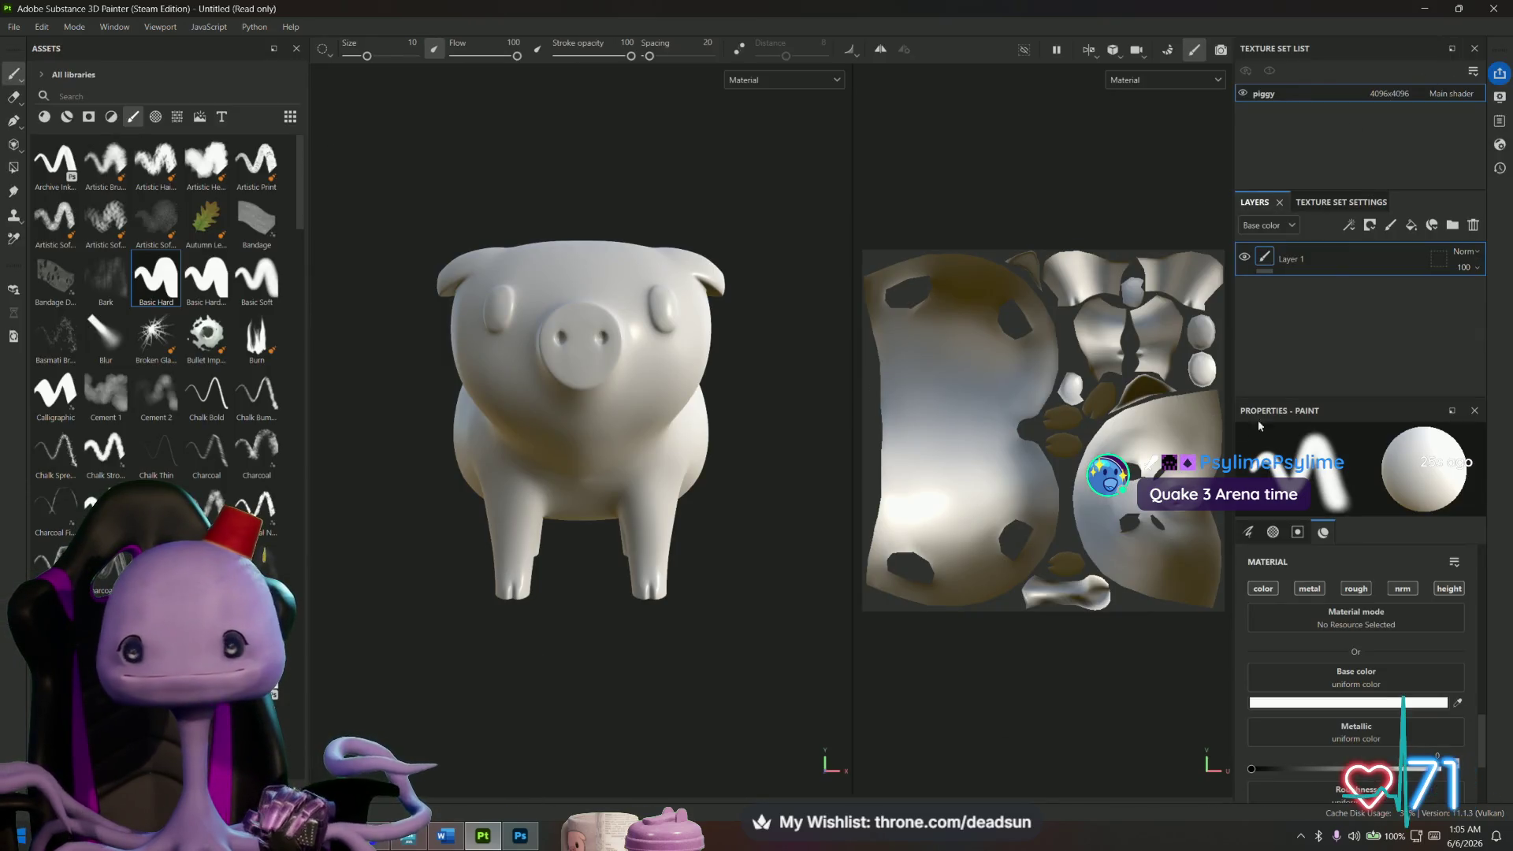
Drop the AmbientOcclusion procedural onto the pig as a base color fill above Layer 1.
scroll(214, 512, down, 10)
scroll(214, 513, down, 10)
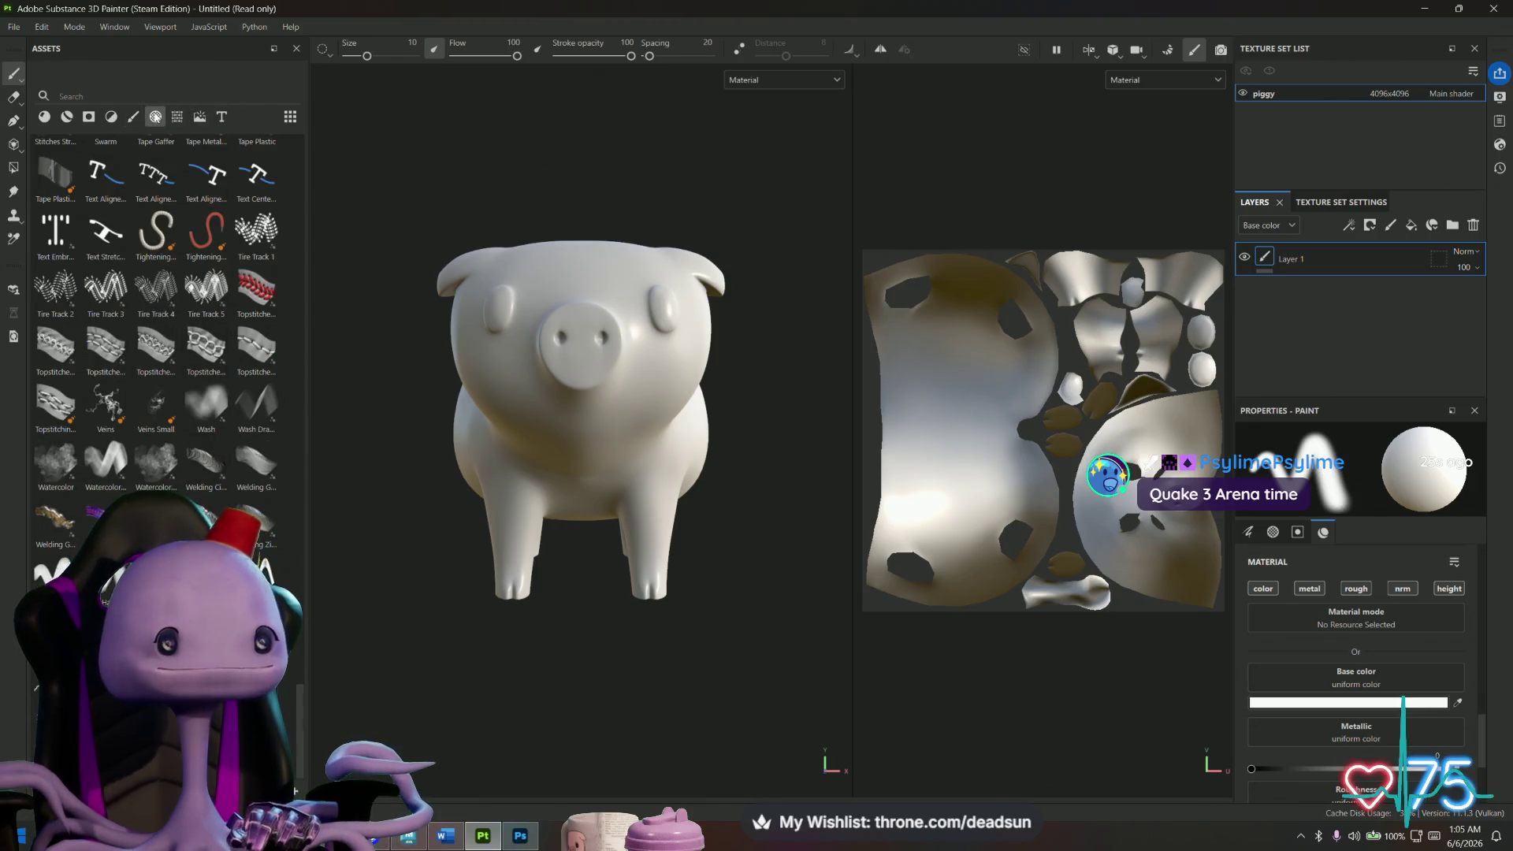
click(156, 117)
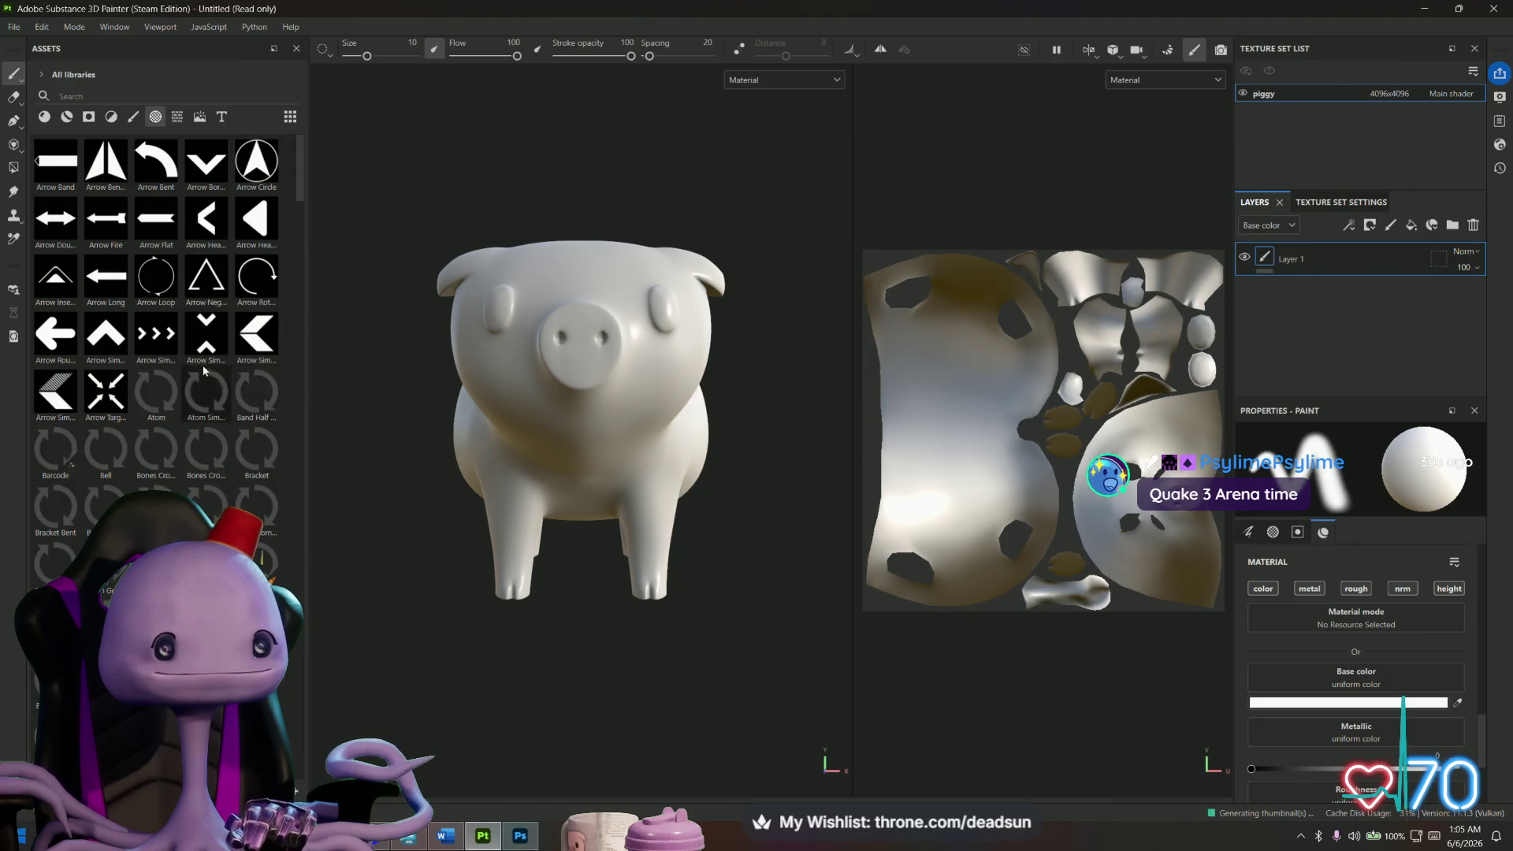
click(177, 116)
mouse_move(206, 219)
mouse_down()
mouse_move(997, 207)
mouse_move(1259, 285)
mouse_up()
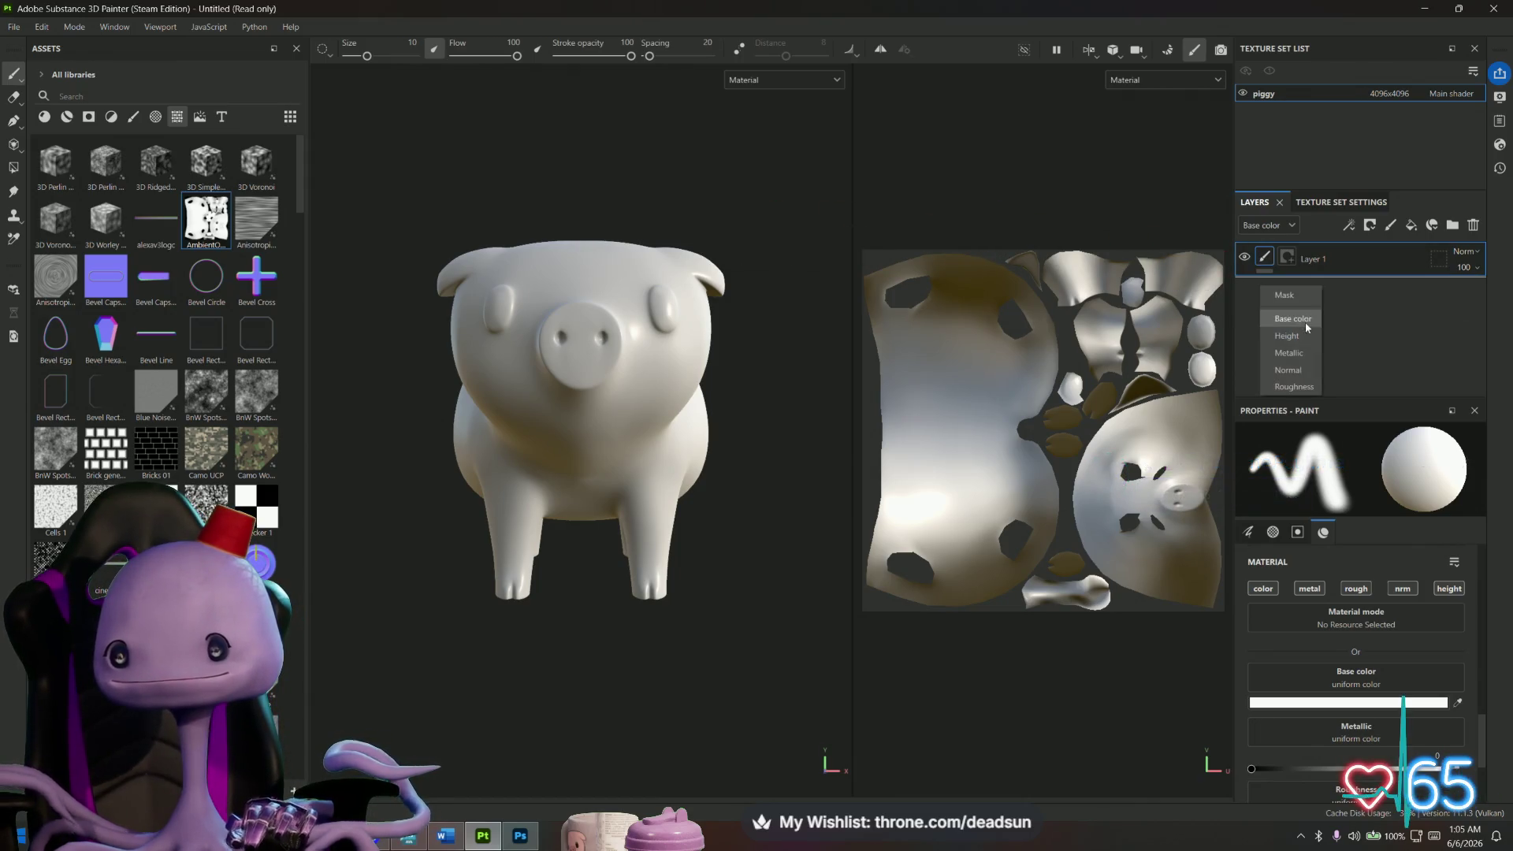
click(1305, 321)
drag(1316, 299, 1324, 253)
mouse_move(751, 449)
alt+mouse_down()
mouse_move(523, 516)
mouse_move(625, 530)
mouse_move(739, 605)
mouse_move(821, 506)
mouse_move(630, 394)
mouse_move(825, 265)
mouse_move(551, 439)
mouse_move(432, 432)
mouse_move(732, 473)
alt+mouse_up()
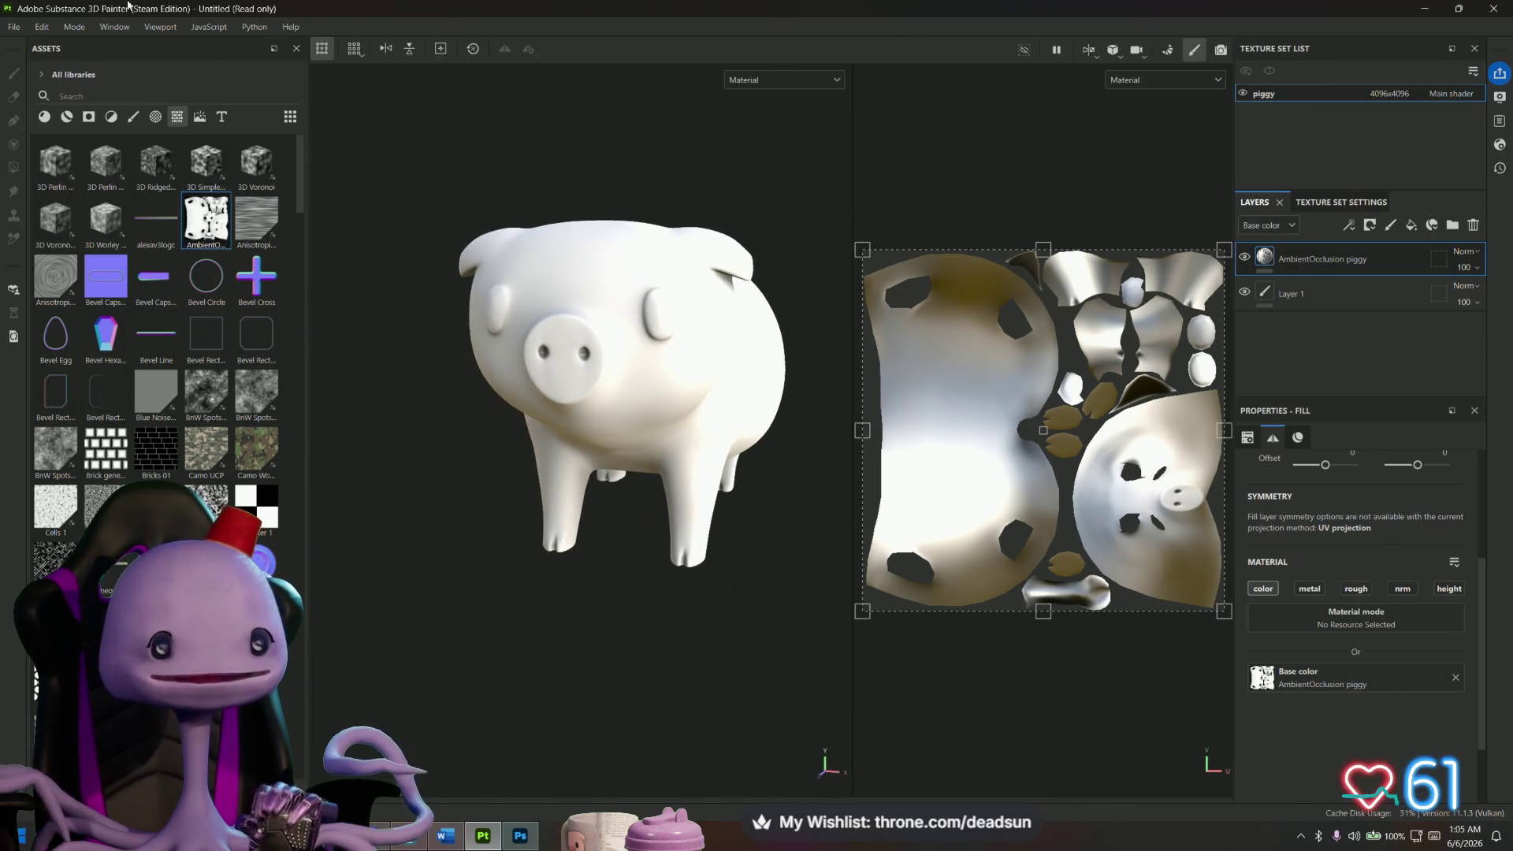
click(15, 27)
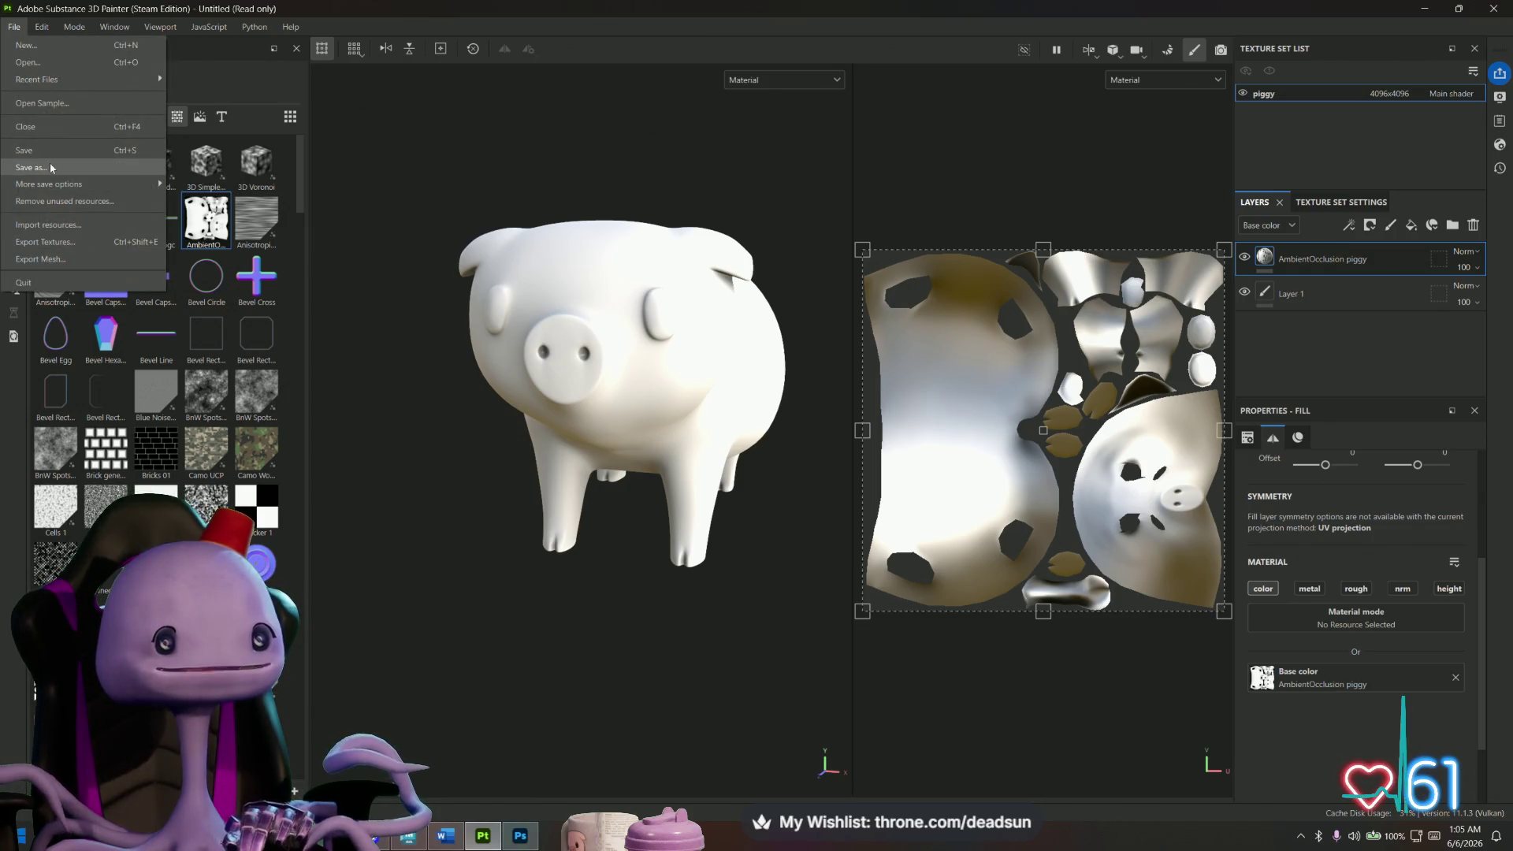
Dismiss the mesh export options and save the texture export settings.
click(48, 260)
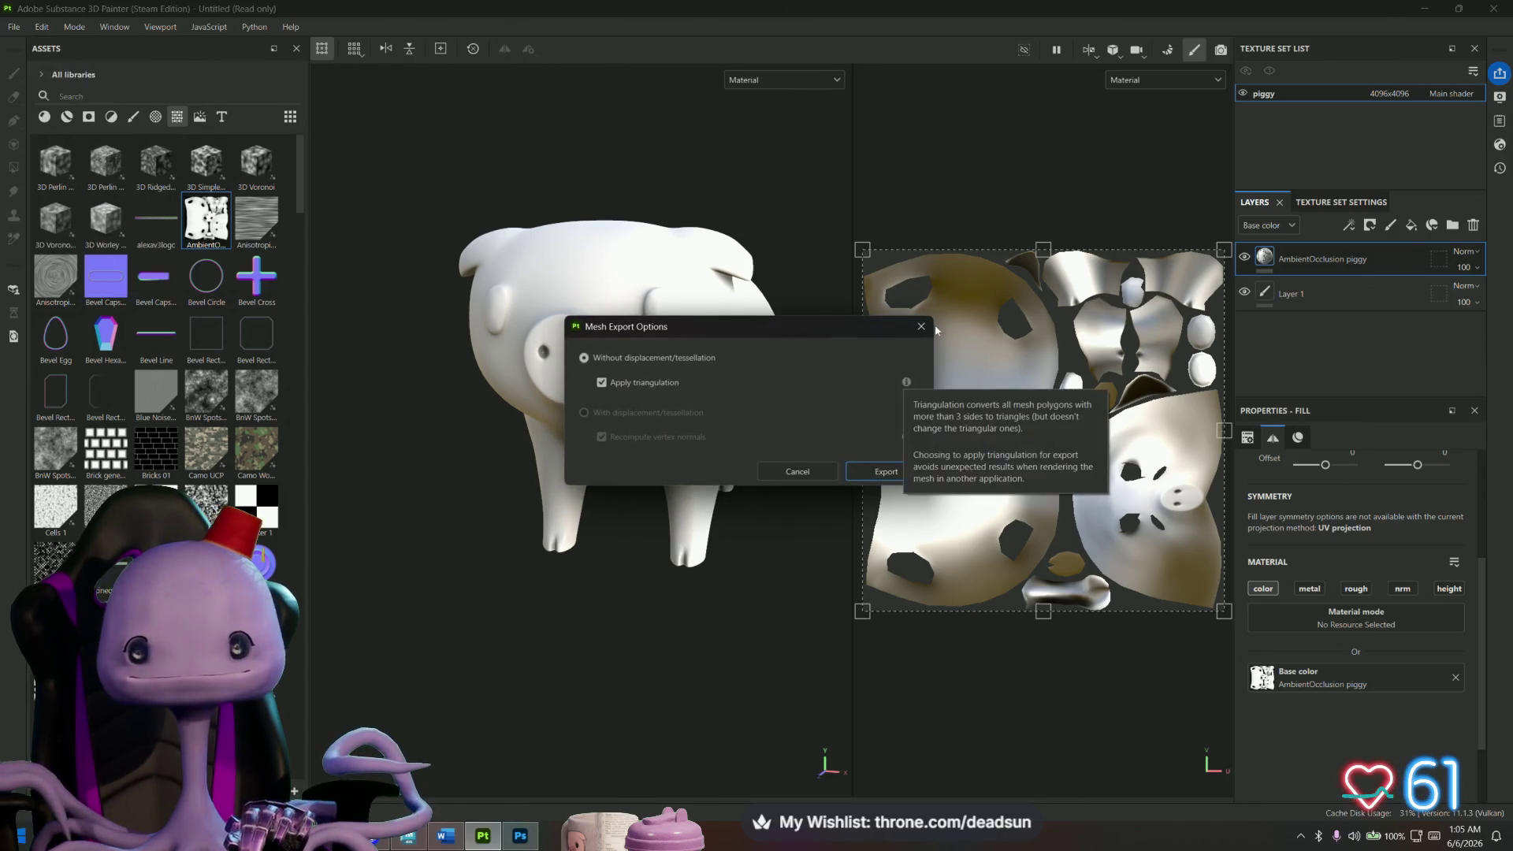
key(Escape)
click(15, 27)
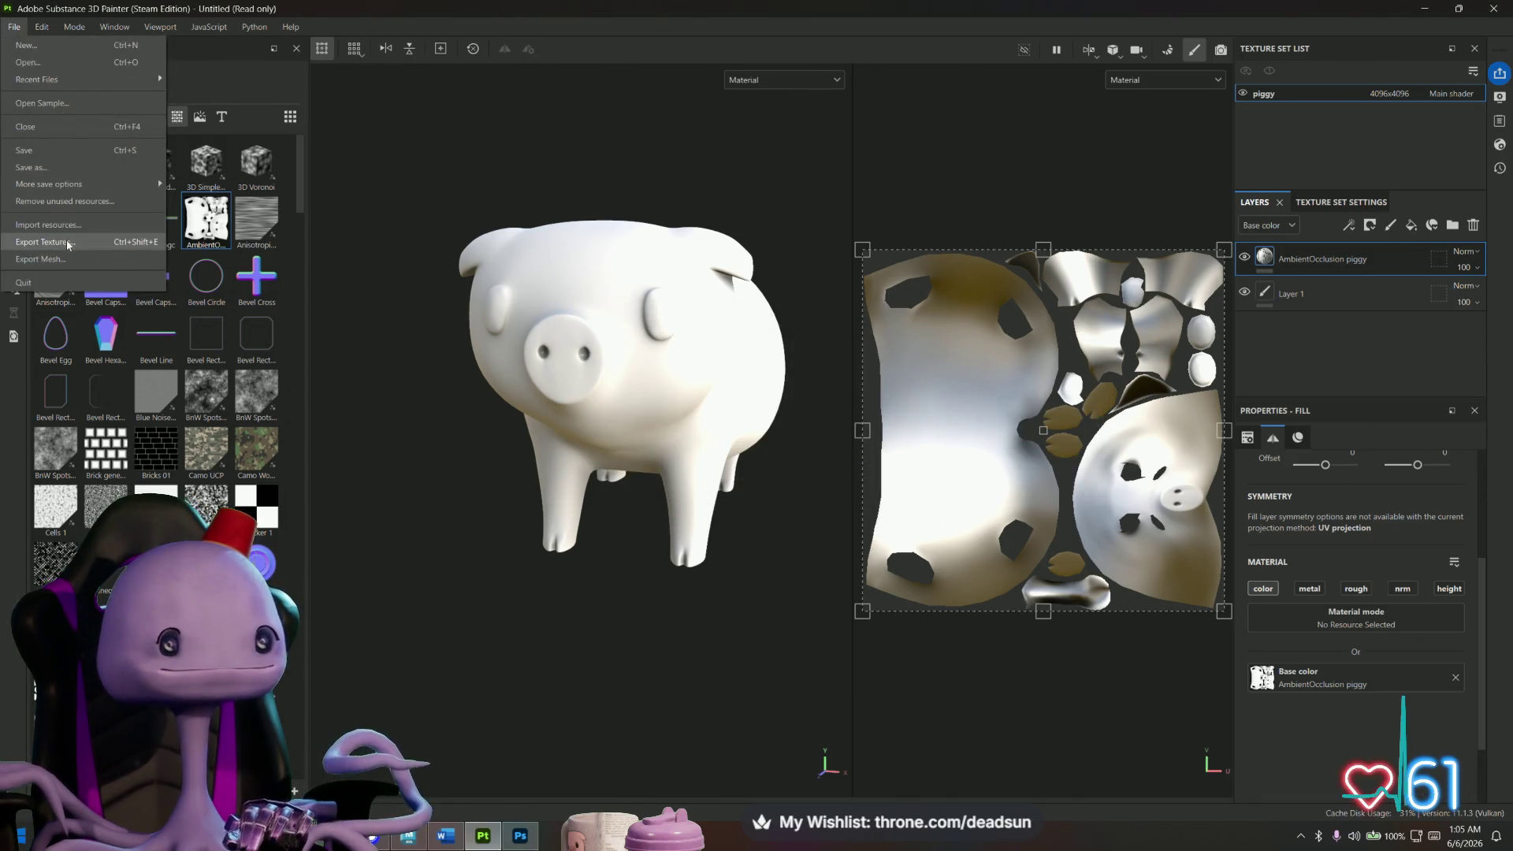
click(47, 234)
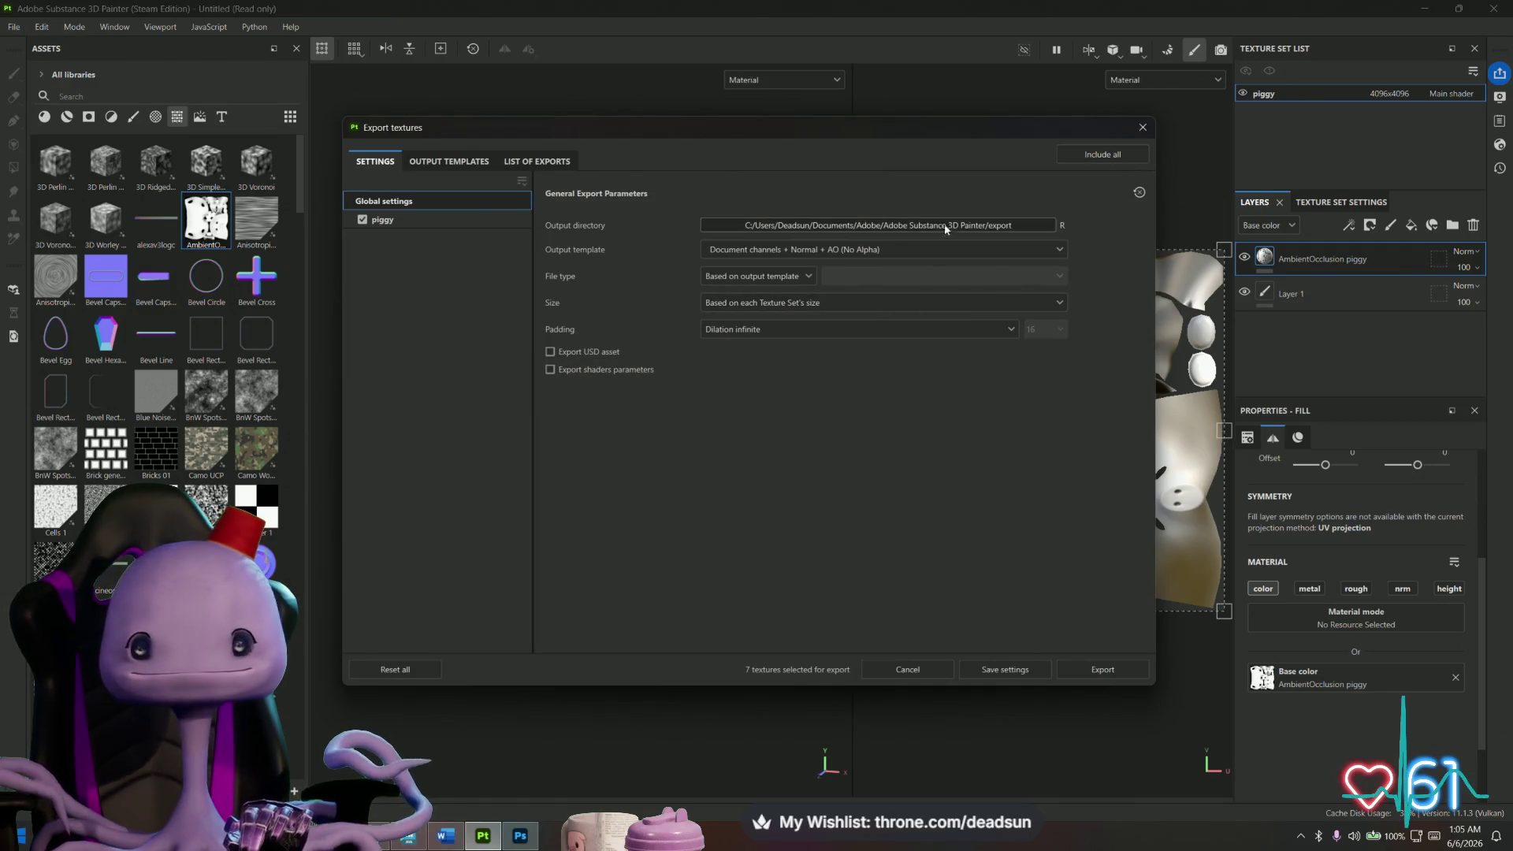
click(1004, 671)
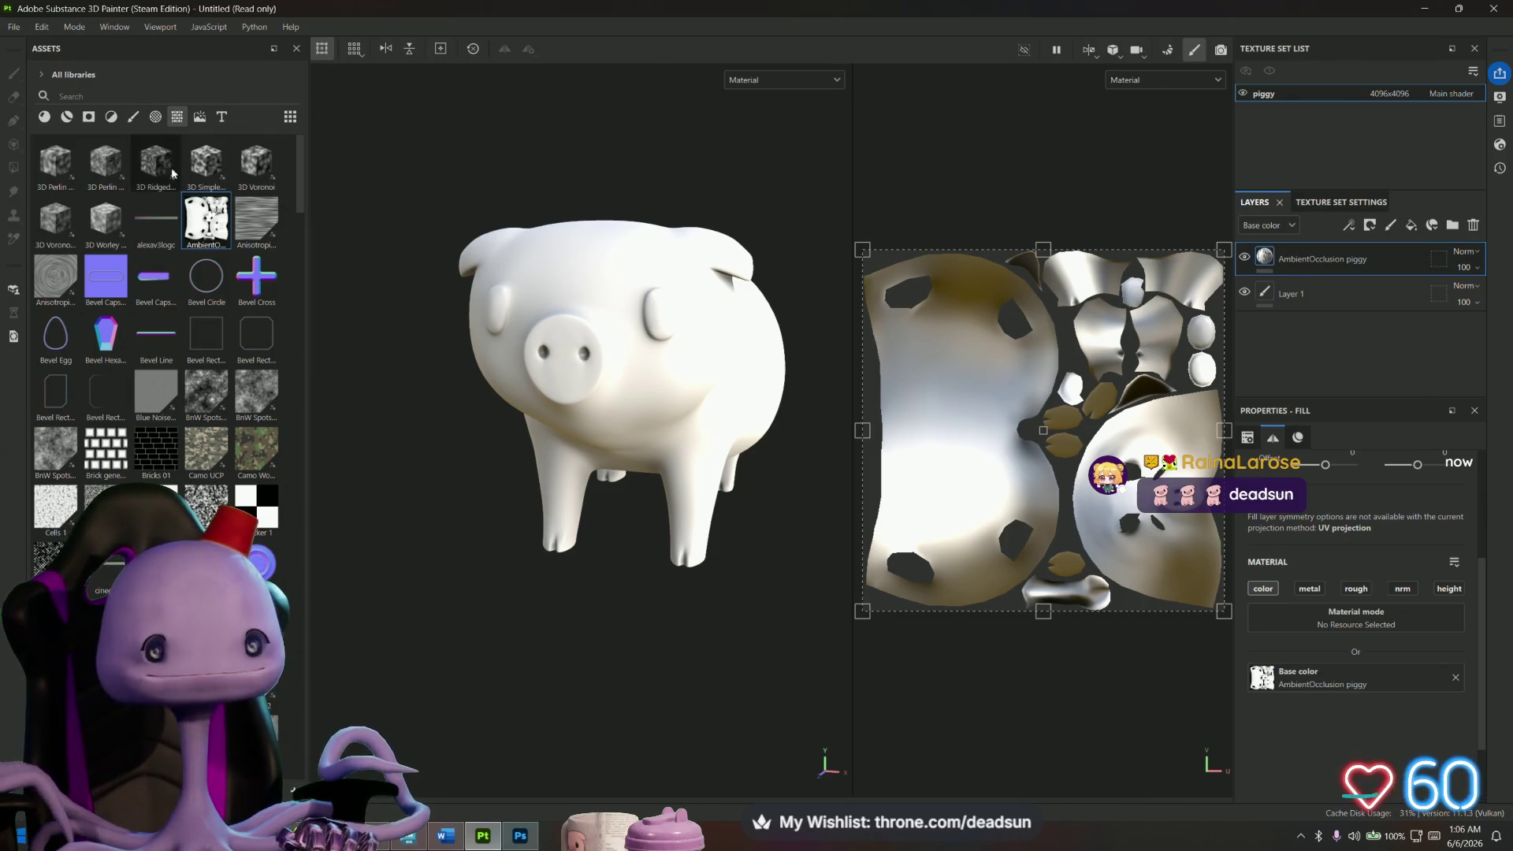
Export the seven piggy textures as PNGs and open their output folder.
click(14, 26)
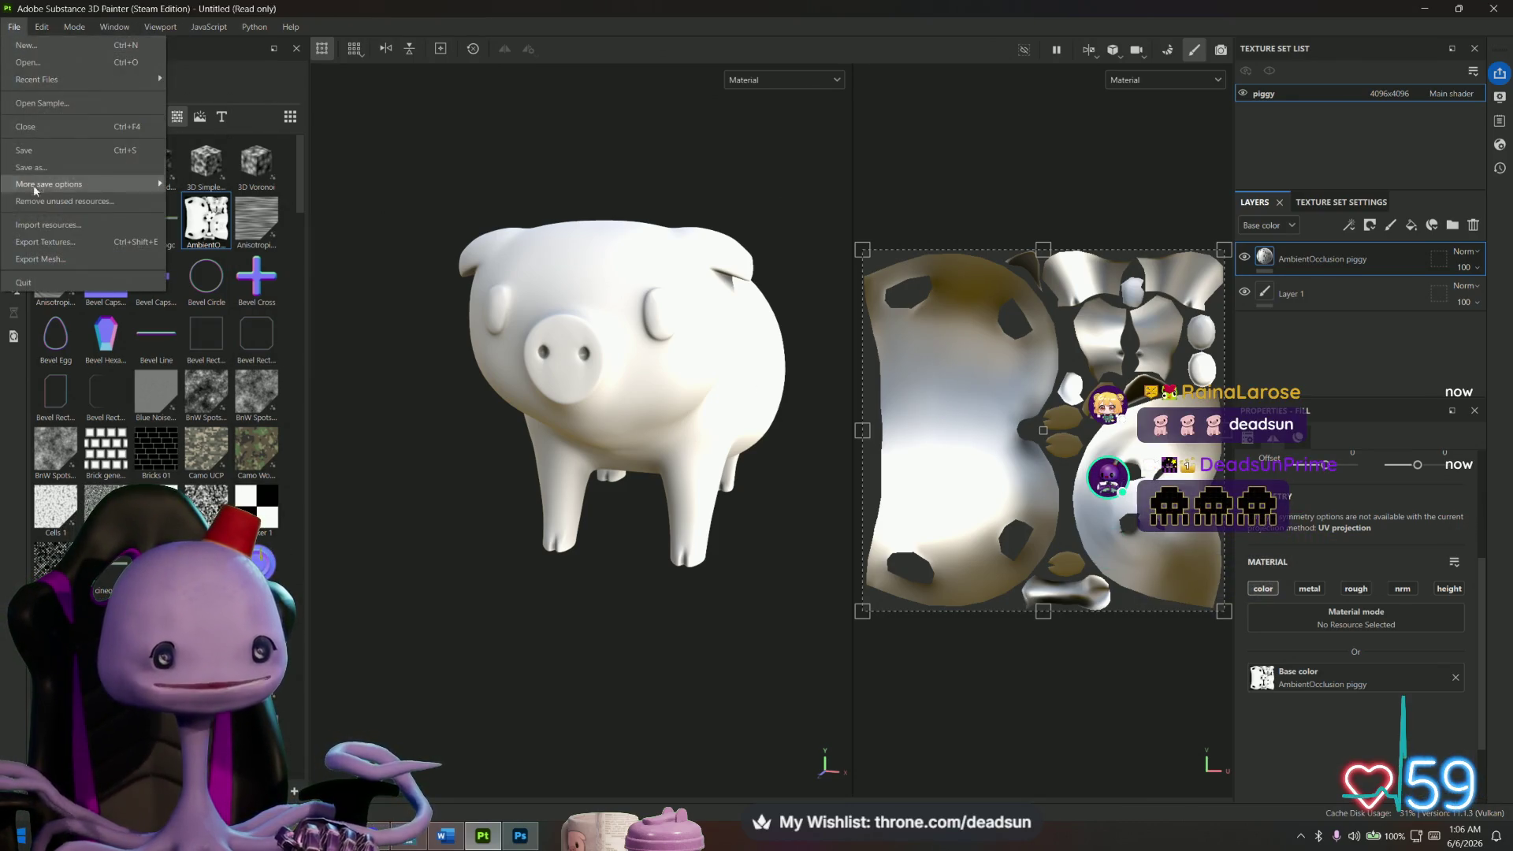
click(61, 245)
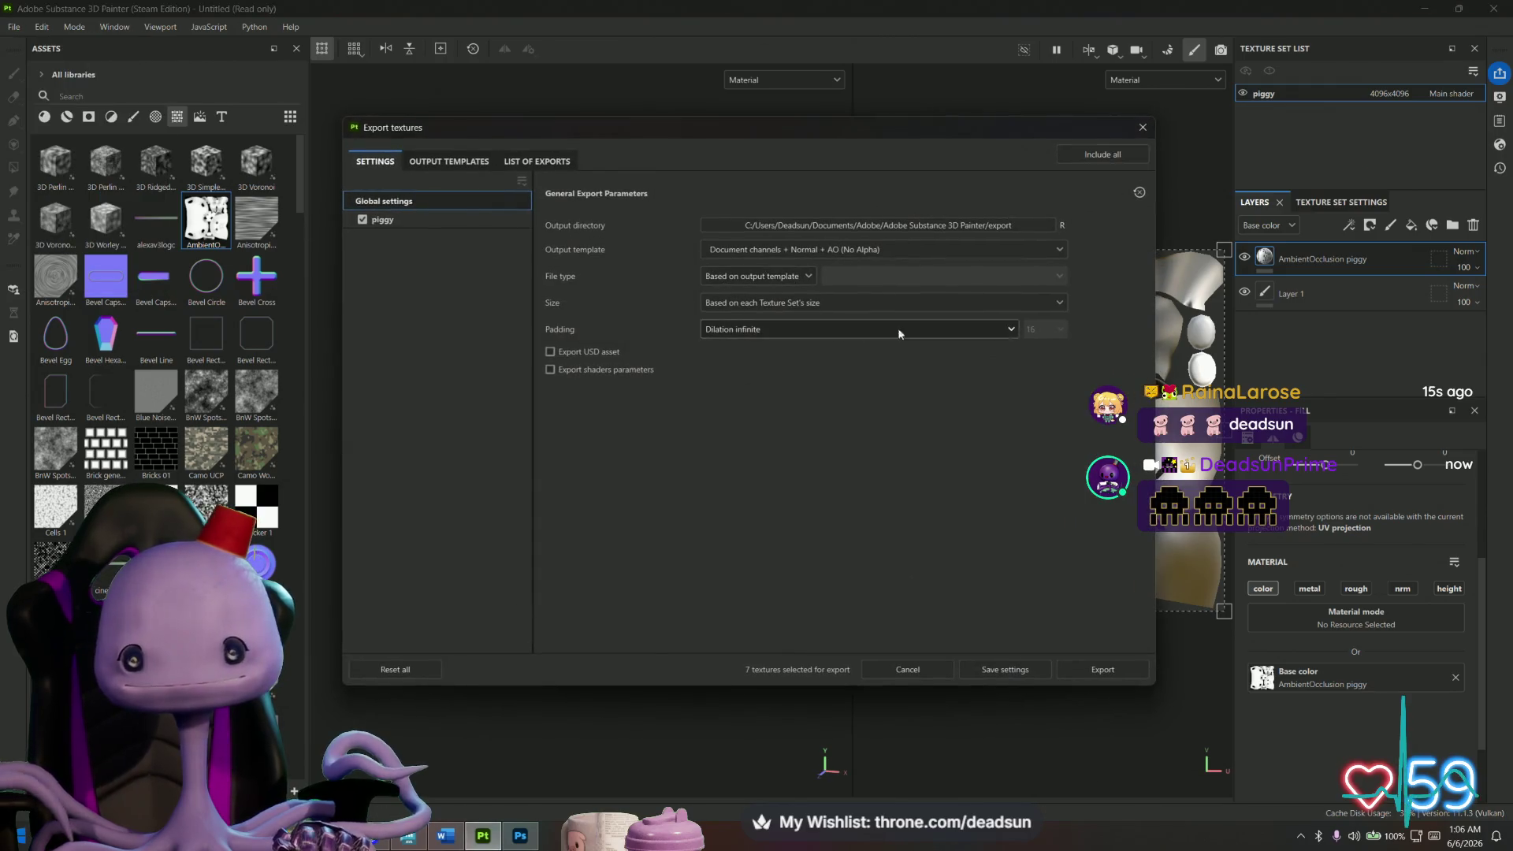
click(1095, 668)
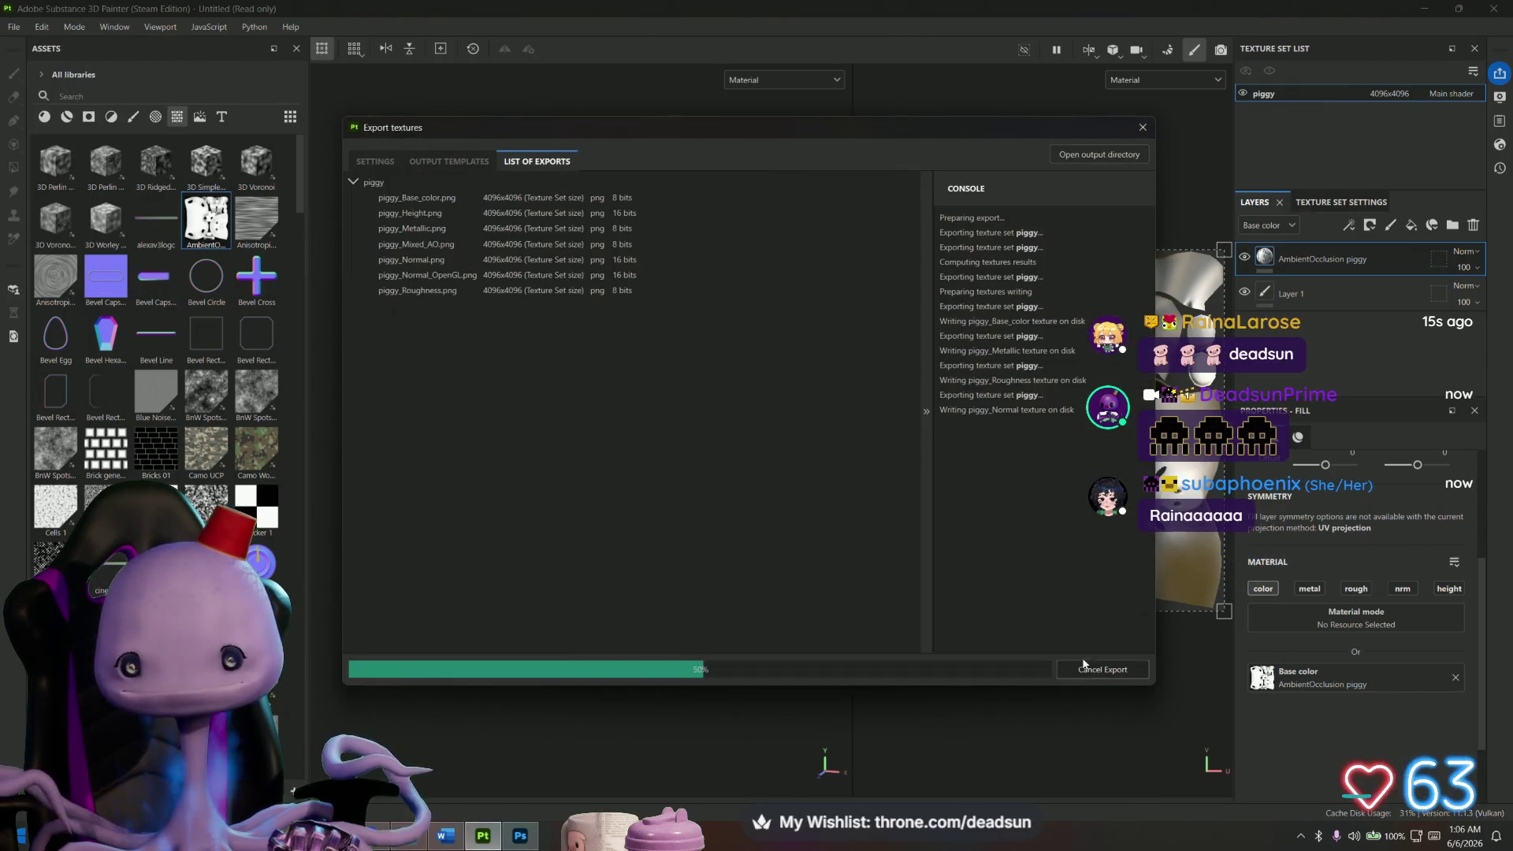
click(1099, 155)
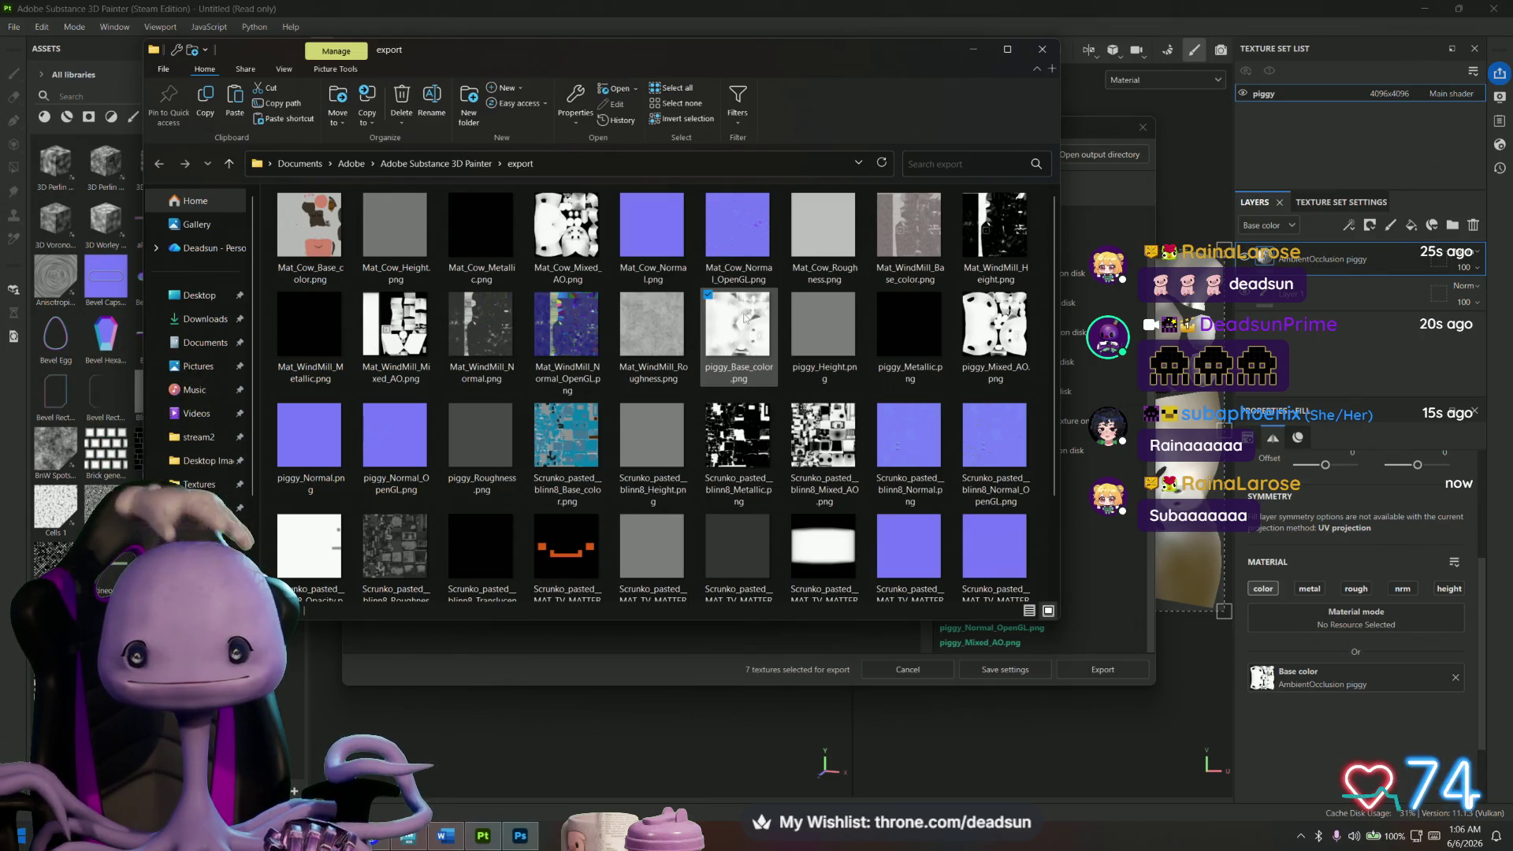
Preview piggy_Mixed_AO.png in Photos, zooming and panning over the pig face area.
click(991, 333)
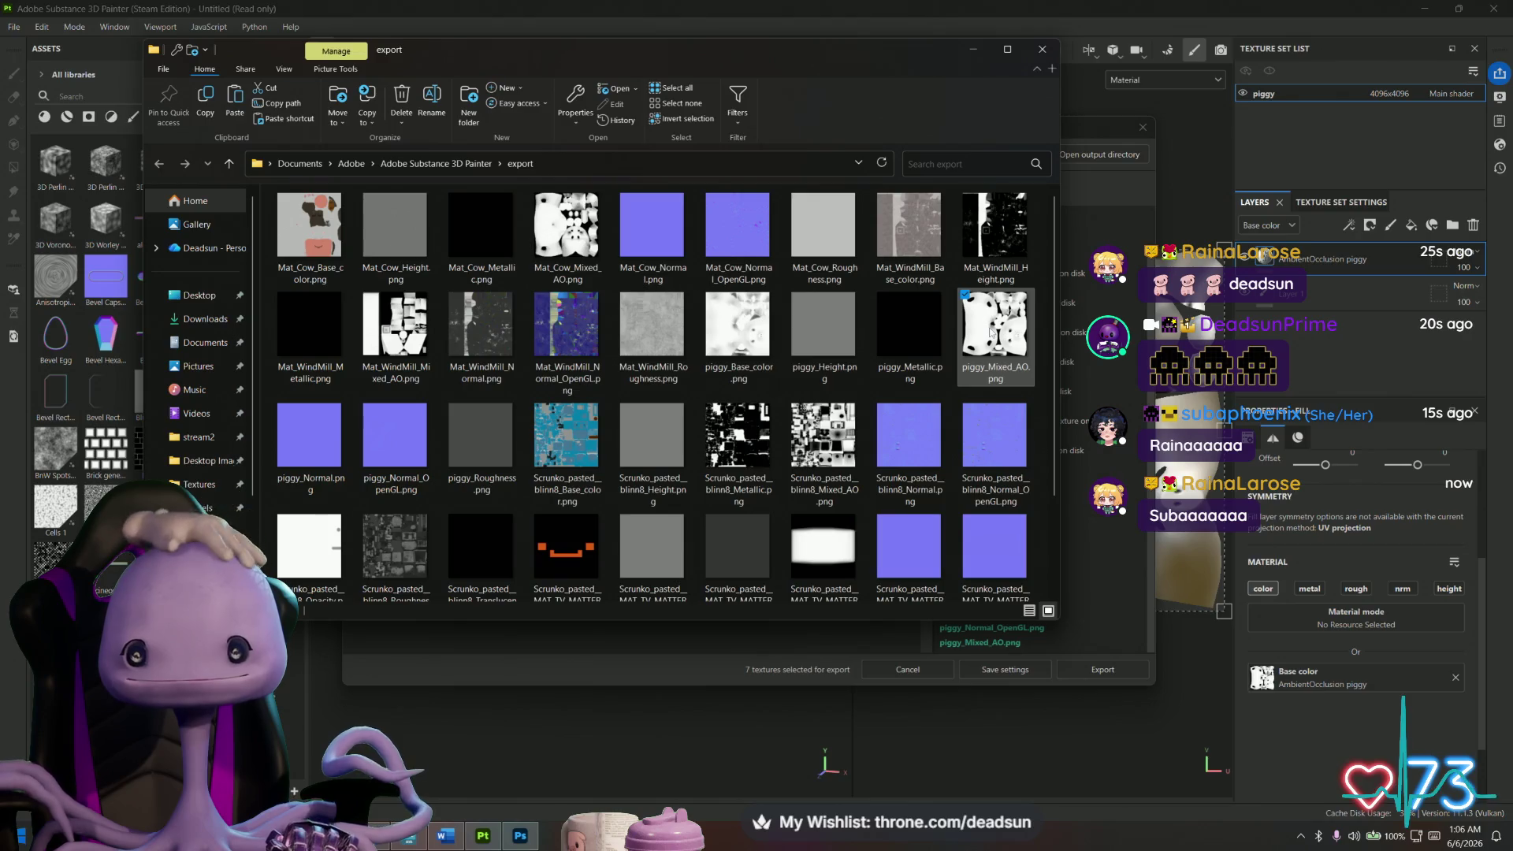
double_click(991, 333)
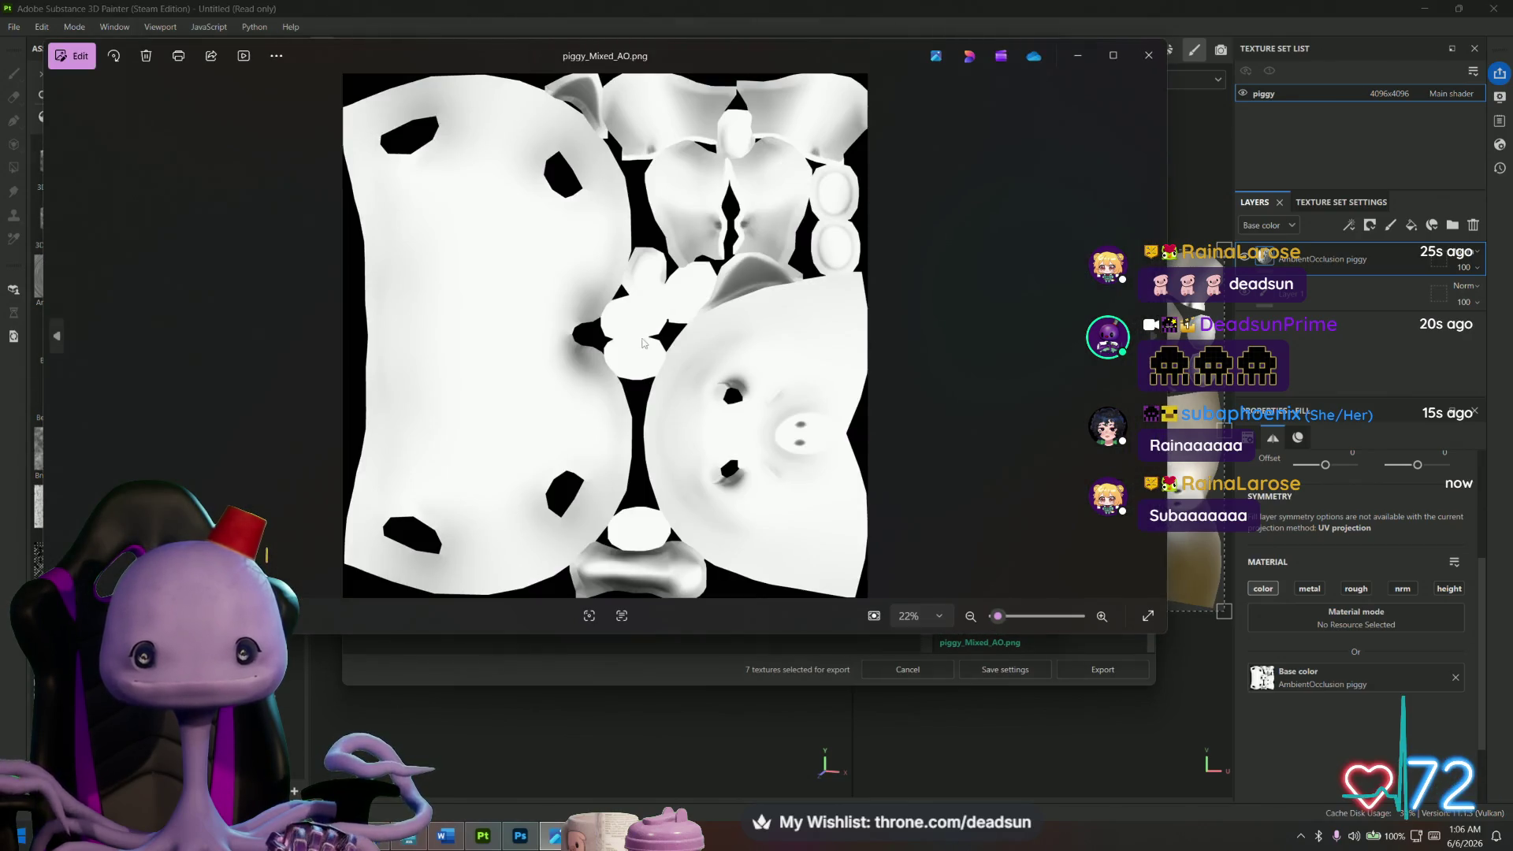
scroll(749, 337, up, 5)
scroll(749, 337, up, 3)
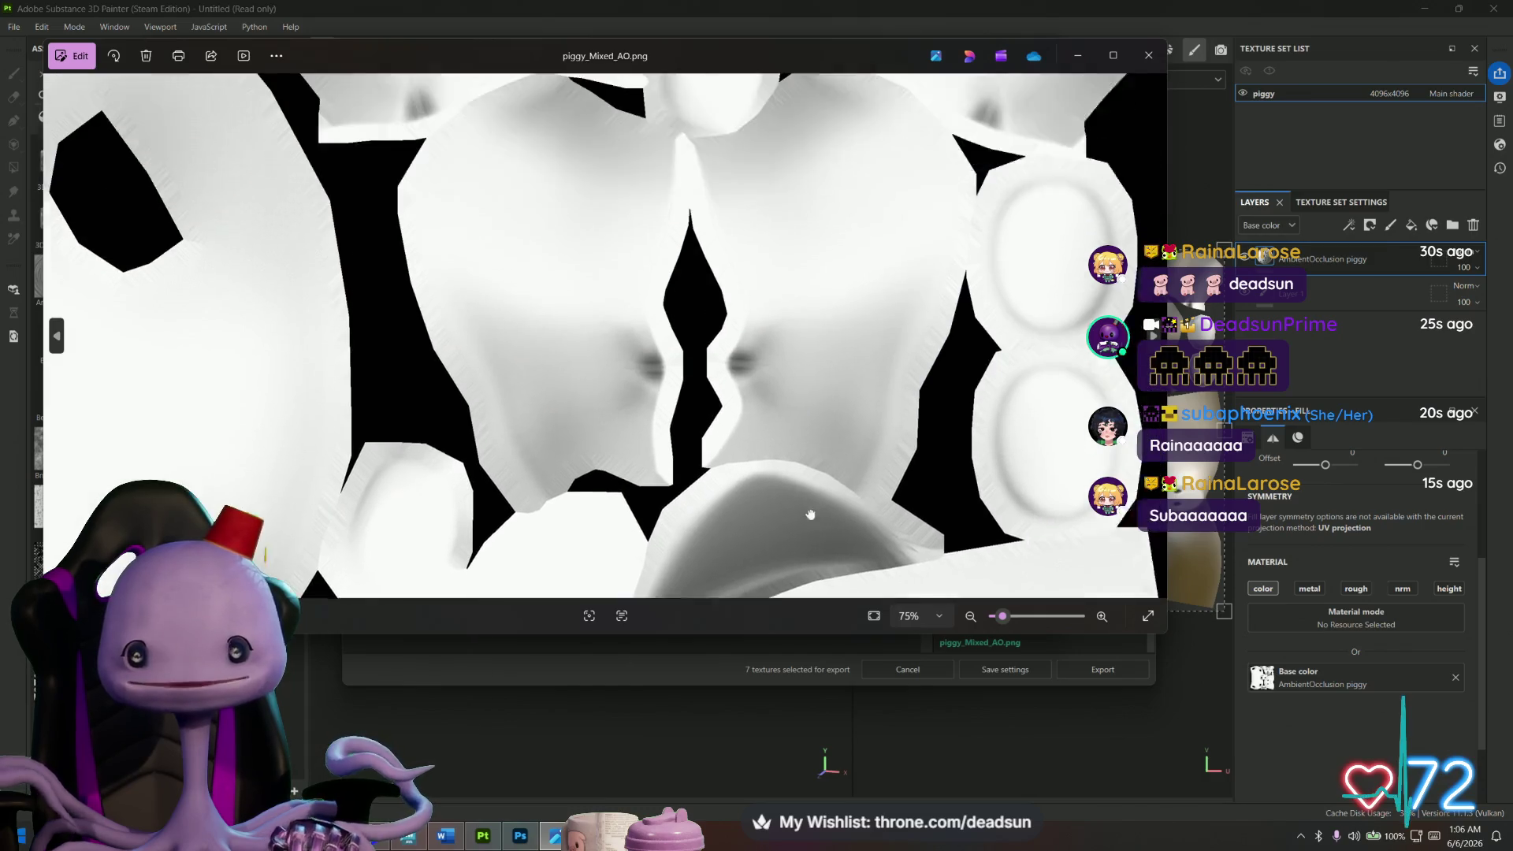
drag(810, 513, 847, 605)
scroll(692, 530, down, 2)
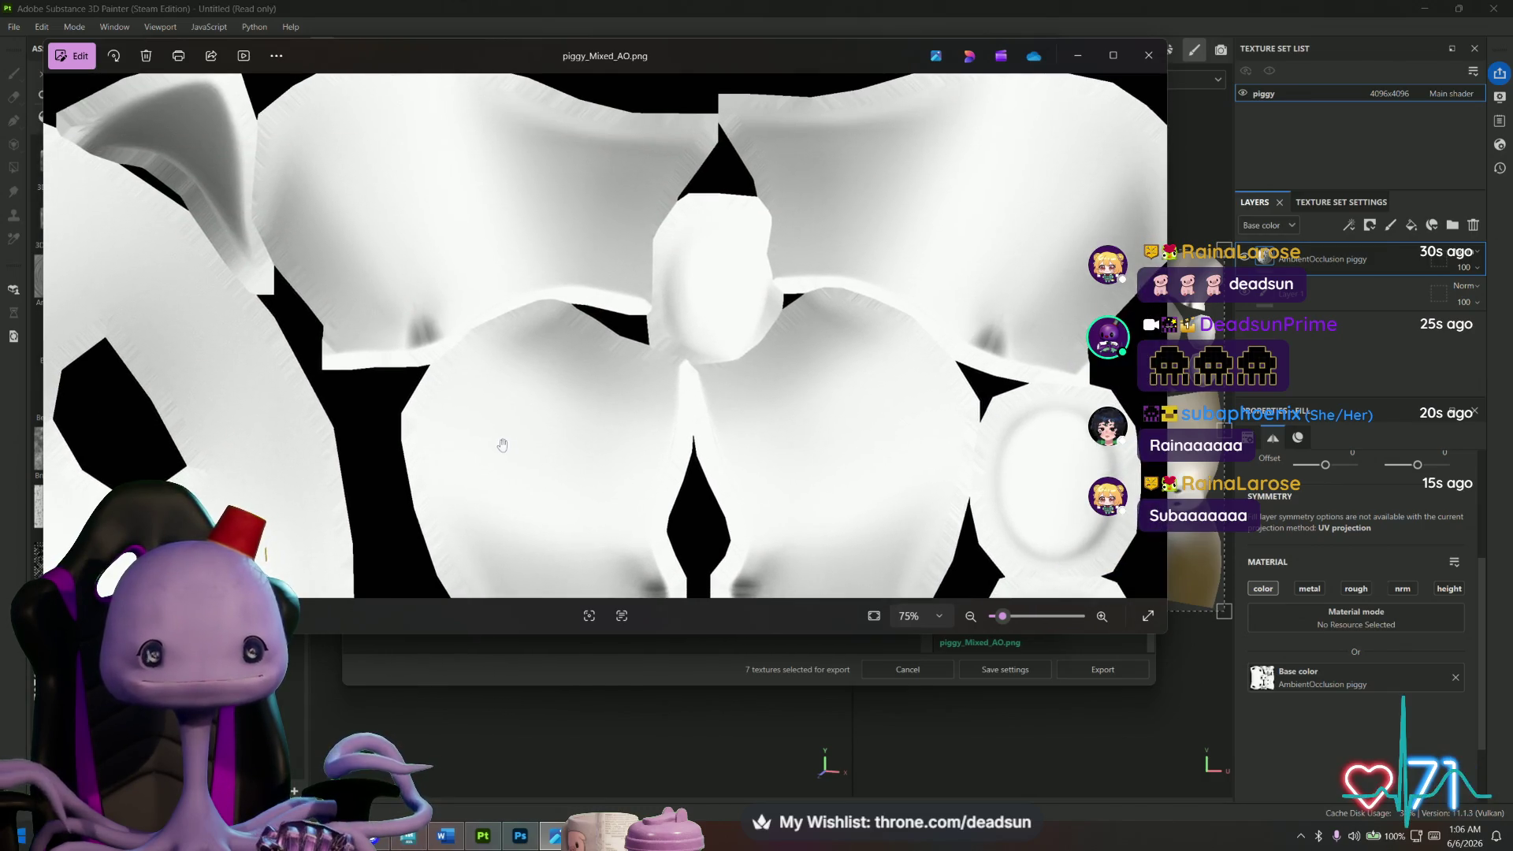
scroll(505, 445, down, 2)
drag(504, 445, 583, 224)
scroll(583, 224, down, 4)
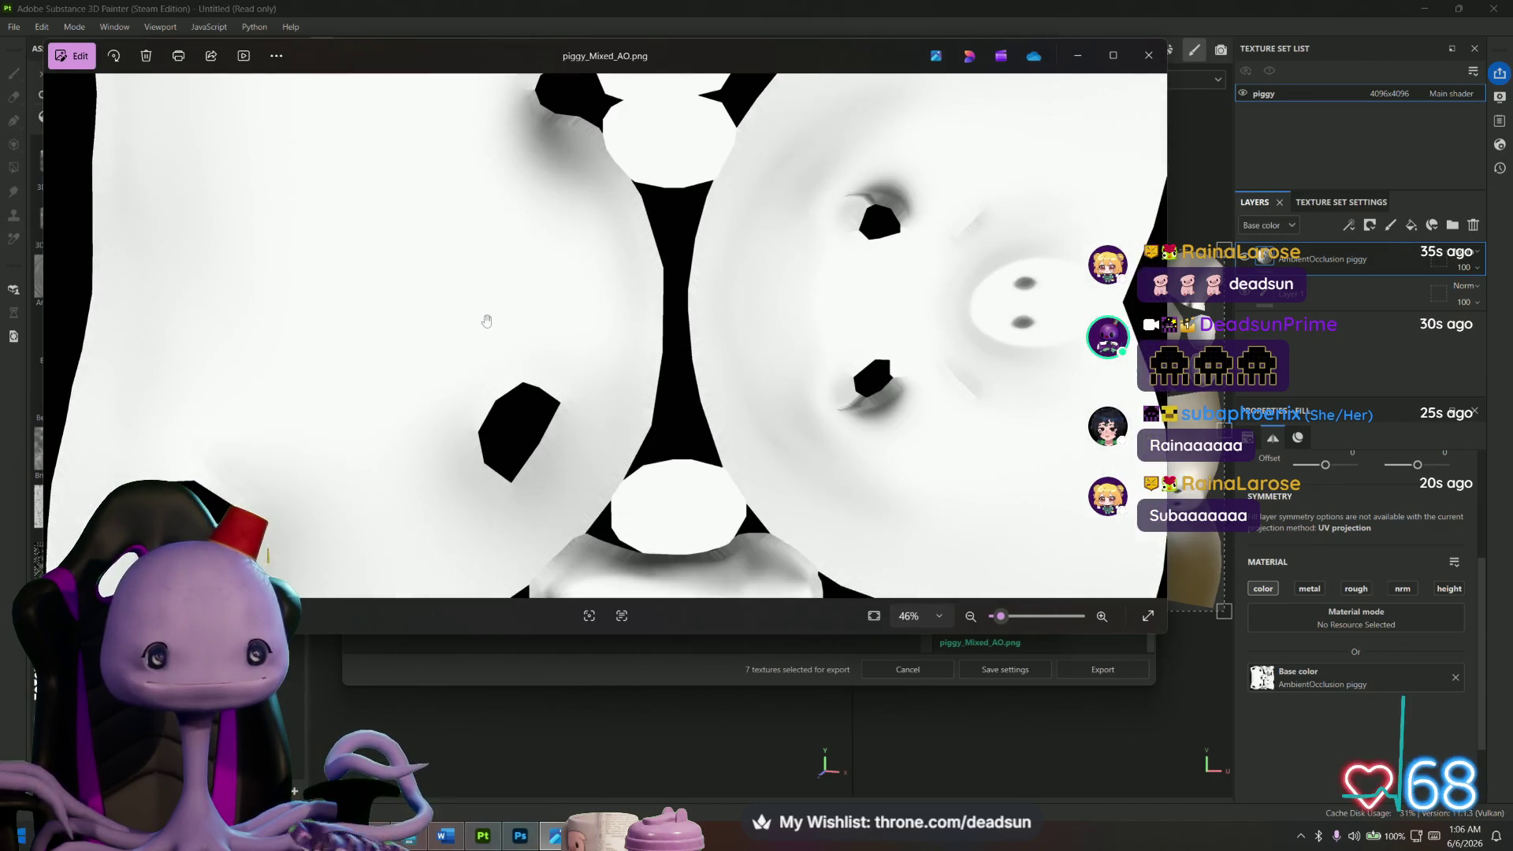
scroll(780, 331, up, 5)
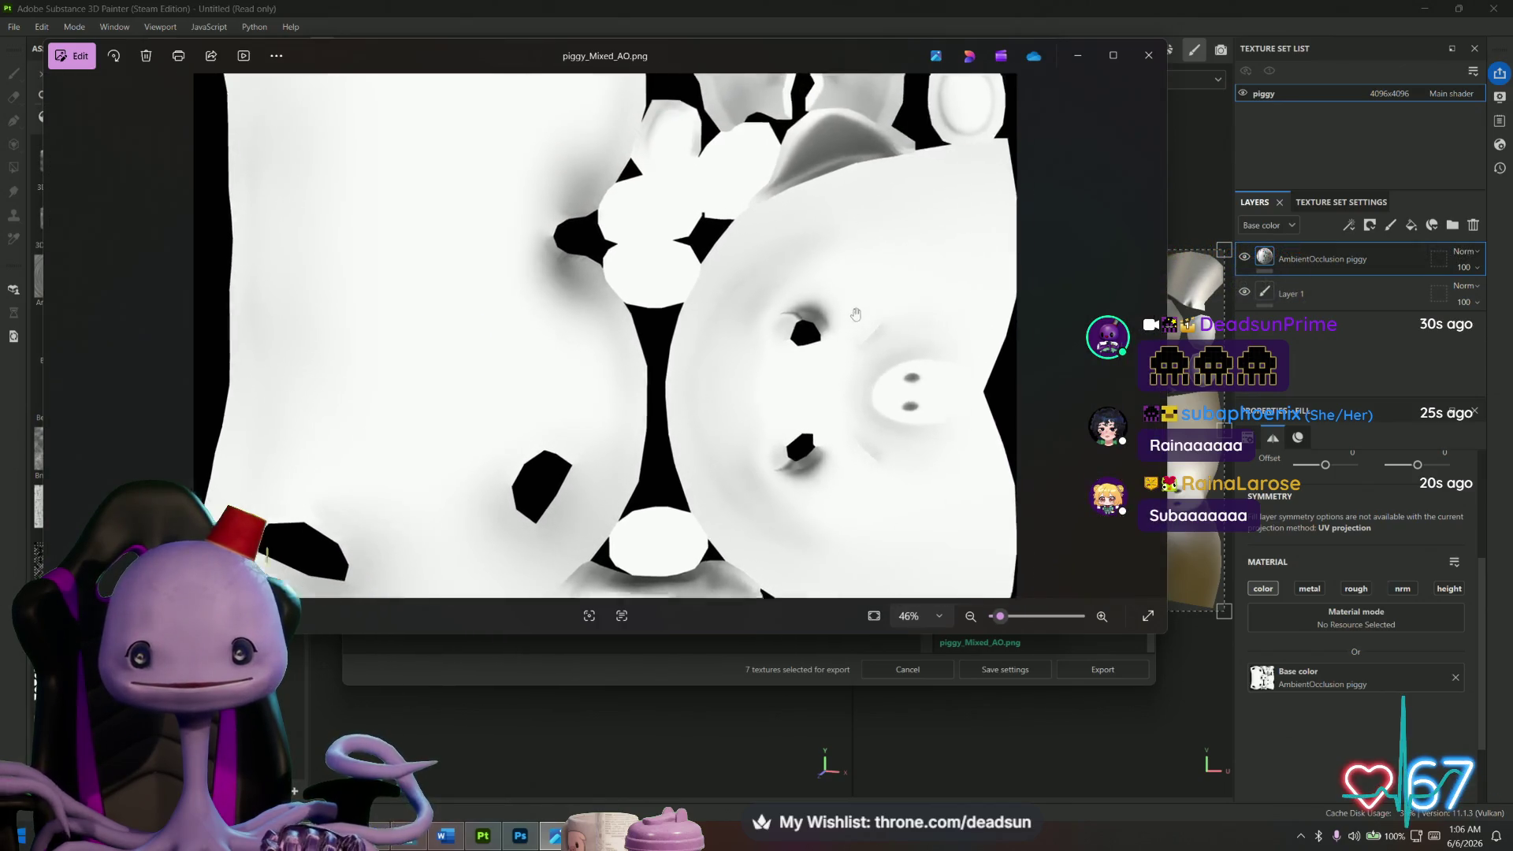
scroll(822, 323, down, 1)
scroll(783, 299, down, 1)
click(1149, 57)
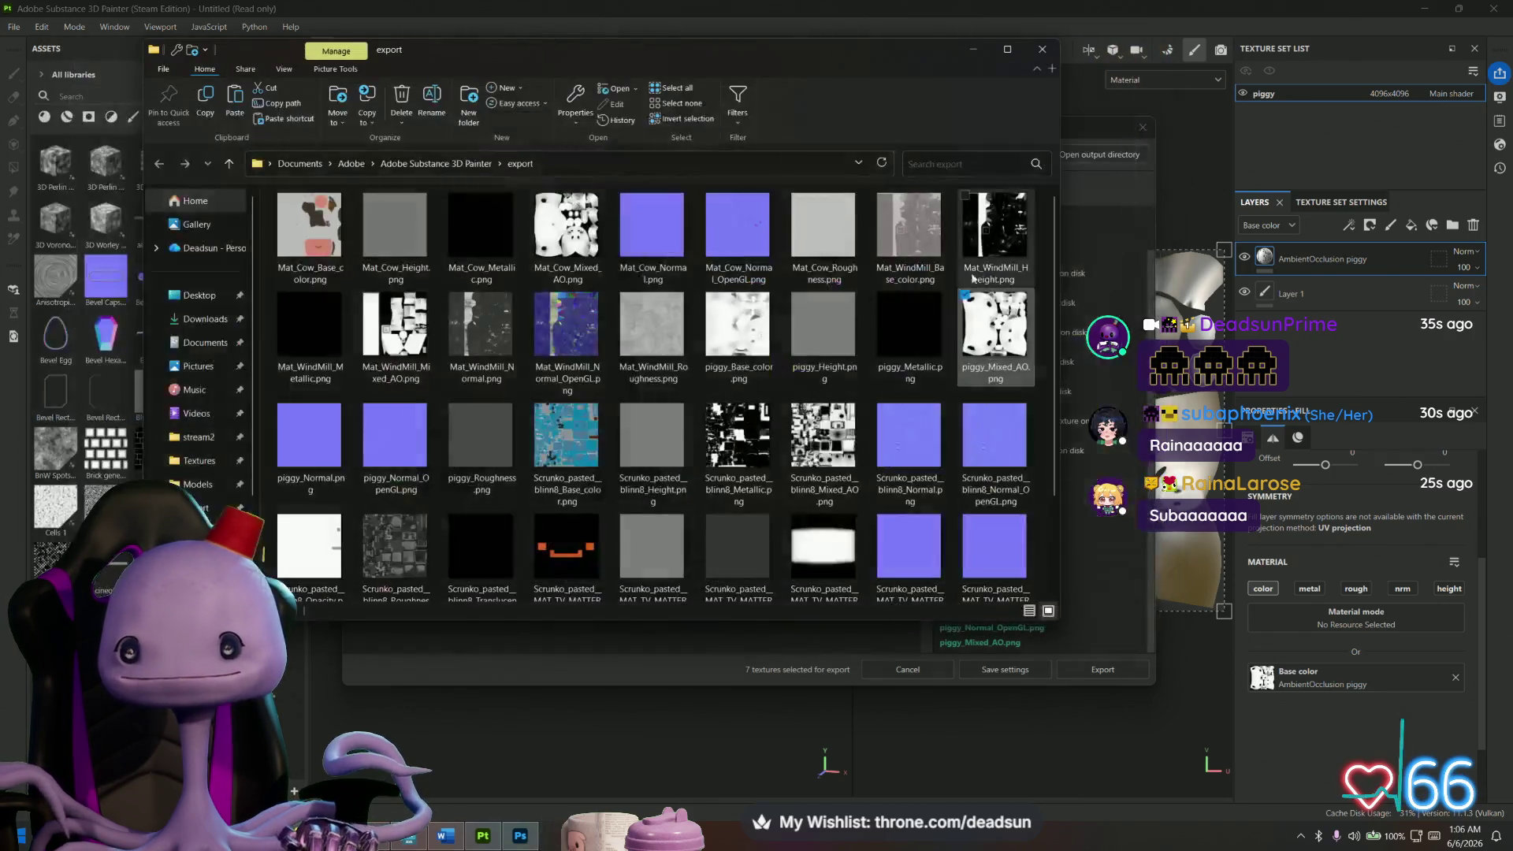
Preview piggy_Base_color.png in Photos and close the viewer.
click(732, 339)
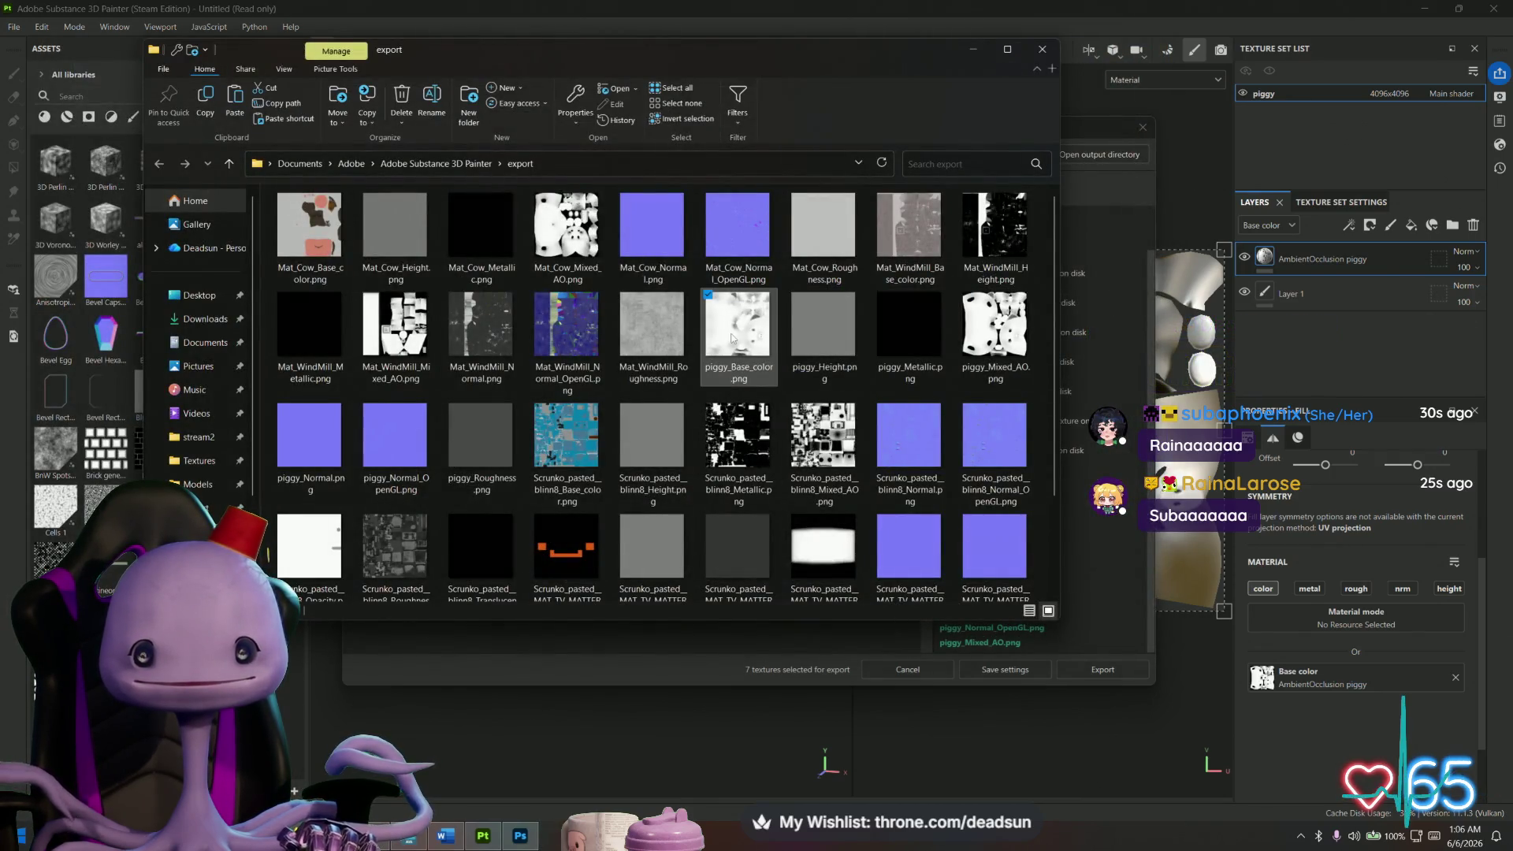
double_click(730, 332)
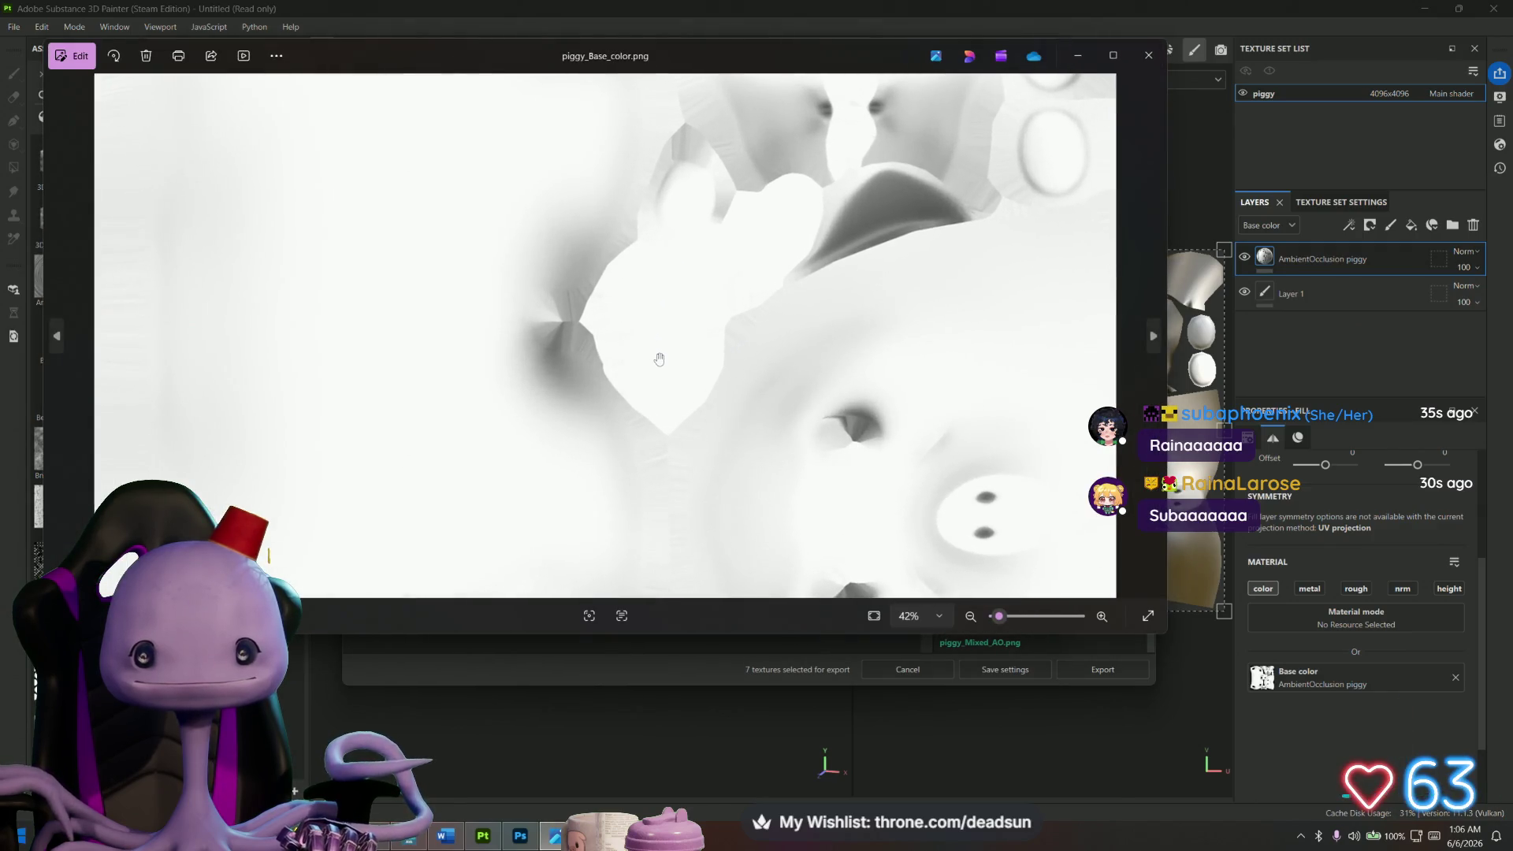
scroll(660, 360, down, 5)
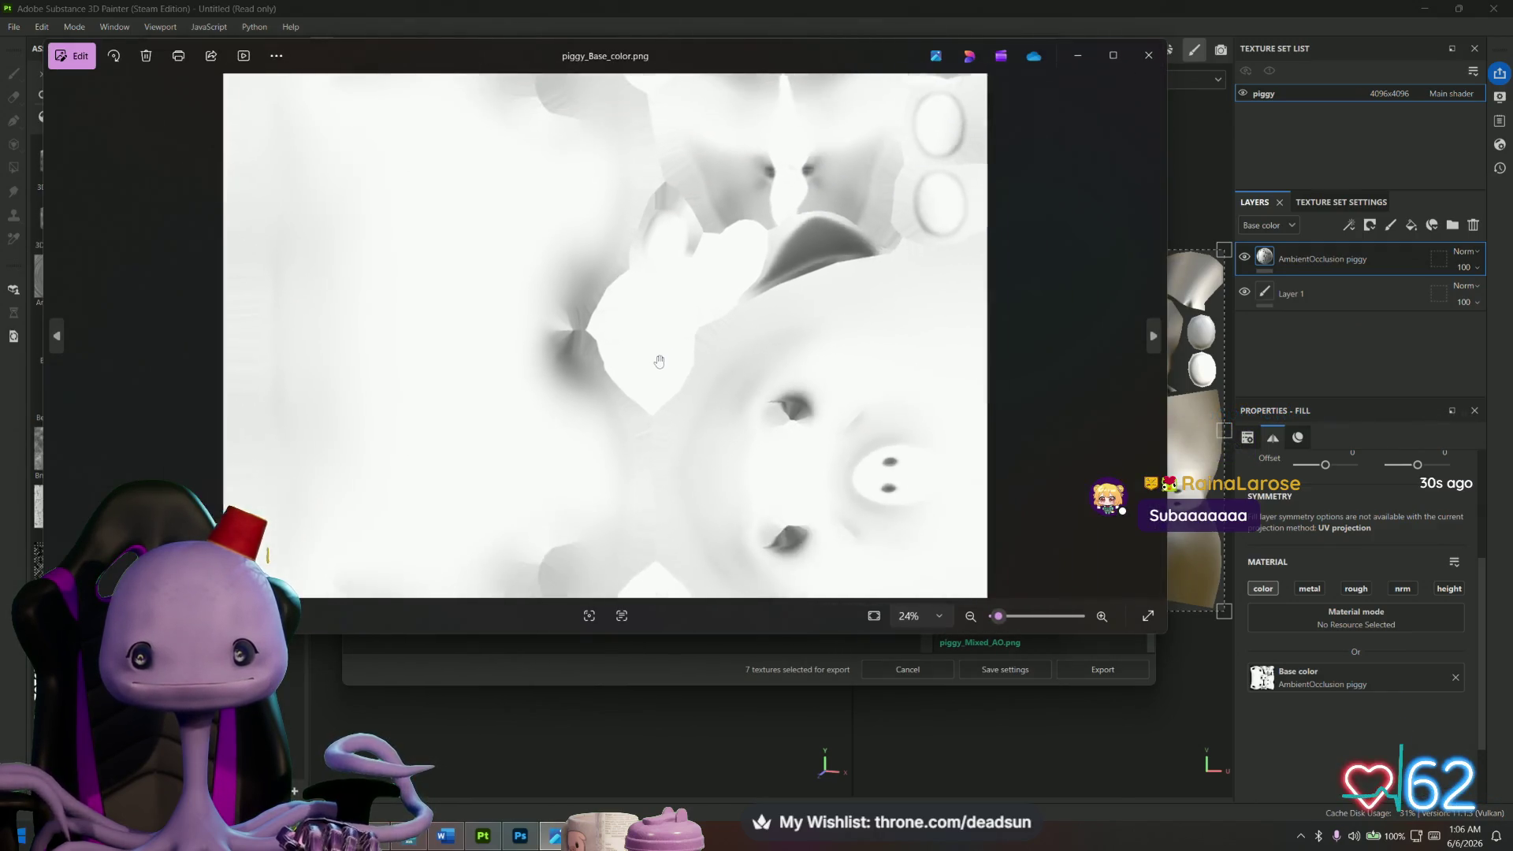
click(1148, 55)
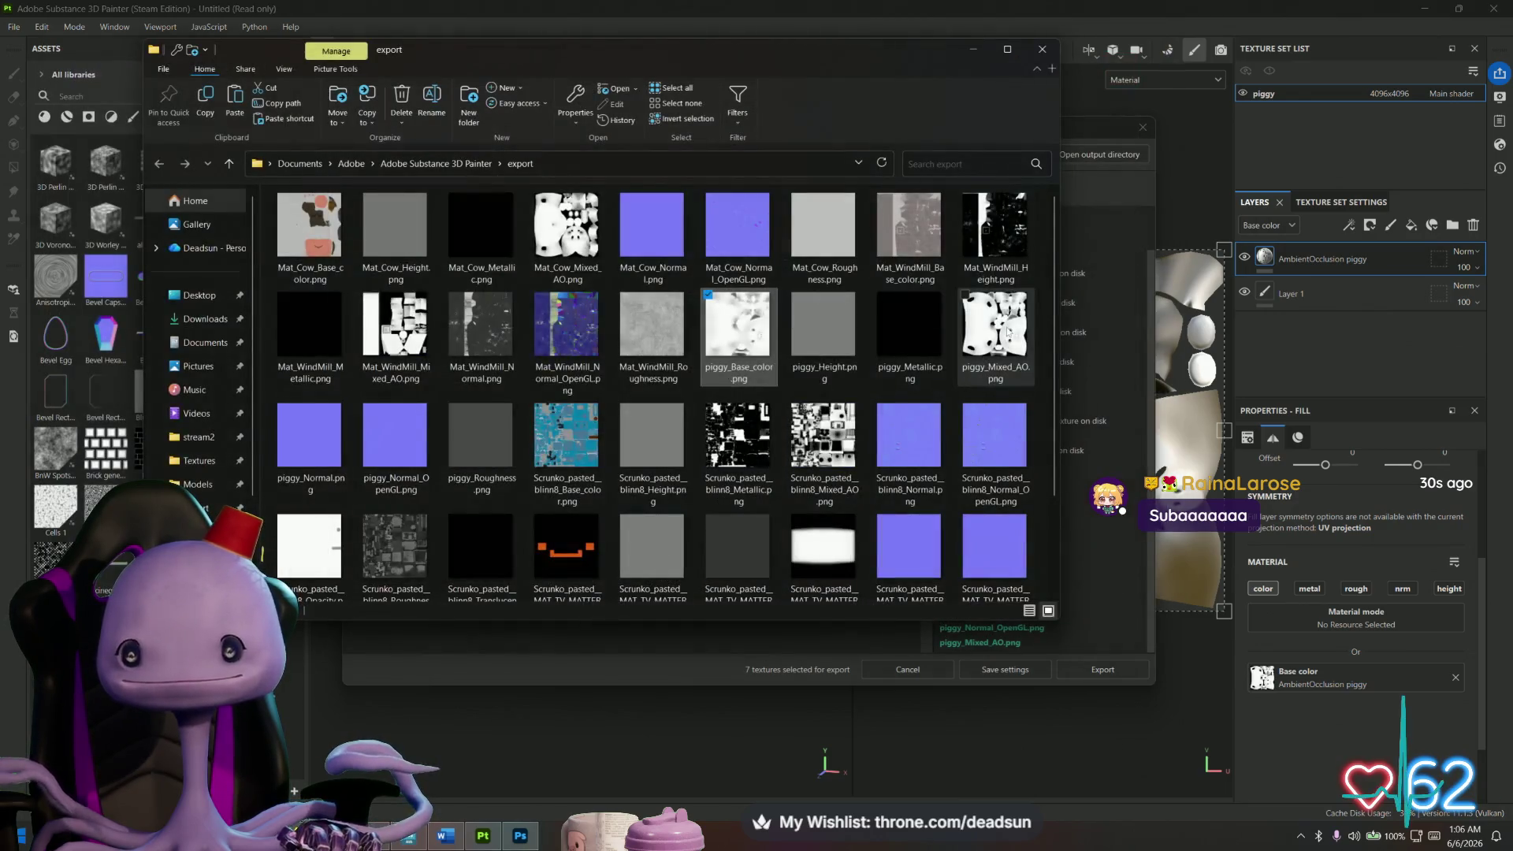
click(1000, 326)
Place piggy_Mixed_AO.png into the piggy base color document with Multiply blending.
right_click(997, 323)
mouse_move(996, 323)
mouse_down()
mouse_move(642, 826)
mouse_move(526, 845)
mouse_move(642, 542)
mouse_up()
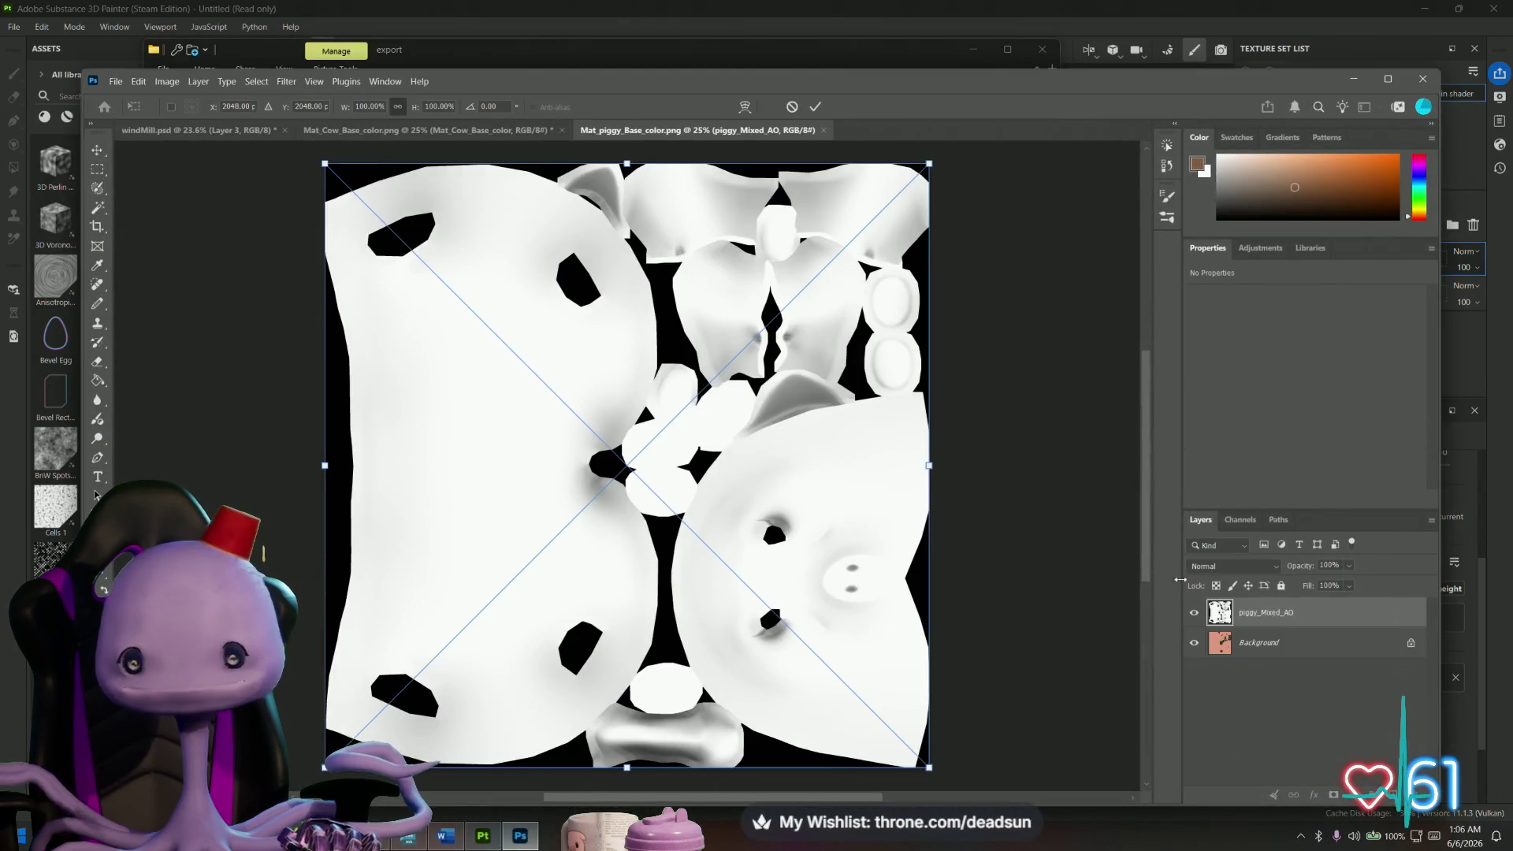
click(1233, 566)
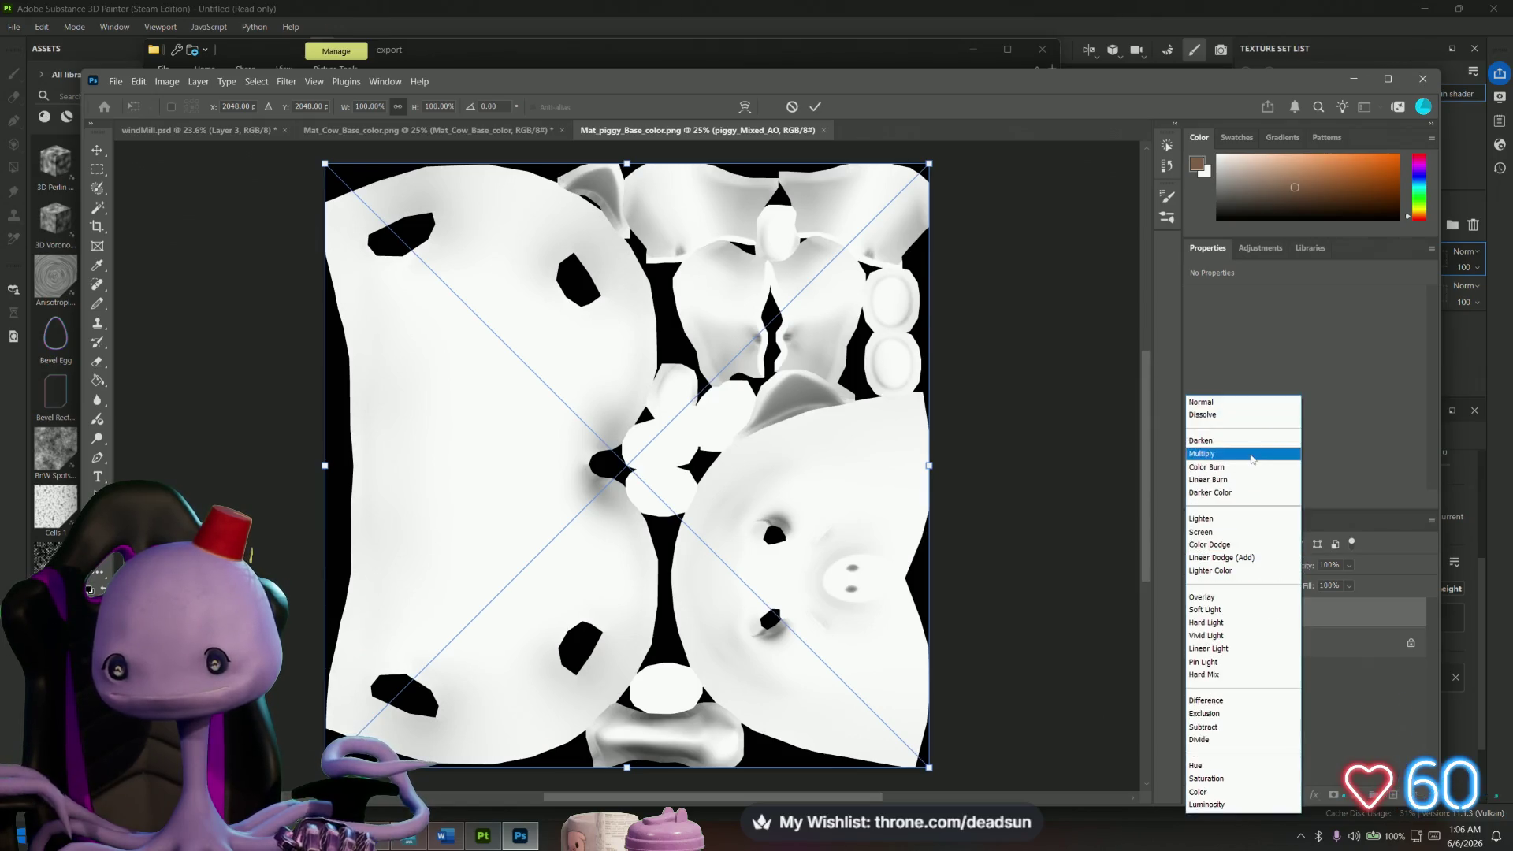
click(1261, 454)
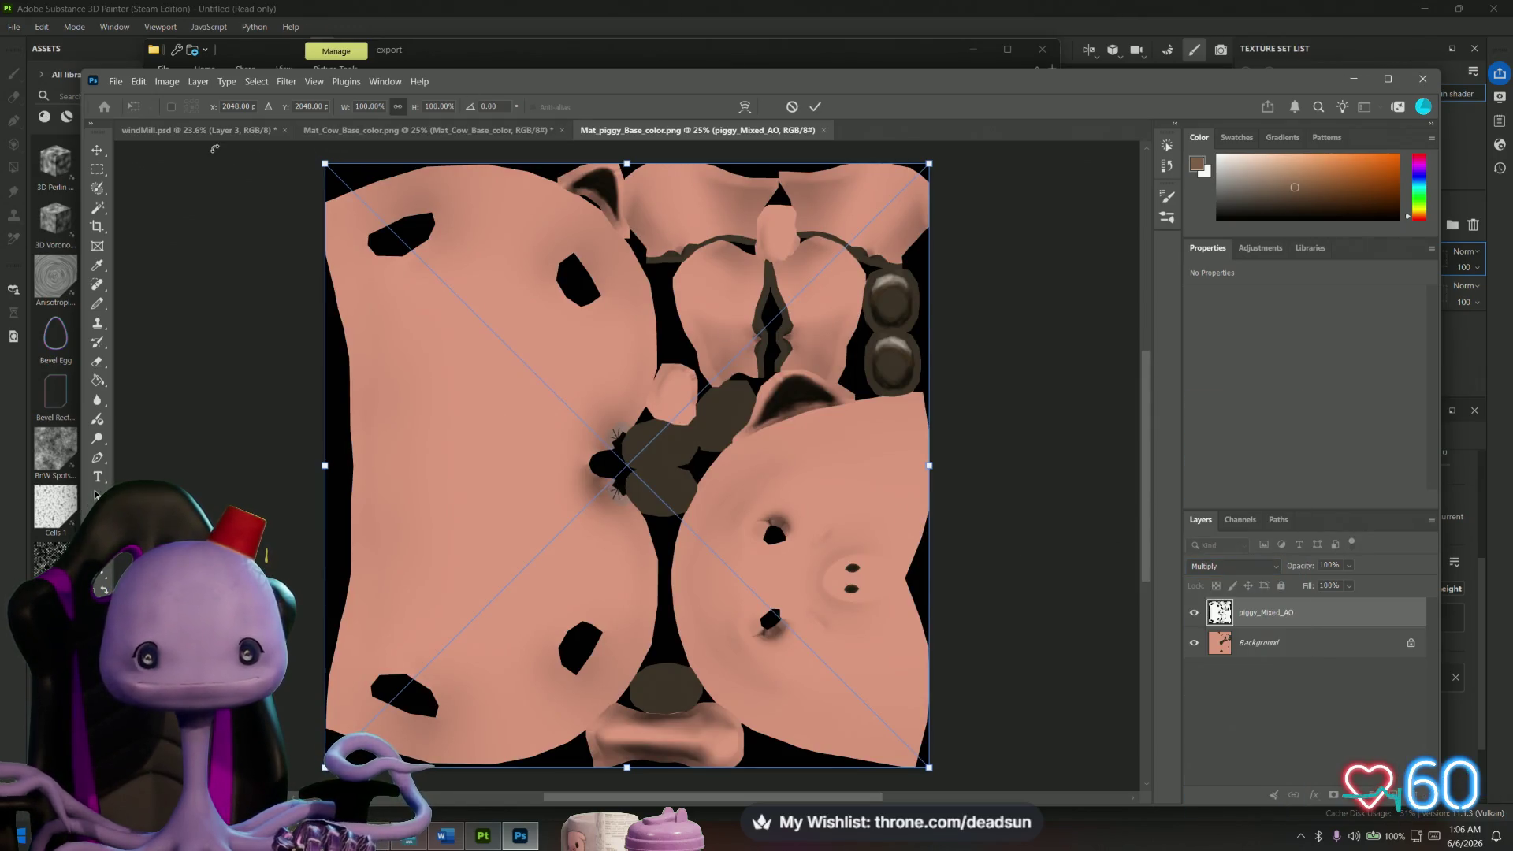
click(117, 82)
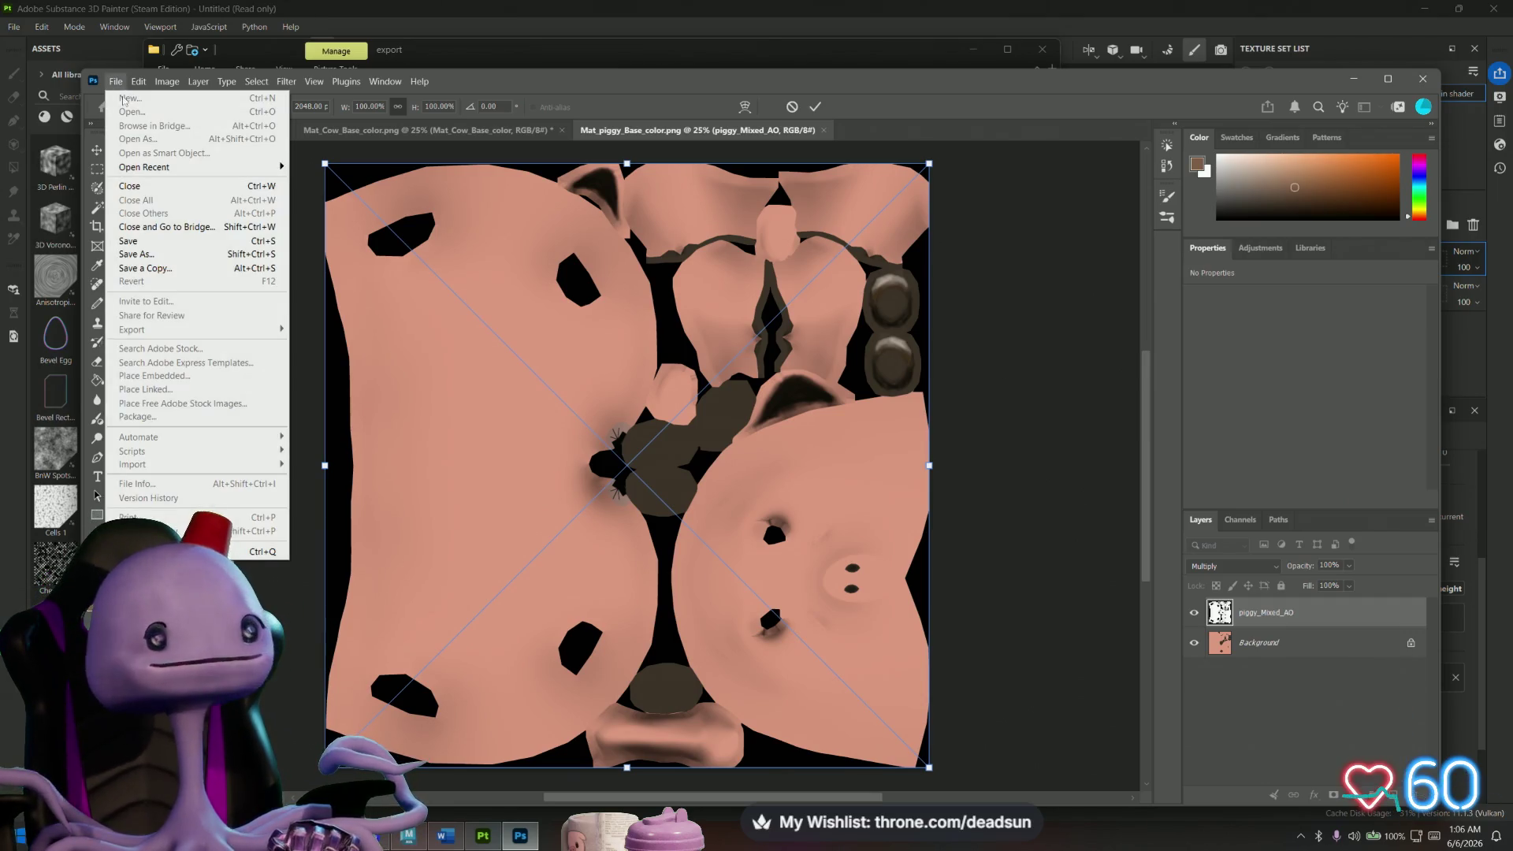
Save a PNG copy of the AO-shaded texture over Mat_piggy_Base_color.png, then minimize Photoshop.
click(172, 269)
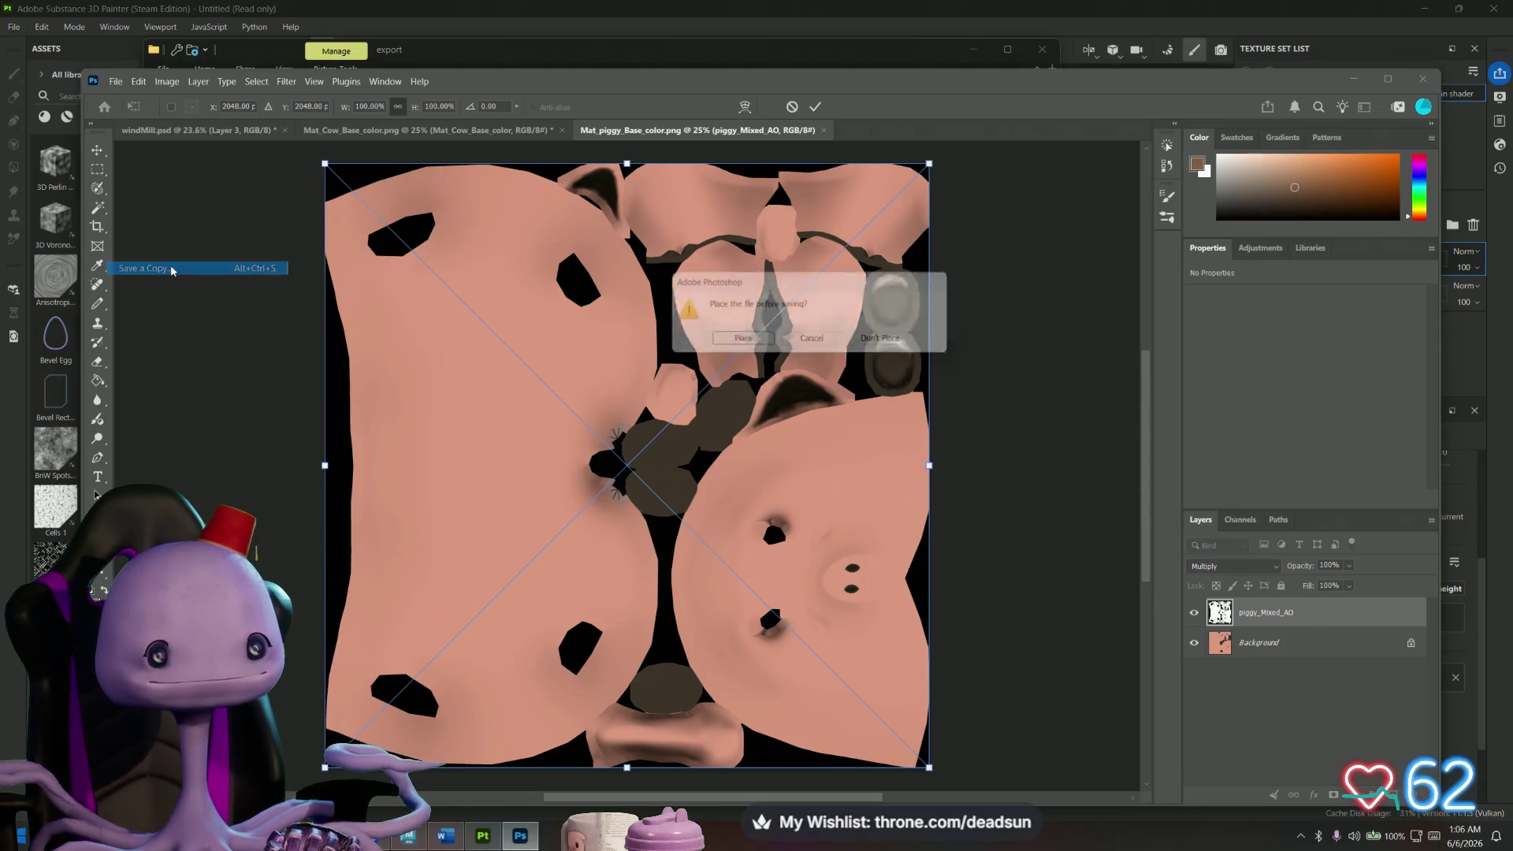
click(732, 344)
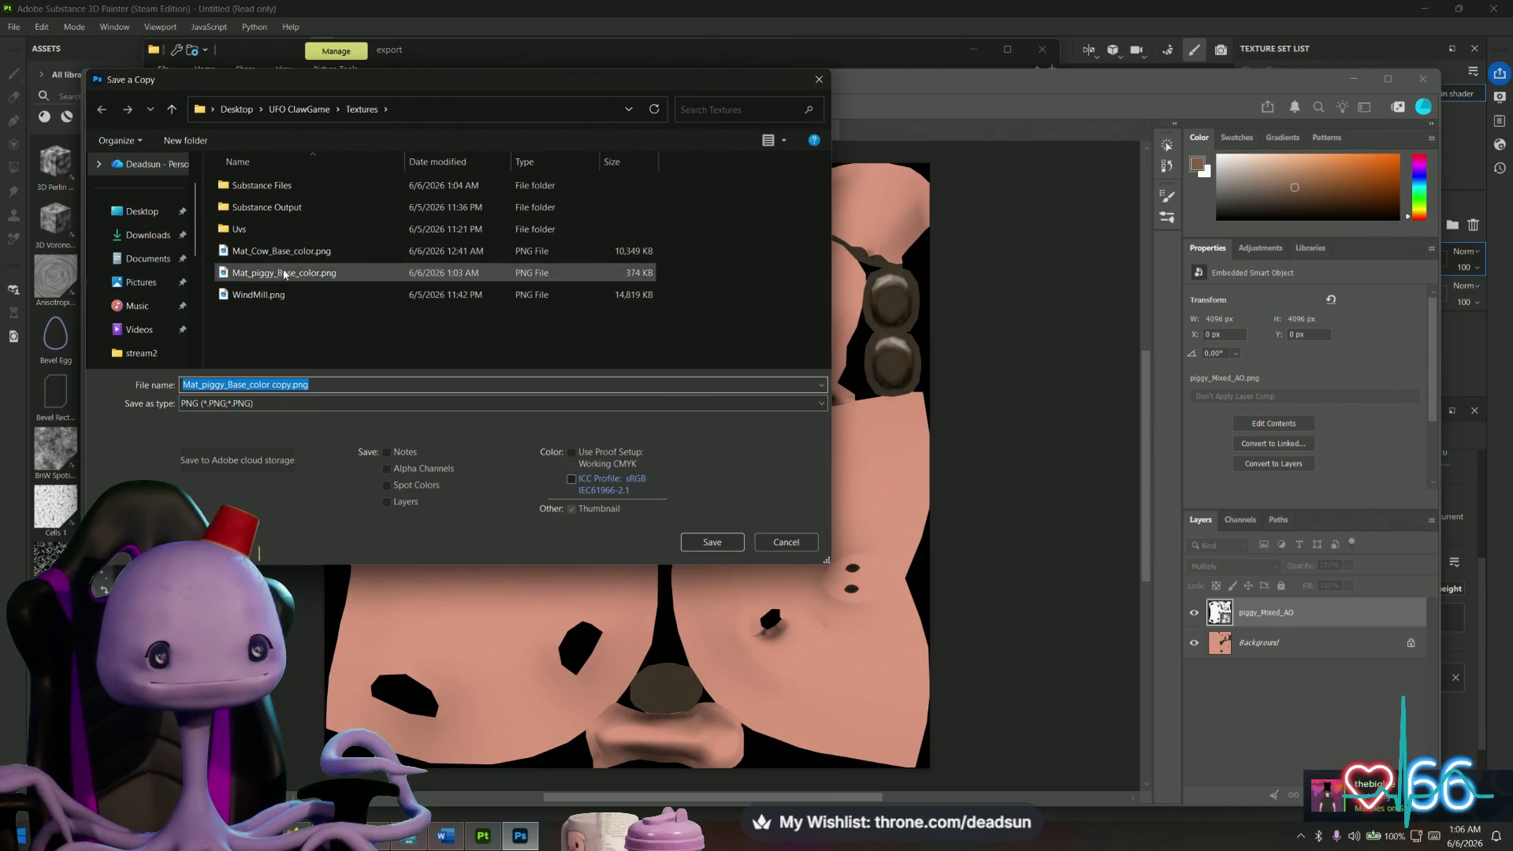
click(271, 273)
click(707, 543)
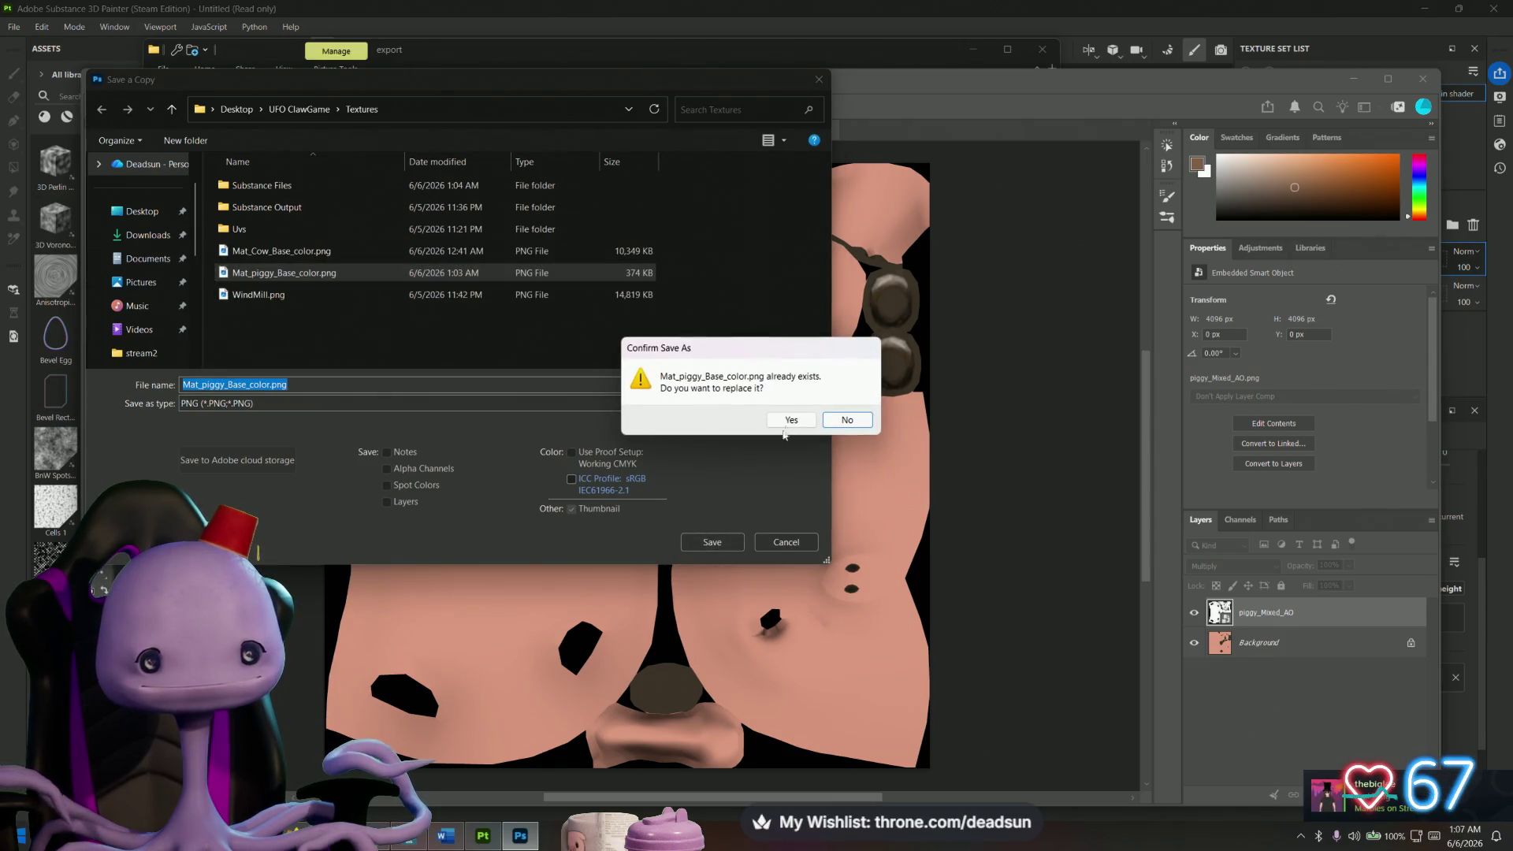
click(846, 418)
click(862, 251)
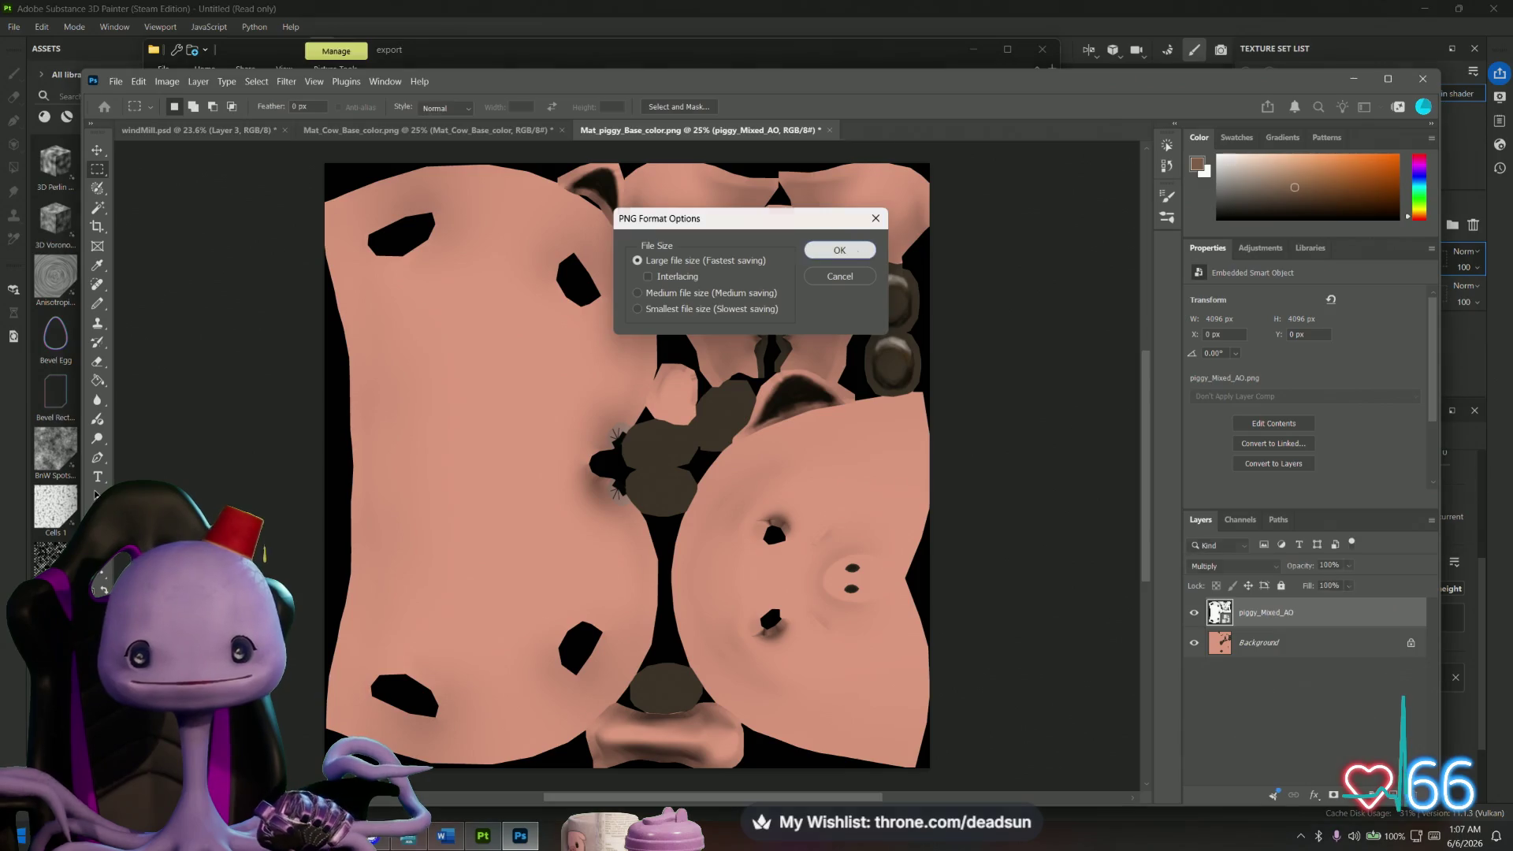
click(1355, 83)
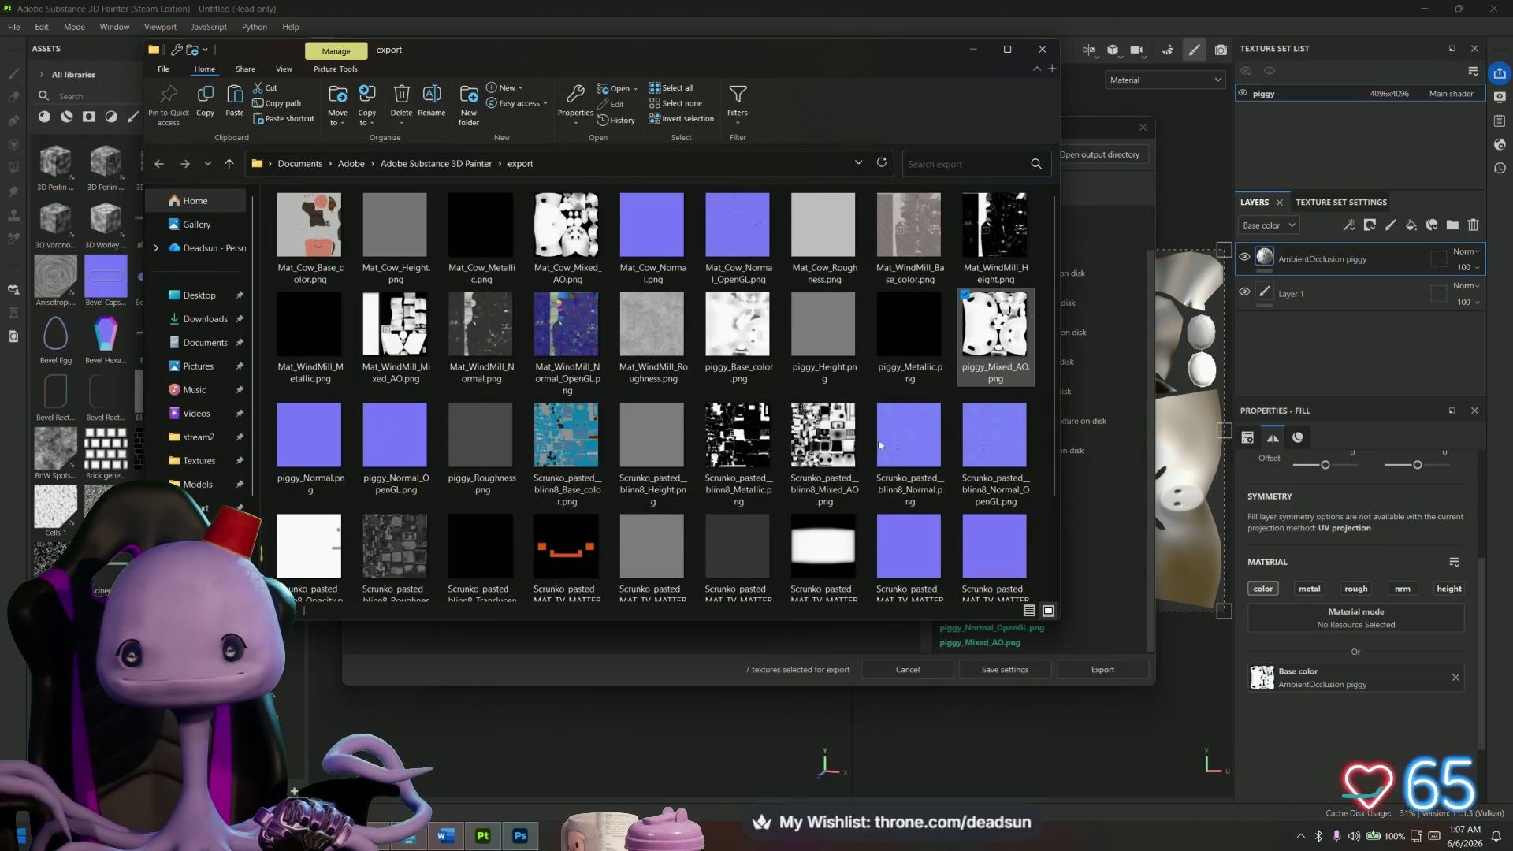
key(alt)
Back in Maya, undo the stray selections and the smoothing applied to the pig.
click(408, 839)
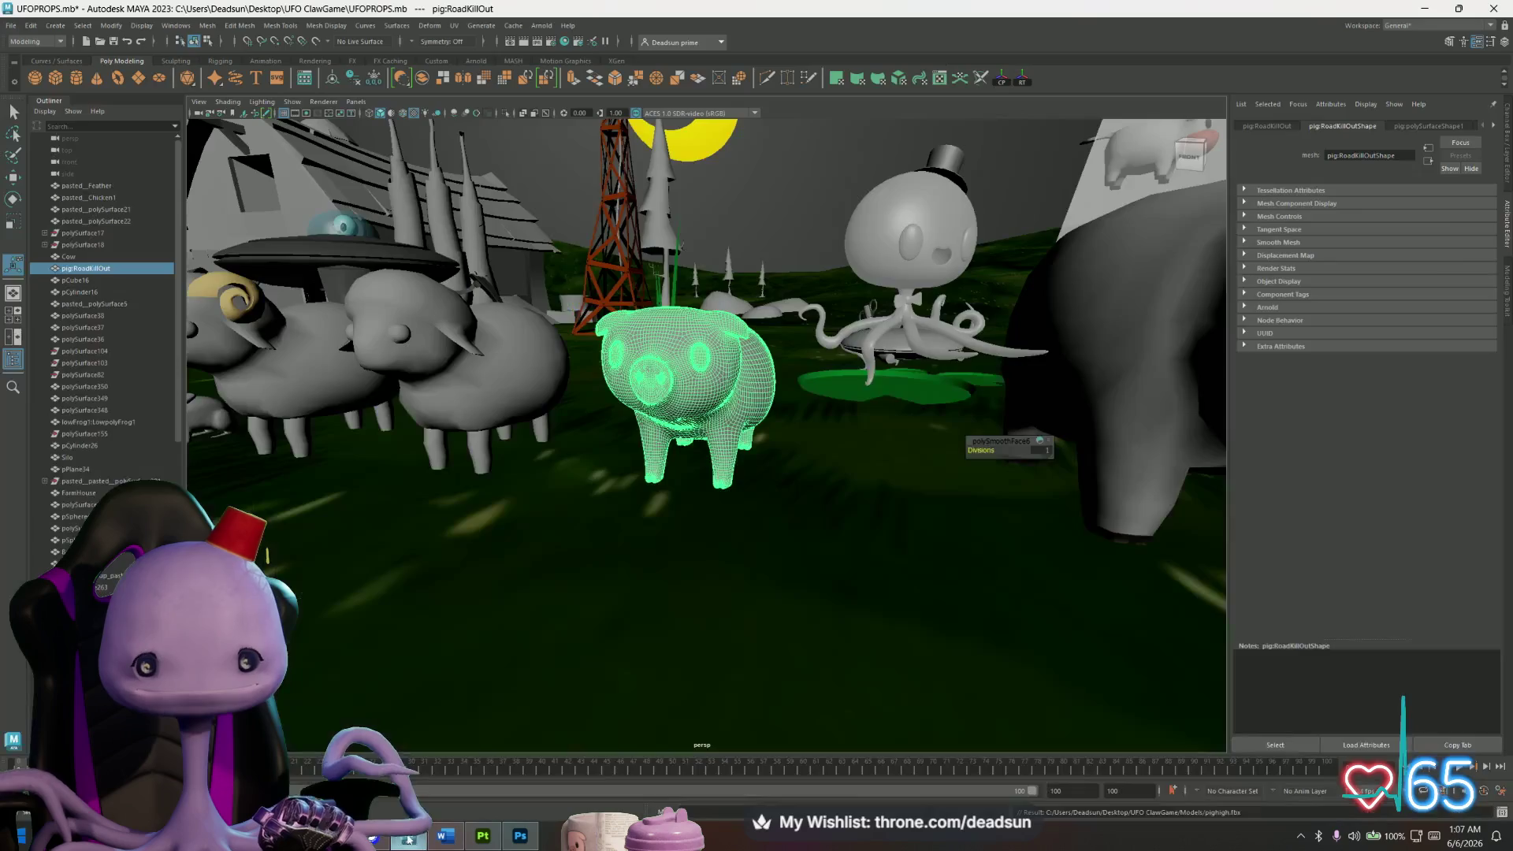
click(752, 270)
key(ctrl+z)
click(668, 555)
key(ctrl+z)
key(ctrl+z)
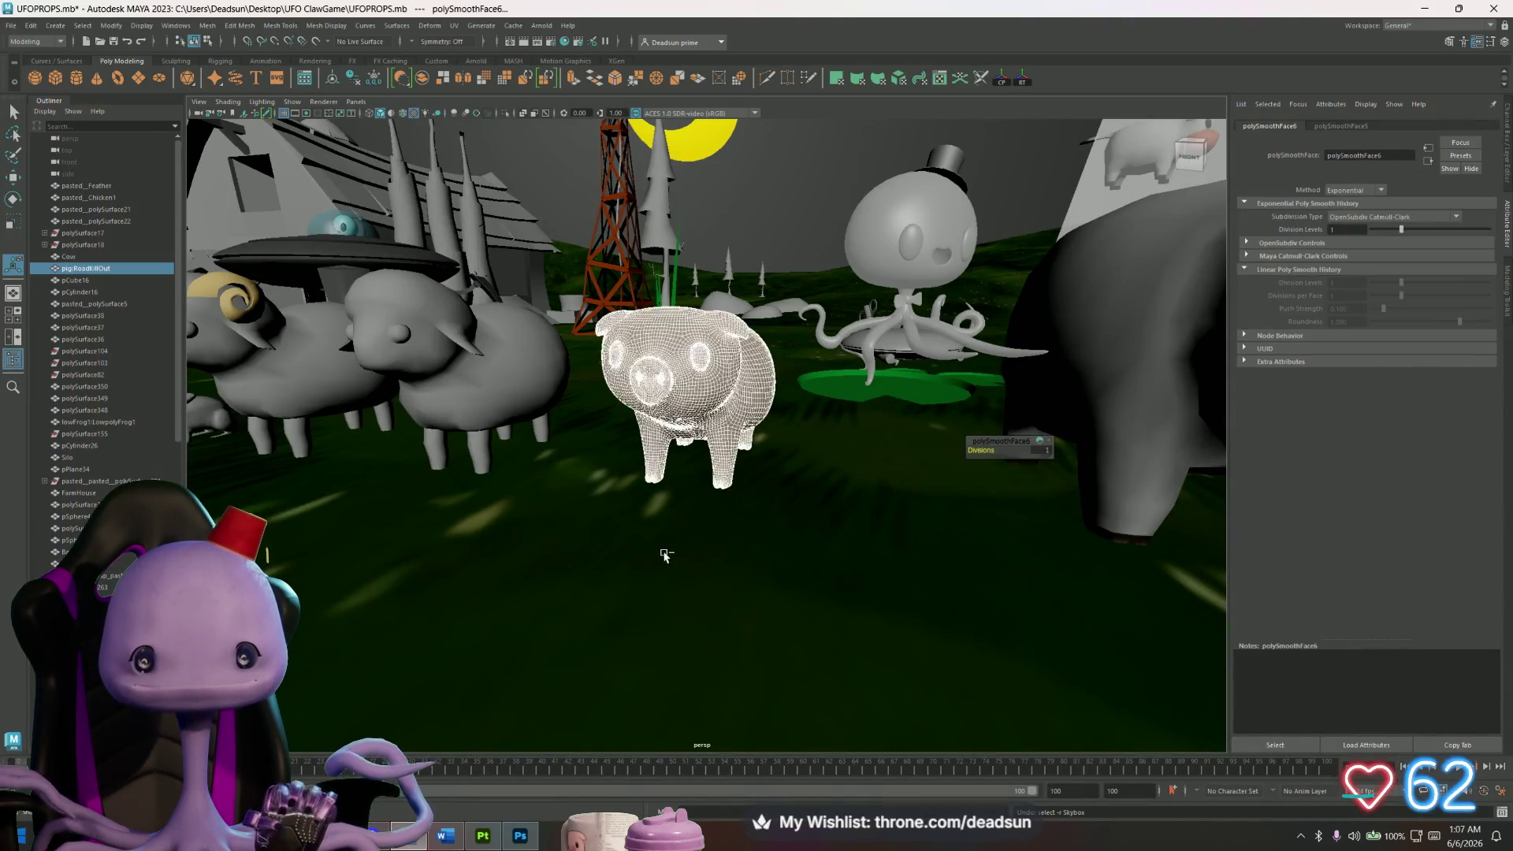
click(512, 369)
key(ctrl+z)
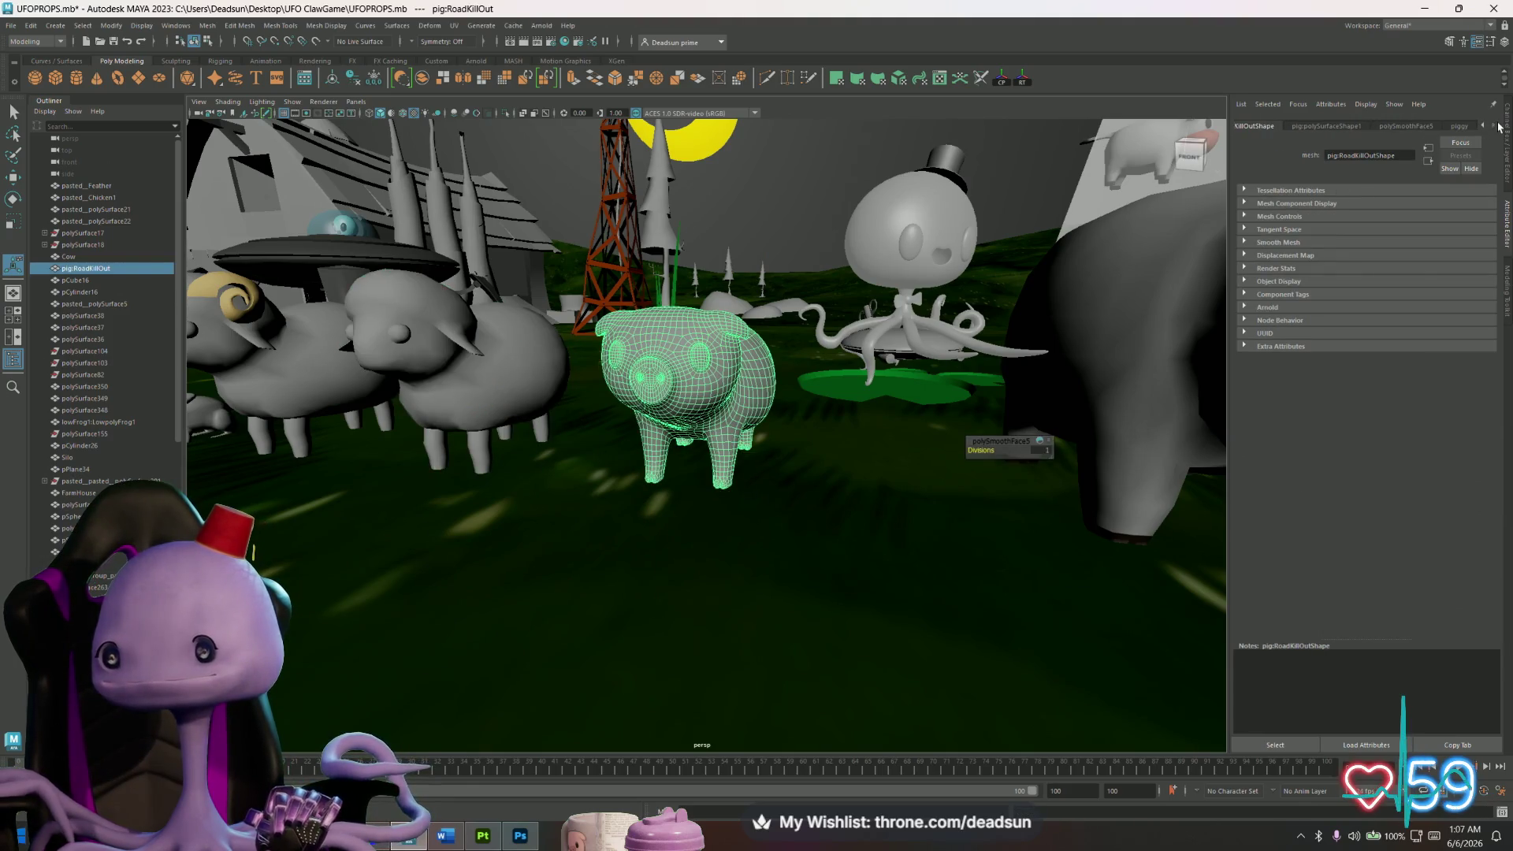
Load Mat_piggy_Base_color.png from UFO ClawGame\Textures into the piggy material's color file node.
click(1457, 126)
click(1479, 258)
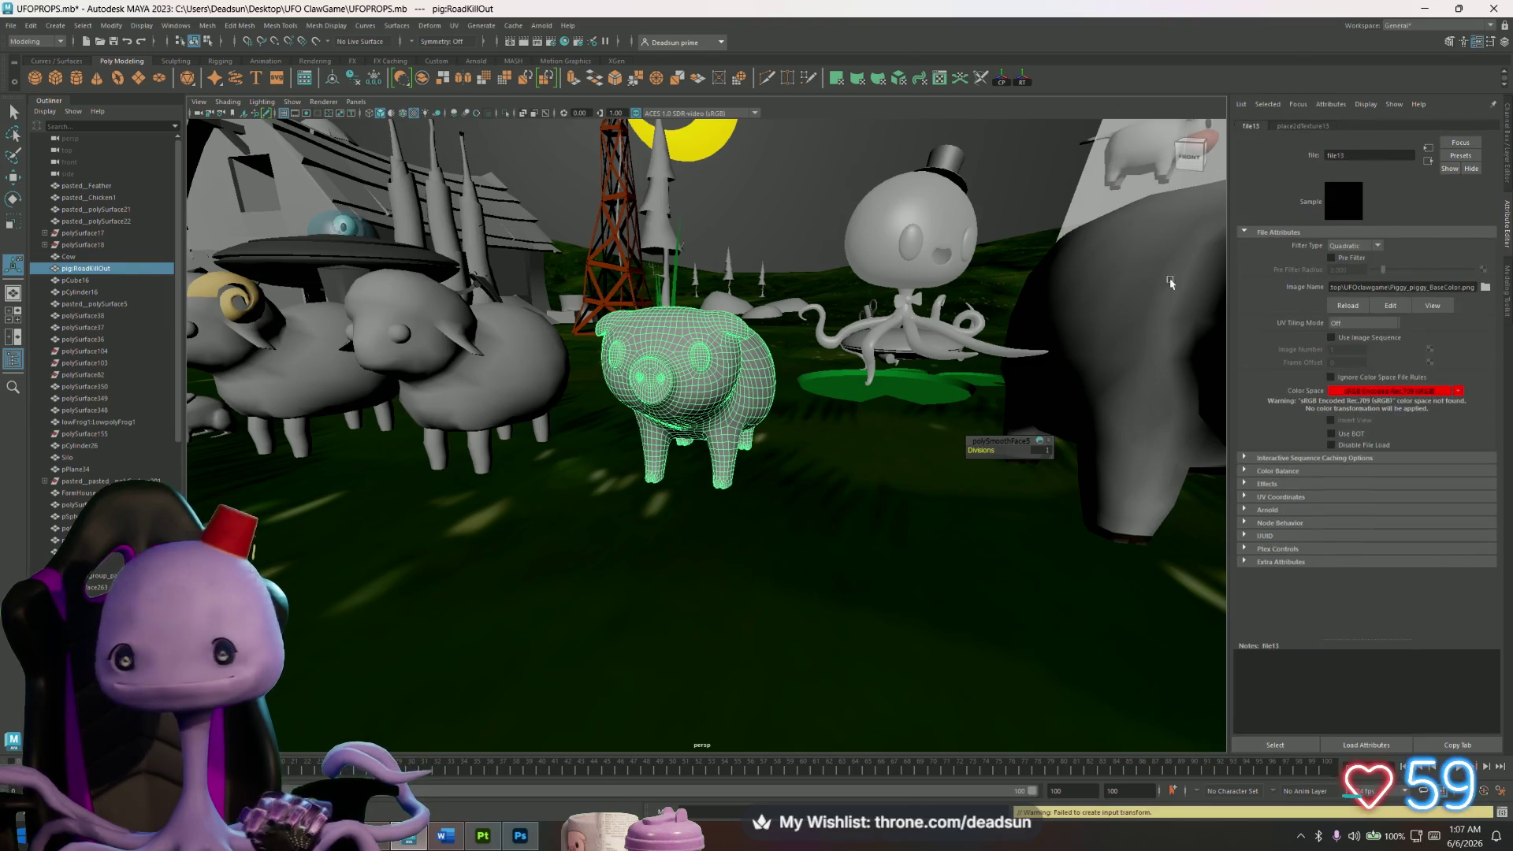
click(1485, 287)
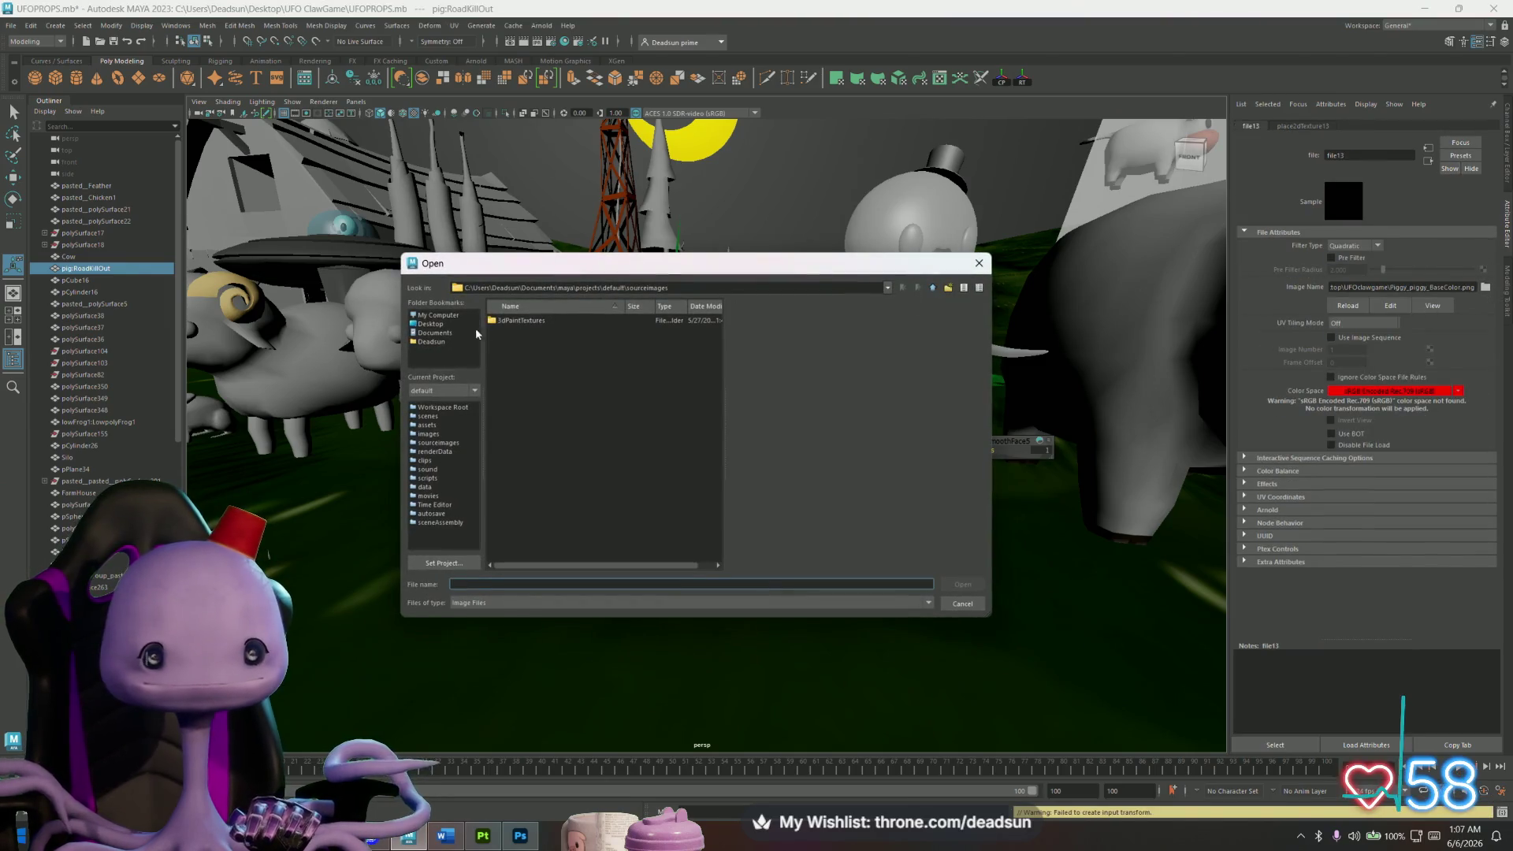
click(431, 324)
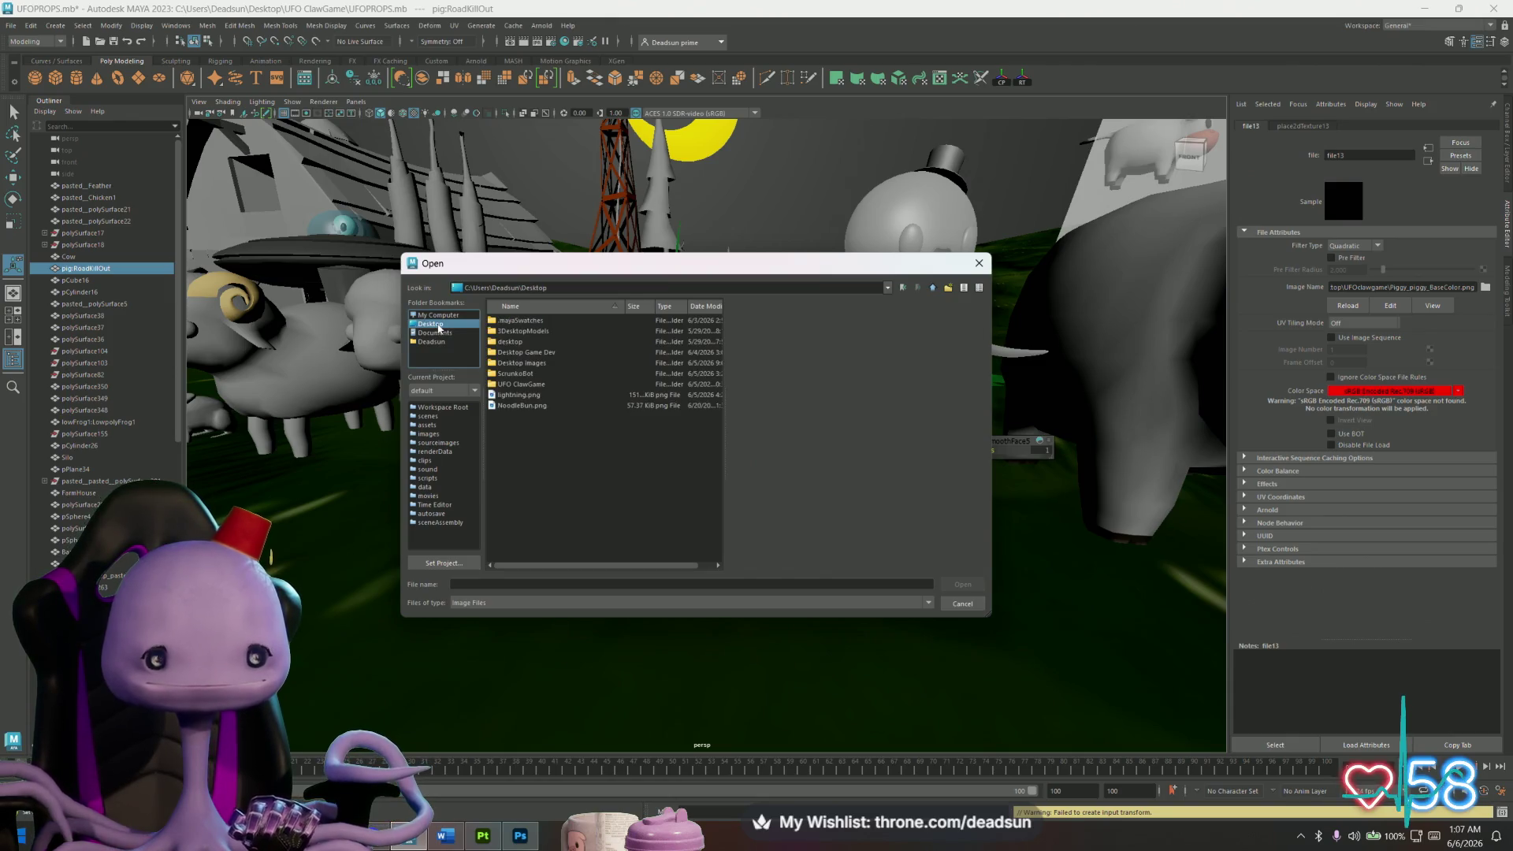
double_click(521, 384)
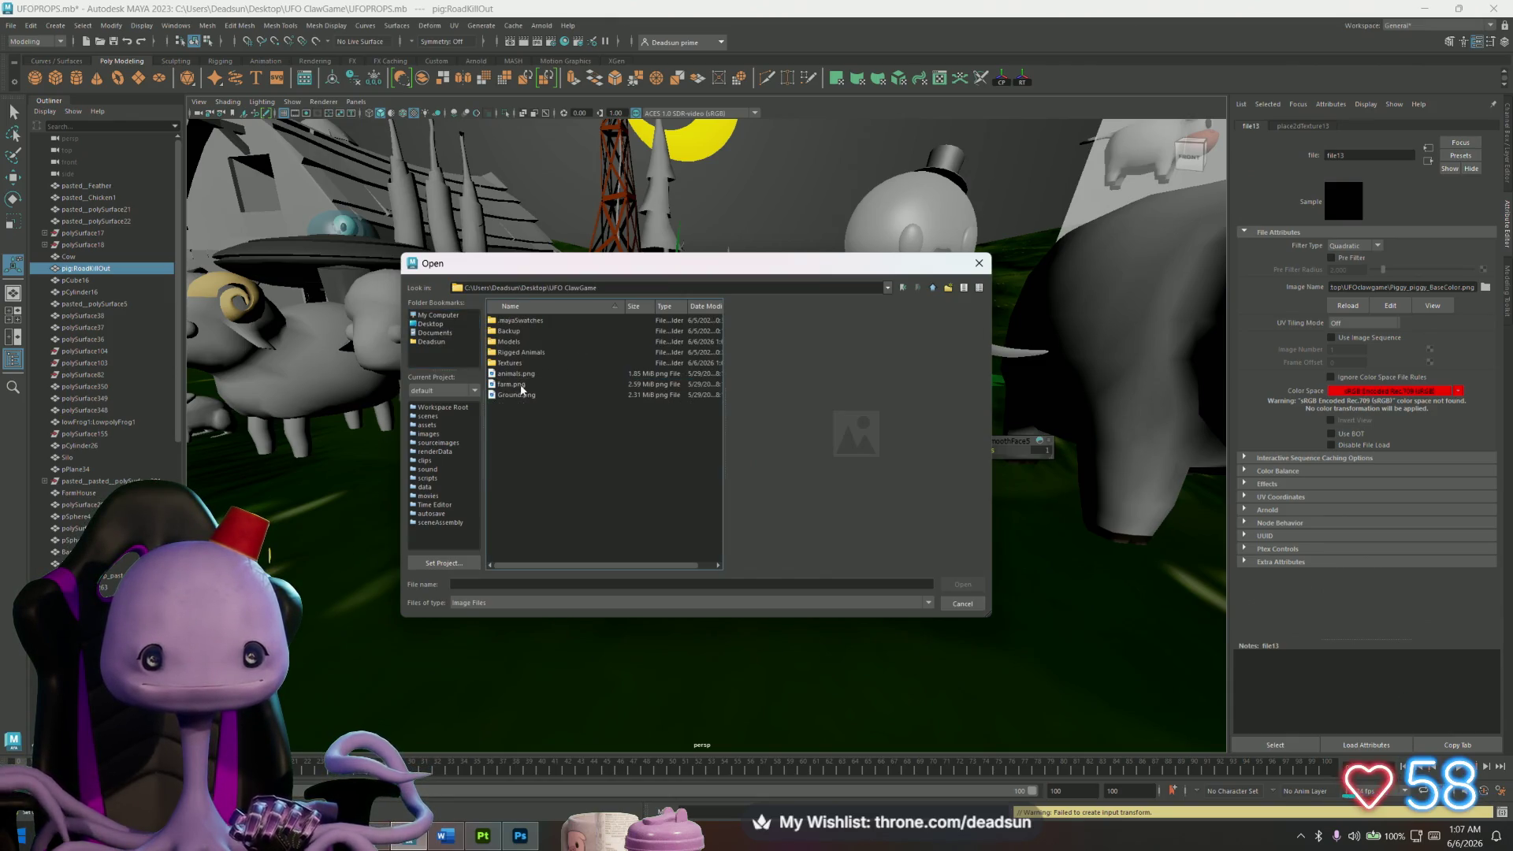
double_click(513, 363)
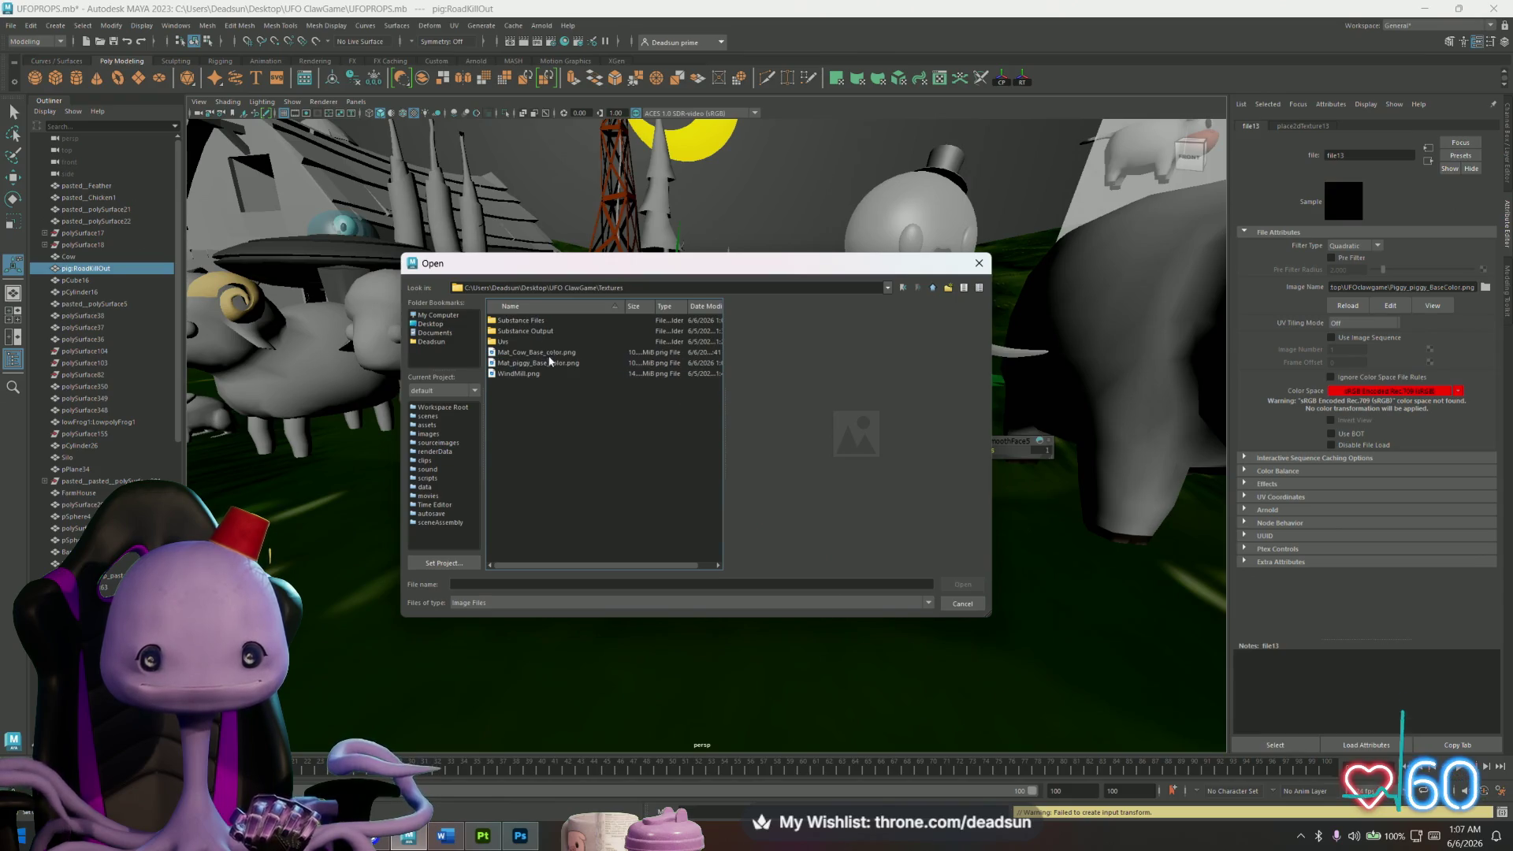
click(573, 361)
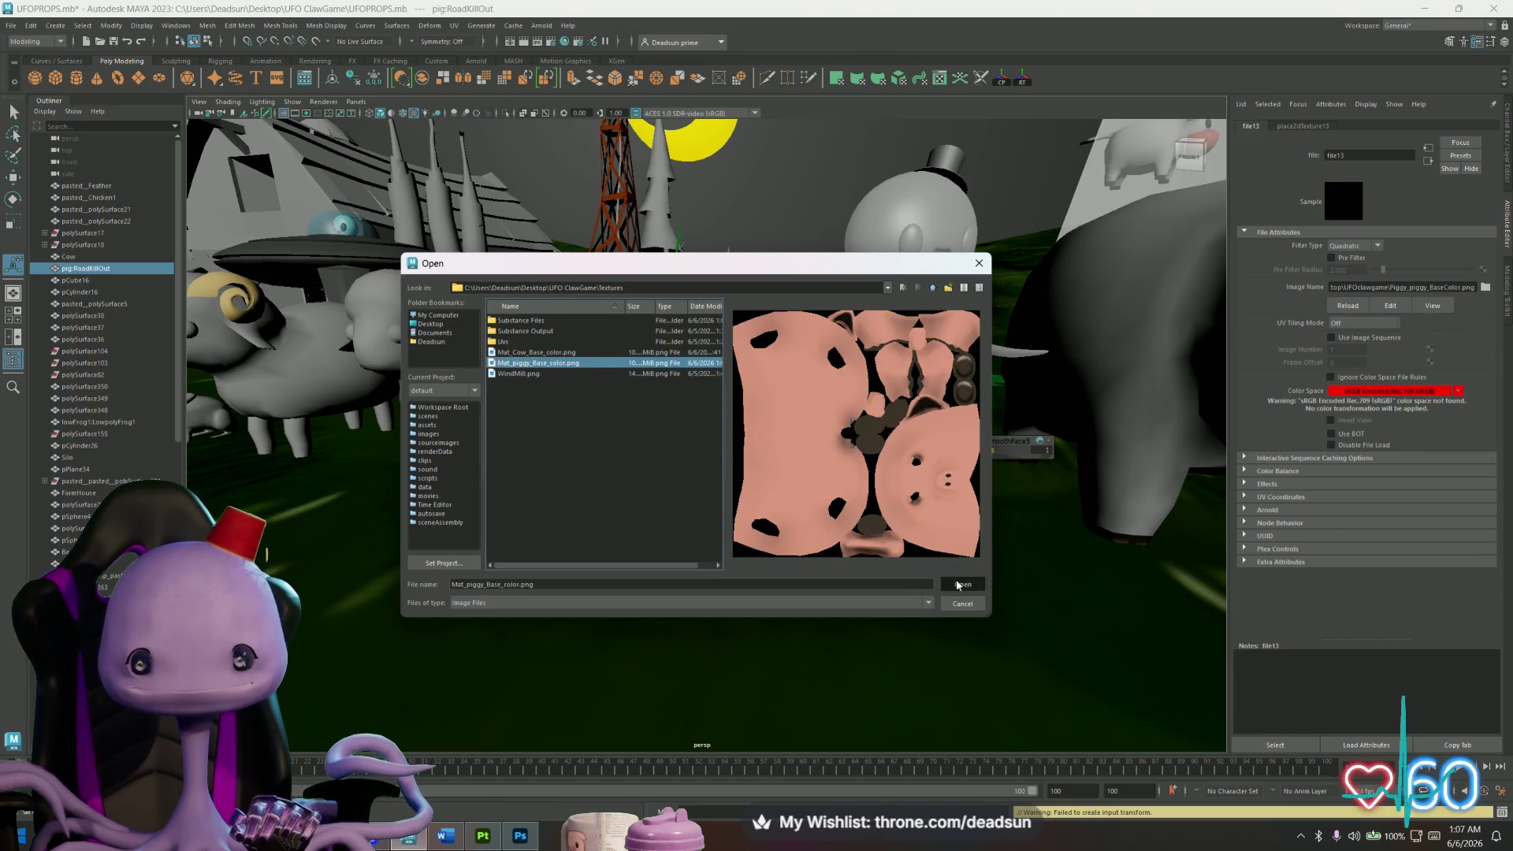
click(958, 584)
Orbit around the pink textured pig to check its legs and back.
mouse_move(788, 394)
alt+mouse_down()
mouse_move(724, 388)
mouse_move(773, 470)
alt+mouse_up()
click(748, 453)
mouse_move(748, 453)
alt+right_down()
mouse_move(720, 513)
mouse_move(894, 559)
mouse_move(617, 472)
alt+right_up()
click(804, 263)
mouse_move(804, 263)
alt+mouse_down()
mouse_move(528, 475)
mouse_move(601, 500)
mouse_move(740, 472)
mouse_move(721, 479)
alt+mouse_up()
scroll(721, 479, down, 5)
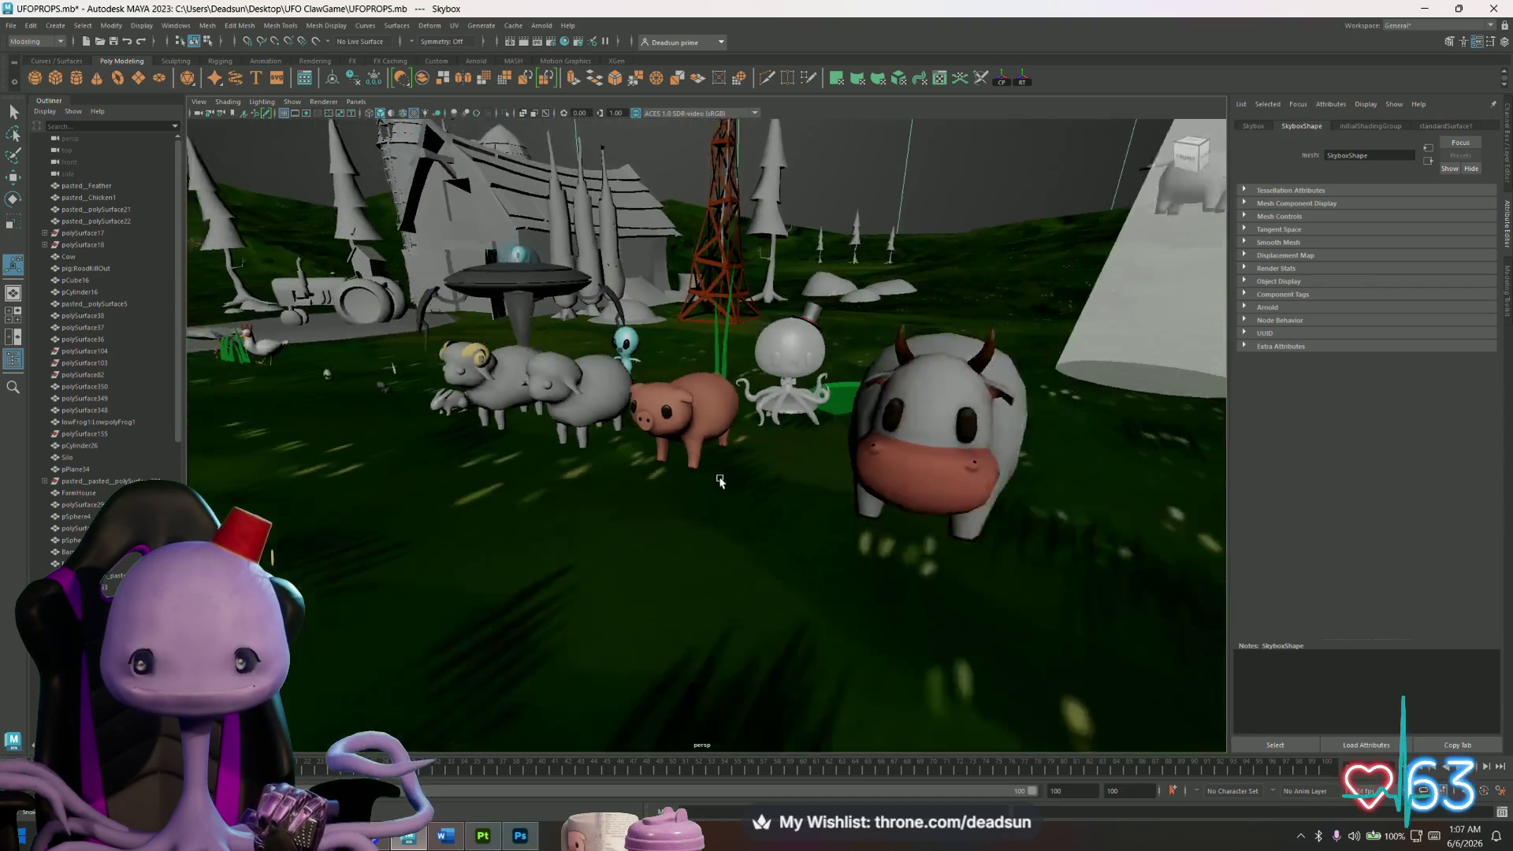
mouse_move(816, 499)
alt+mouse_down()
mouse_move(774, 478)
mouse_move(835, 470)
mouse_move(921, 530)
mouse_move(722, 458)
mouse_move(700, 423)
mouse_move(713, 415)
mouse_move(661, 405)
mouse_move(641, 430)
alt+mouse_up()
scroll(722, 458, up, 5)
click(698, 388)
key(1)
scroll(576, 454, up, 5)
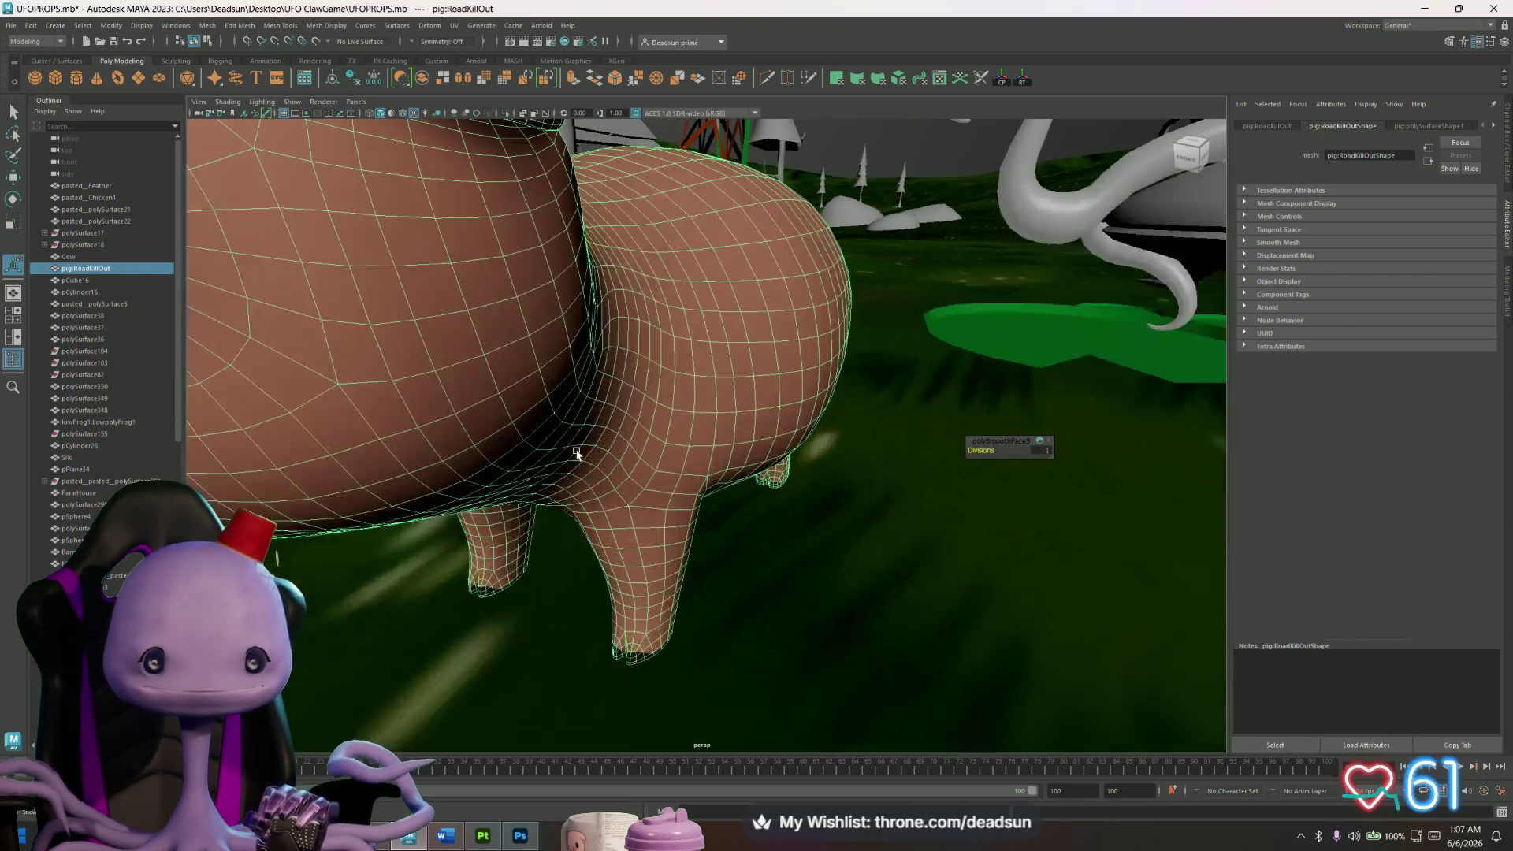
scroll(576, 453, down, 3)
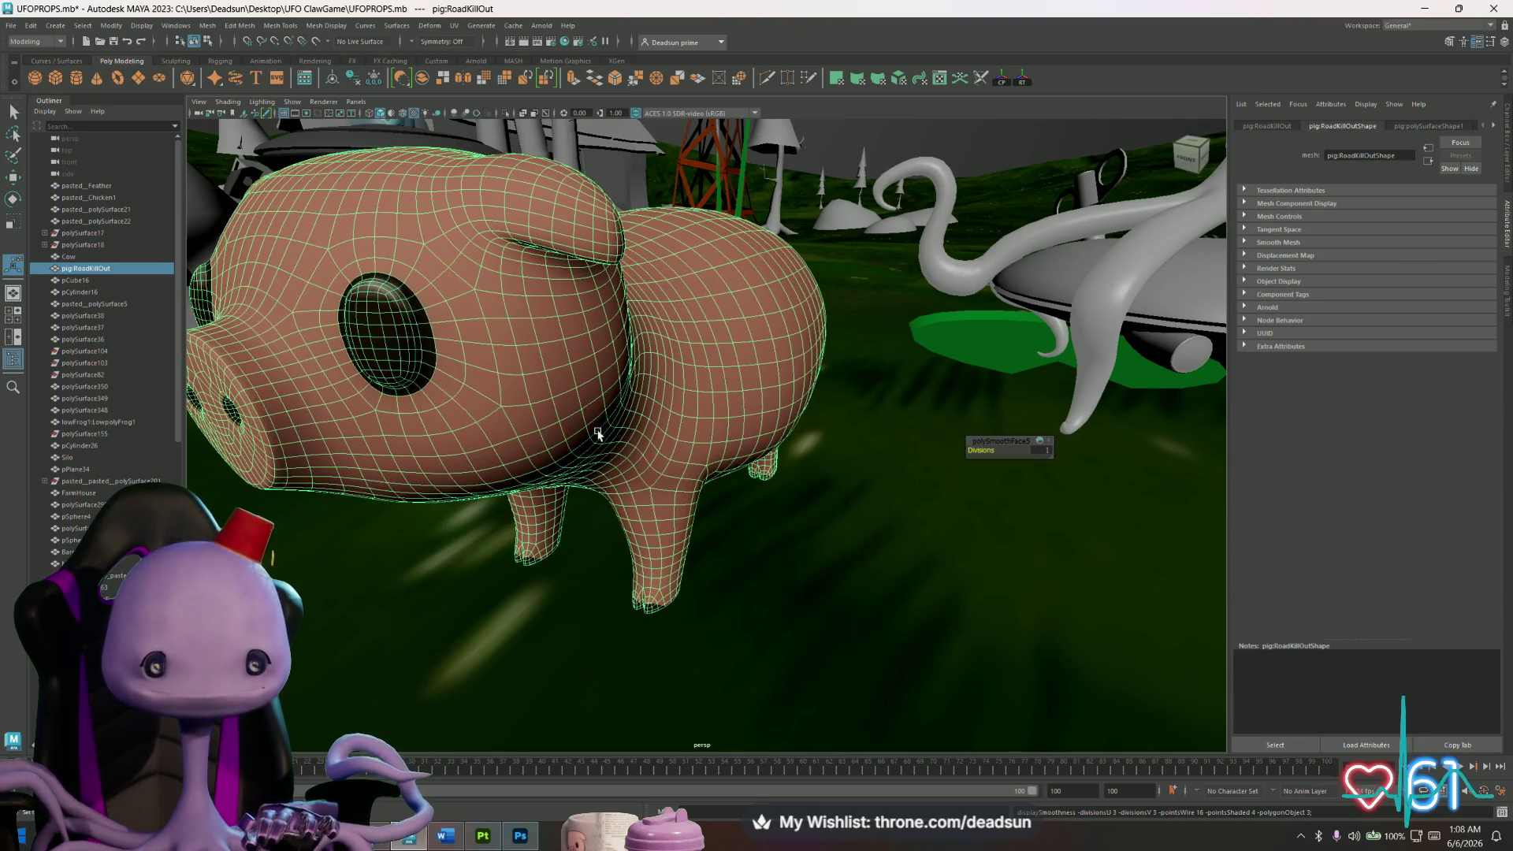
mouse_move(597, 433)
alt+mouse_down()
mouse_move(623, 353)
mouse_move(665, 347)
mouse_move(381, 321)
alt+mouse_up()
scroll(306, 364, down, 10)
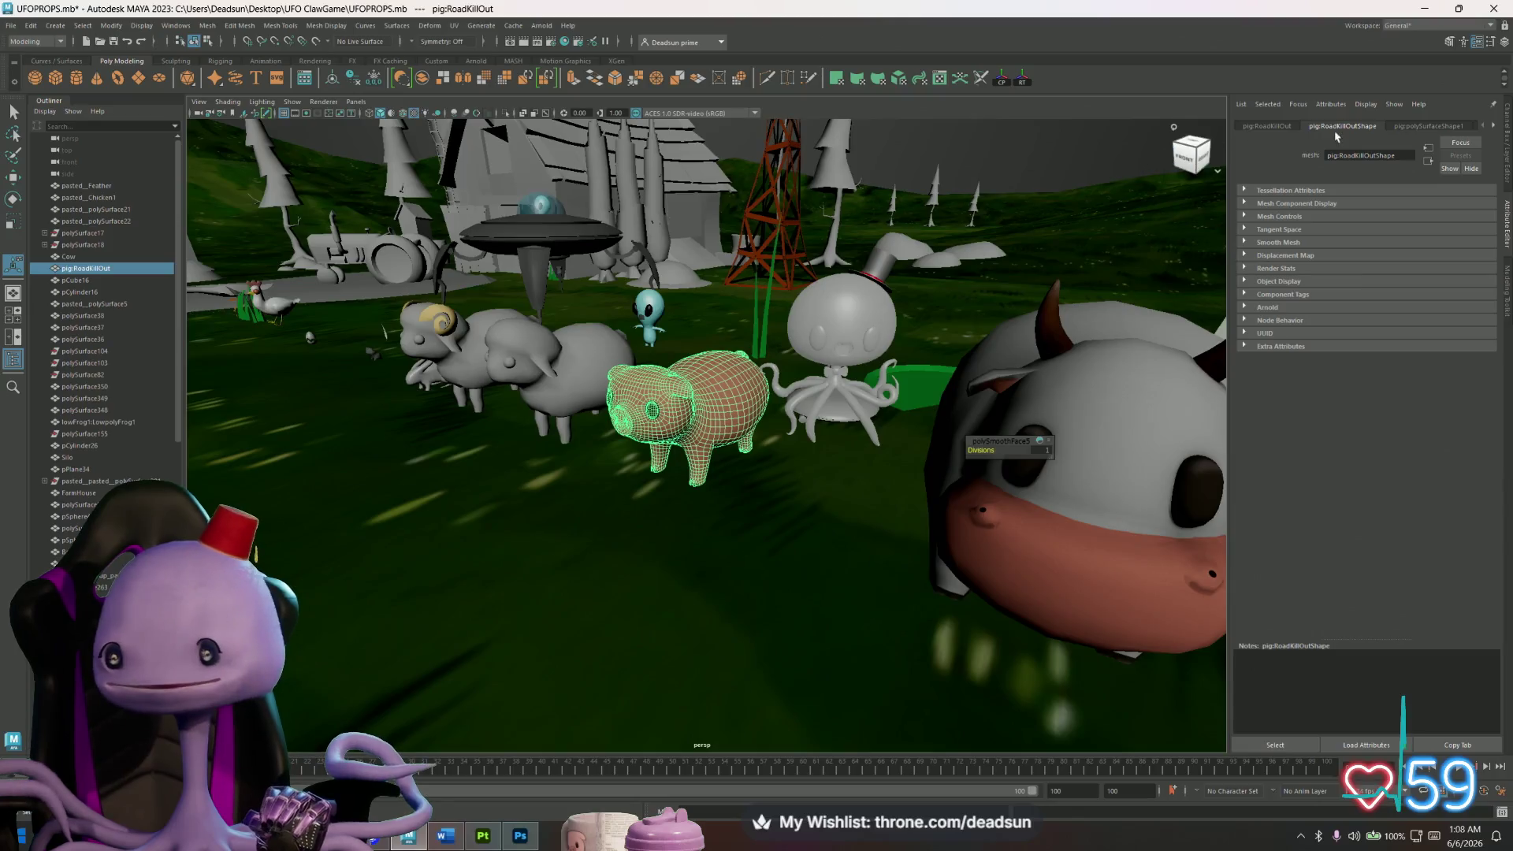
click(1268, 126)
click(1431, 128)
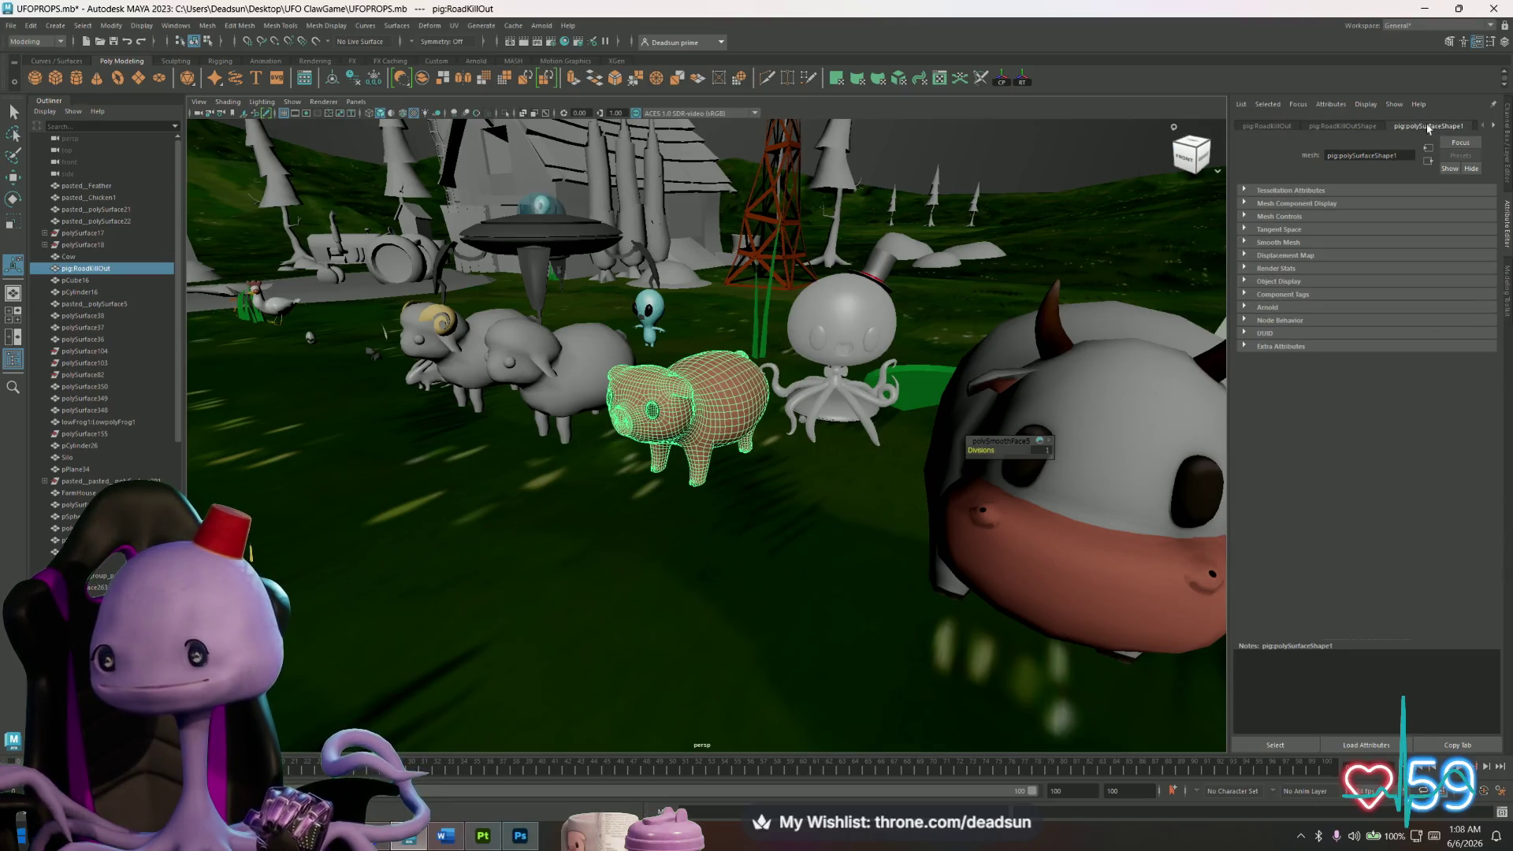
click(1269, 126)
scroll(791, 464, up, 10)
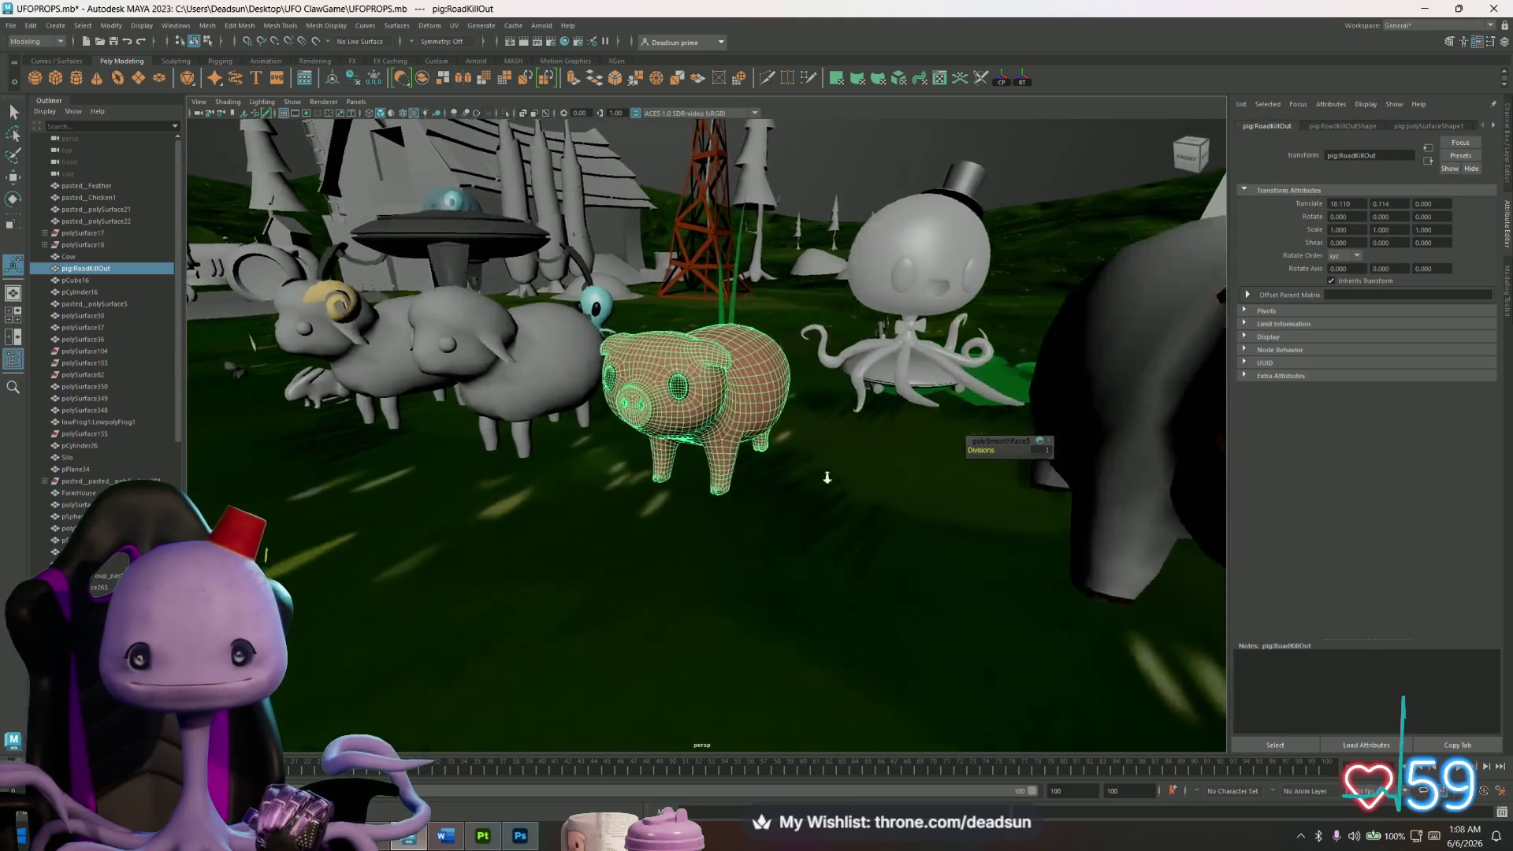
key(Delete)
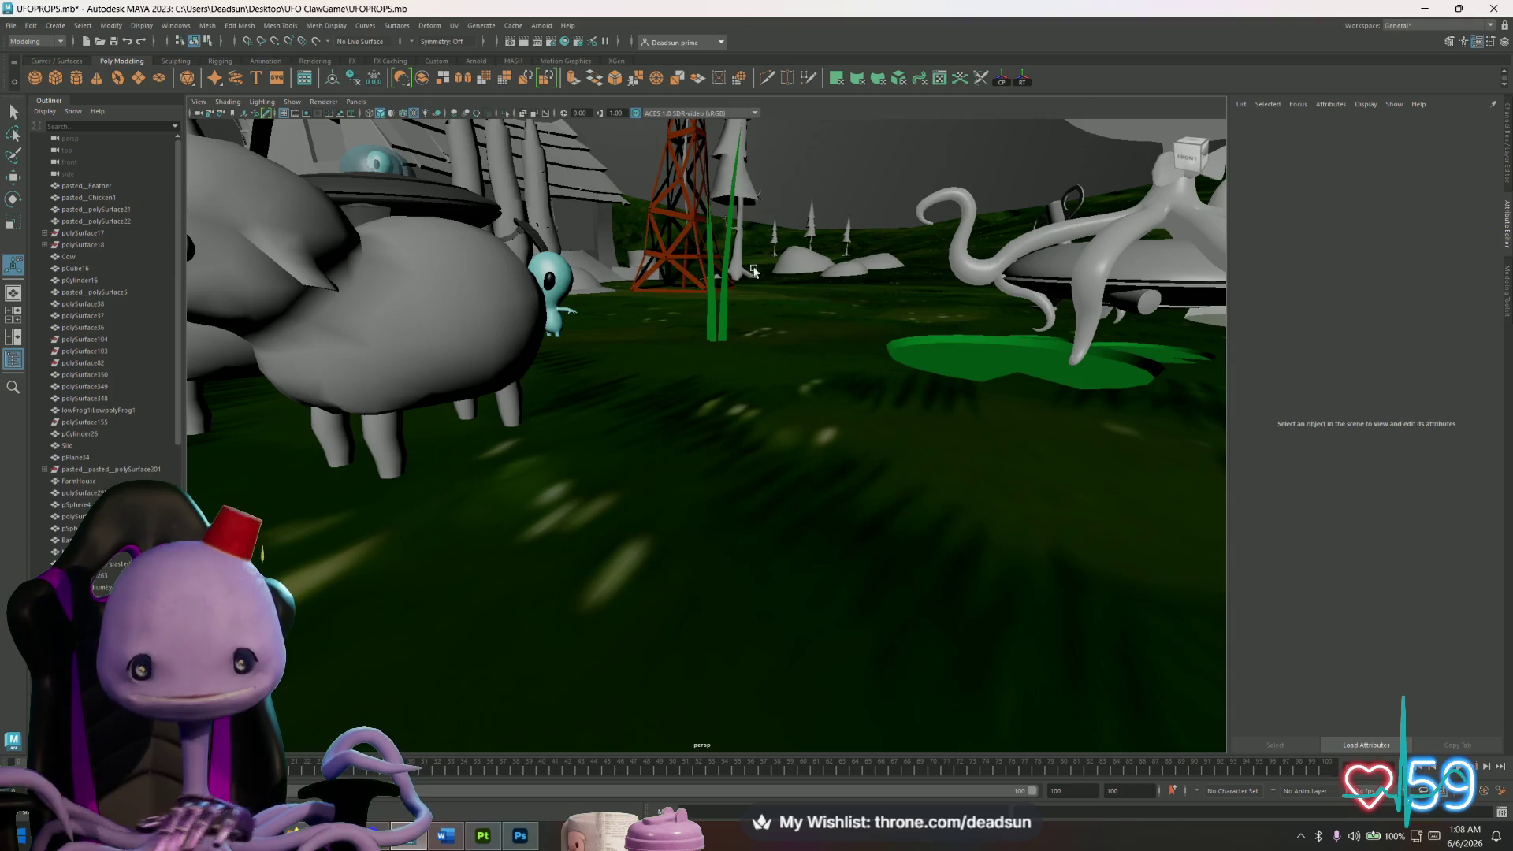
Import Pig.fbx from Desktop\UFO ClawGame\Models and select the new pig.
click(11, 26)
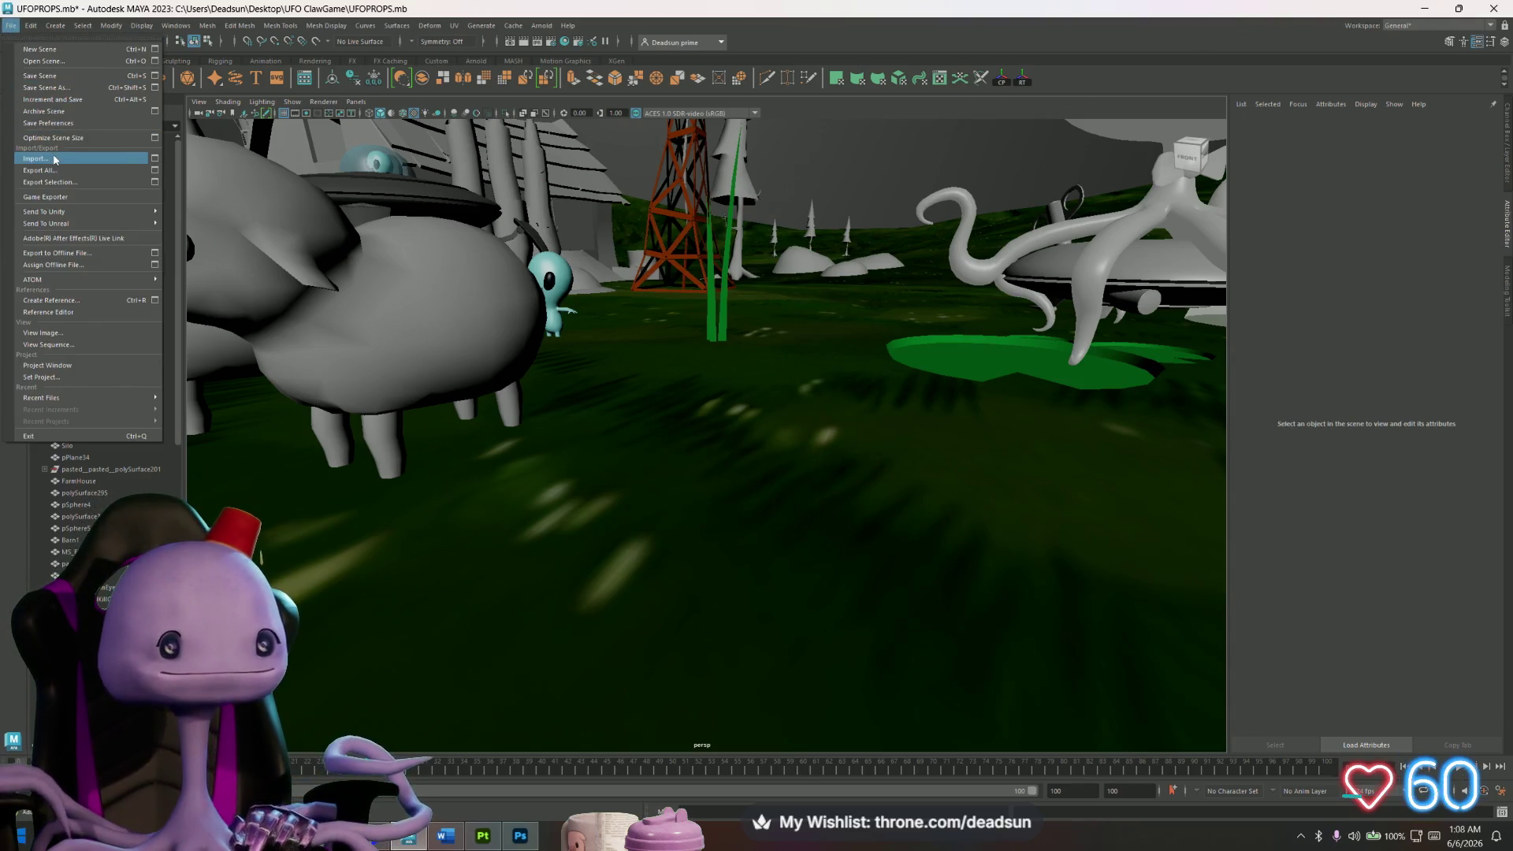
click(36, 159)
click(430, 324)
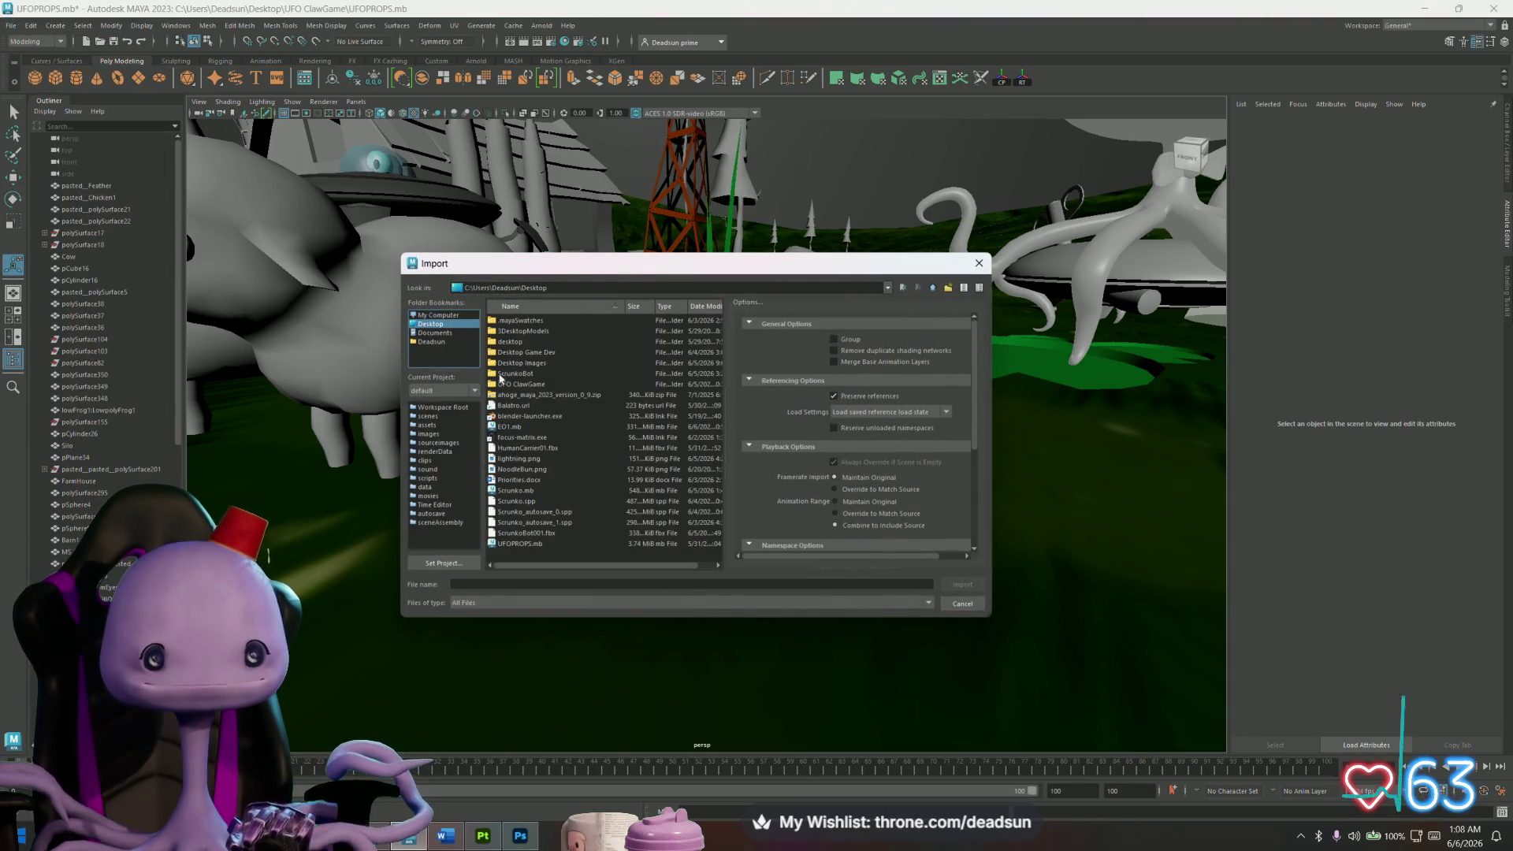
double_click(522, 385)
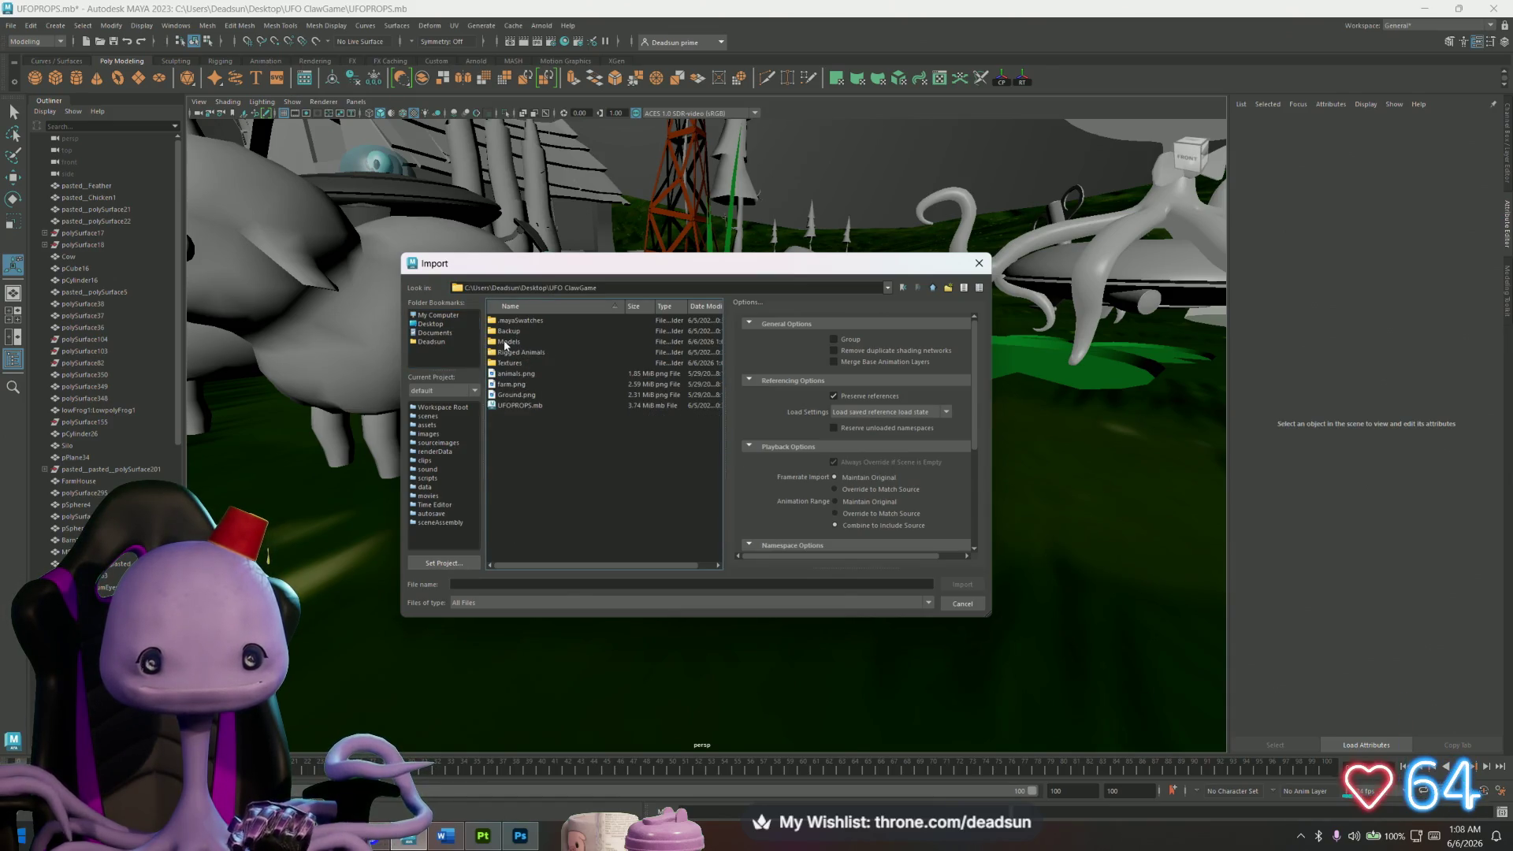
double_click(507, 344)
click(508, 374)
key(p)
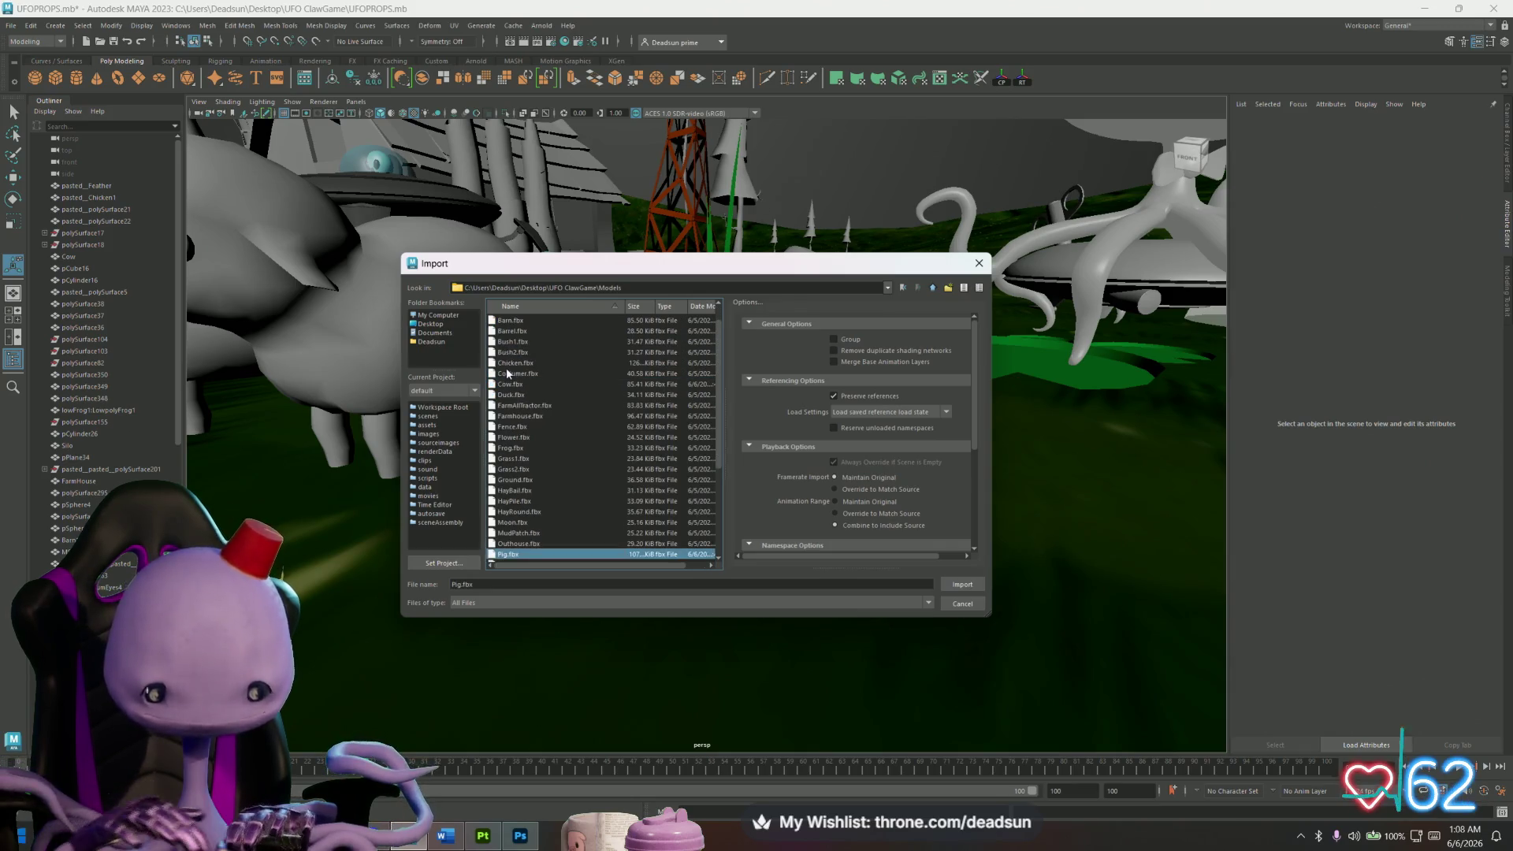
click(958, 584)
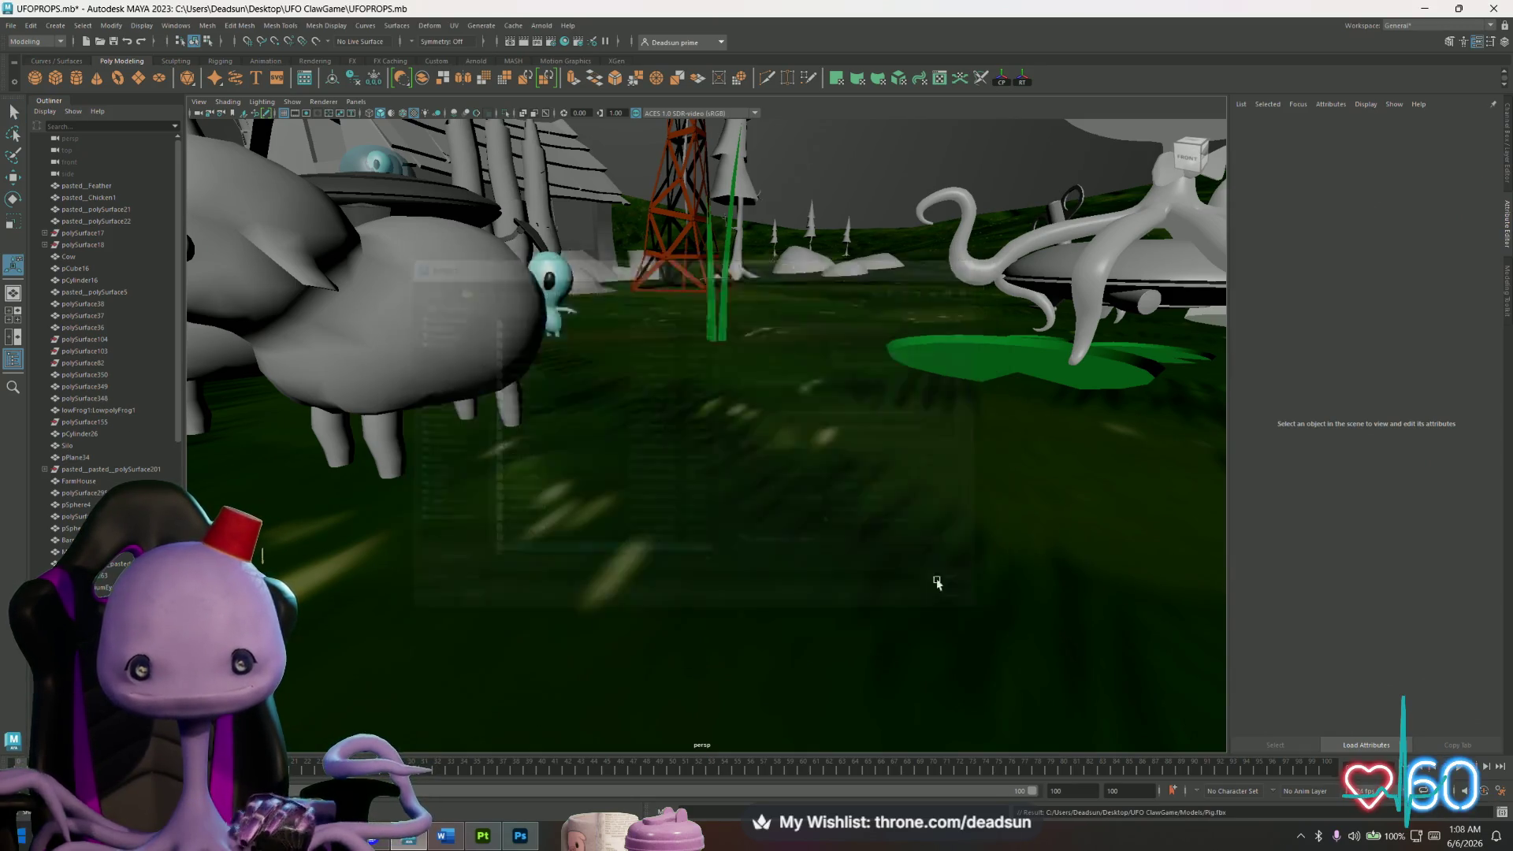
click(714, 384)
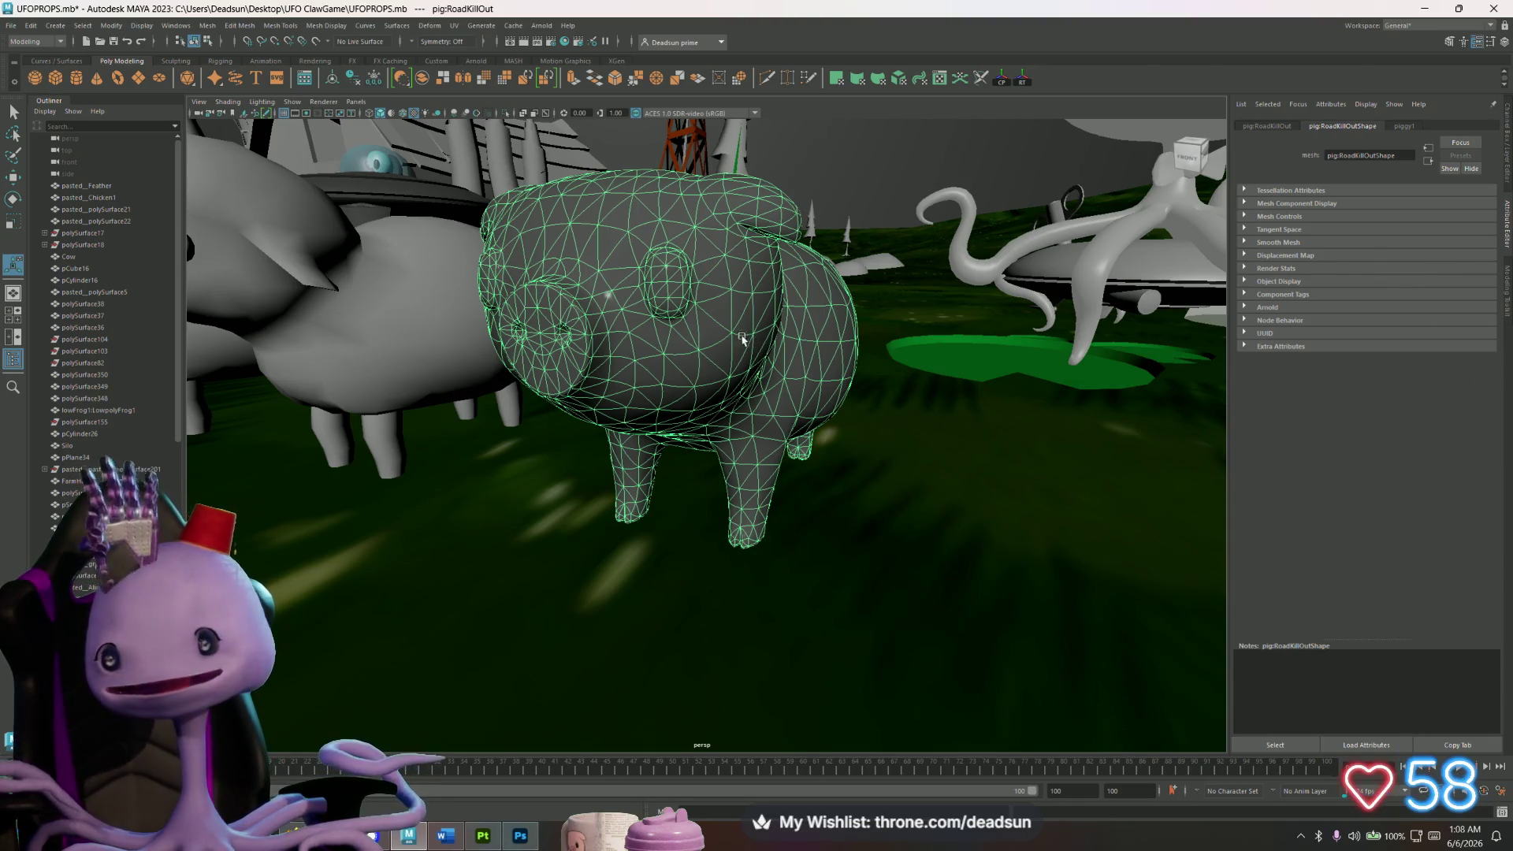
Load Textures\Mat_piggy_Base_color.png as the Color map of the pig's piggy1 material.
click(1410, 126)
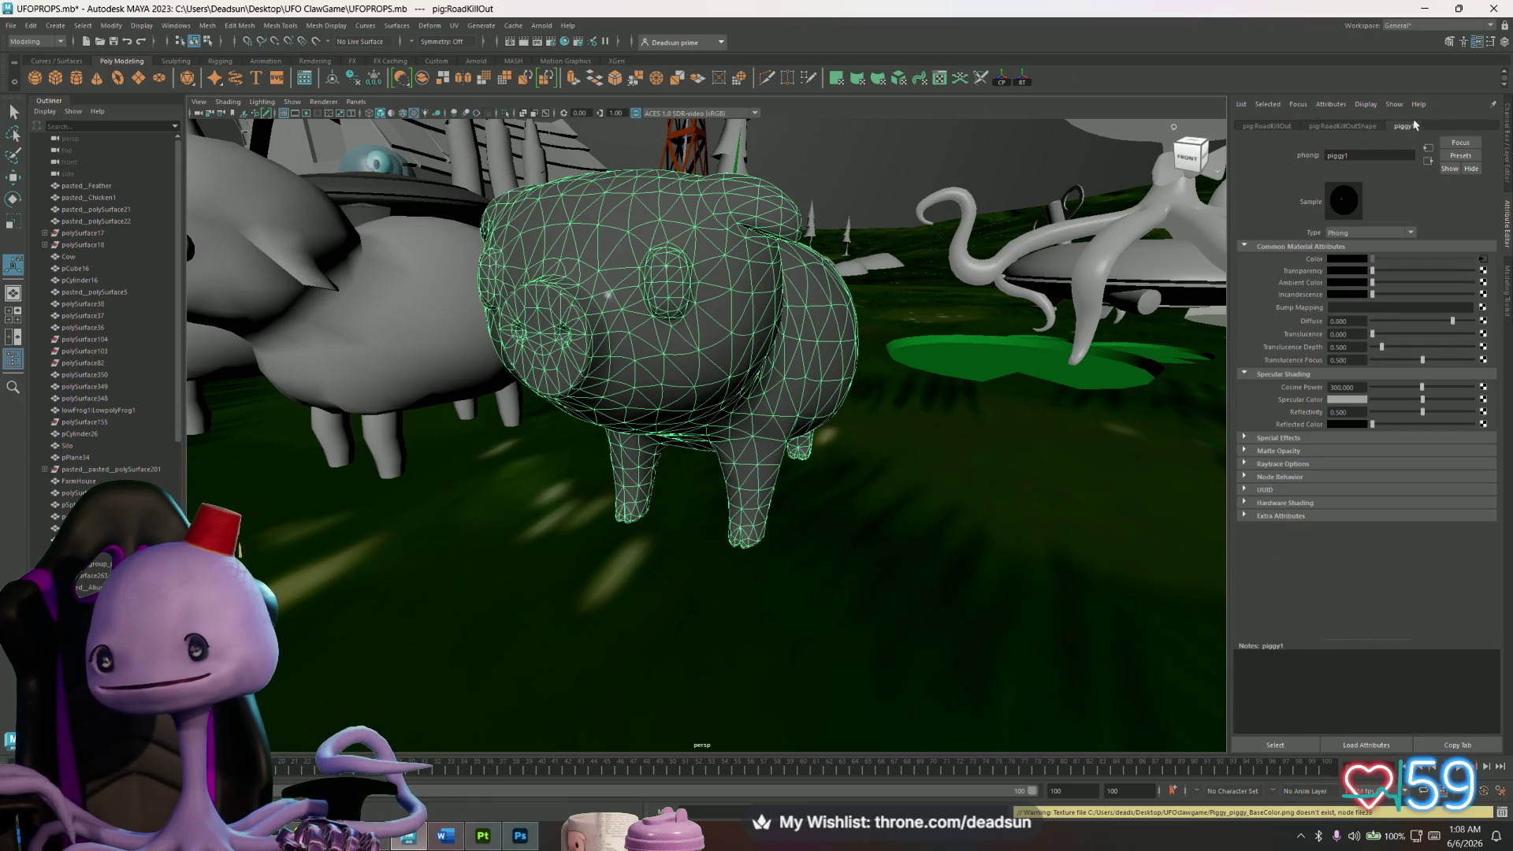
click(1482, 260)
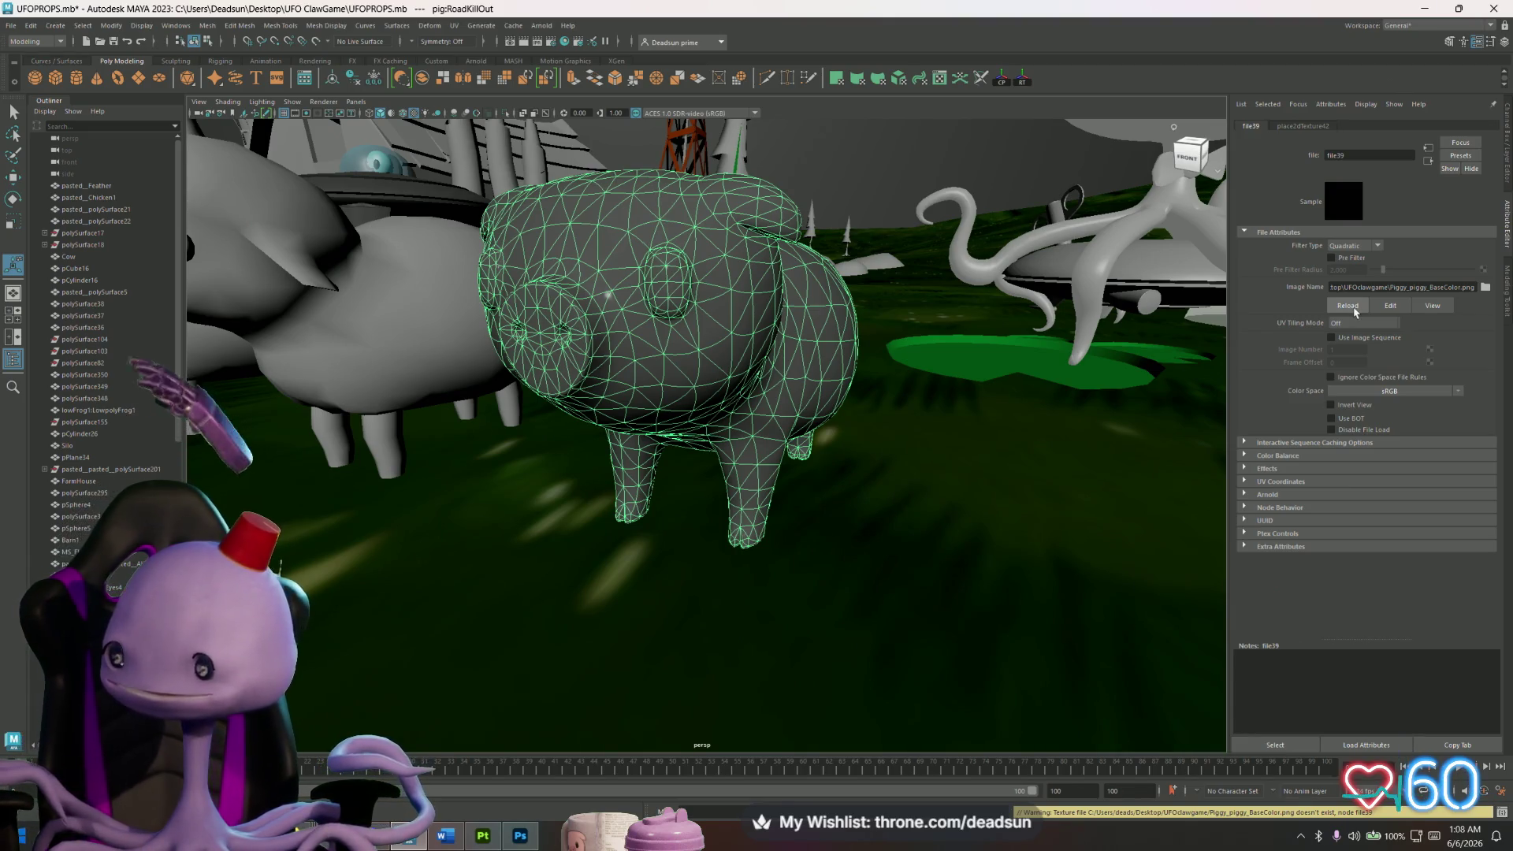
click(1485, 287)
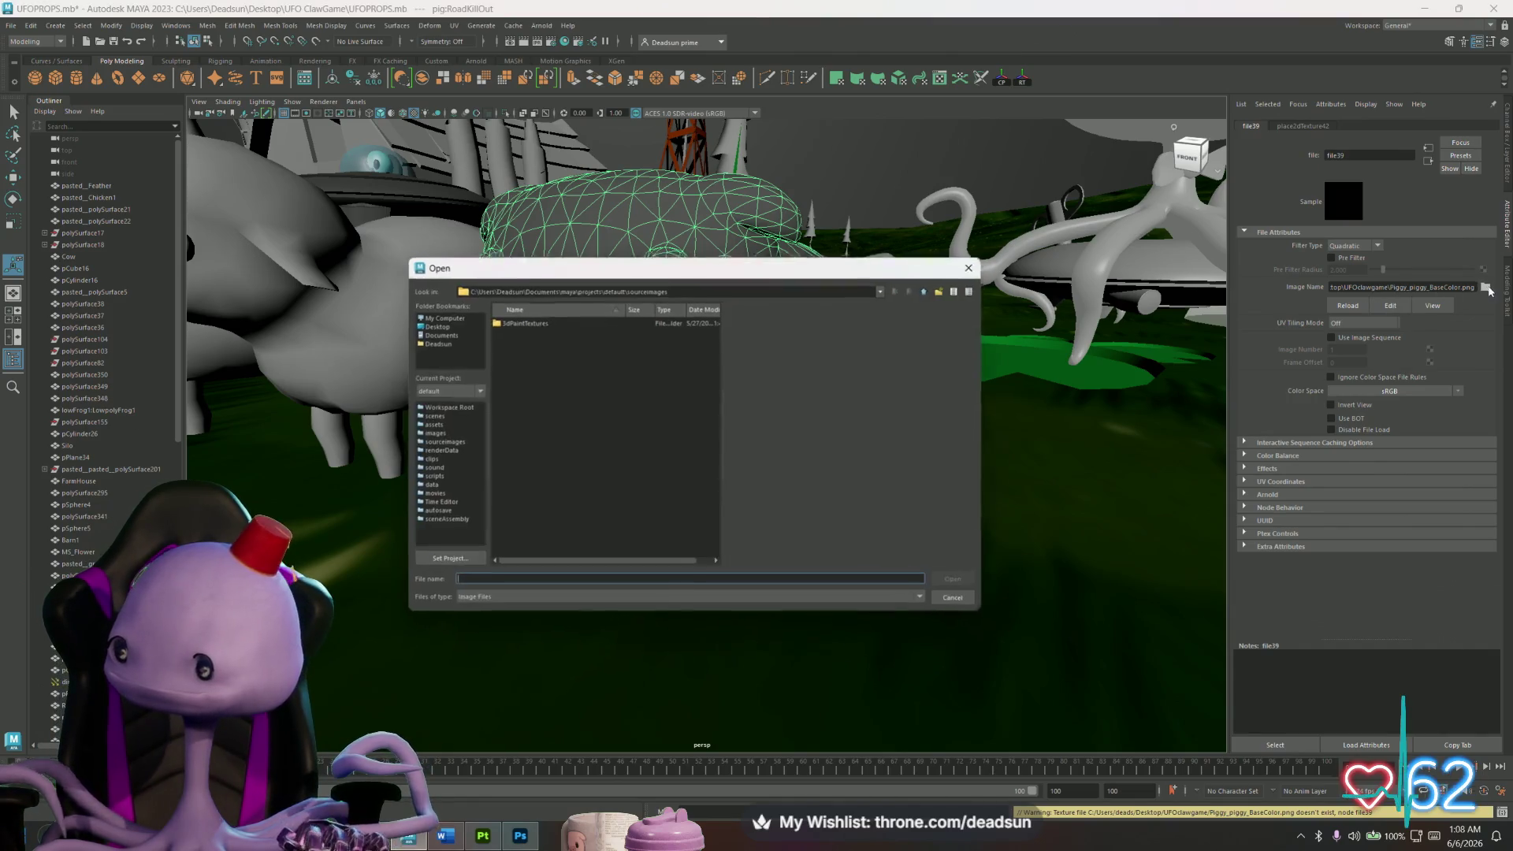
click(426, 324)
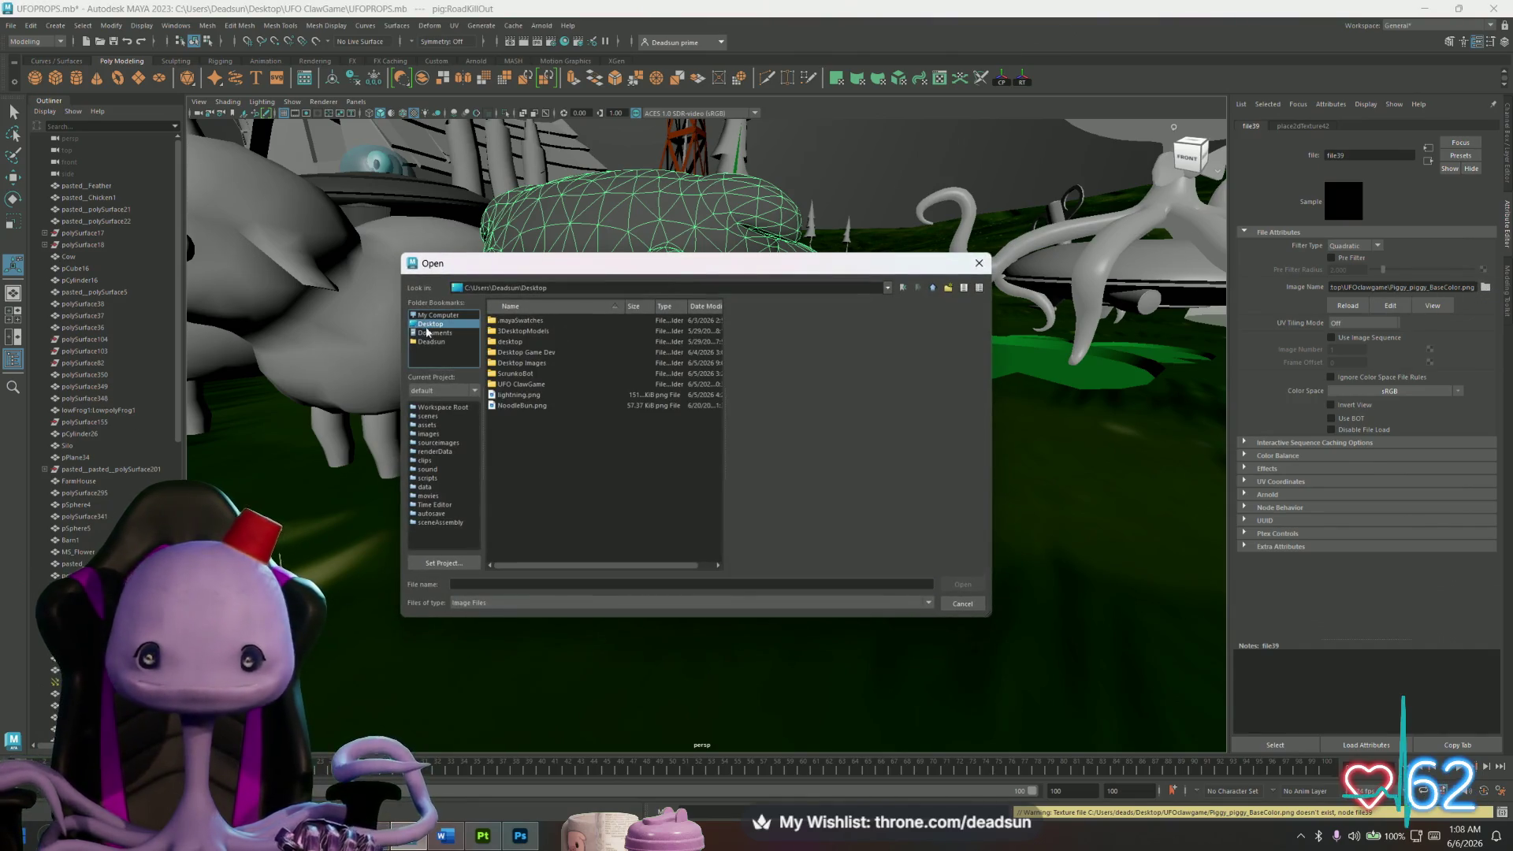
double_click(530, 390)
double_click(523, 364)
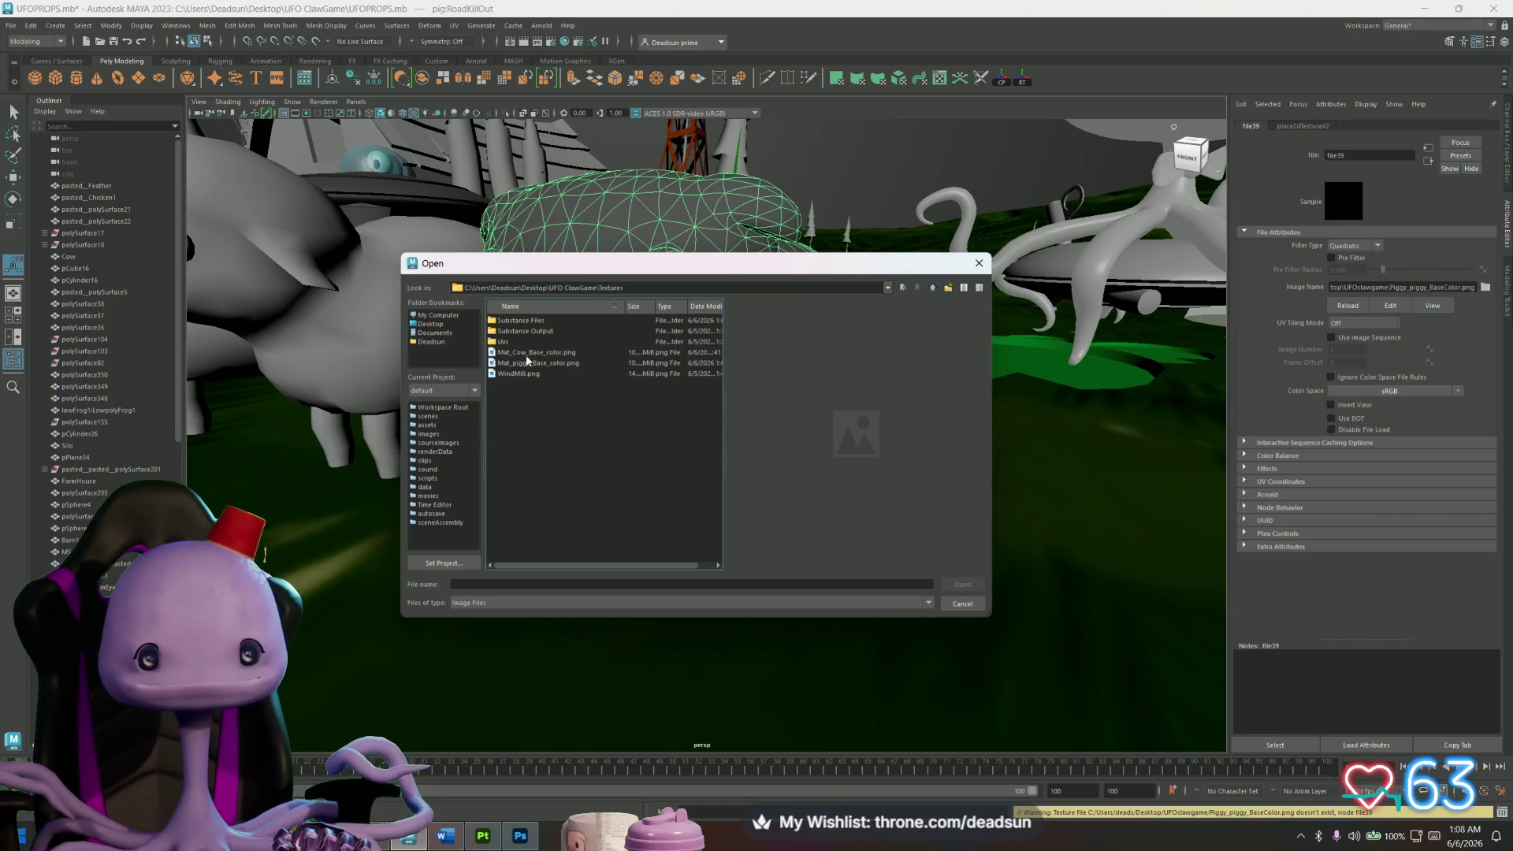
click(550, 364)
click(961, 584)
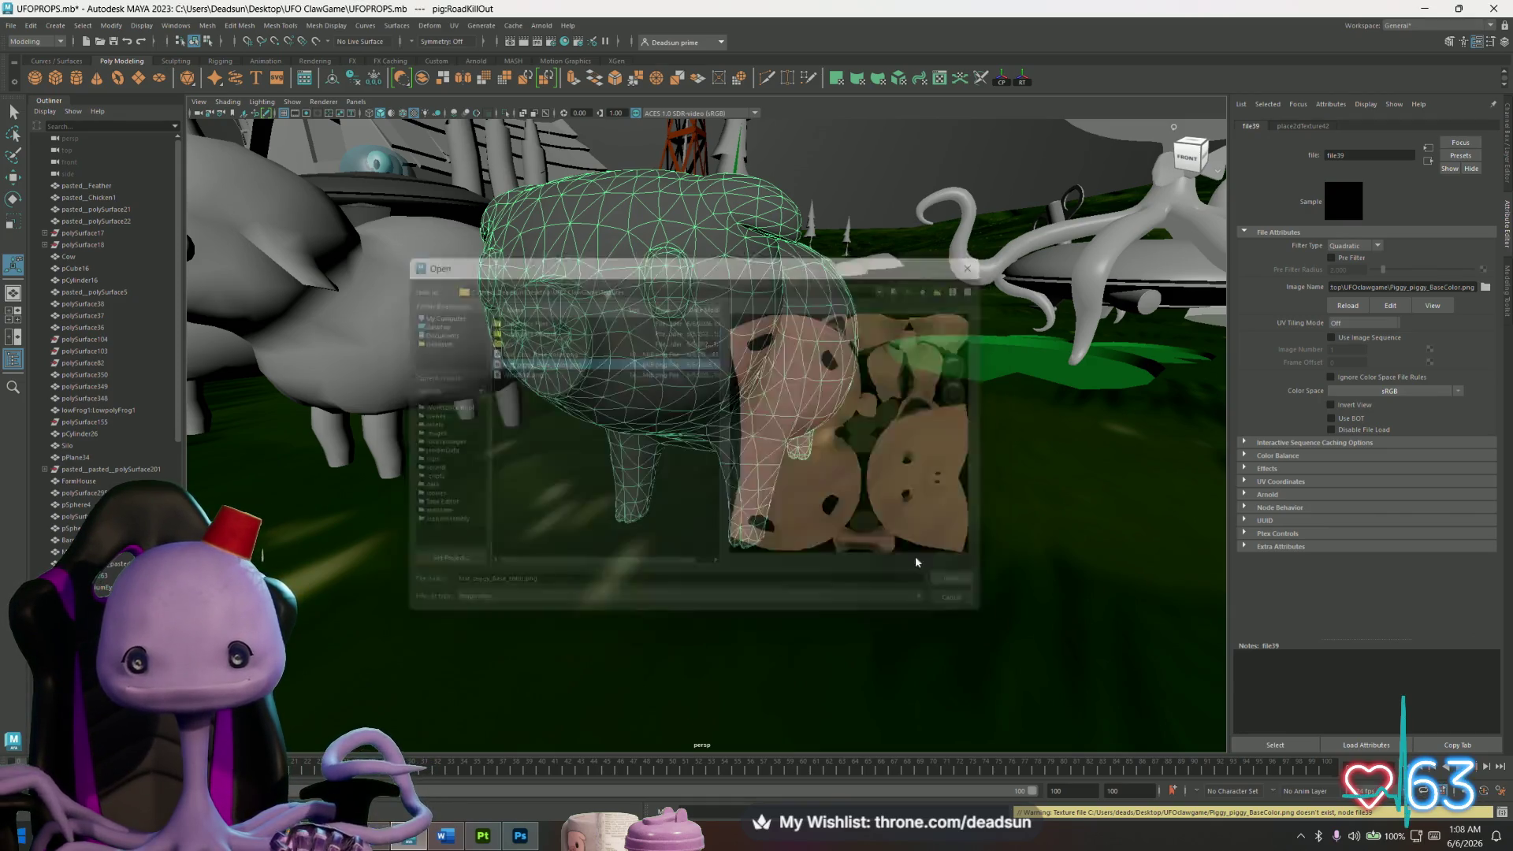
Check the textured pig in the viewport, then change its material type from Phong to Lambert.
click(724, 448)
scroll(725, 448, down, 3)
mouse_move(725, 448)
alt+mouse_down()
mouse_move(651, 442)
mouse_move(677, 460)
mouse_move(788, 443)
mouse_move(665, 443)
mouse_move(662, 542)
mouse_move(712, 502)
mouse_move(670, 473)
alt+mouse_up()
scroll(712, 502, up, 6)
click(693, 394)
click(1401, 127)
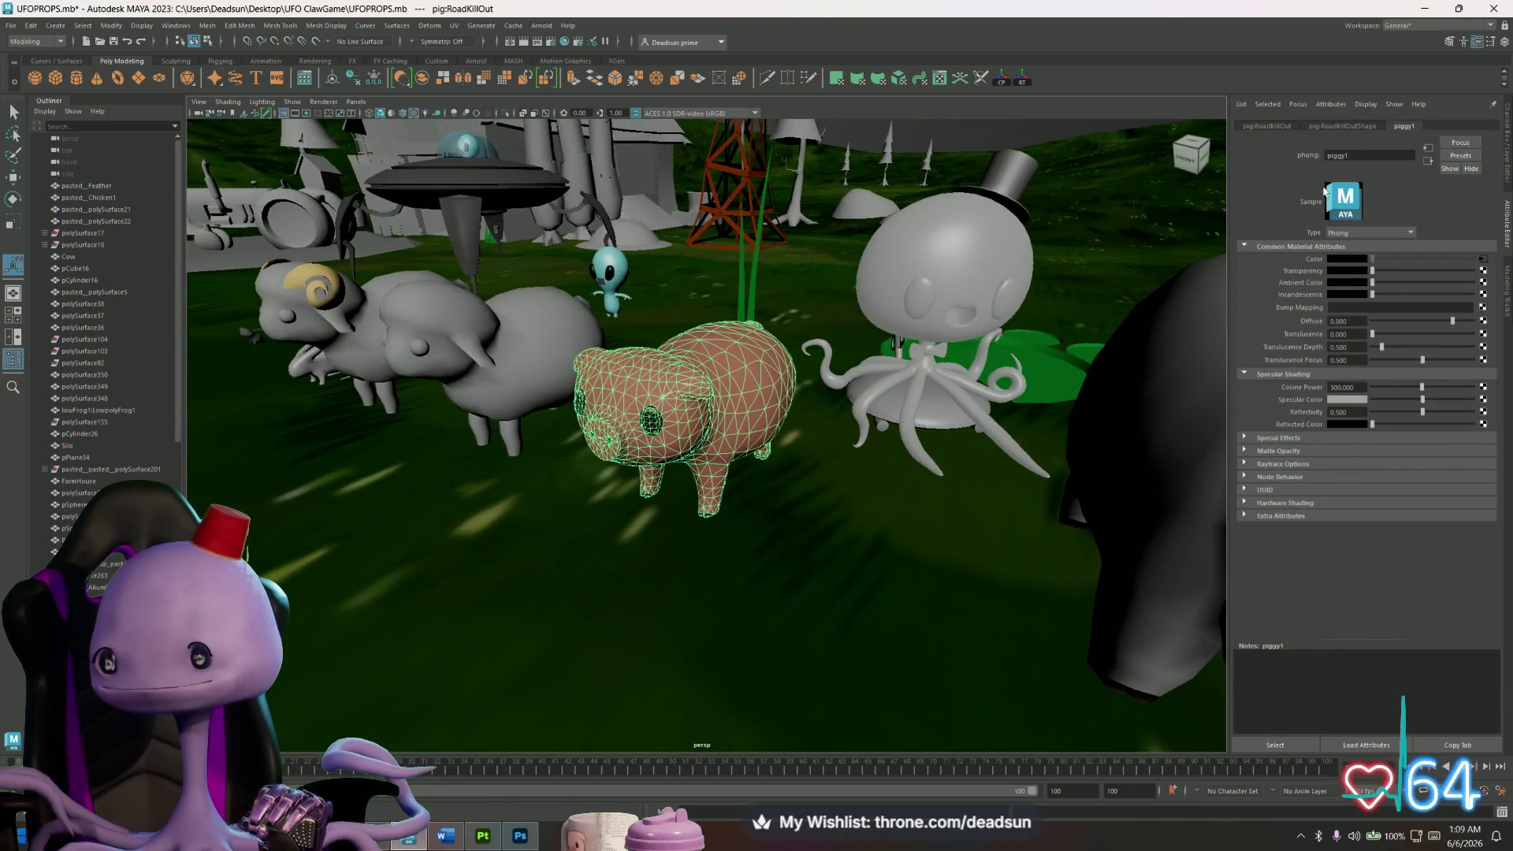
alt+drag(974, 382, 1428, 210)
click(1365, 234)
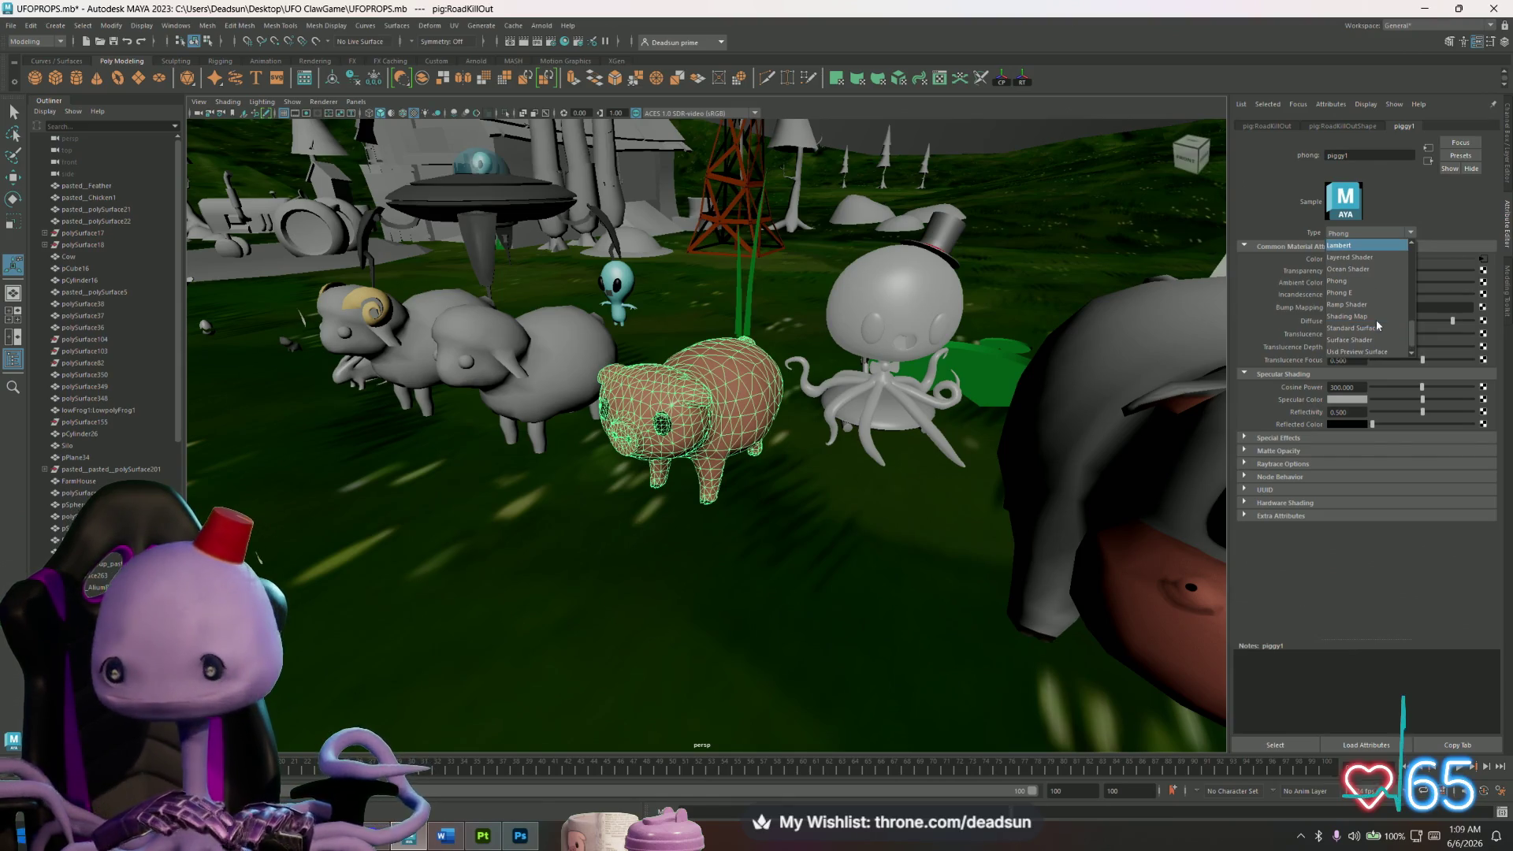
scroll(1358, 247, up, 1)
click(1358, 246)
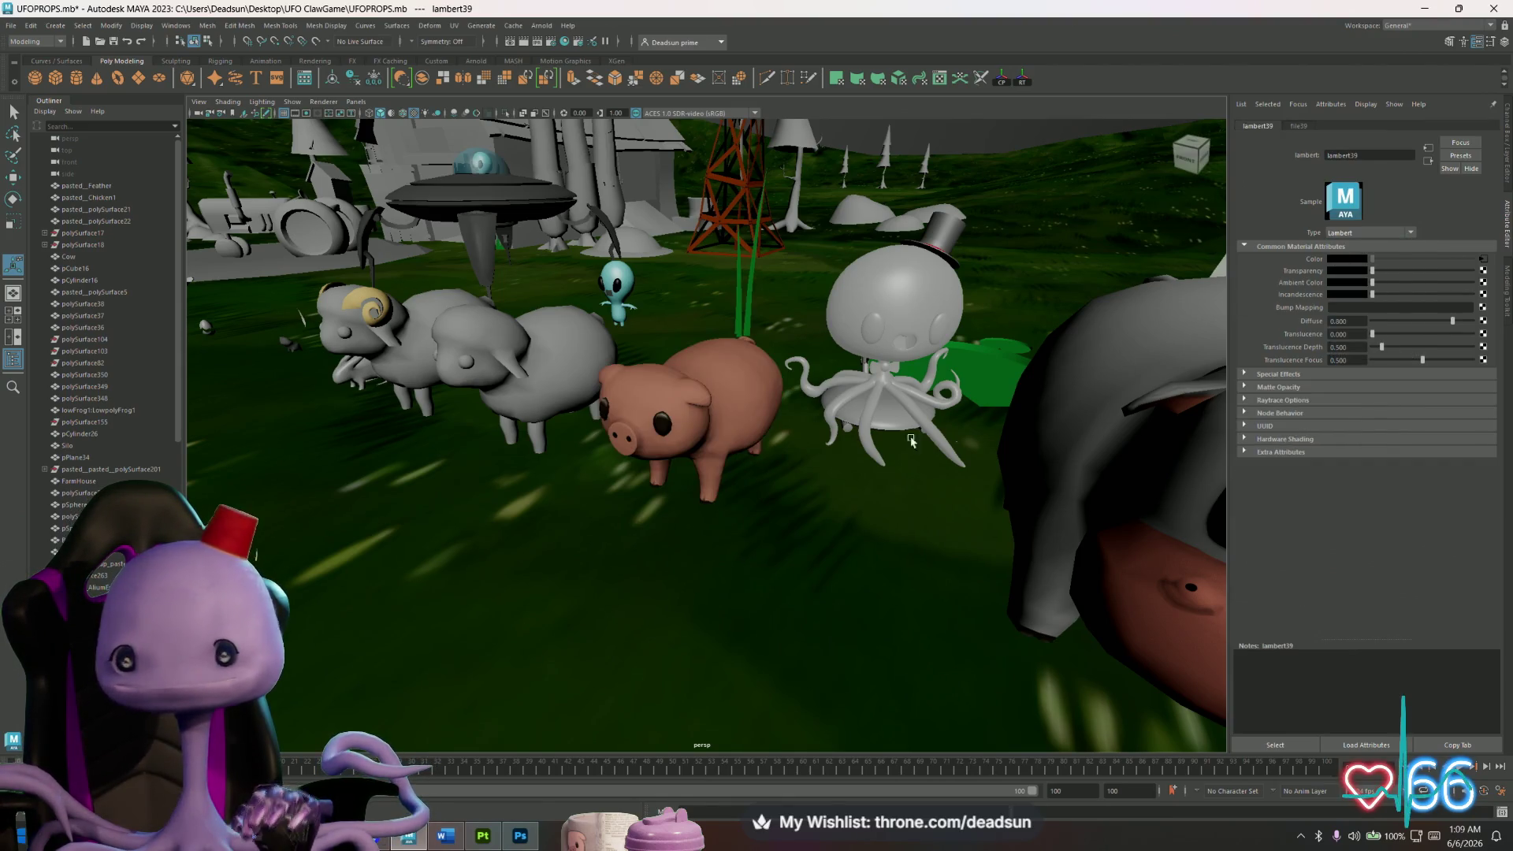
mouse_move(795, 551)
alt+mouse_down()
mouse_move(747, 563)
mouse_move(800, 551)
mouse_move(741, 598)
mouse_move(625, 557)
mouse_move(607, 592)
mouse_move(630, 573)
alt+mouse_up()
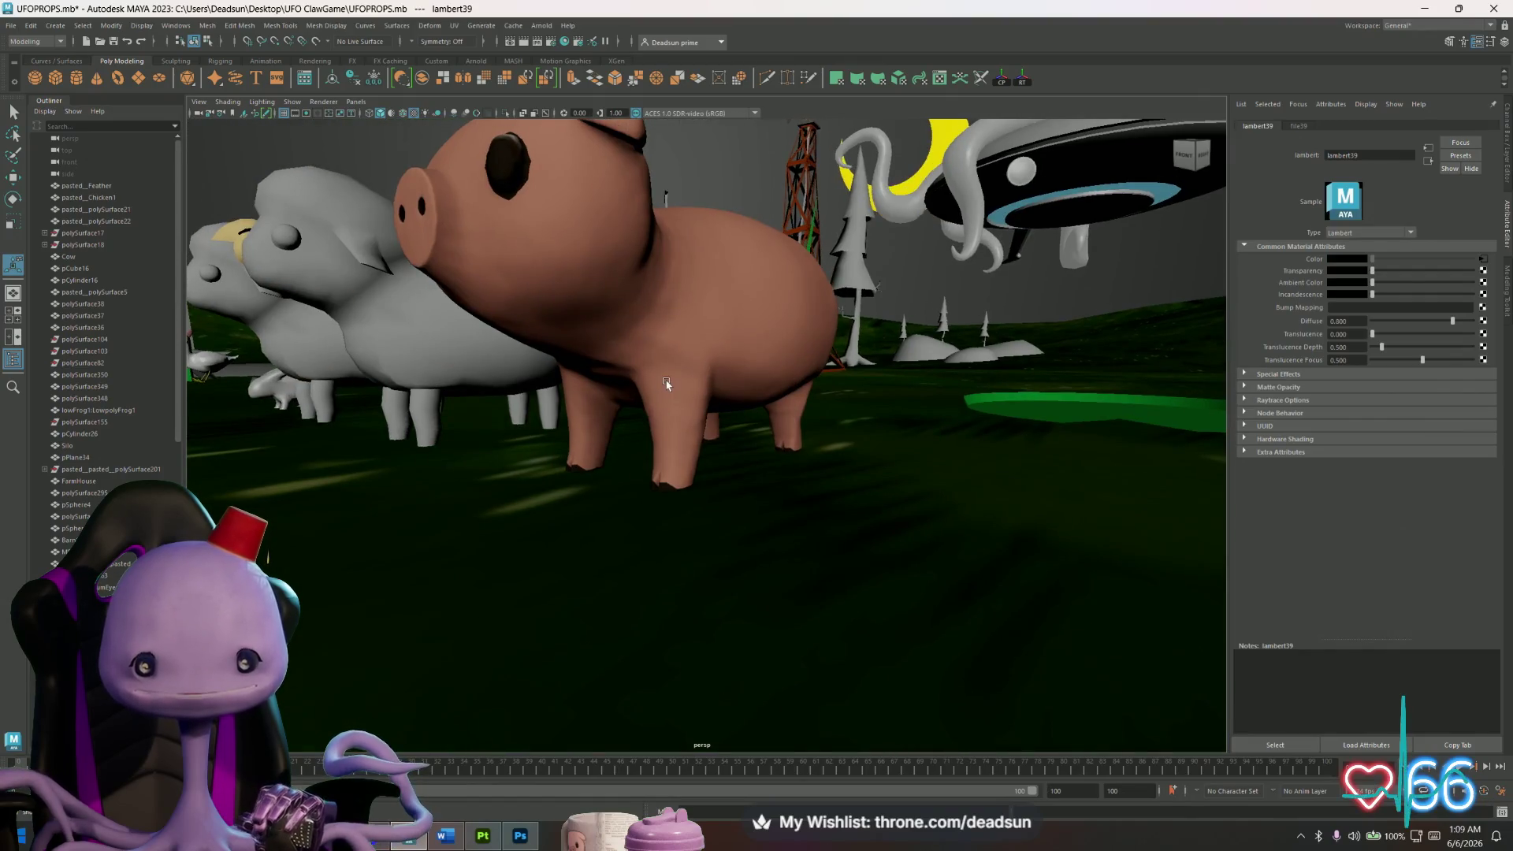
click(669, 382)
scroll(686, 314, up, 3)
scroll(696, 370, down, 1)
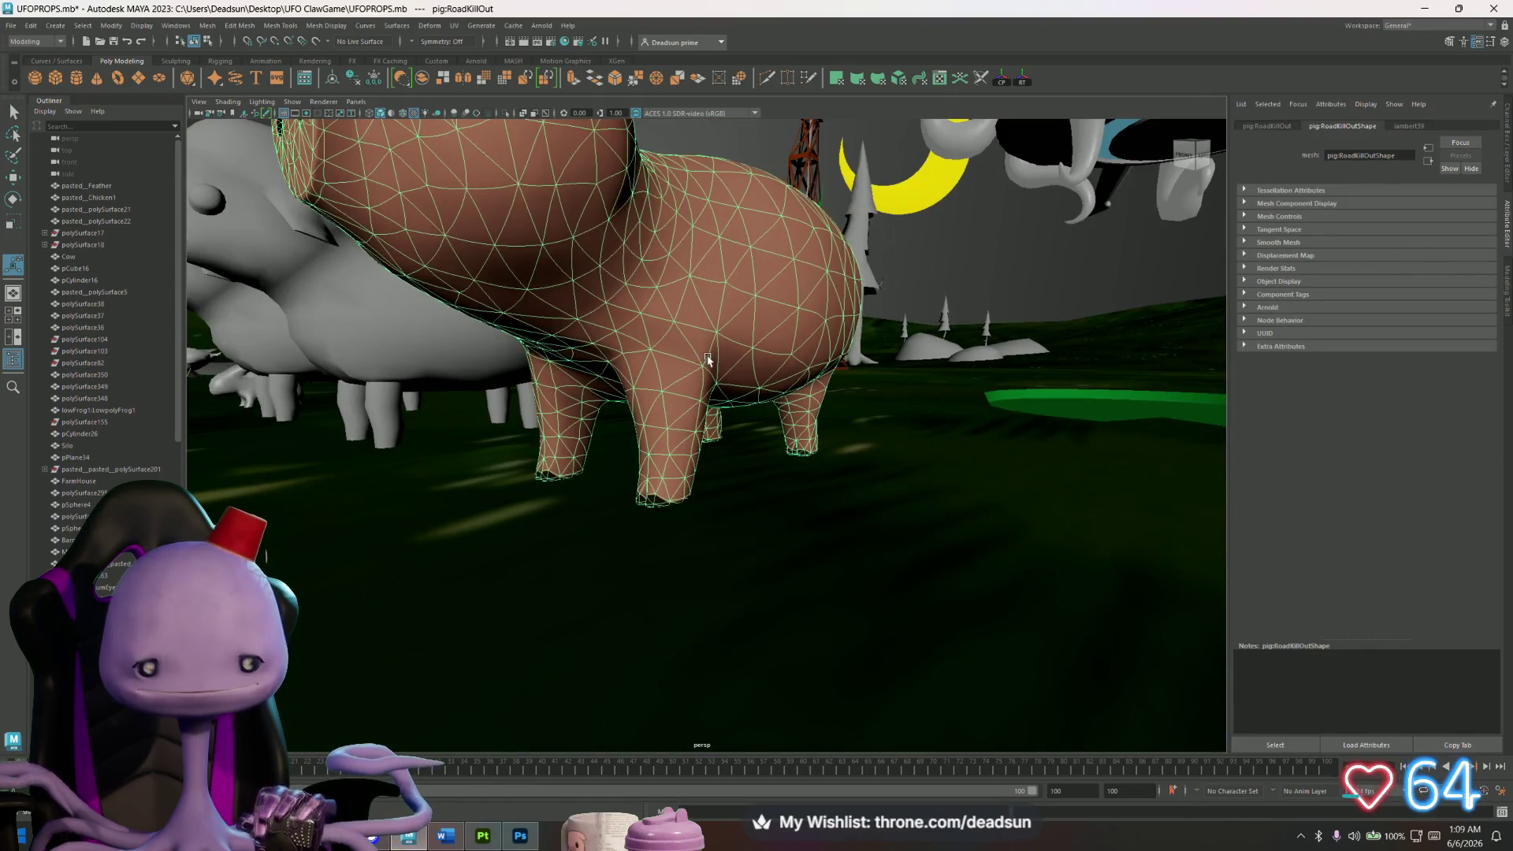
click(784, 396)
mouse_move(784, 397)
alt+mouse_down()
mouse_move(794, 441)
mouse_move(809, 451)
mouse_move(827, 428)
mouse_move(760, 473)
mouse_move(723, 467)
mouse_move(737, 492)
alt+mouse_up()
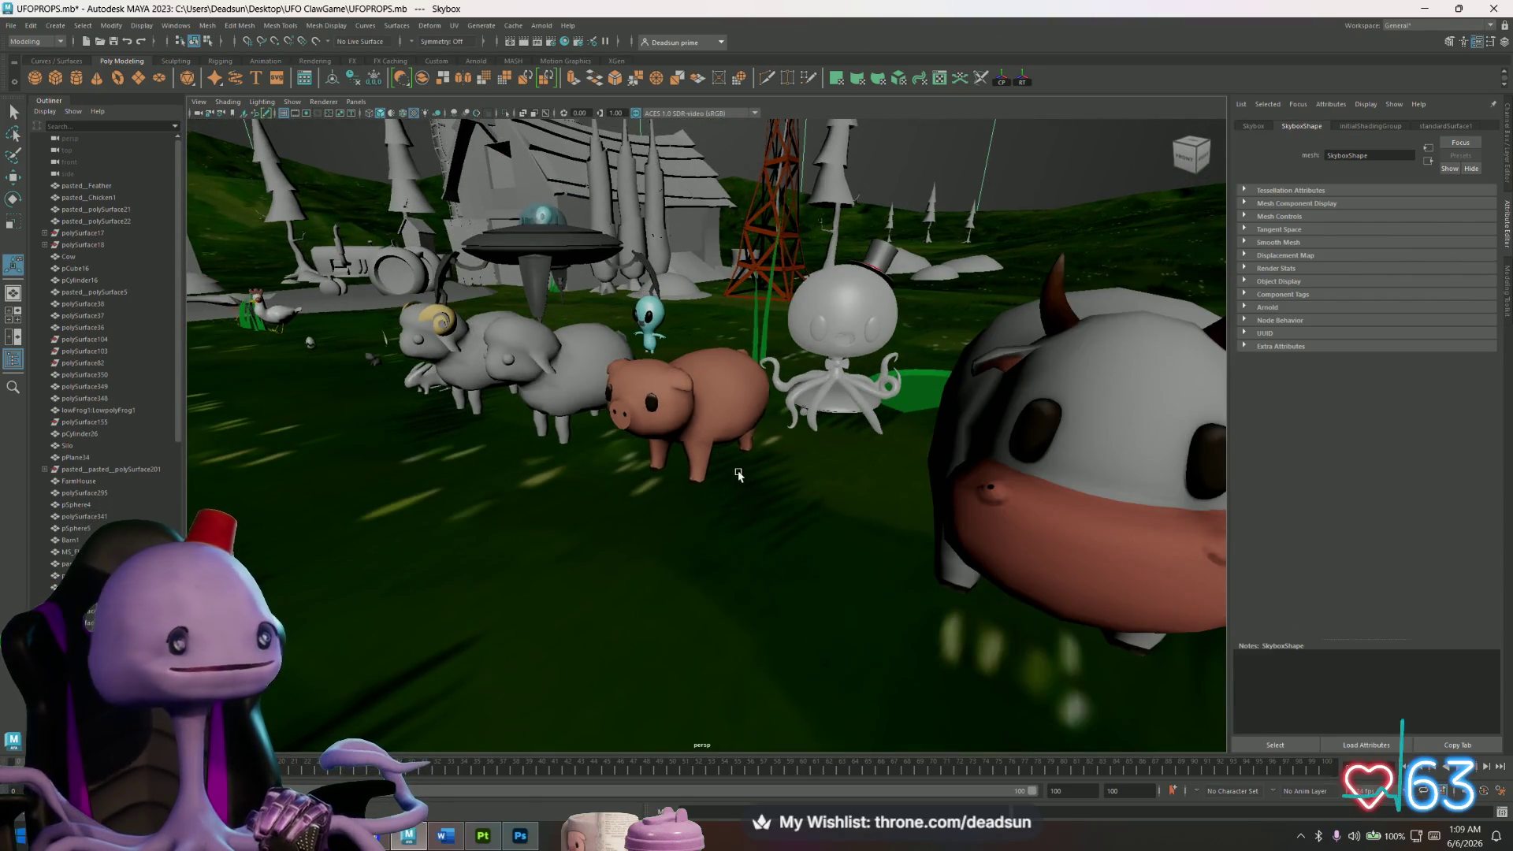
mouse_move(738, 474)
alt+mouse_down()
mouse_move(704, 425)
mouse_move(597, 463)
mouse_move(664, 389)
alt+mouse_up()
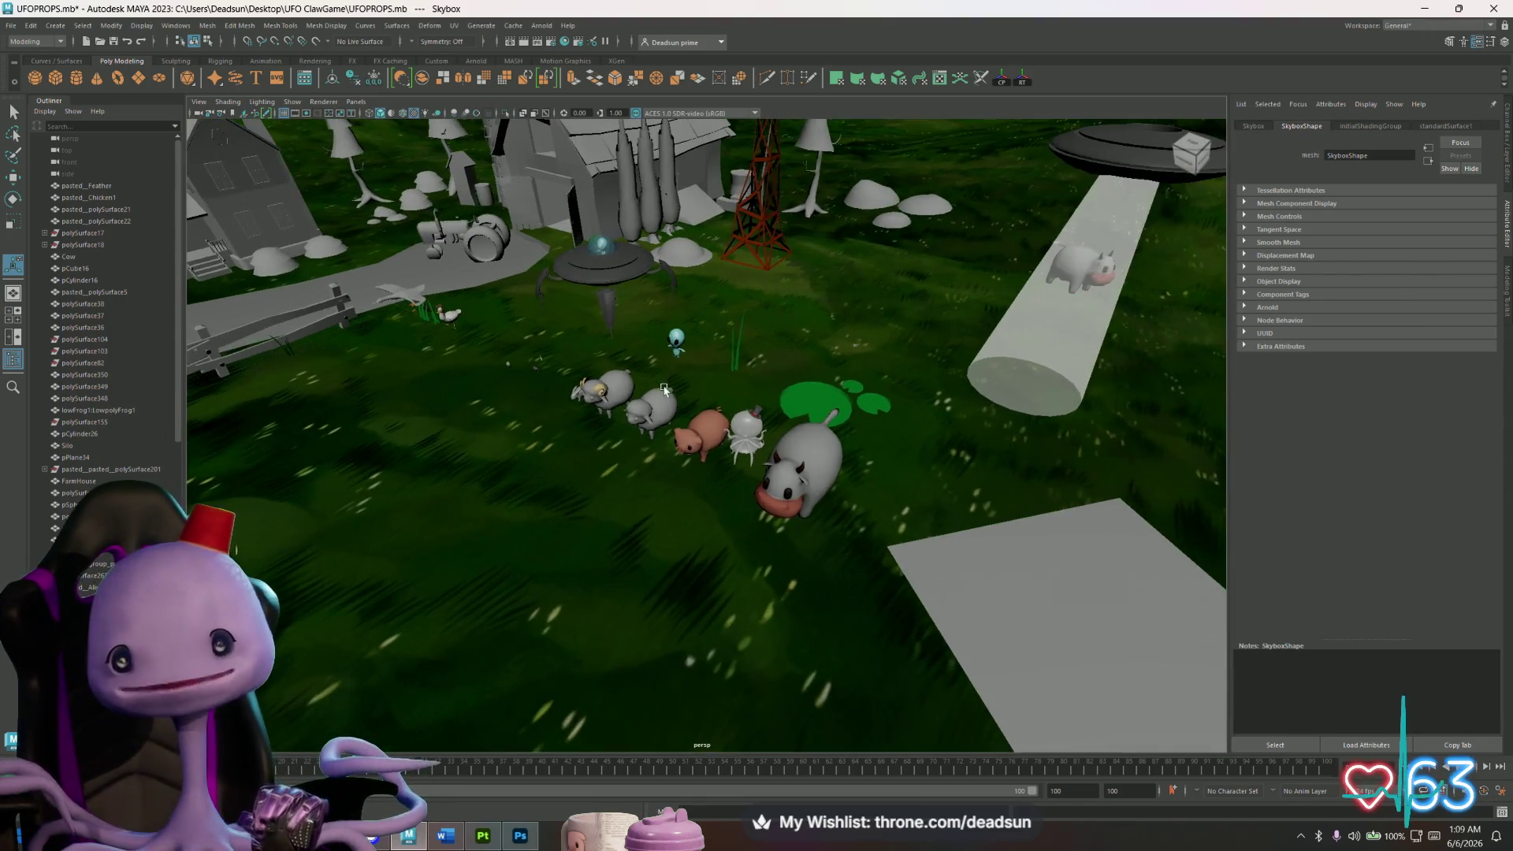
scroll(682, 416, up, 3)
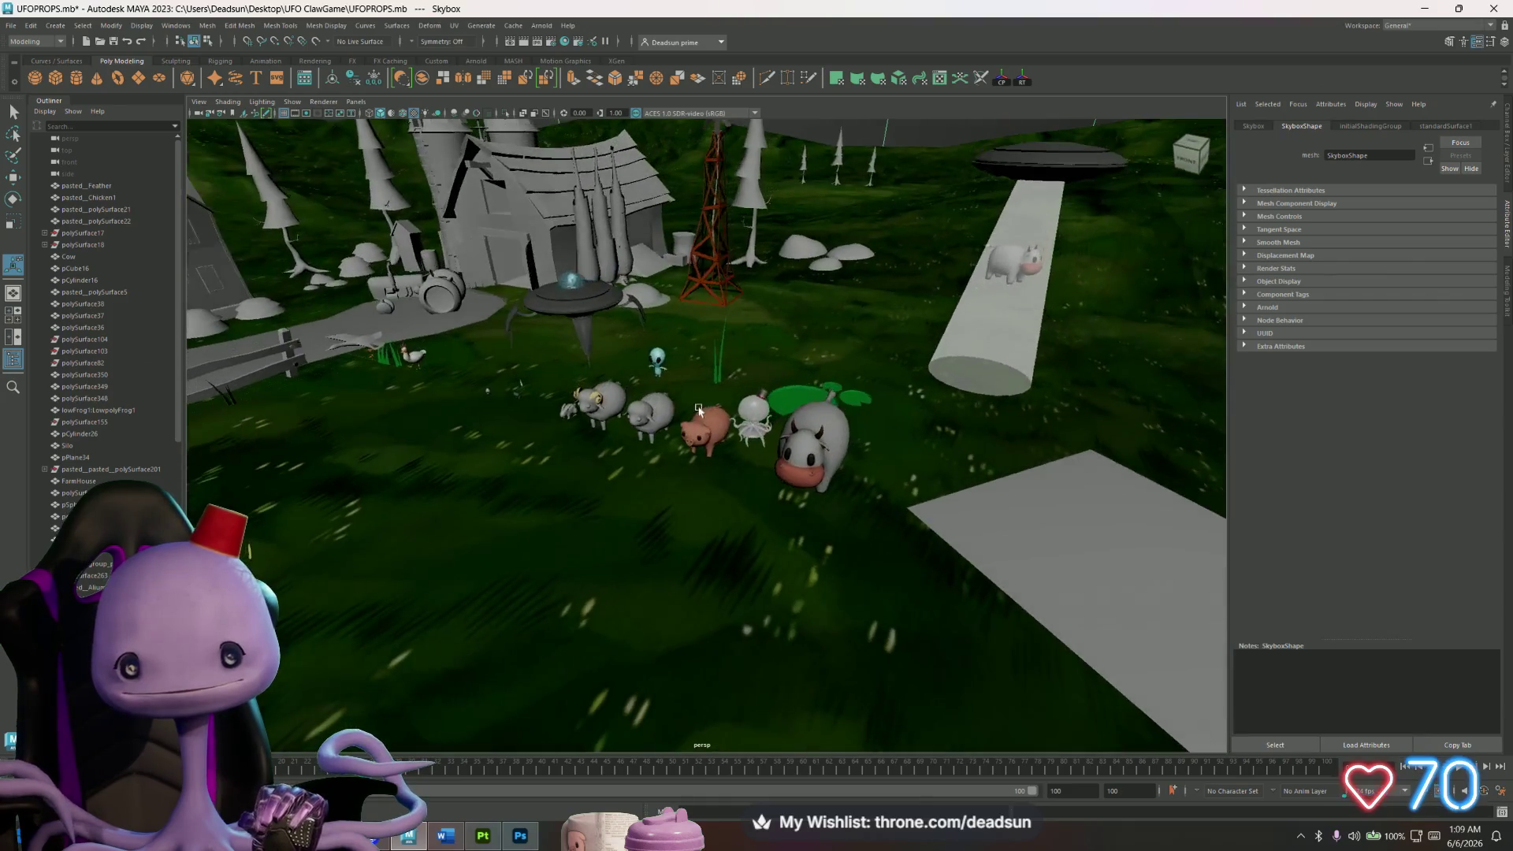
scroll(692, 415, up, 2)
scroll(701, 422, up, 2)
click(710, 429)
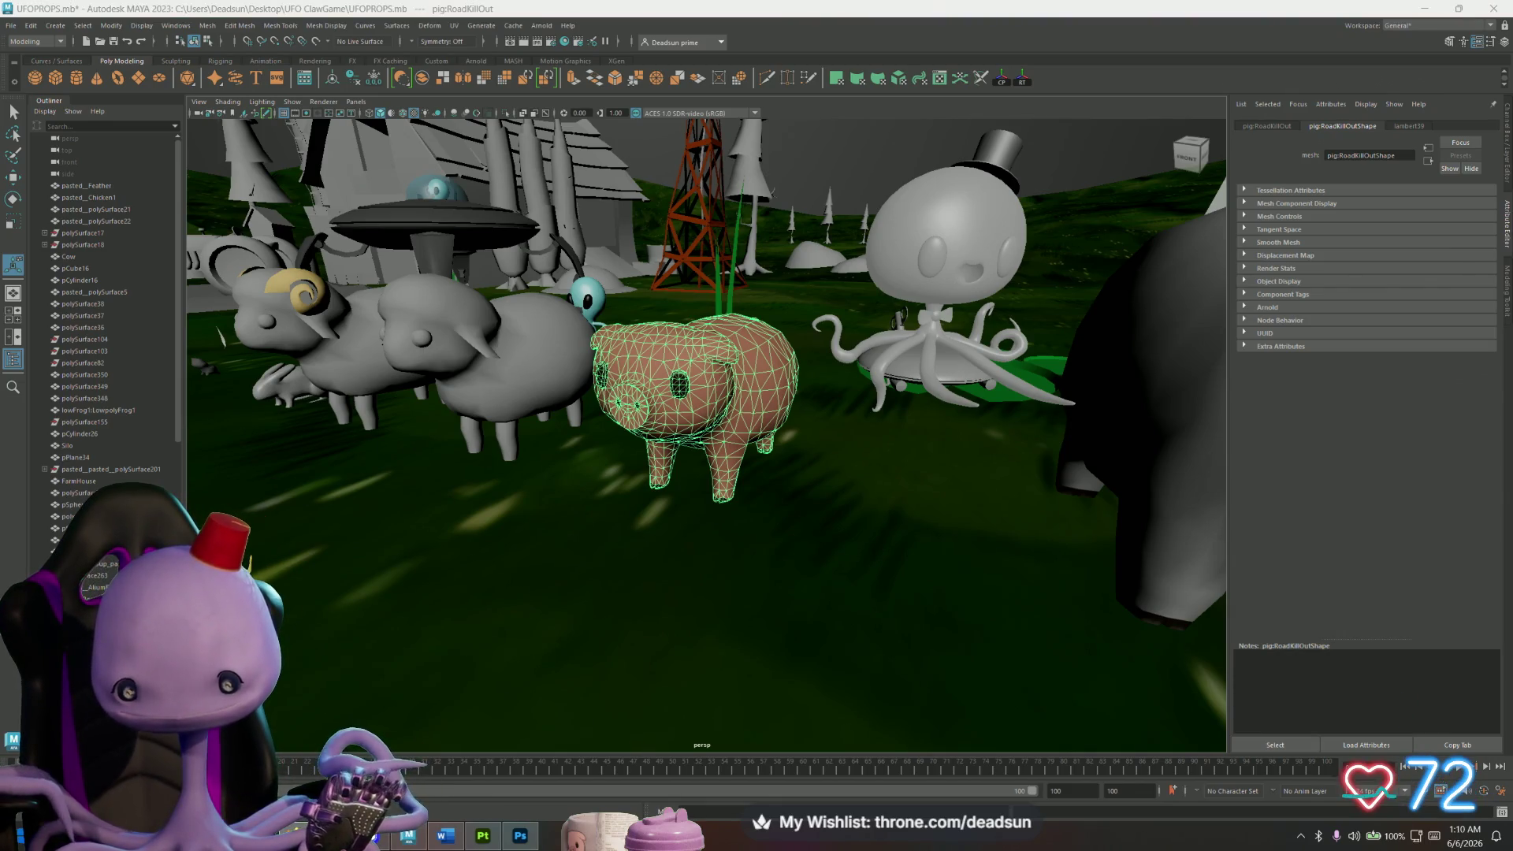
alt+drag(488, 193, 689, 186)
click(690, 187)
mouse_move(701, 419)
alt+mouse_down()
mouse_move(748, 419)
mouse_move(682, 429)
alt+mouse_up()
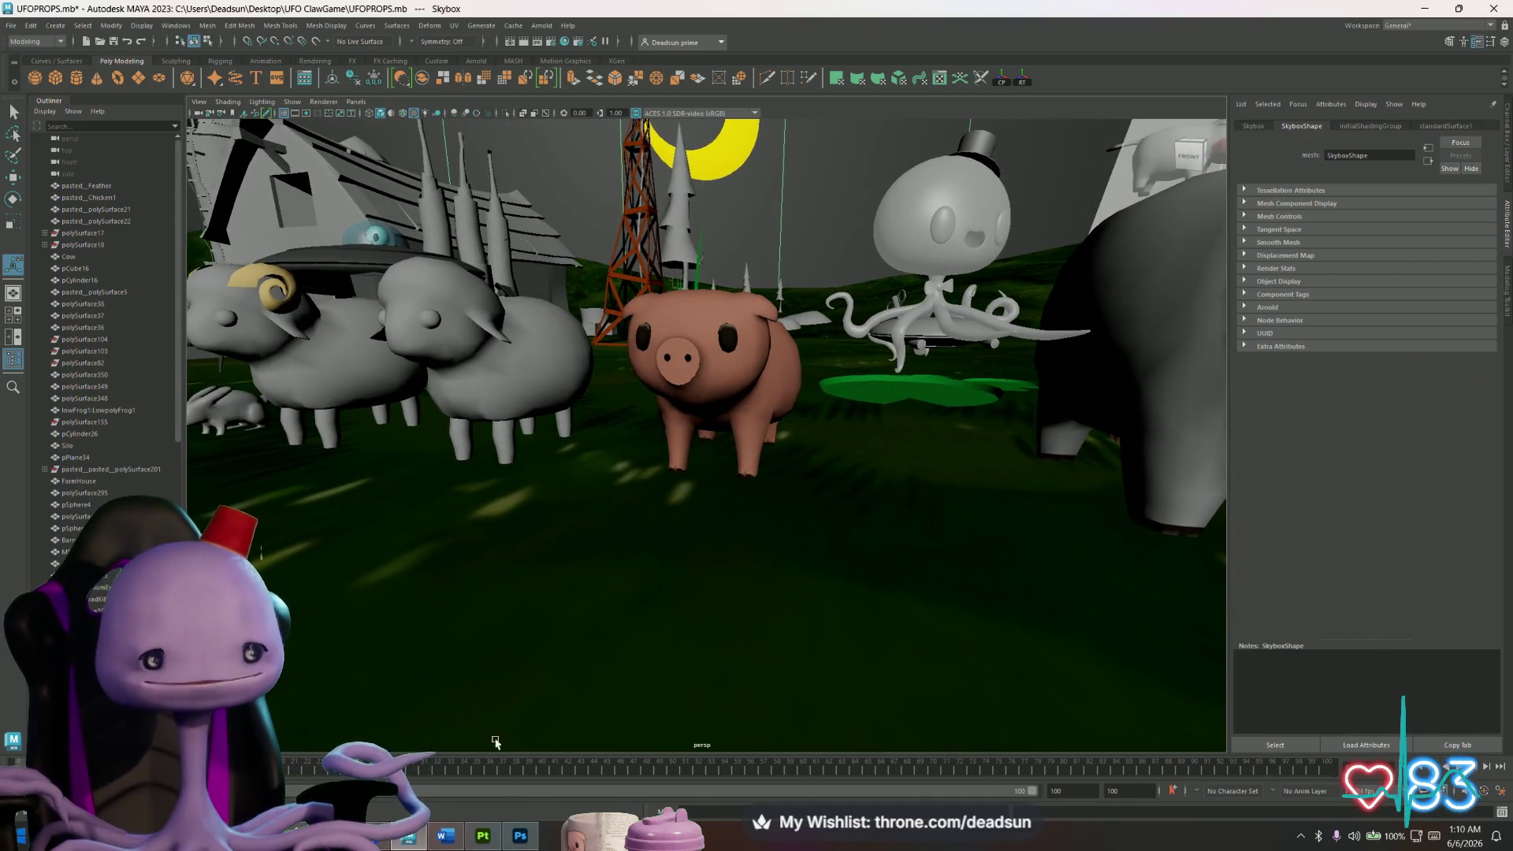
mouse_move(529, 836)
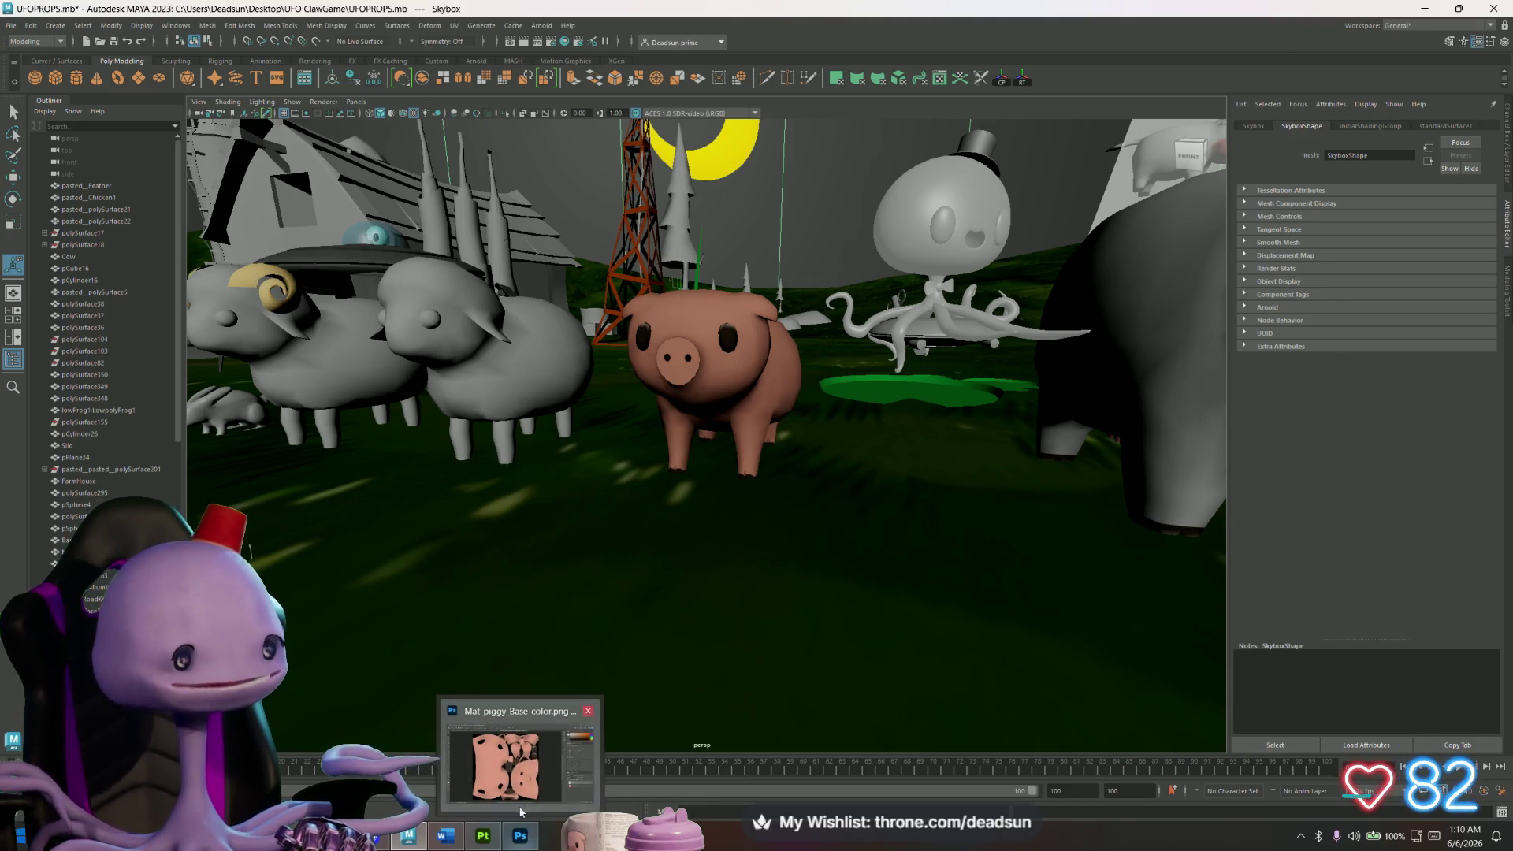
mouse_move(519, 805)
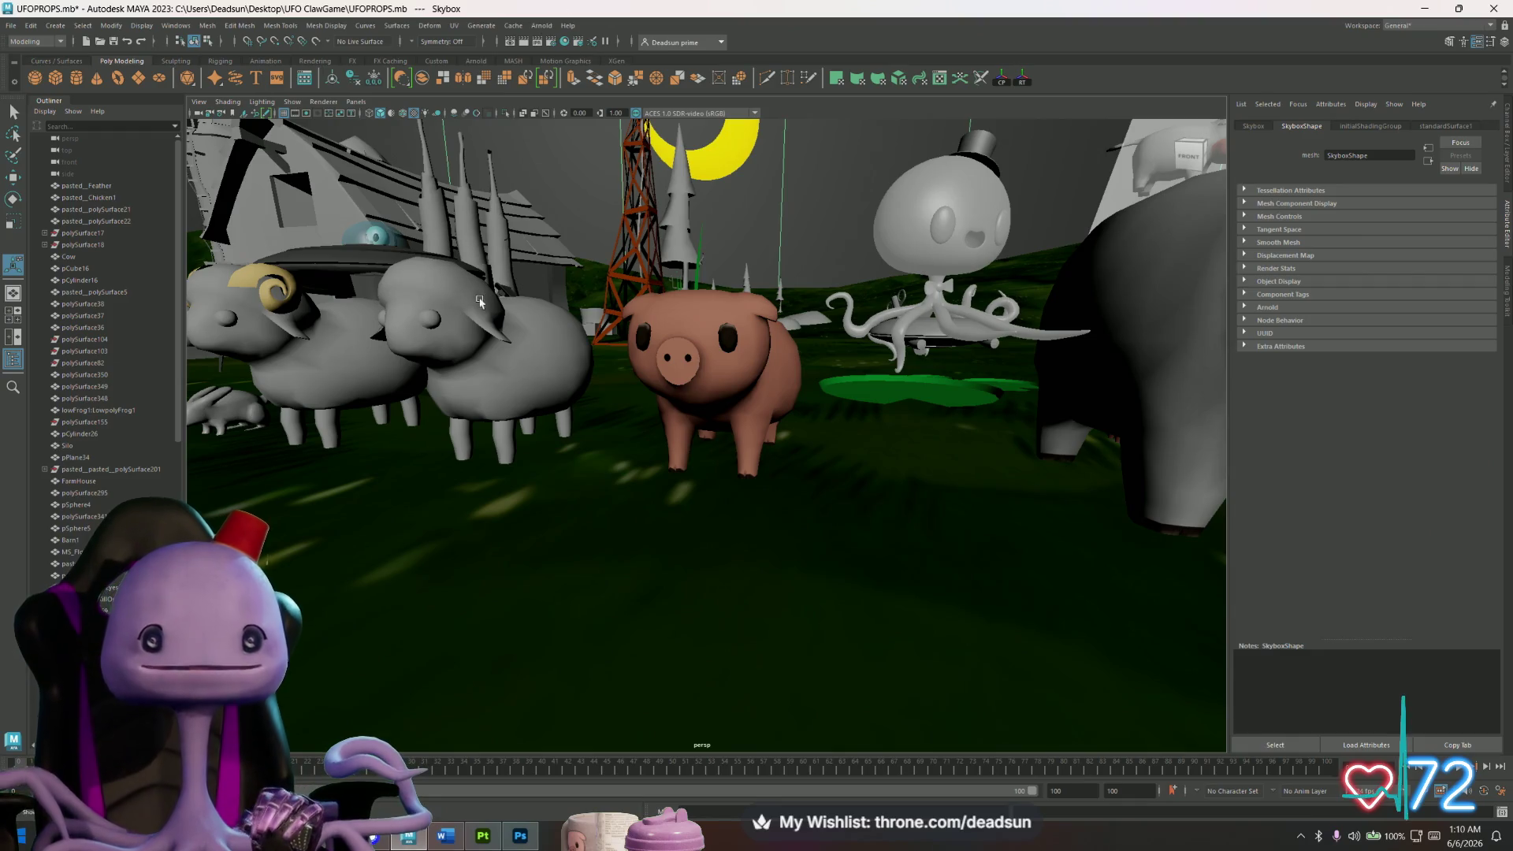
mouse_move(490, 409)
alt+mouse_down()
mouse_move(907, 395)
mouse_move(817, 404)
mouse_move(650, 331)
mouse_move(702, 437)
alt+mouse_up()
click(788, 400)
scroll(818, 404, down, 5)
click(702, 437)
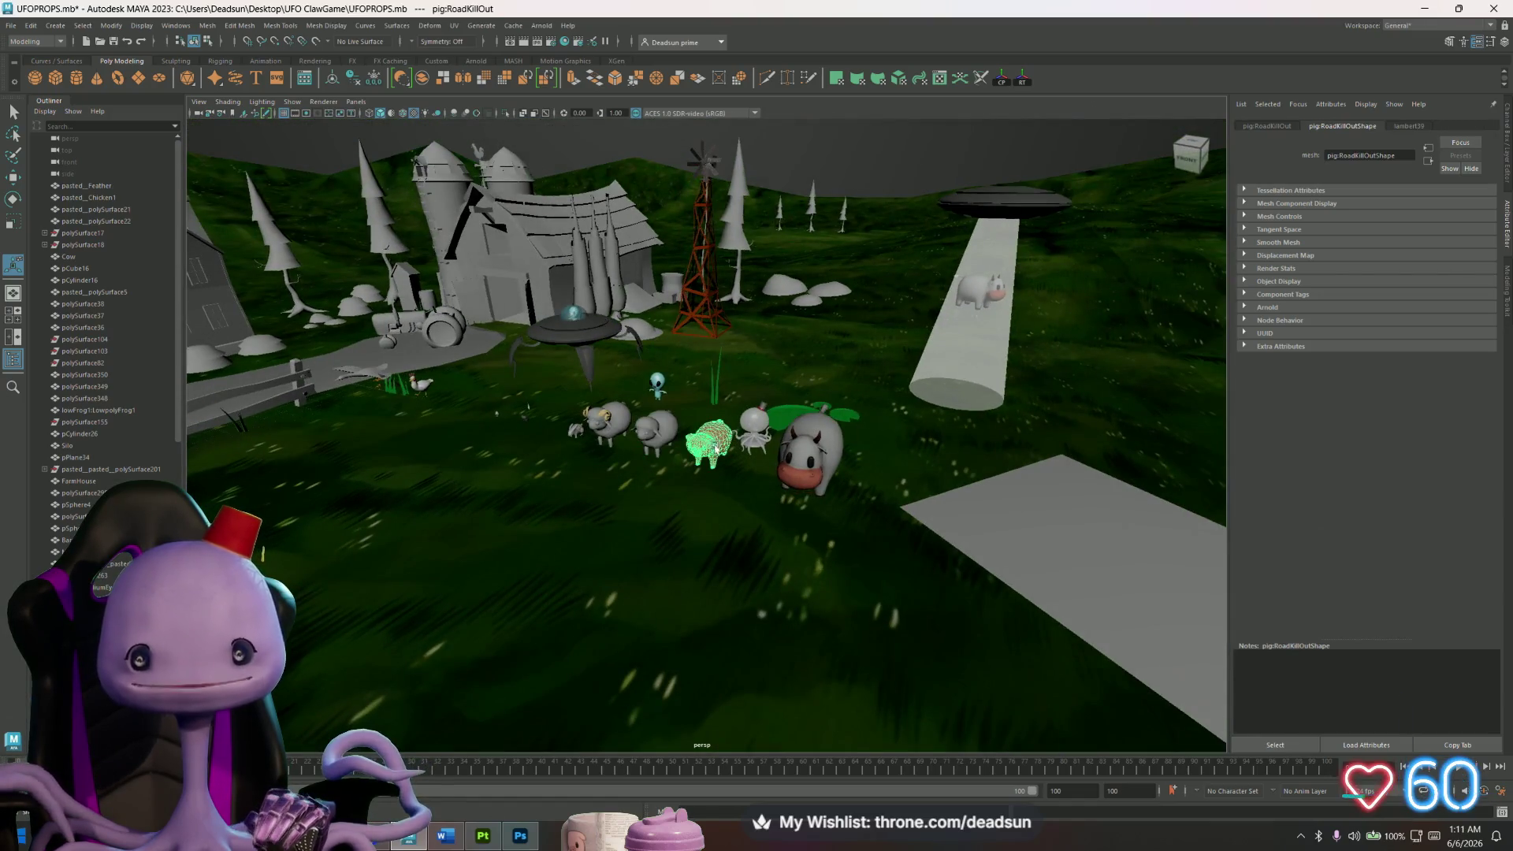
scroll(760, 476, up, 4)
scroll(761, 476, down, 10)
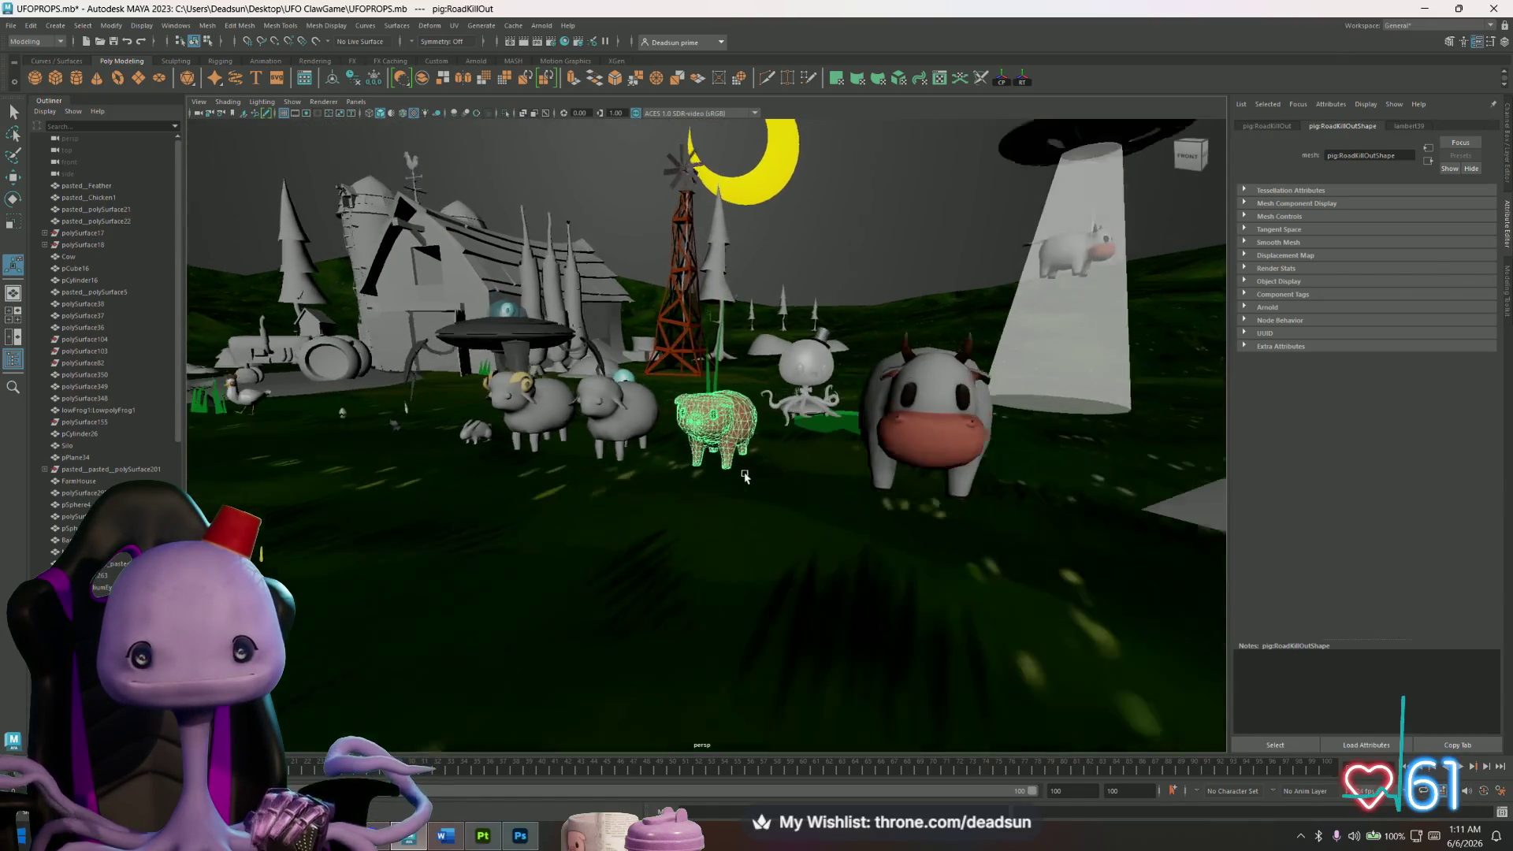
alt+drag(737, 456, 741, 489)
click(10, 26)
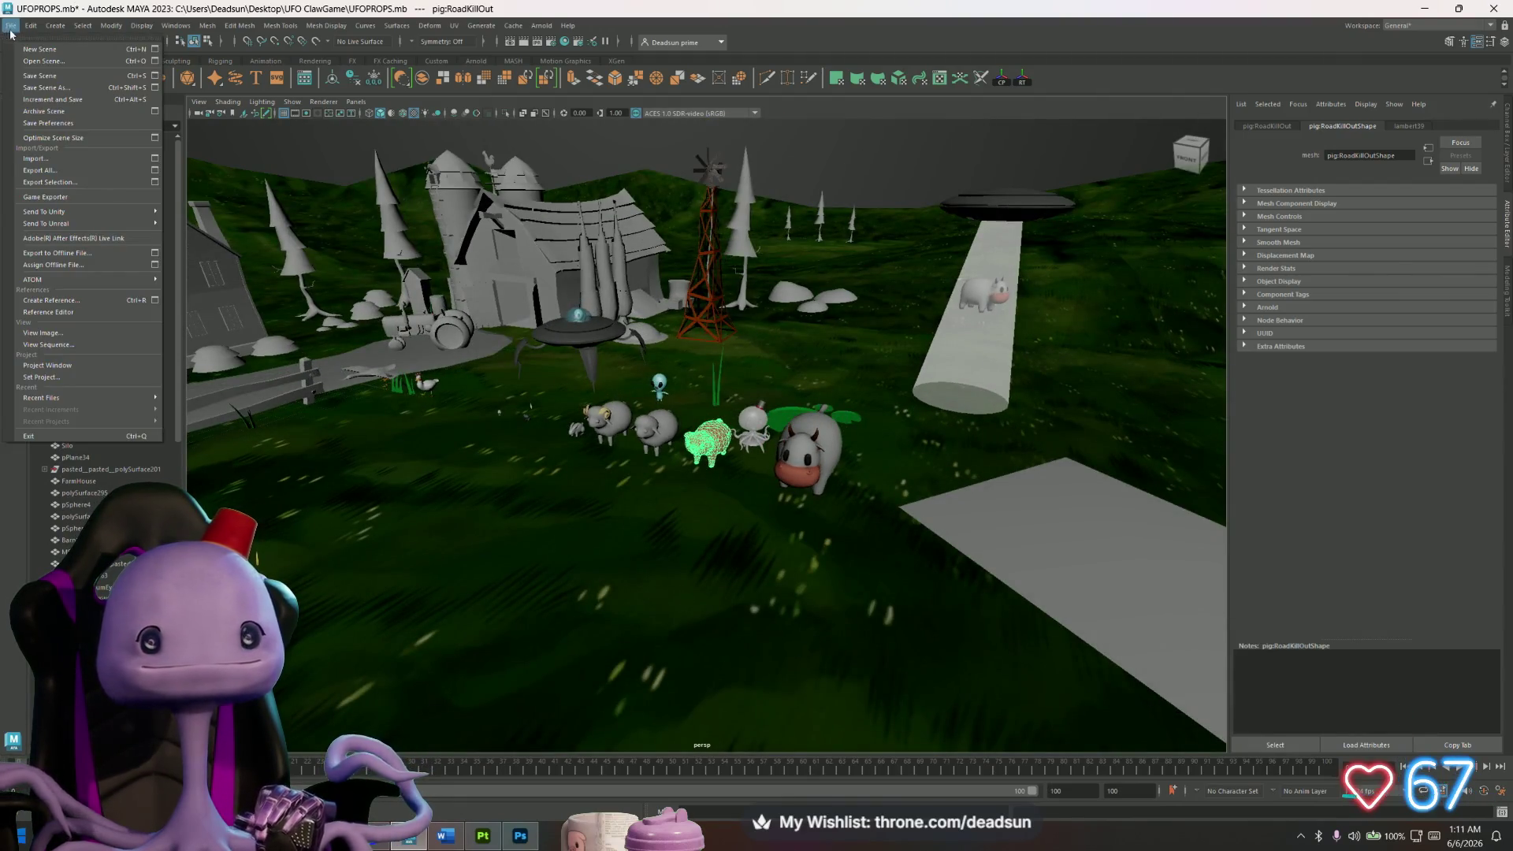
click(44, 77)
mouse_move(780, 182)
alt+mouse_down()
mouse_move(814, 163)
mouse_move(617, 449)
alt+mouse_up()
click(814, 163)
click(409, 467)
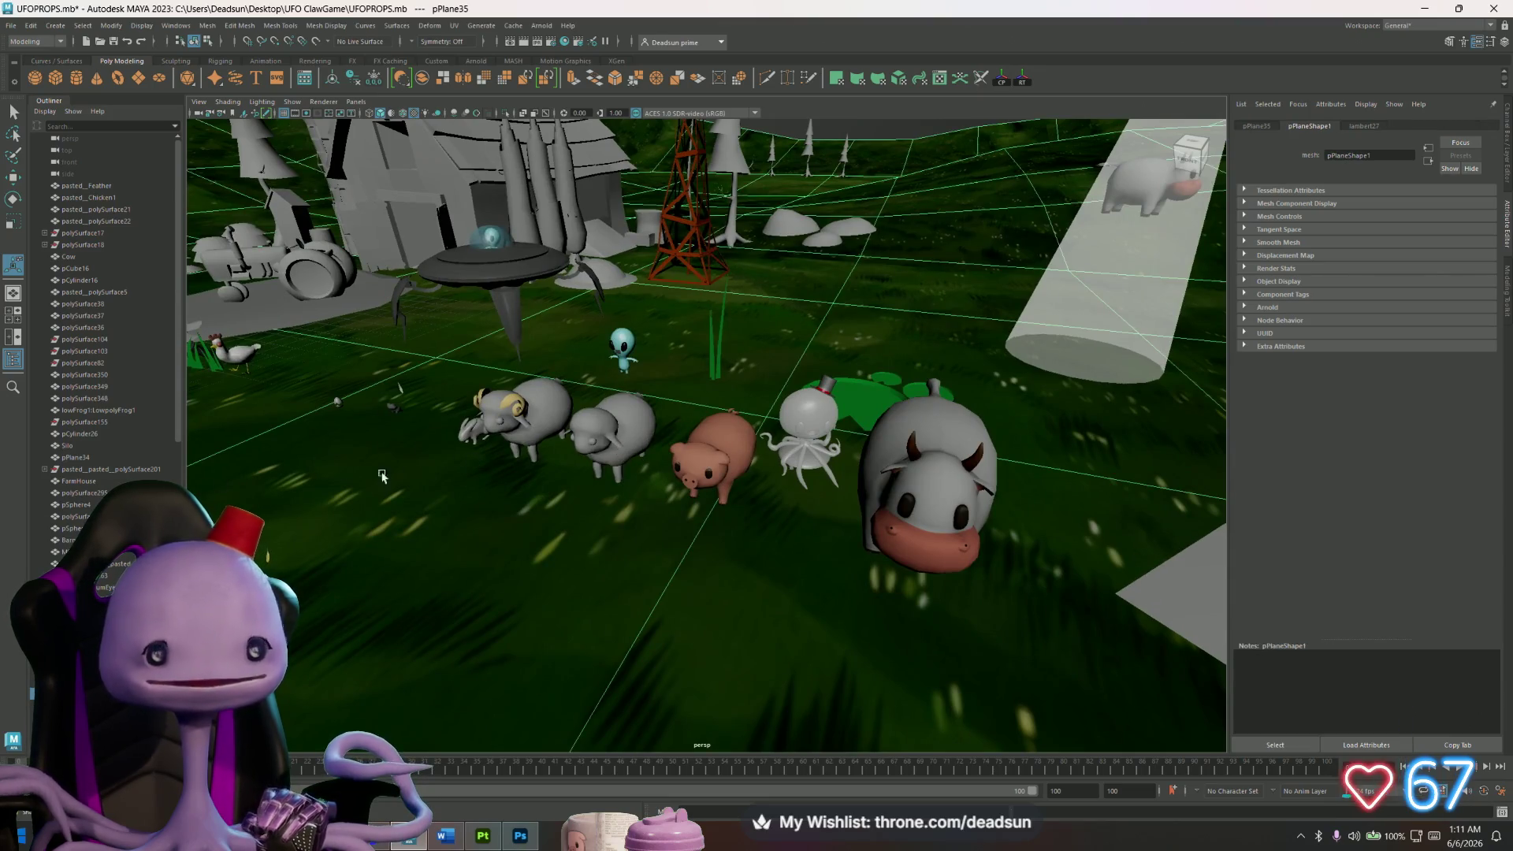
scroll(434, 409, down, 5)
scroll(465, 455, up, 3)
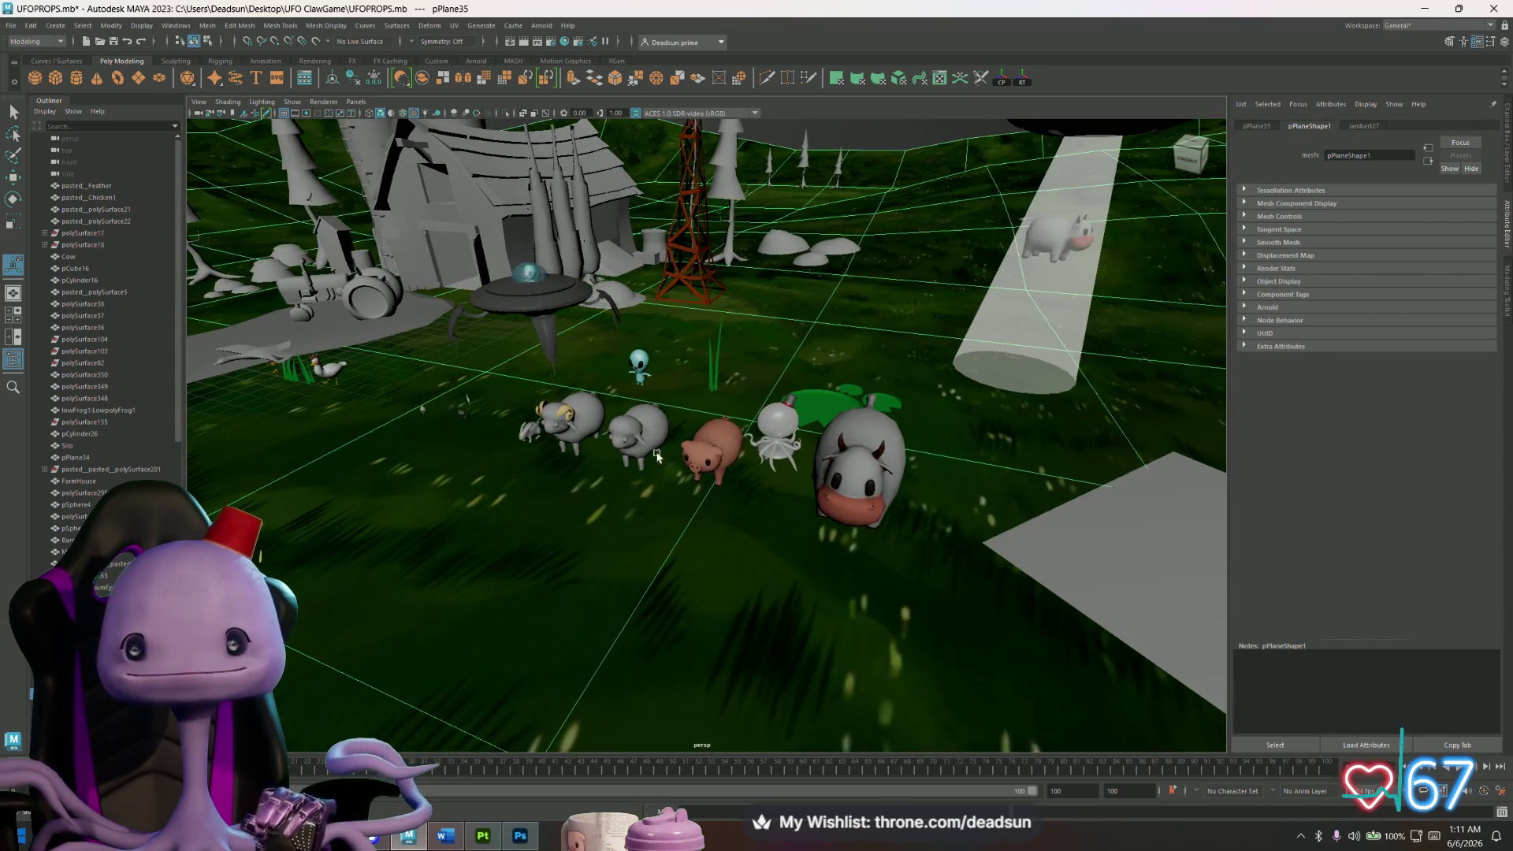
mouse_move(649, 455)
alt+mouse_down()
mouse_move(601, 381)
mouse_move(870, 438)
alt+mouse_up()
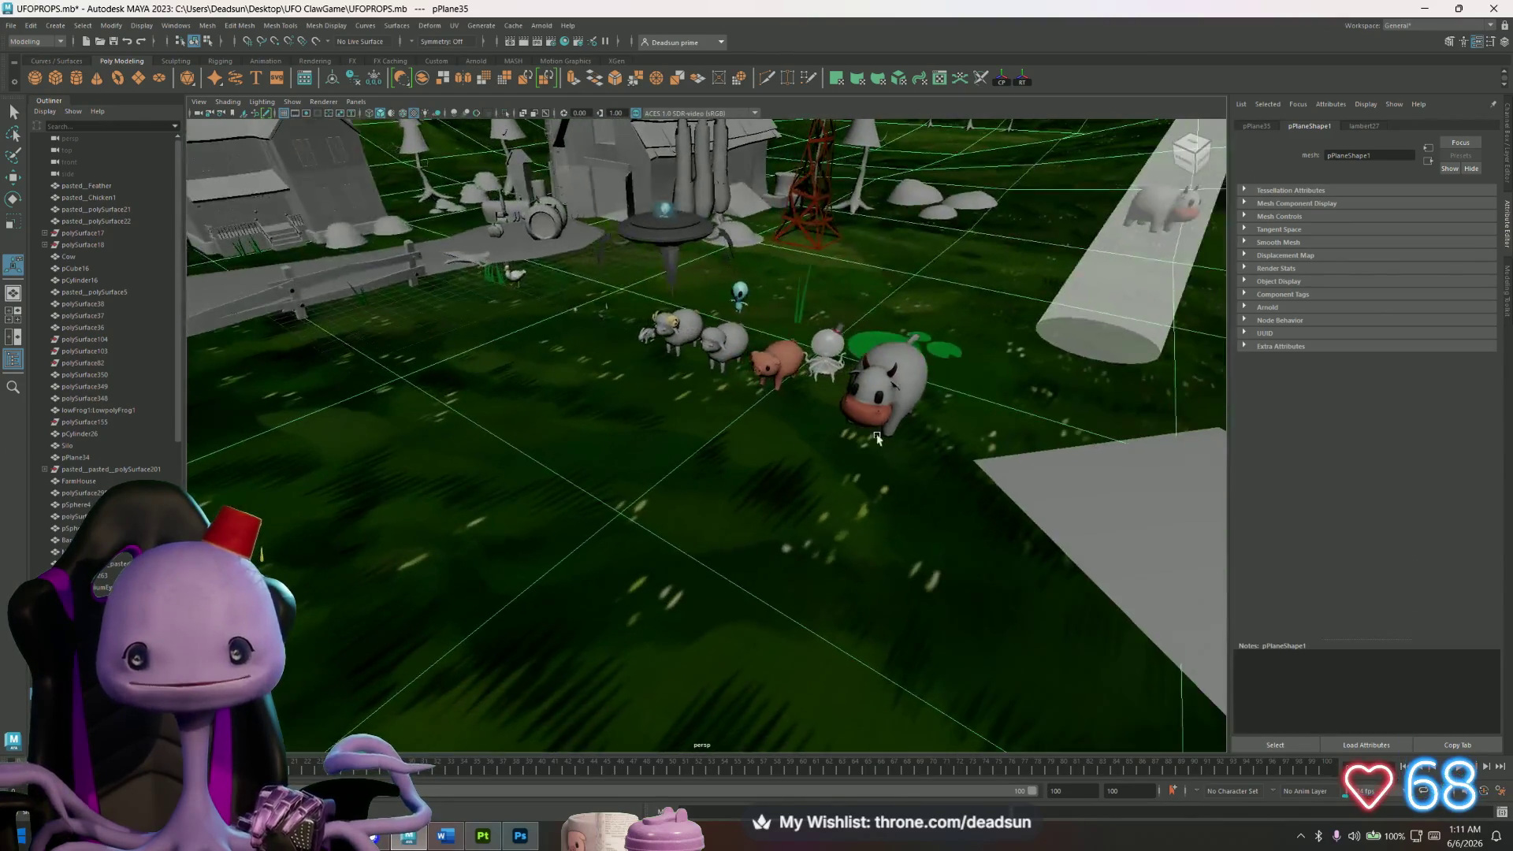
scroll(869, 438, up, 6)
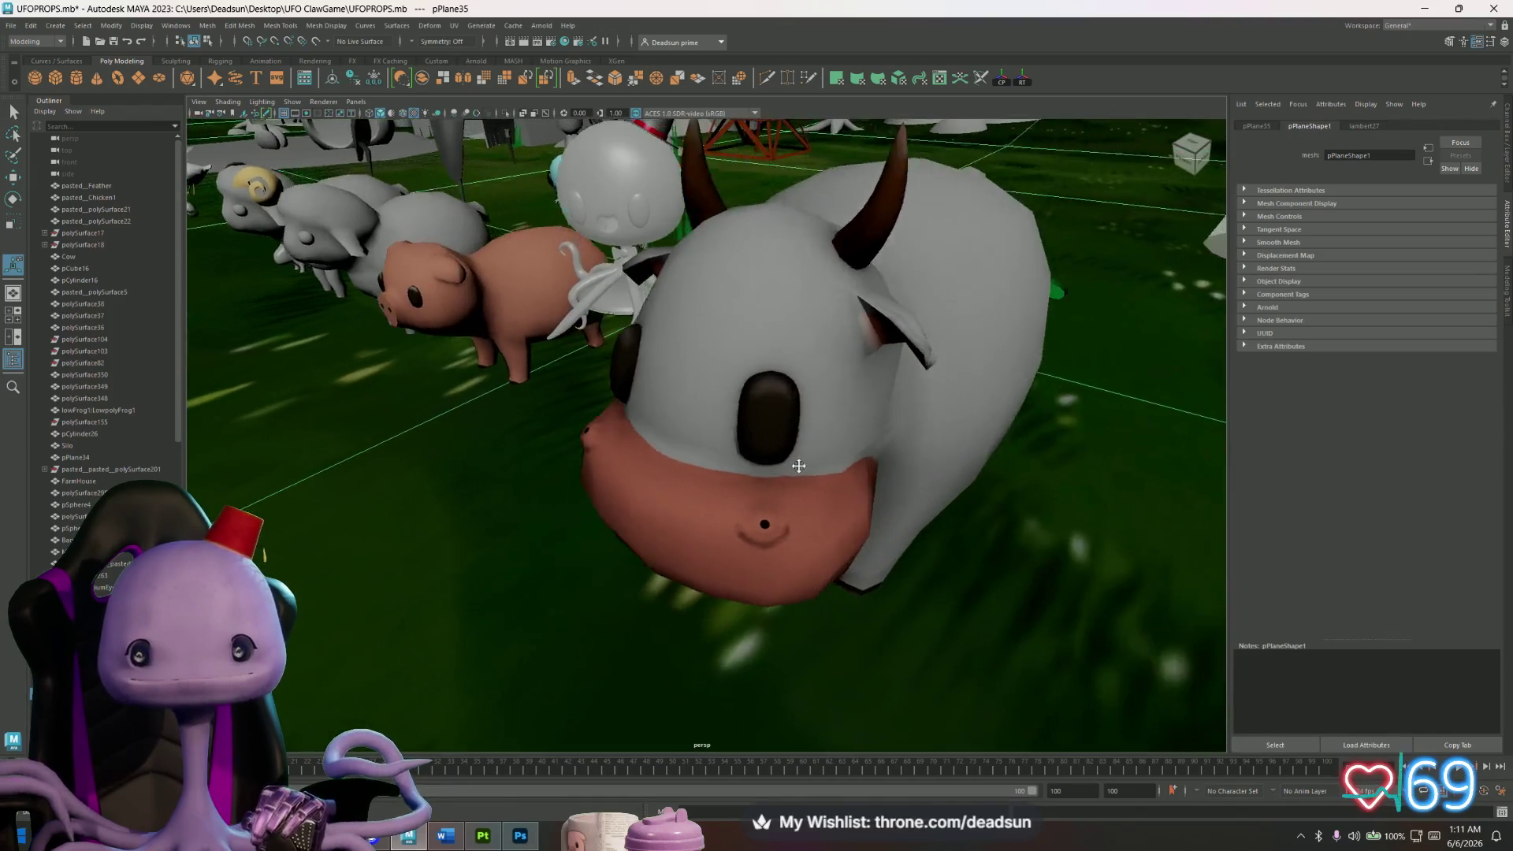
mouse_move(732, 508)
alt+mouse_down()
mouse_move(658, 482)
mouse_move(811, 500)
alt+mouse_up()
alt+middle_drag(811, 499, 858, 506)
click(783, 338)
alt+drag(674, 441, 893, 447)
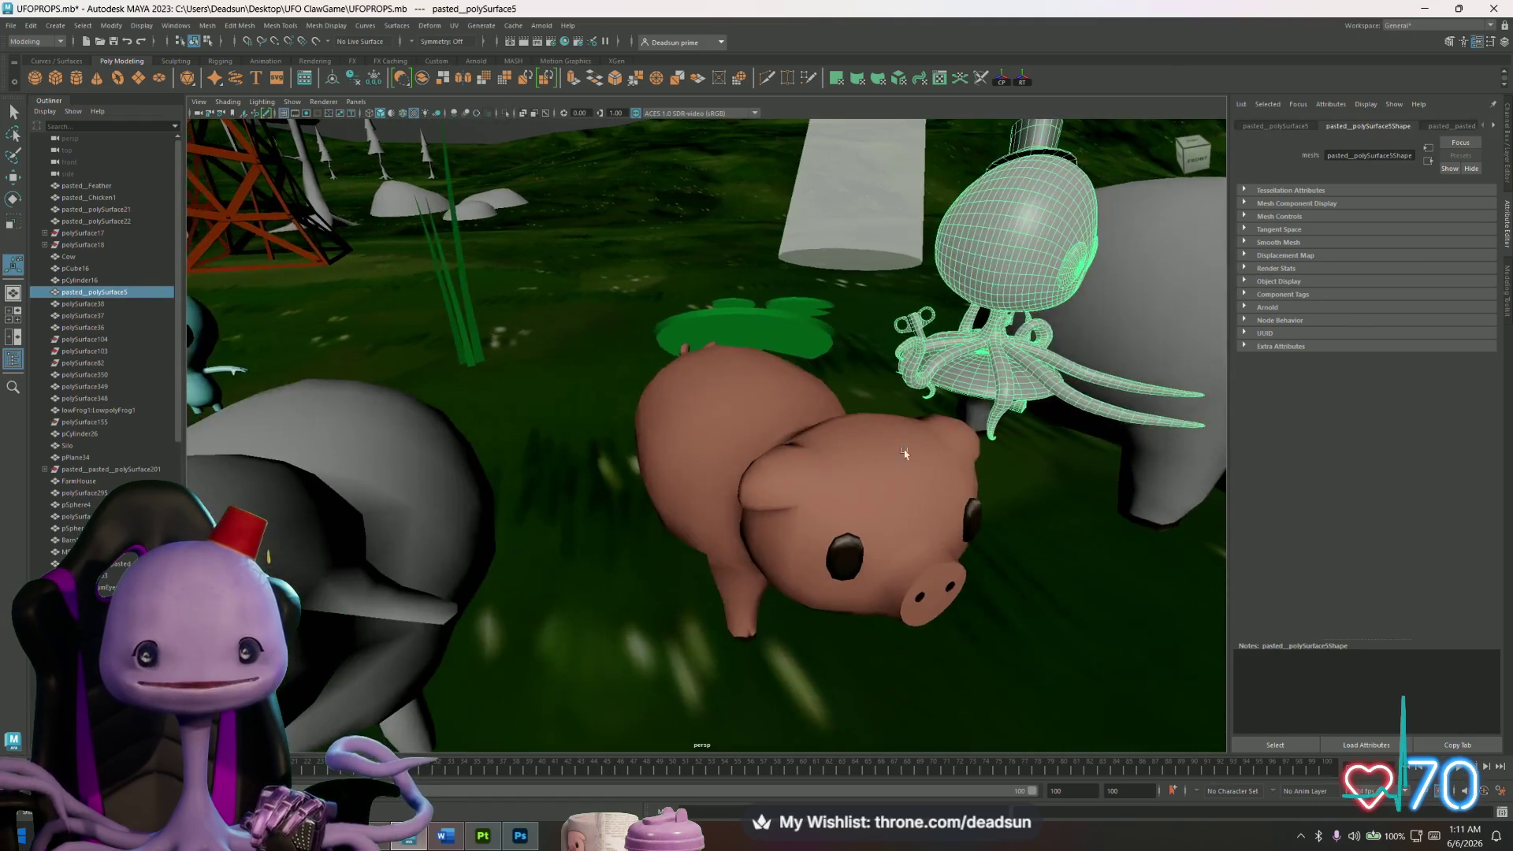
scroll(893, 447, down, 5)
alt+drag(709, 472, 635, 470)
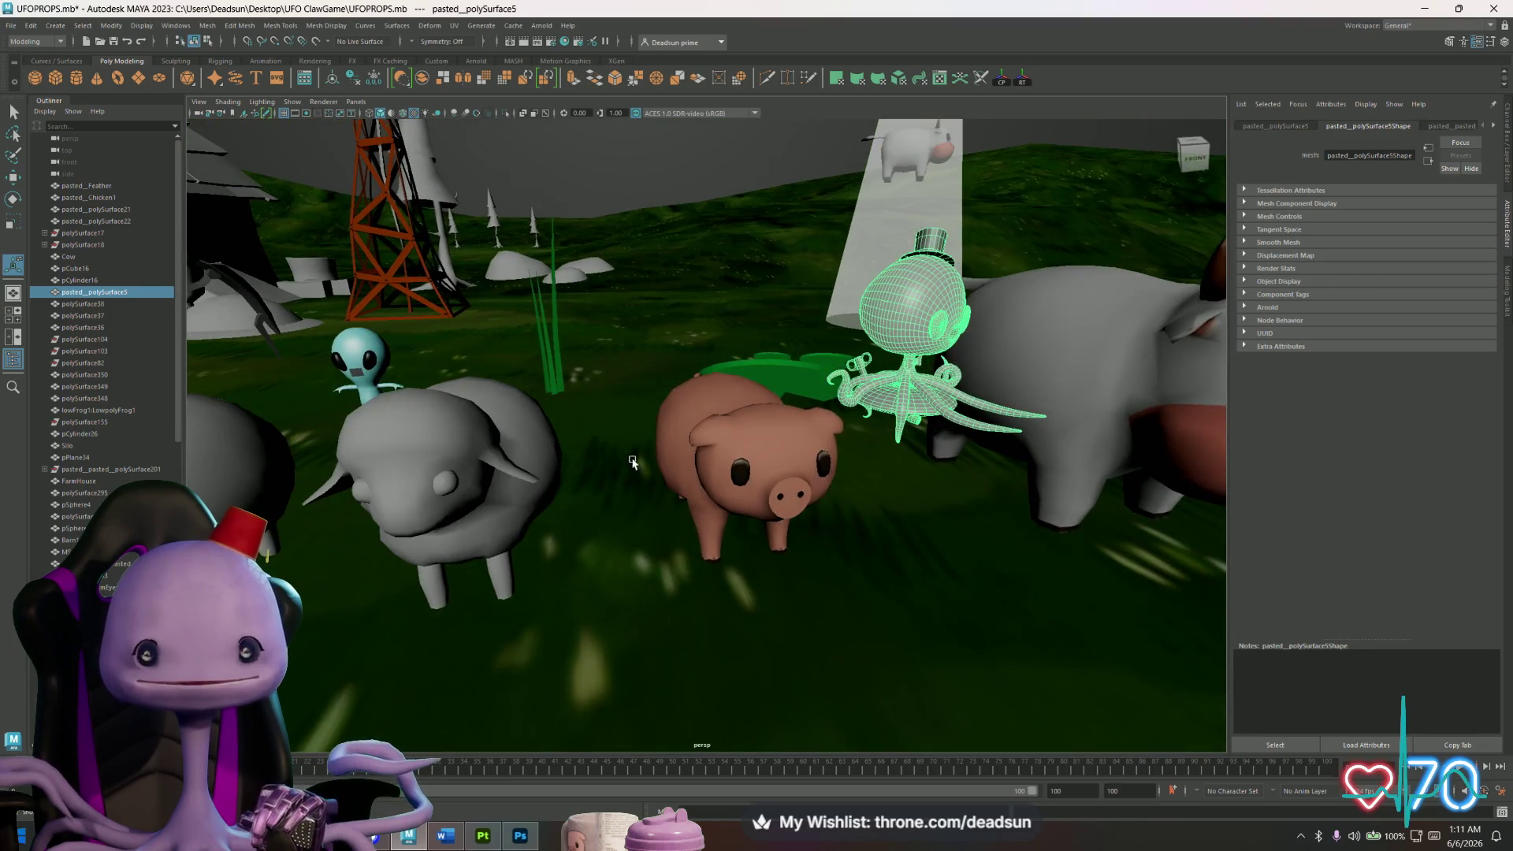
click(445, 465)
key(f)
alt+drag(445, 465, 644, 366)
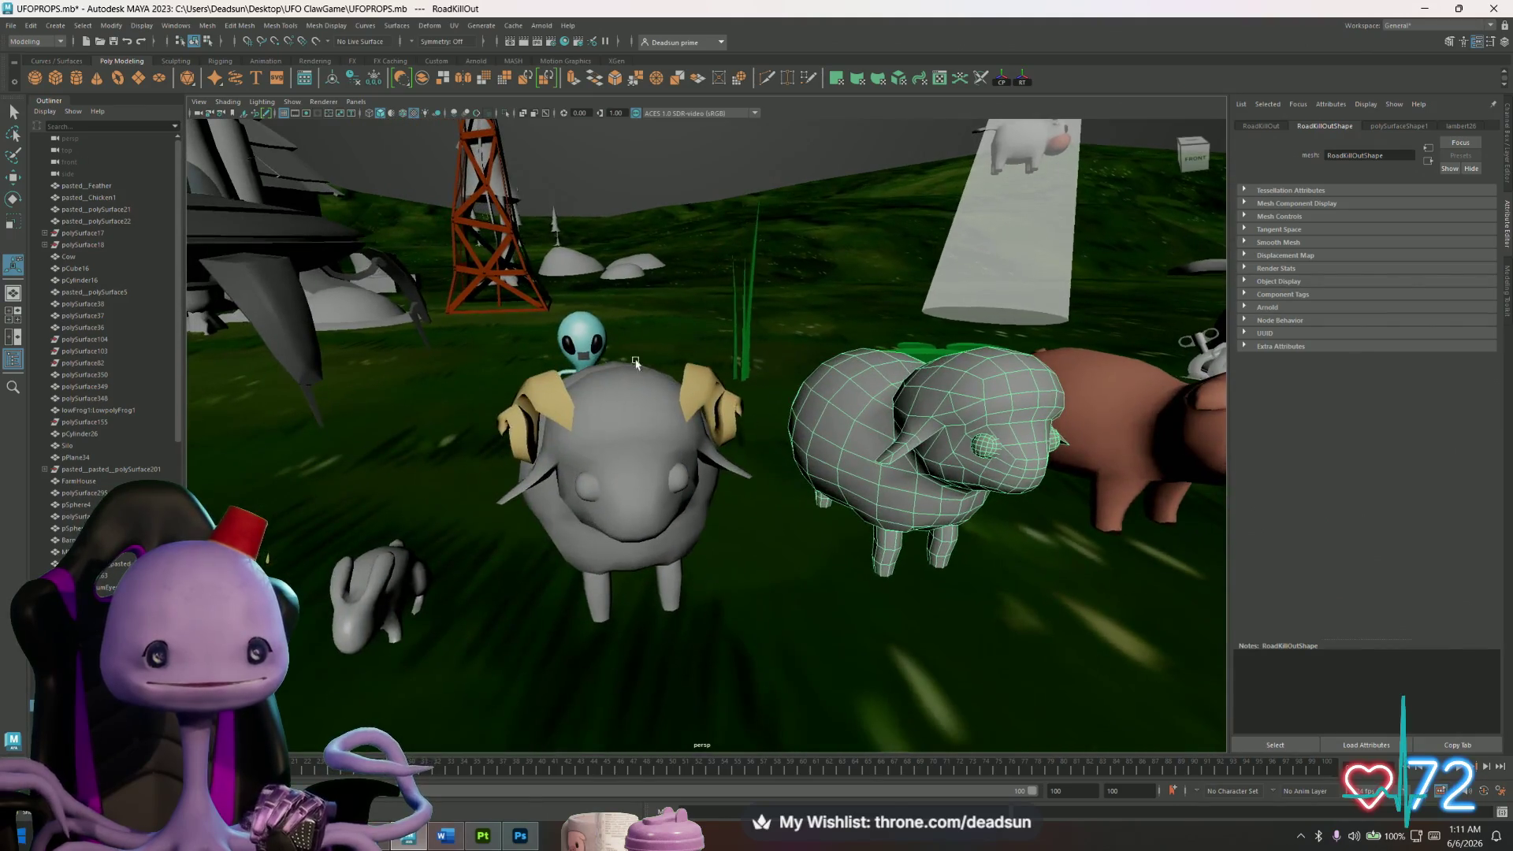
click(574, 347)
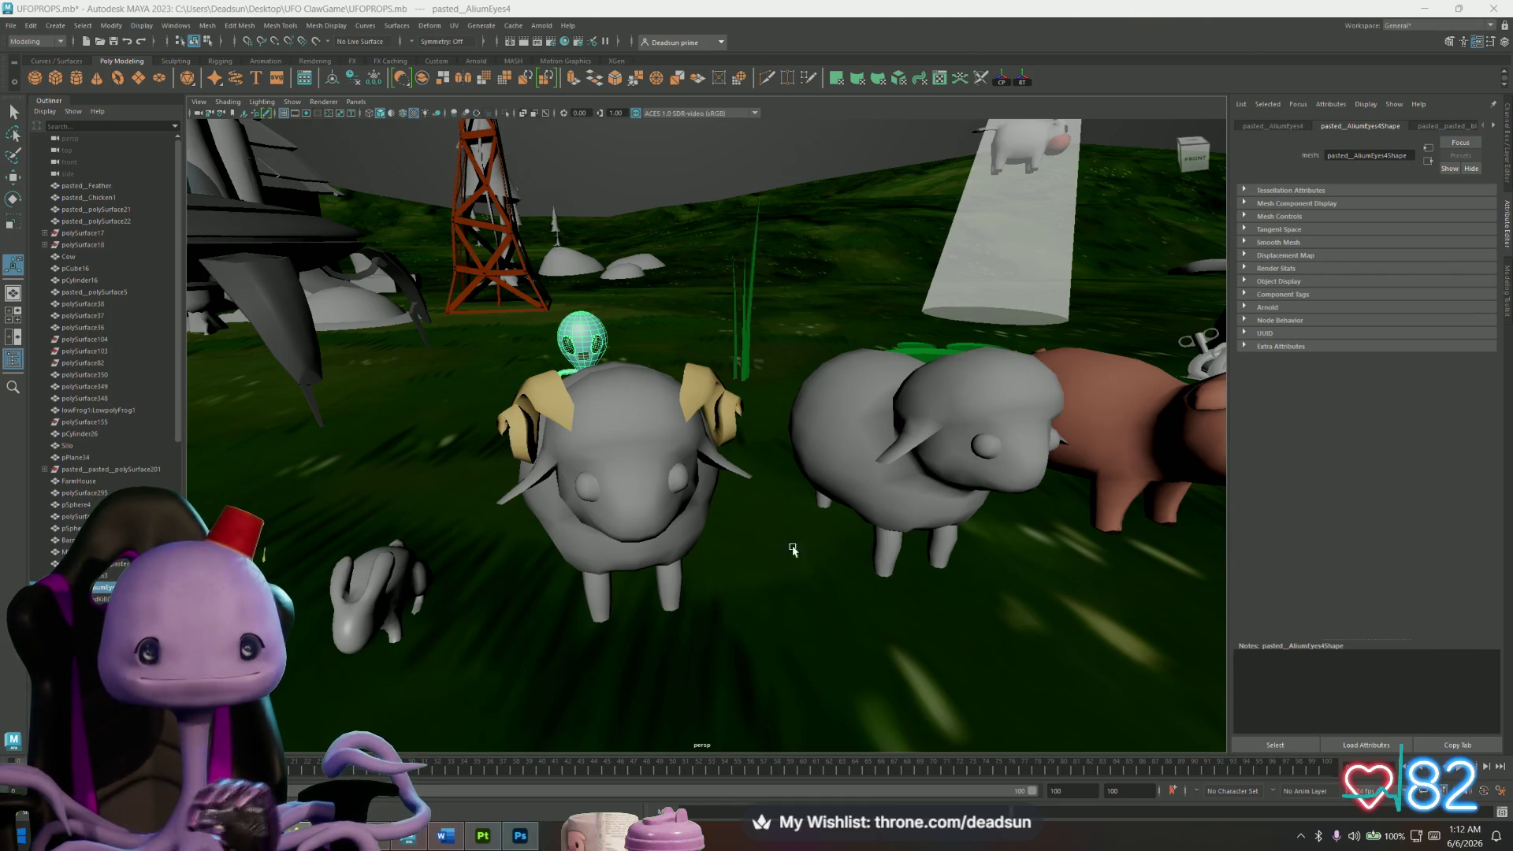
scroll(673, 399, down, 2)
click(684, 207)
mouse_move(683, 426)
alt+mouse_down()
mouse_move(634, 439)
mouse_move(678, 431)
mouse_move(648, 425)
alt+mouse_up()
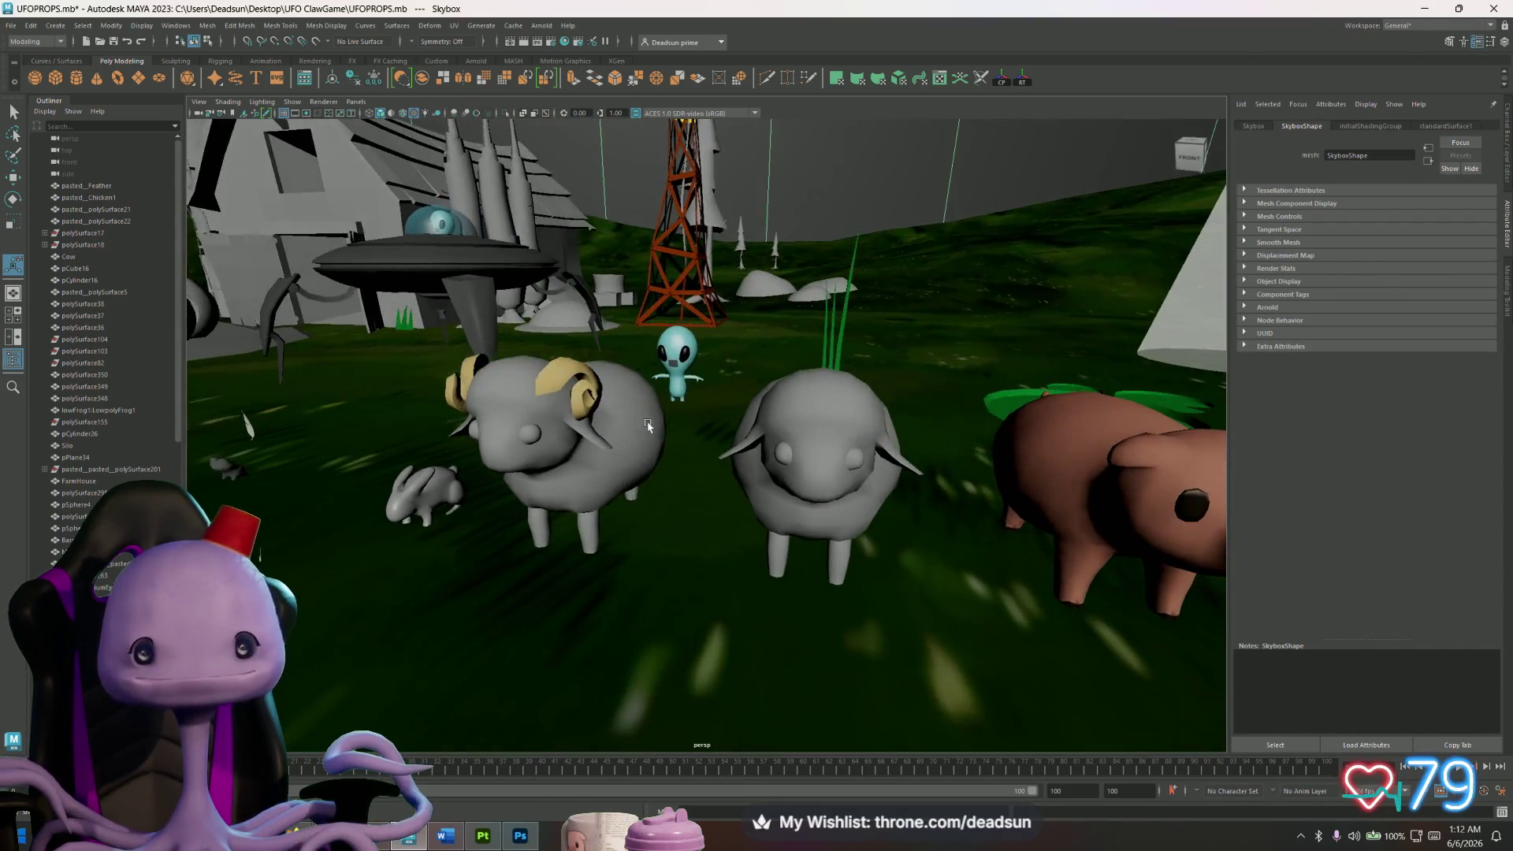
click(596, 468)
click(844, 434)
mouse_move(844, 435)
alt+mouse_down()
mouse_move(781, 483)
mouse_move(516, 496)
alt+mouse_up()
alt+middle_drag(516, 497, 615, 472)
click(615, 473)
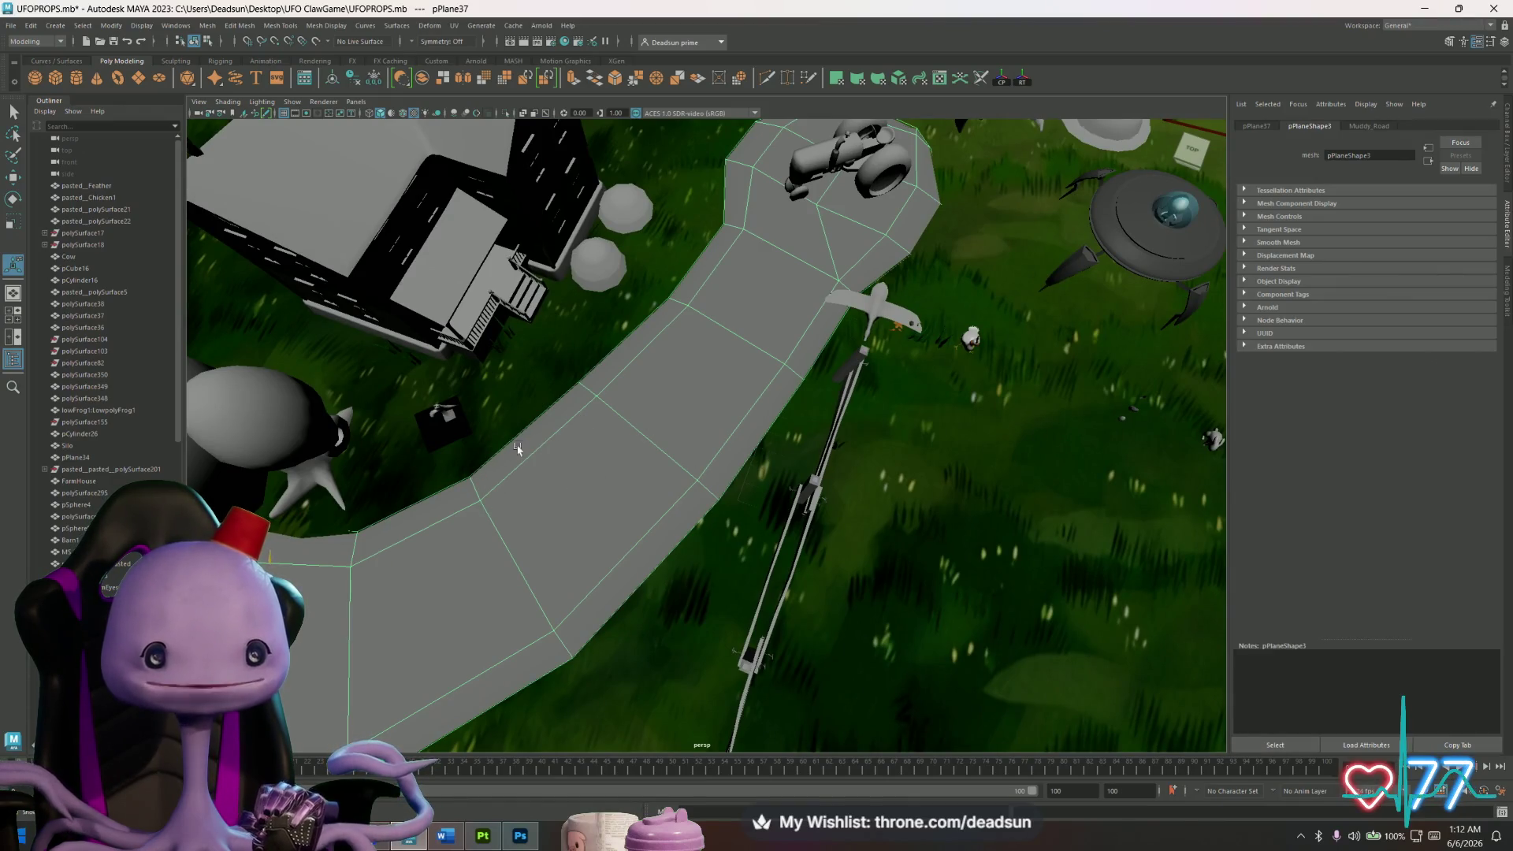
mouse_move(672, 460)
alt+mouse_down()
mouse_move(714, 447)
mouse_move(879, 526)
mouse_move(840, 548)
mouse_move(751, 509)
alt+mouse_up()
click(711, 461)
scroll(866, 513, up, 5)
click(554, 490)
mouse_move(554, 490)
alt+mouse_down()
mouse_move(622, 599)
mouse_move(674, 539)
mouse_move(636, 527)
alt+mouse_up()
alt+right_drag(707, 569, 705, 540)
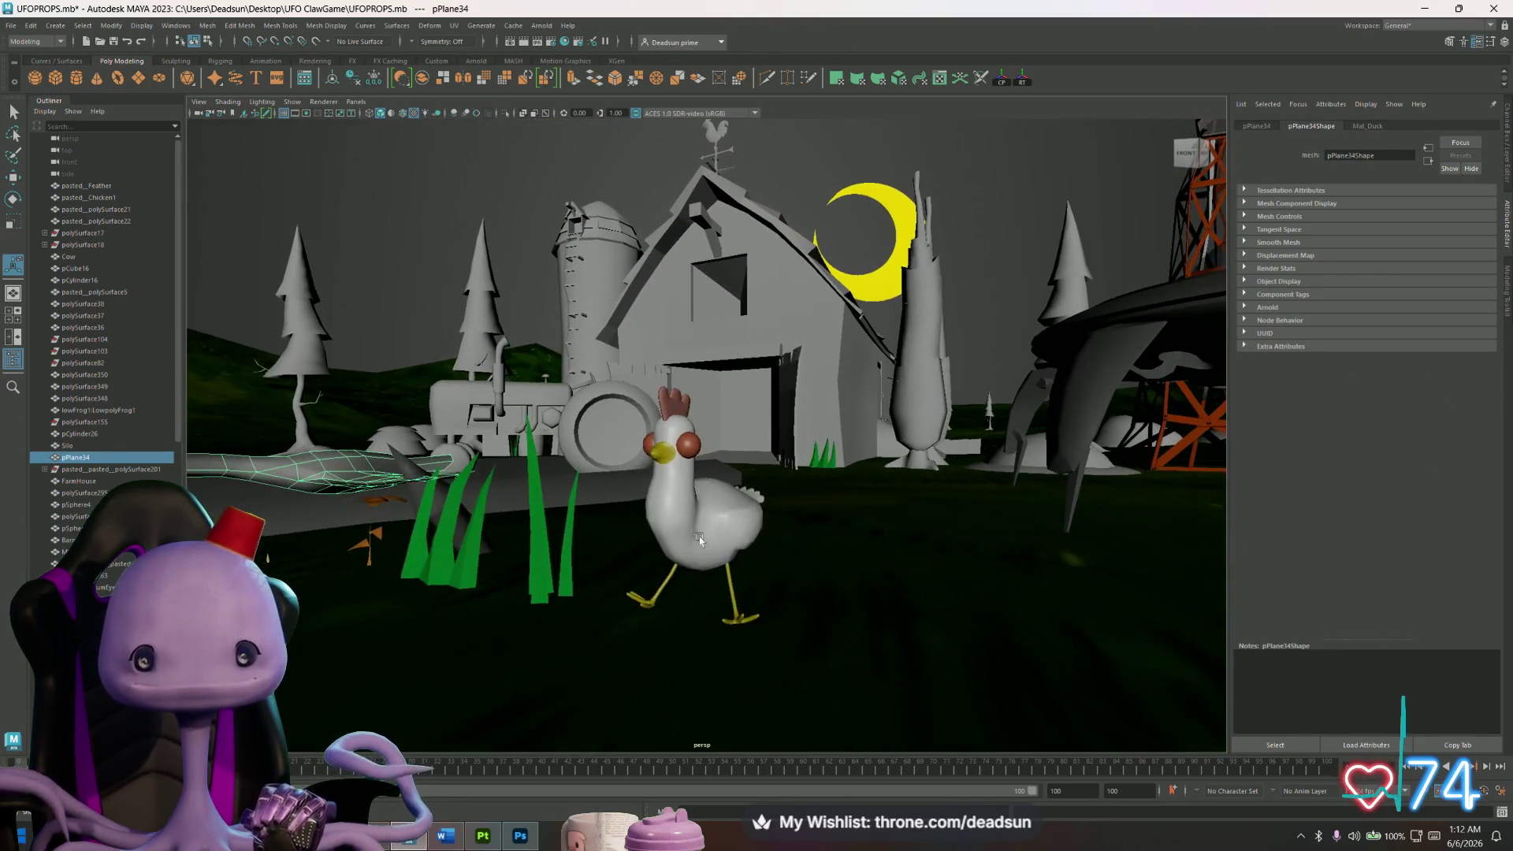
scroll(713, 544, up, 5)
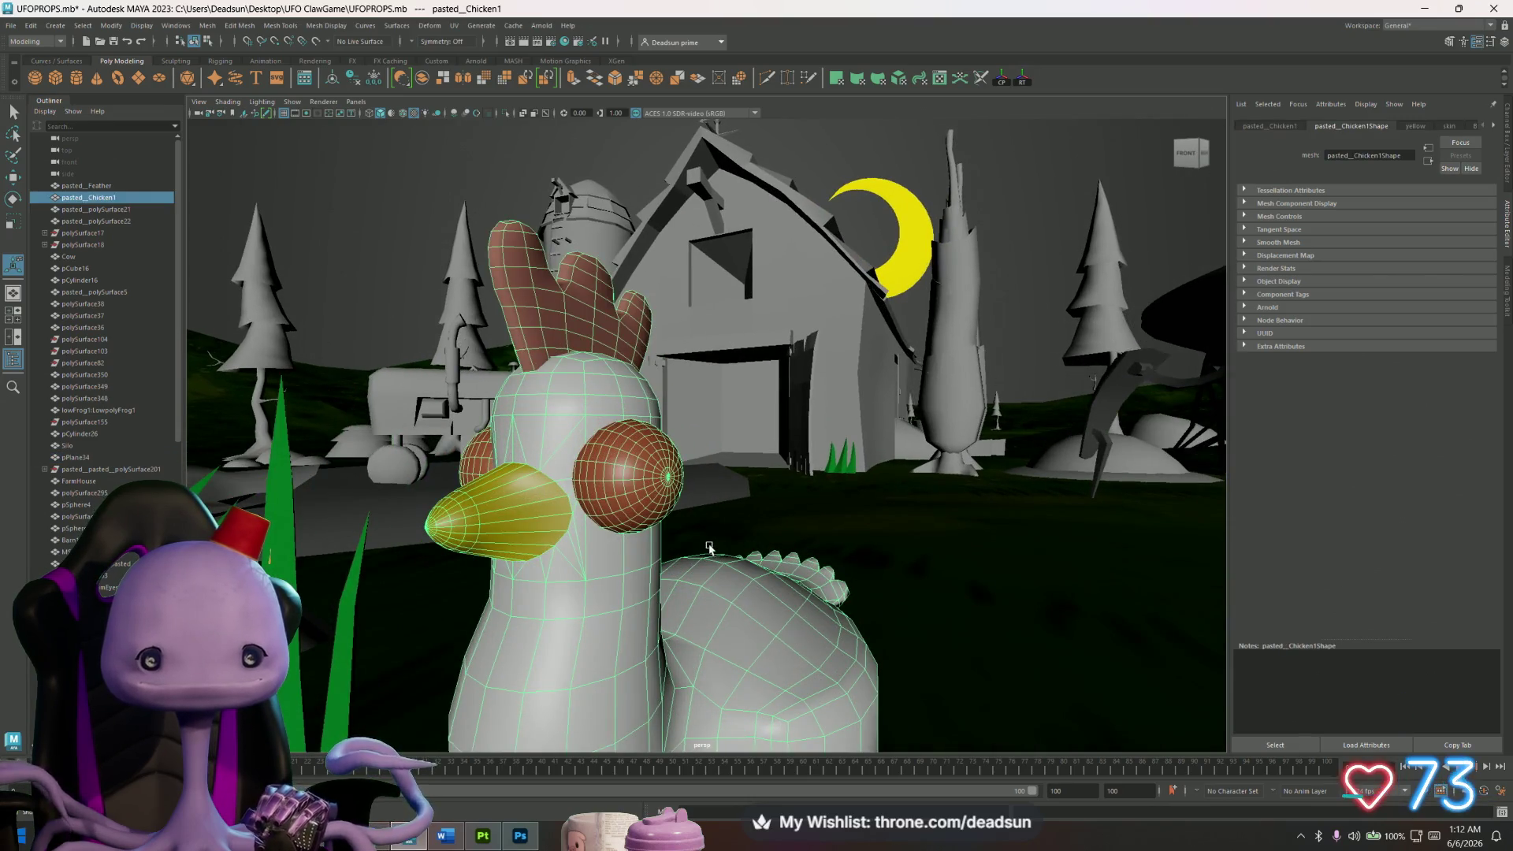
scroll(709, 547, down, 8)
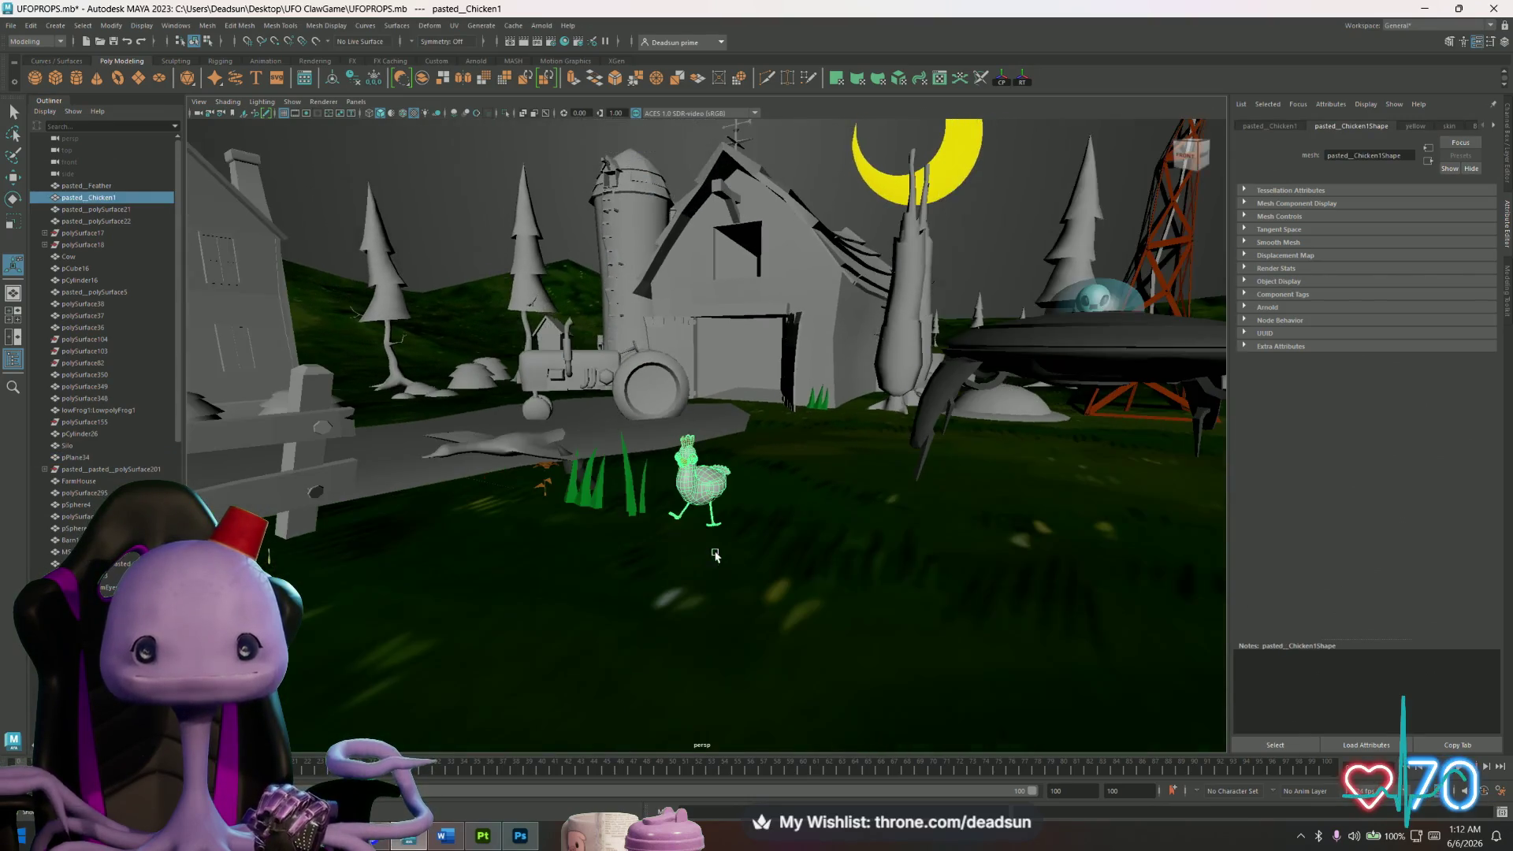
scroll(720, 550, down, 4)
mouse_move(720, 550)
alt+mouse_down()
mouse_move(604, 534)
mouse_move(709, 552)
mouse_move(686, 590)
mouse_move(724, 492)
alt+mouse_up()
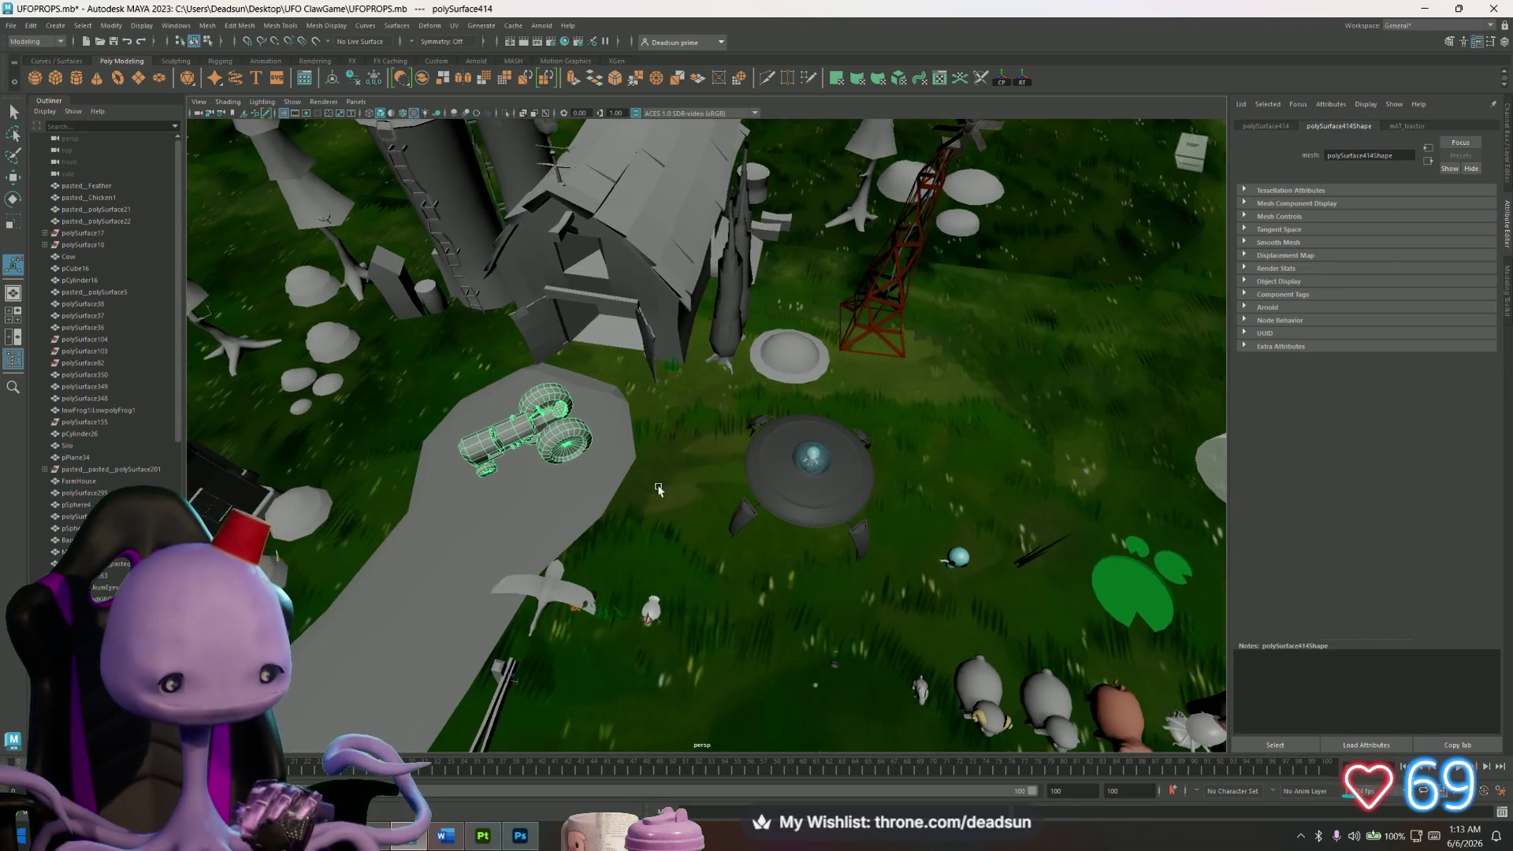
key(f)
mouse_move(654, 488)
alt+mouse_down()
mouse_move(684, 523)
mouse_move(753, 517)
alt+mouse_up()
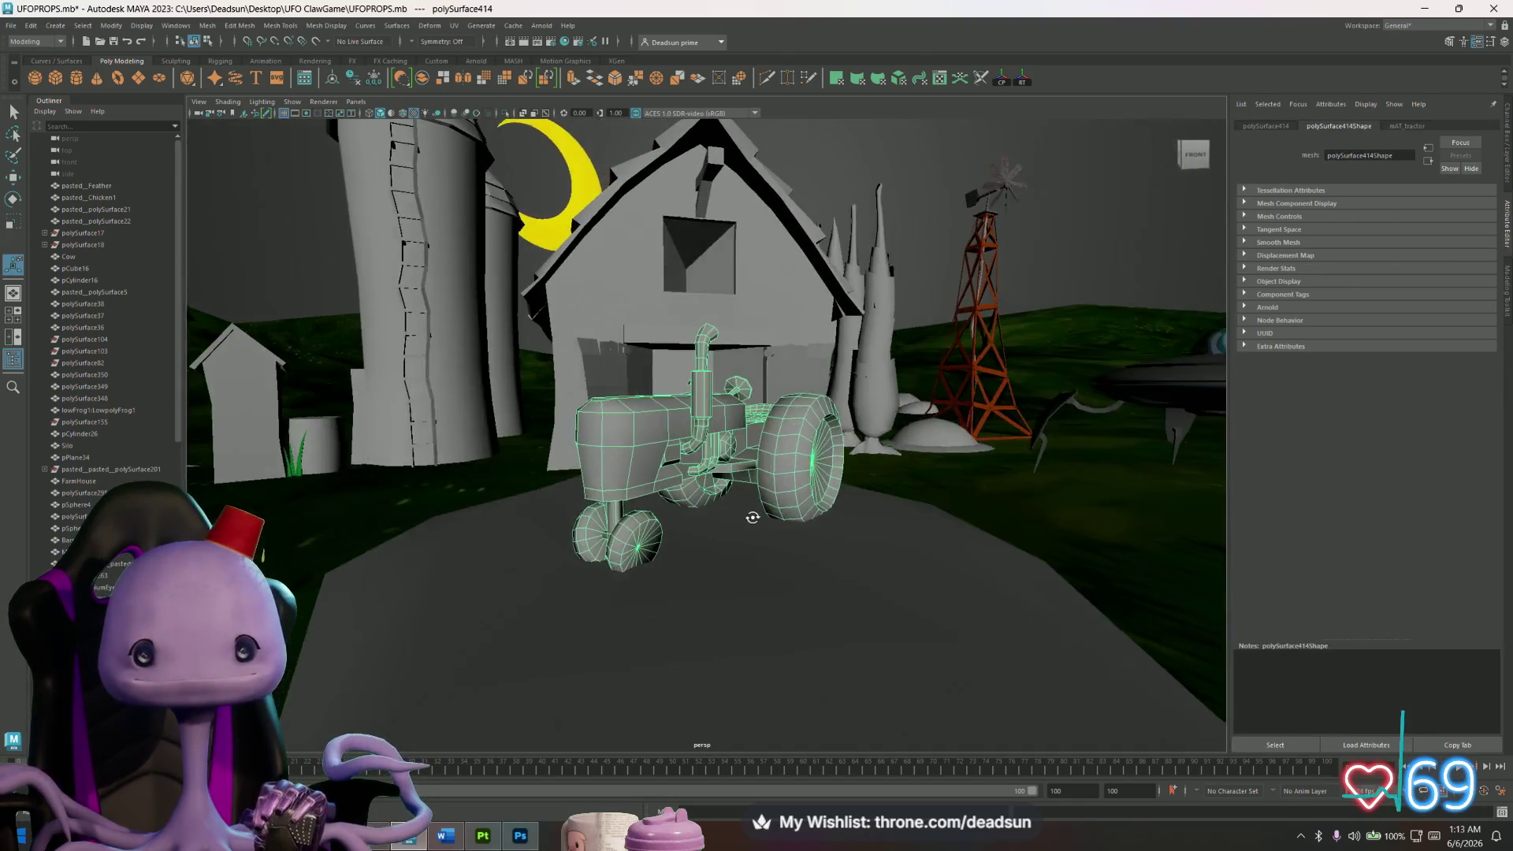
click(297, 235)
alt+drag(297, 234, 349, 262)
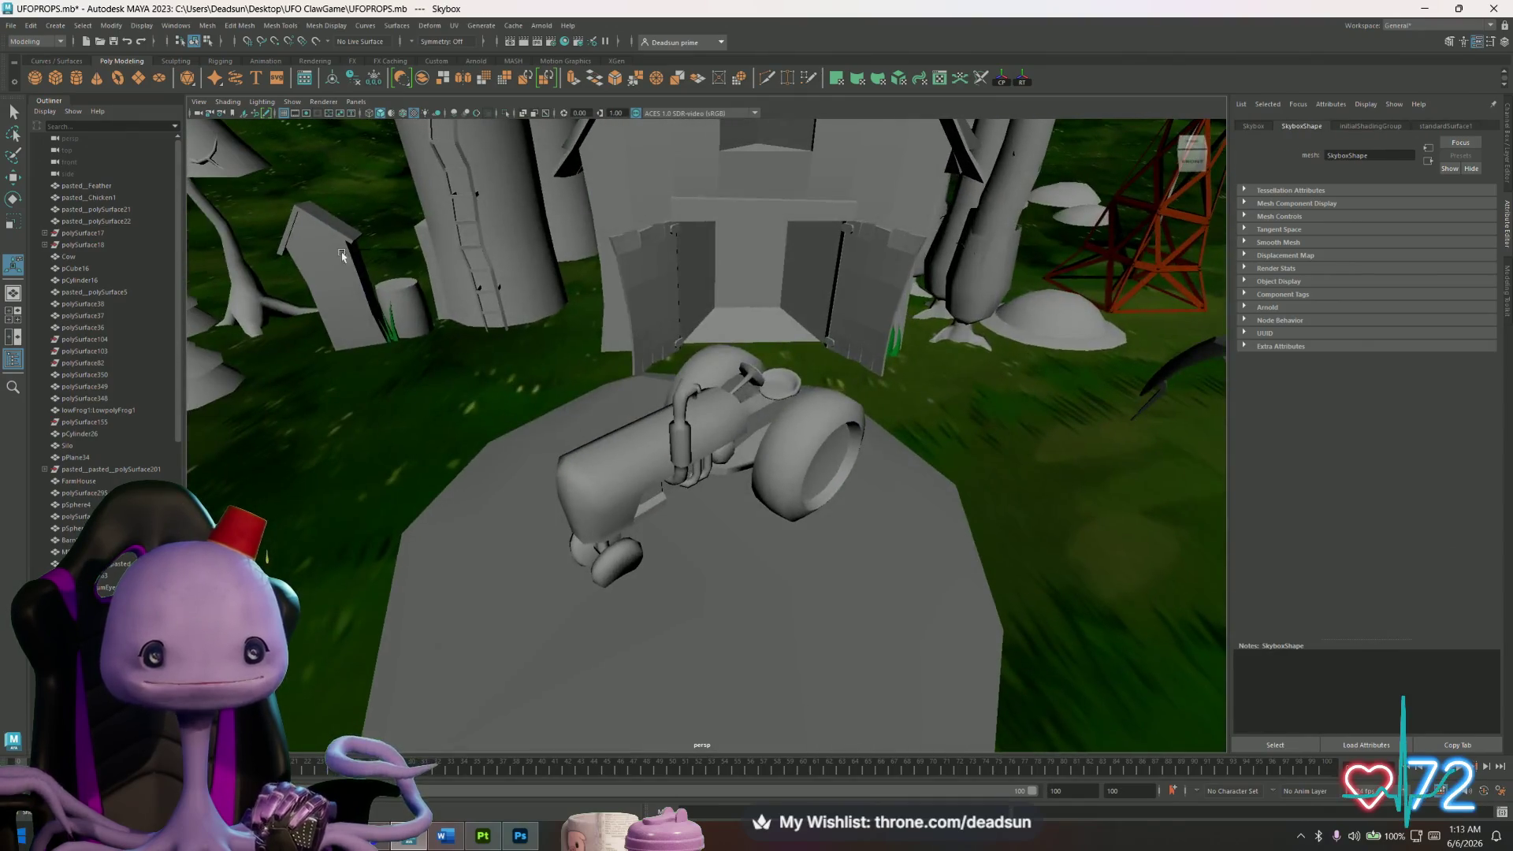
click(408, 303)
scroll(407, 303, down, 10)
mouse_move(599, 378)
alt+mouse_down()
mouse_move(614, 342)
mouse_move(788, 390)
mouse_move(721, 350)
mouse_move(788, 451)
mouse_move(883, 359)
alt+mouse_up()
alt+drag(883, 290, 743, 376)
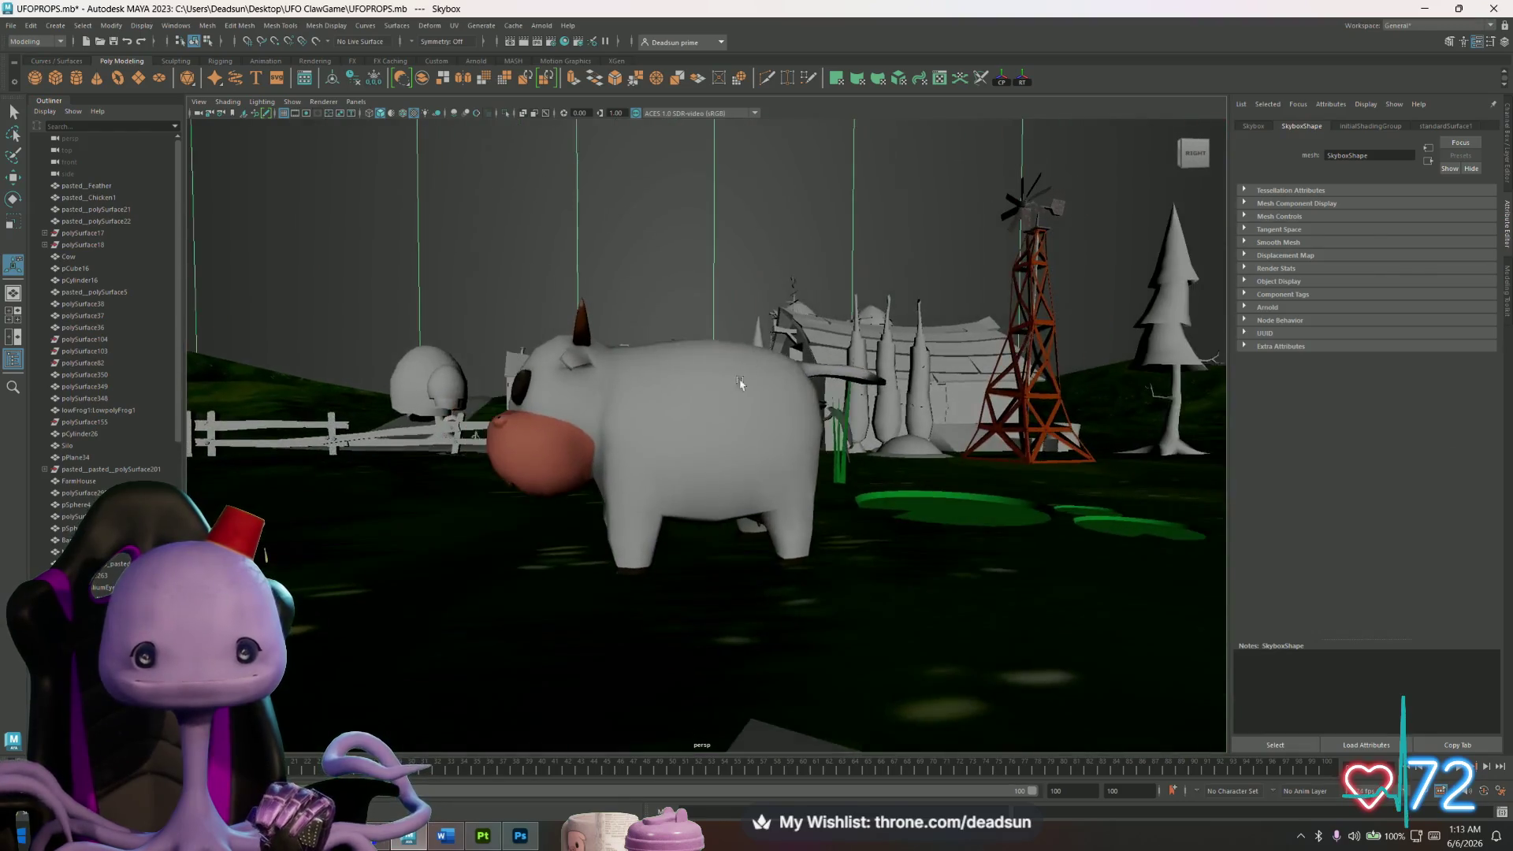
mouse_move(670, 433)
alt+mouse_down()
mouse_move(828, 477)
mouse_move(708, 484)
mouse_move(716, 454)
mouse_move(752, 439)
alt+mouse_up()
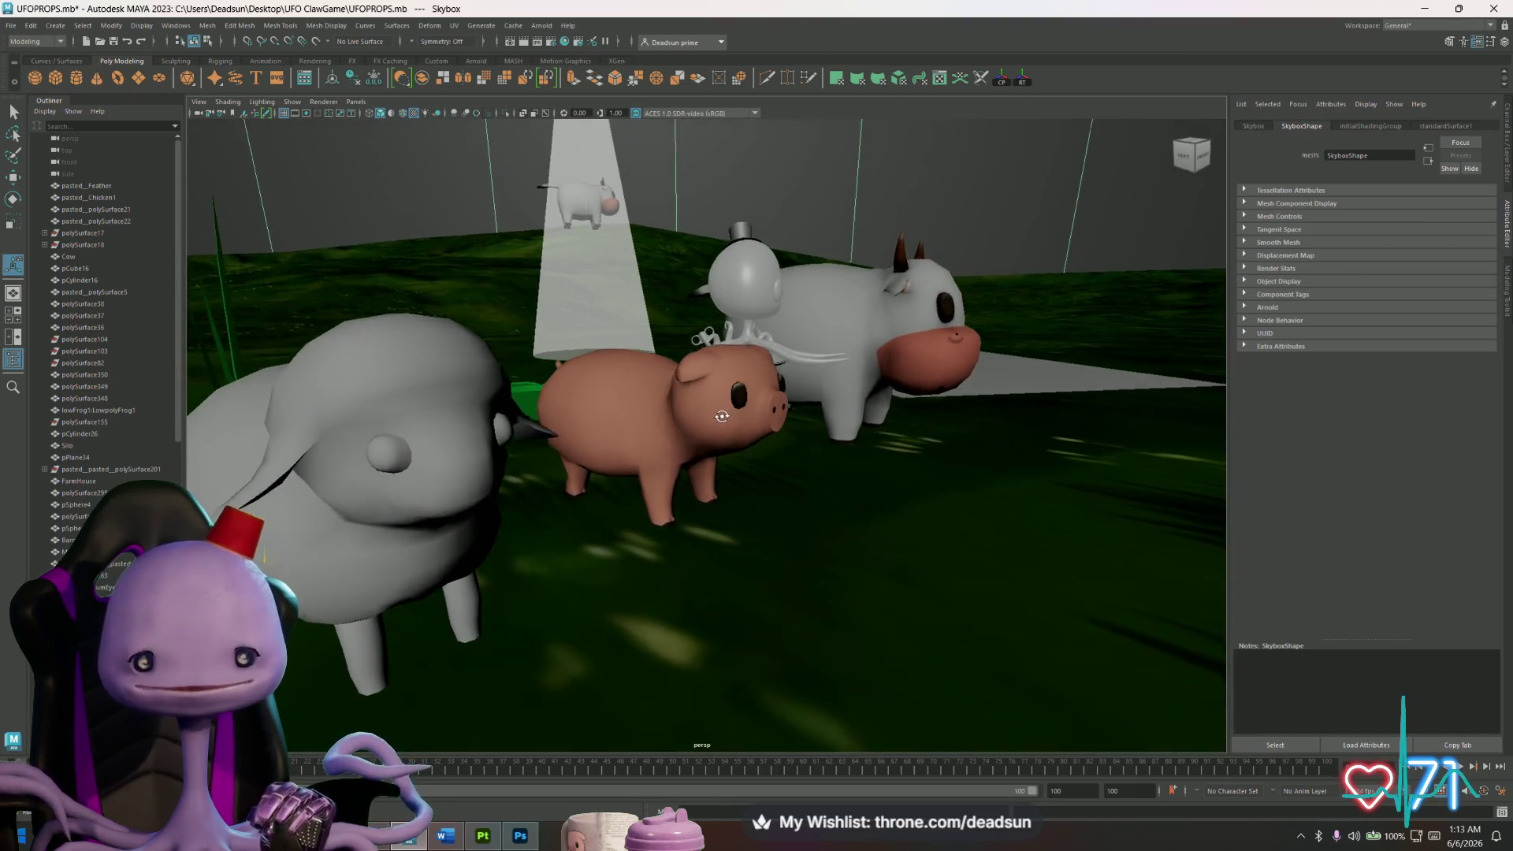
mouse_move(619, 414)
alt+mouse_down()
mouse_move(513, 447)
mouse_move(694, 456)
alt+mouse_up()
scroll(546, 443, up, 3)
mouse_move(704, 447)
alt+middle_down()
mouse_move(645, 432)
mouse_move(621, 466)
alt+middle_up()
mouse_move(621, 467)
alt+mouse_down()
mouse_move(690, 307)
mouse_move(676, 358)
mouse_move(682, 320)
alt+mouse_up()
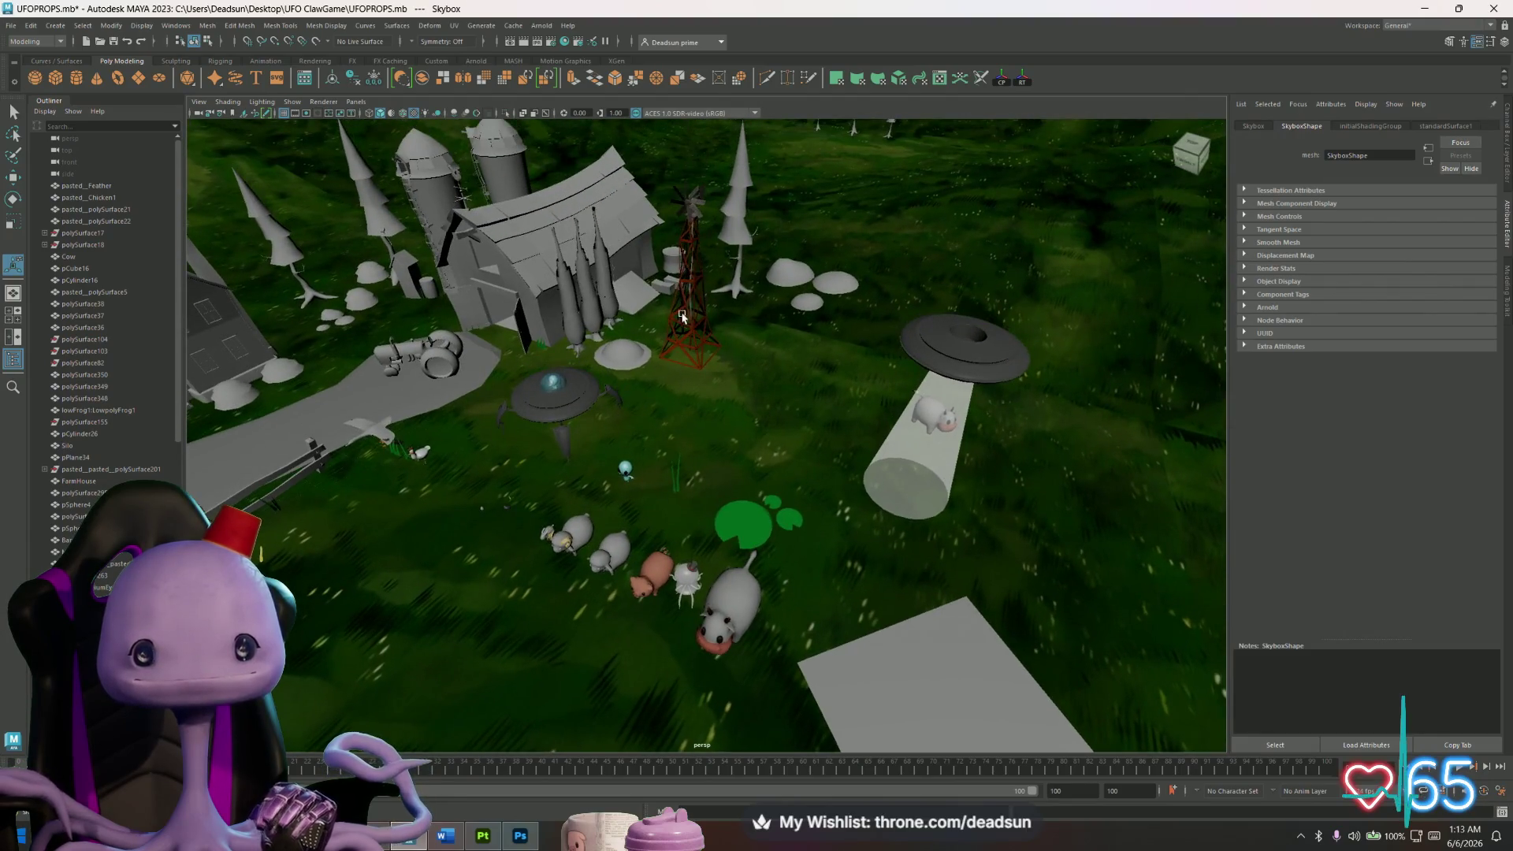
alt+drag(667, 415, 673, 400)
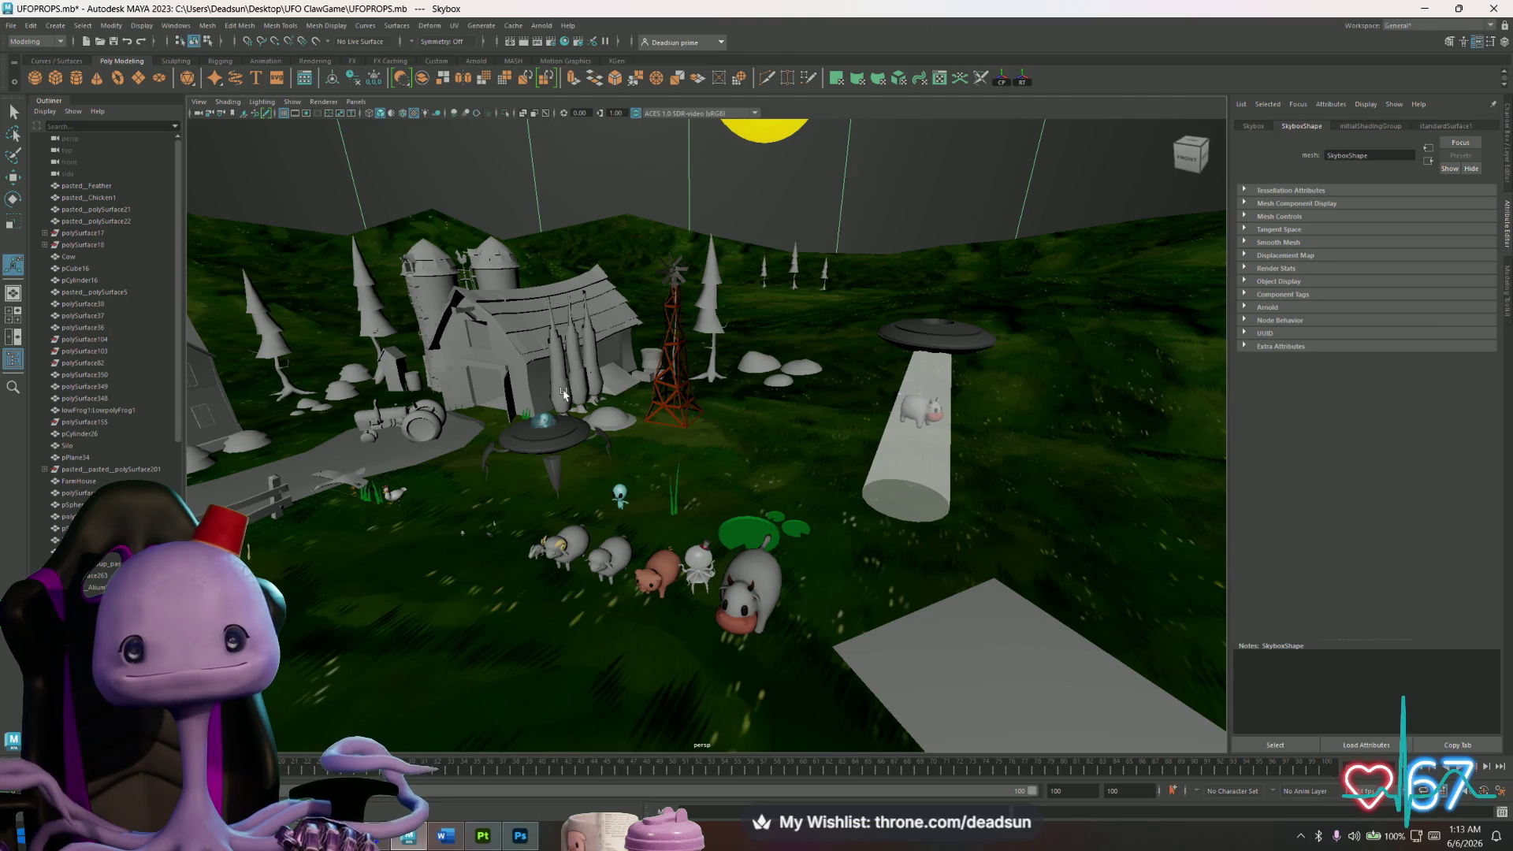
Open the barn's UVs in the UV Editor with UV distortion shading turned on.
click(501, 354)
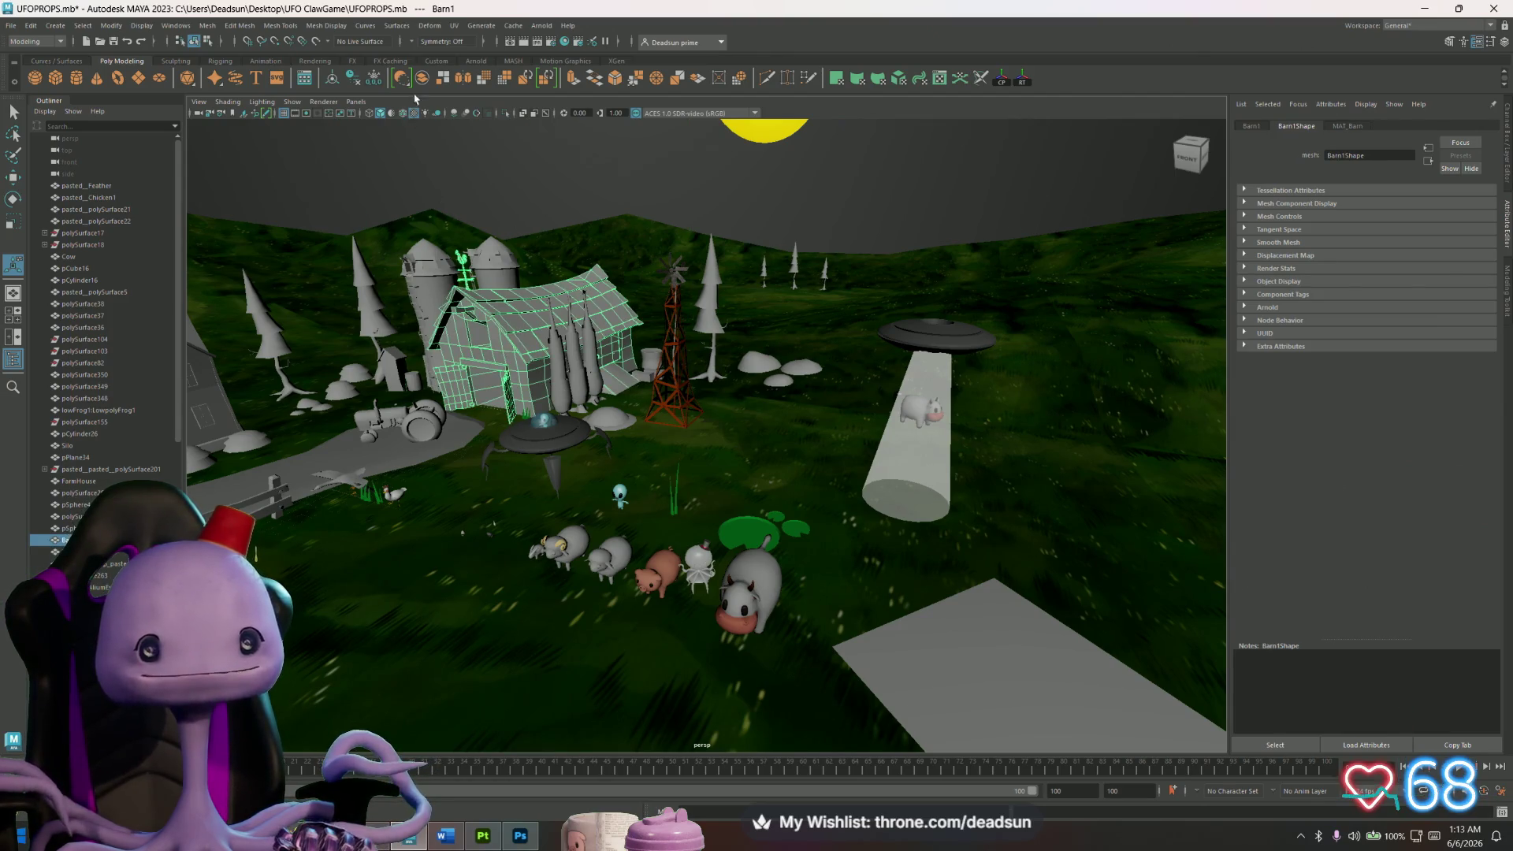
click(452, 25)
click(482, 50)
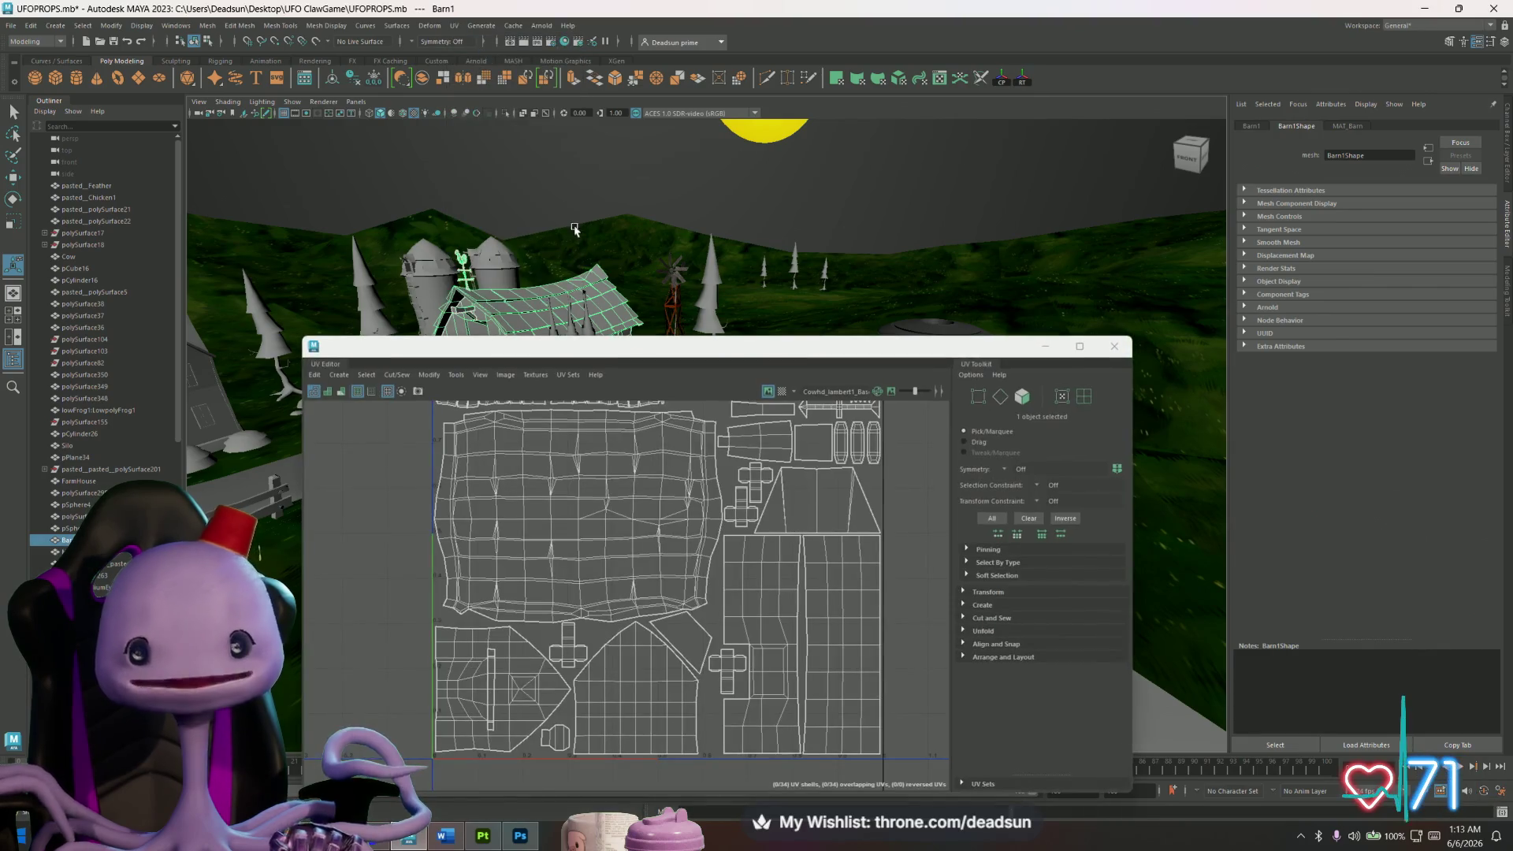
scroll(622, 475, up, 3)
mouse_move(612, 513)
alt+middle_down()
mouse_move(612, 493)
mouse_move(572, 479)
alt+middle_up()
click(503, 375)
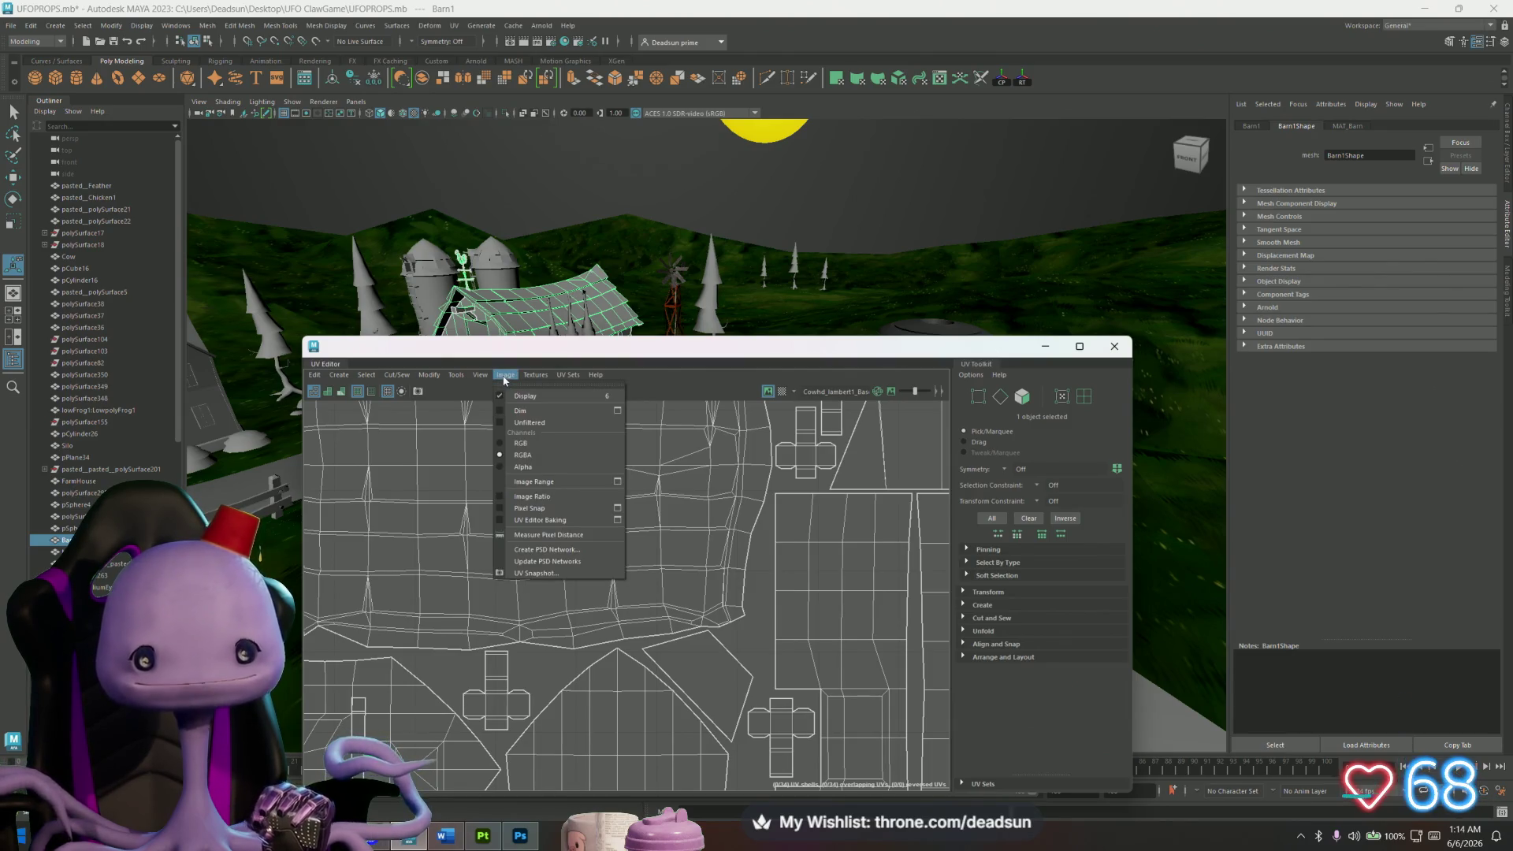
mouse_move(481, 381)
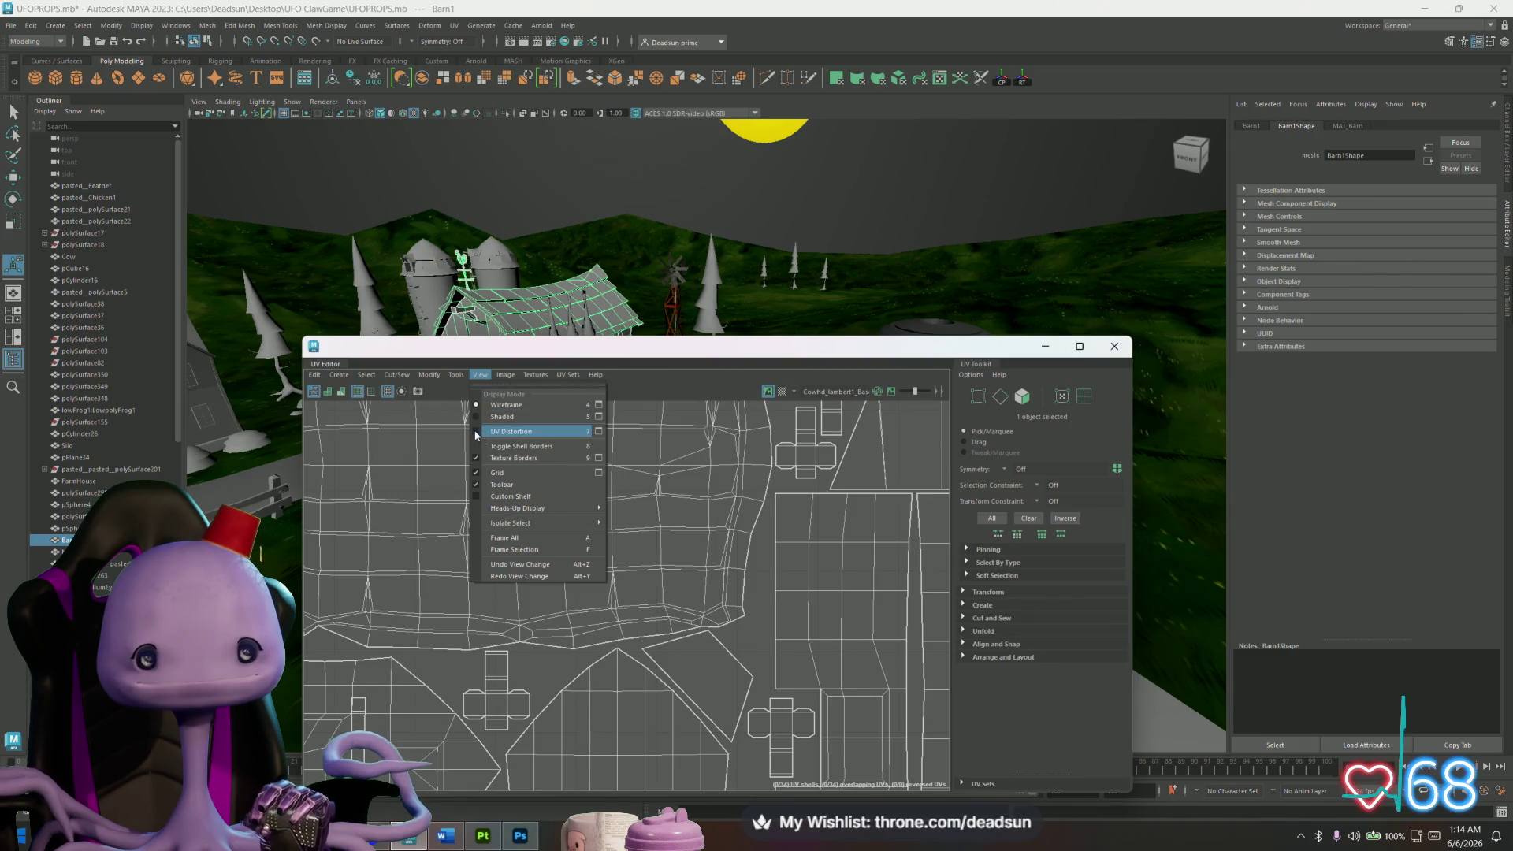
click(511, 431)
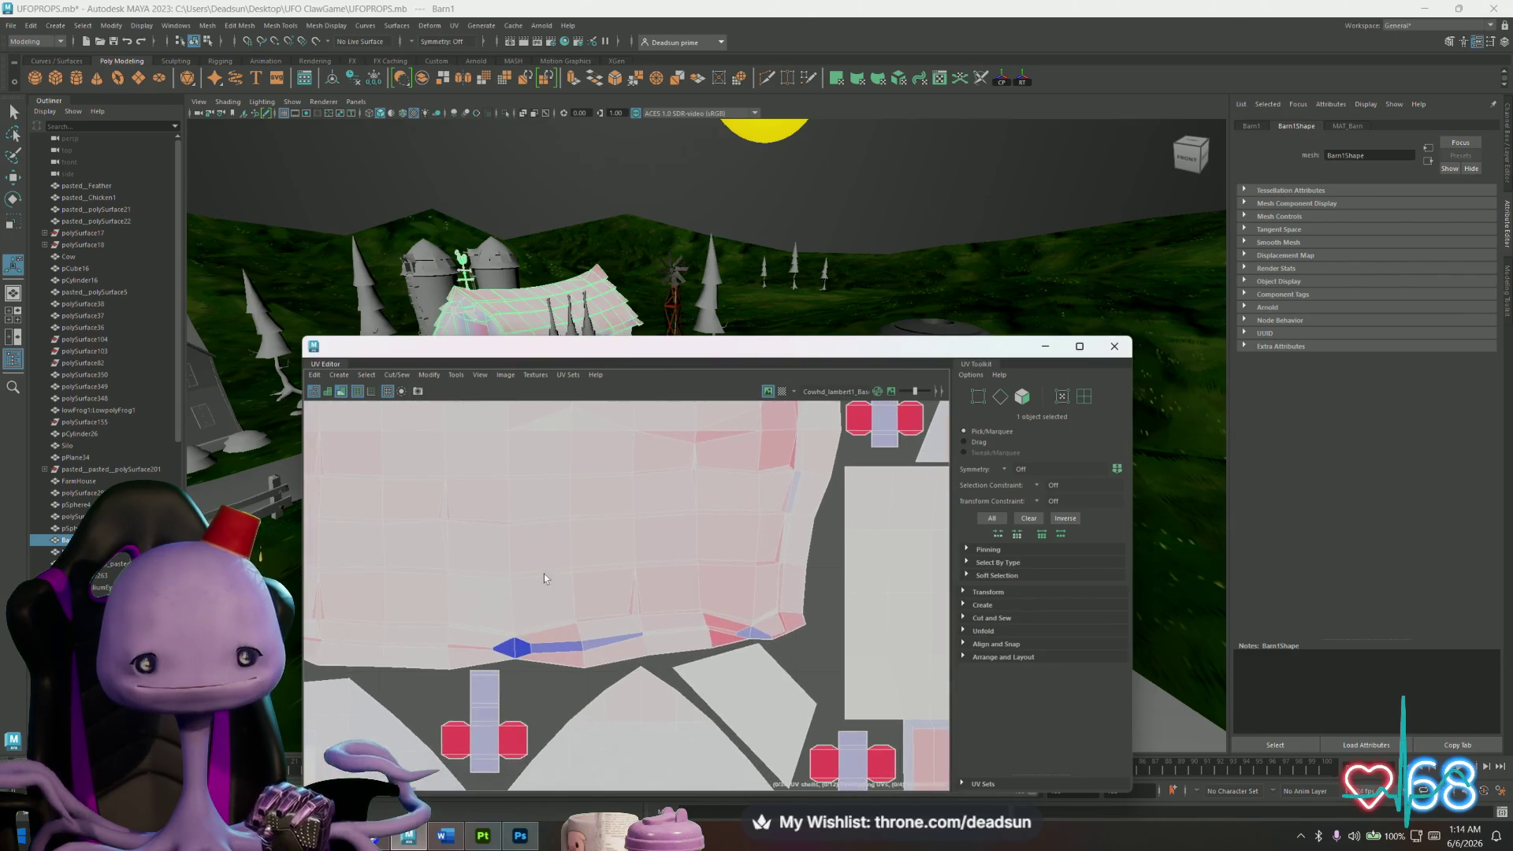
Zoom and pan over the pink and red cross shells, then select a single barn face.
scroll(702, 591, up, 3)
alt+middle_drag(698, 581, 572, 487)
scroll(628, 691, down, 5)
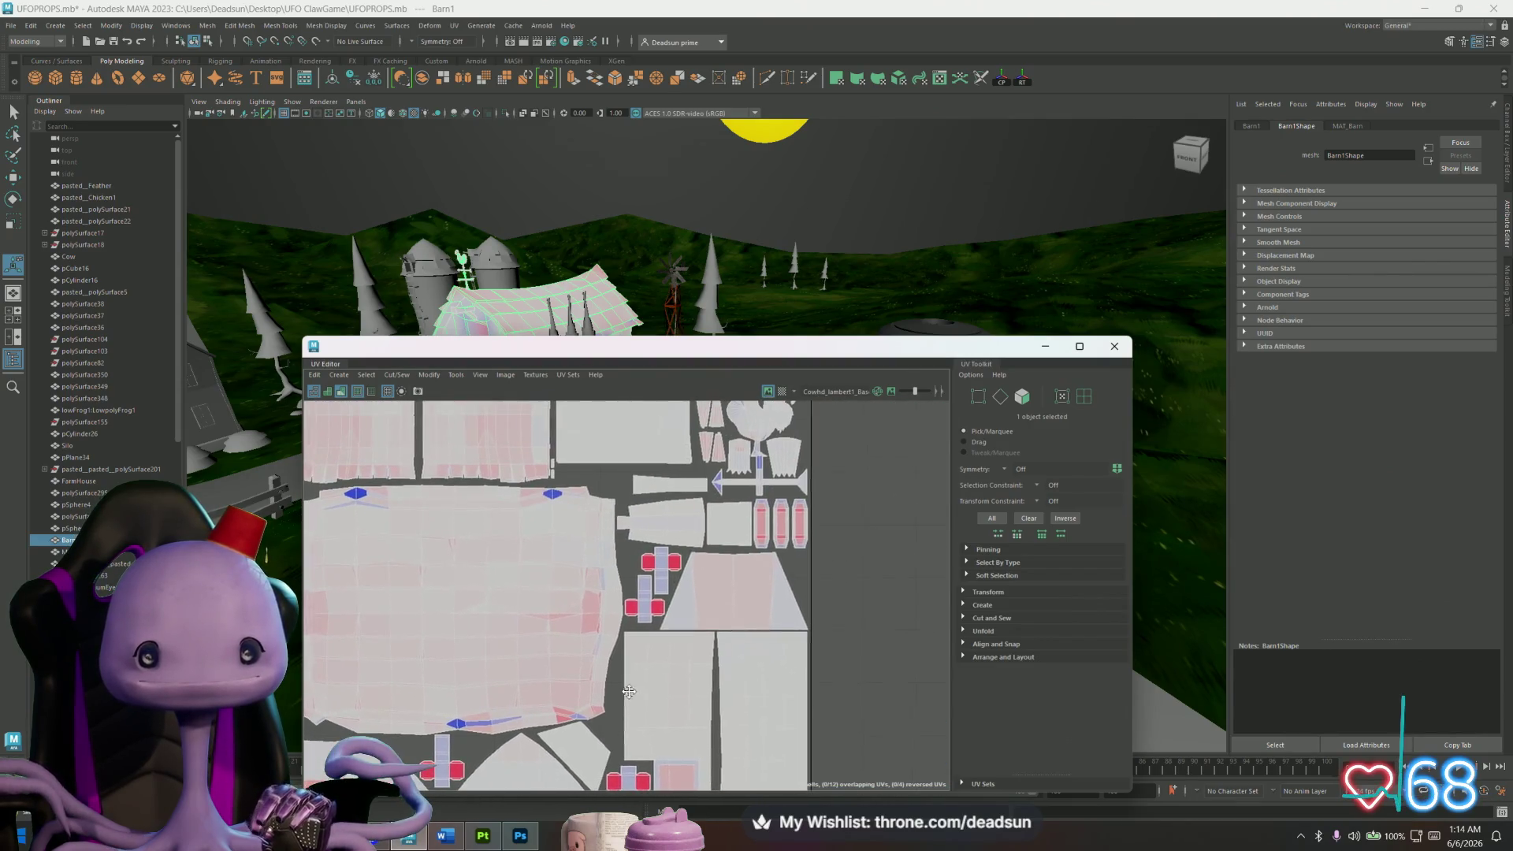
alt+middle_drag(628, 691, 675, 592)
scroll(489, 544, up, 3)
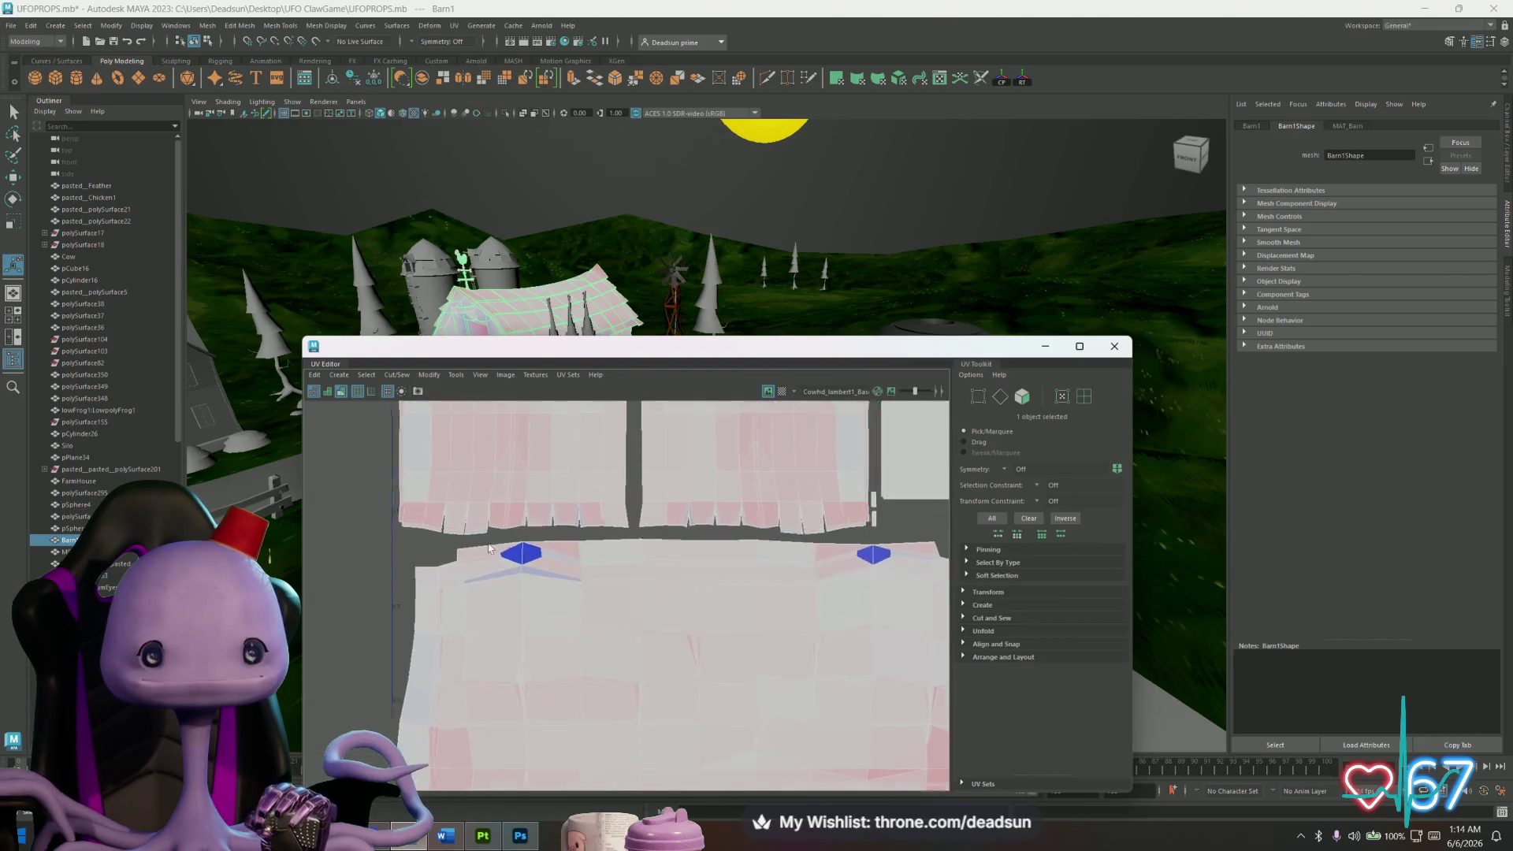
scroll(536, 561, up, 5)
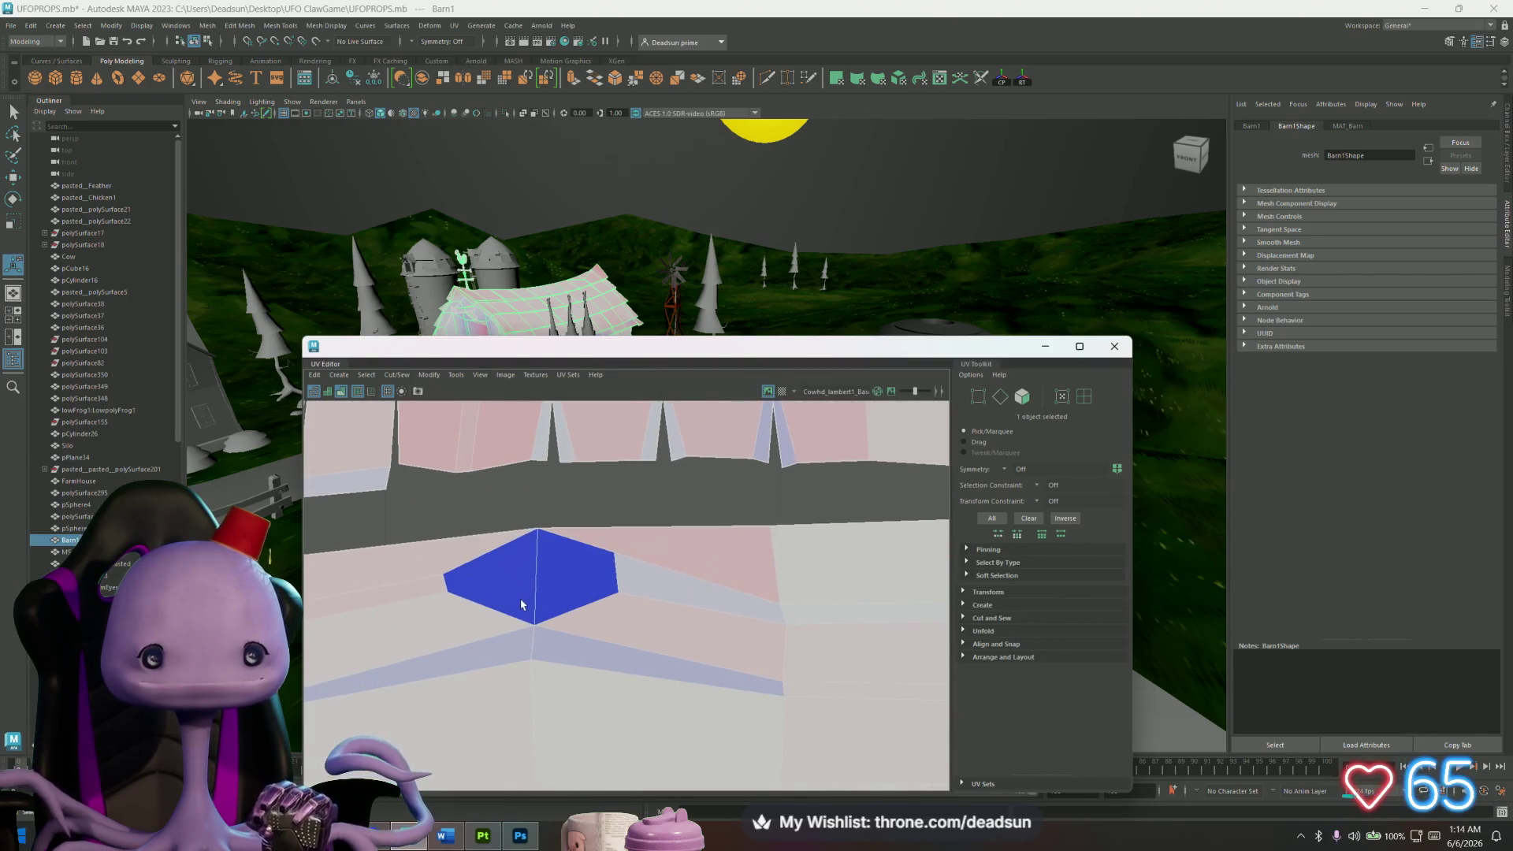
scroll(524, 600, down, 5)
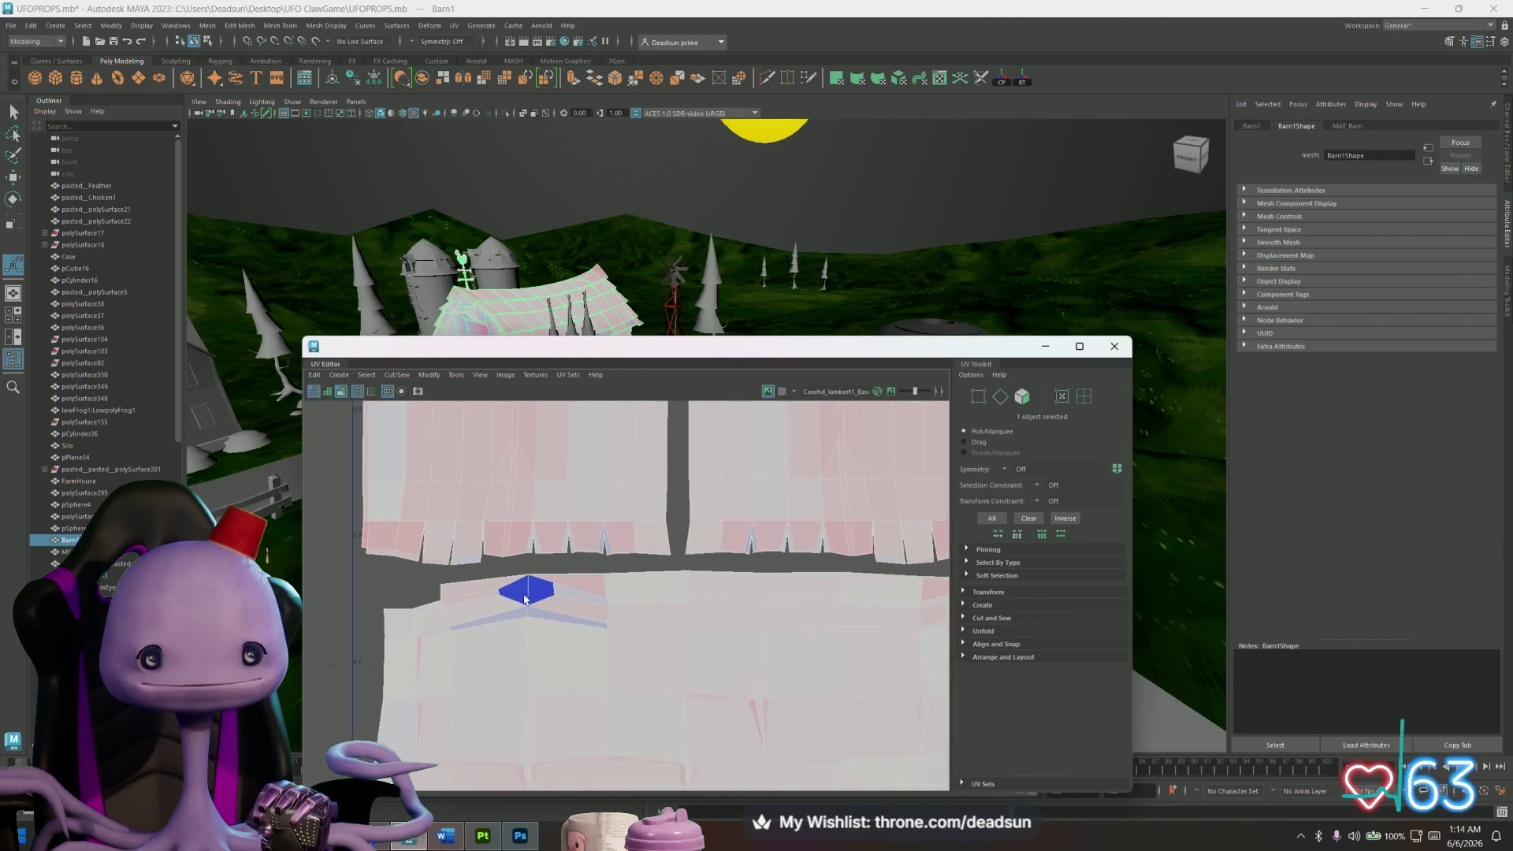
scroll(622, 598, down, 1)
alt+middle_drag(635, 591, 583, 586)
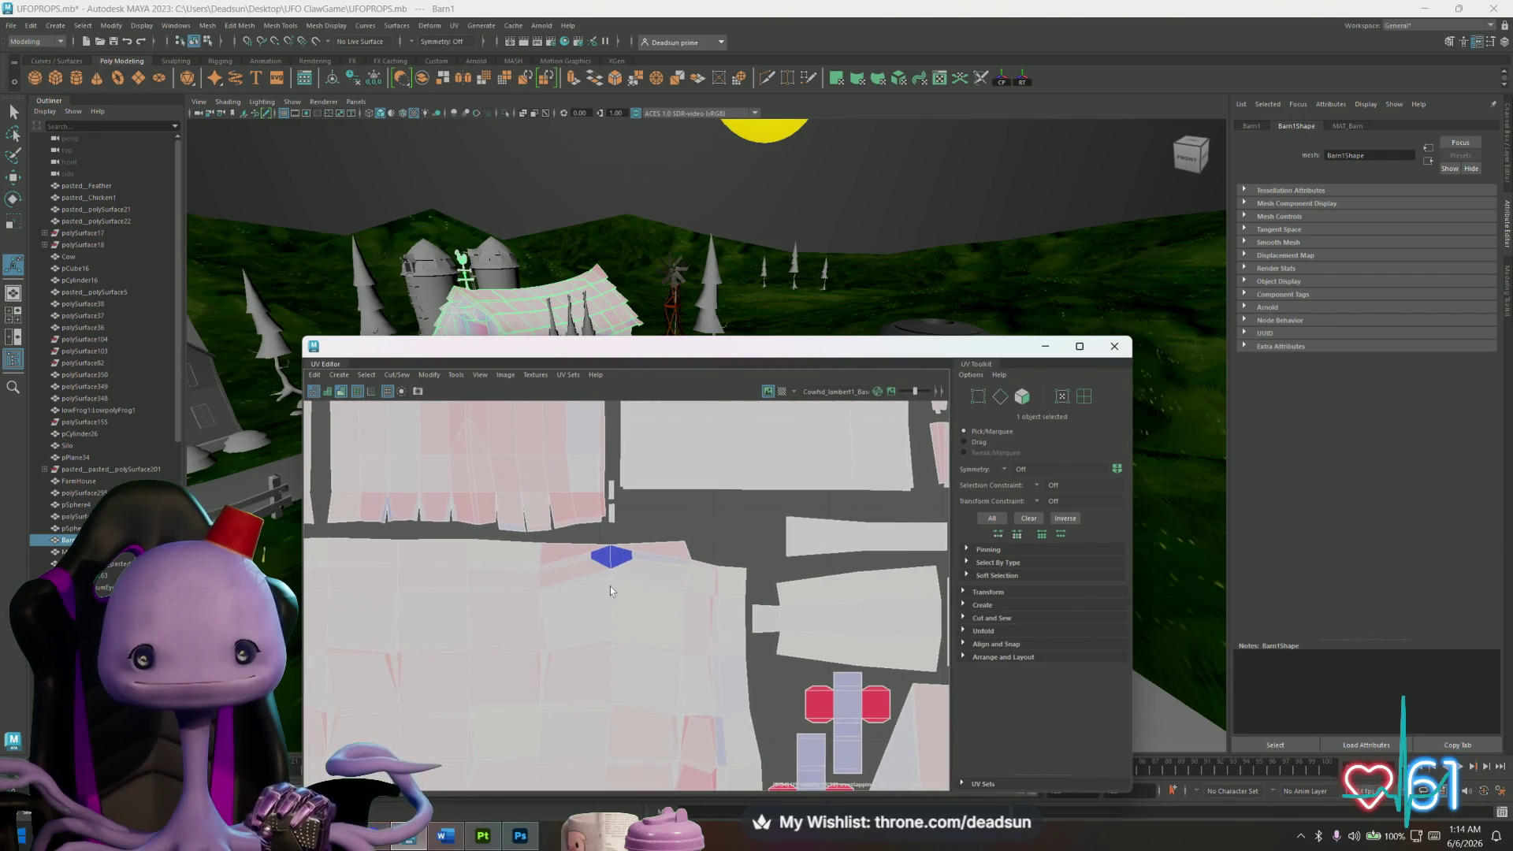
mouse_move(547, 651)
alt+middle_down()
mouse_move(580, 556)
mouse_move(502, 487)
alt+middle_up()
scroll(558, 643, up, 3)
scroll(612, 632, down, 3)
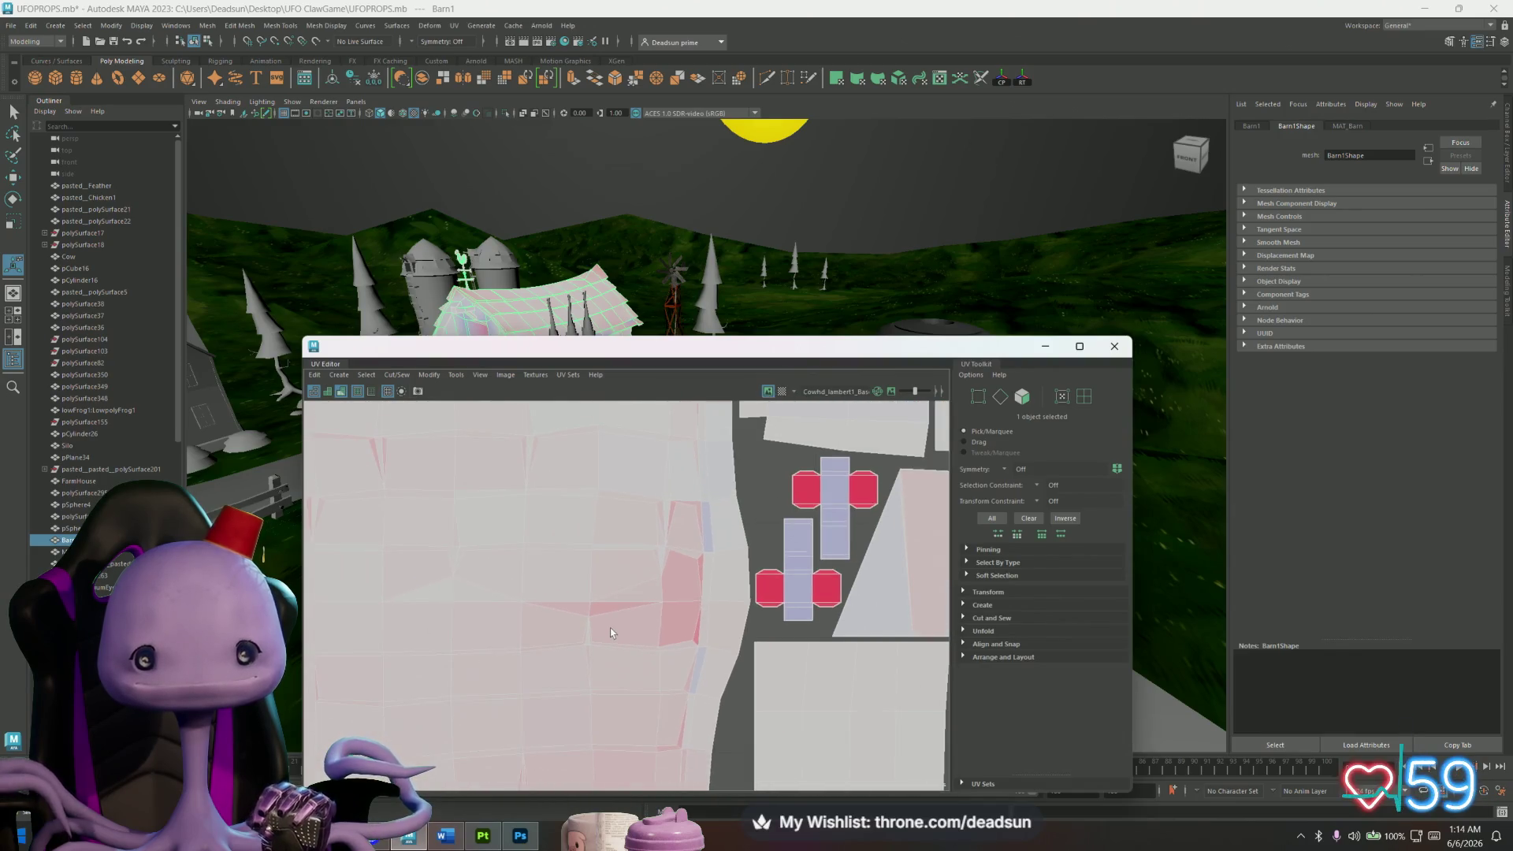
alt+middle_drag(698, 598, 449, 667)
mouse_move(547, 565)
right_down()
mouse_move(512, 551)
mouse_move(514, 583)
right_up()
click(518, 557)
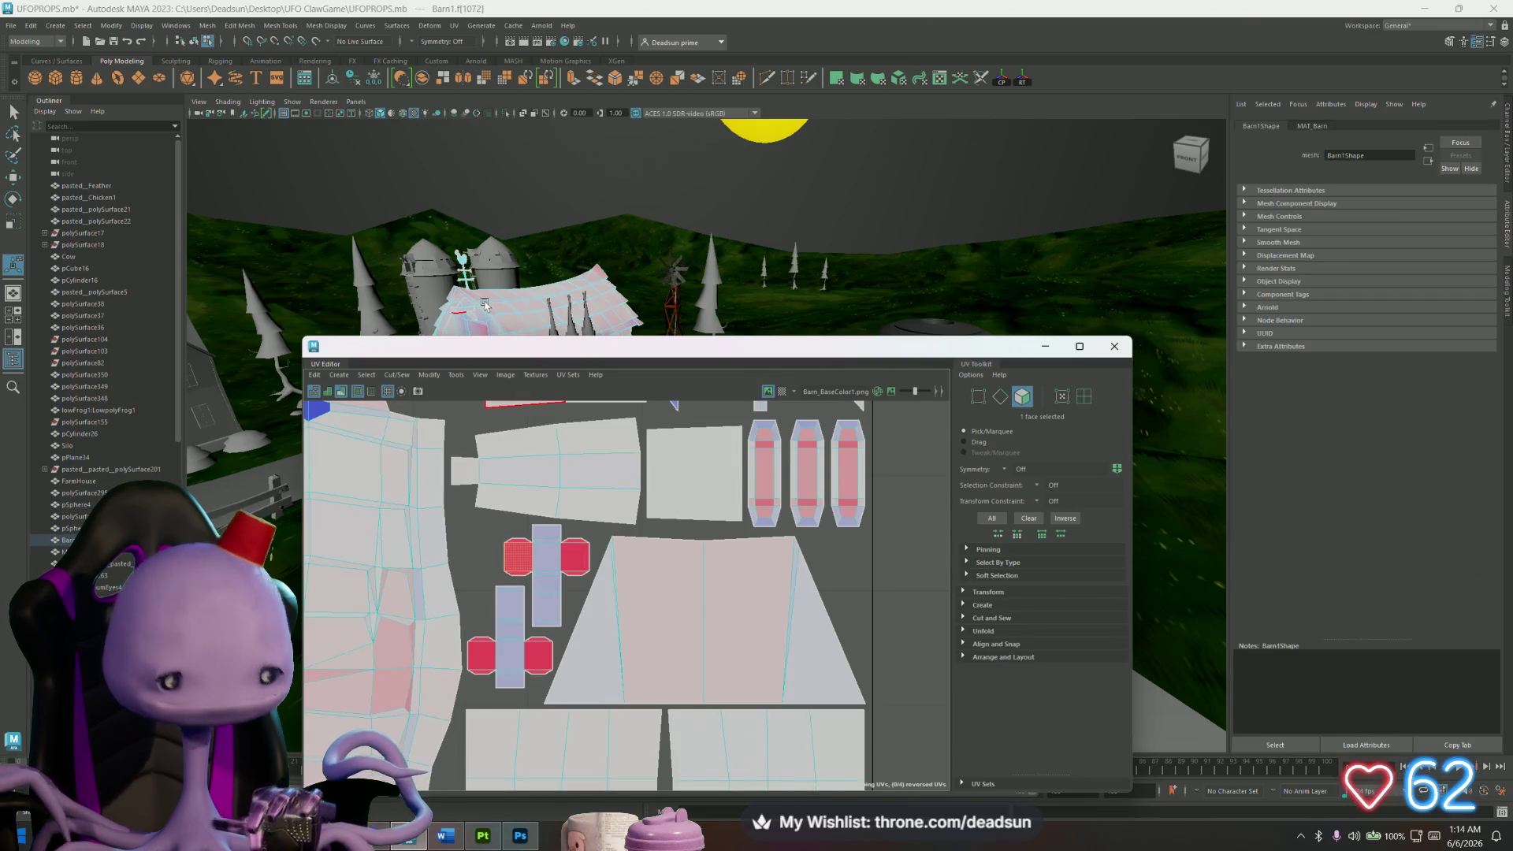
Frame the selected barn face in 3D and move in close to the red face.
key(f)
mouse_move(507, 359)
mouse_down()
mouse_move(1100, 337)
mouse_move(1046, 323)
mouse_up()
mouse_move(614, 465)
alt+mouse_down()
mouse_move(716, 459)
mouse_move(692, 594)
mouse_move(693, 541)
mouse_move(759, 561)
alt+mouse_up()
scroll(1087, 564, down, 3)
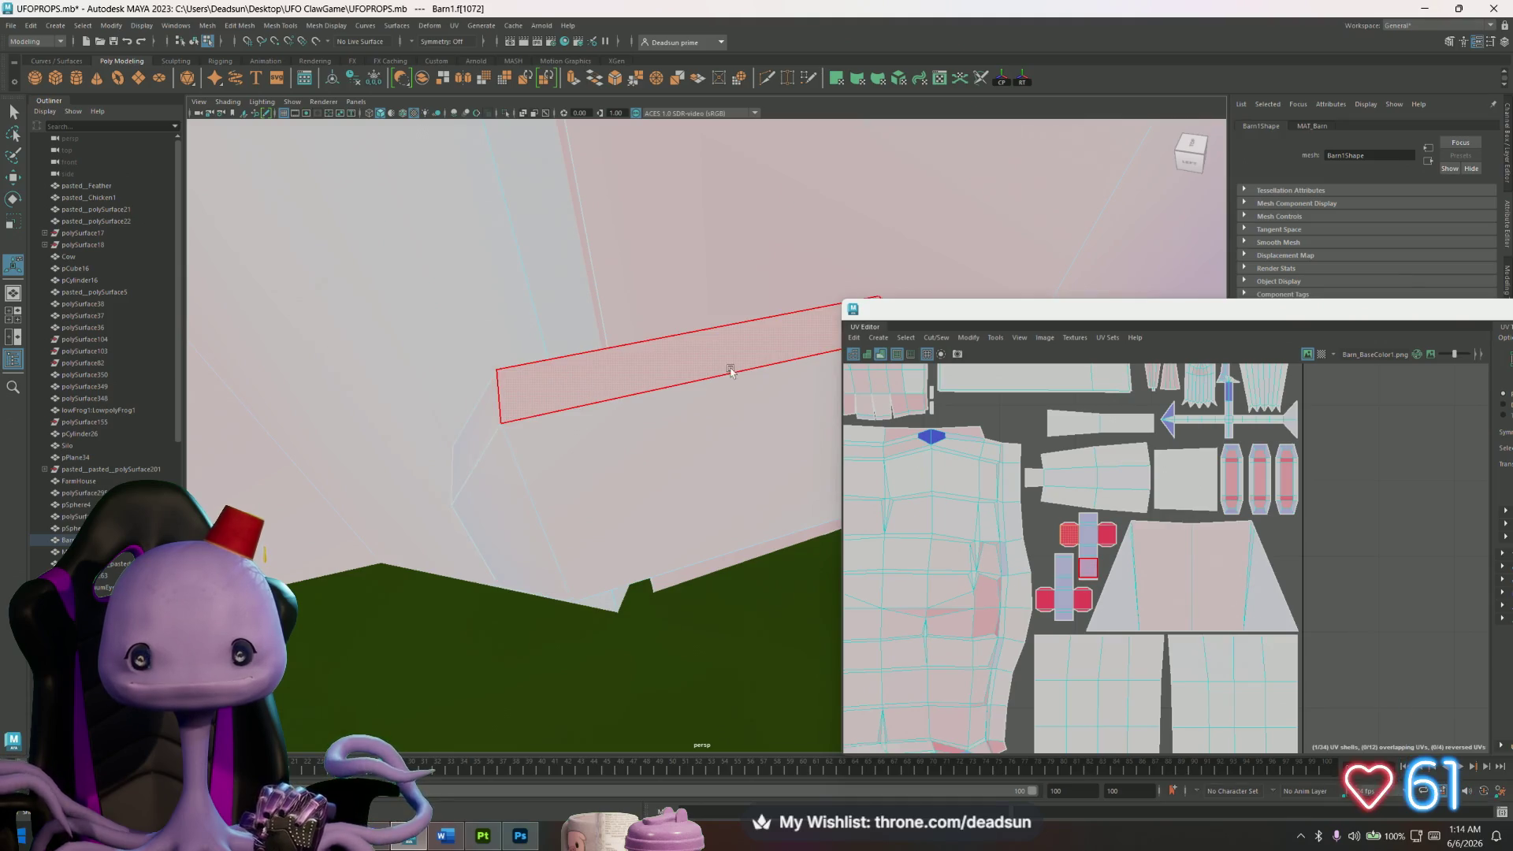
alt+drag(730, 371, 641, 486)
scroll(1098, 562, down, 3)
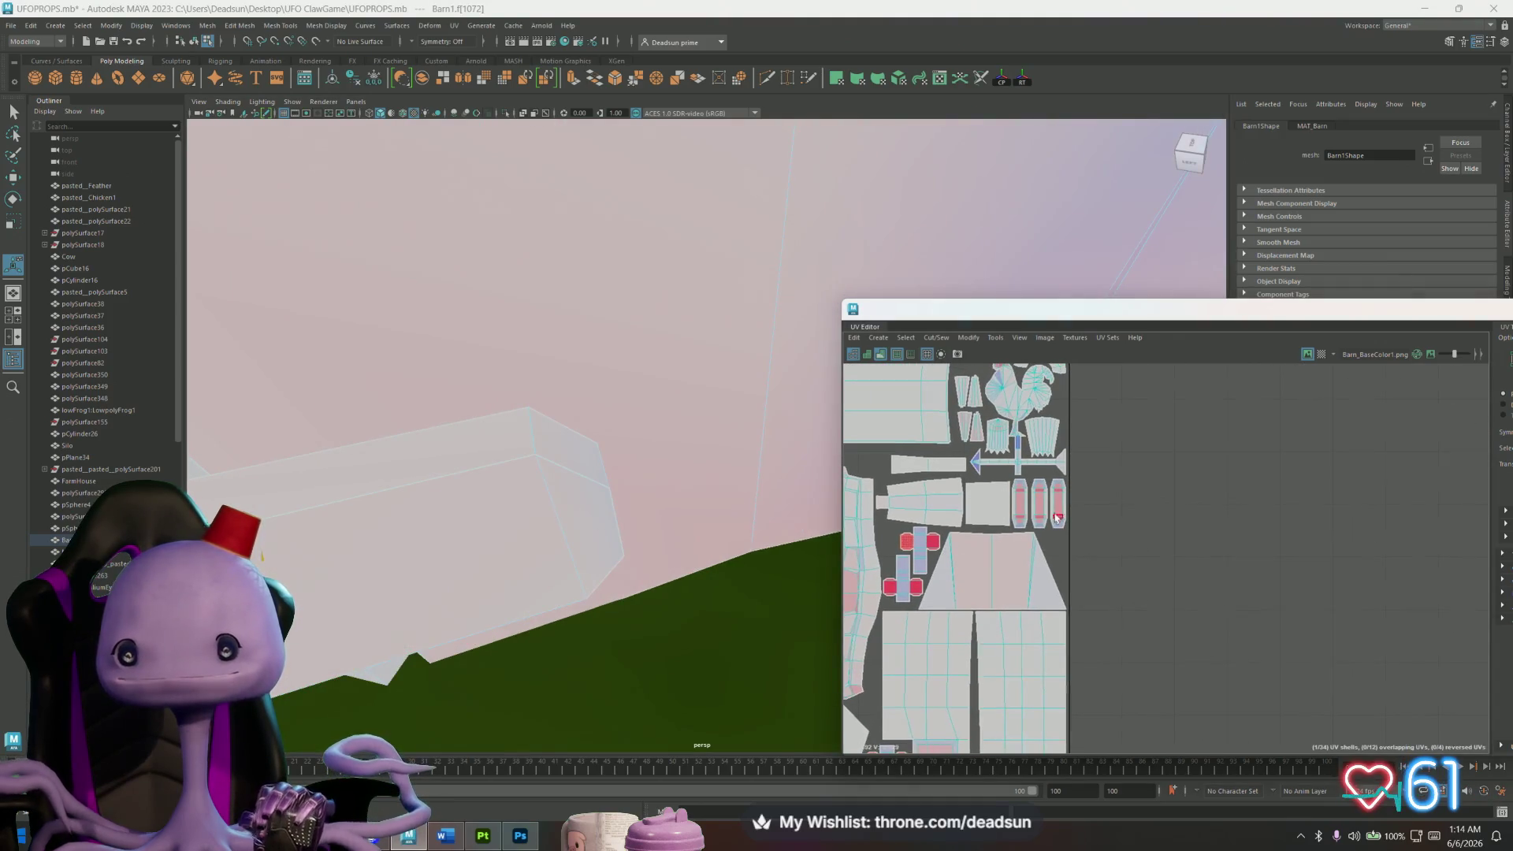
scroll(1035, 508, up, 1)
scroll(1038, 508, up, 5)
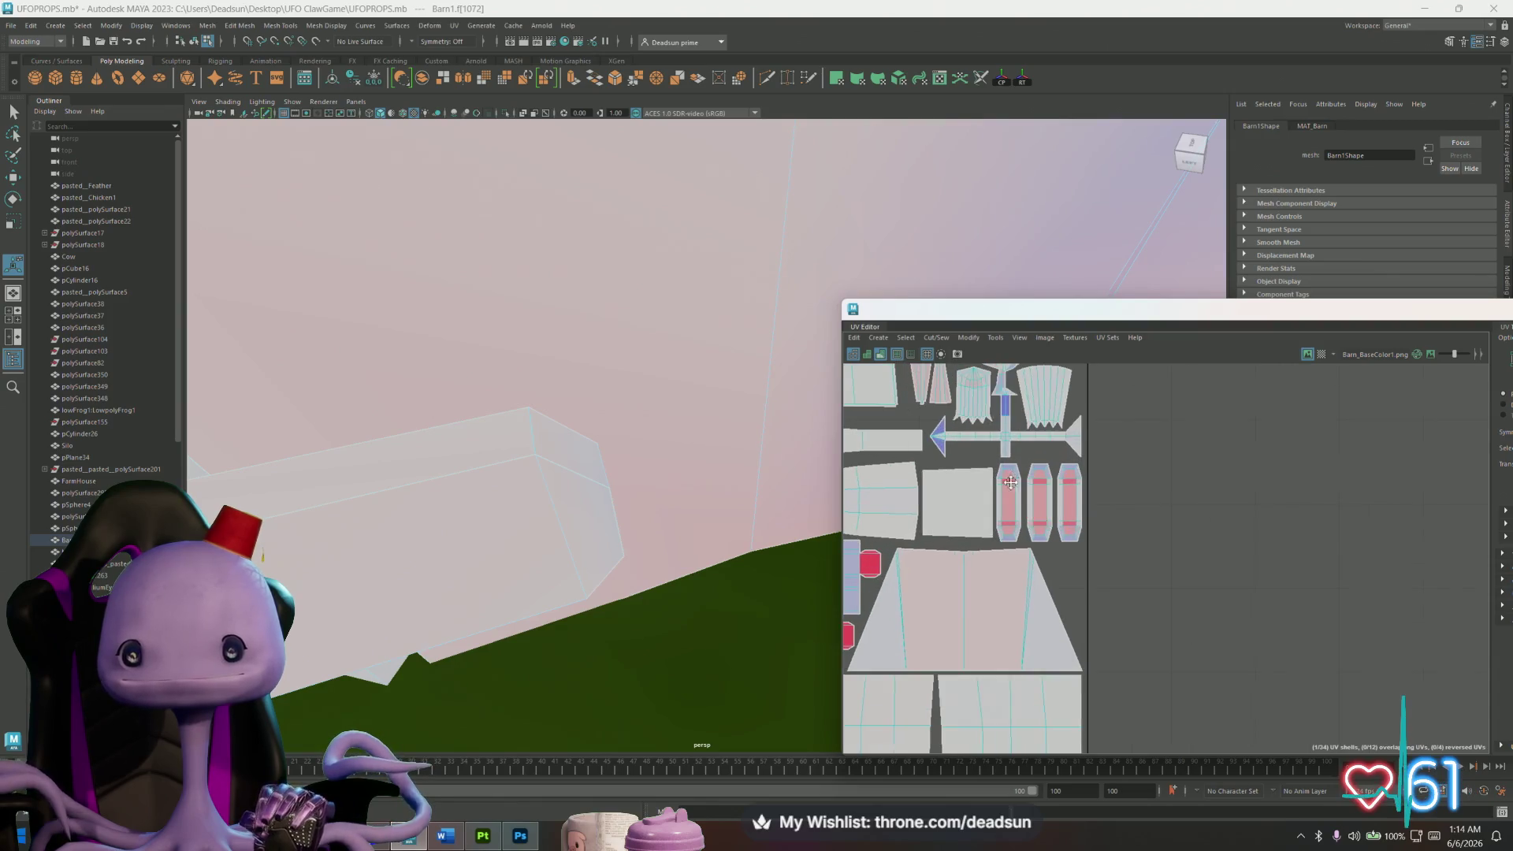
scroll(1034, 509, down, 1)
Pan the UV view past the rooster shell back to the large barn shell.
mouse_move(1035, 508)
alt+middle_down()
mouse_move(1011, 446)
mouse_move(1117, 488)
alt+middle_up()
scroll(1116, 488, down, 3)
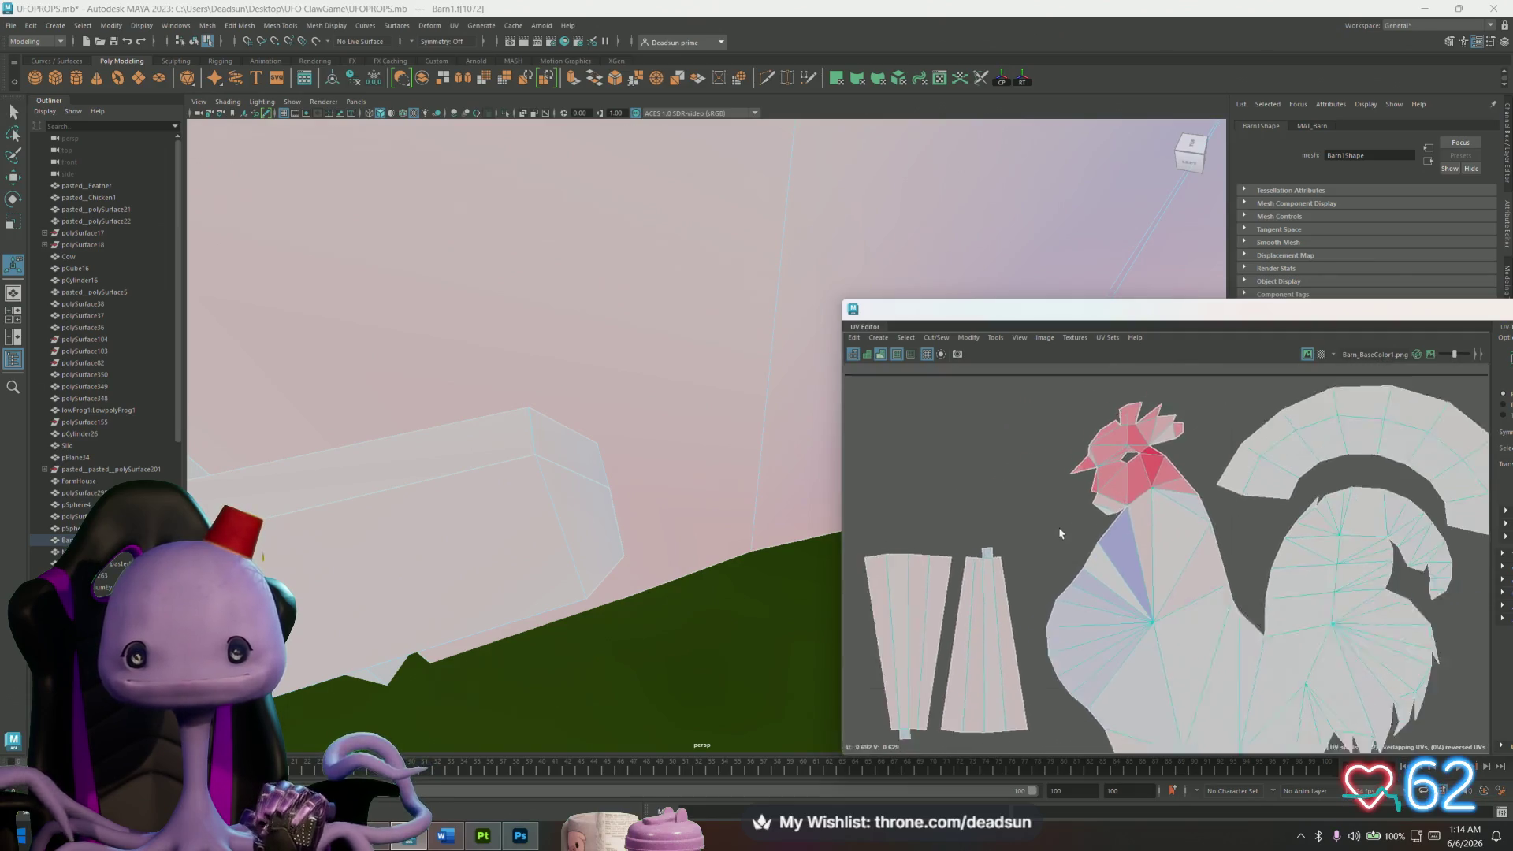
alt+middle_drag(1098, 544, 1306, 484)
scroll(1306, 483, up, 2)
alt+middle_drag(977, 595, 1191, 549)
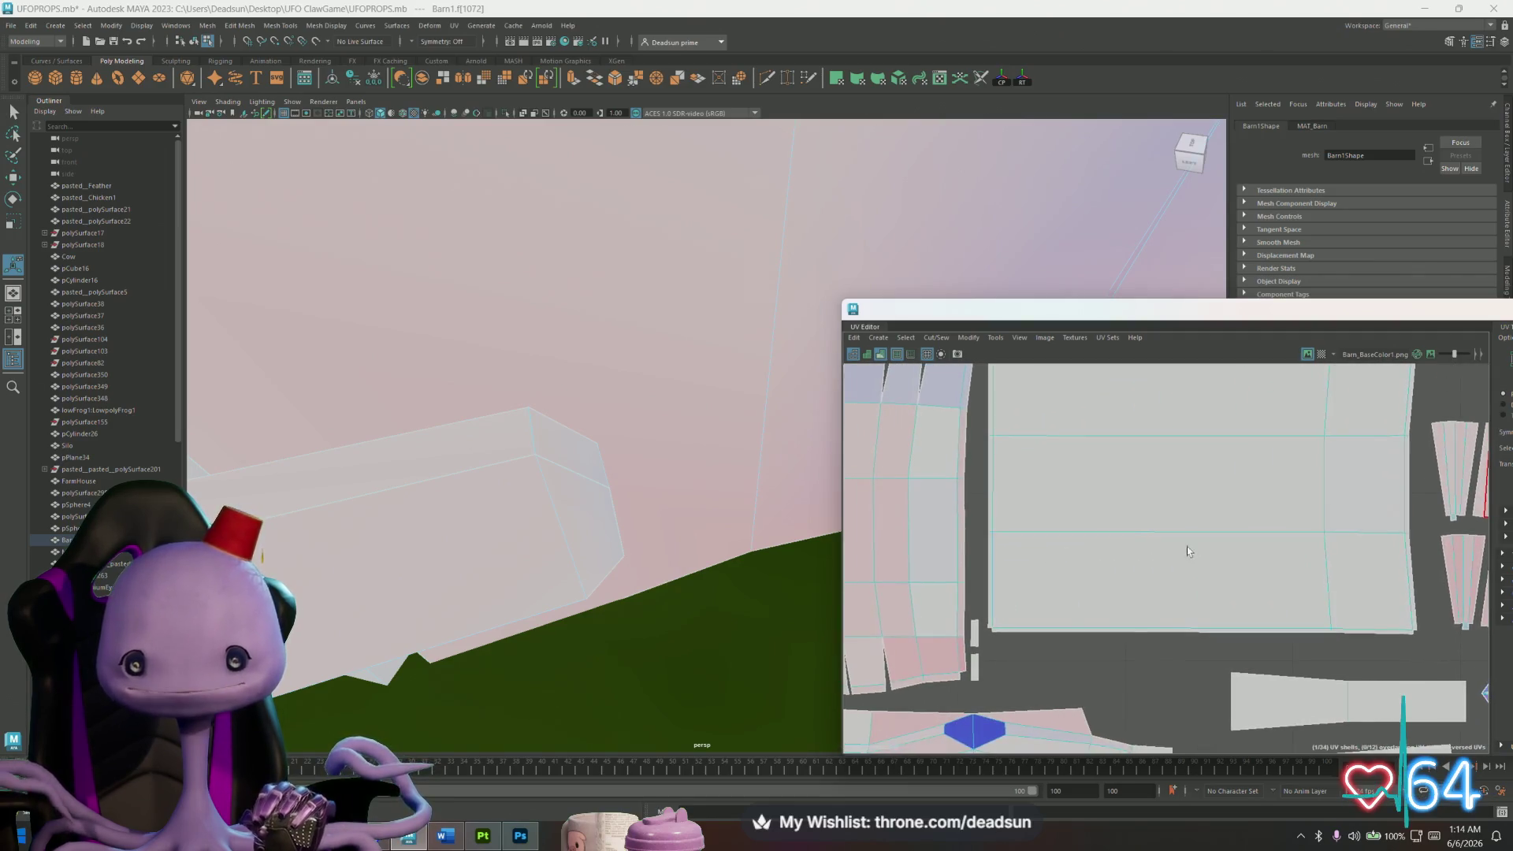
alt+middle_drag(968, 598, 1256, 538)
mouse_move(1093, 656)
alt+middle_down()
mouse_move(1132, 612)
mouse_move(1142, 683)
mouse_move(1200, 721)
alt+middle_up()
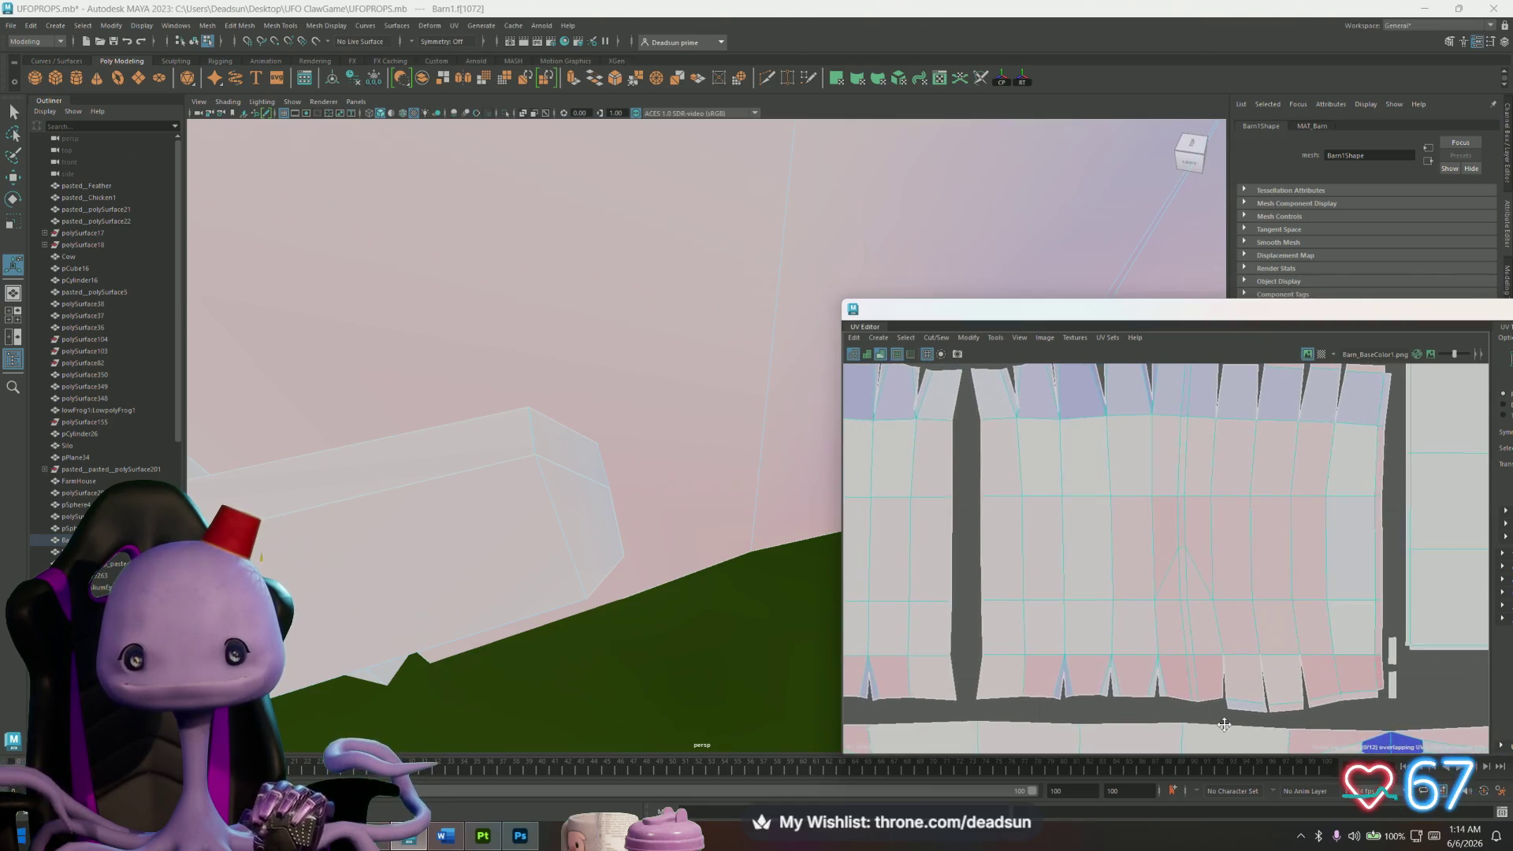
scroll(1051, 590, down, 2)
scroll(1047, 598, up, 2)
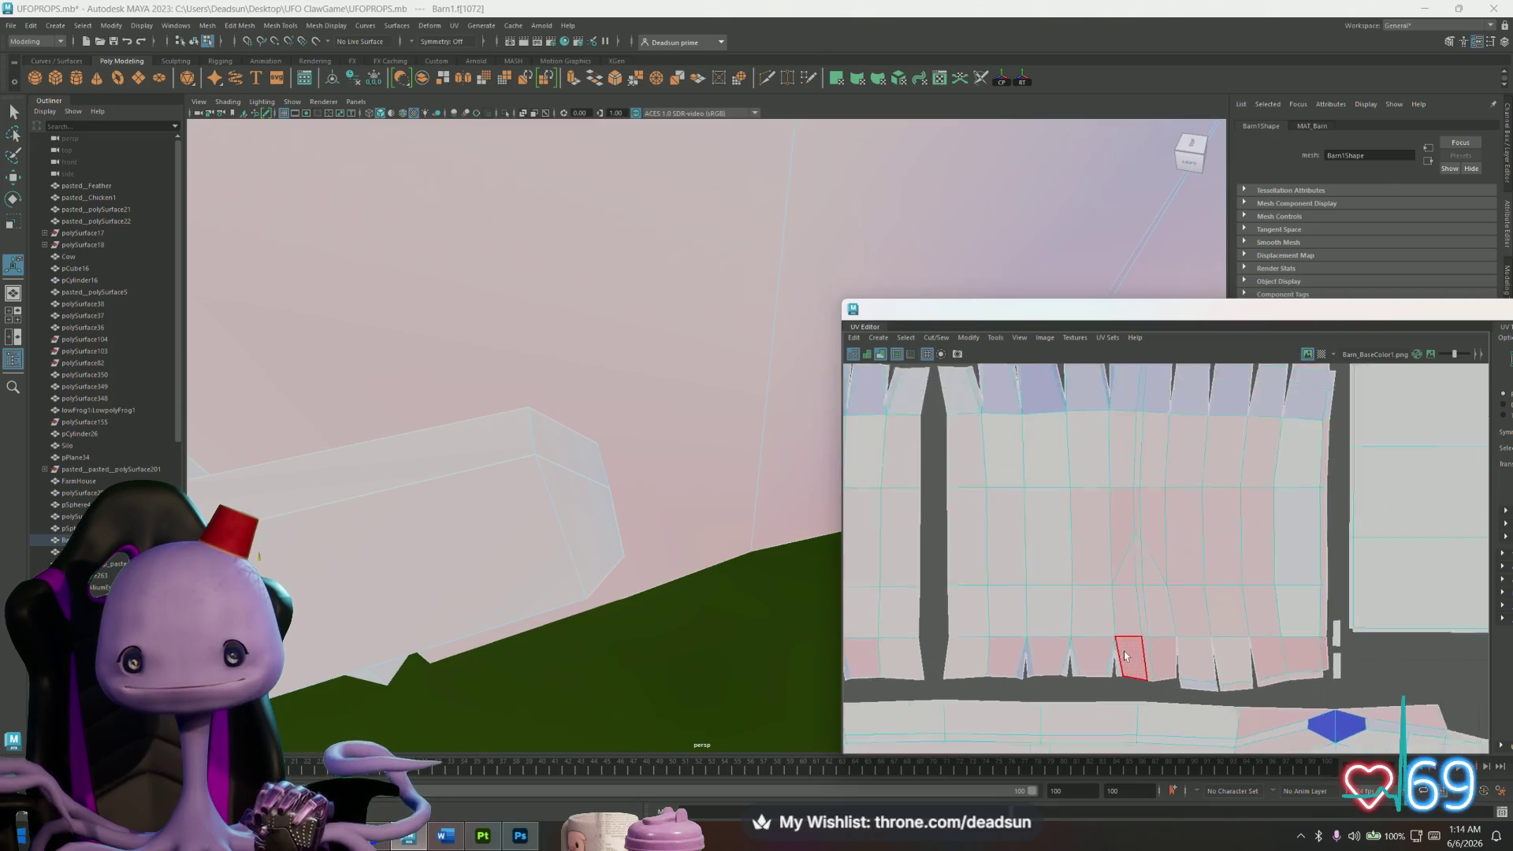
scroll(1024, 622, down, 3)
scroll(1016, 638, up, 5)
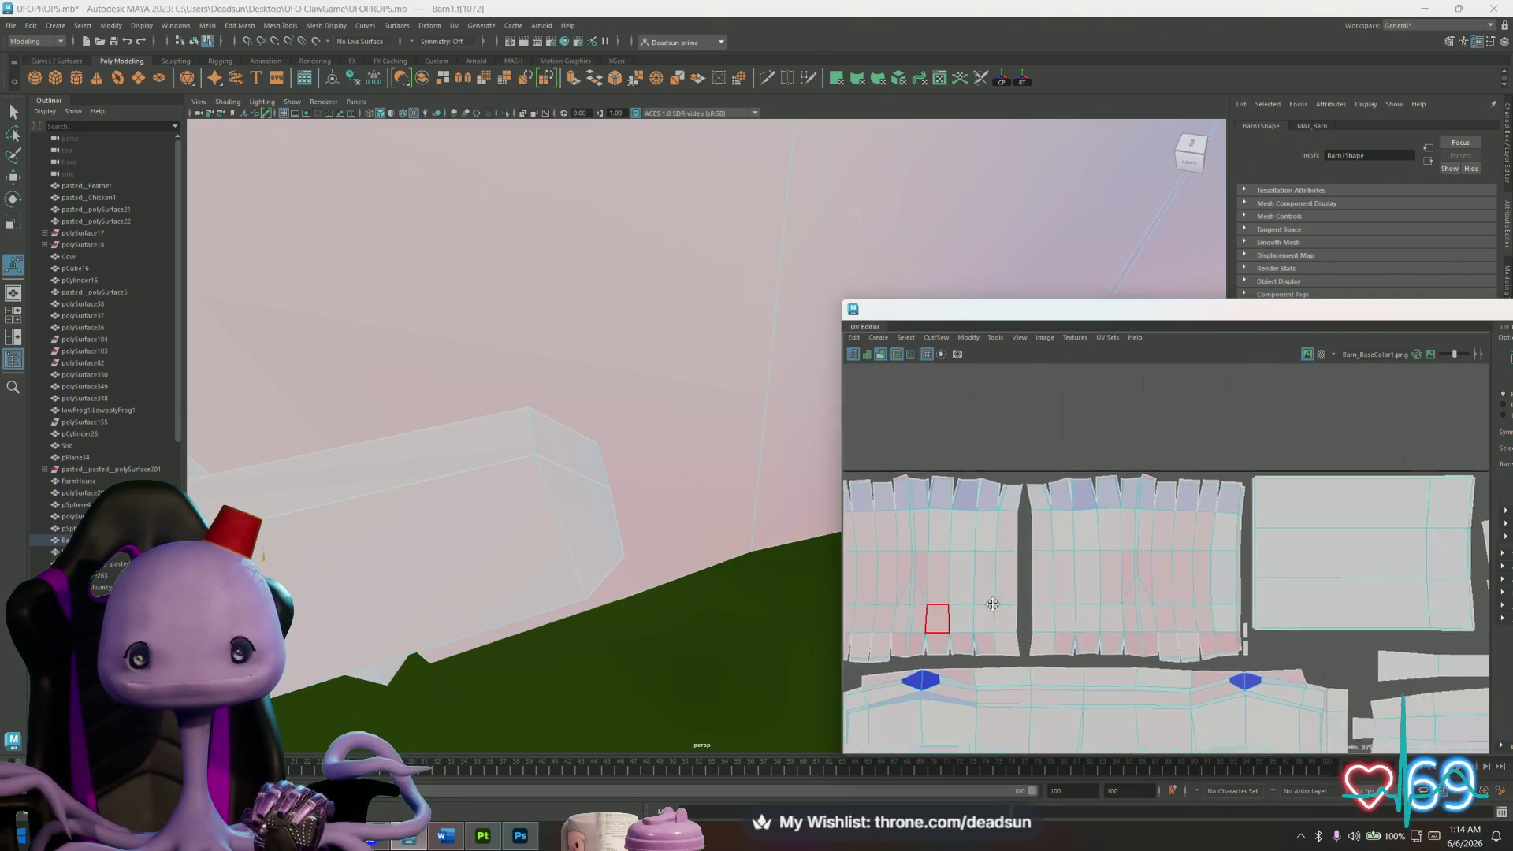
scroll(1052, 563, down, 4)
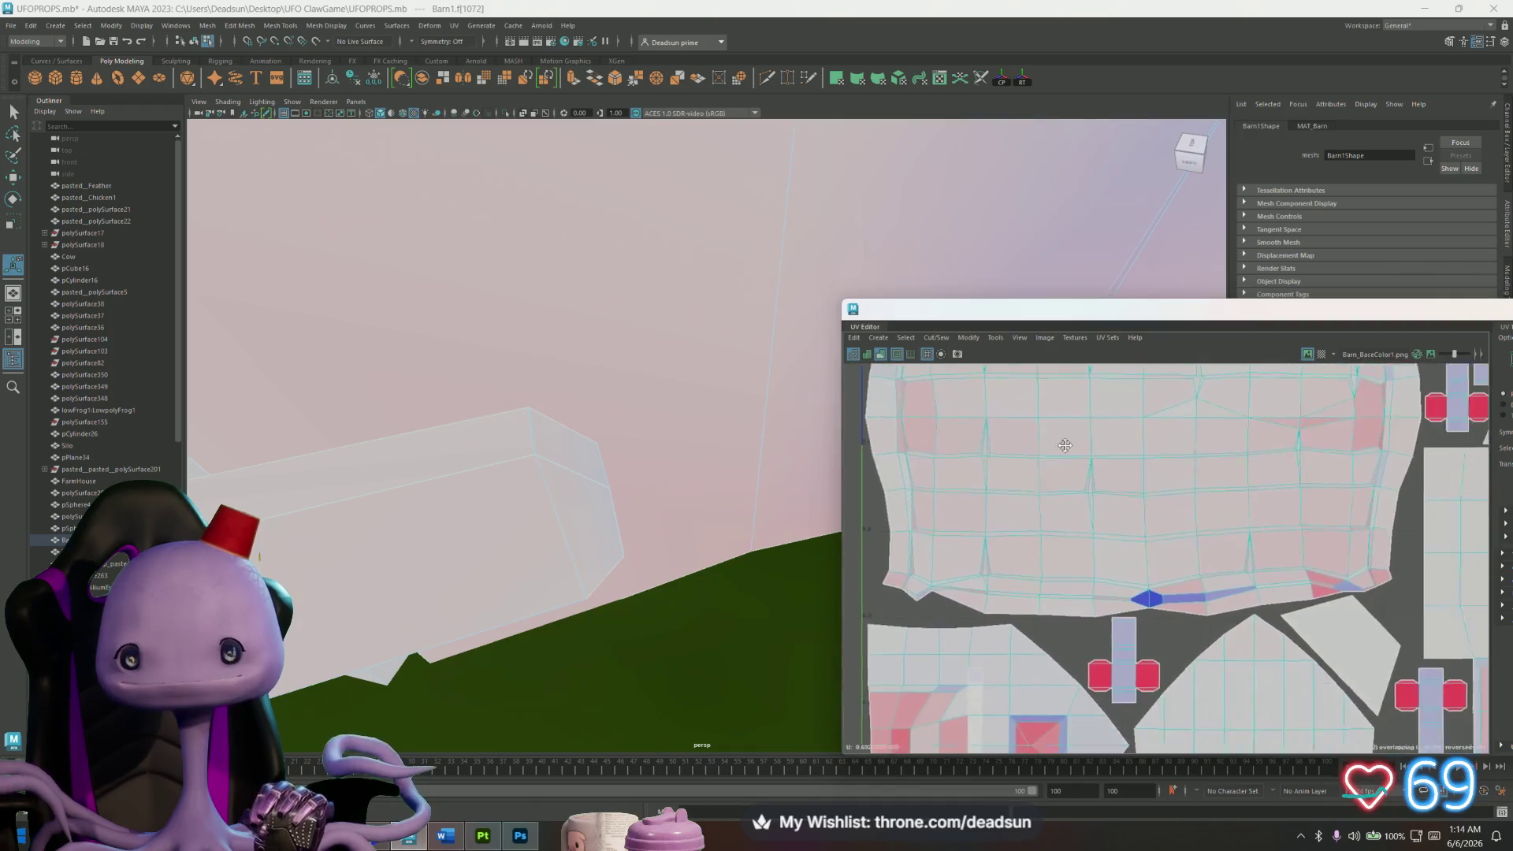
scroll(1057, 586, up, 5)
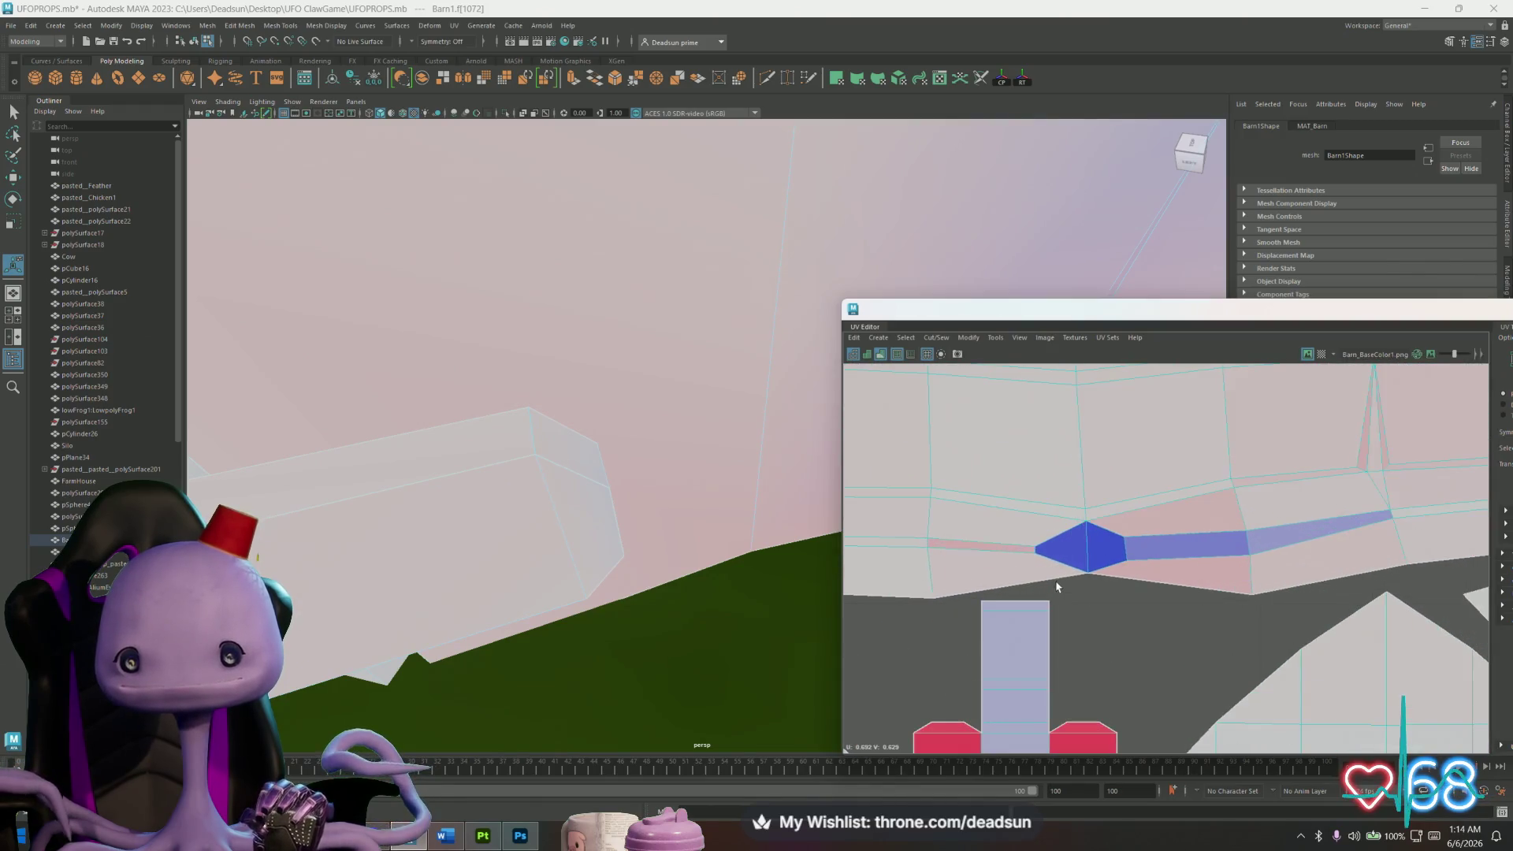
Pick the UVs in the stretched blue patch and locate them on the barn wall.
click(928, 537)
key(f)
mouse_move(549, 492)
alt+right_down()
mouse_move(544, 405)
mouse_move(520, 441)
mouse_move(551, 426)
mouse_move(535, 452)
alt+right_up()
mouse_move(535, 453)
alt+mouse_down()
mouse_move(321, 426)
mouse_move(635, 478)
alt+mouse_up()
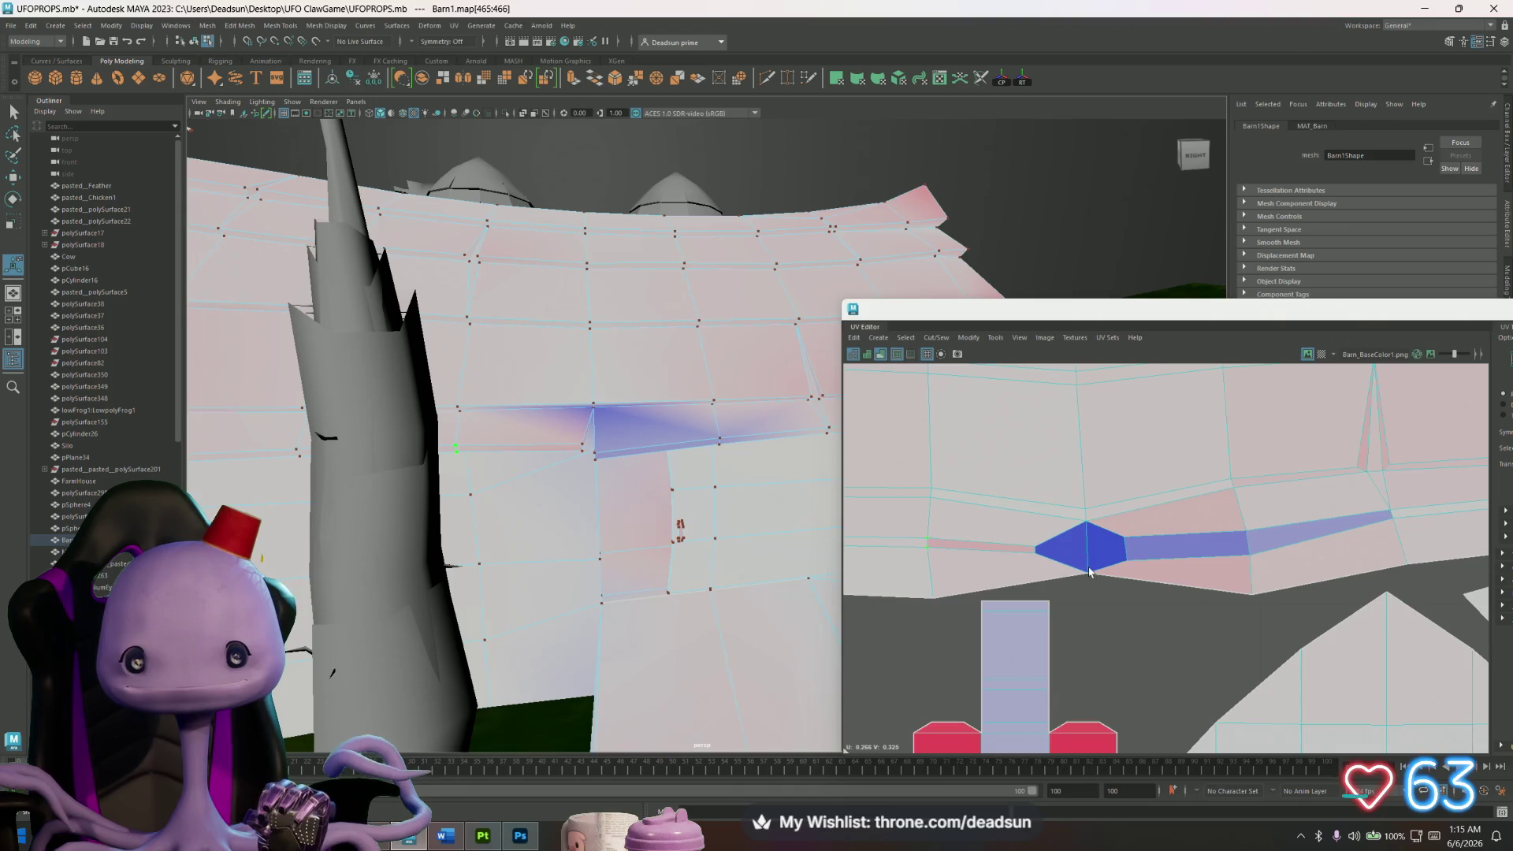
Pick a UV at the grey shell's top corner, frame it, then orbit out to a three-quarter barn view.
click(1100, 592)
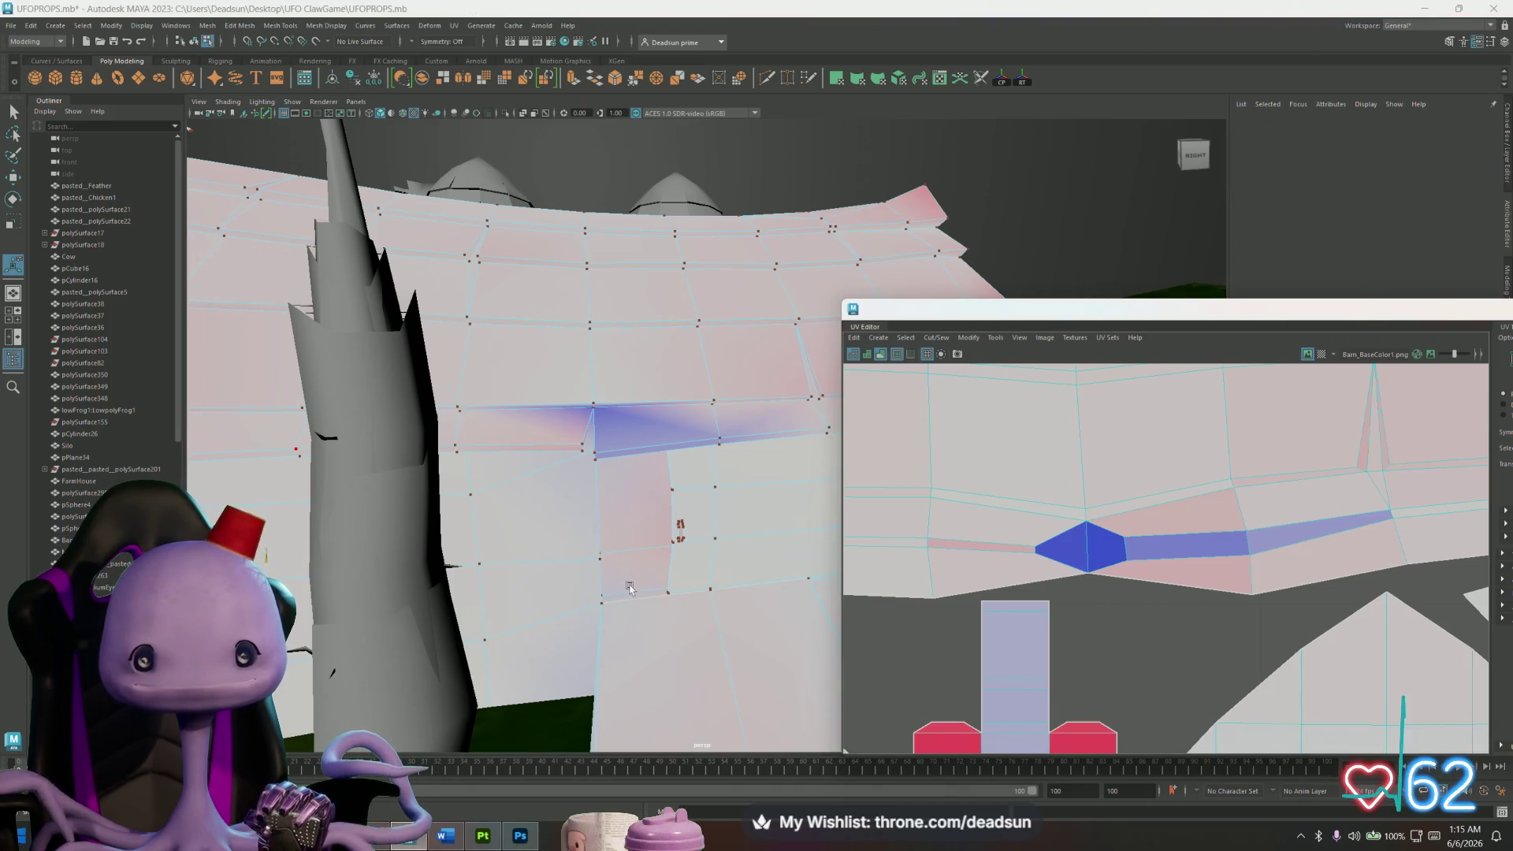
key(a)
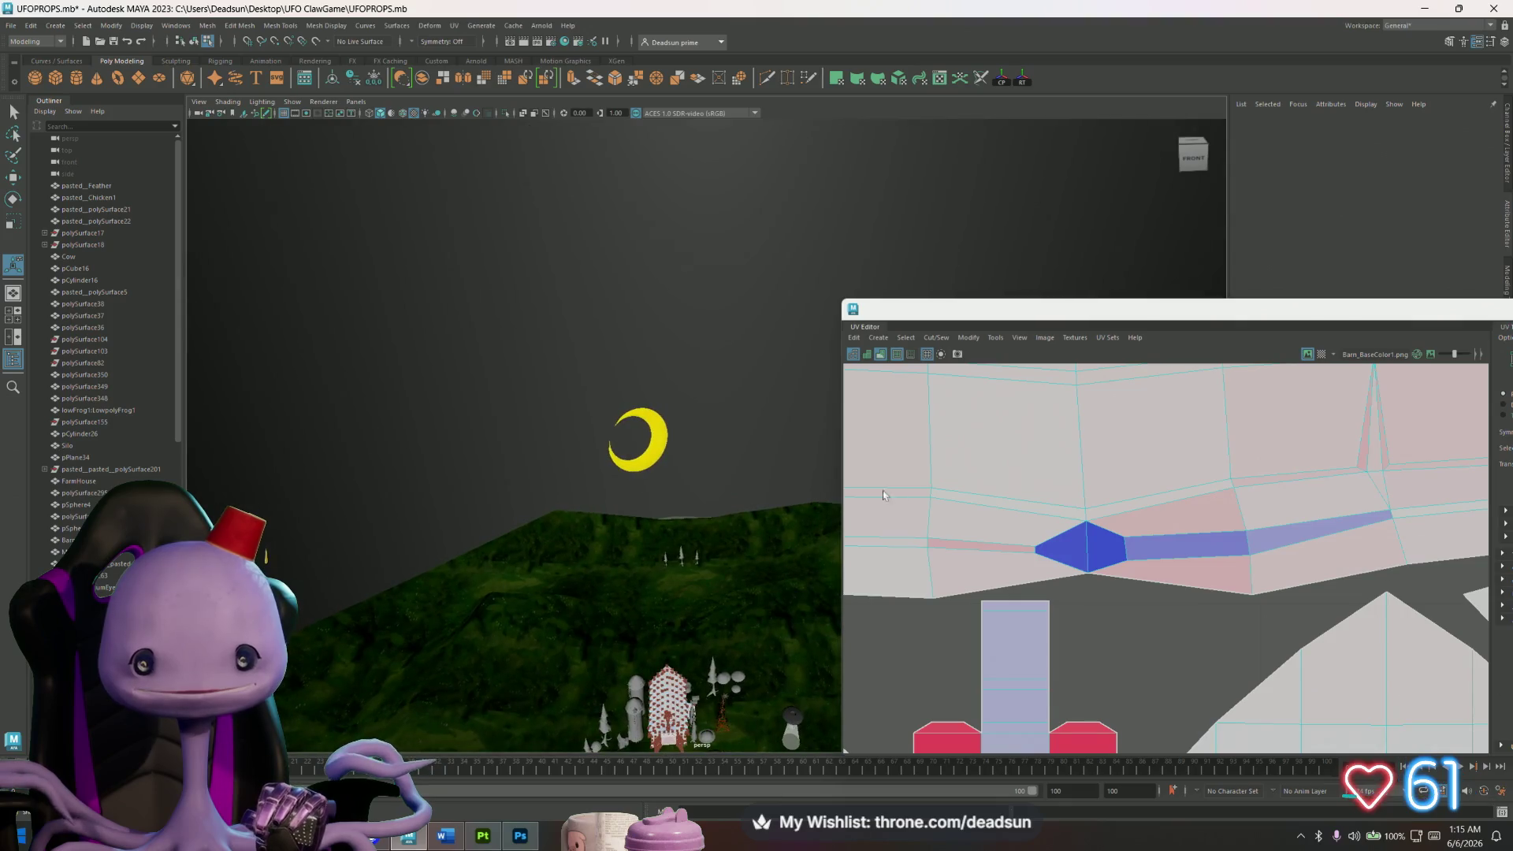
alt+middle_drag(1094, 550, 1110, 501)
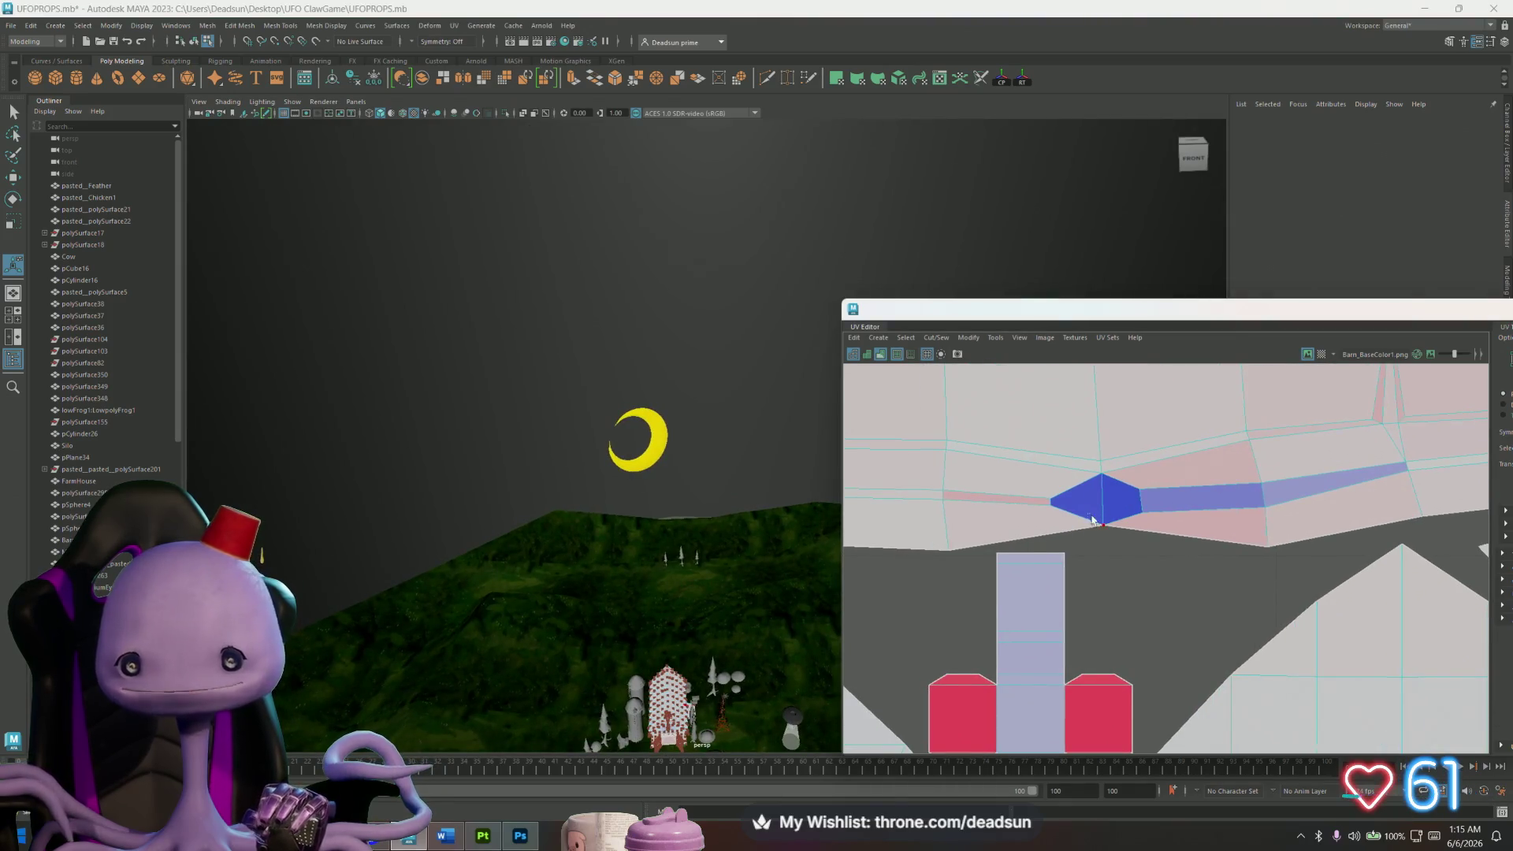
click(1058, 557)
key(f)
mouse_move(721, 530)
alt+mouse_down()
mouse_move(822, 542)
mouse_move(1129, 476)
mouse_move(1098, 415)
mouse_move(641, 501)
mouse_move(706, 505)
mouse_move(423, 321)
mouse_move(488, 442)
mouse_move(564, 526)
alt+mouse_up()
alt+right_drag(564, 525, 489, 551)
mouse_move(489, 551)
alt+mouse_down()
mouse_move(741, 386)
mouse_move(656, 475)
mouse_move(759, 442)
alt+mouse_up()
alt+right_drag(759, 442, 719, 465)
mouse_move(718, 465)
alt+mouse_down()
mouse_move(595, 533)
mouse_move(588, 560)
mouse_move(588, 536)
mouse_move(630, 540)
mouse_move(608, 550)
alt+mouse_up()
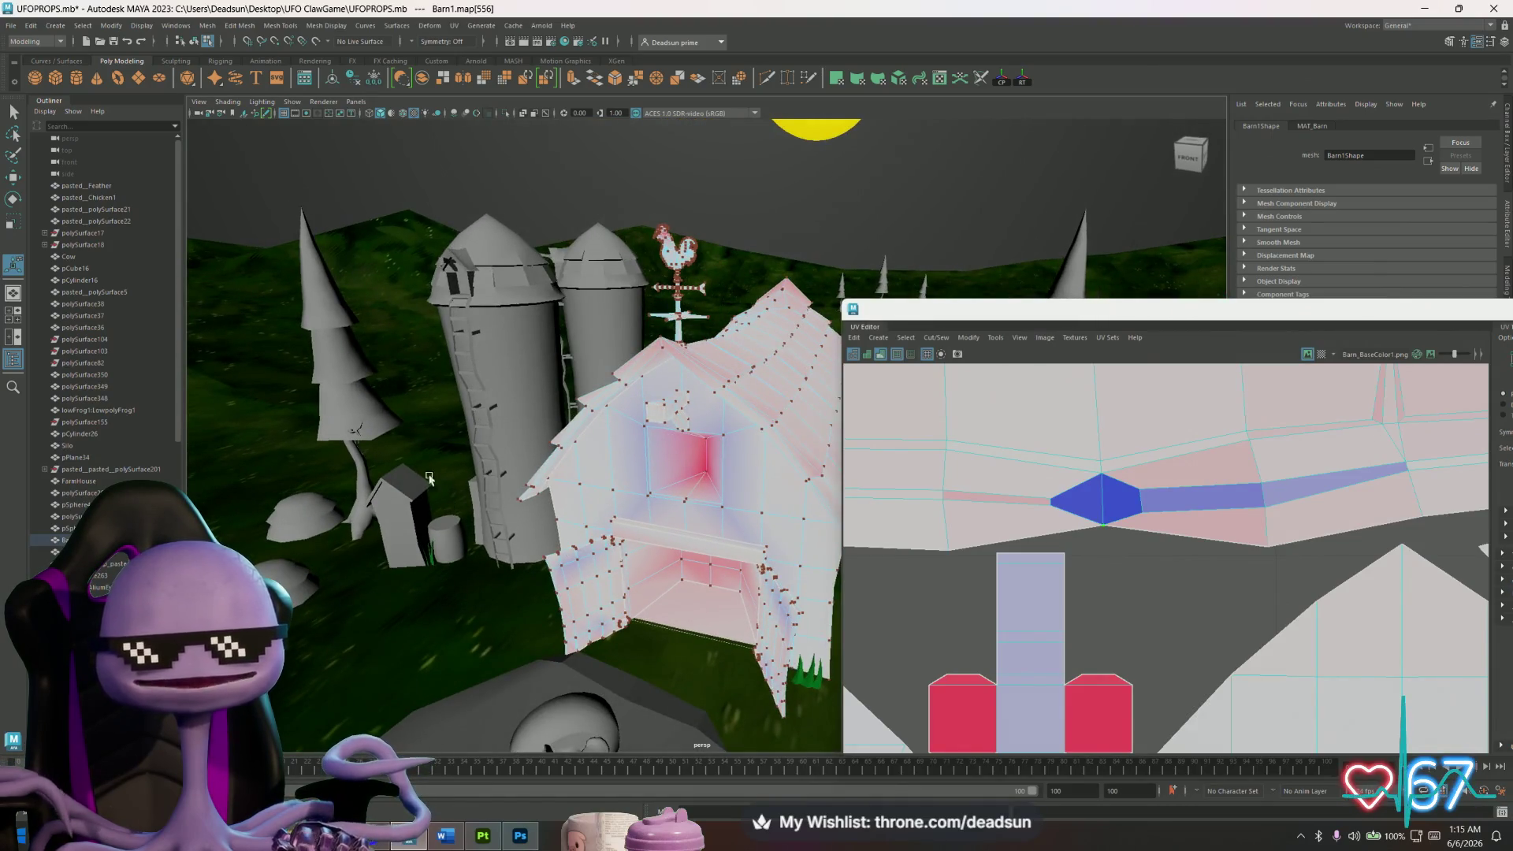
Check the silo's UV layout, then the barn's, and deselect the barn.
click(523, 402)
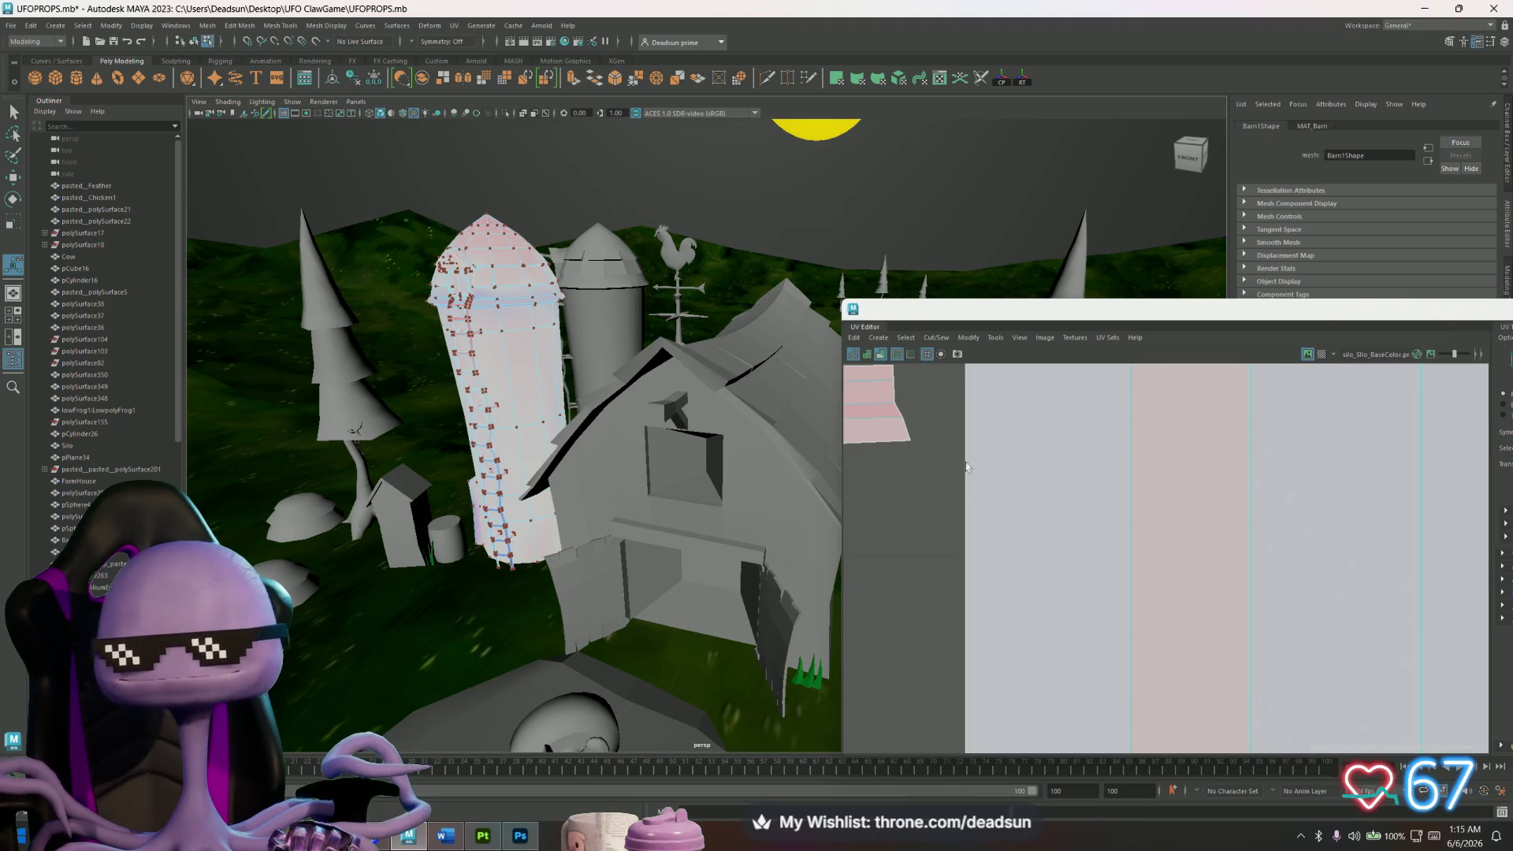
scroll(962, 496, down, 6)
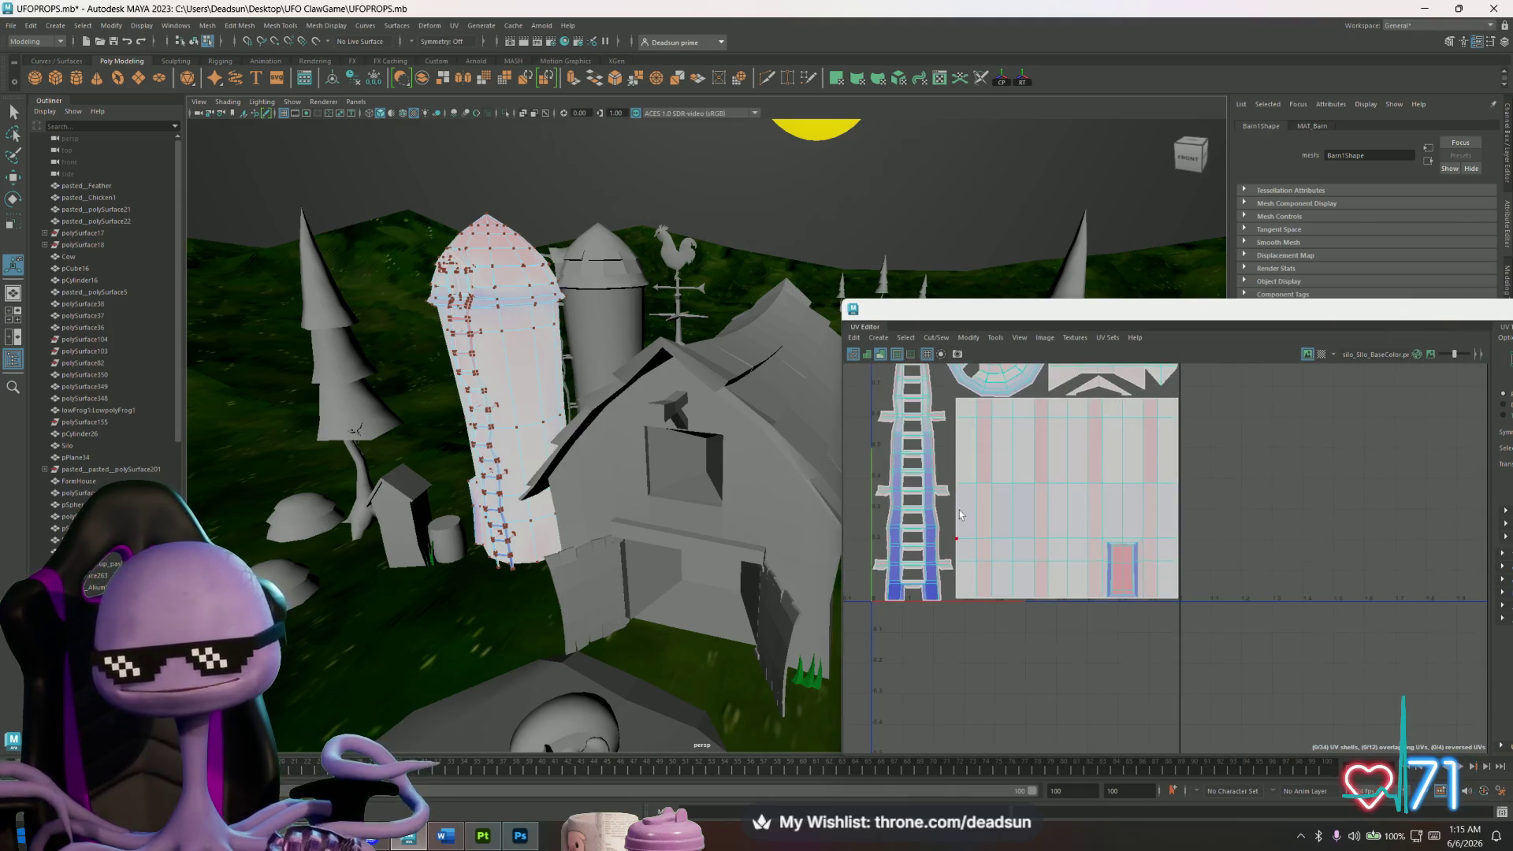
key(f)
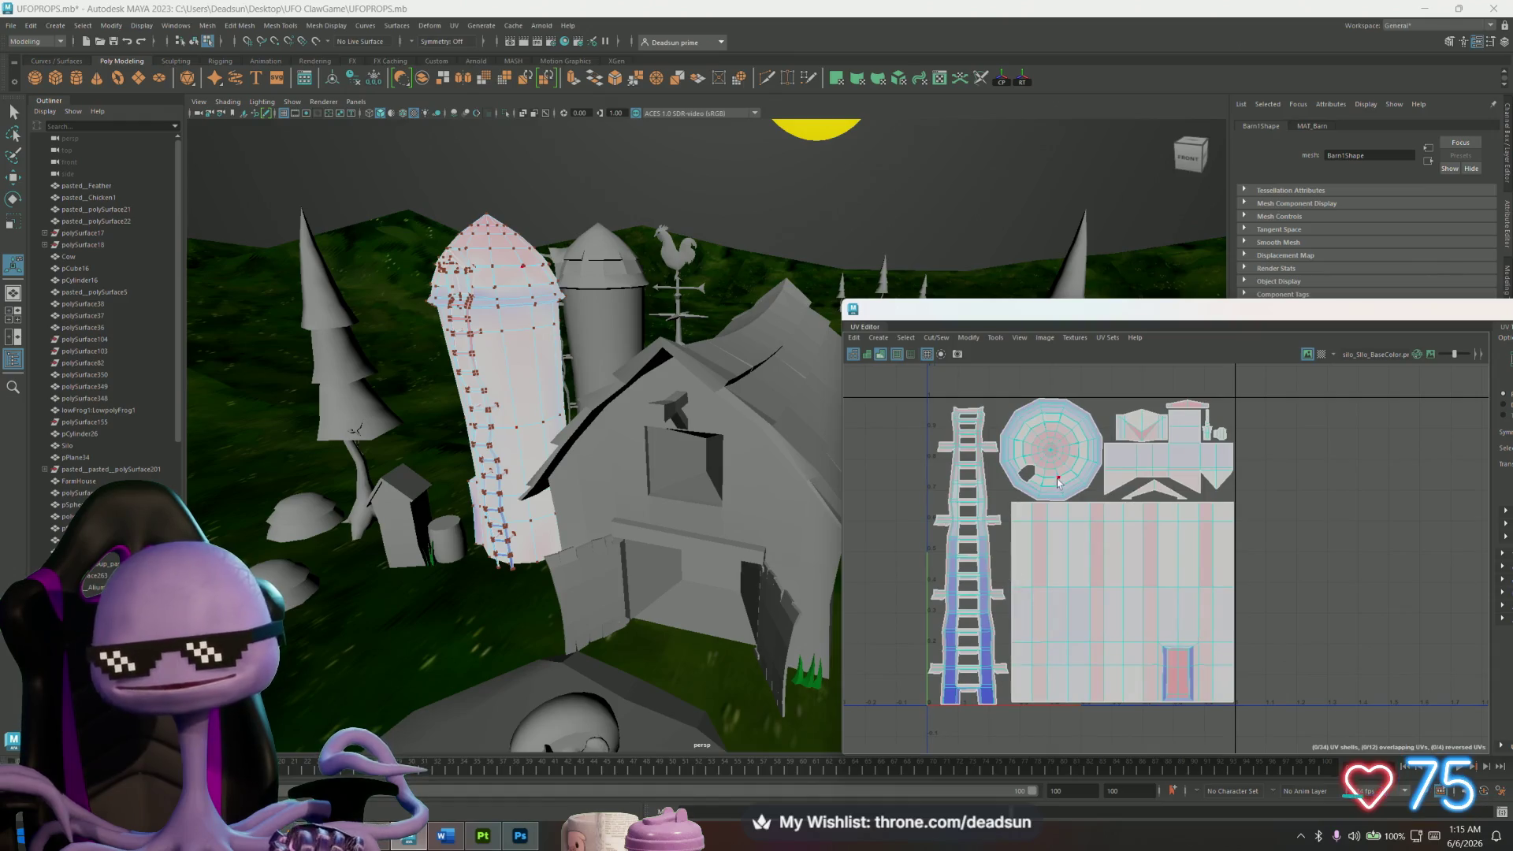
alt+drag(548, 406, 498, 394)
click(610, 394)
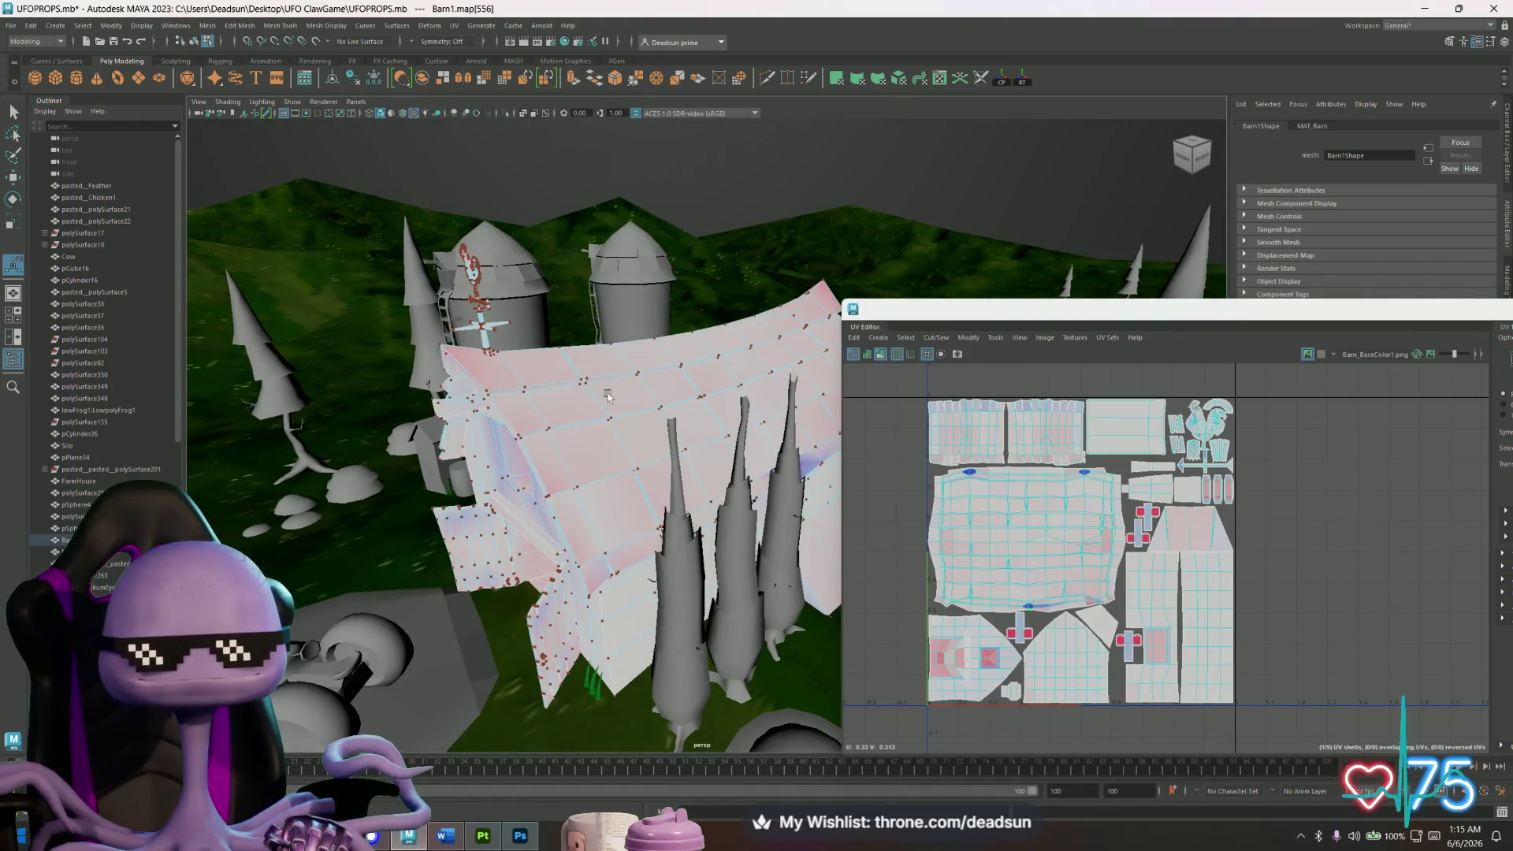
alt+drag(593, 445, 622, 390)
right_drag(623, 390, 685, 346)
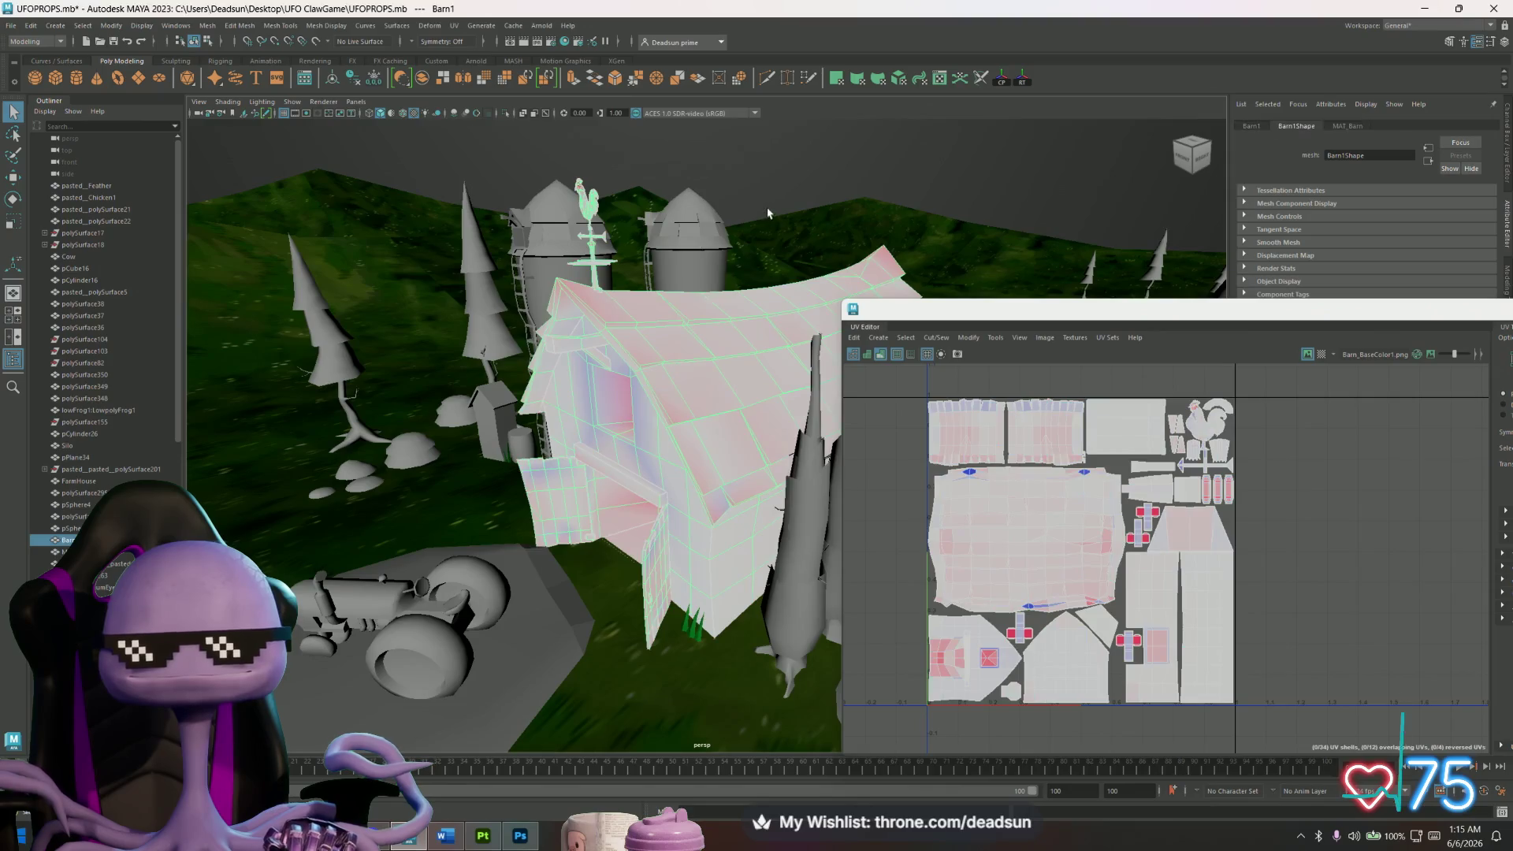
click(572, 453)
Select the farmhouse and inspect its UV layout while orbiting around it.
alt+drag(572, 453, 624, 357)
click(615, 400)
scroll(975, 623, up, 5)
mouse_move(1025, 569)
alt+middle_down()
mouse_move(1021, 505)
mouse_move(1013, 571)
mouse_move(977, 631)
mouse_move(1049, 569)
mouse_move(1032, 405)
mouse_move(987, 383)
alt+middle_up()
mouse_move(503, 493)
alt+mouse_down()
mouse_move(575, 493)
mouse_move(552, 472)
mouse_move(509, 496)
mouse_move(677, 520)
alt+mouse_up()
alt+middle_drag(677, 520, 744, 527)
alt+drag(627, 534, 592, 521)
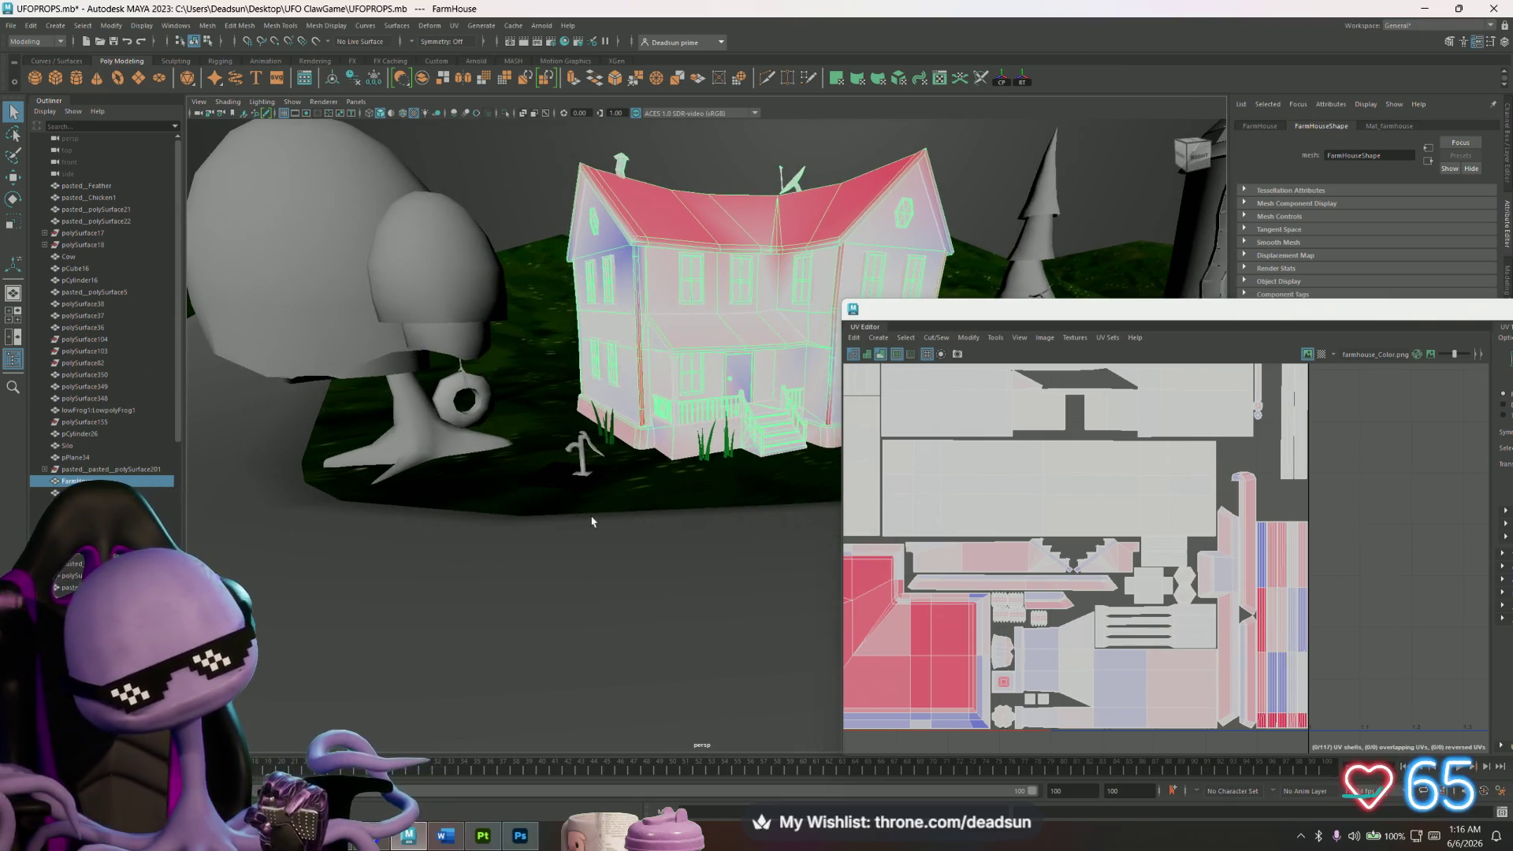
Review the UV layouts of the tree and then the water pump.
click(381, 341)
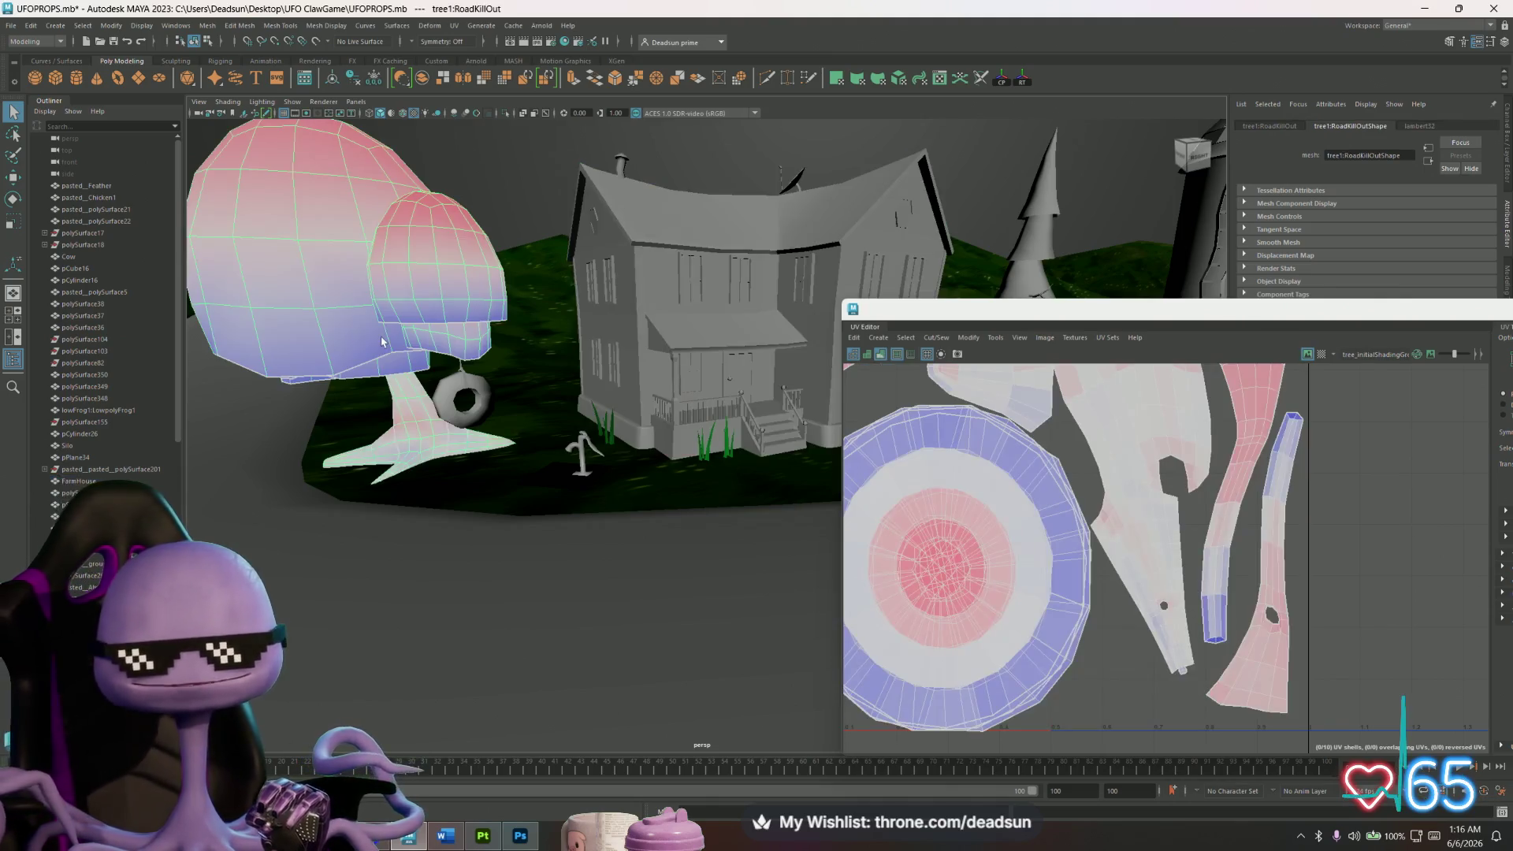
key(f)
alt+middle_drag(1069, 535, 1027, 583)
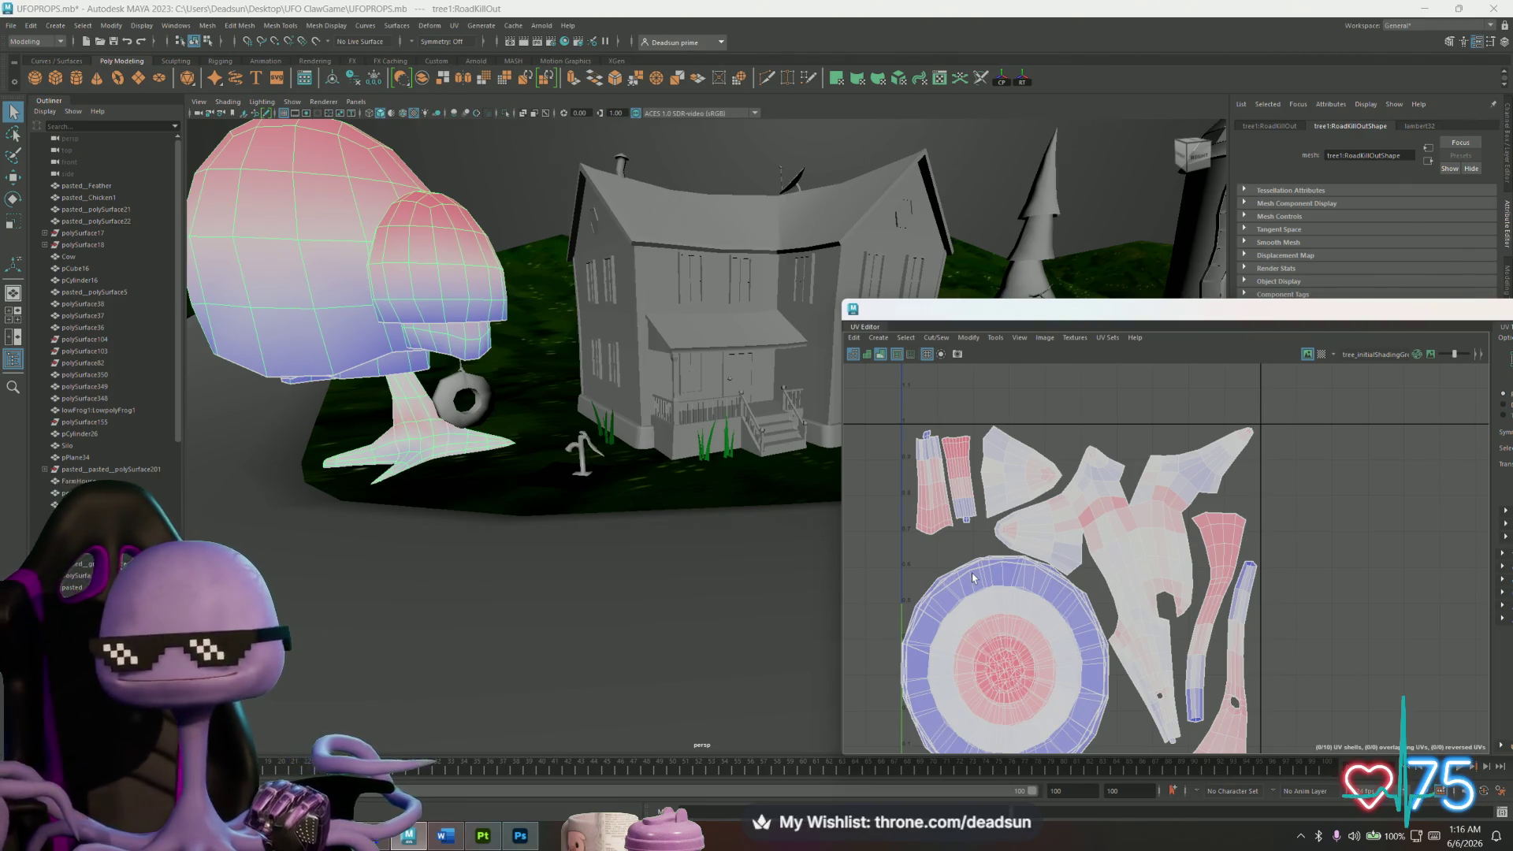
click(576, 441)
scroll(1038, 527, up, 3)
alt+middle_drag(1038, 527, 1067, 602)
Inspect the tractor's UV shells over TRACTOR.png, then select the outhouse.
mouse_move(784, 604)
alt+mouse_down()
mouse_move(412, 581)
mouse_move(567, 615)
alt+mouse_up()
click(721, 512)
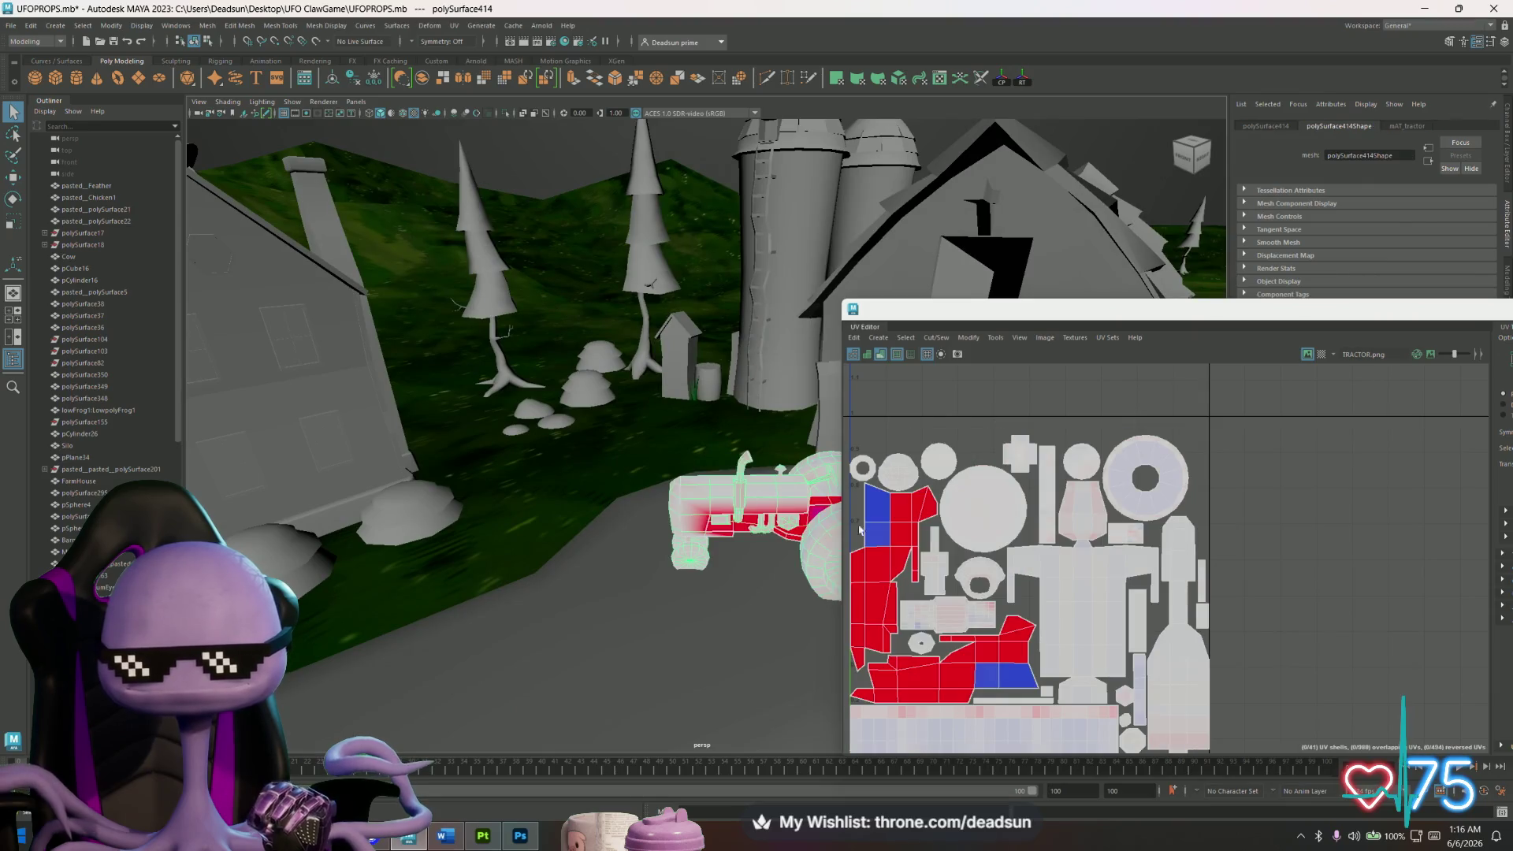
scroll(1107, 476, up, 3)
scroll(1012, 524, up, 2)
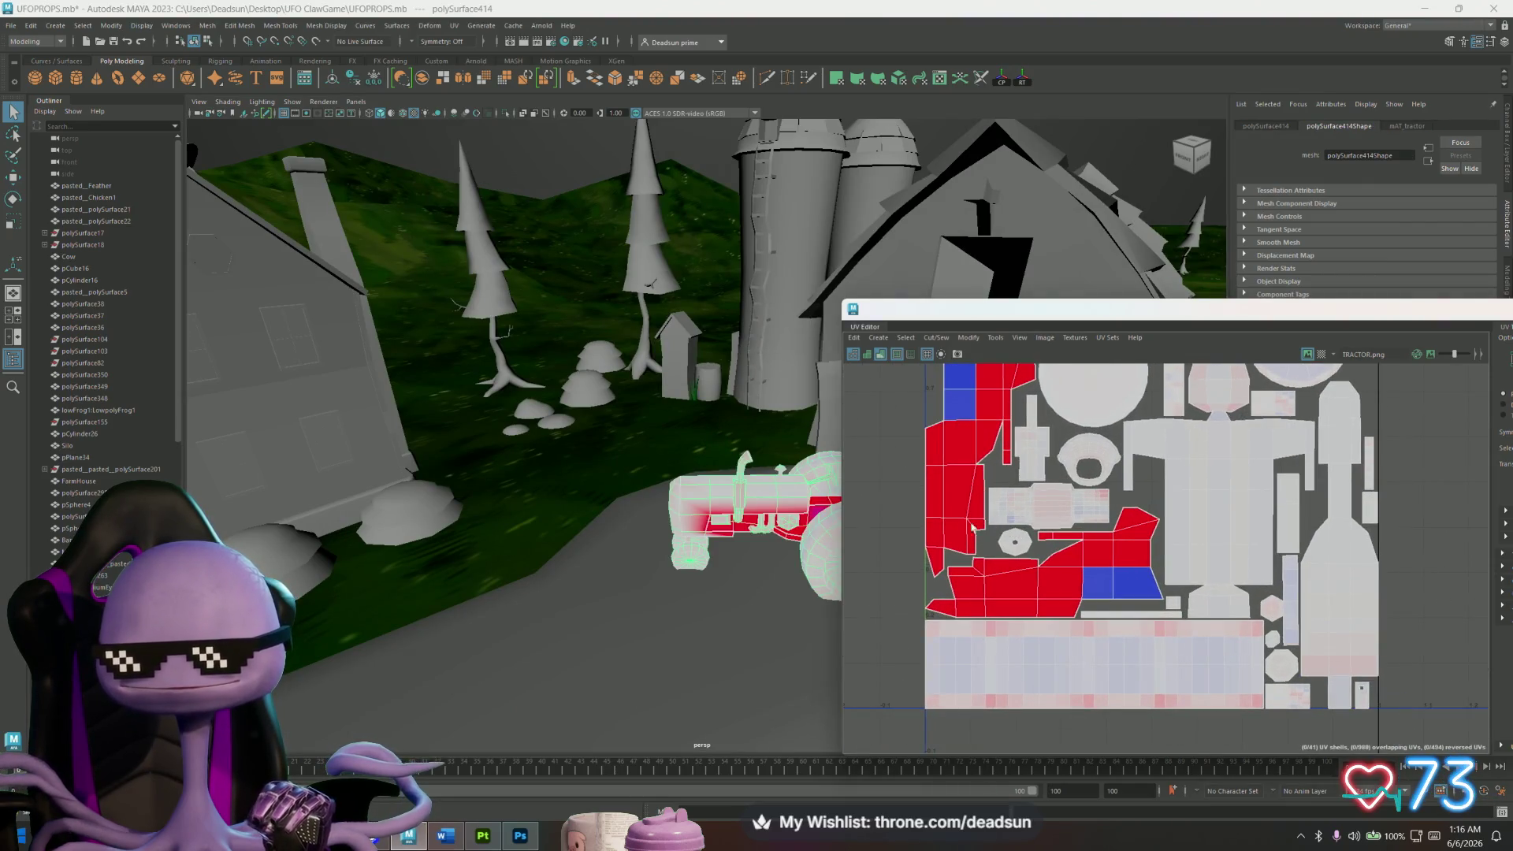
alt+middle_drag(964, 453, 946, 521)
scroll(770, 574, up, 5)
alt+drag(770, 575, 669, 599)
scroll(672, 597, down, 5)
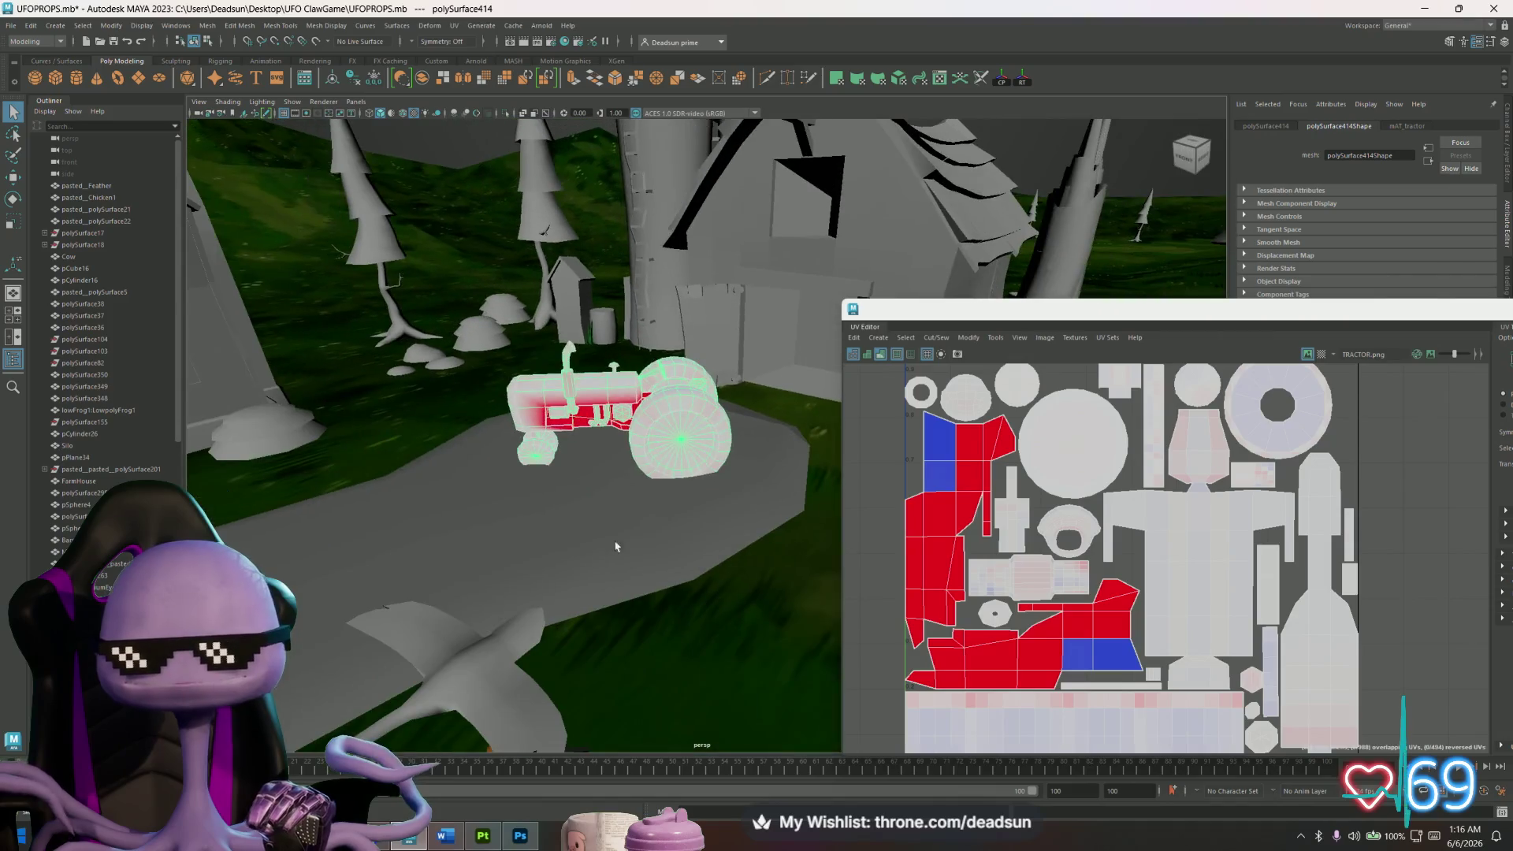
scroll(1100, 495, down, 2)
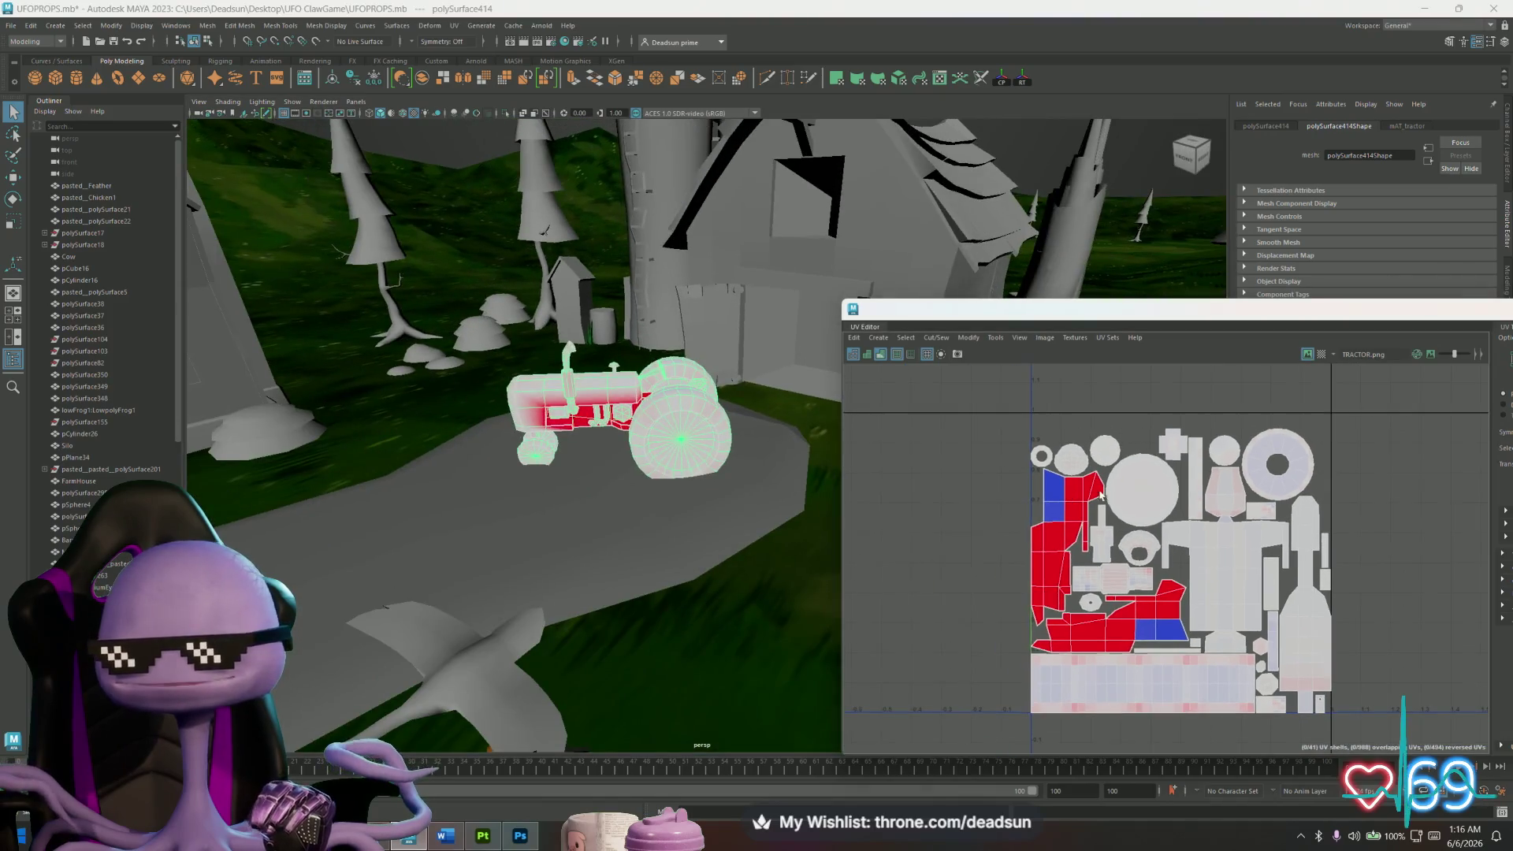
click(593, 291)
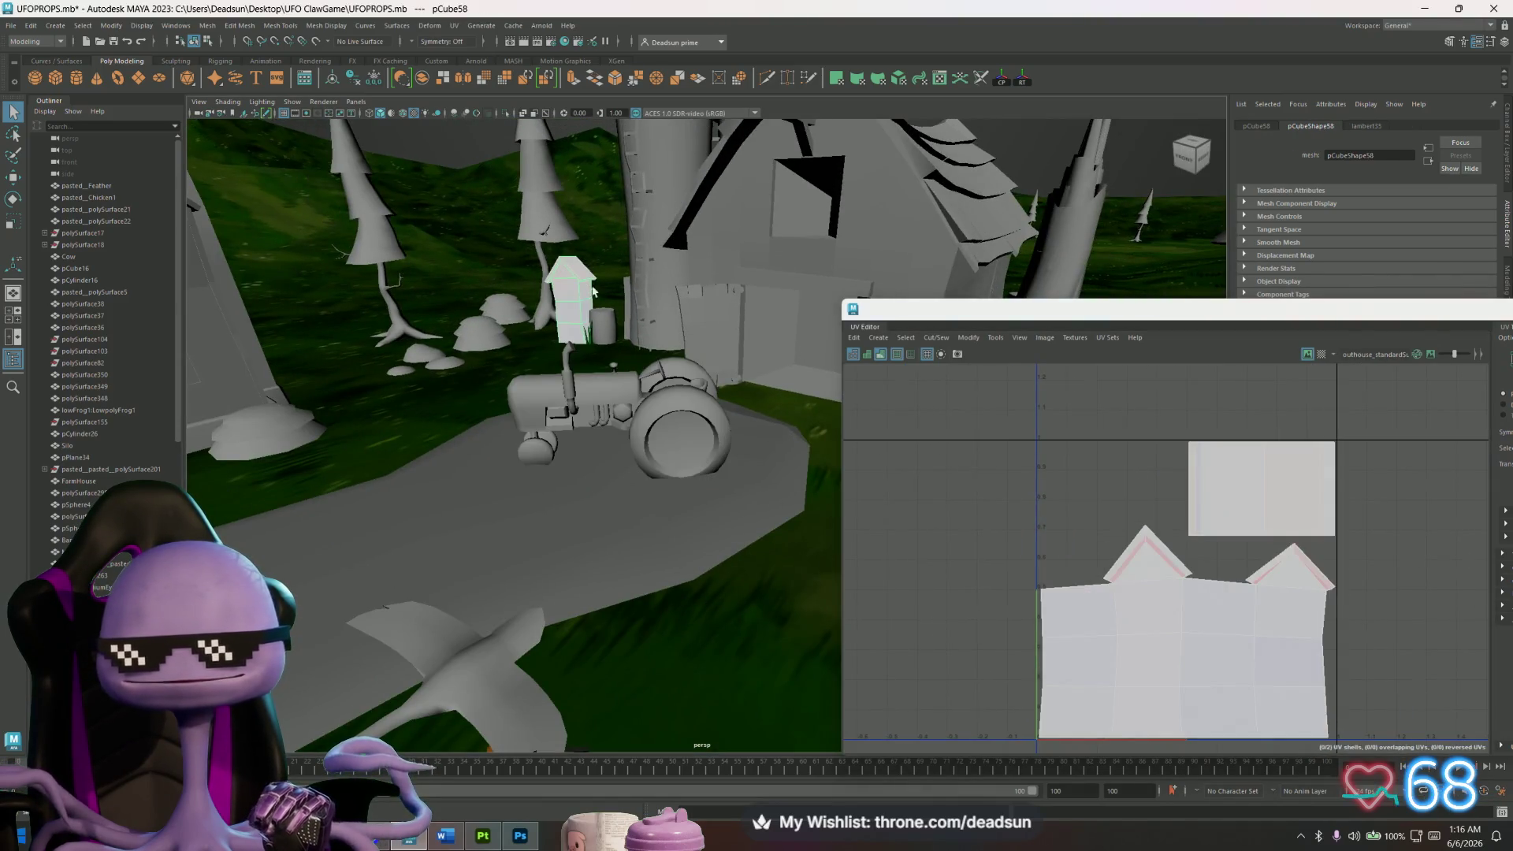
Check the UVs of the barrel, berry bush, columnar tree and rocks in turn.
click(618, 321)
alt+drag(618, 321, 638, 401)
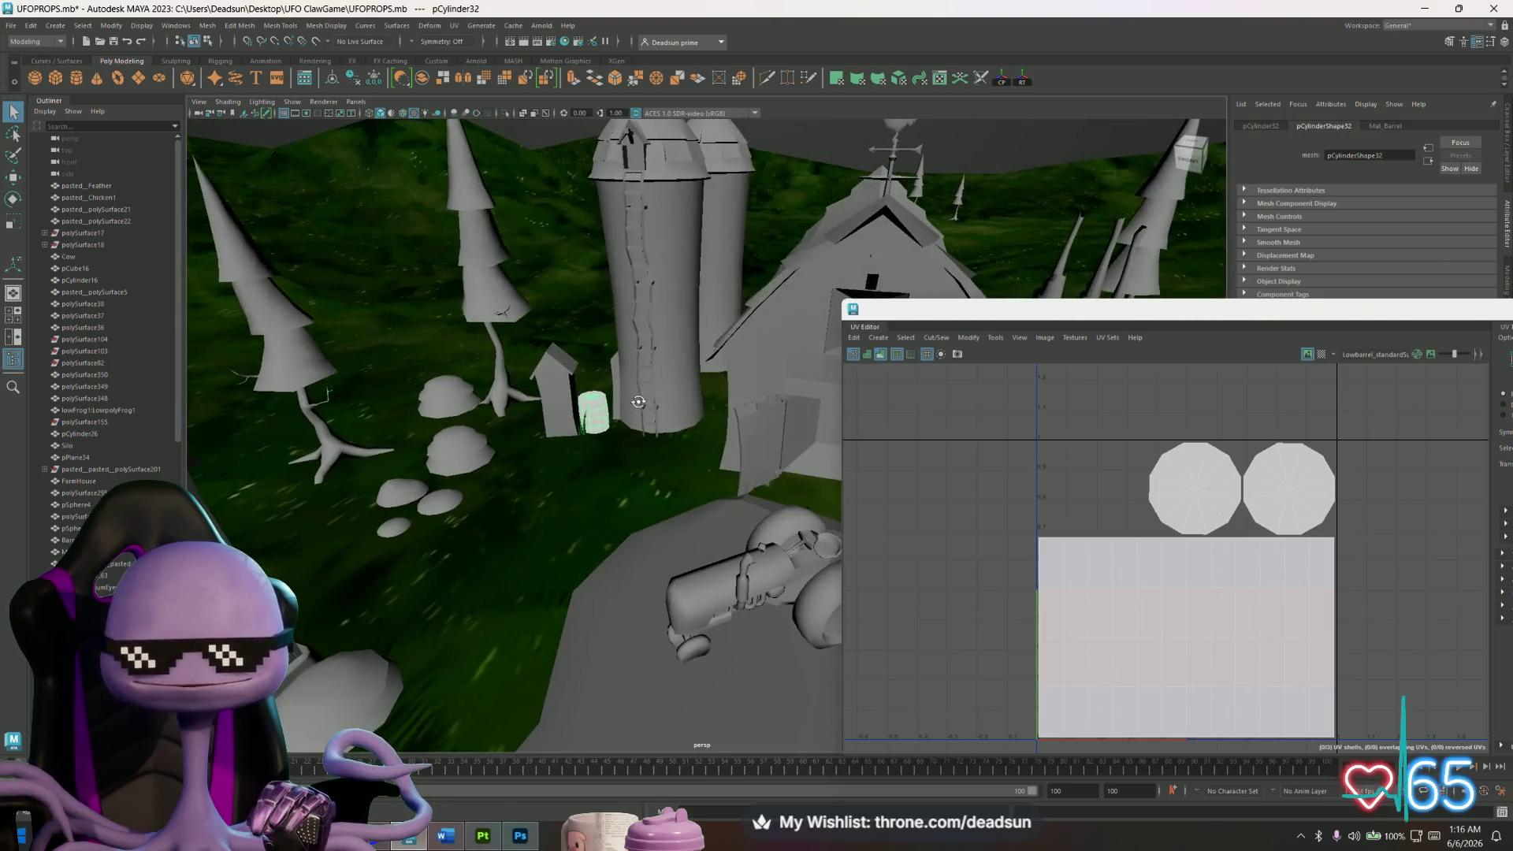
click(458, 460)
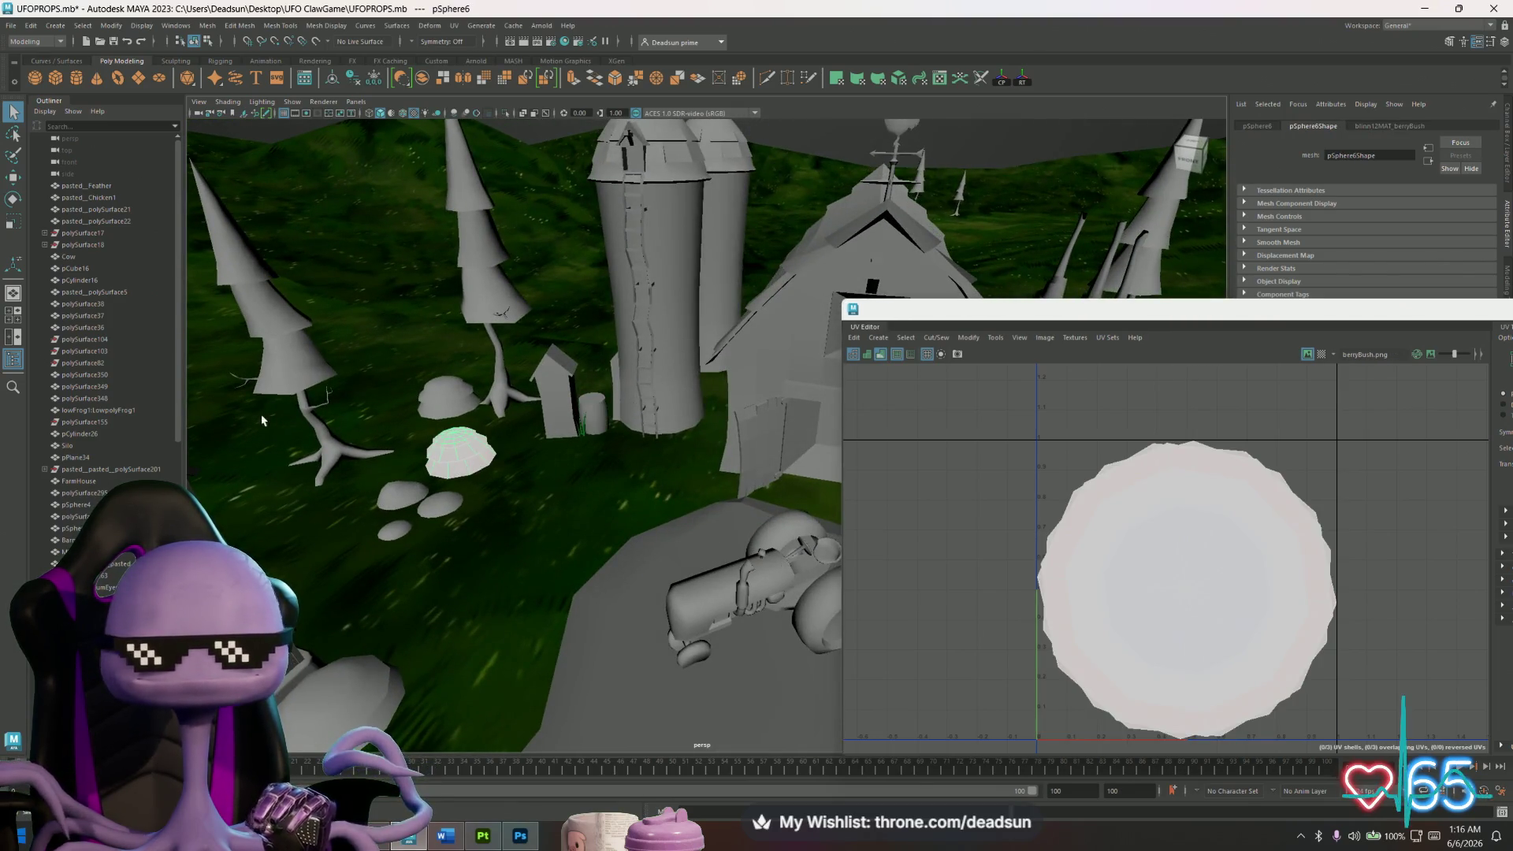
alt+drag(275, 375, 410, 410)
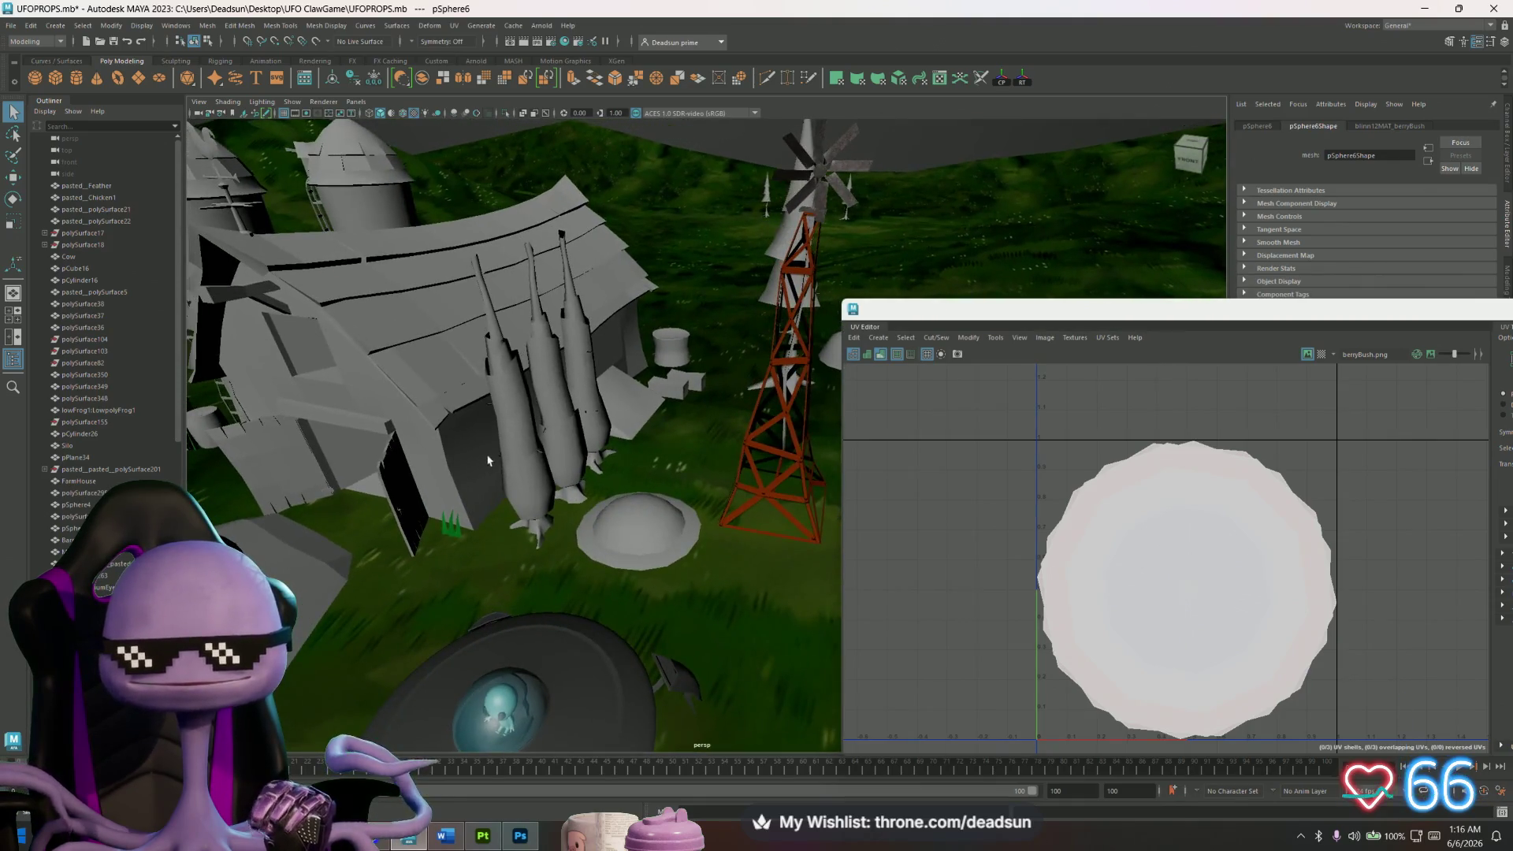
click(535, 441)
scroll(1170, 630, up, 4)
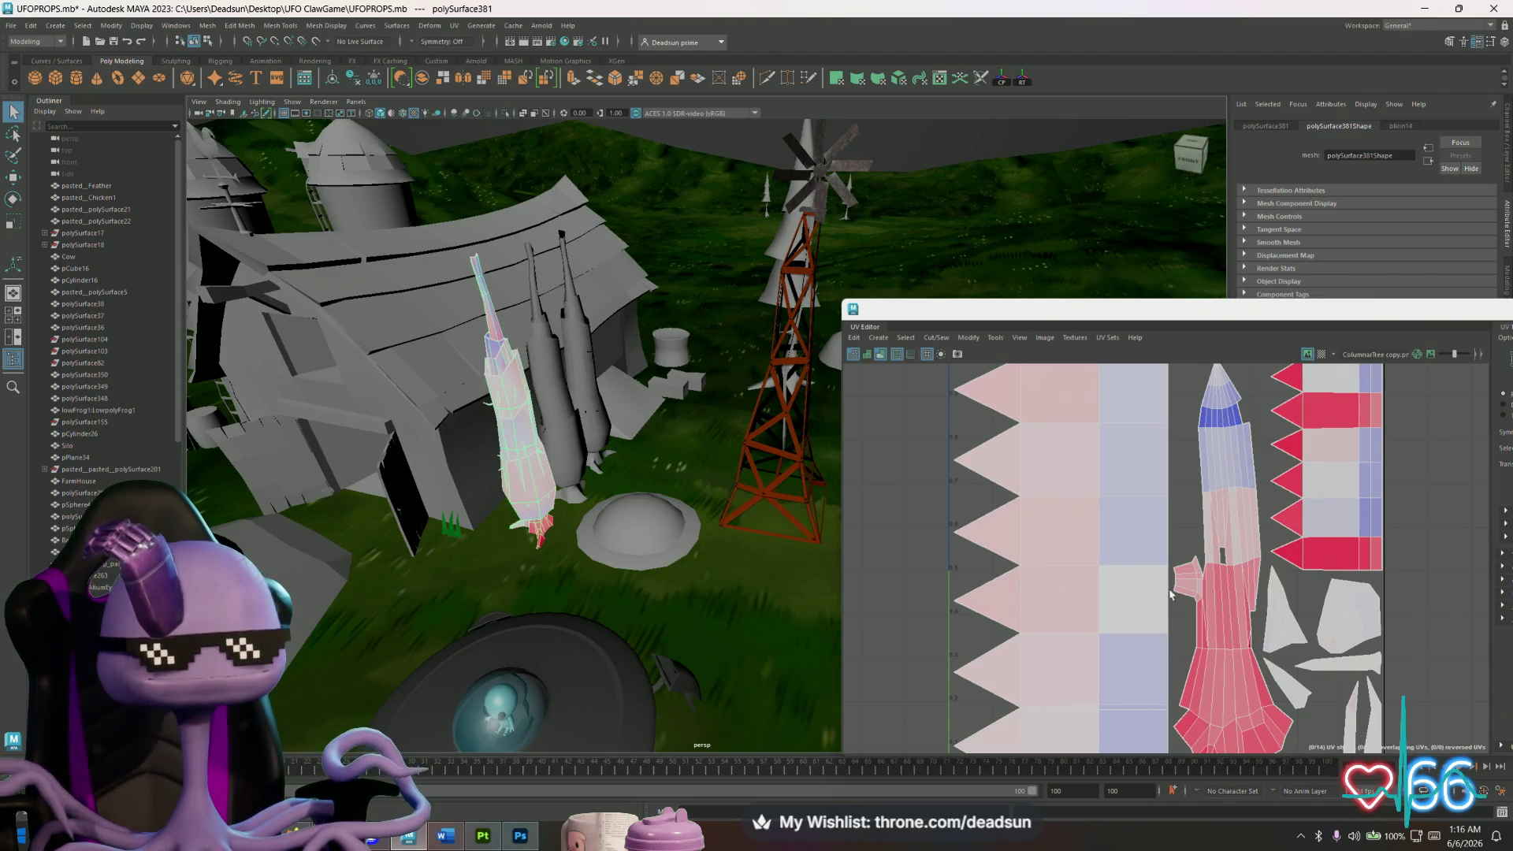
alt+drag(807, 420, 606, 429)
click(622, 432)
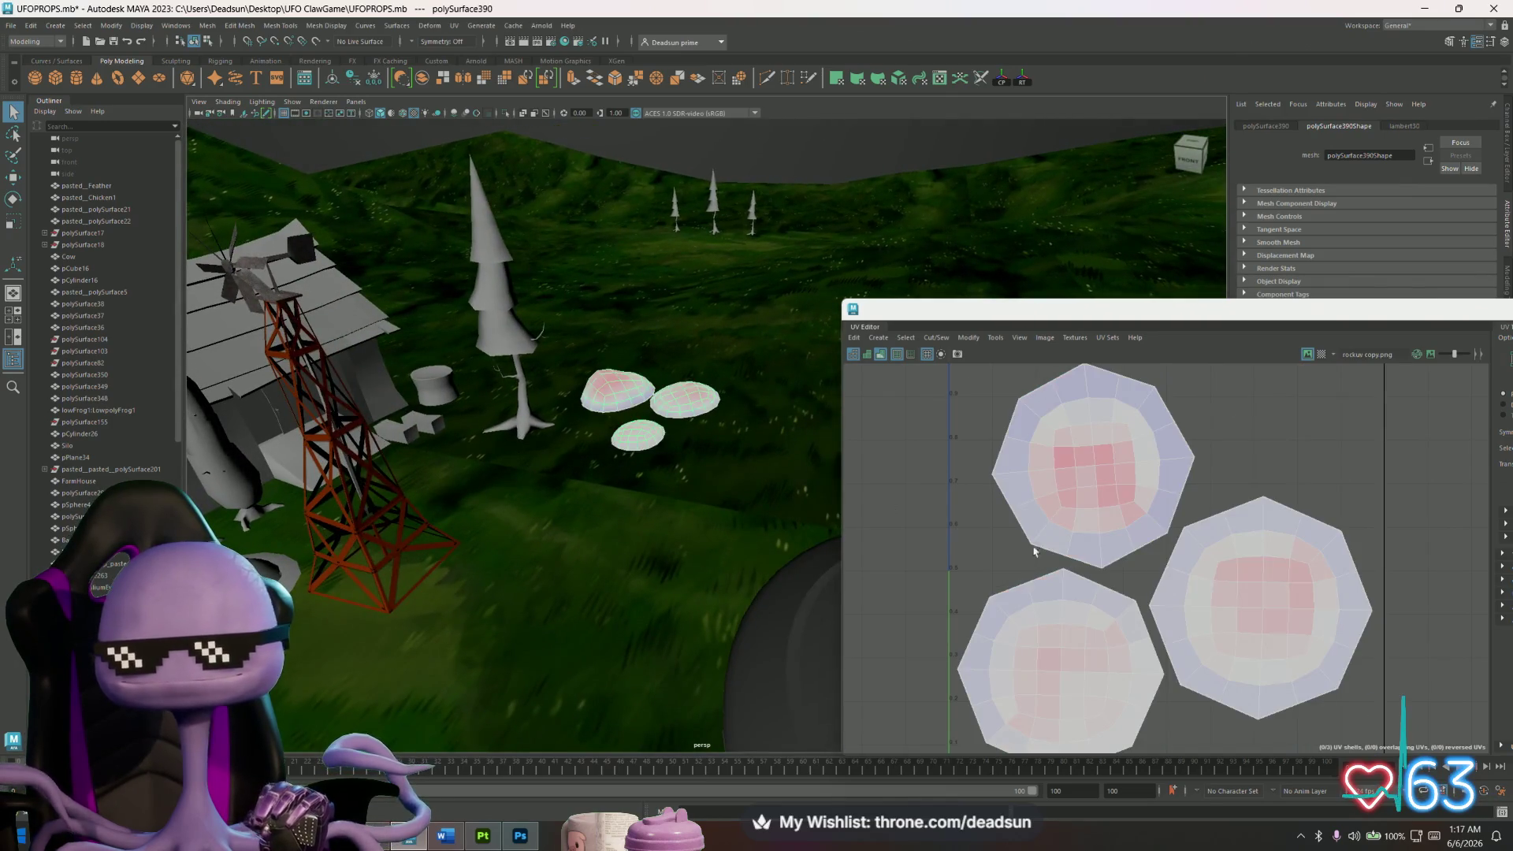
scroll(736, 453, down, 10)
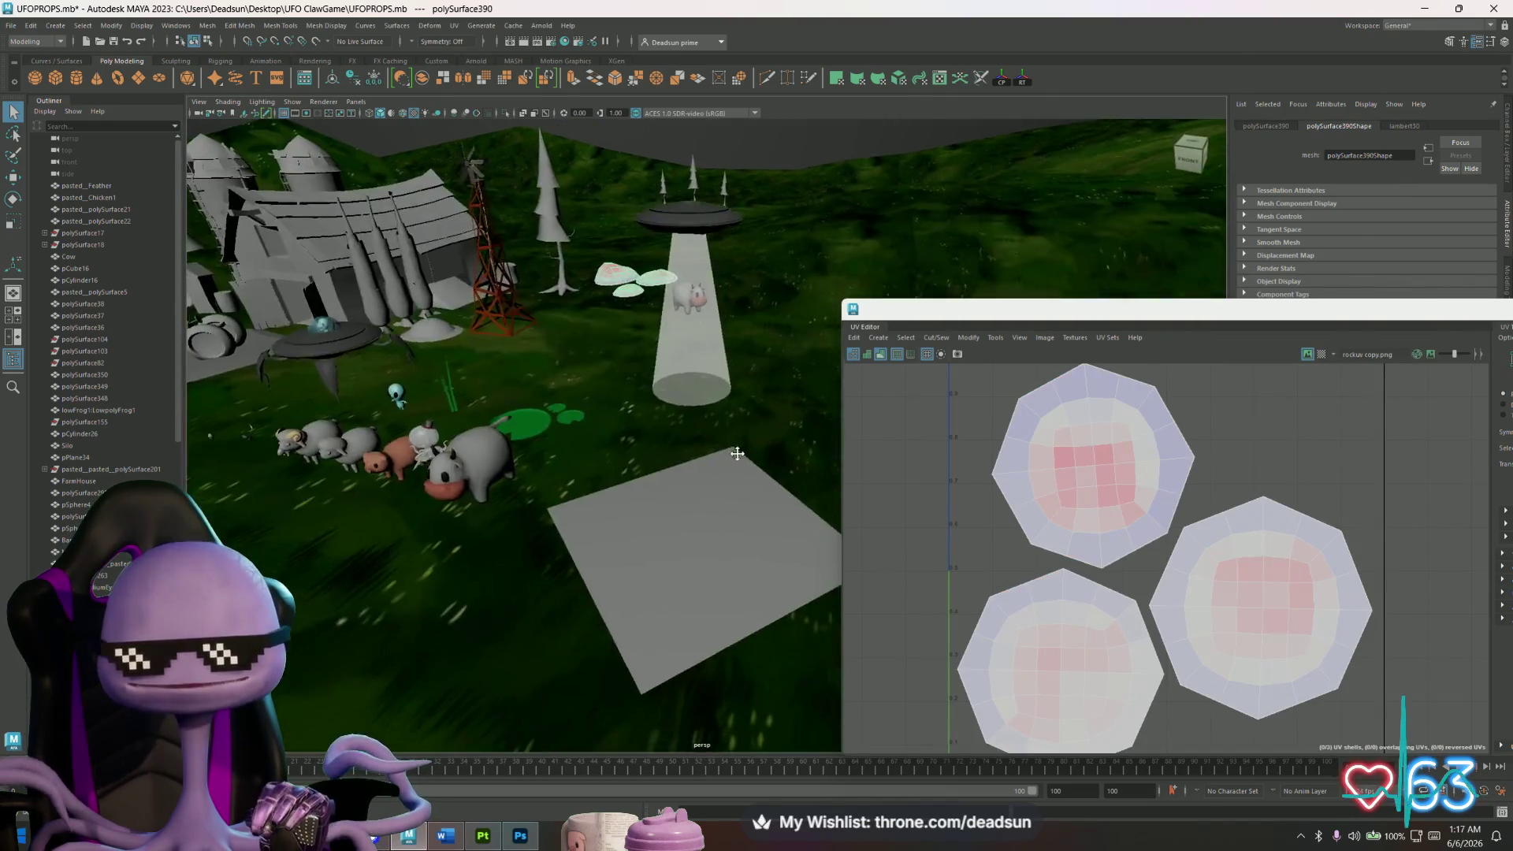
Check the UVs of the small UFO, big UFO, duck plane and road plane.
alt+drag(737, 453, 780, 441)
click(370, 482)
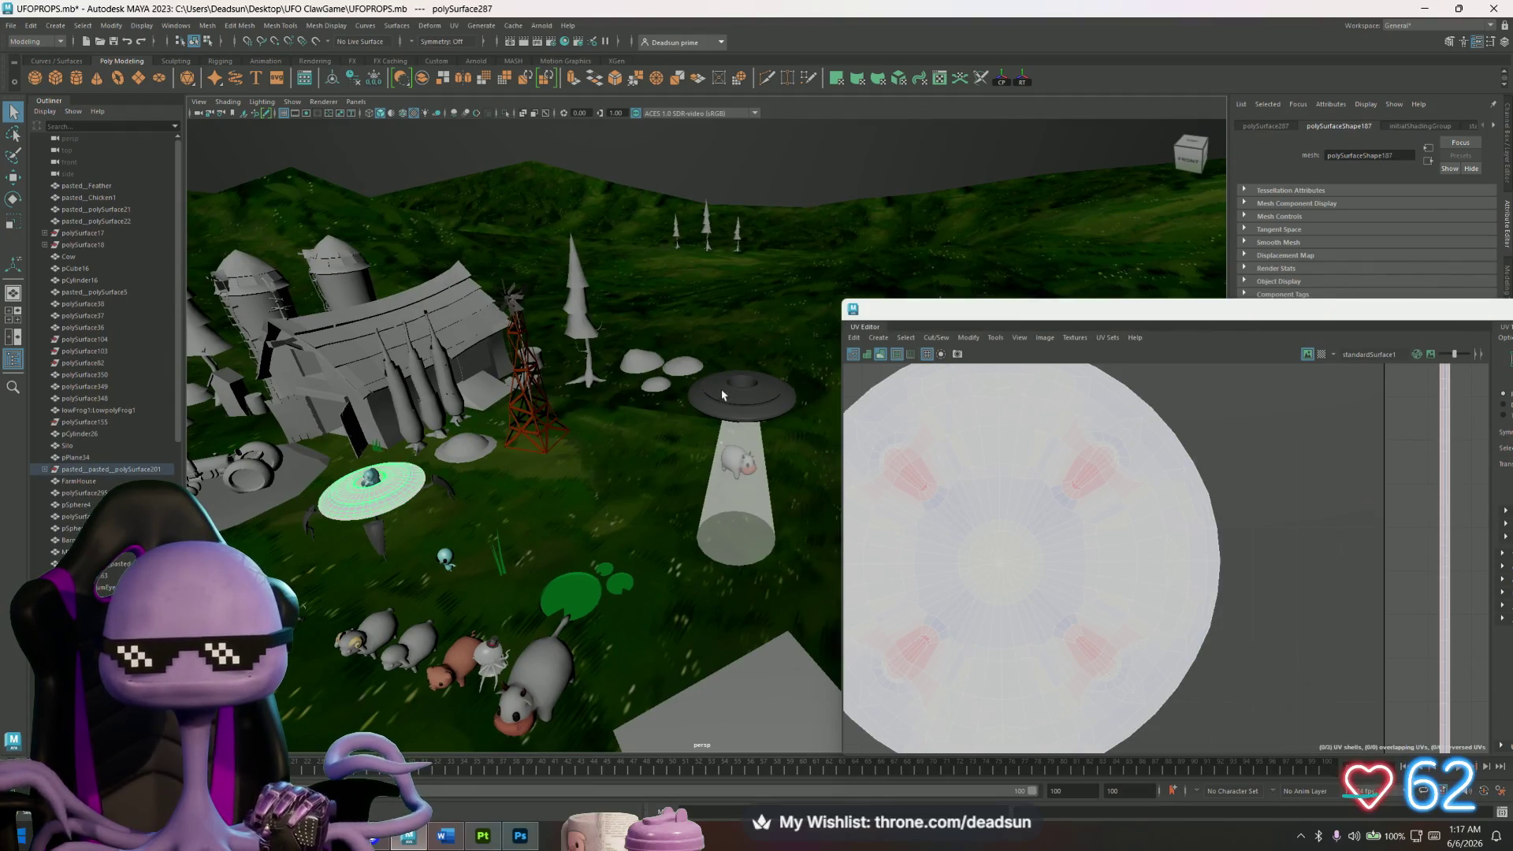
click(717, 413)
alt+drag(640, 541, 342, 505)
click(343, 505)
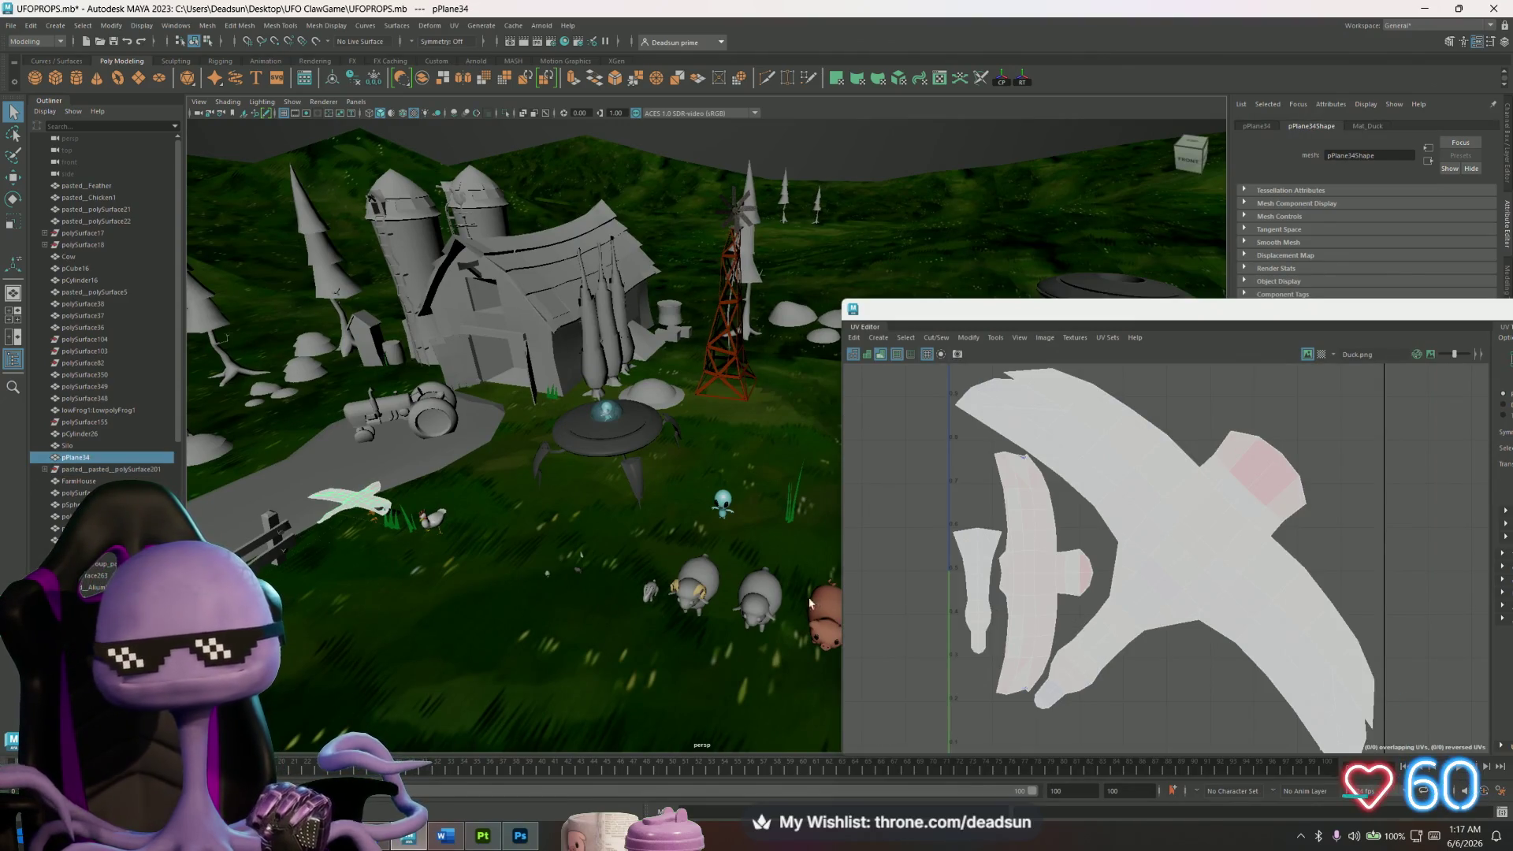
mouse_move(690, 592)
alt+middle_down()
mouse_move(617, 500)
mouse_move(676, 591)
mouse_move(474, 569)
alt+middle_up()
scroll(661, 568, up, 3)
scroll(661, 576, down, 2)
click(474, 569)
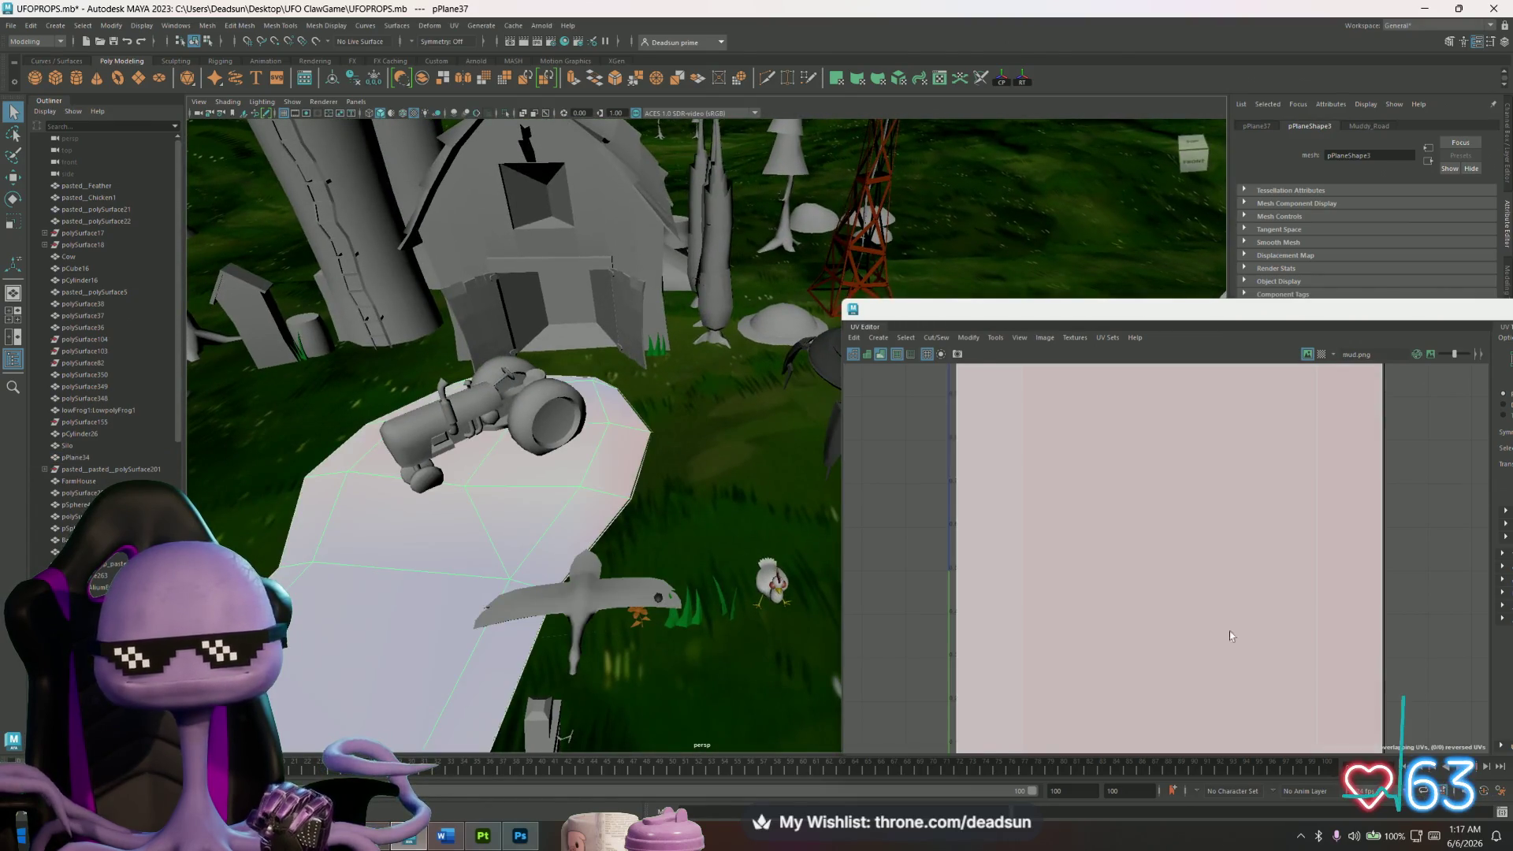
Zoom the road plane's mud UVs and orbit around the tractor.
scroll(1225, 642, down, 3)
scroll(1224, 650, down, 4)
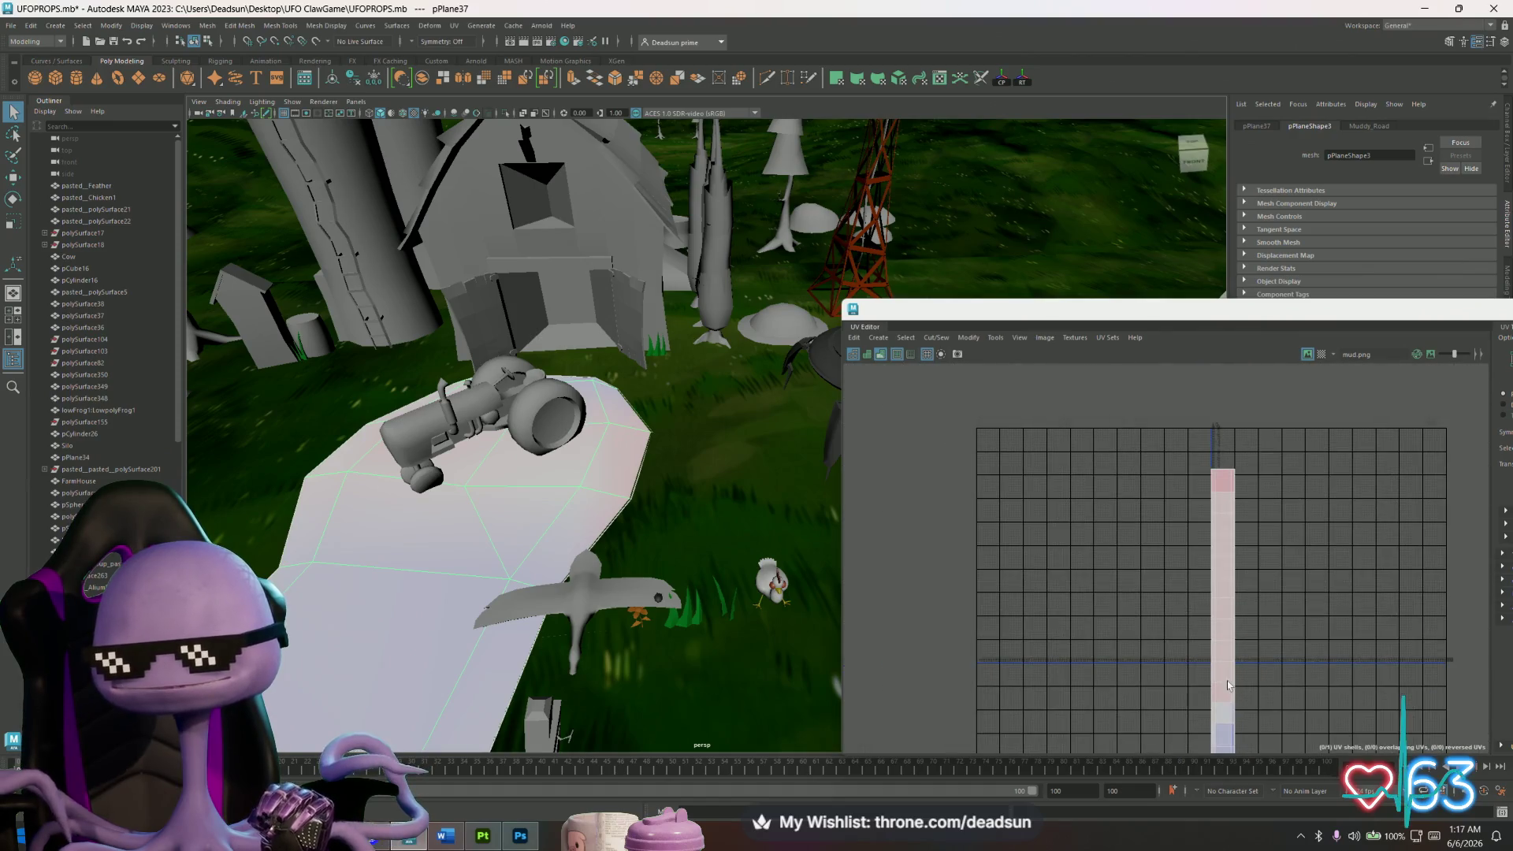
scroll(1233, 685, up, 2)
mouse_move(539, 553)
alt+mouse_down()
mouse_move(615, 591)
mouse_move(709, 556)
mouse_move(640, 589)
mouse_move(548, 560)
alt+mouse_up()
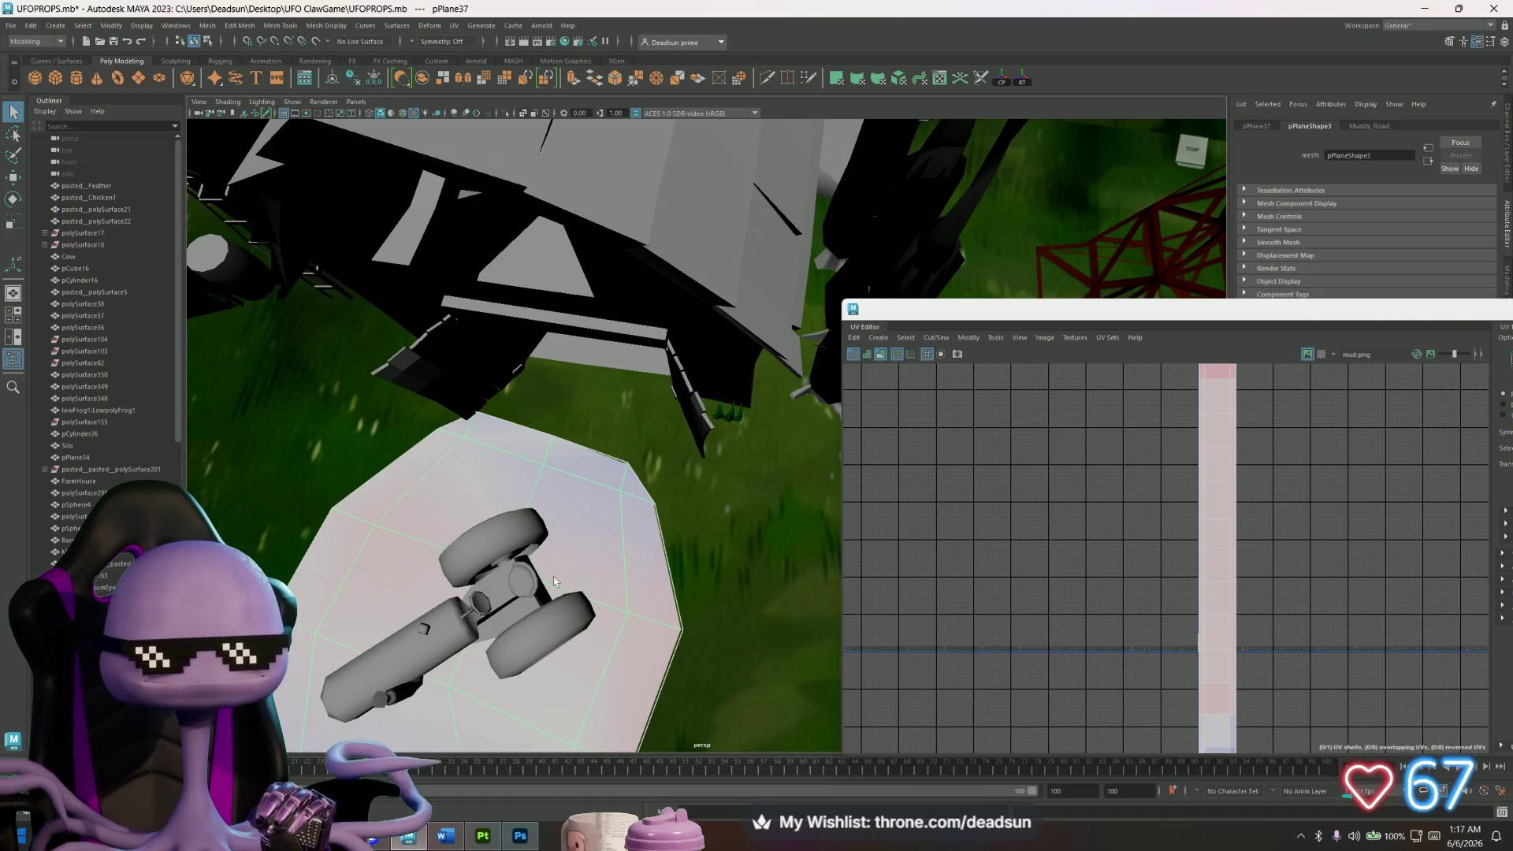
mouse_move(564, 584)
alt+mouse_down()
mouse_move(810, 530)
mouse_move(553, 542)
mouse_move(508, 527)
mouse_move(633, 630)
alt+mouse_up()
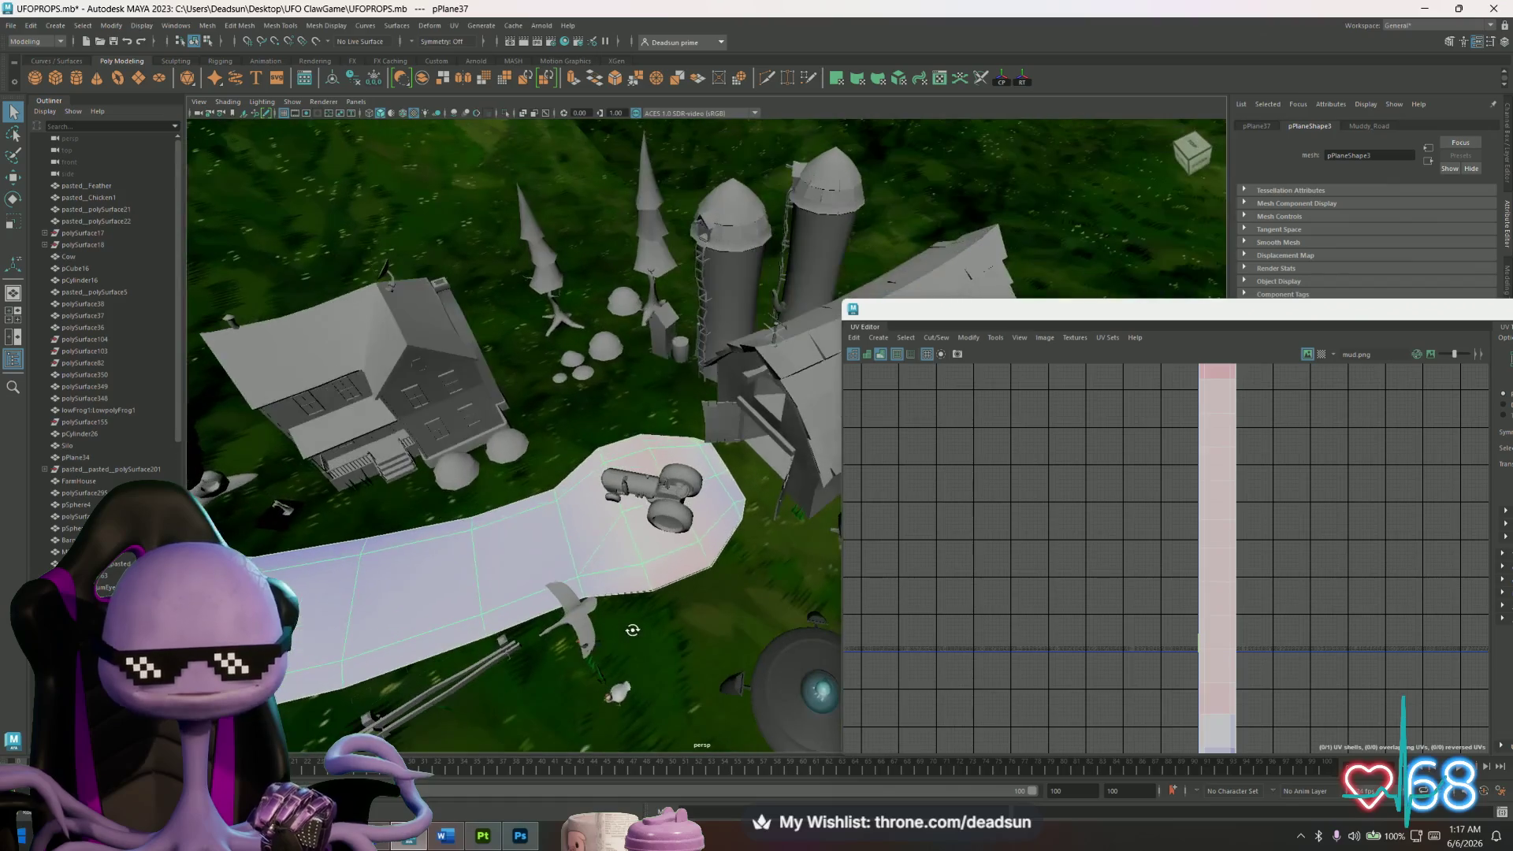
scroll(679, 537, up, 5)
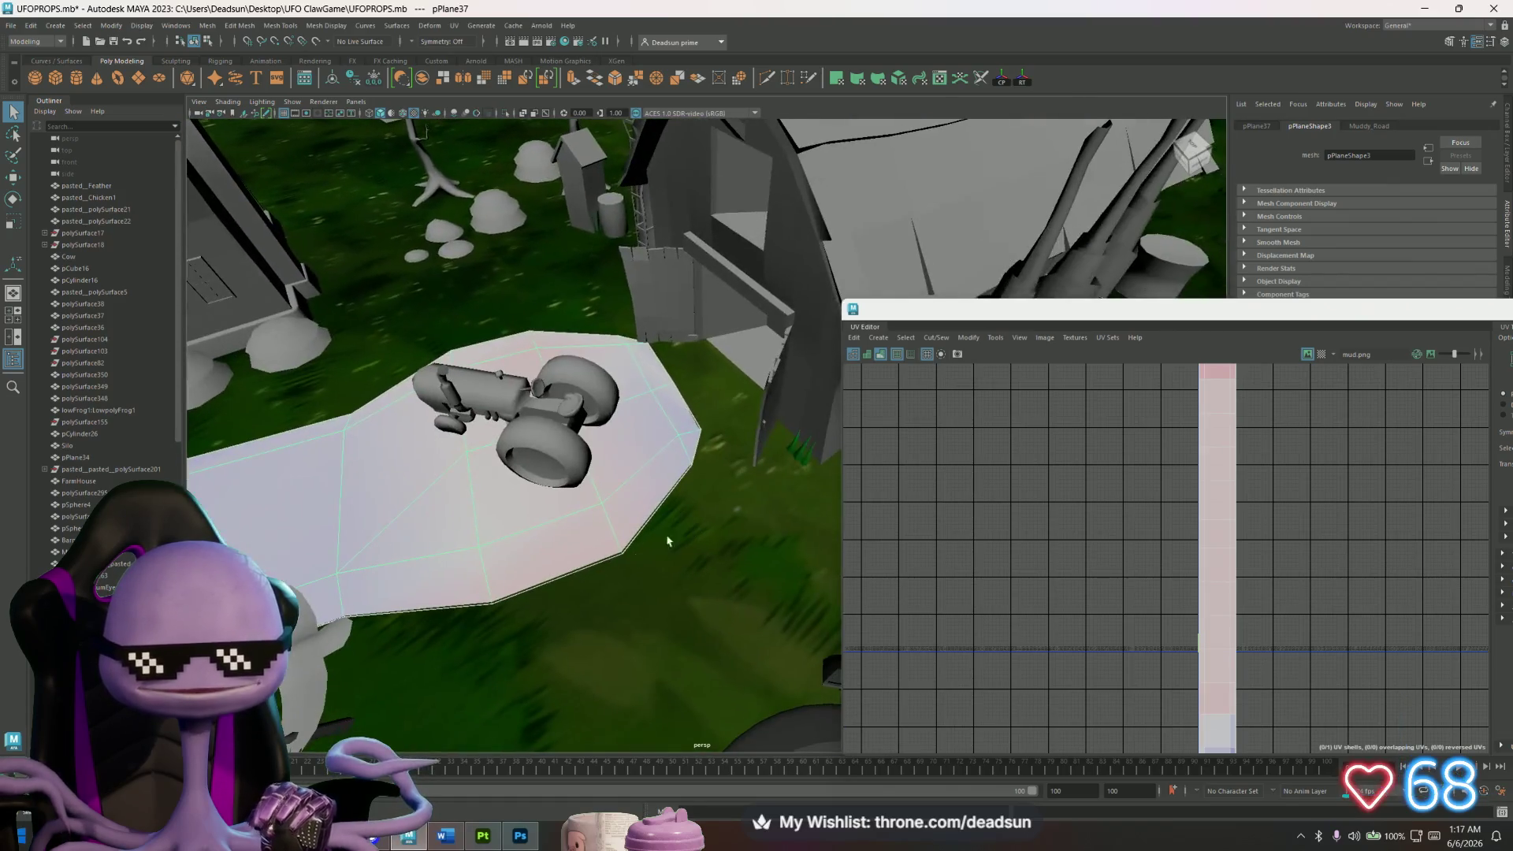
alt+drag(502, 603, 544, 595)
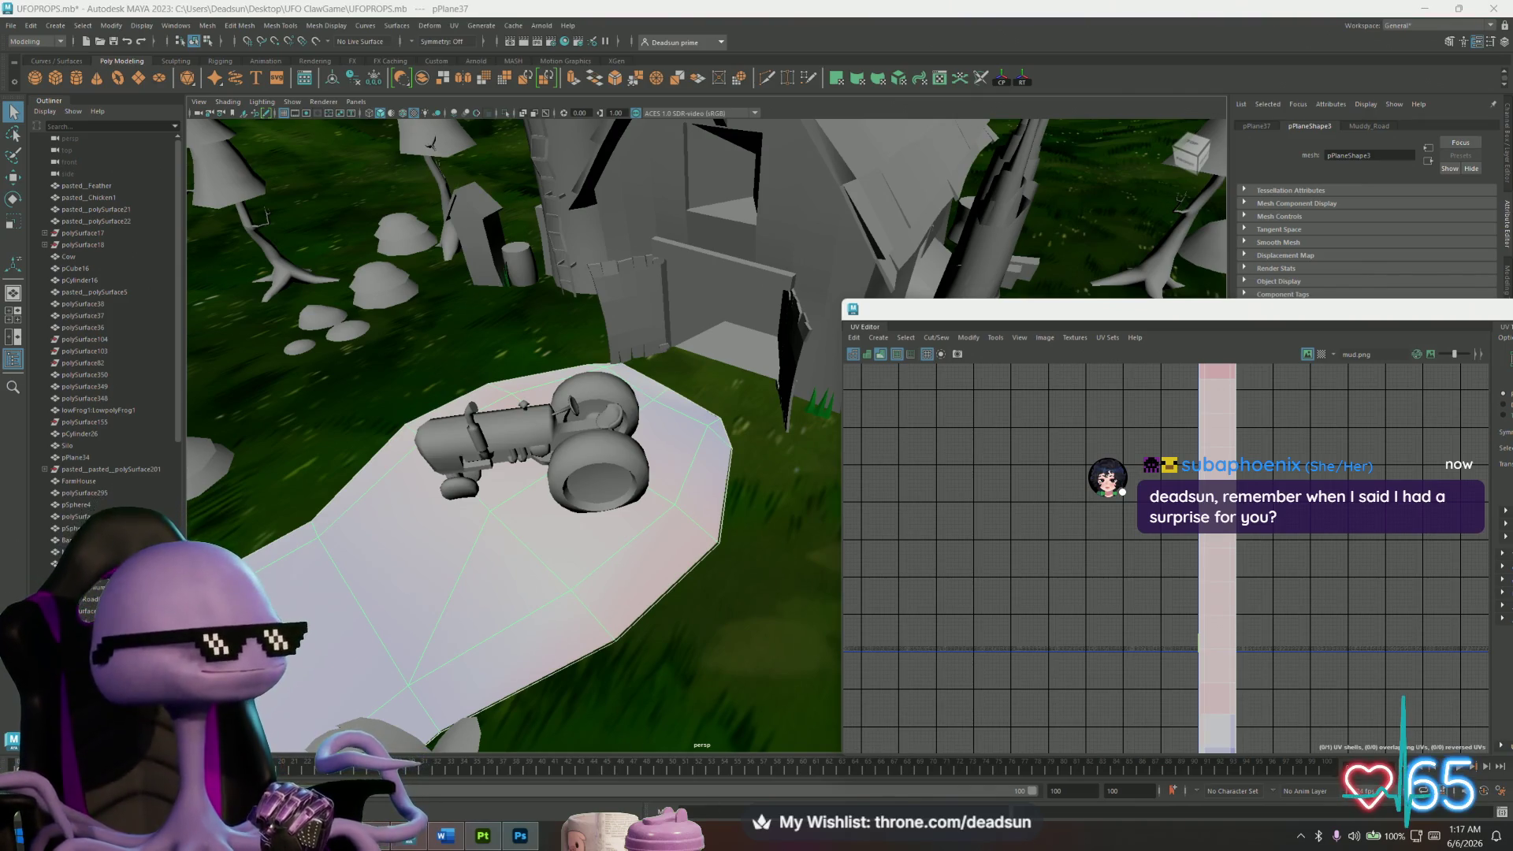
Select the barrel pCylinder32 and center its cap and side shells in the UV view.
mouse_move(441, 370)
alt+mouse_down()
mouse_move(524, 388)
mouse_move(623, 282)
alt+mouse_up()
click(624, 280)
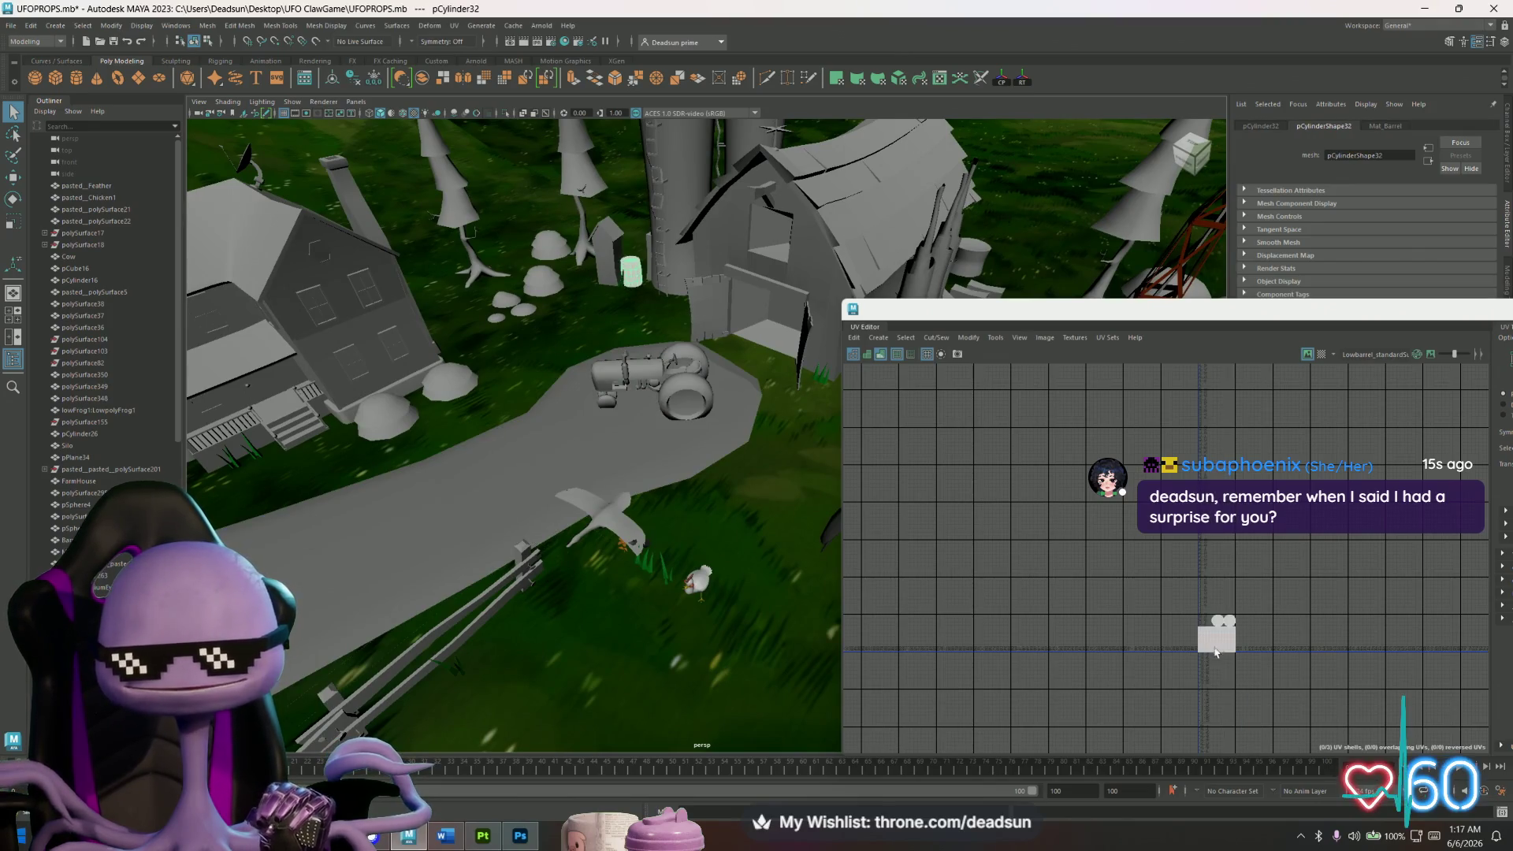
scroll(1206, 623, up, 6)
alt+middle_drag(1189, 571, 1109, 576)
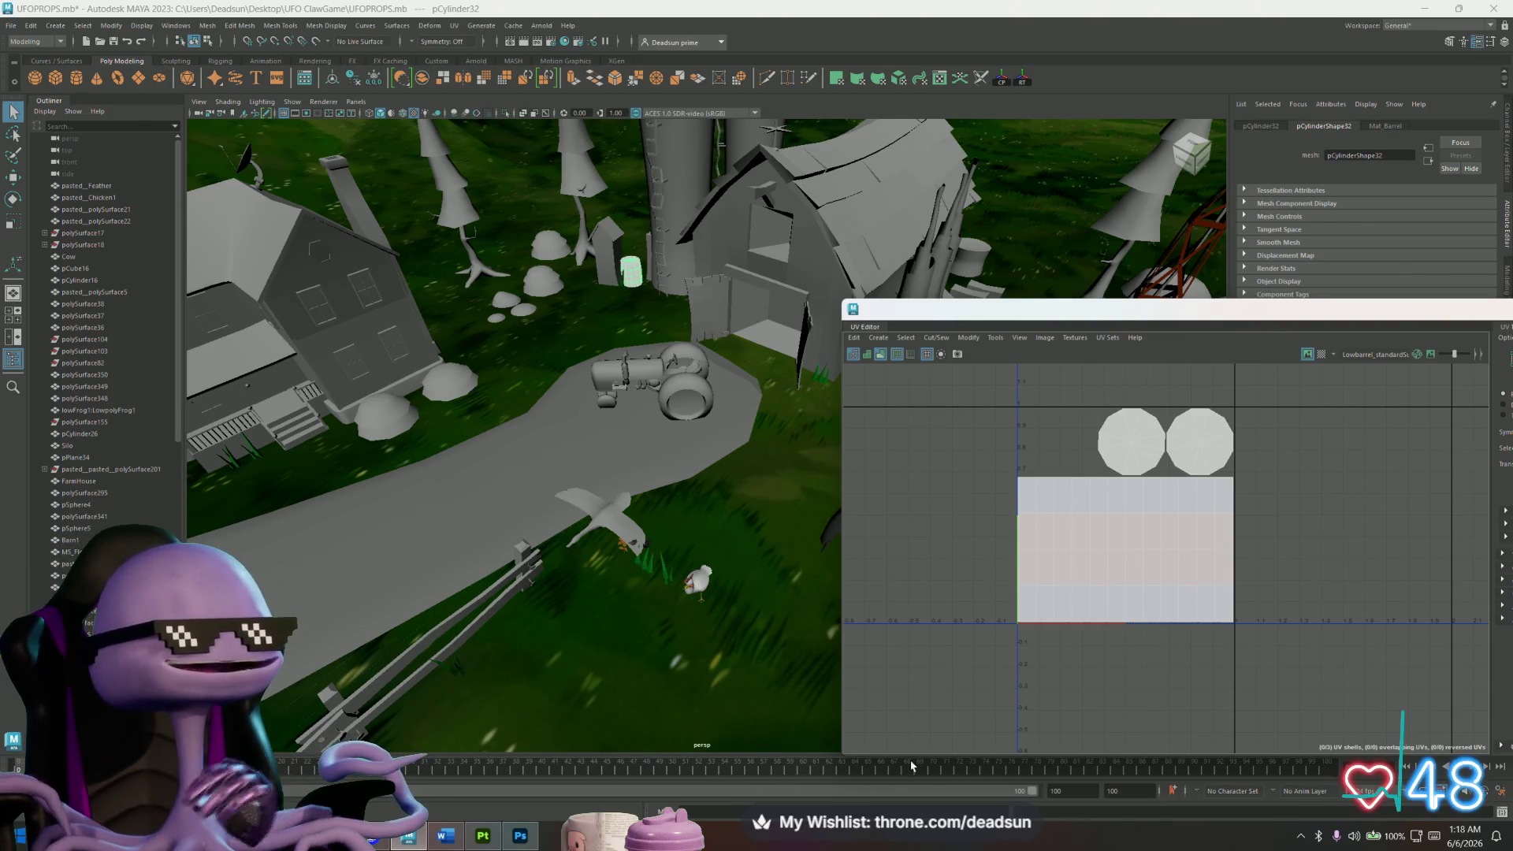
Reselect the road plane pPlane37 to show its tall rectangular UV shell.
click(328, 464)
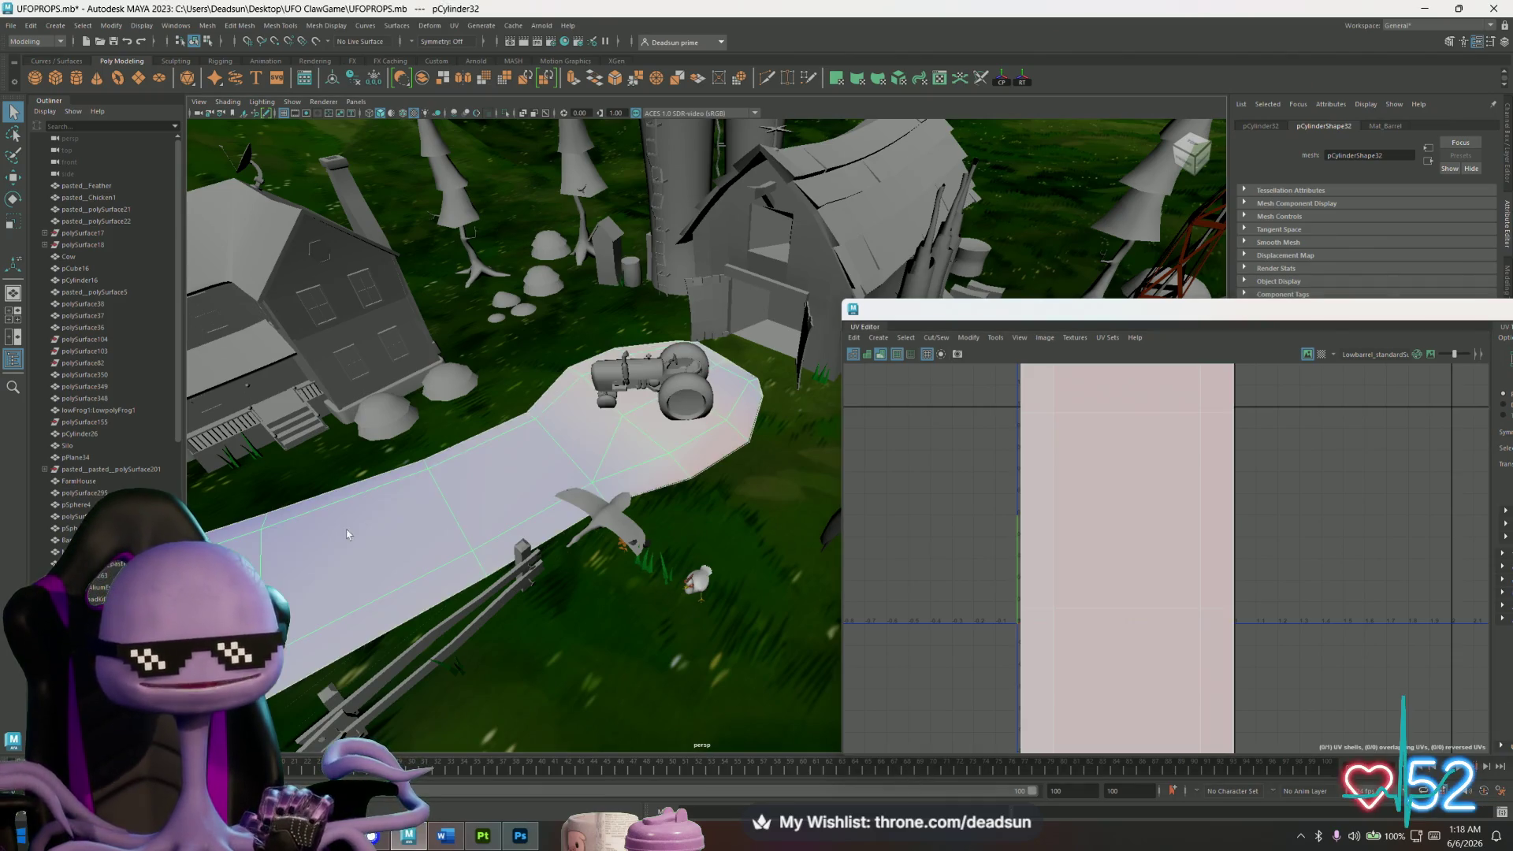
Select the fence in the viewport and frame its plank UV layout in the UV Editor.
alt+middle_drag(480, 622, 503, 470)
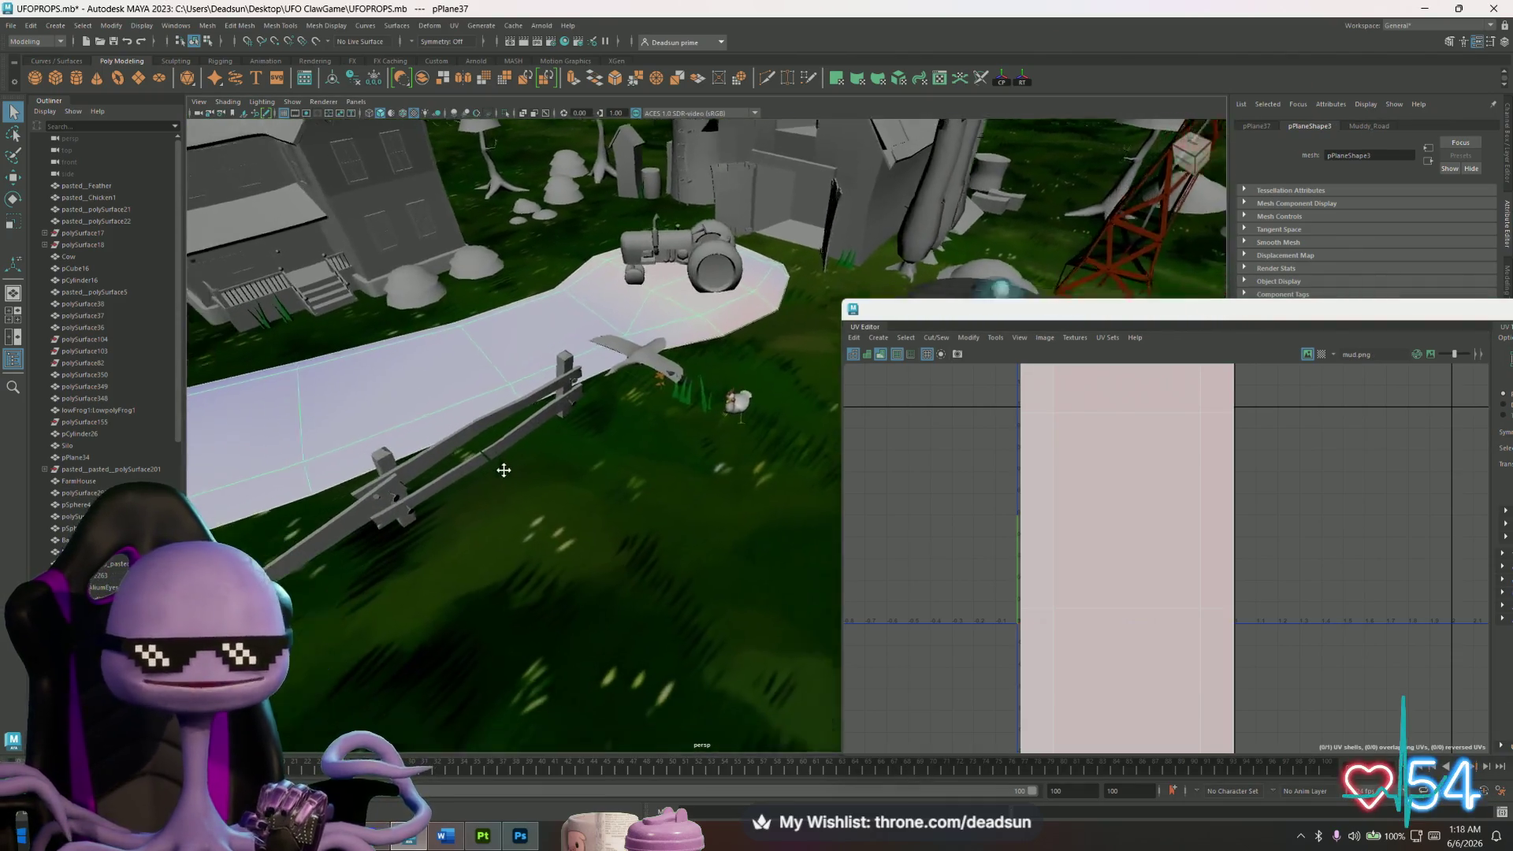
alt+drag(504, 470, 558, 473)
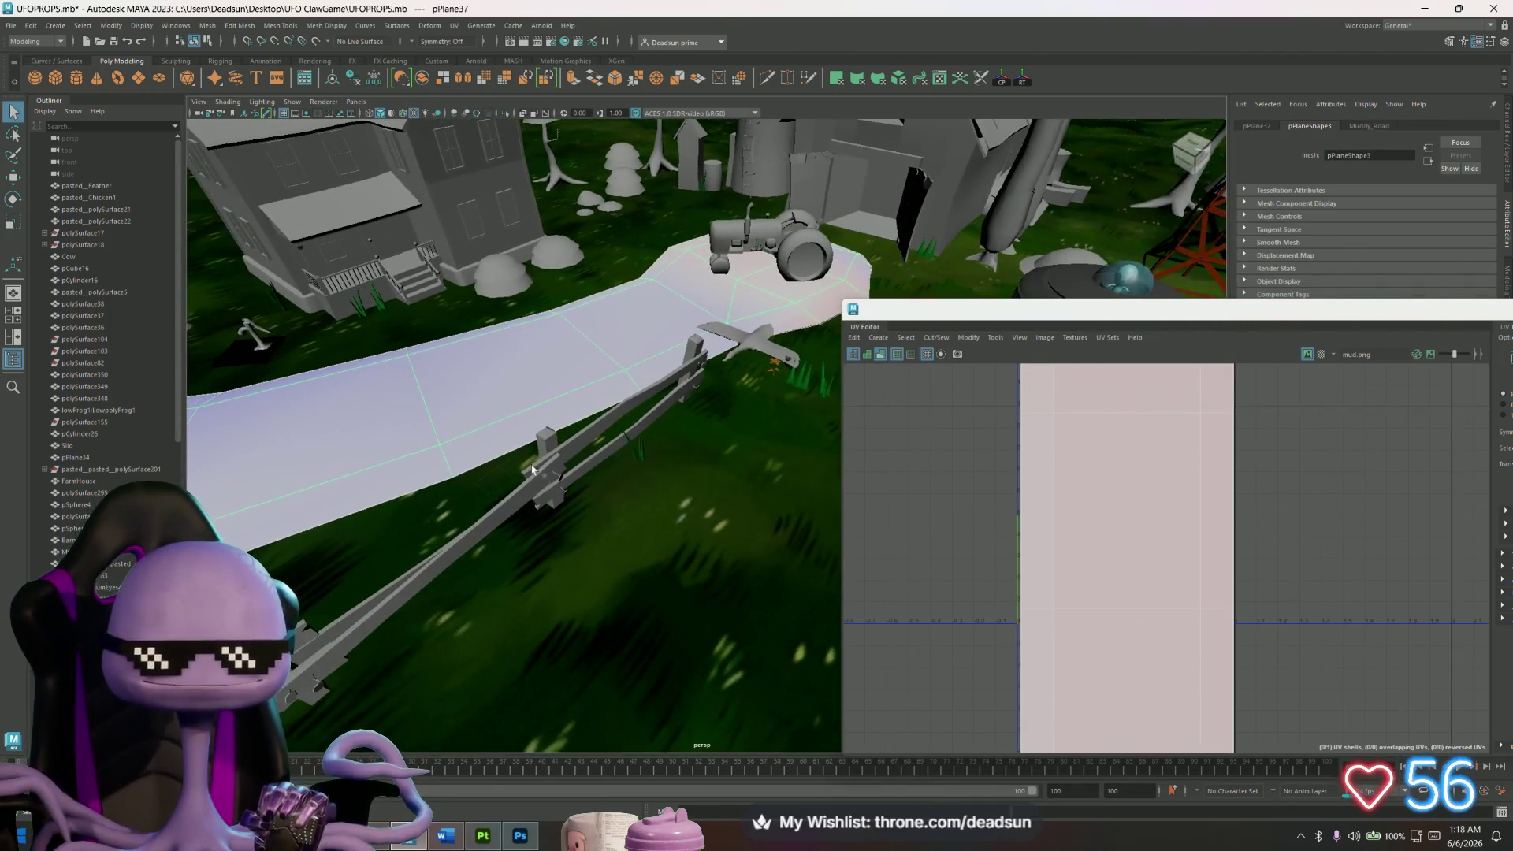
click(543, 475)
alt+middle_drag(1081, 441, 1080, 513)
scroll(1081, 513, down, 2)
right_drag(1062, 478, 1137, 478)
Select all the fence UVs and move them down inside the 0–1 UV tile.
drag(977, 394, 1249, 643)
key(w)
drag(1095, 417, 1093, 579)
scroll(1093, 580, up, 5)
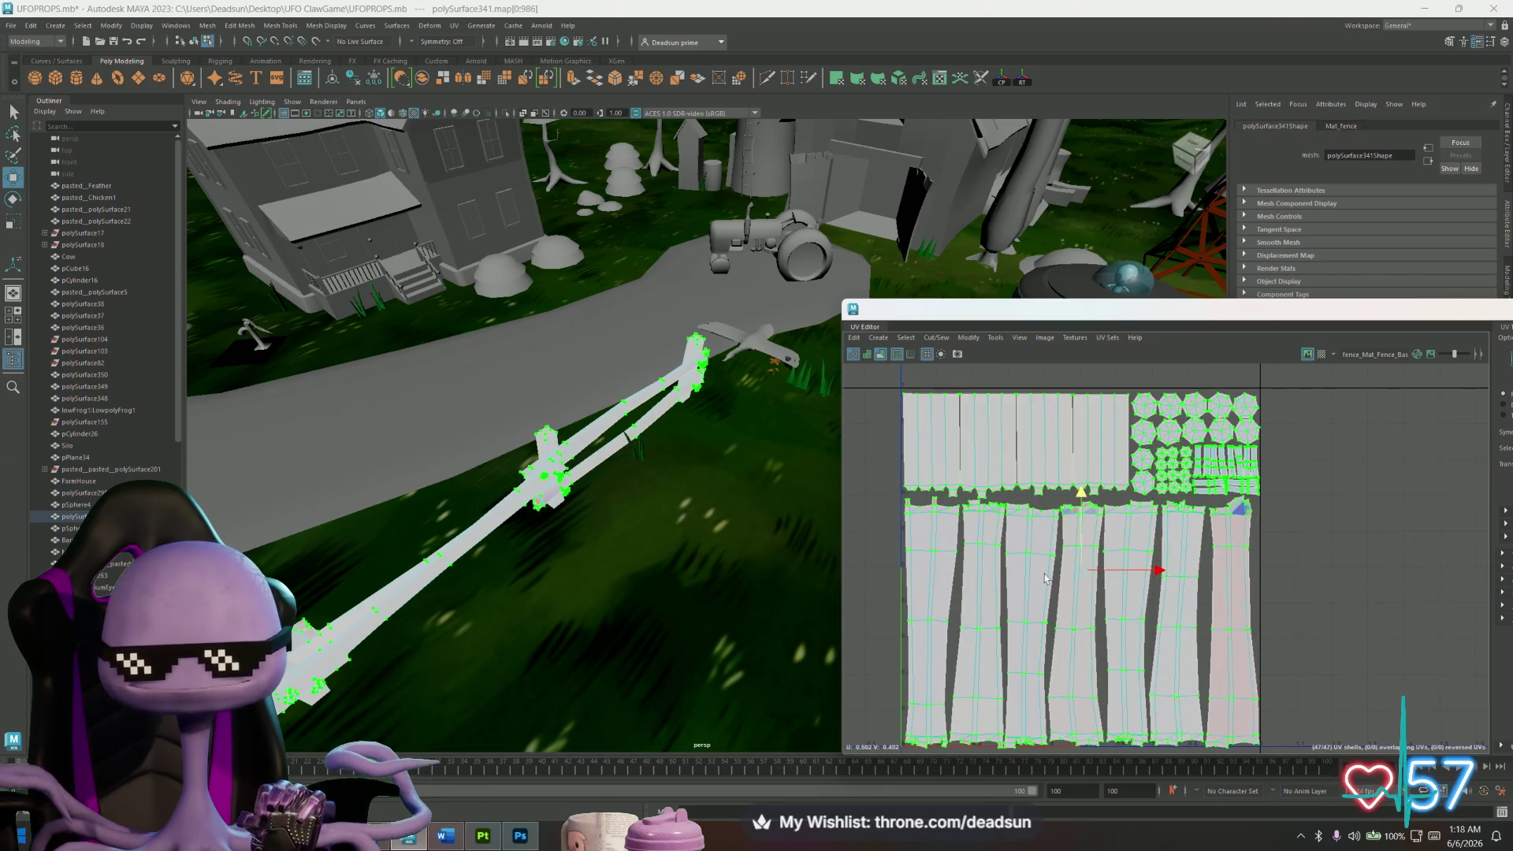
alt+middle_drag(1044, 581, 1051, 585)
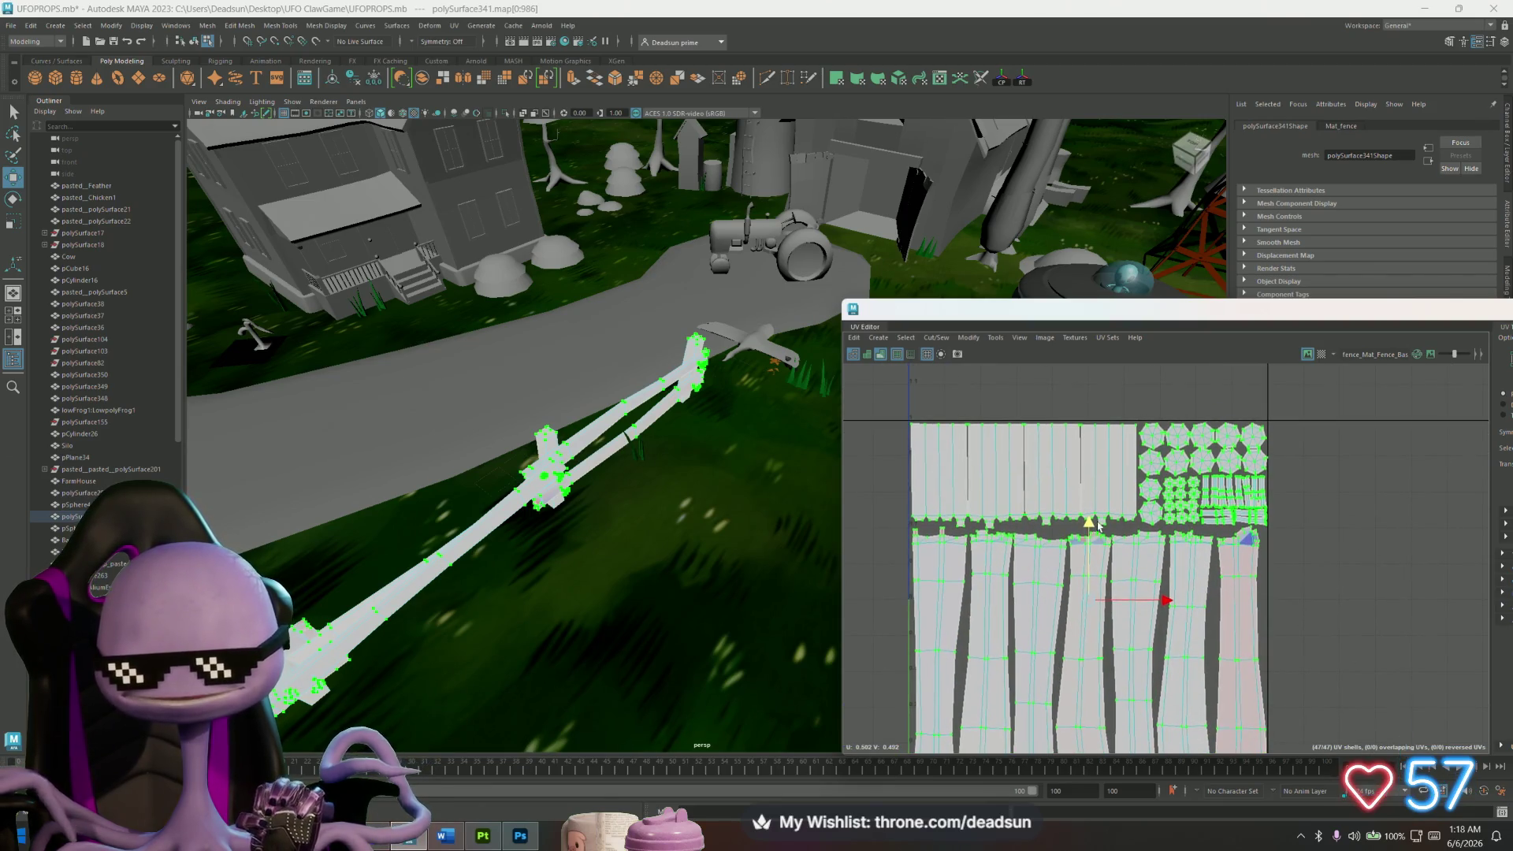
alt+middle_drag(1033, 723, 1021, 501)
mouse_move(1021, 501)
alt+right_down()
mouse_move(1367, 662)
mouse_move(1289, 614)
mouse_move(1384, 618)
mouse_move(1197, 635)
mouse_move(1032, 533)
alt+right_up()
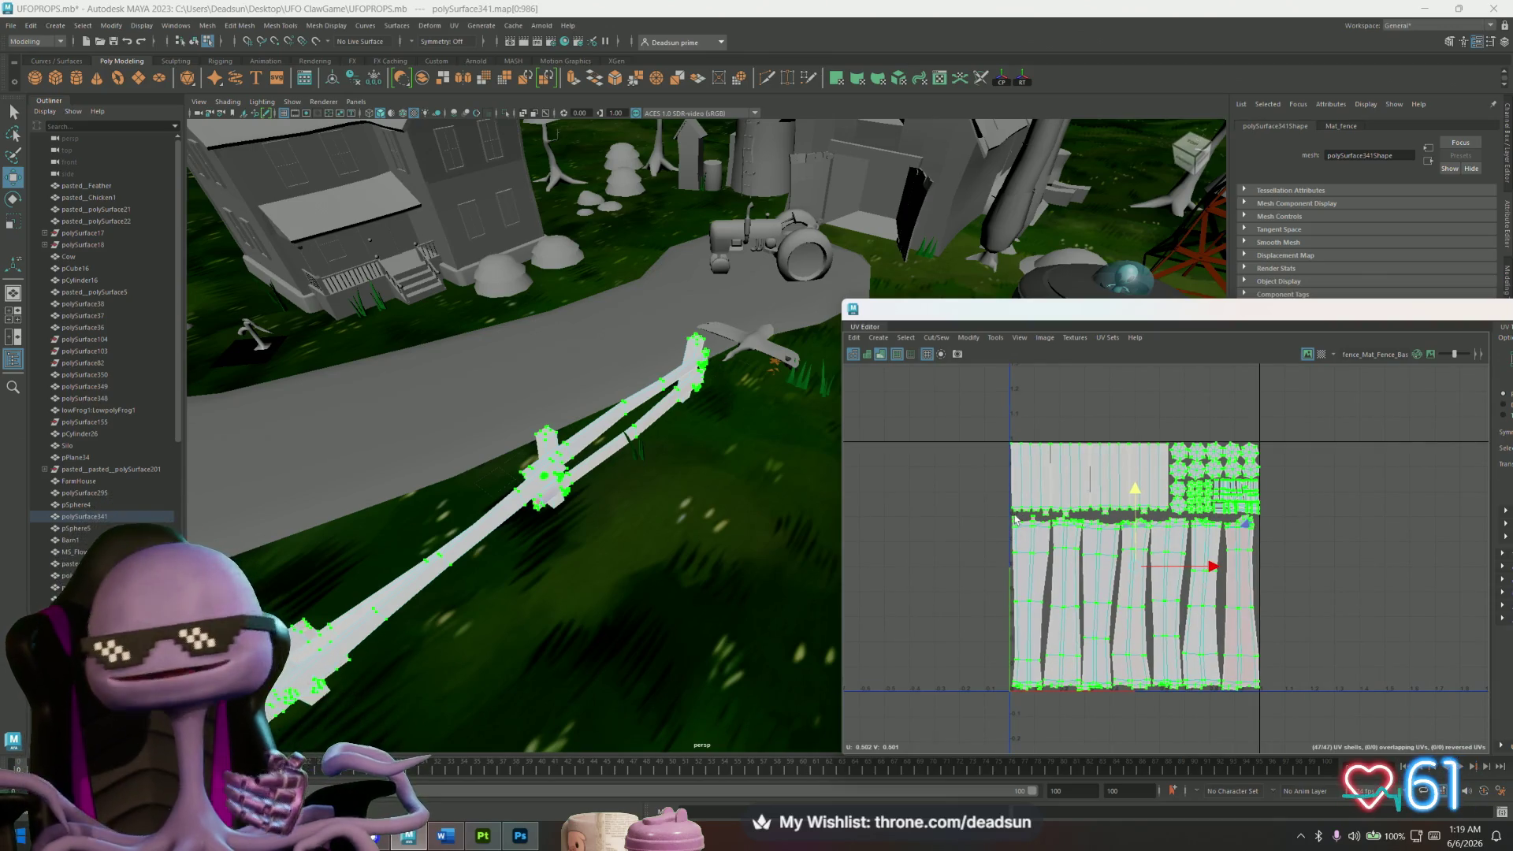
scroll(1229, 539, up, 6)
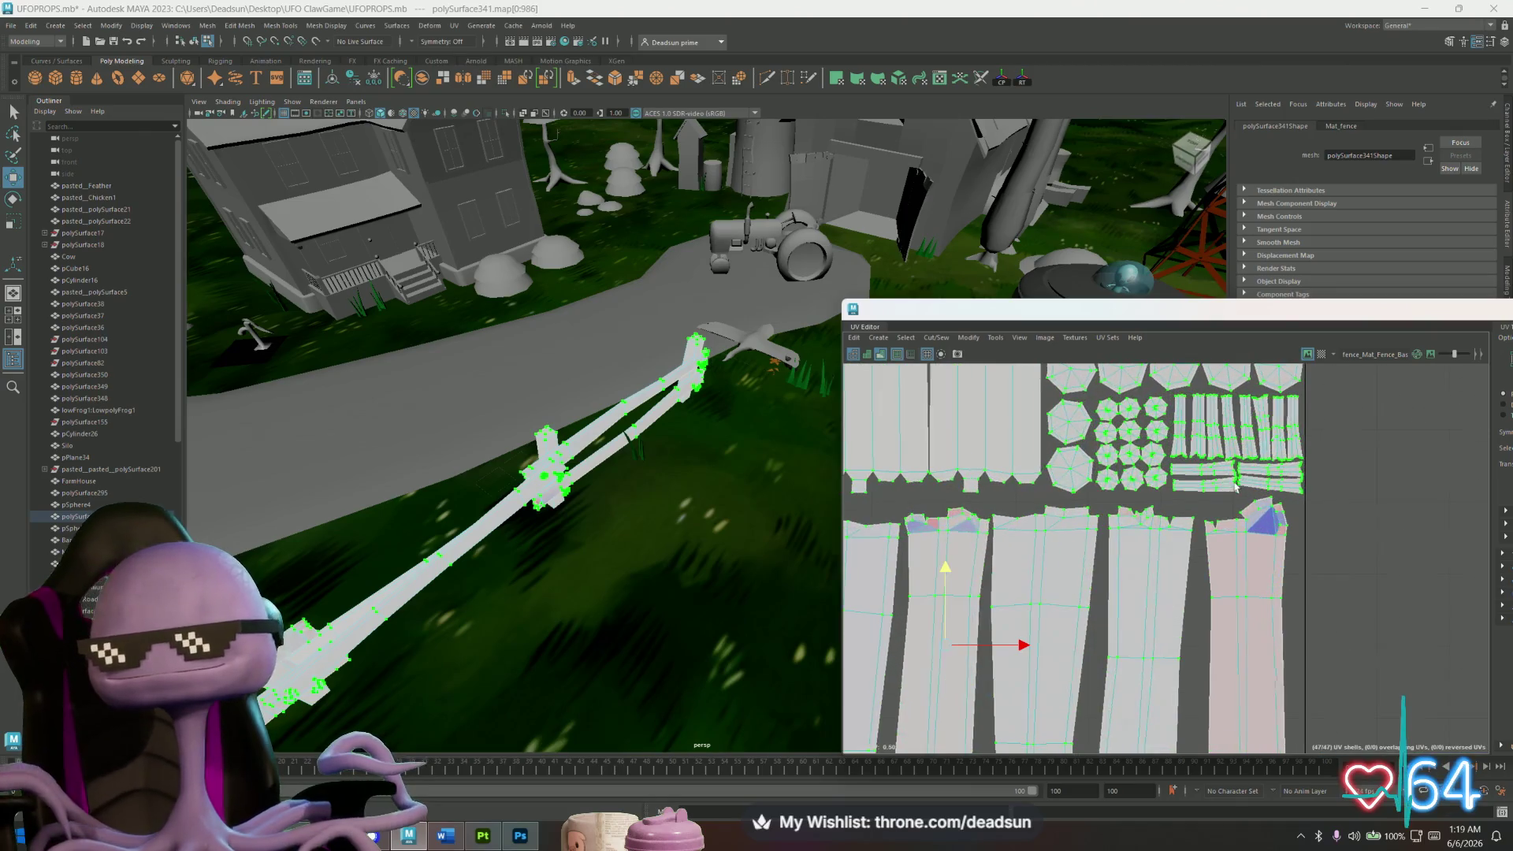
scroll(1204, 477, down, 5)
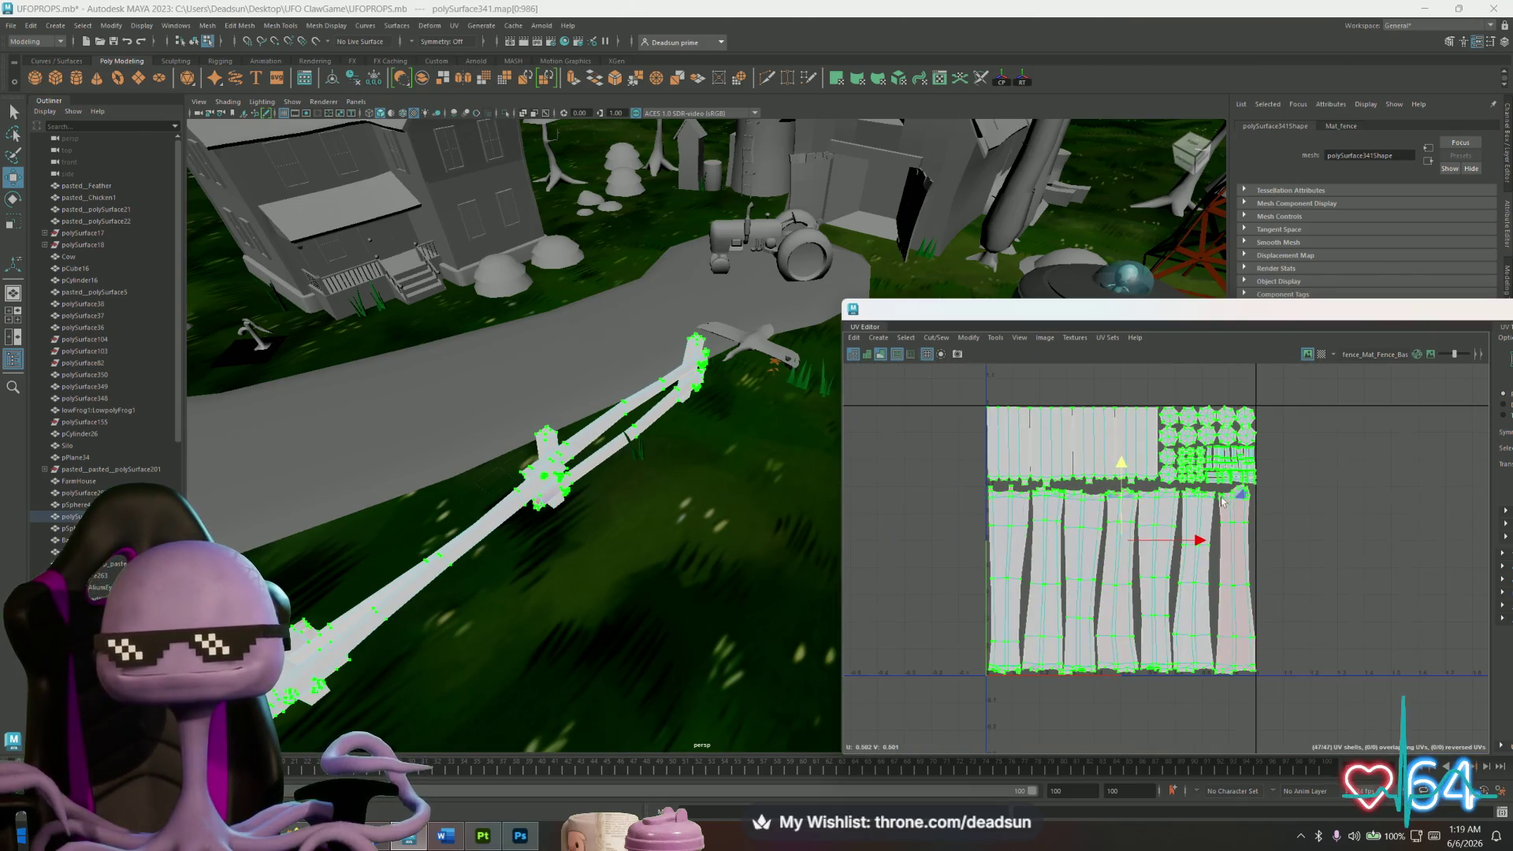
Close the UV Editor and reselect the fence as a whole object.
drag(1024, 308, 671, 304)
click(1298, 303)
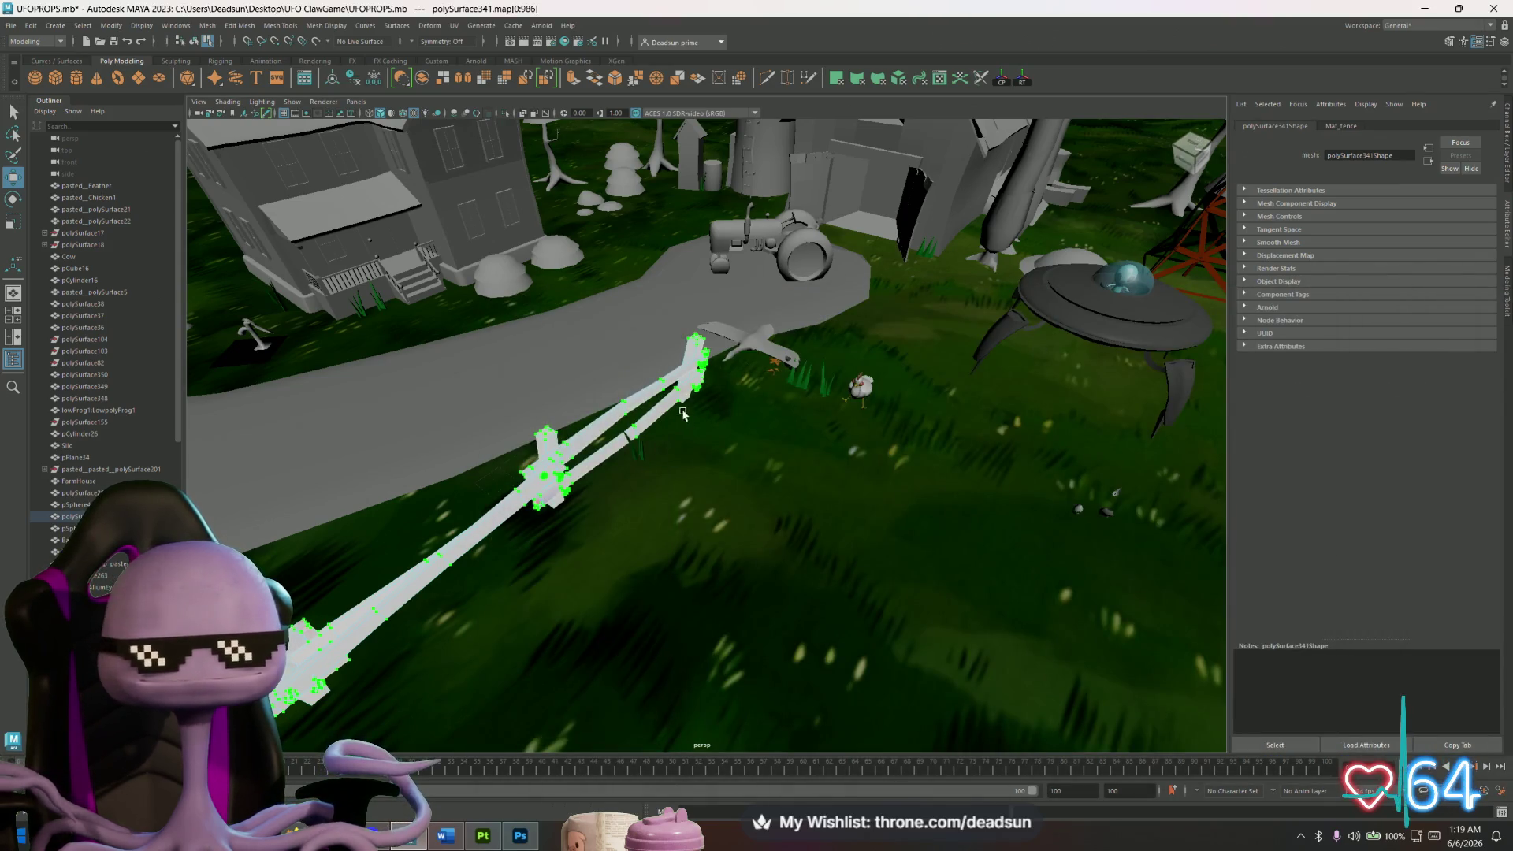
right_drag(638, 405, 624, 388)
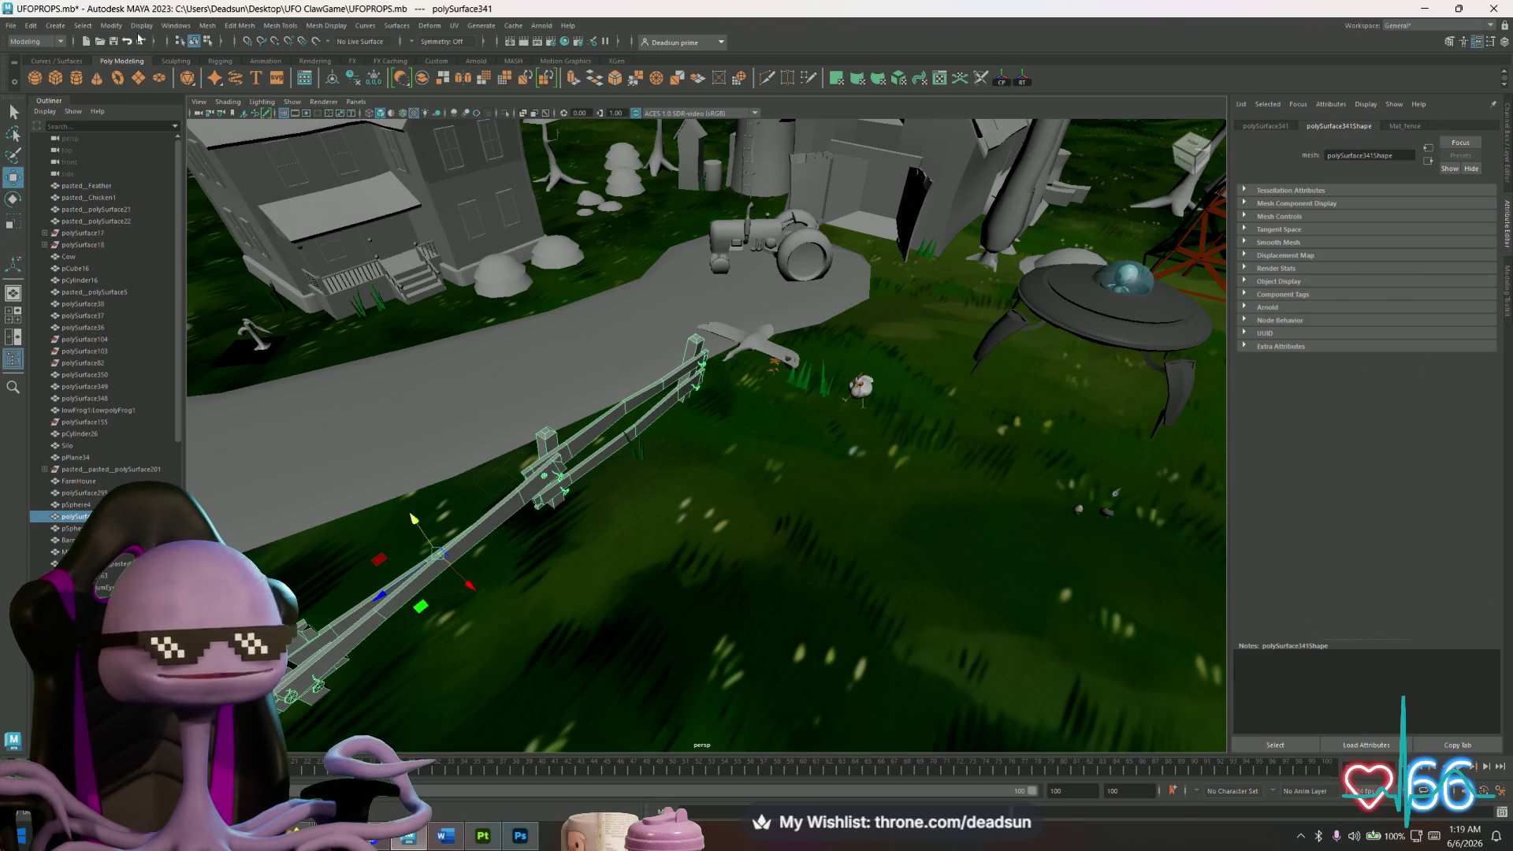
Export the selected fence to the Models folder as Fence.fbx, replacing the existing file.
click(11, 26)
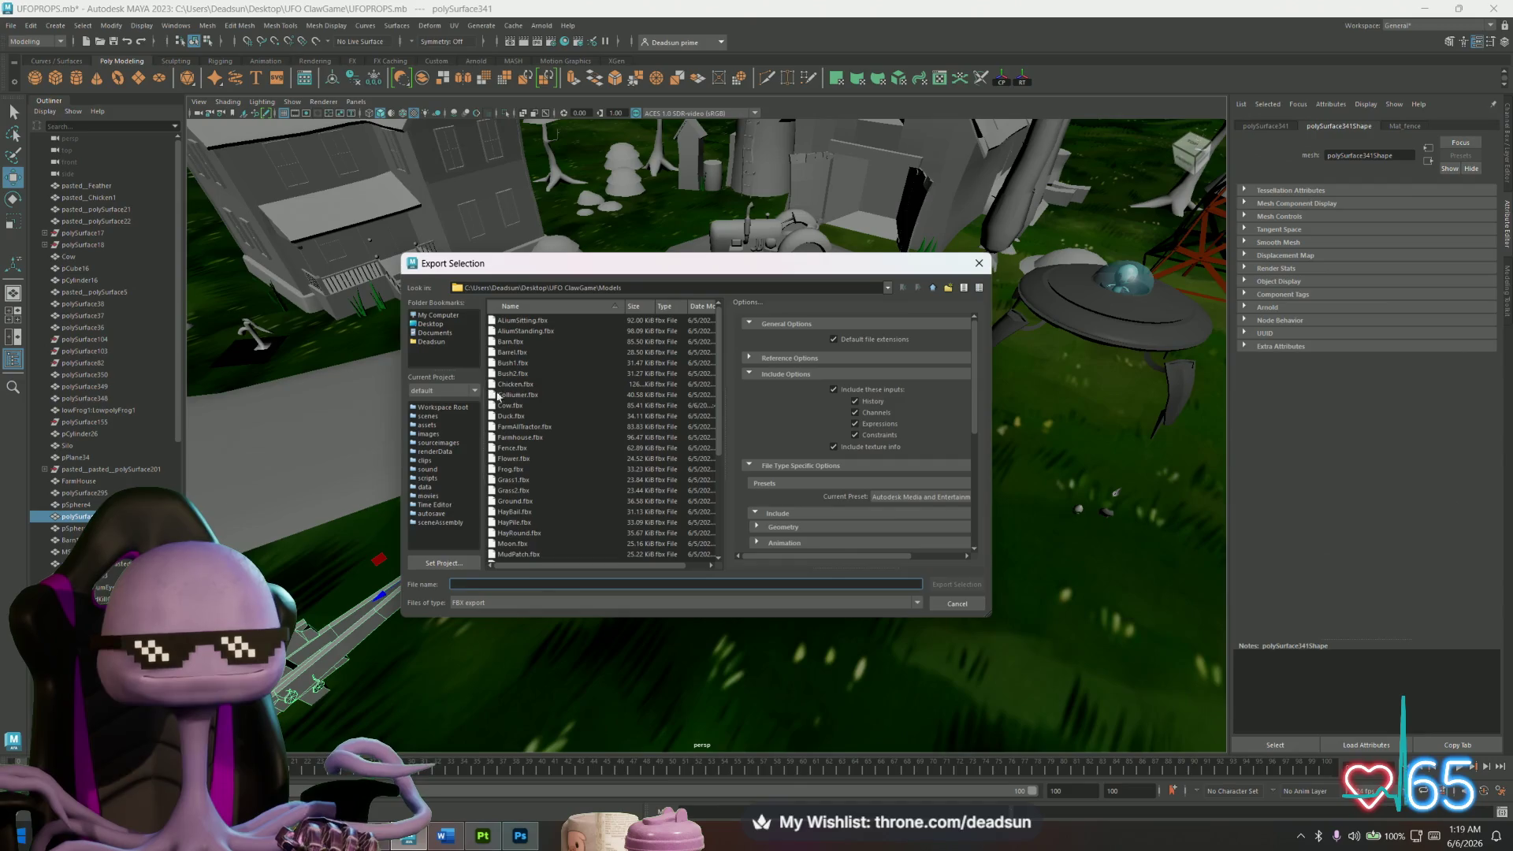
click(495, 396)
text(fe)
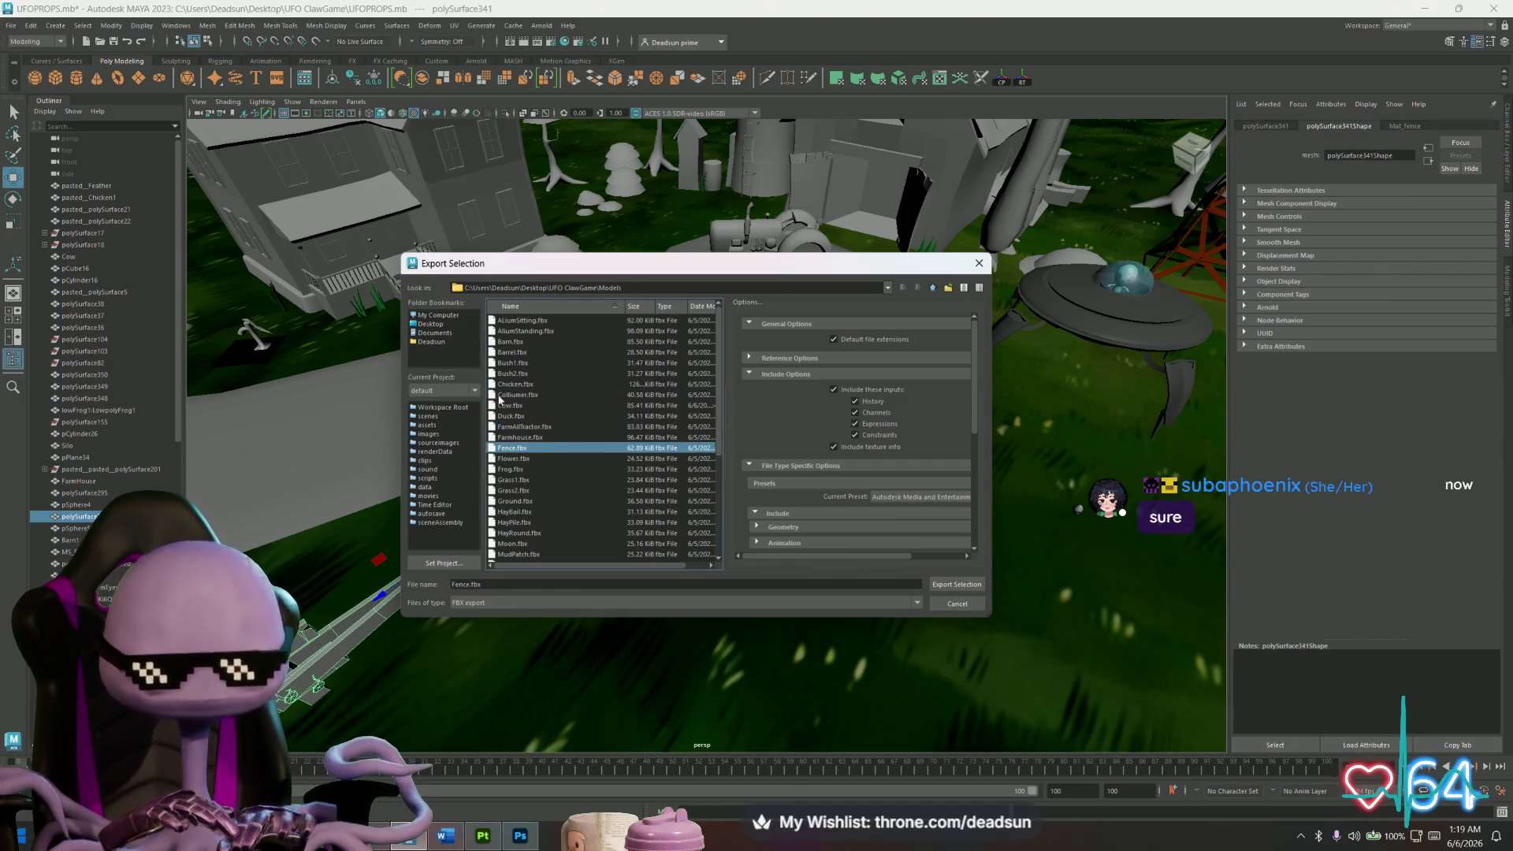
click(946, 581)
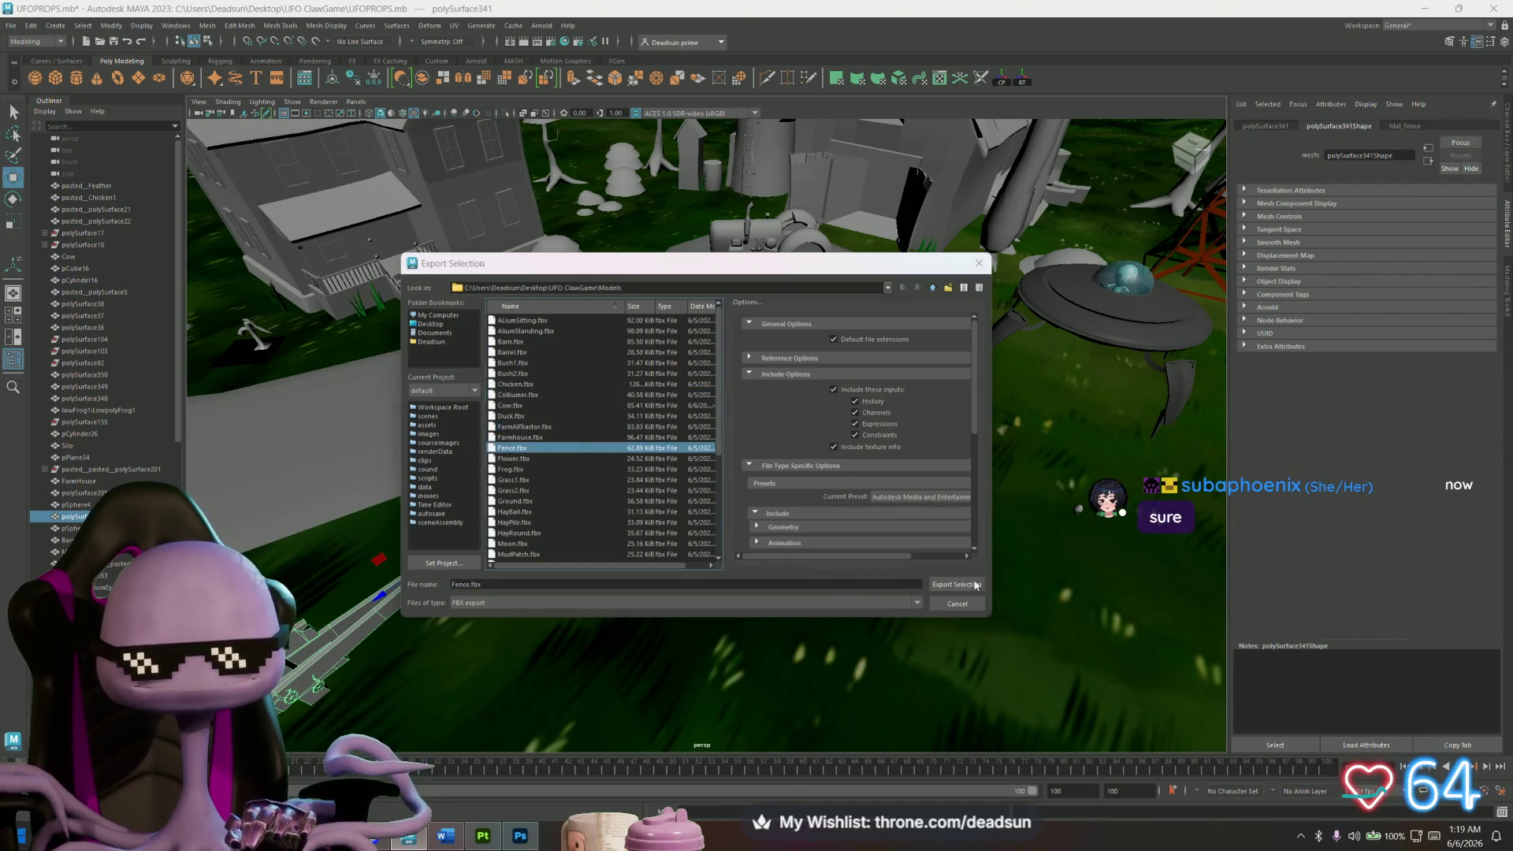
click(677, 460)
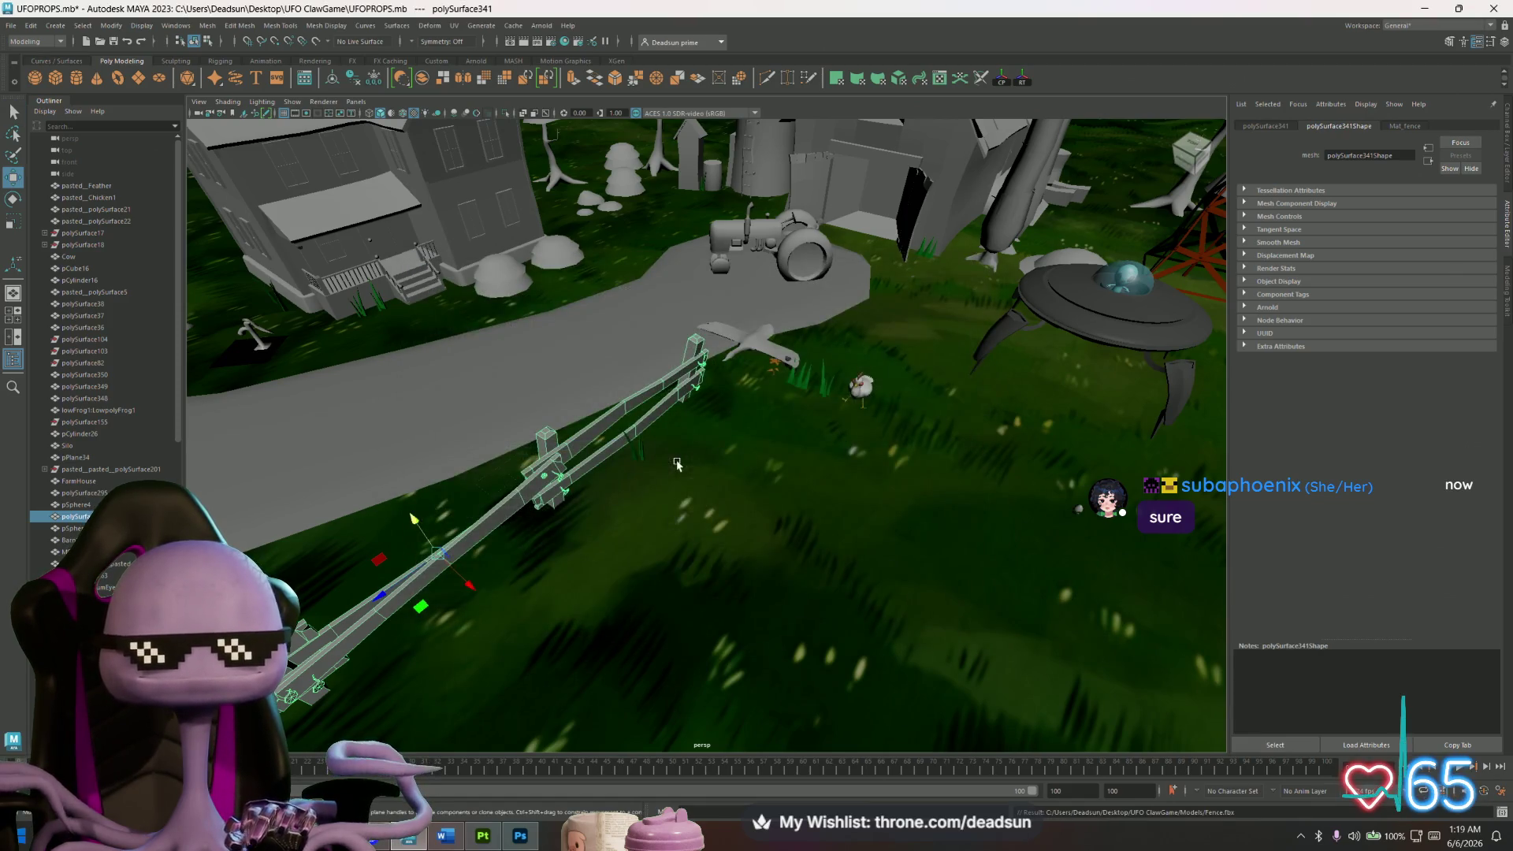
alt+drag(767, 406, 747, 432)
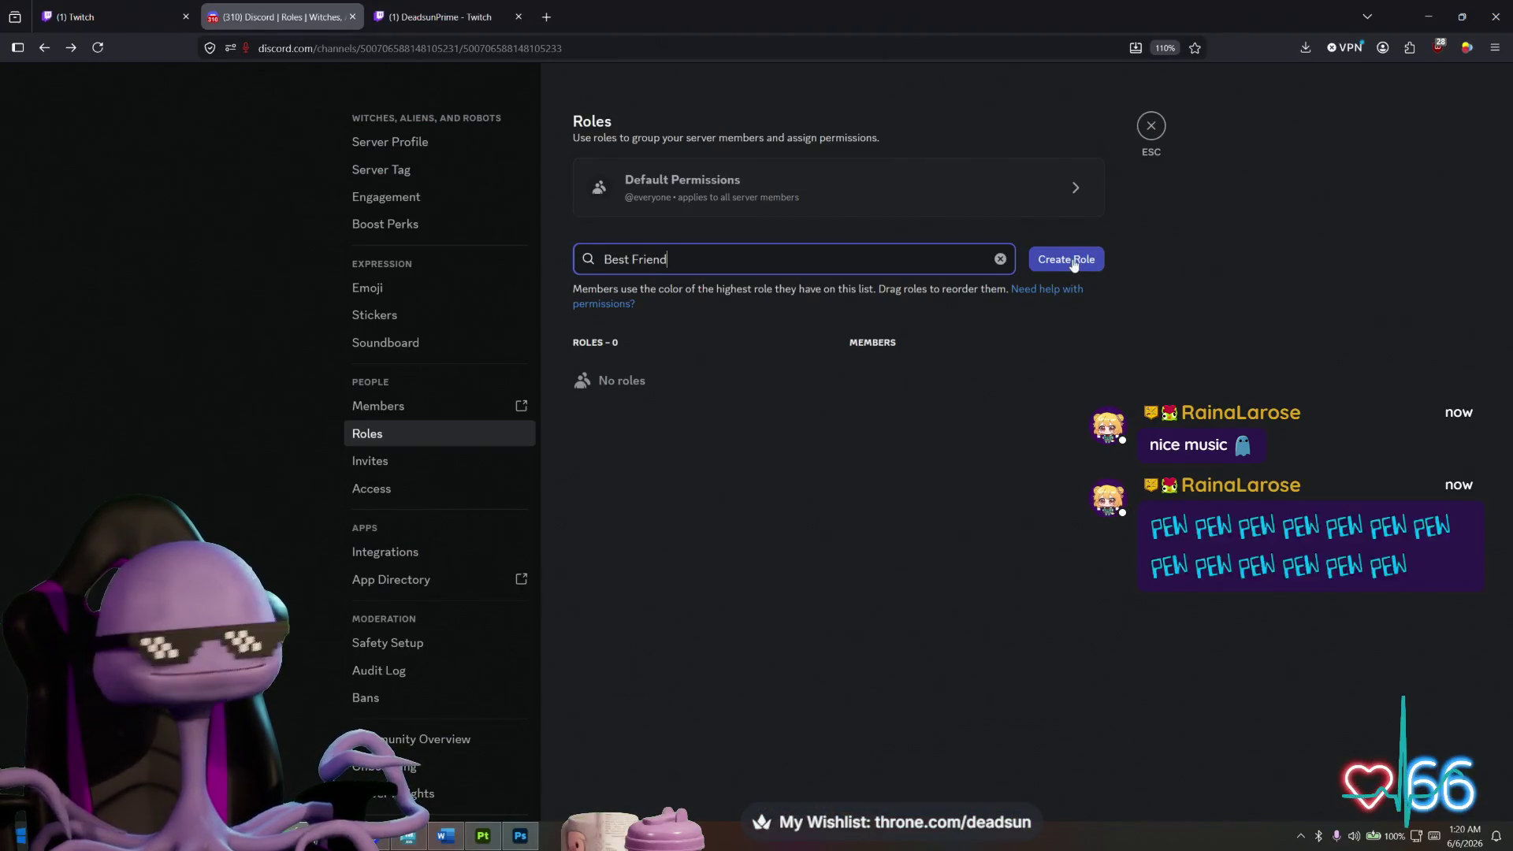
Add a new server role, named 'new role' by default, from the Roles page.
click(1073, 263)
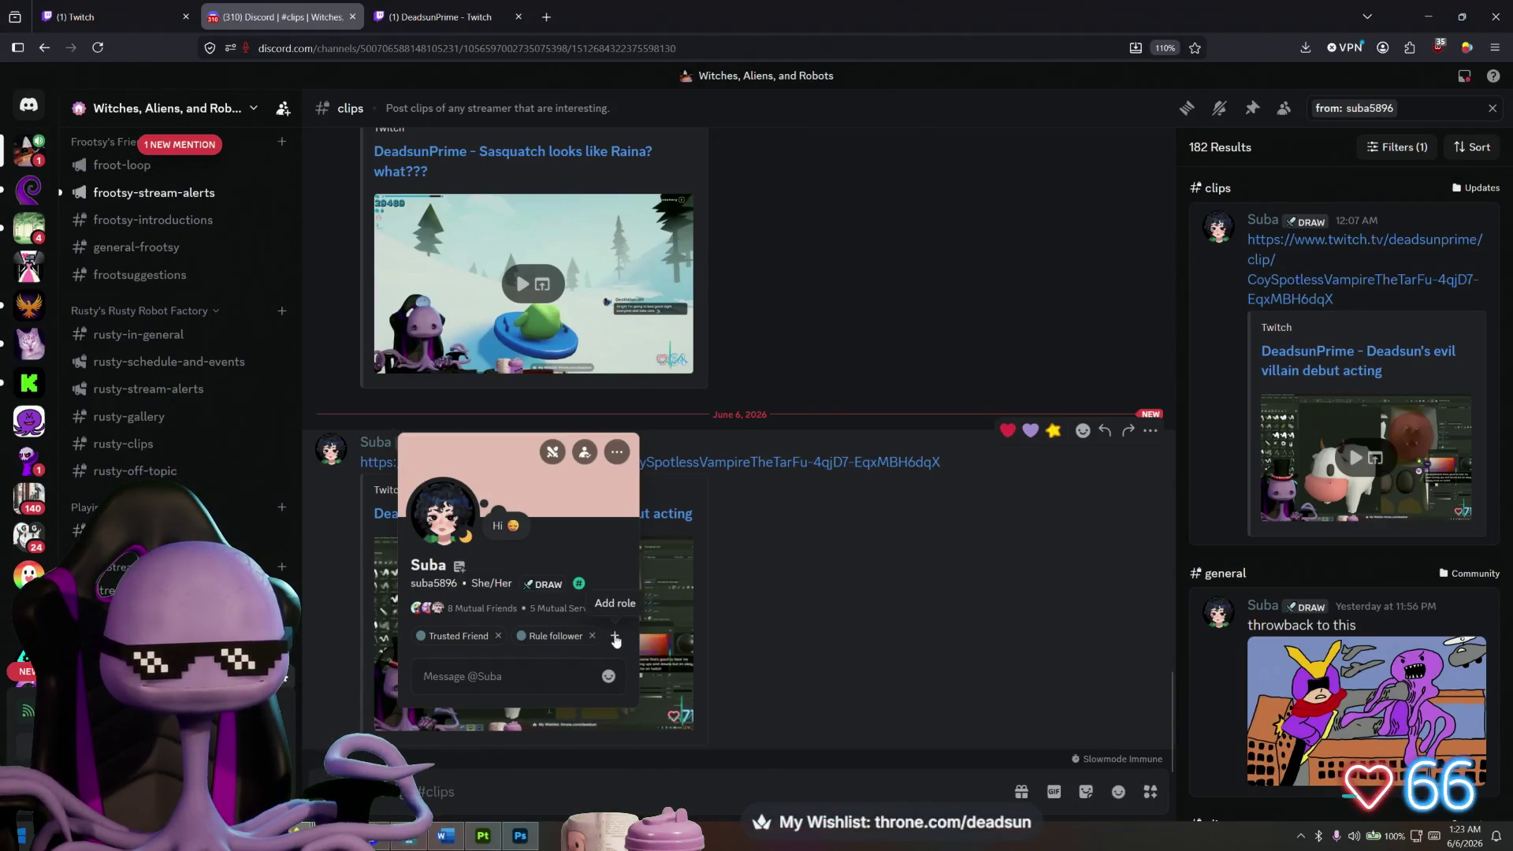
Give the current member the Best Friend role through the role picker.
click(615, 635)
text(Best)
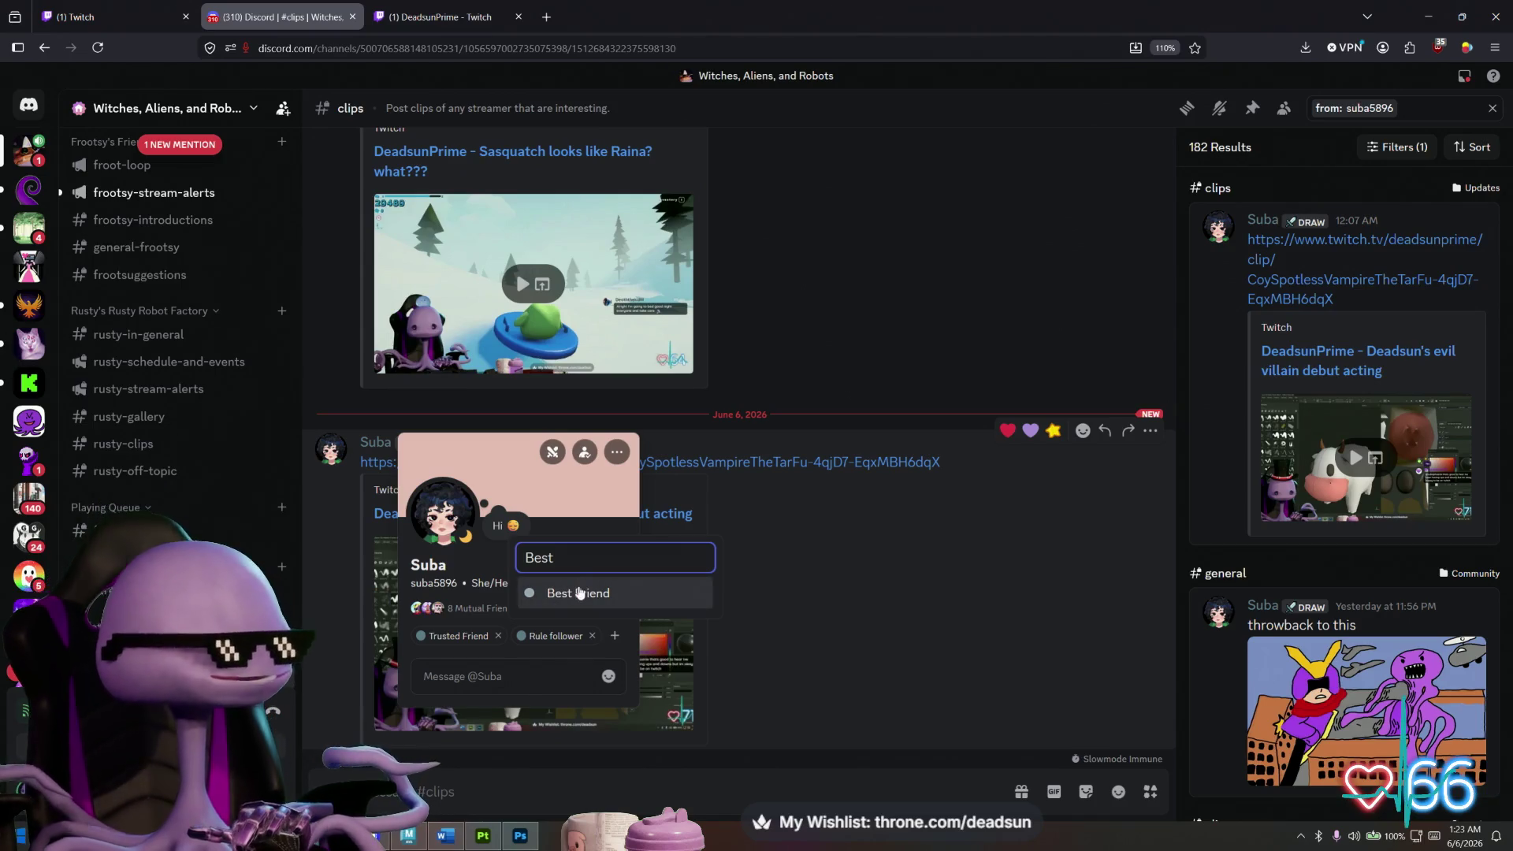
click(581, 592)
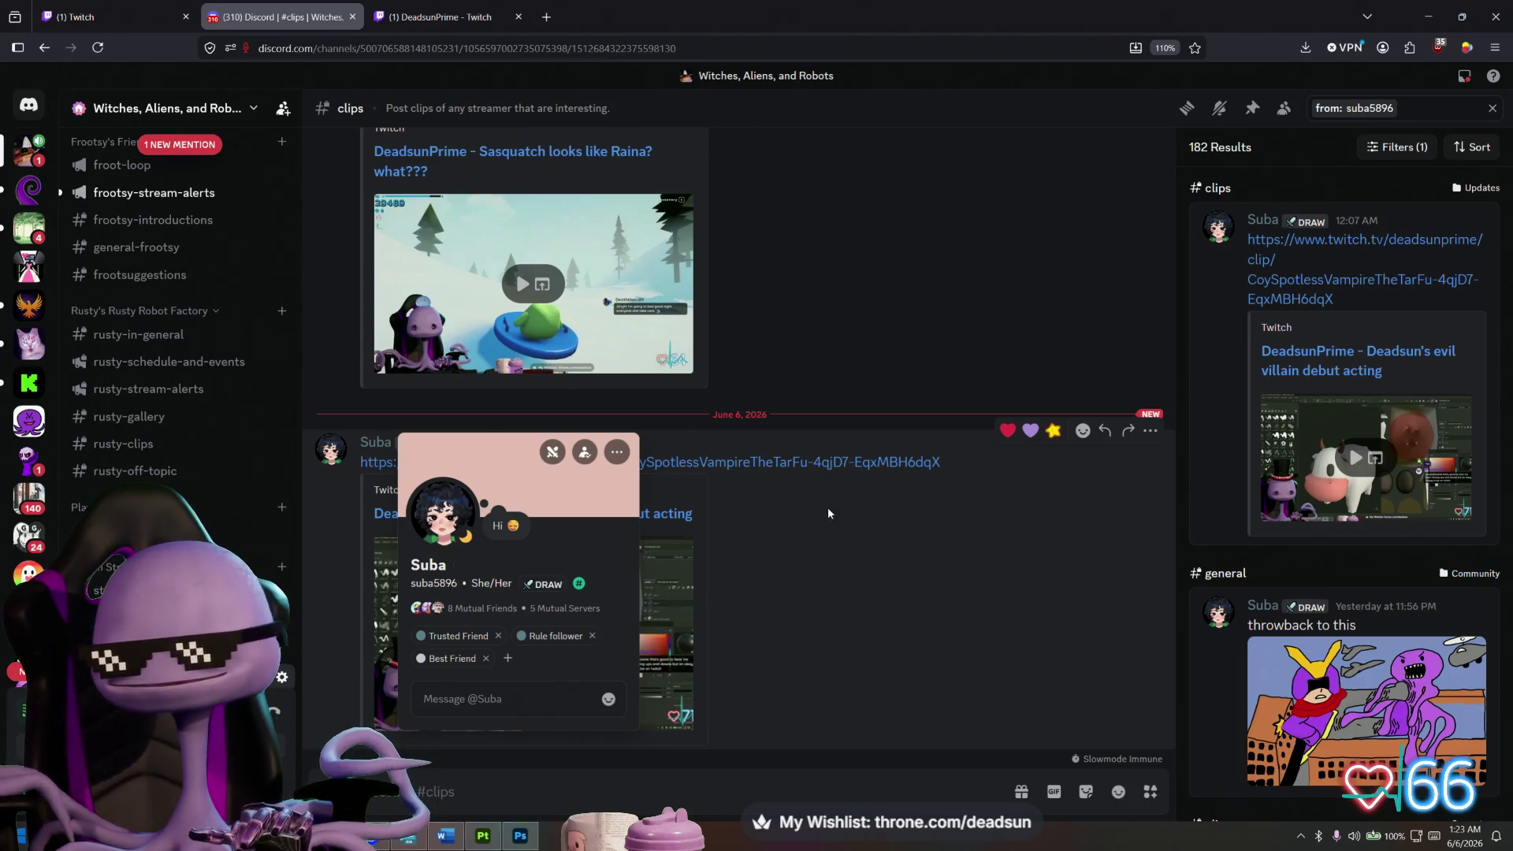
Search for one member's messages and jump to their fundraiser message in #general.
click(1405, 108)
key(ctrl+a)
text(Biglee)
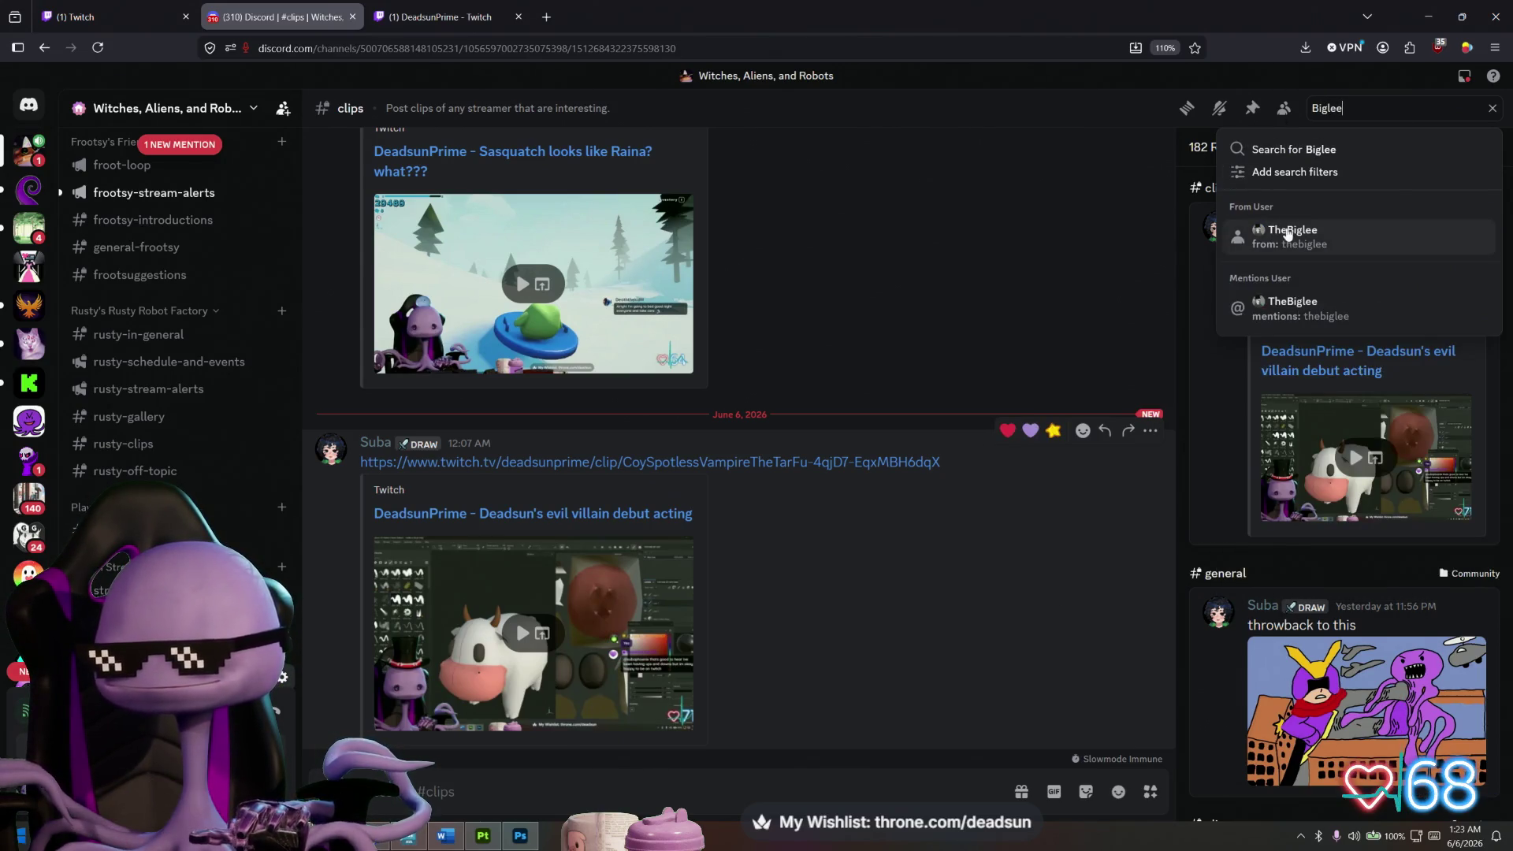
click(1284, 231)
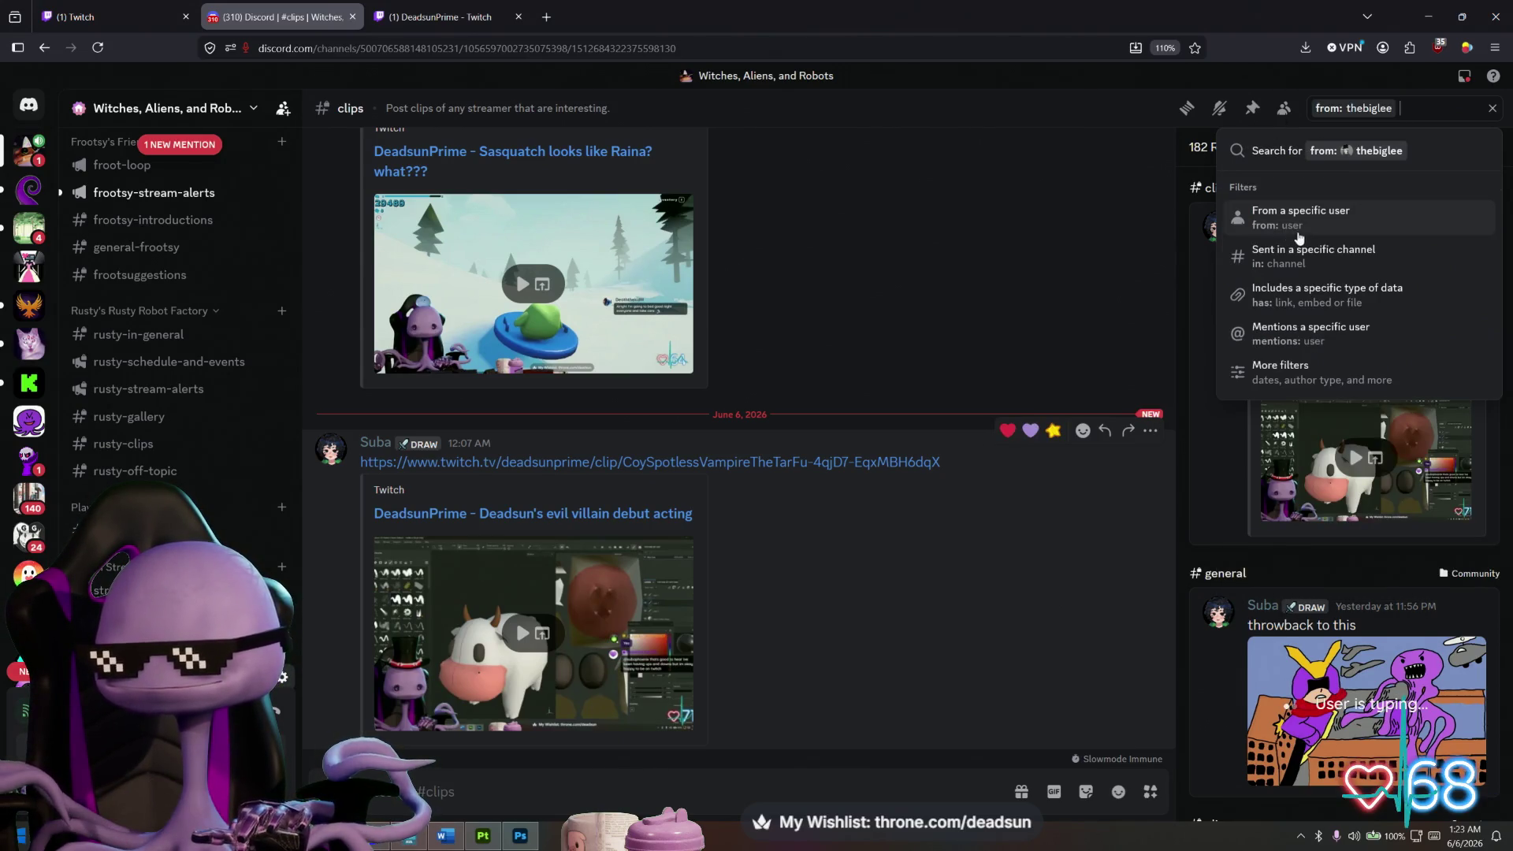
click(1371, 151)
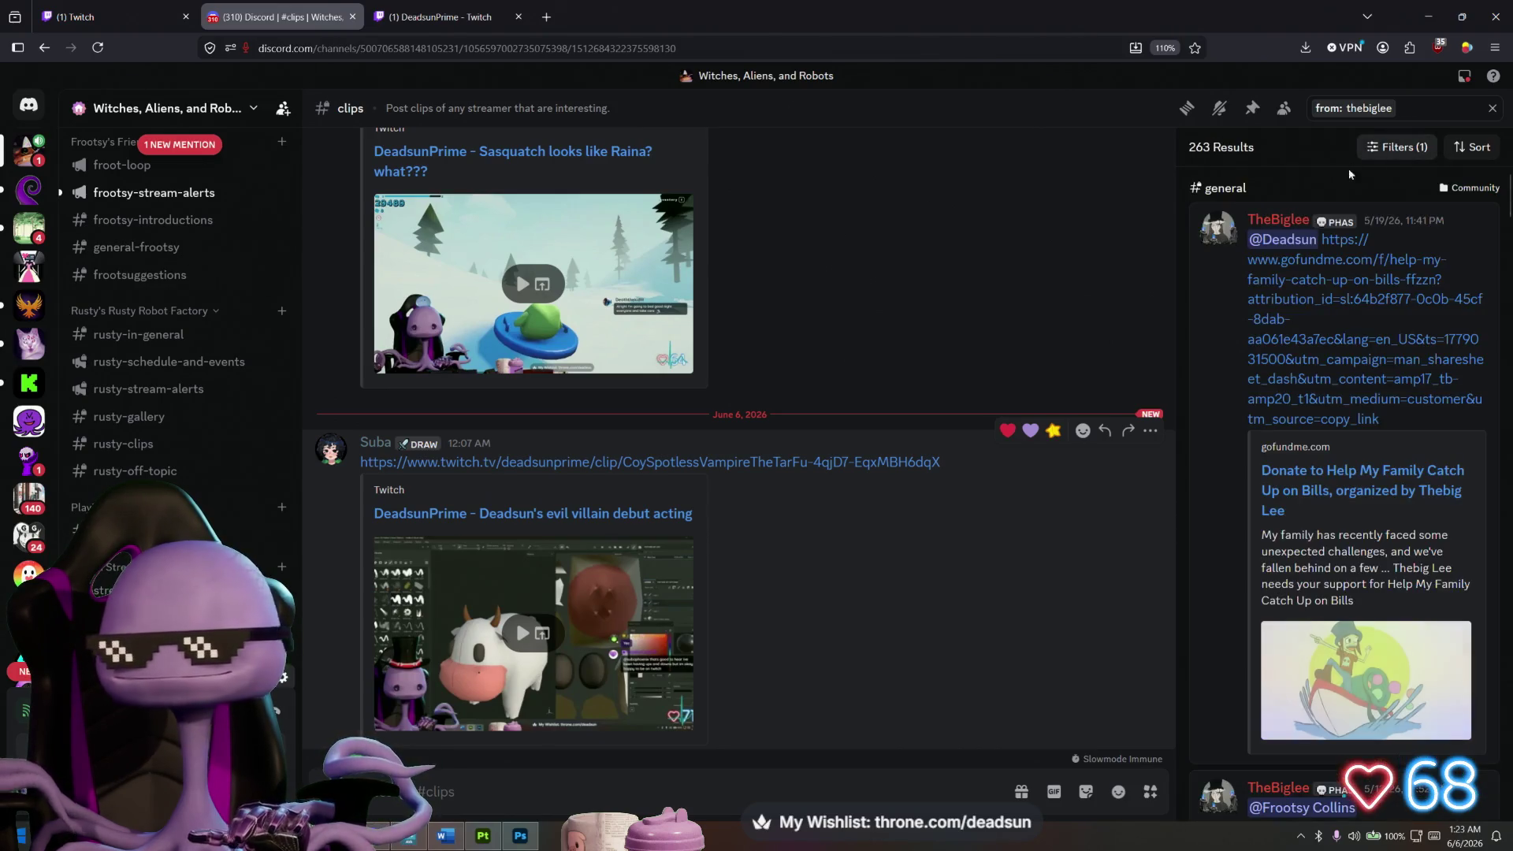
click(1281, 223)
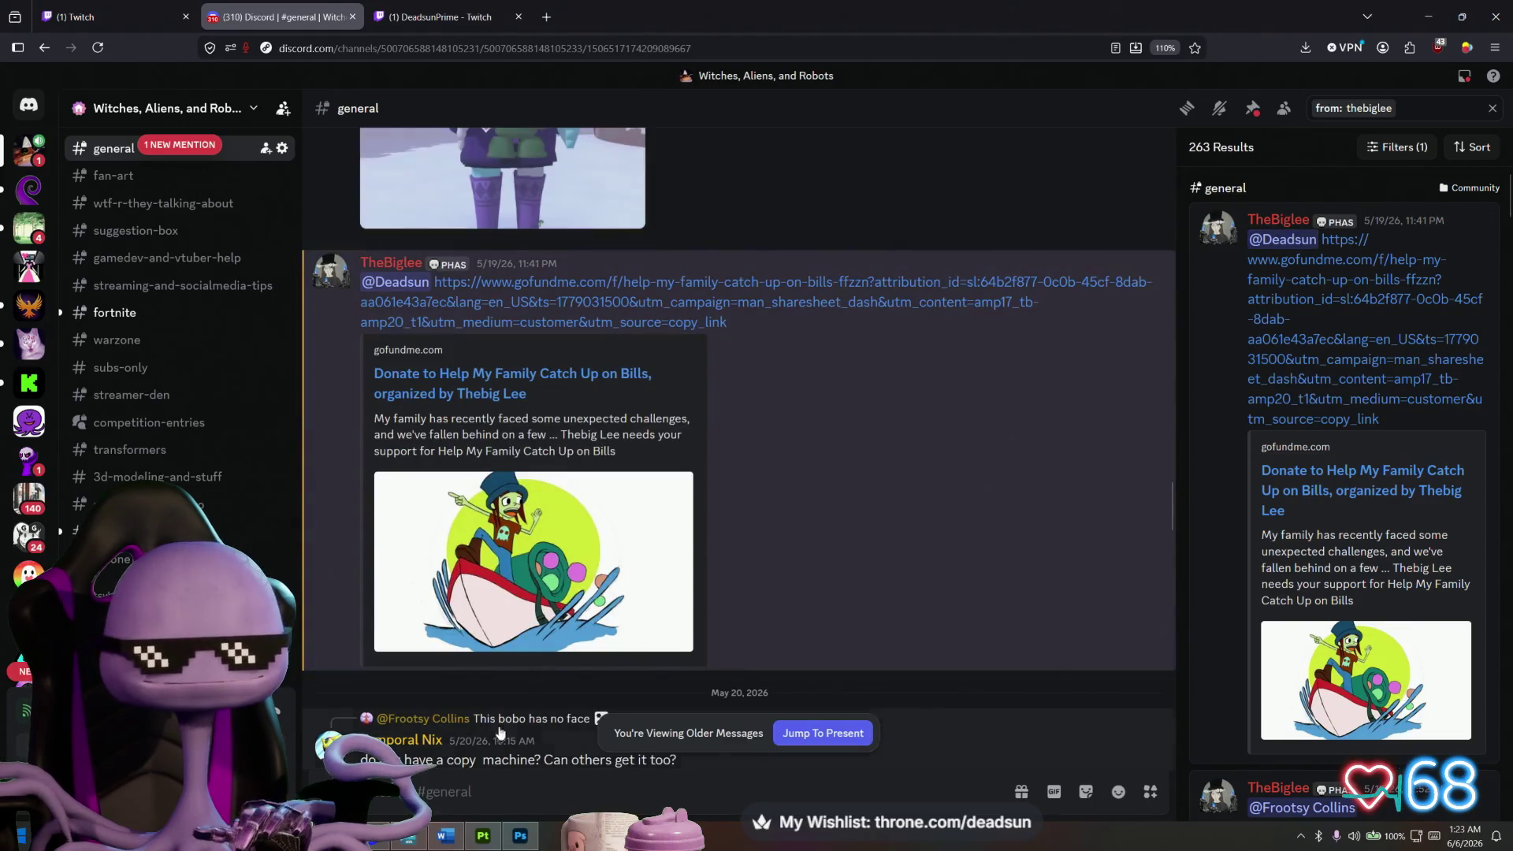
From that member's profile card, add the Best Friend role, then close the popout.
click(391, 266)
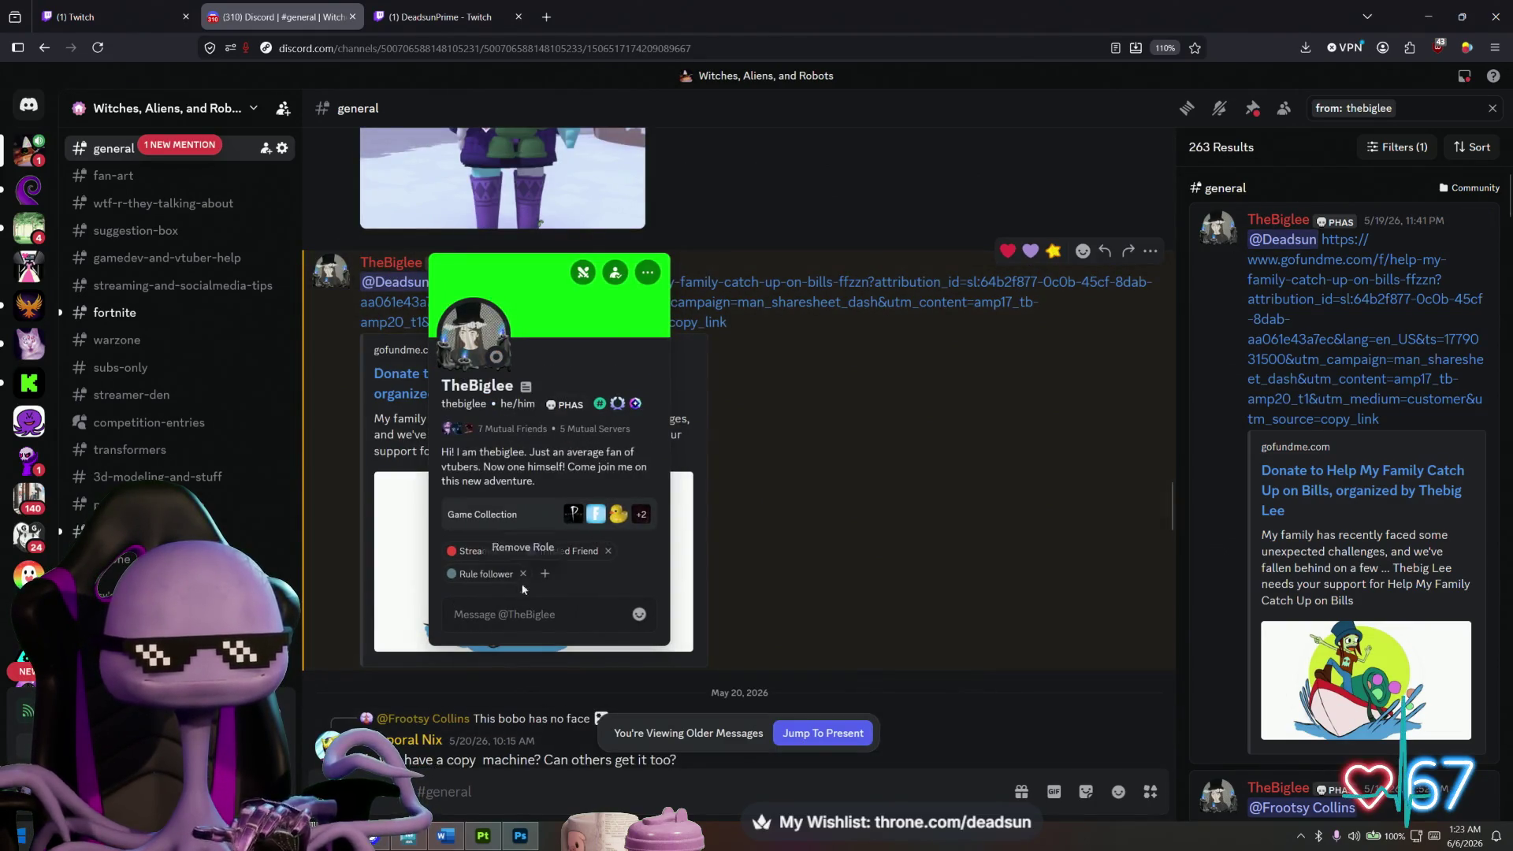
text(Big)
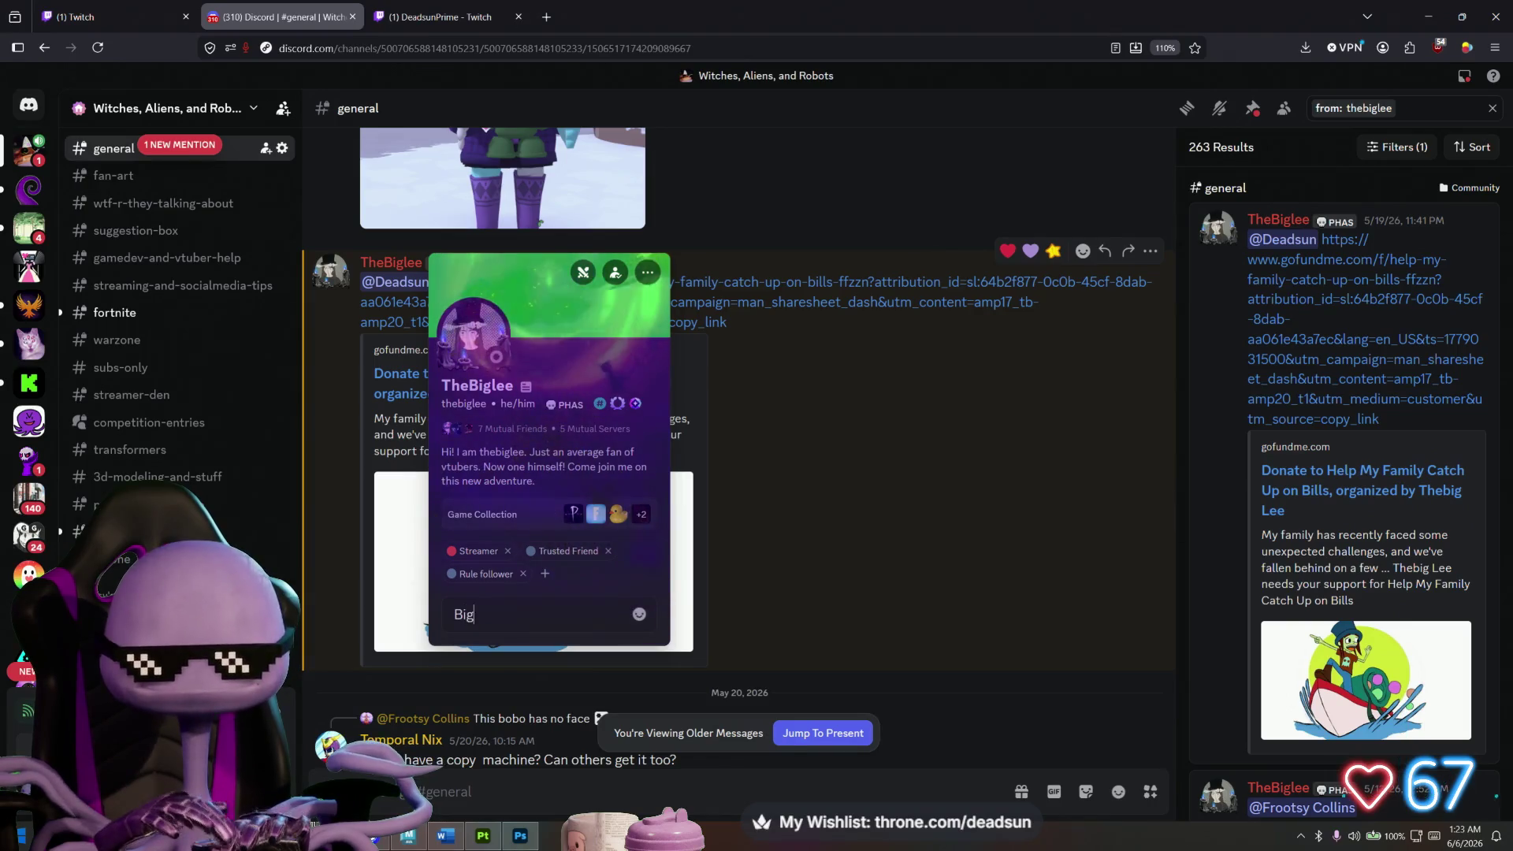
key(BackSpace)
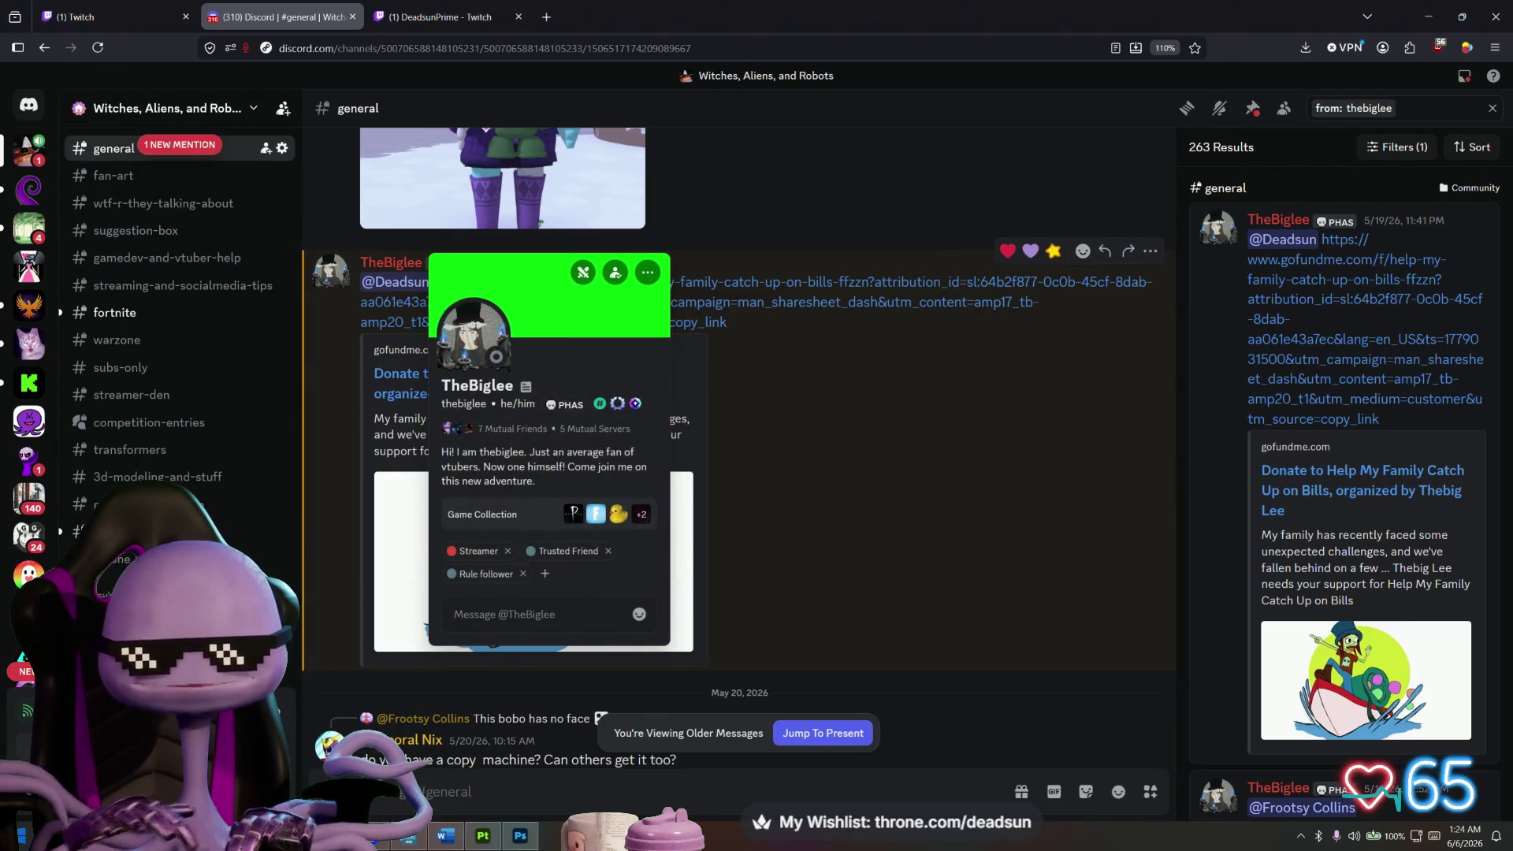
click(546, 573)
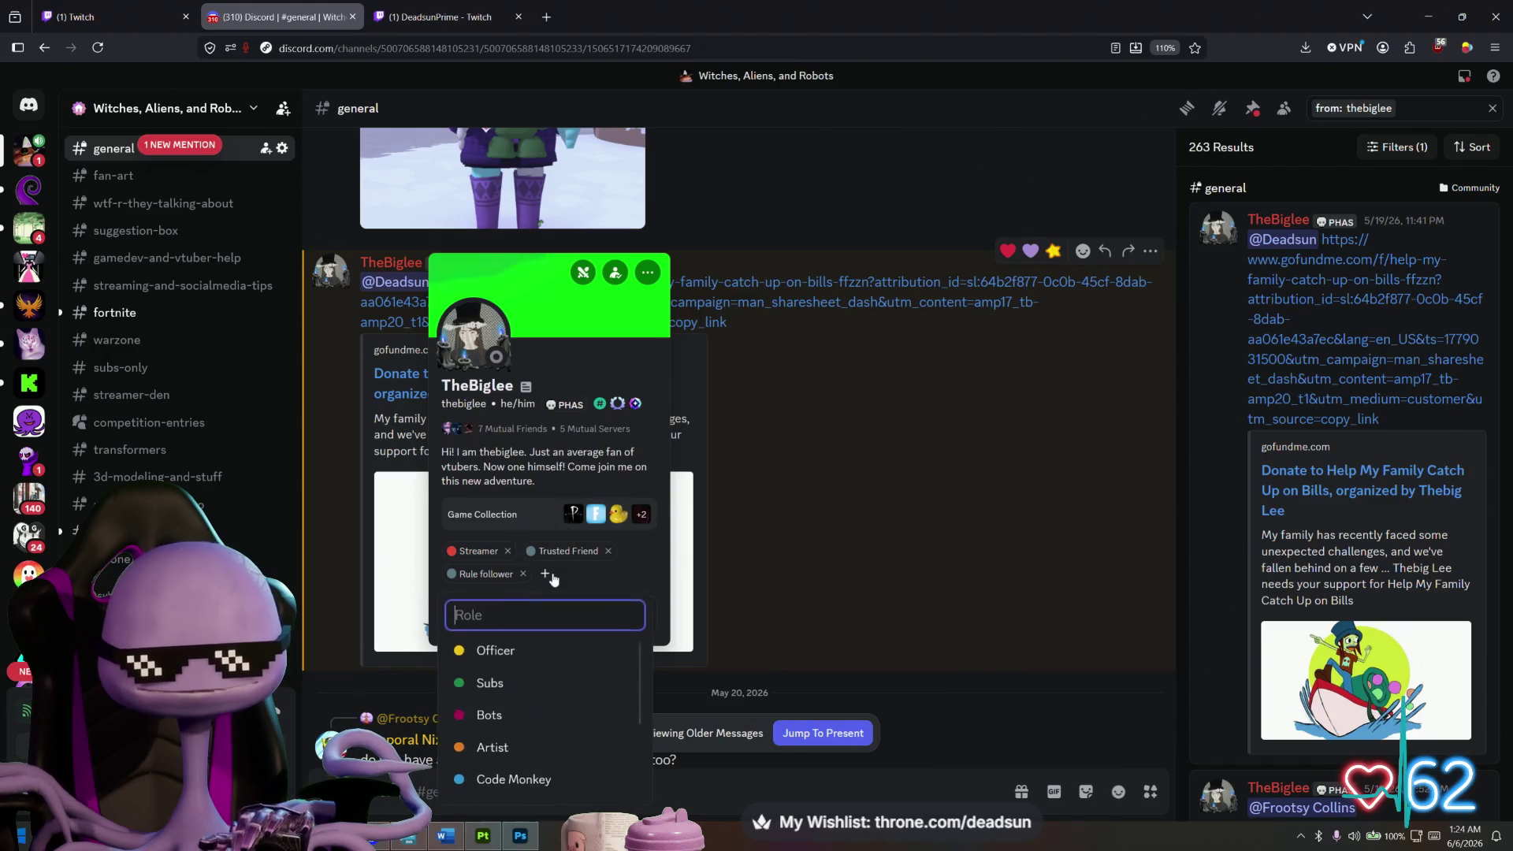
text(bes)
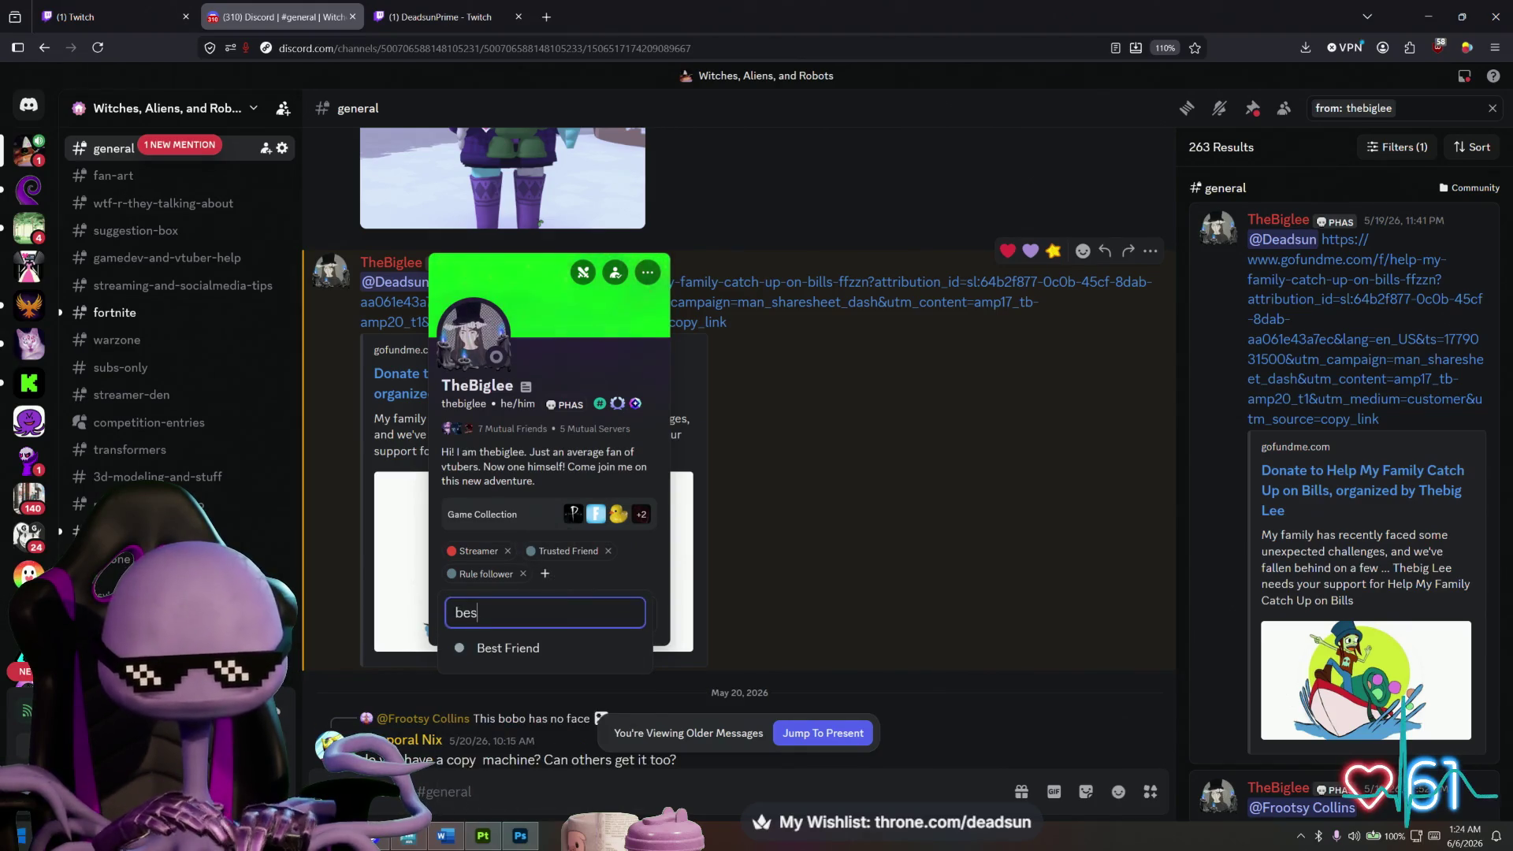
click(504, 647)
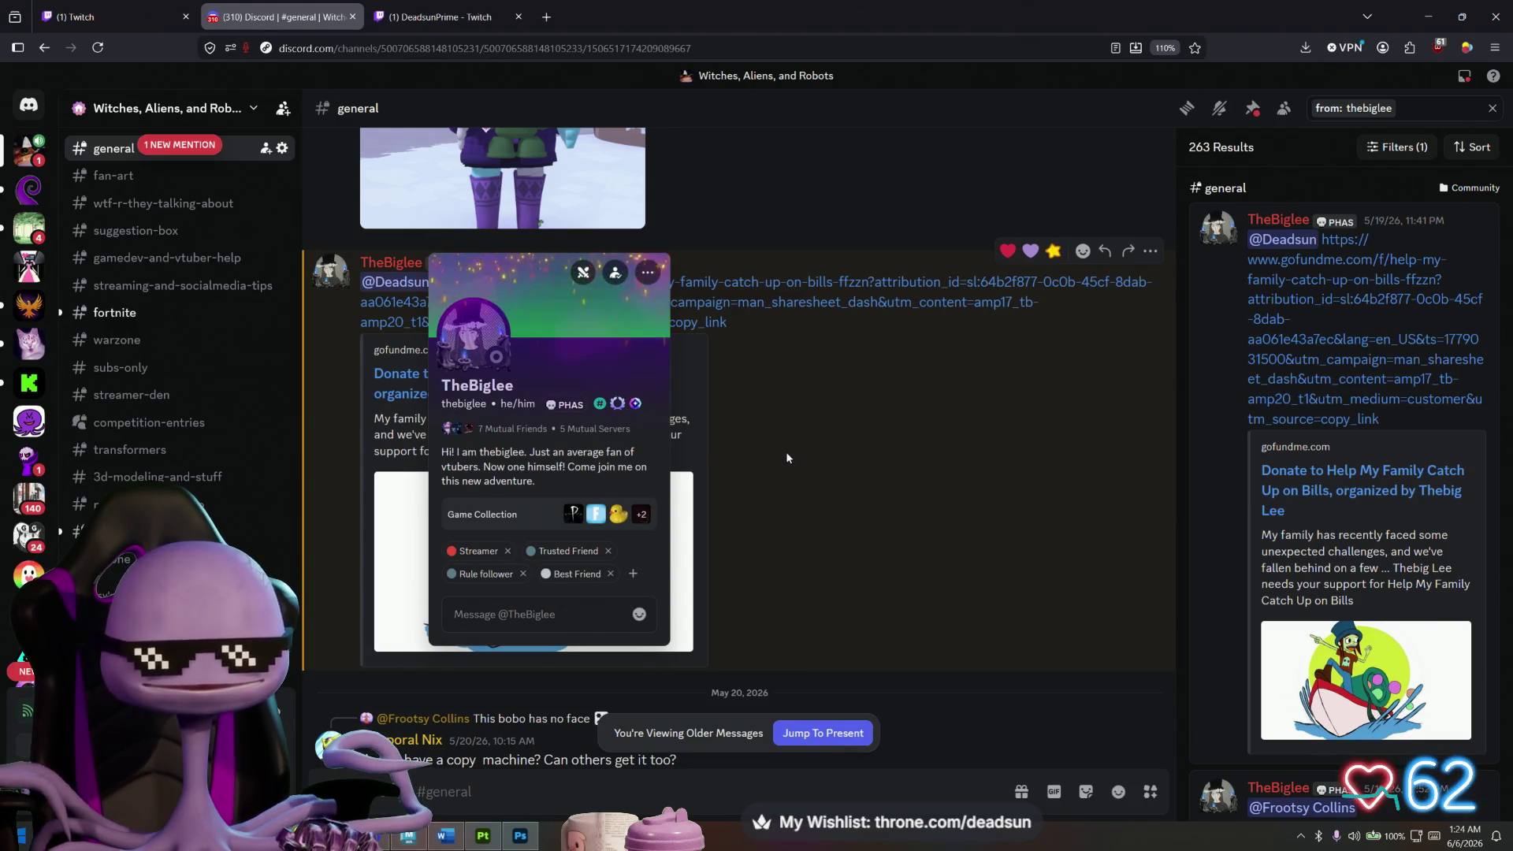
click(810, 428)
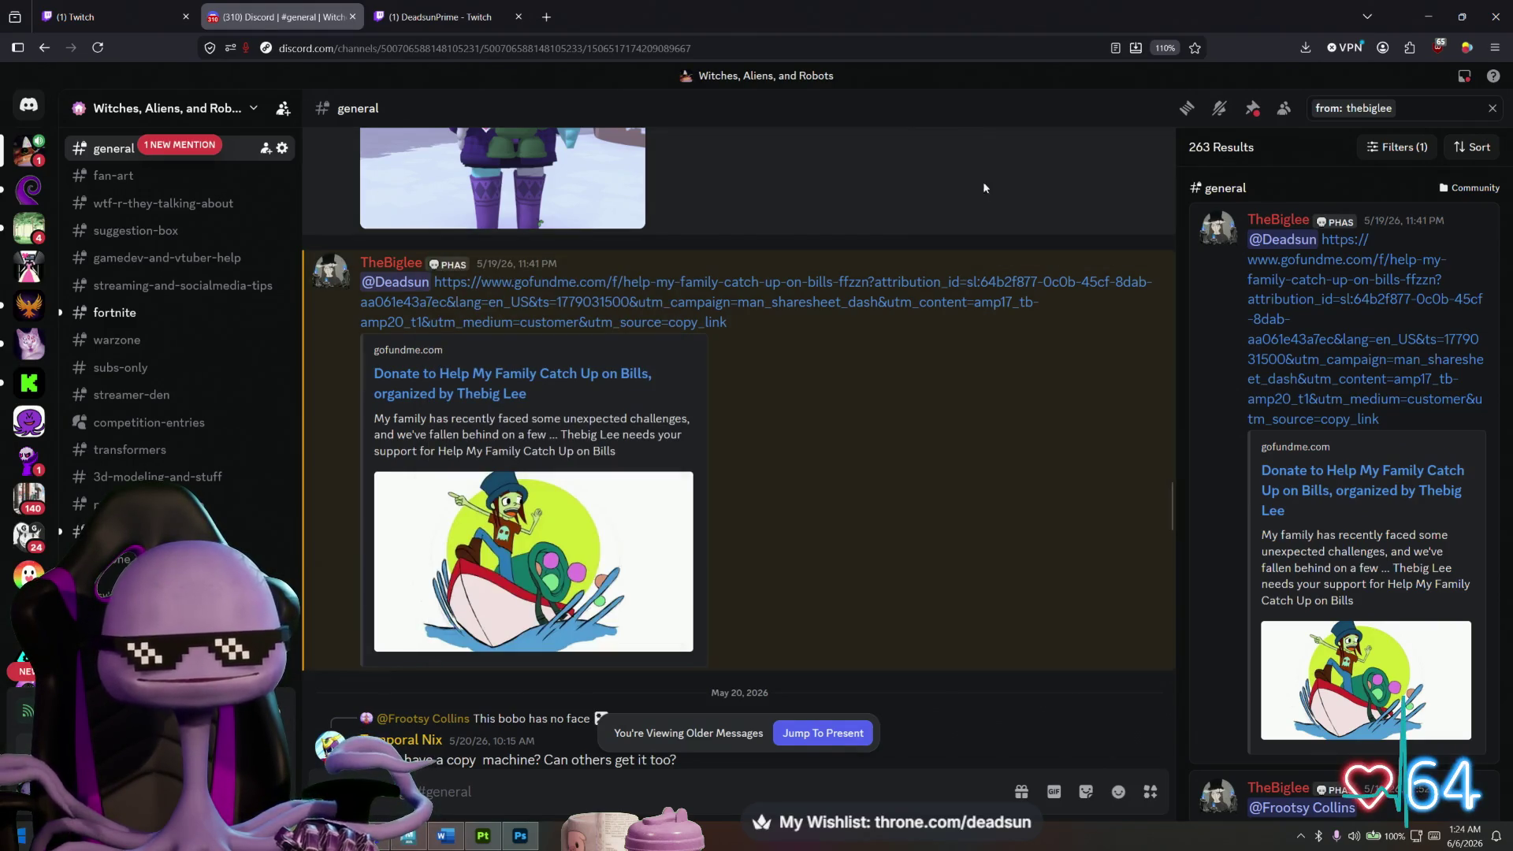
Clear the message search and browse through the server member list.
scroll(1407, 427, down, 5)
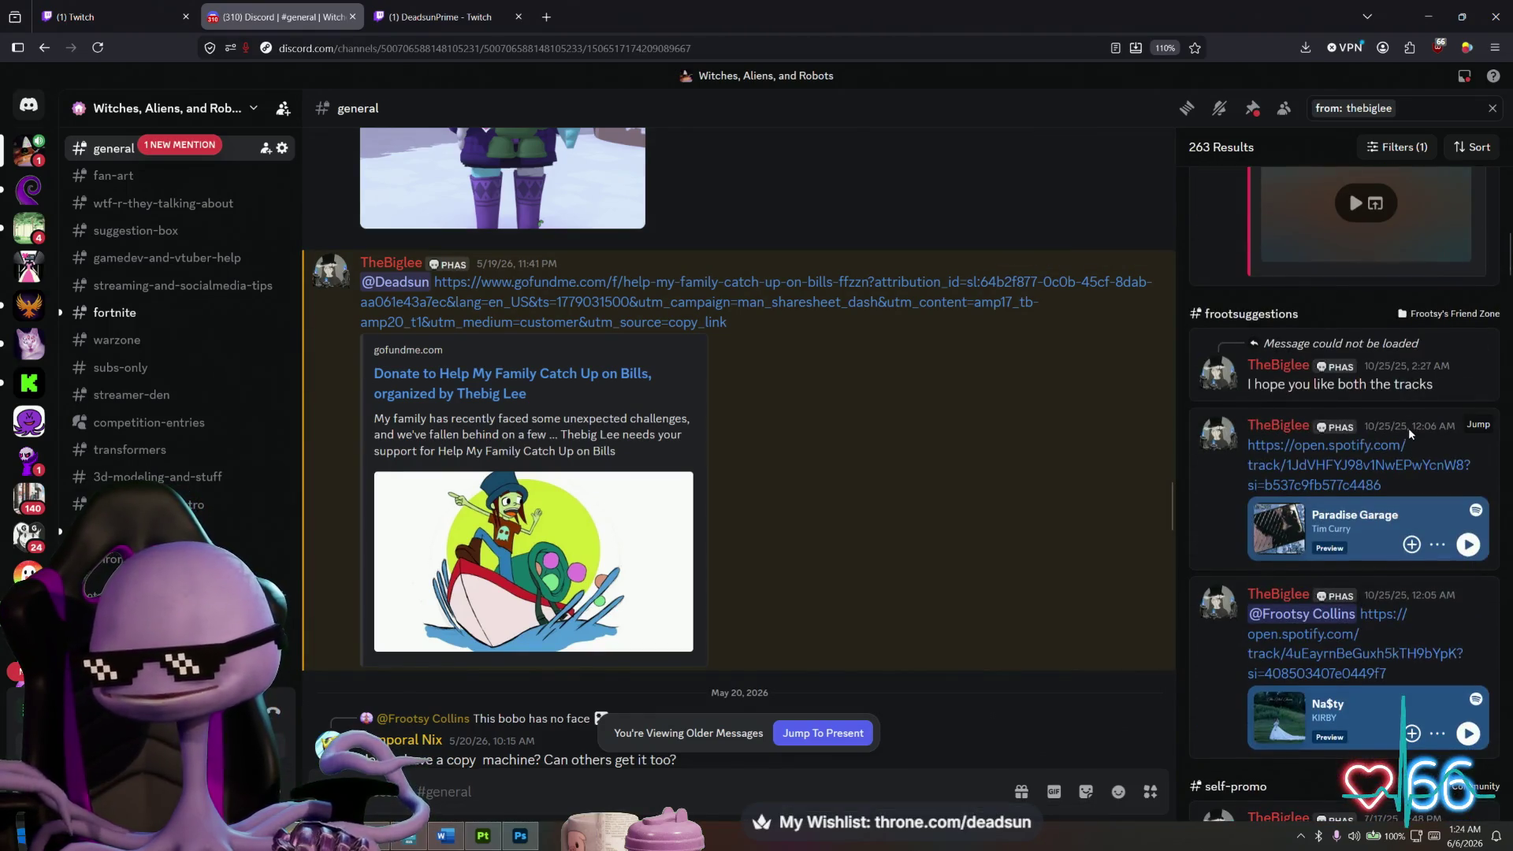
scroll(1407, 427, up, 4)
click(1492, 109)
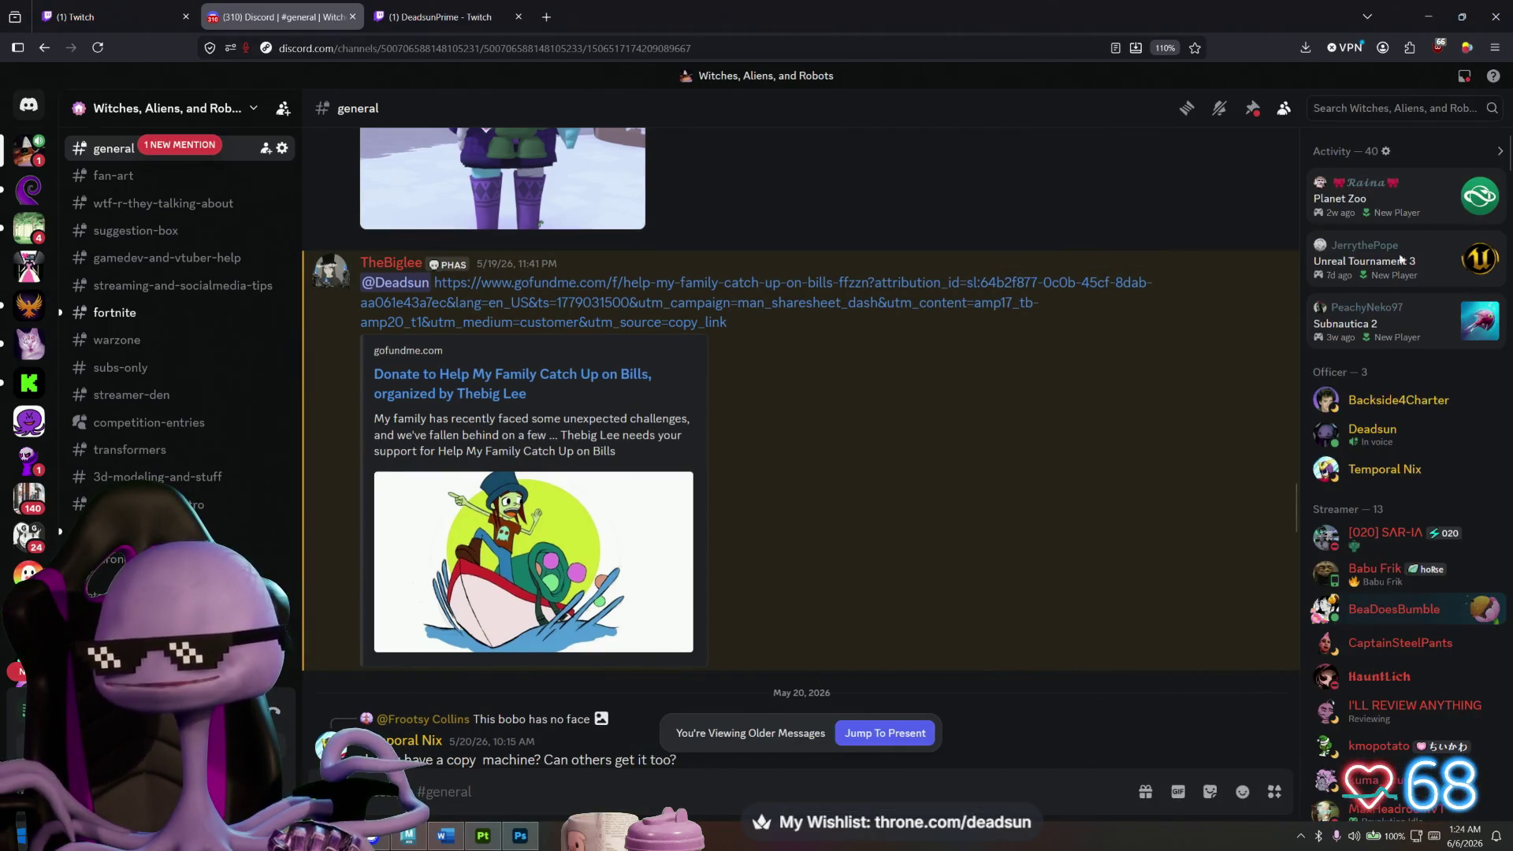
scroll(1367, 433, down, 5)
scroll(1368, 436, down, 6)
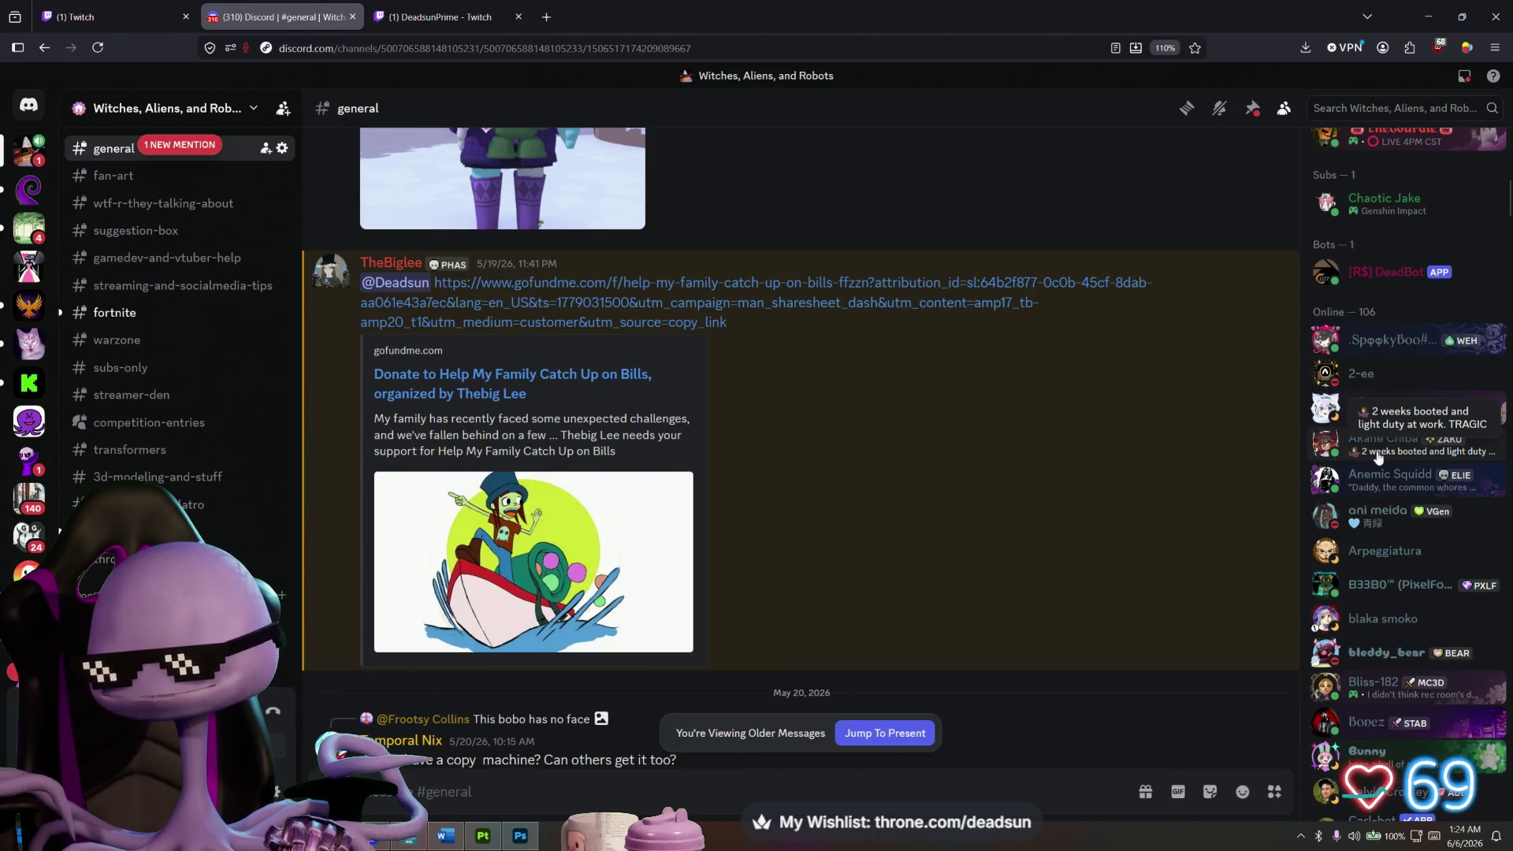
scroll(1375, 458, down, 6)
scroll(1371, 466, down, 15)
scroll(1377, 467, up, 20)
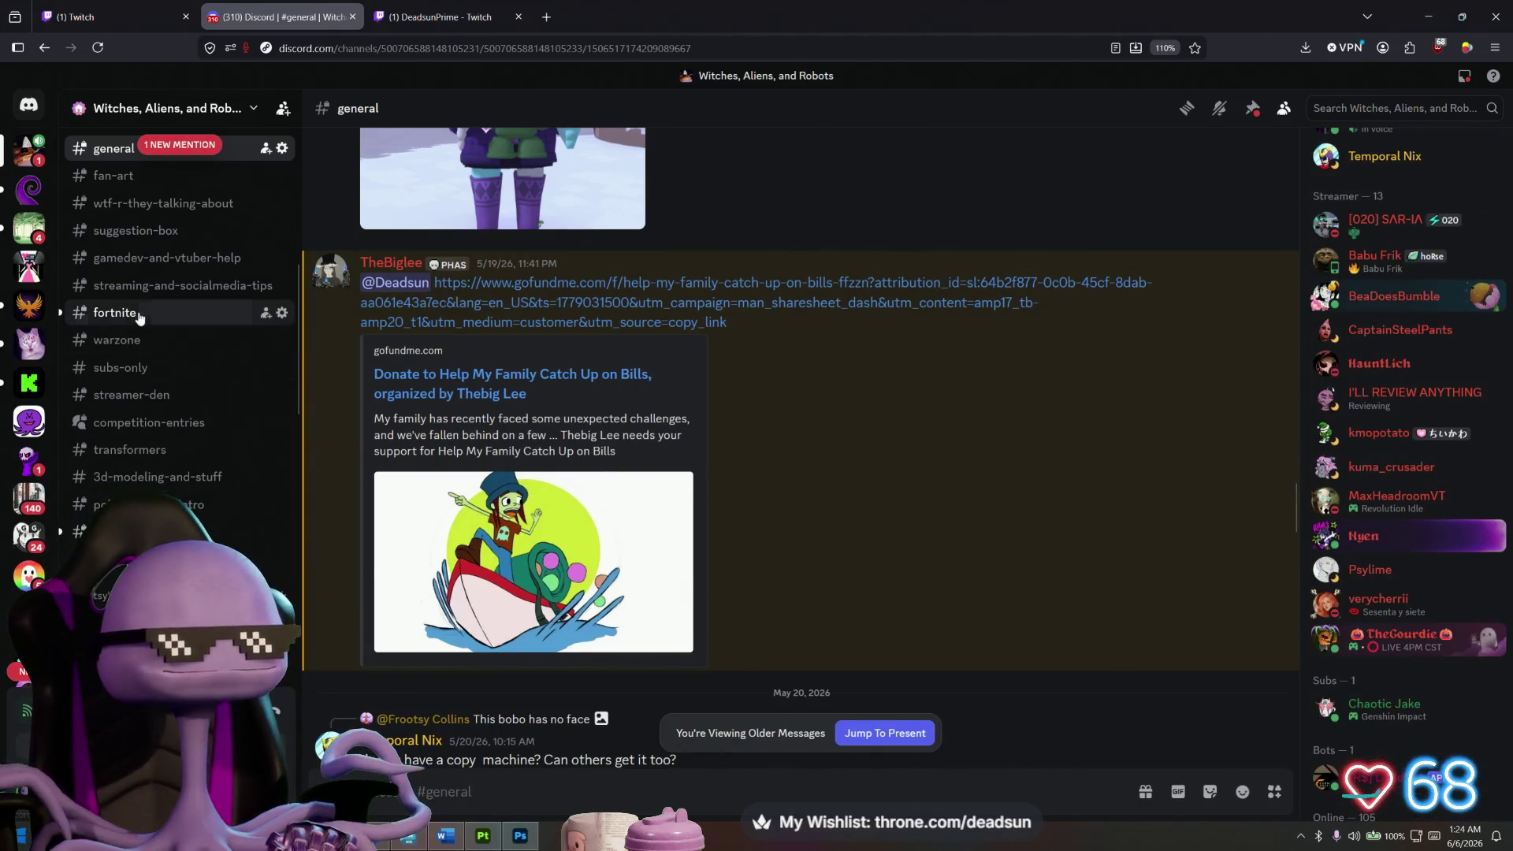
Visit #fortnite, then read through #cool-stuff before switching back to Maya.
click(139, 315)
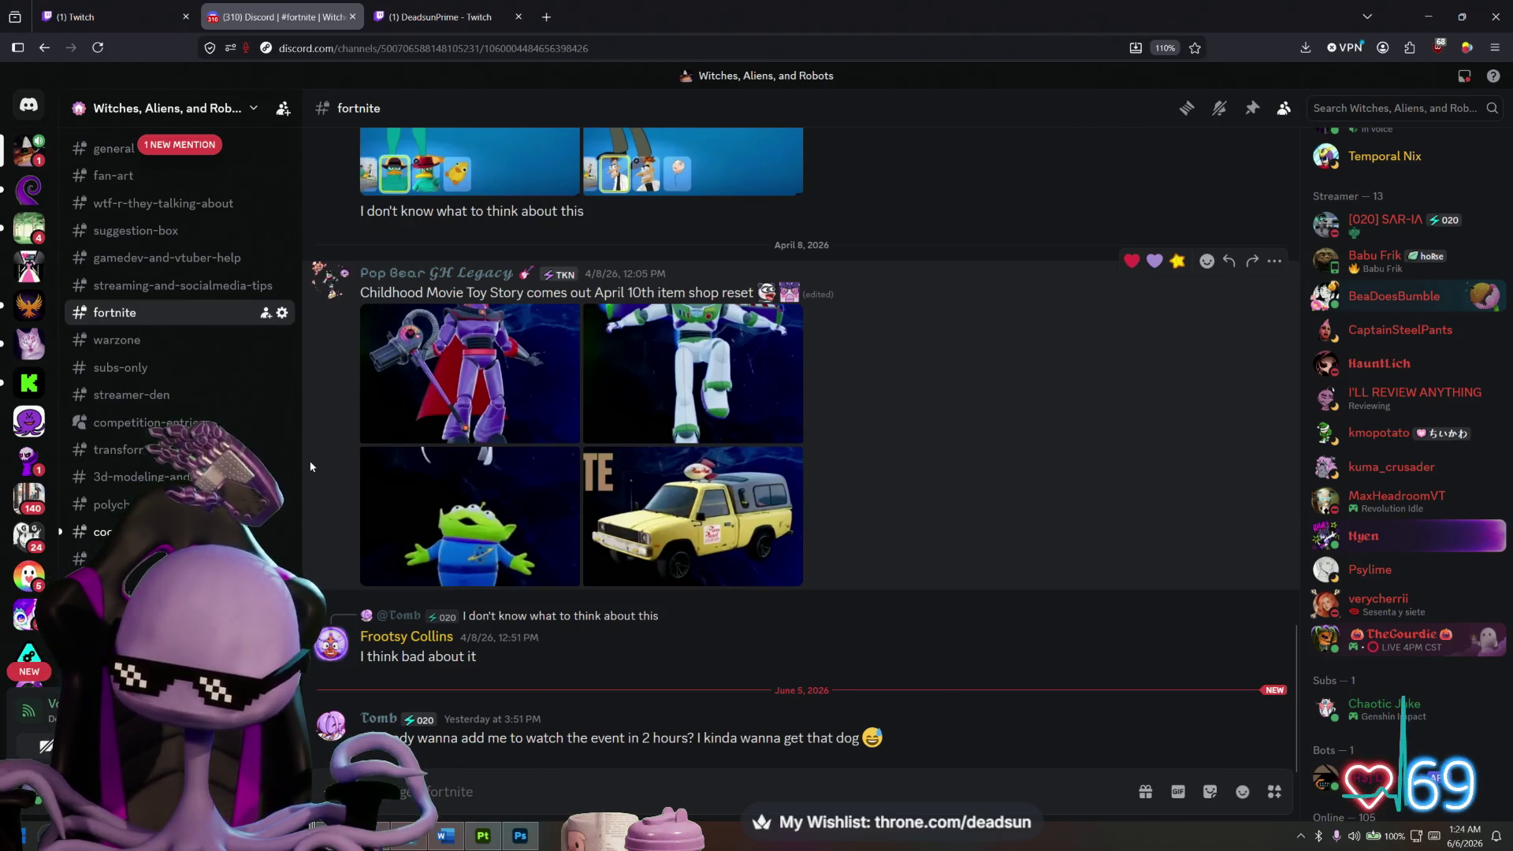
click(110, 532)
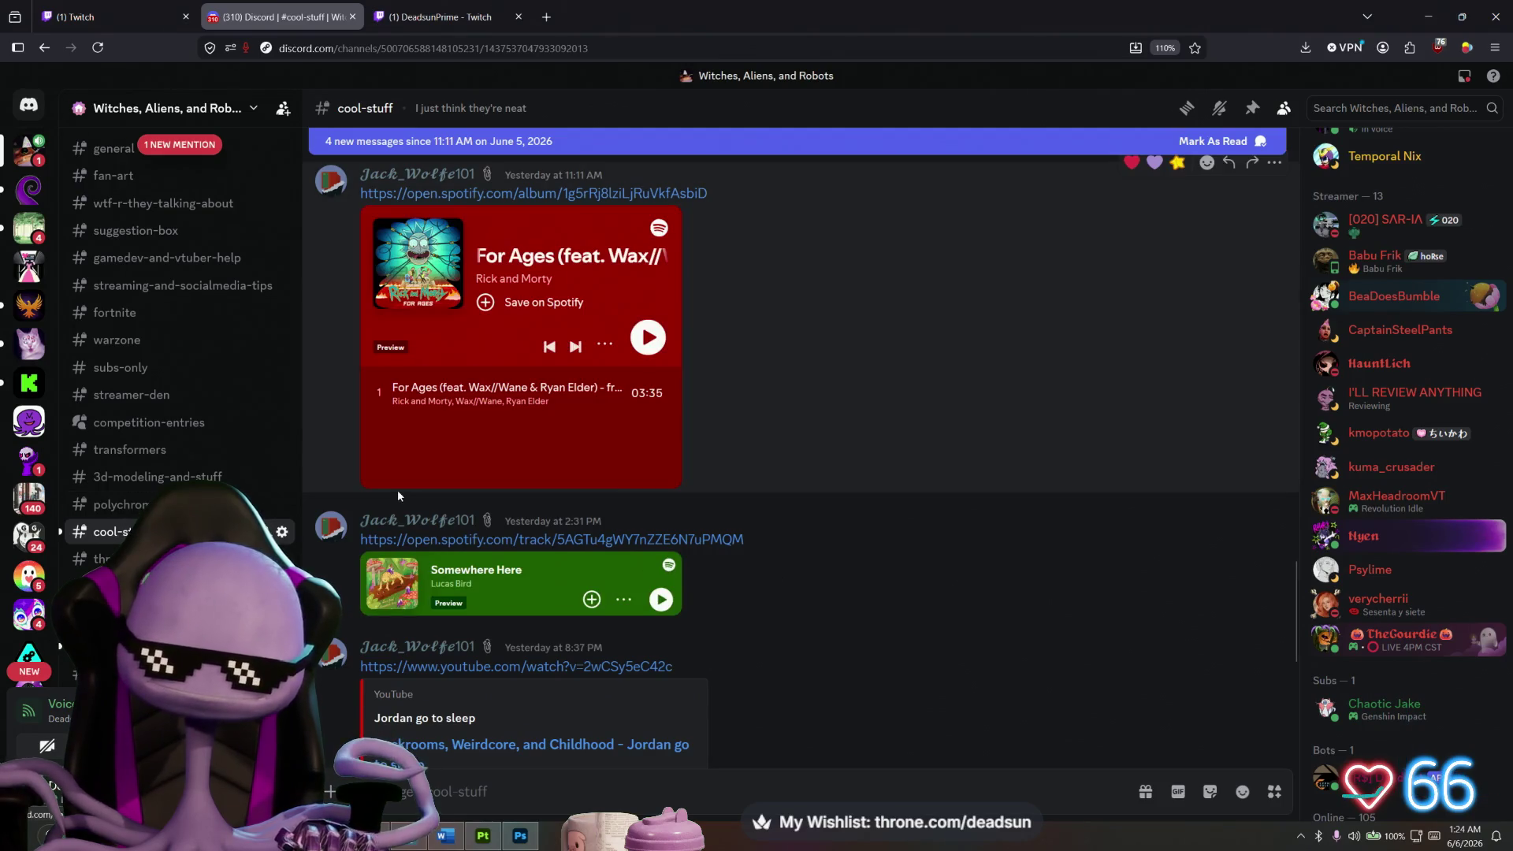
scroll(398, 495, down, 5)
scroll(397, 495, down, 2)
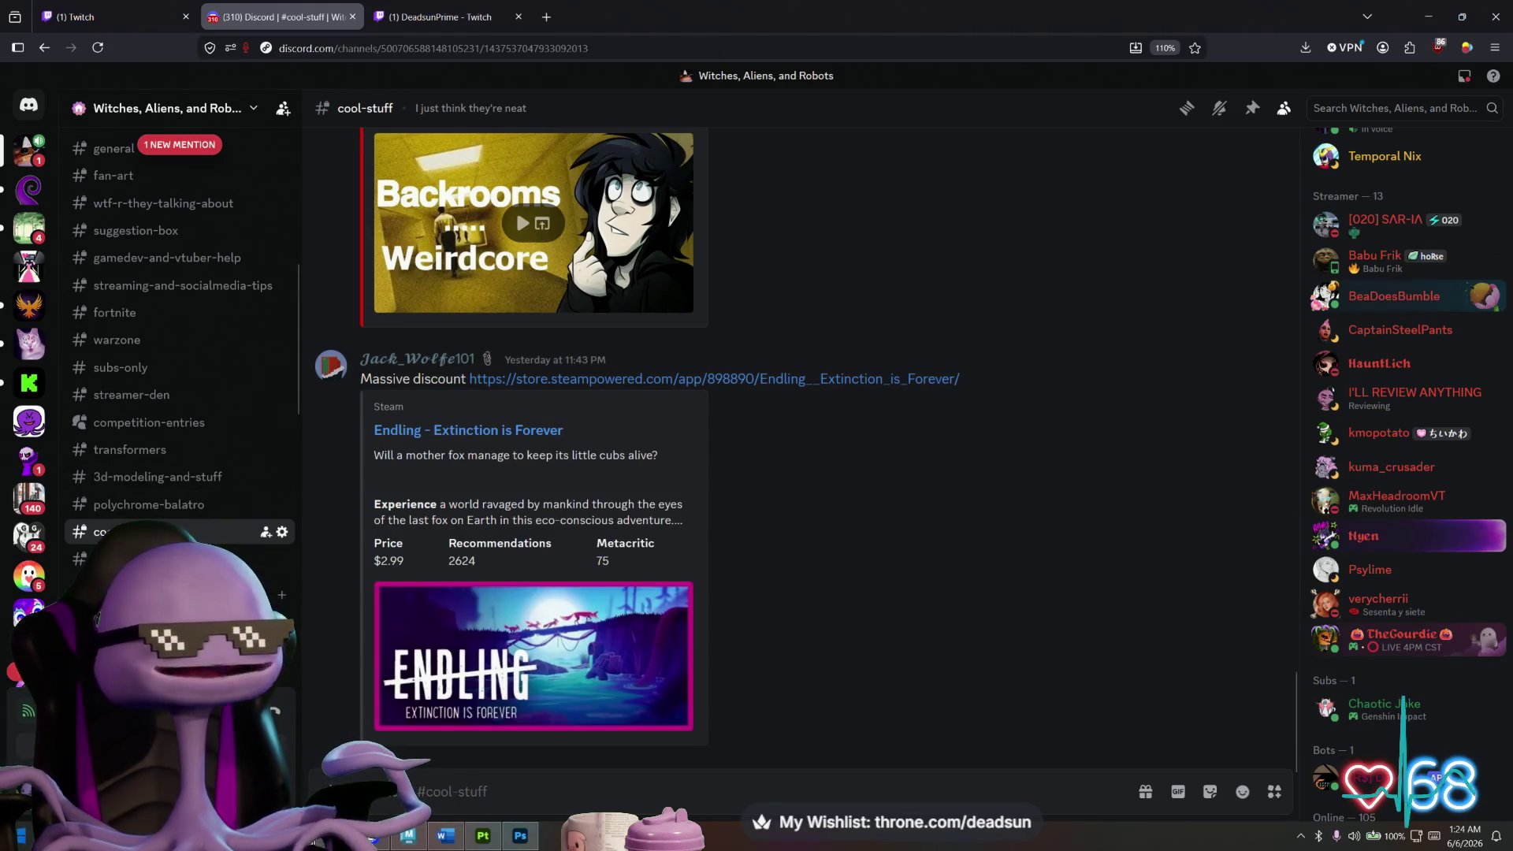
scroll(206, 530, down, 10)
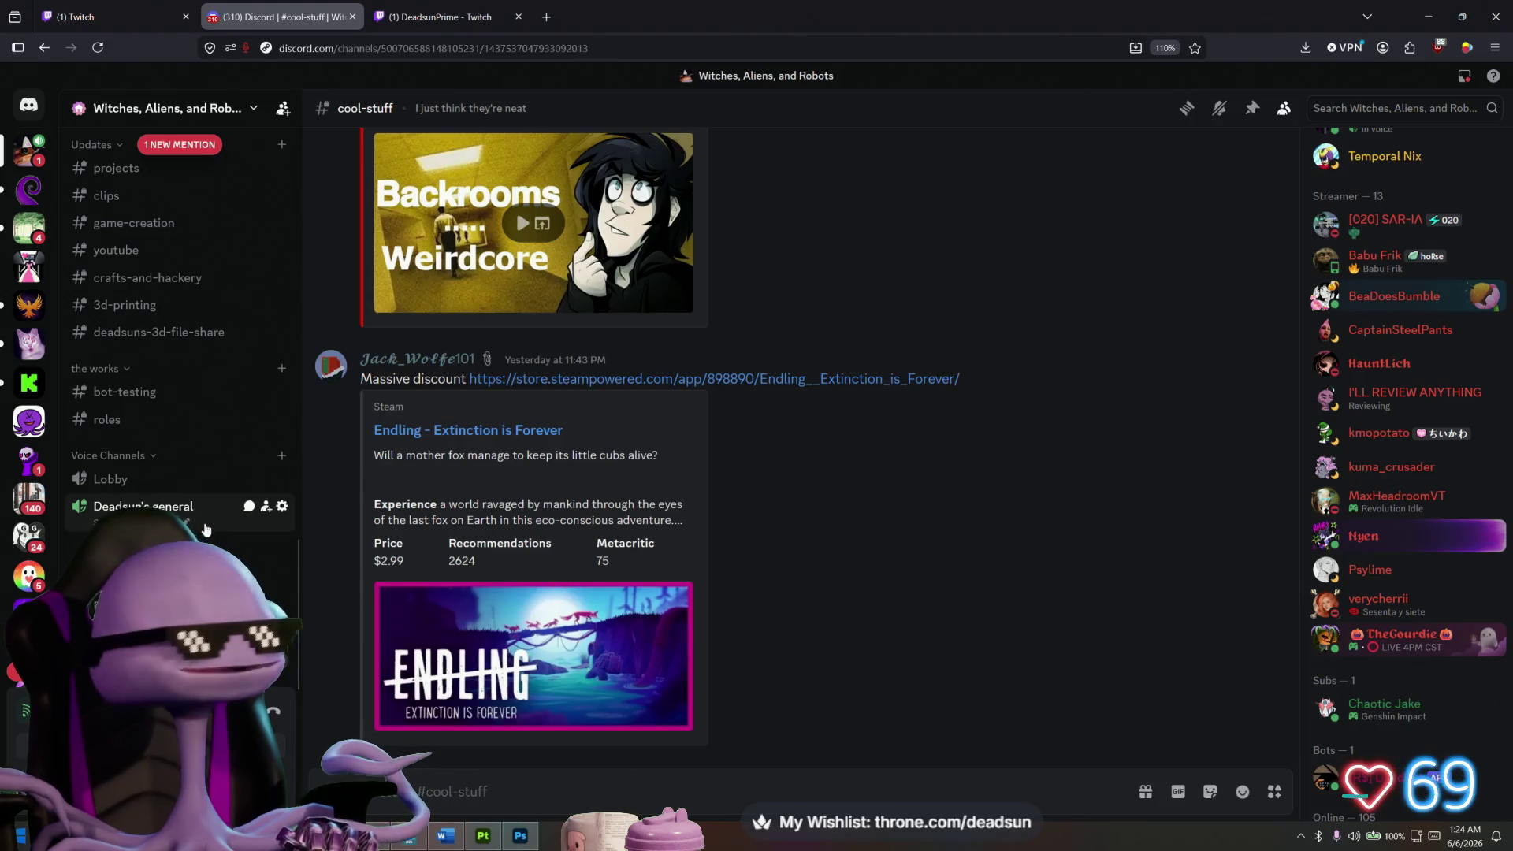
key(alt+Tab)
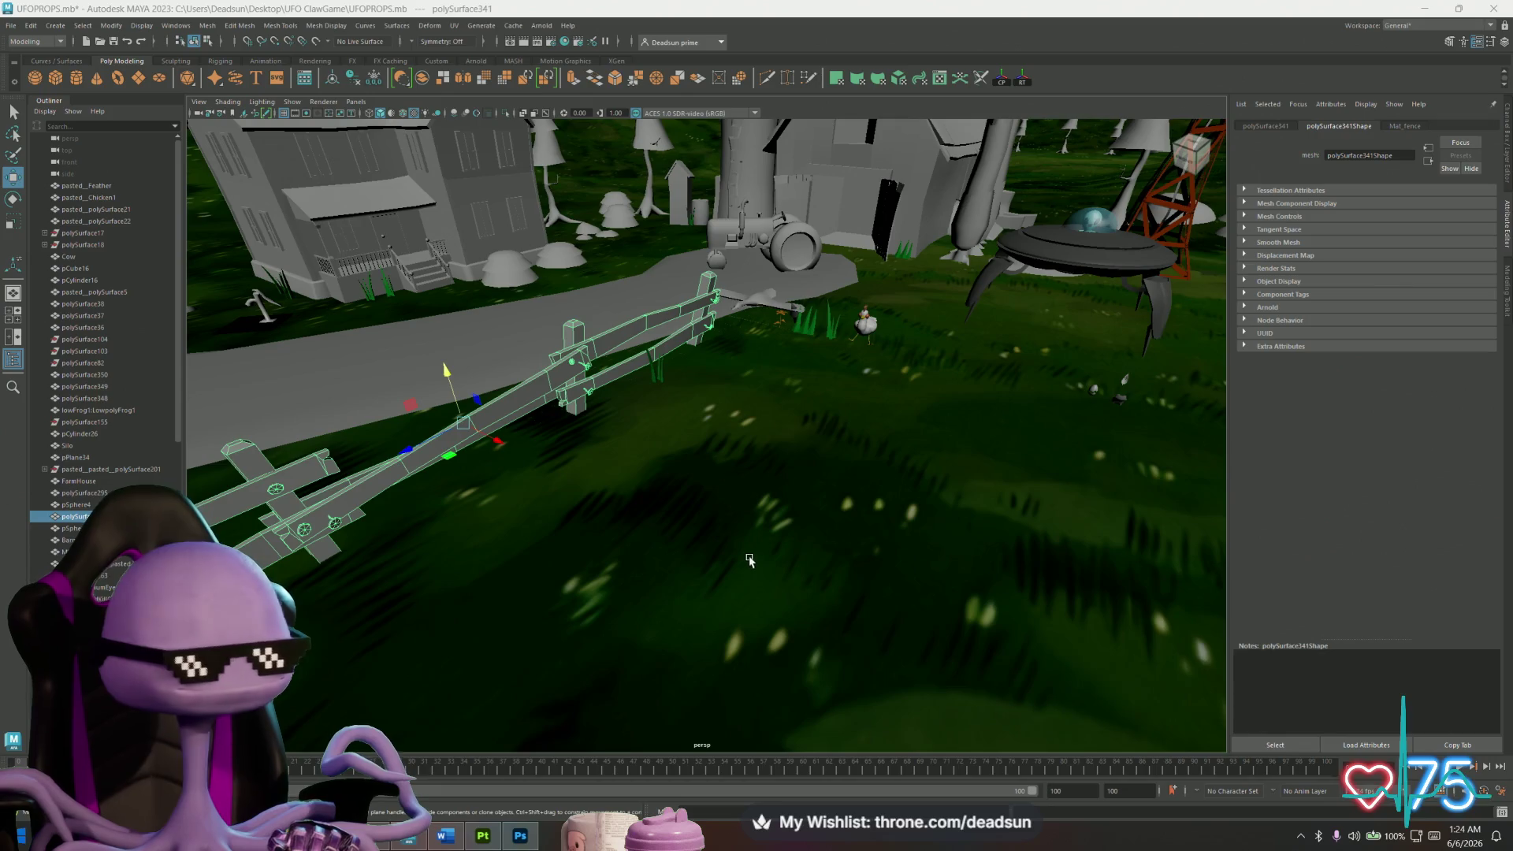
Save the UFOPROPS scene, quit Maya, and close the texture export folder and window.
mouse_move(761, 392)
alt+mouse_down()
mouse_move(770, 625)
mouse_move(658, 575)
alt+mouse_up()
key(ctrl+s)
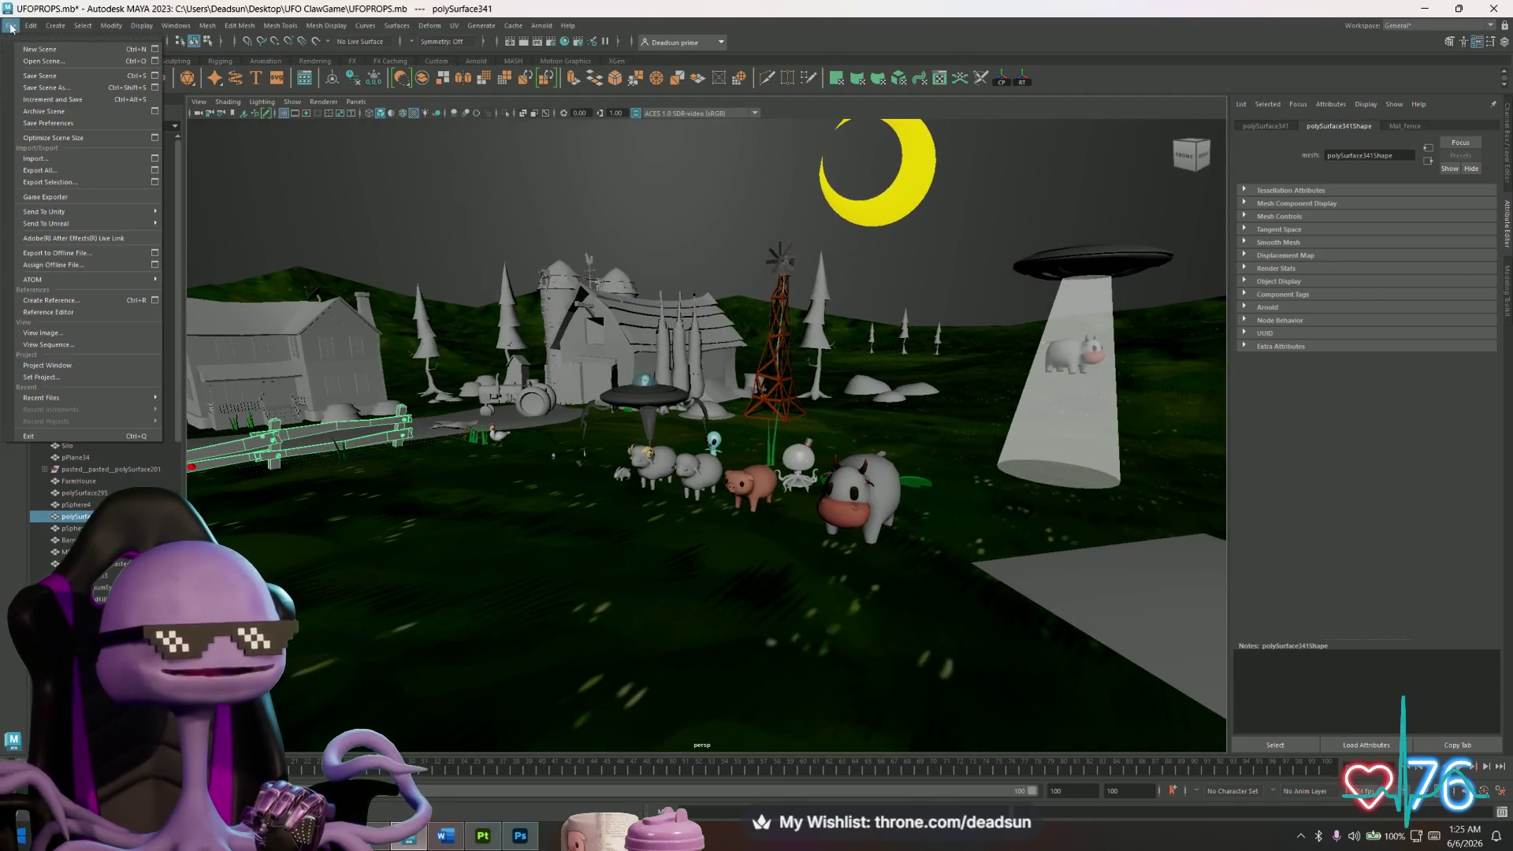
click(1507, 7)
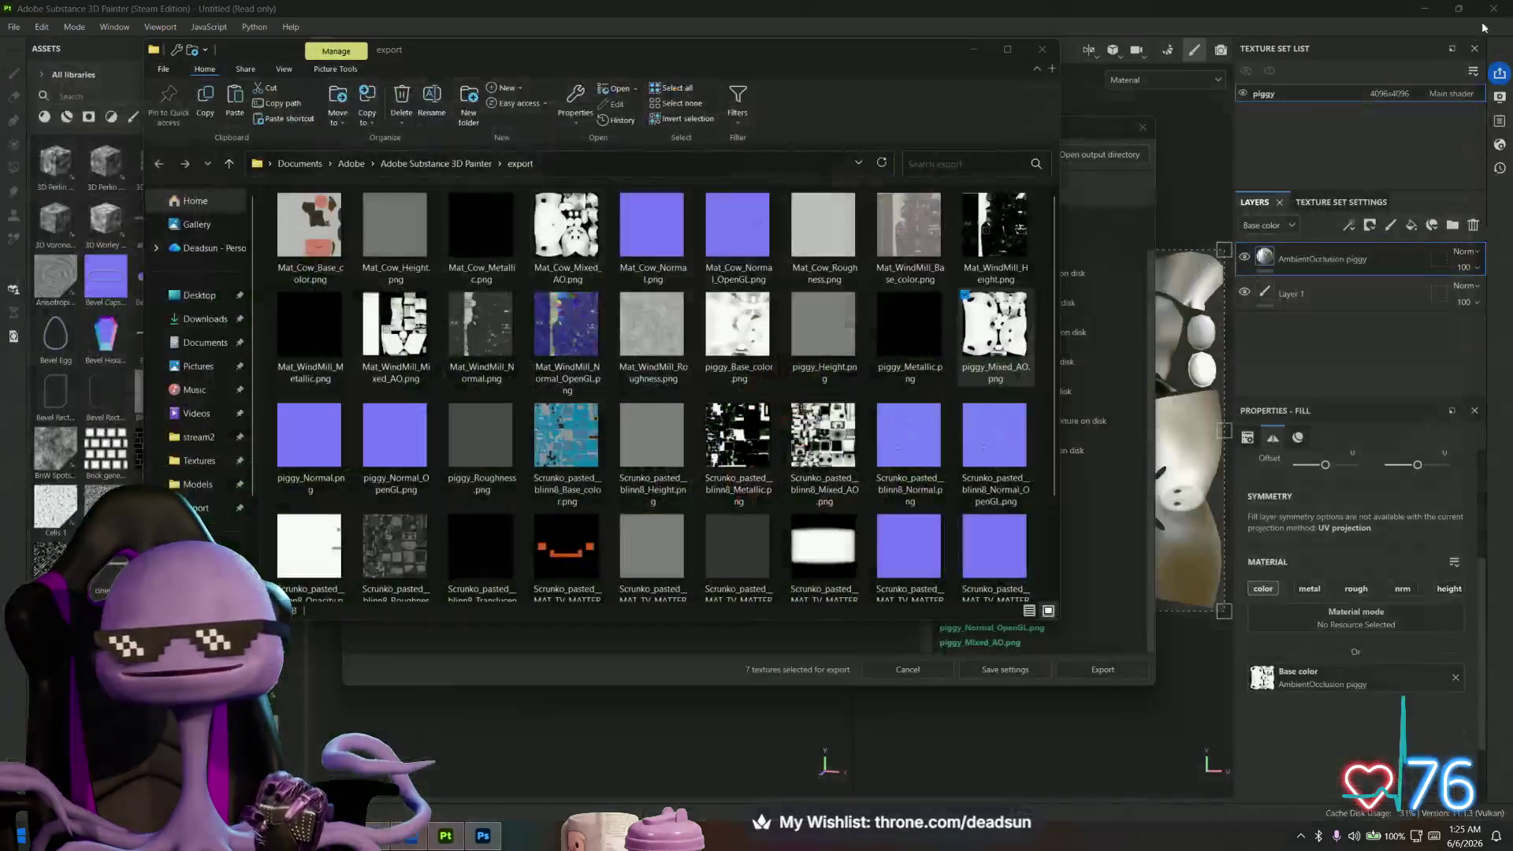
click(1041, 50)
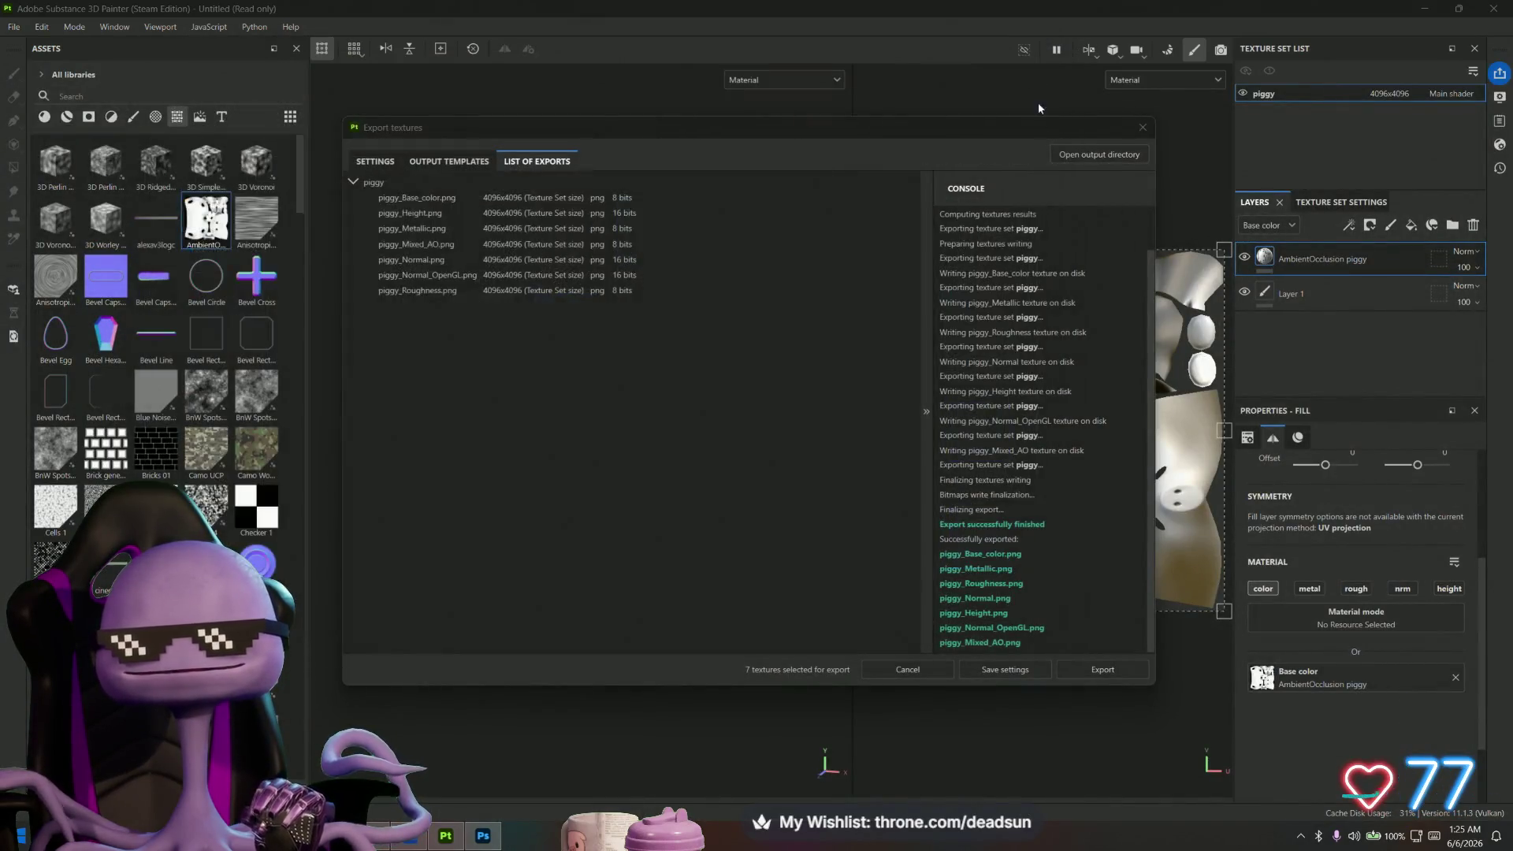
click(1142, 127)
Quit Substance Painter without saving, then close both Textures folder windows.
alt+drag(535, 607, 654, 608)
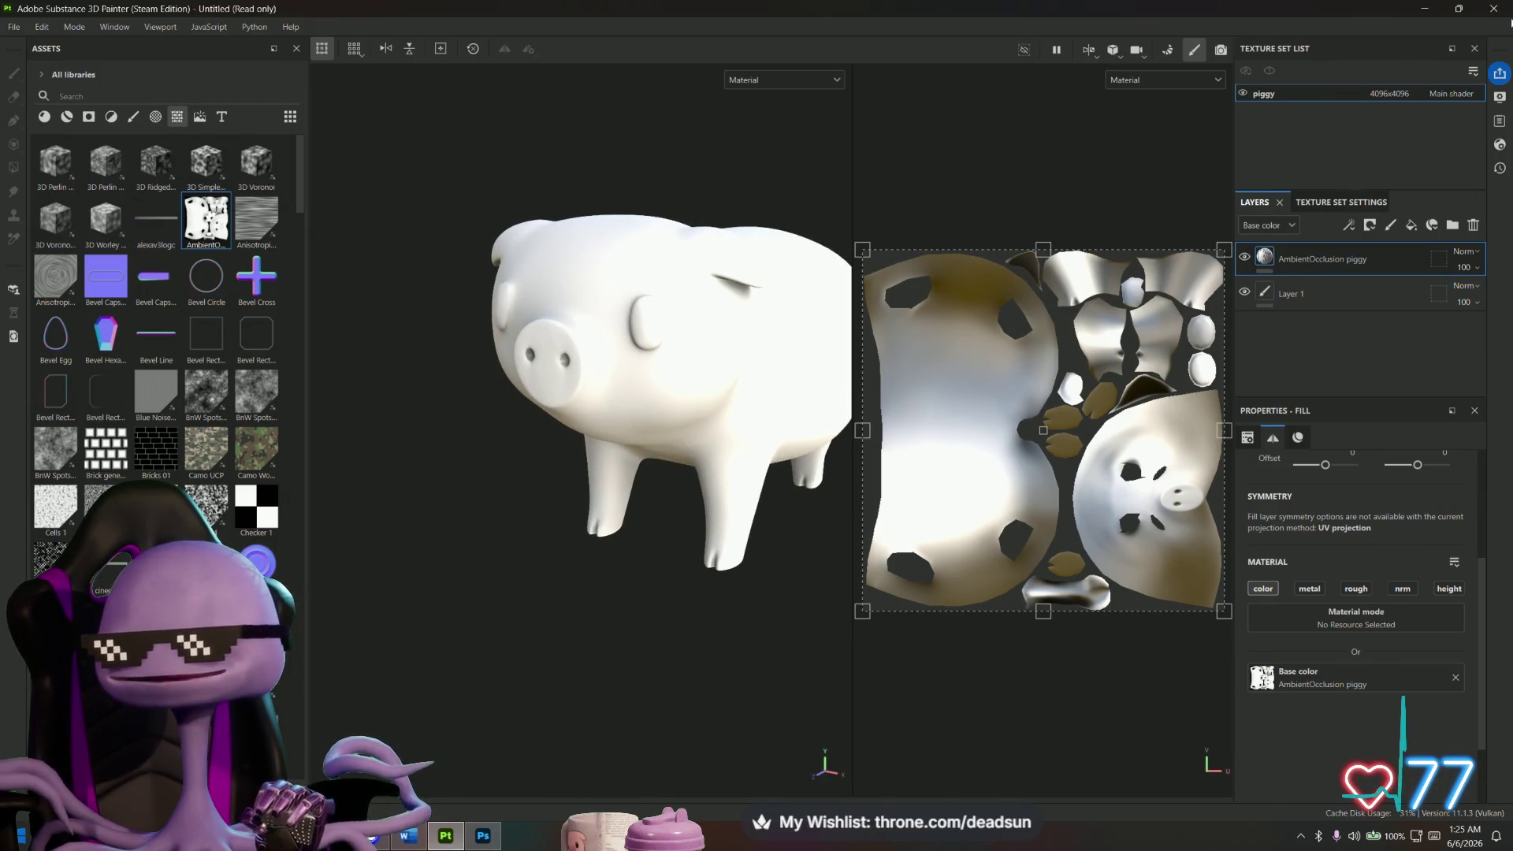
click(1493, 8)
click(701, 431)
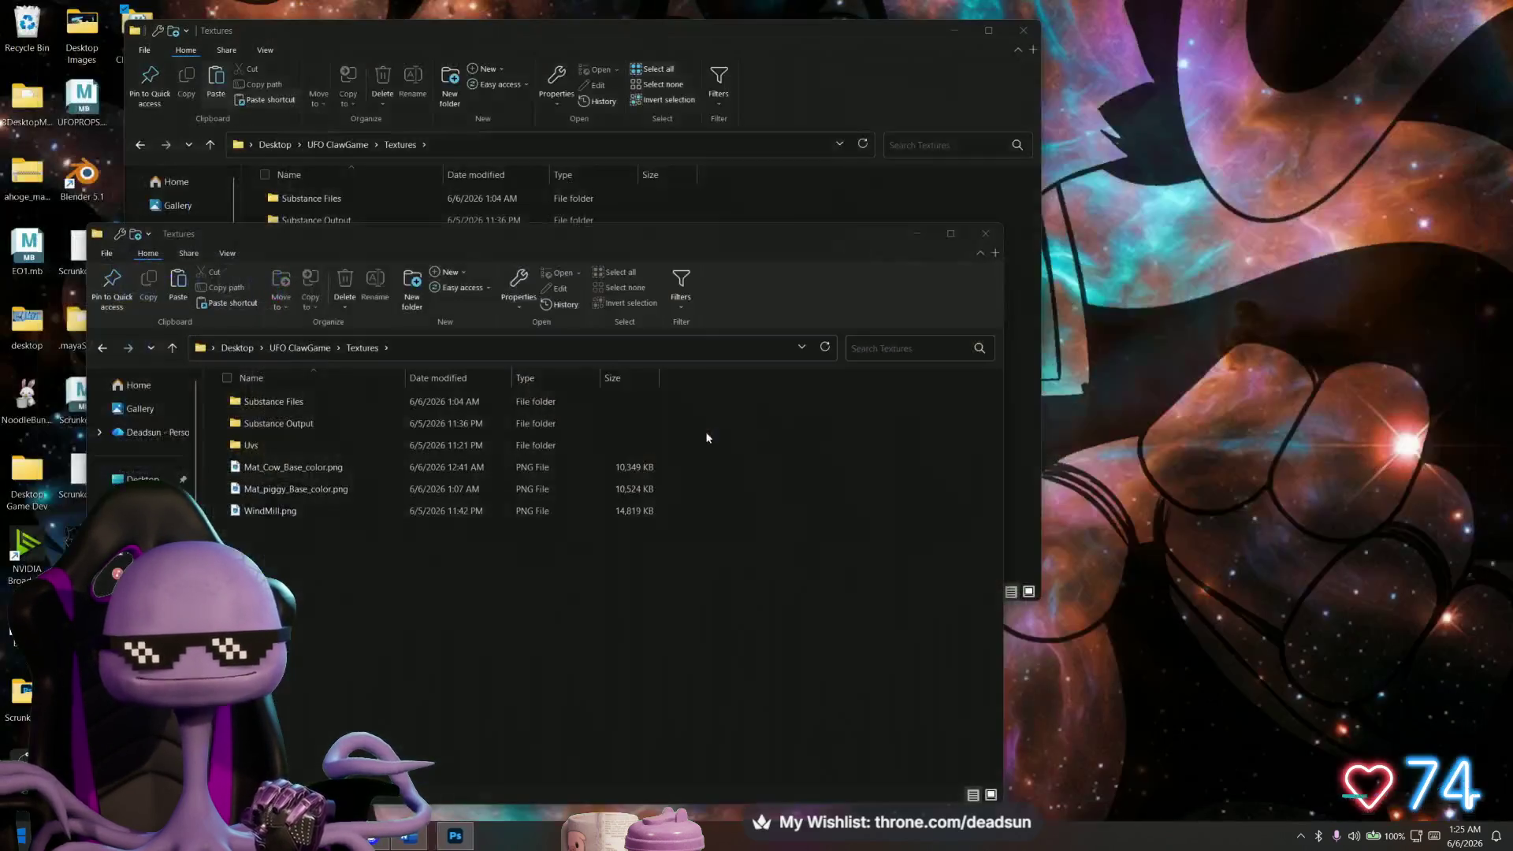
click(983, 238)
click(1021, 31)
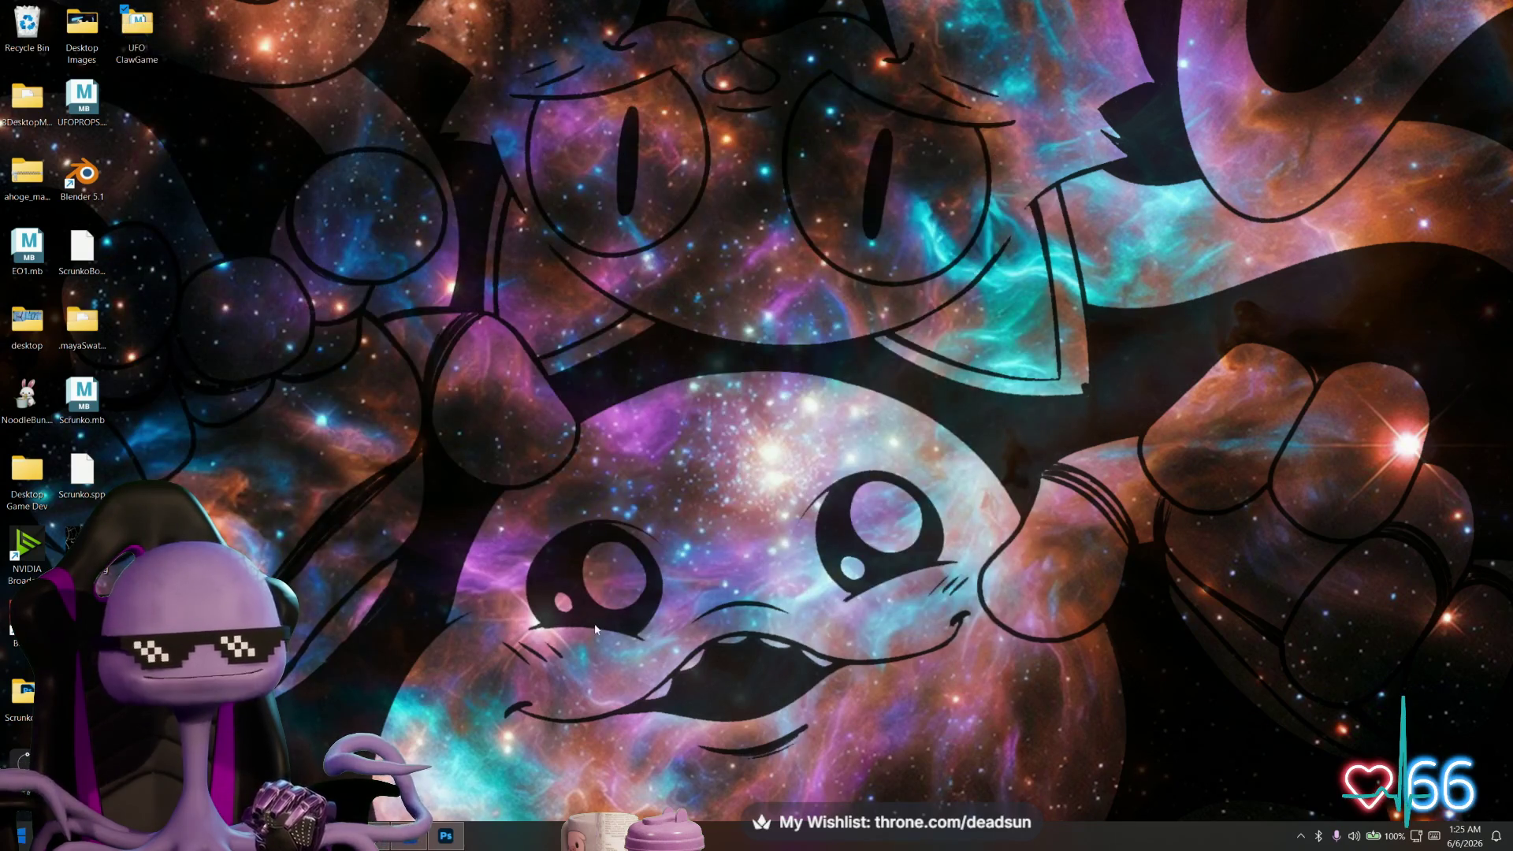